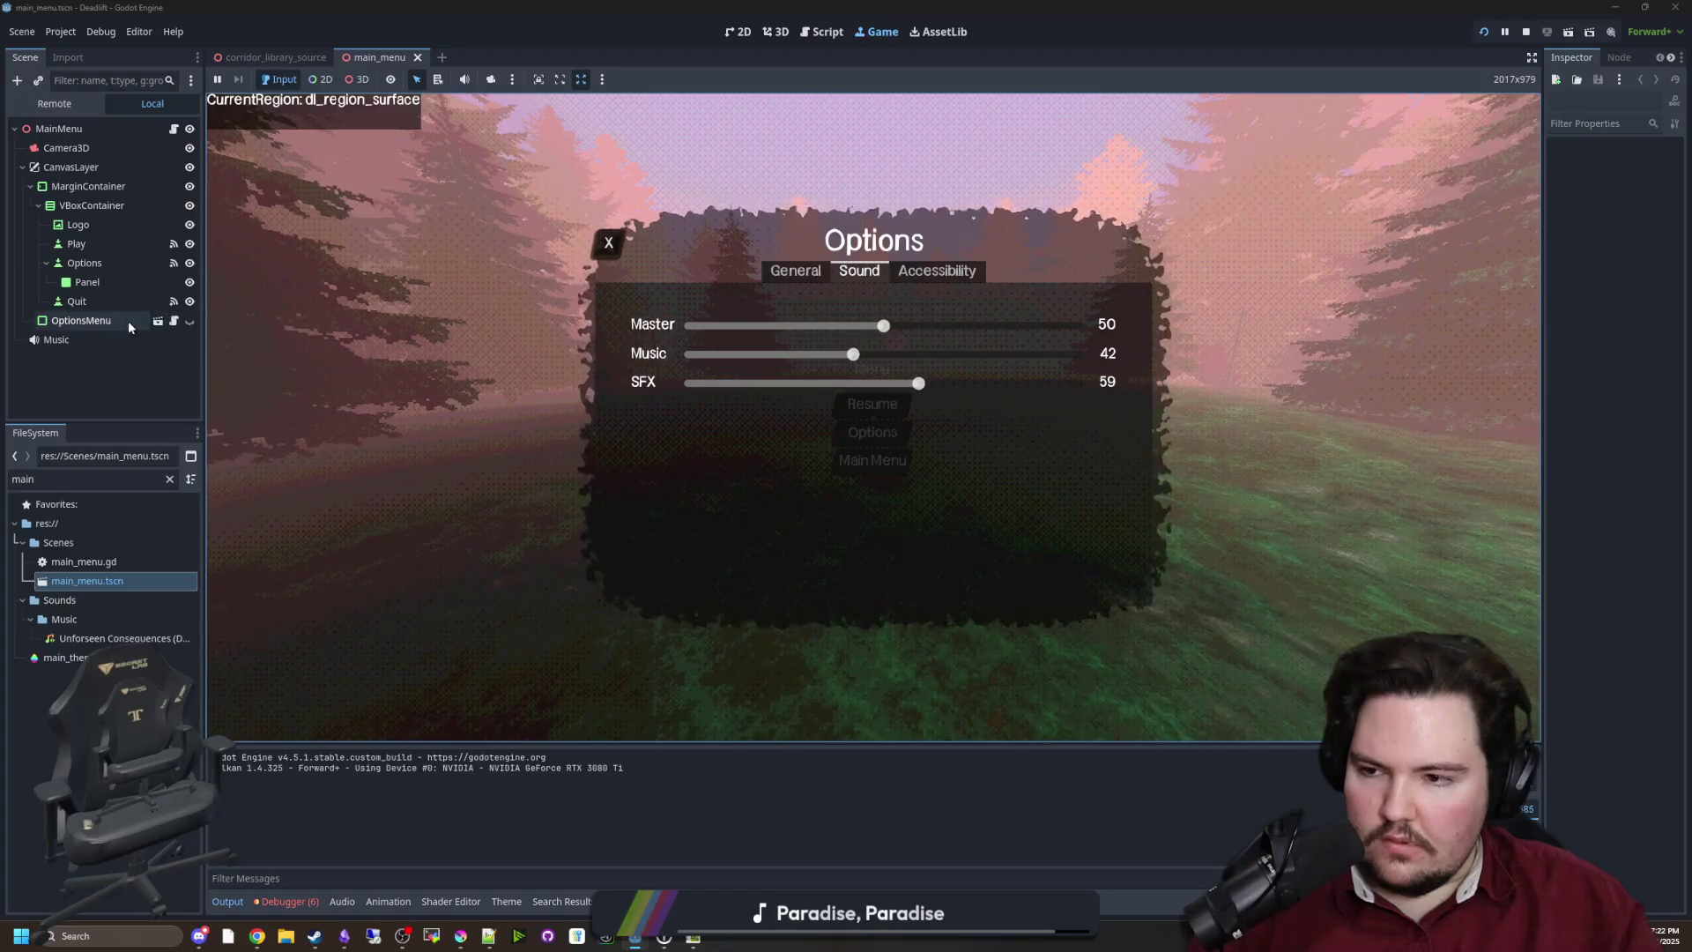
Select the OptionsMenu node and toggle the Options panel visible, then hidden again
left_click(745, 39)
scroll(678, 265, "down", 10)
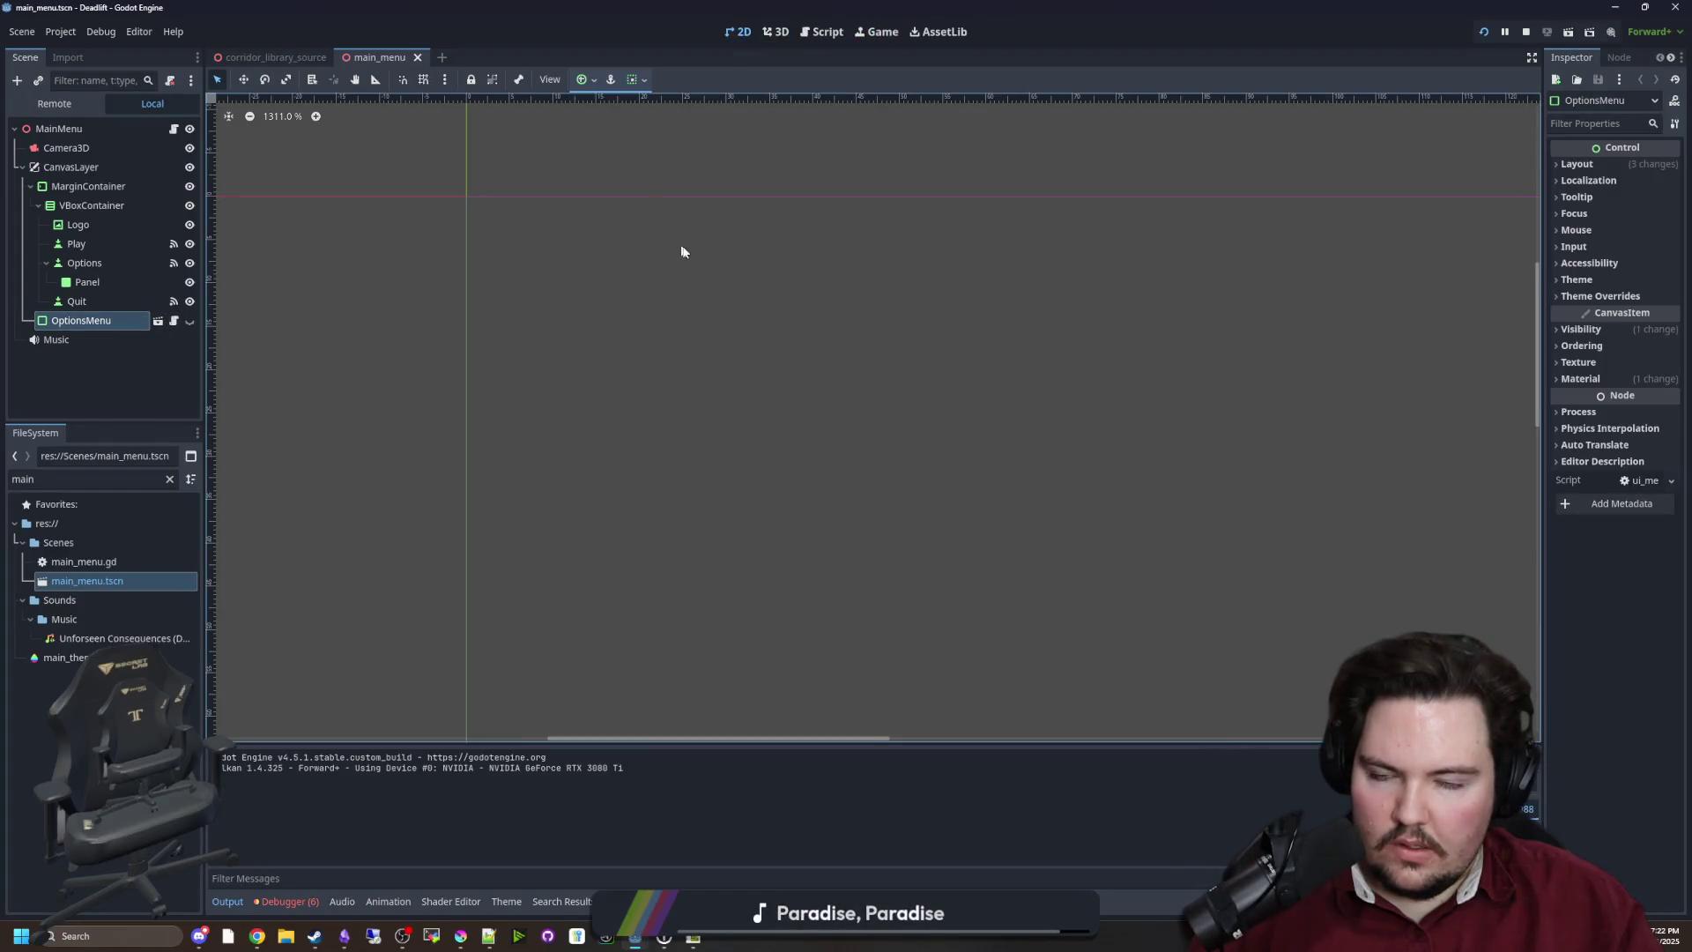
left_click(189, 321)
left_click(187, 322)
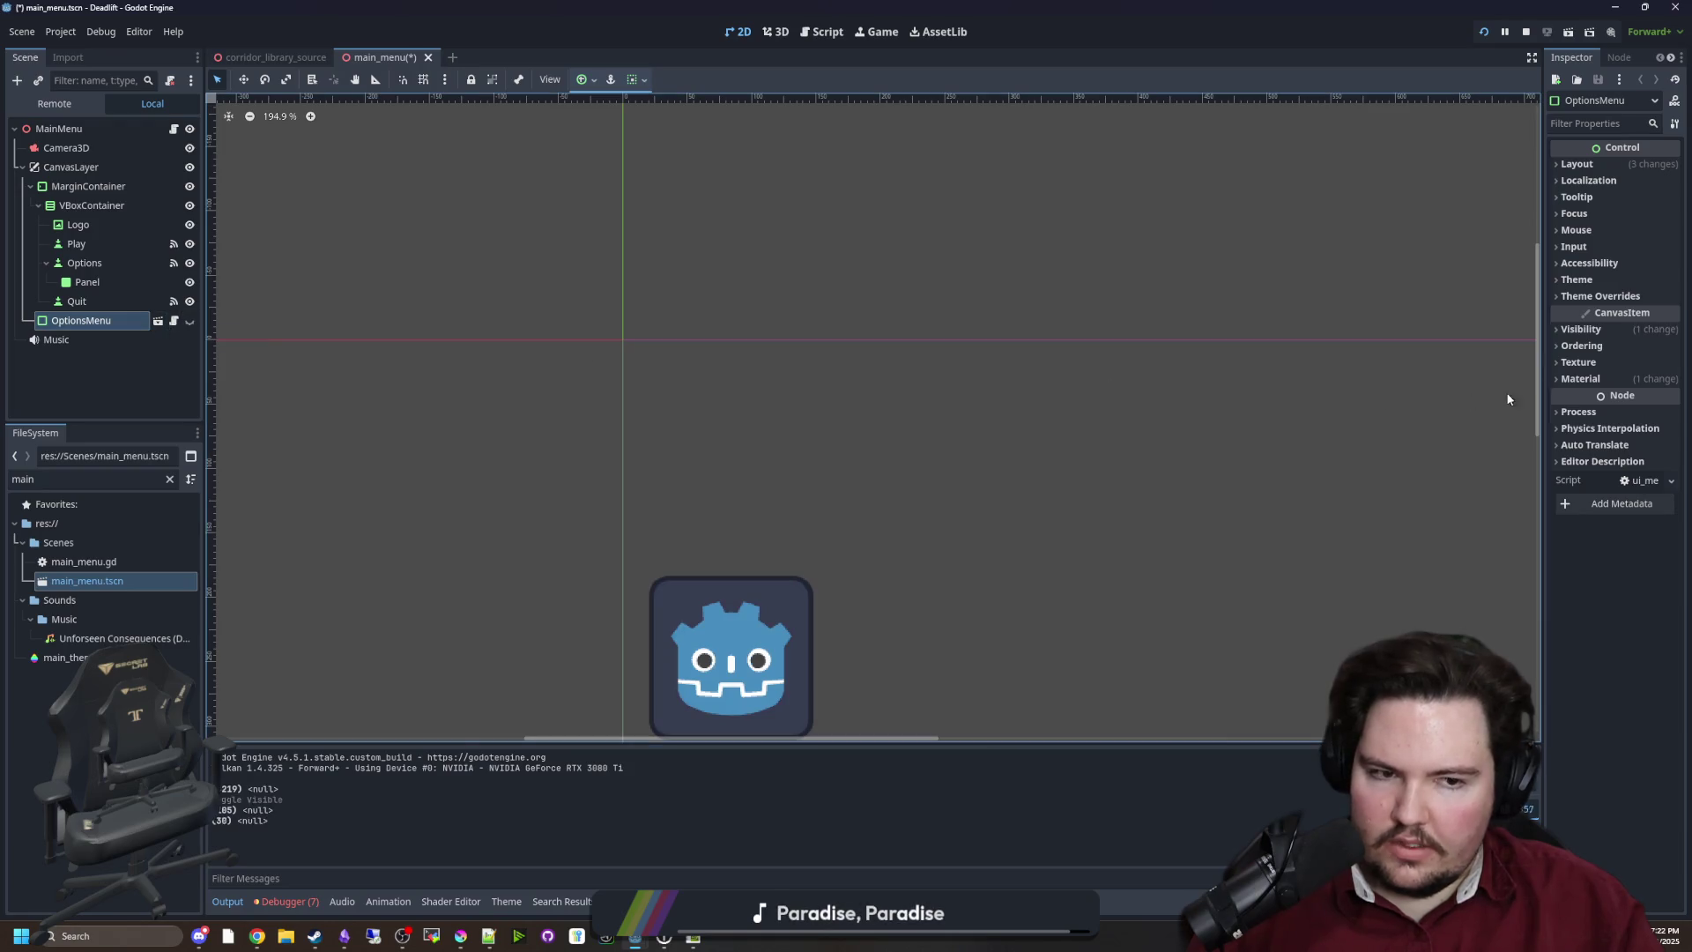
Copy the OptionsMenu's shader material and expand it to review its shader parameters
left_click(1581, 379)
left_click(1669, 397)
left_click(1604, 626)
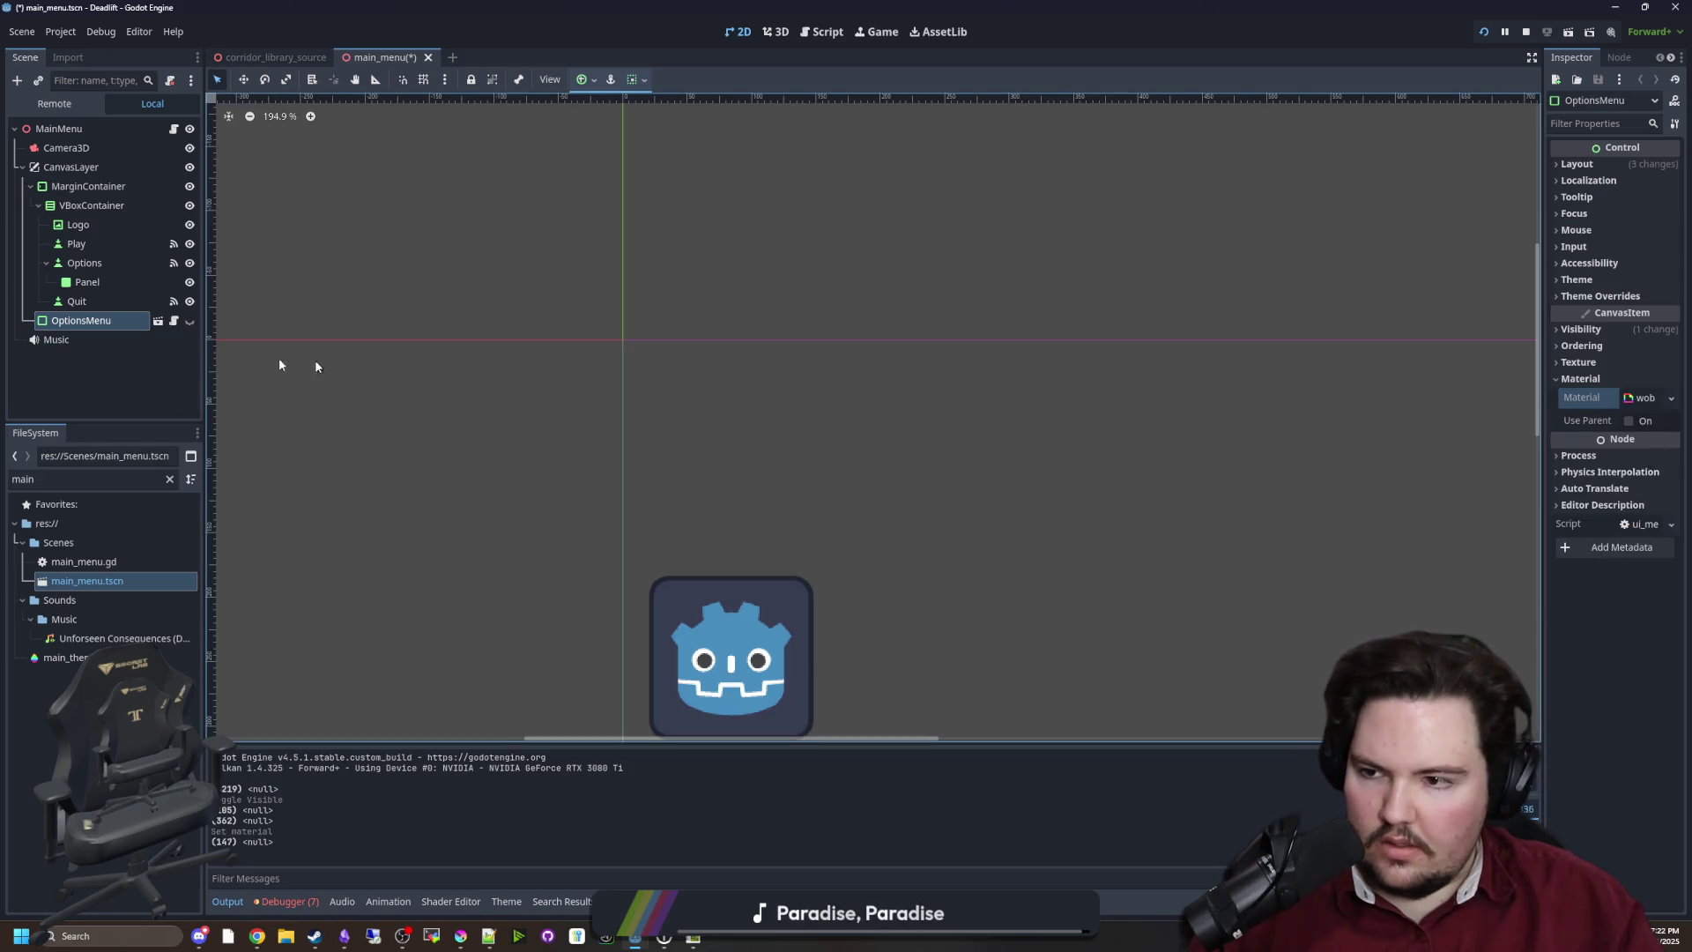
scroll(220, 447, "down", 1)
left_click(1638, 398)
scroll(562, 349, "down", 10)
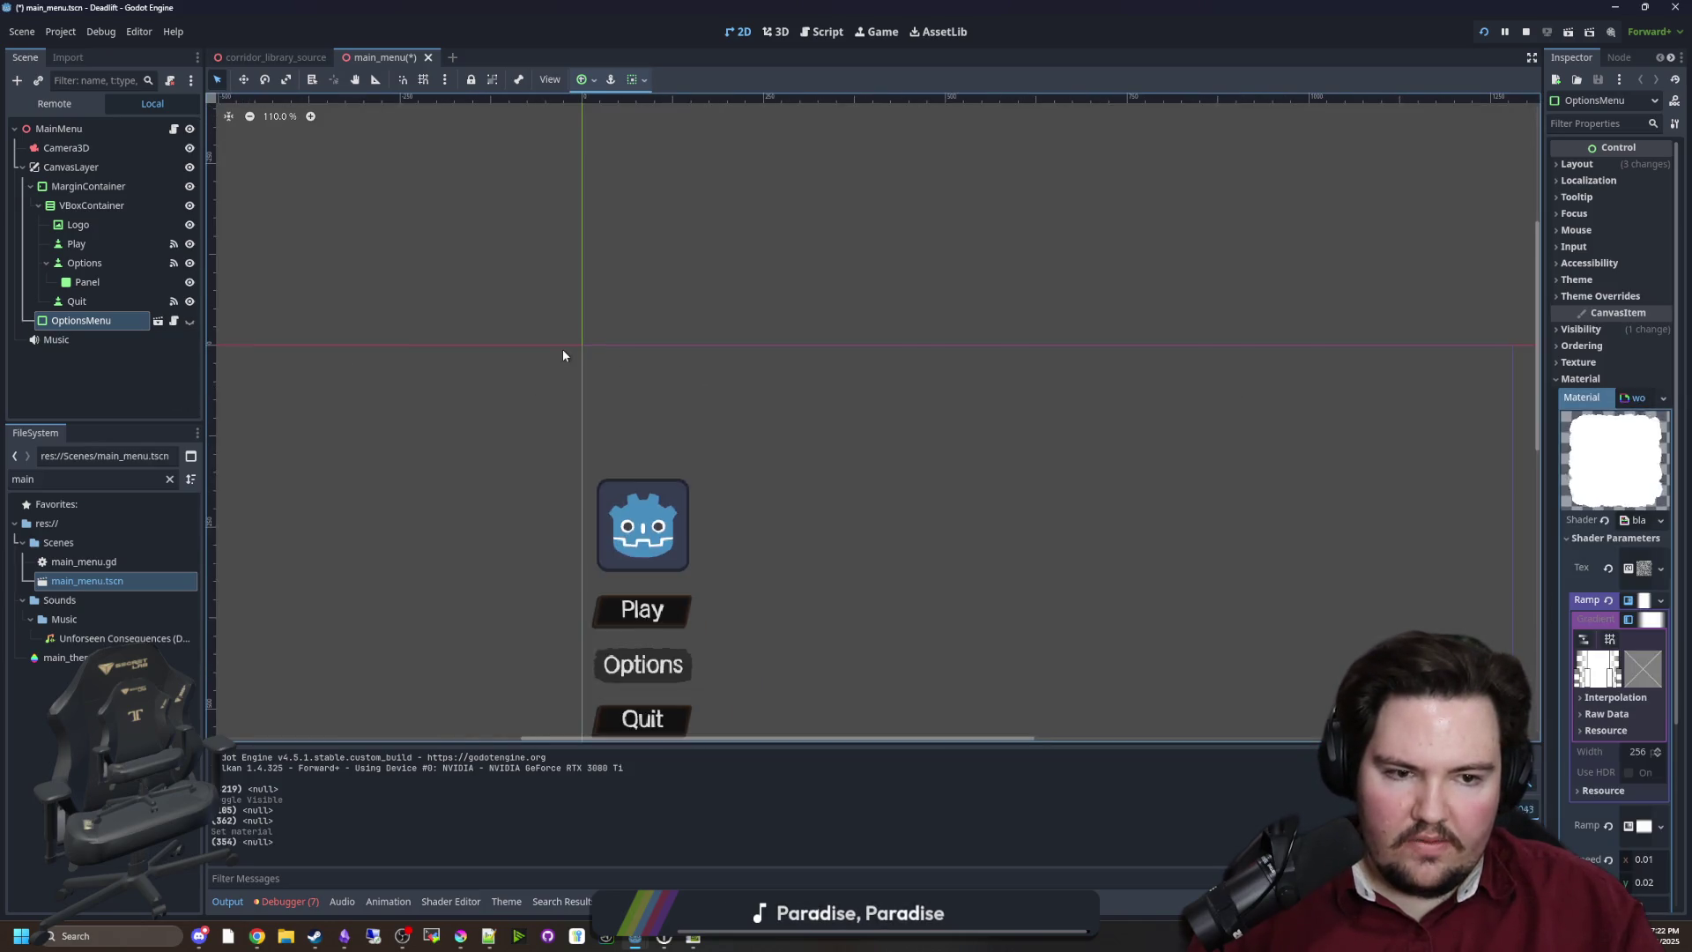
scroll(674, 432, "up", 5)
scroll(447, 547, "up", 6)
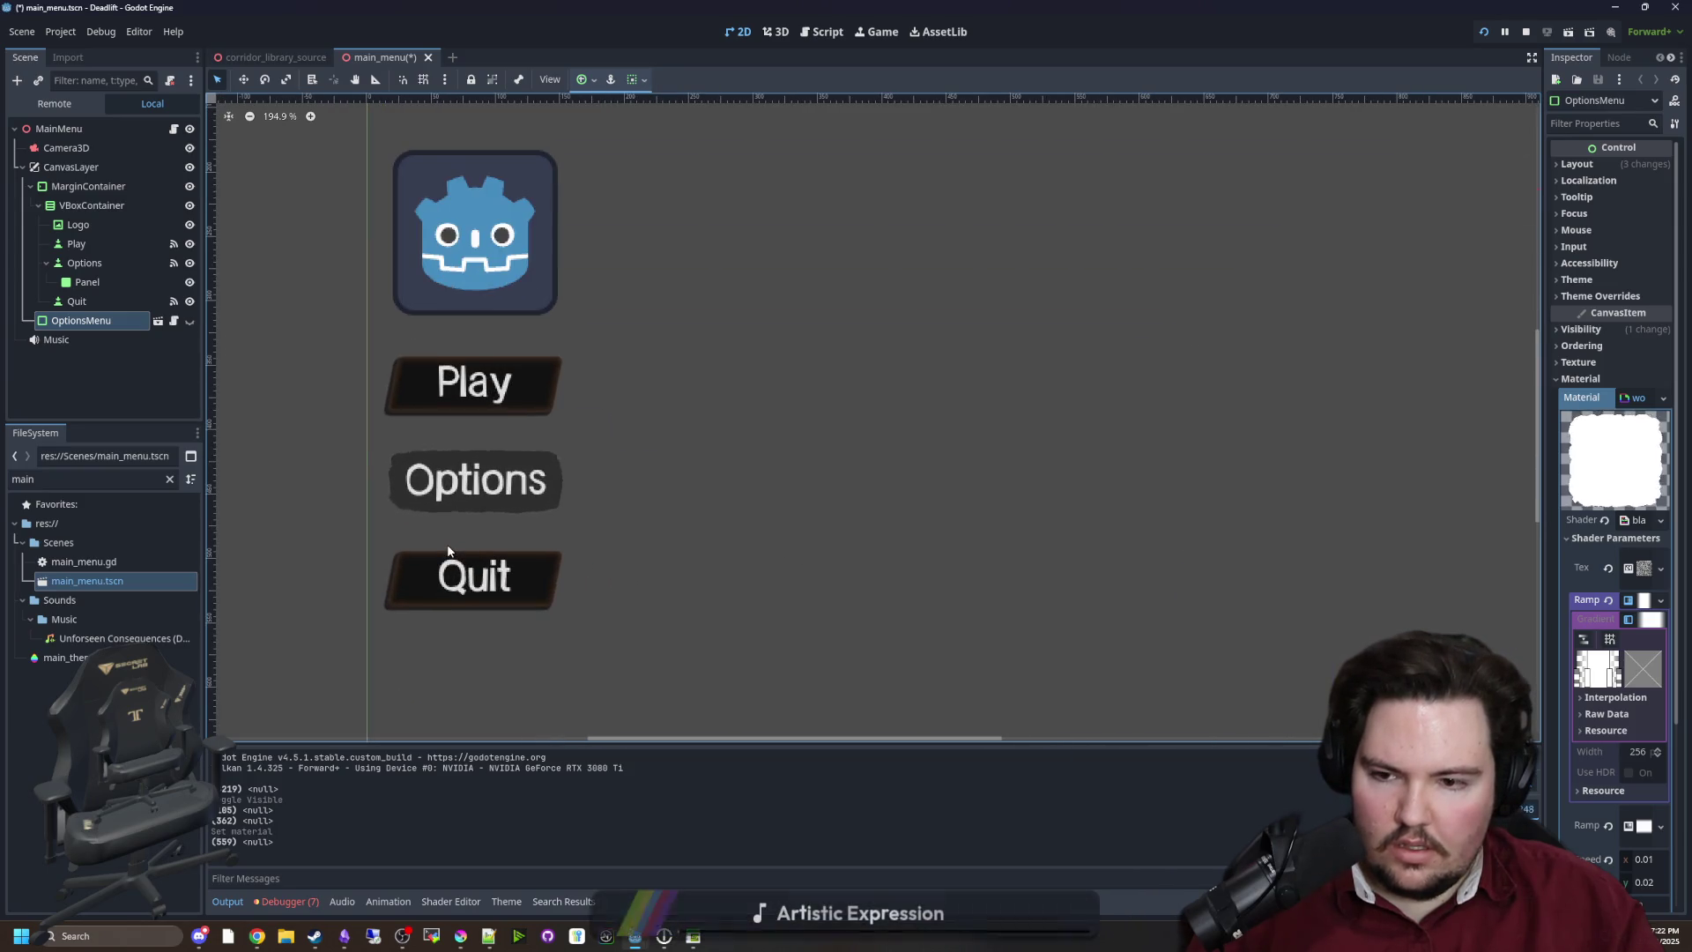
scroll(448, 551, "down", 5)
Open the options_menu scene, select the root OptionsMenu node and widen the Inspector
left_click(157, 321)
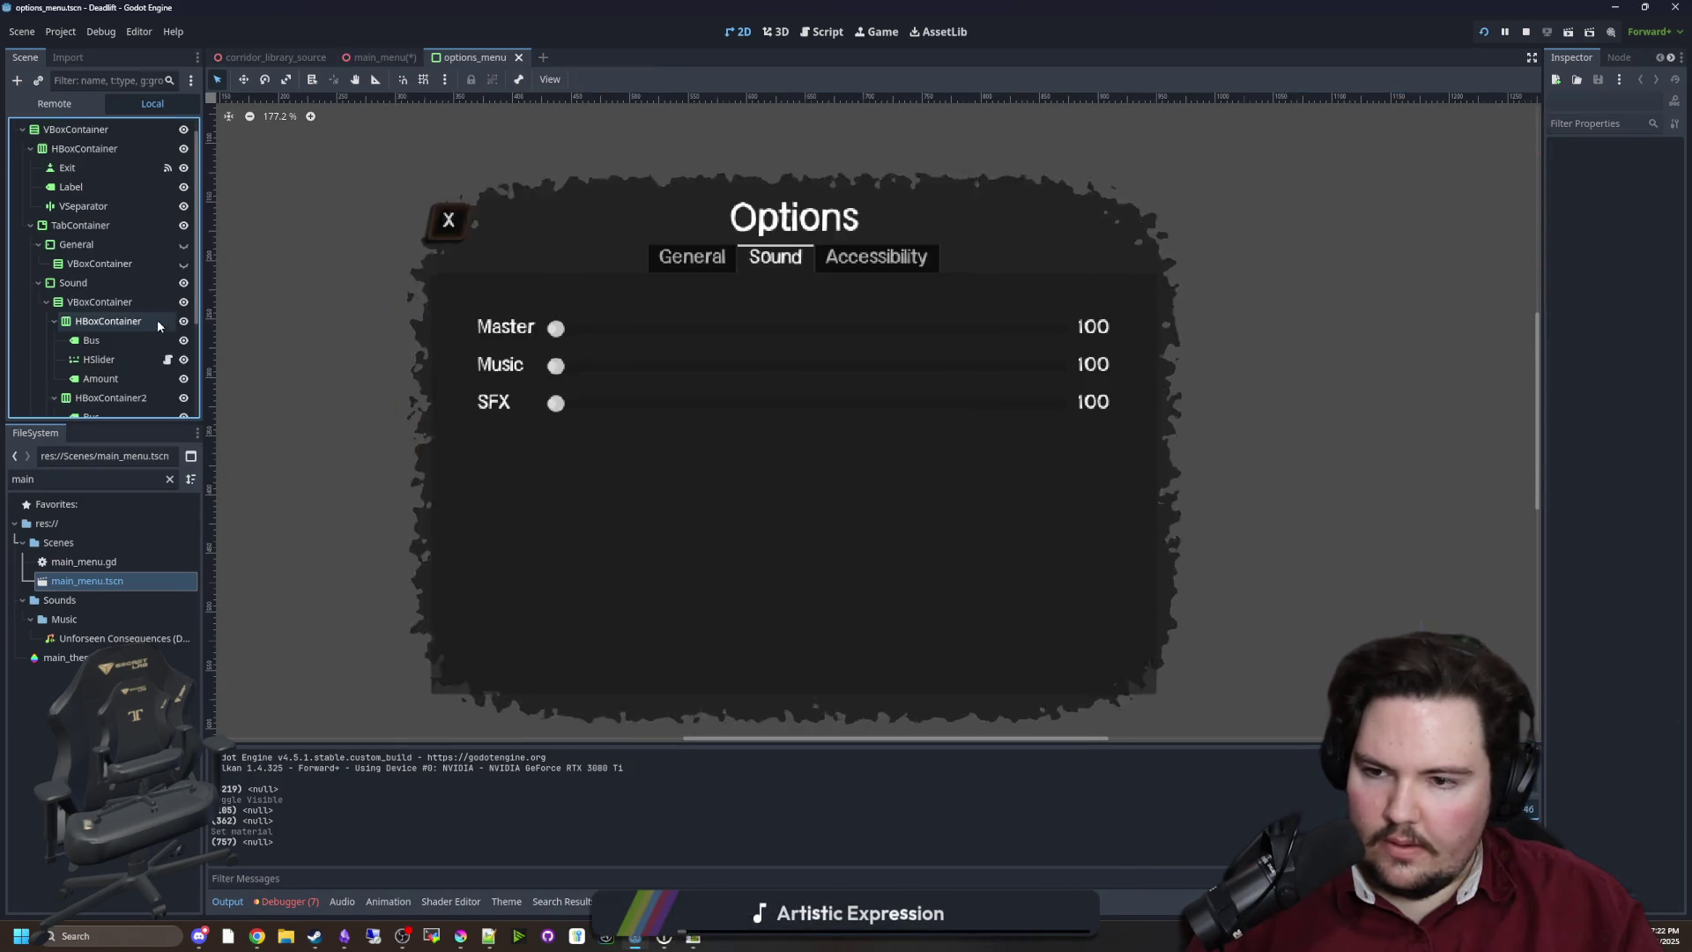
scroll(88, 287, "up", 5)
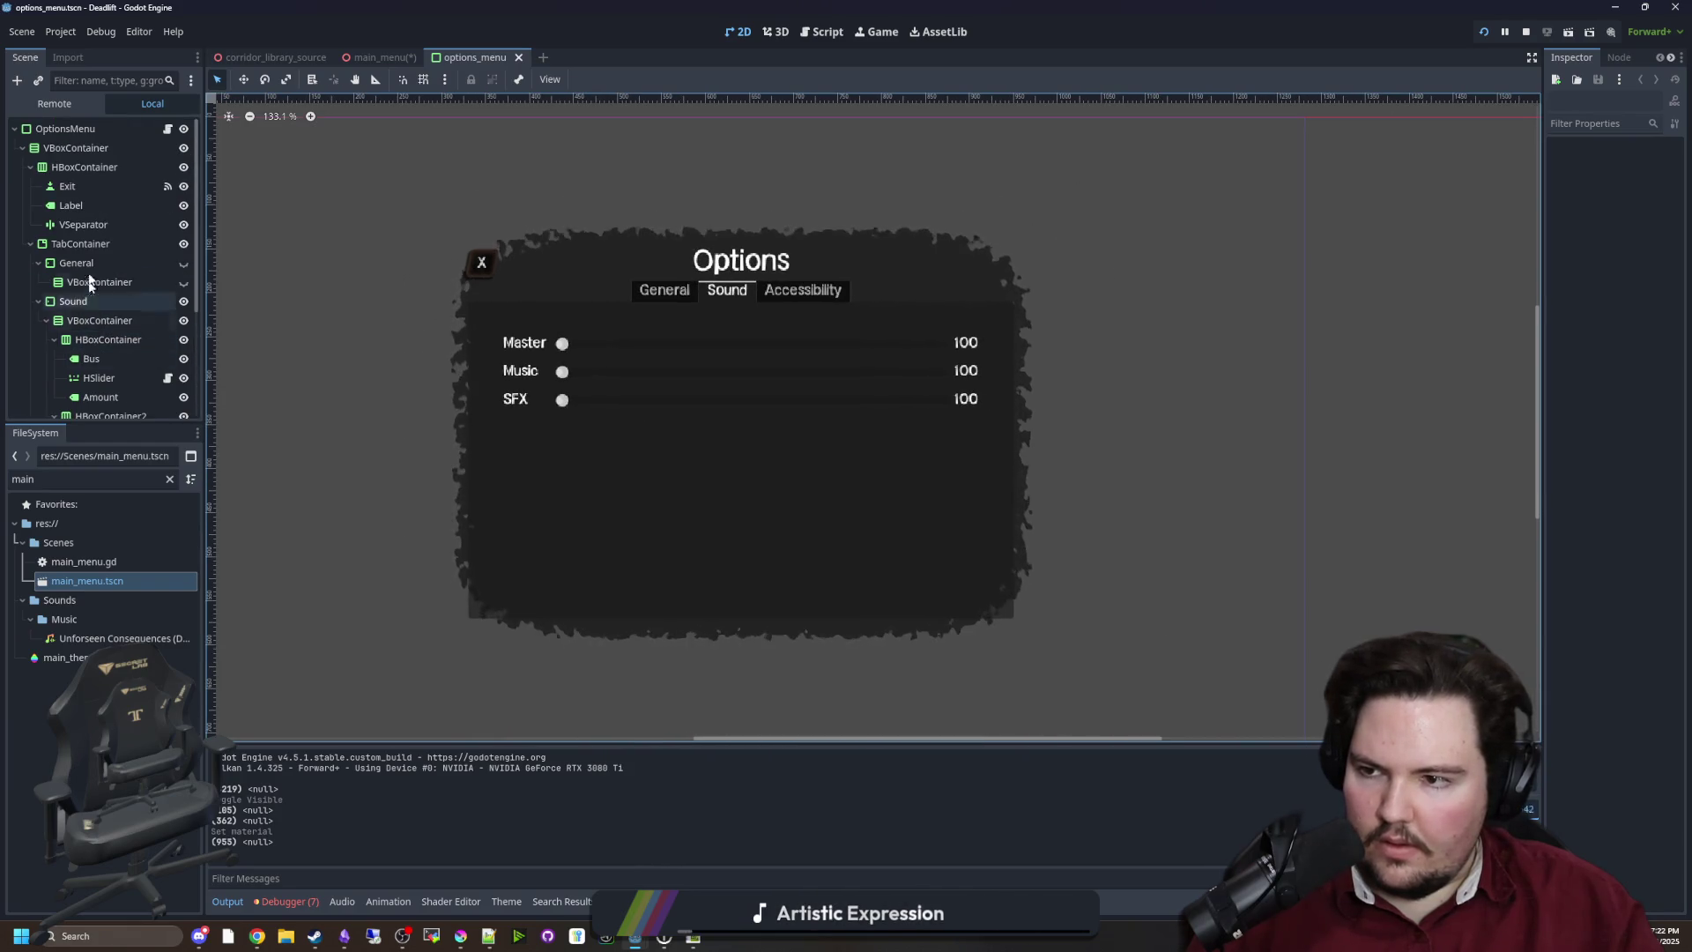
left_click(65, 128)
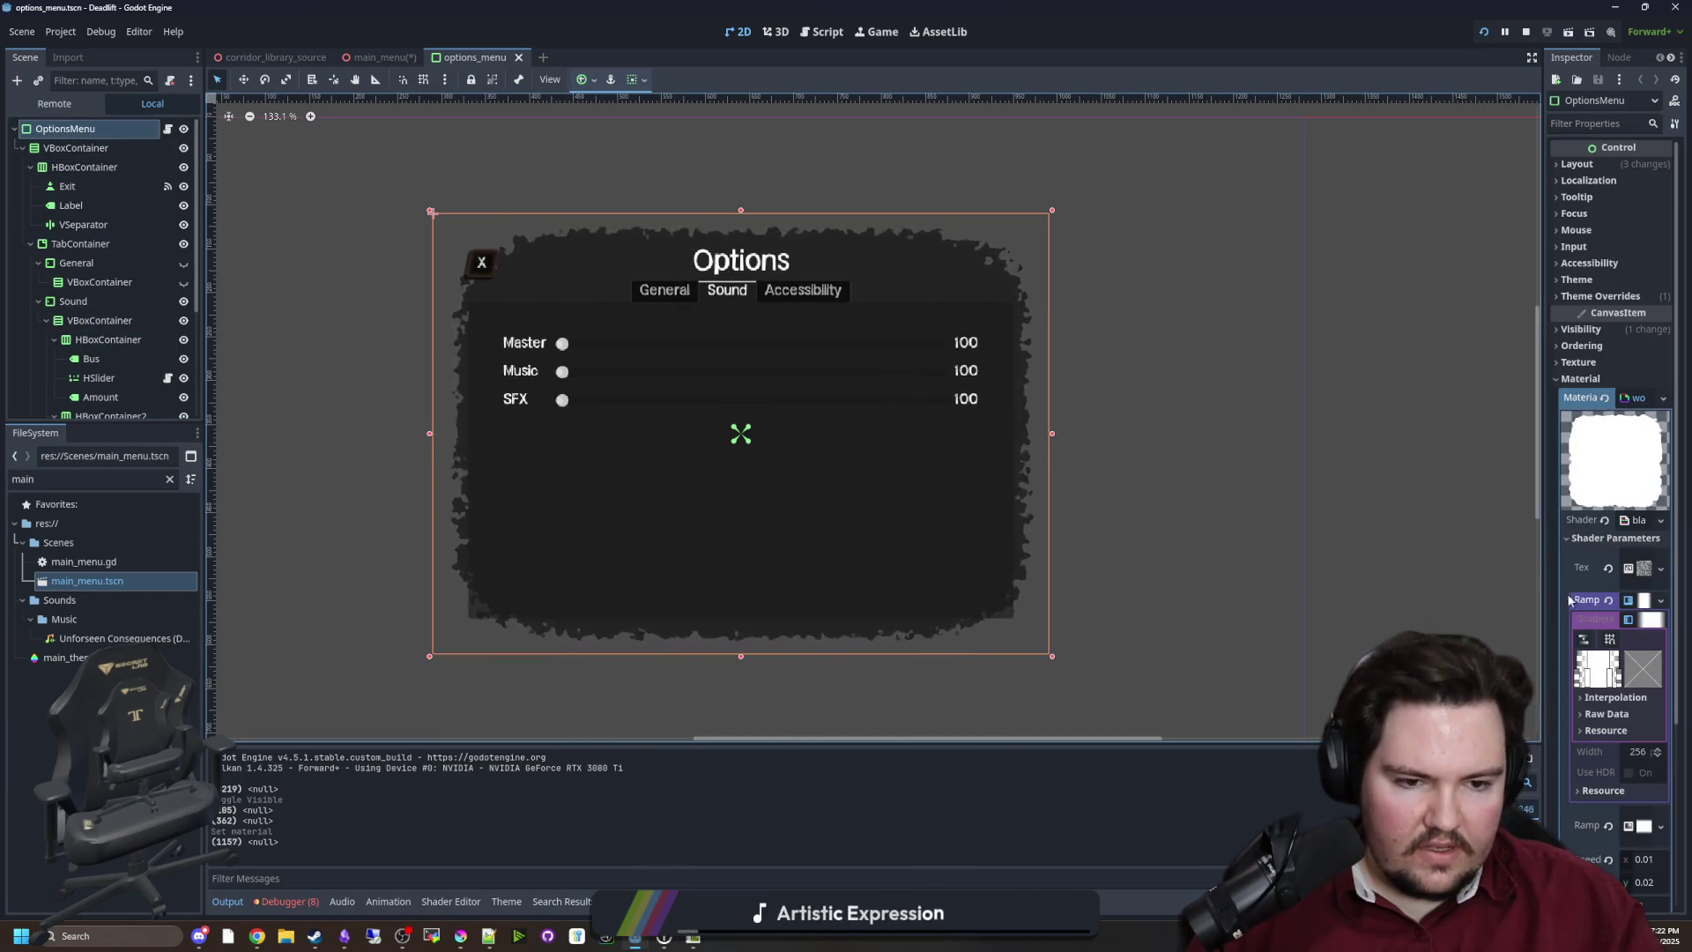
left_click(1541, 580)
left_click_drag(1542, 582, 1358, 578)
scroll(674, 237, "up", 9)
scroll(674, 237, "down", 9)
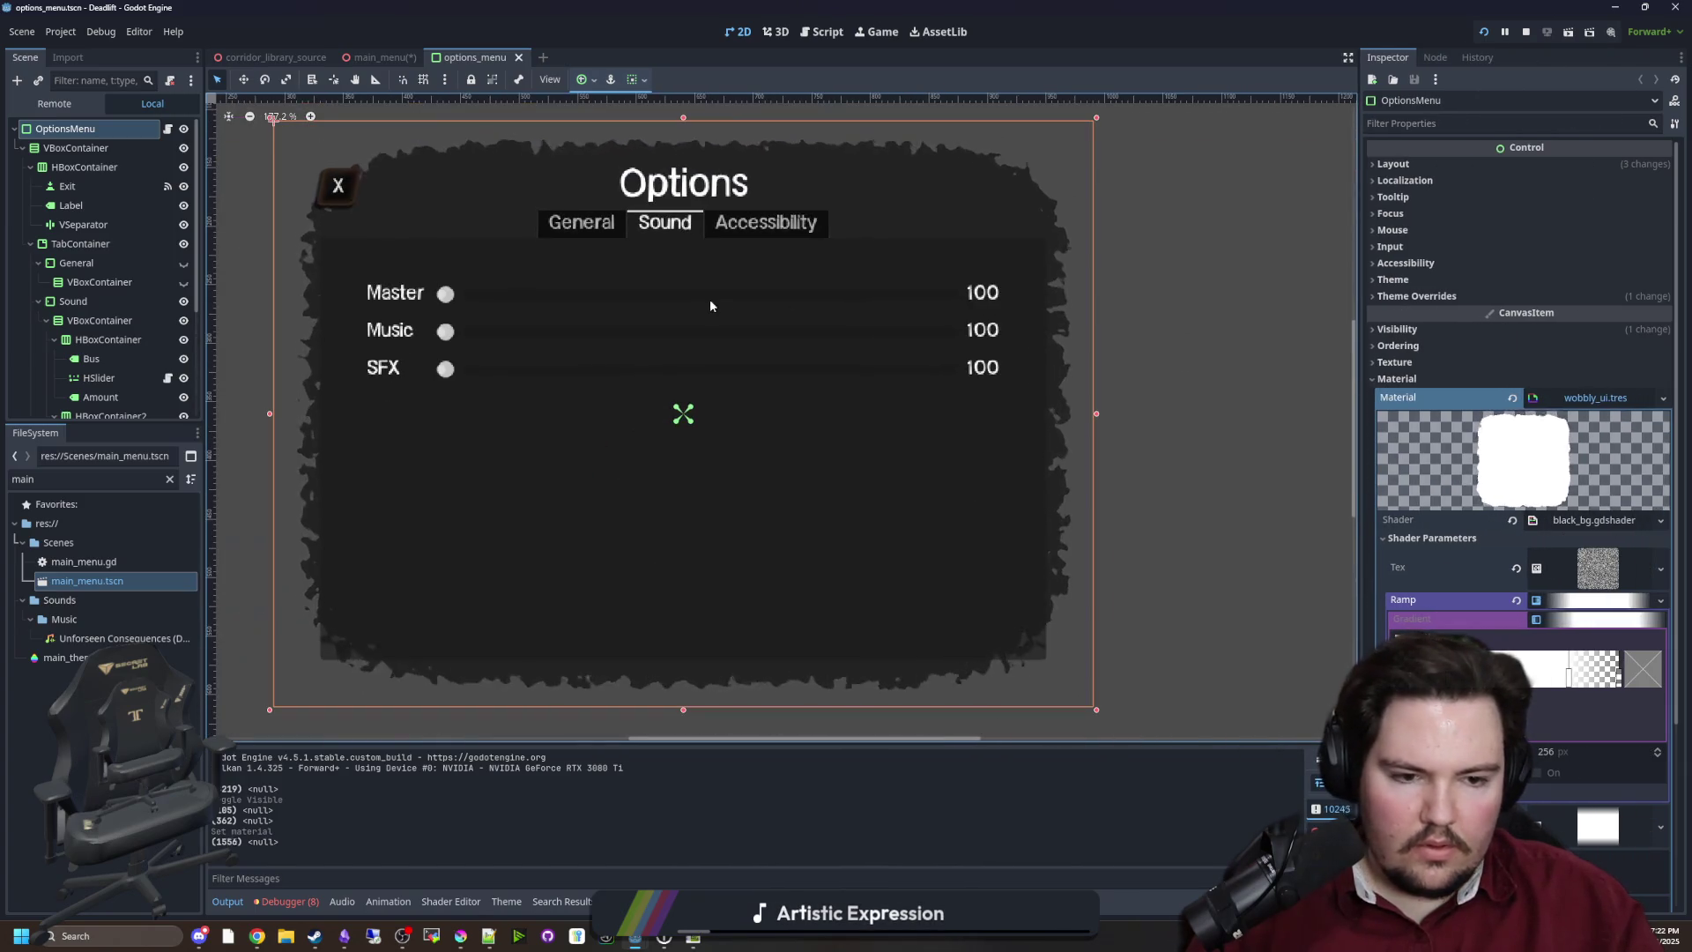
scroll(1507, 497, "down", 5)
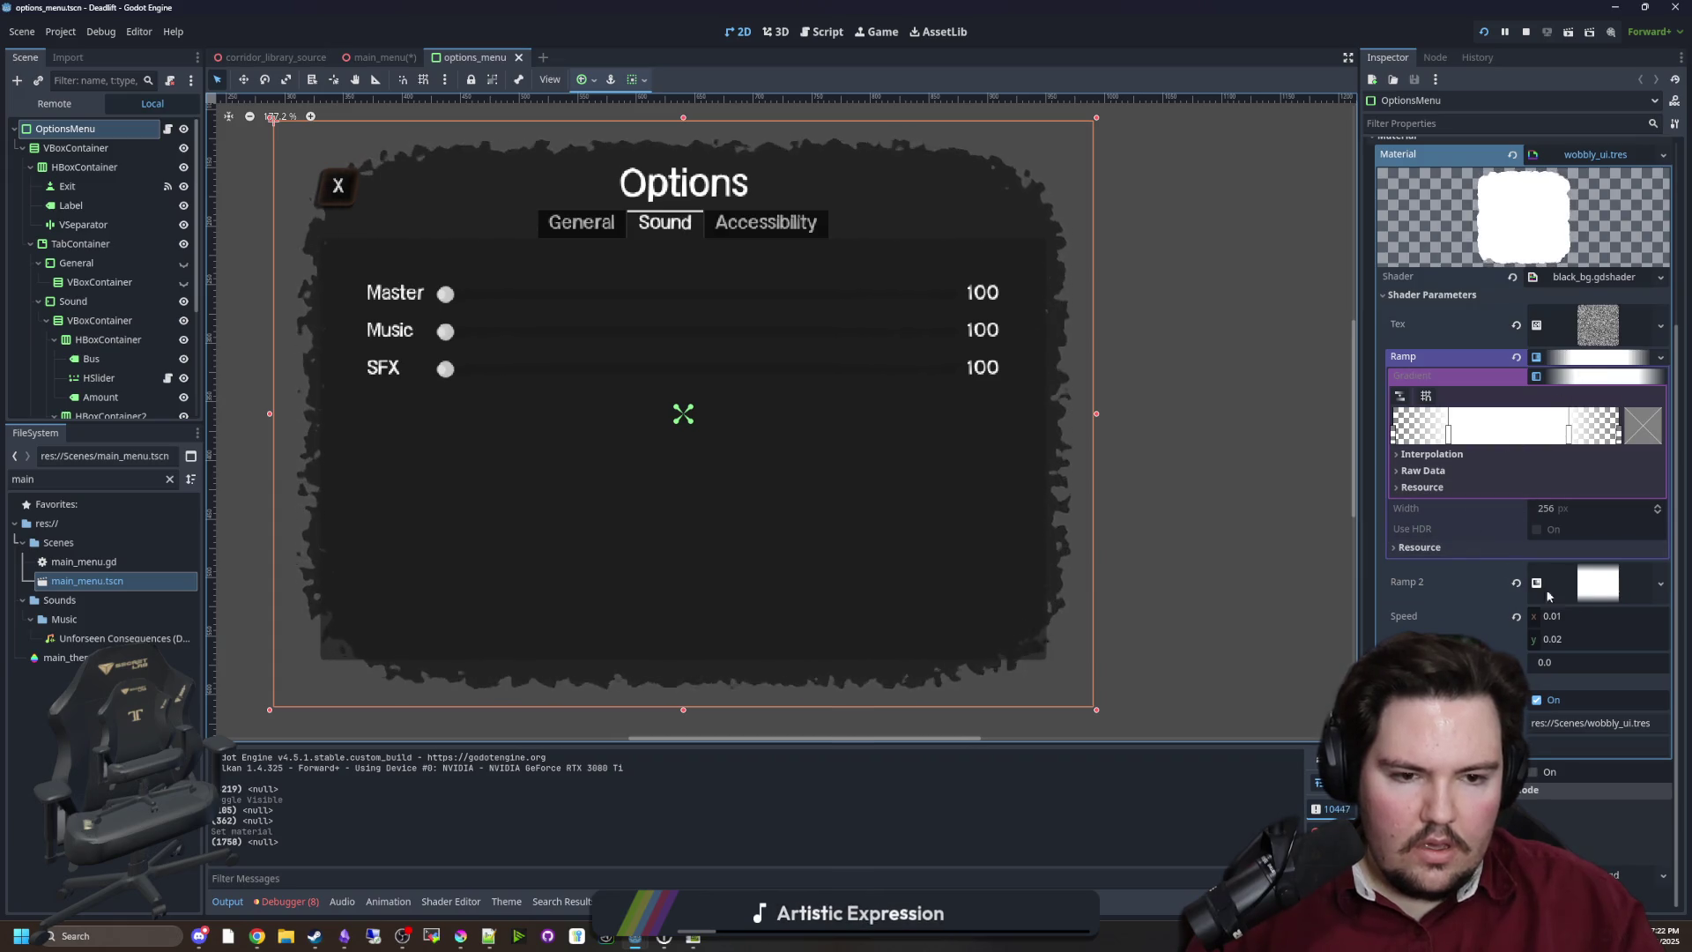
Set the Tex noise frequency to 0.0216, then return to main_menu and select the Play button
left_click(1597, 324)
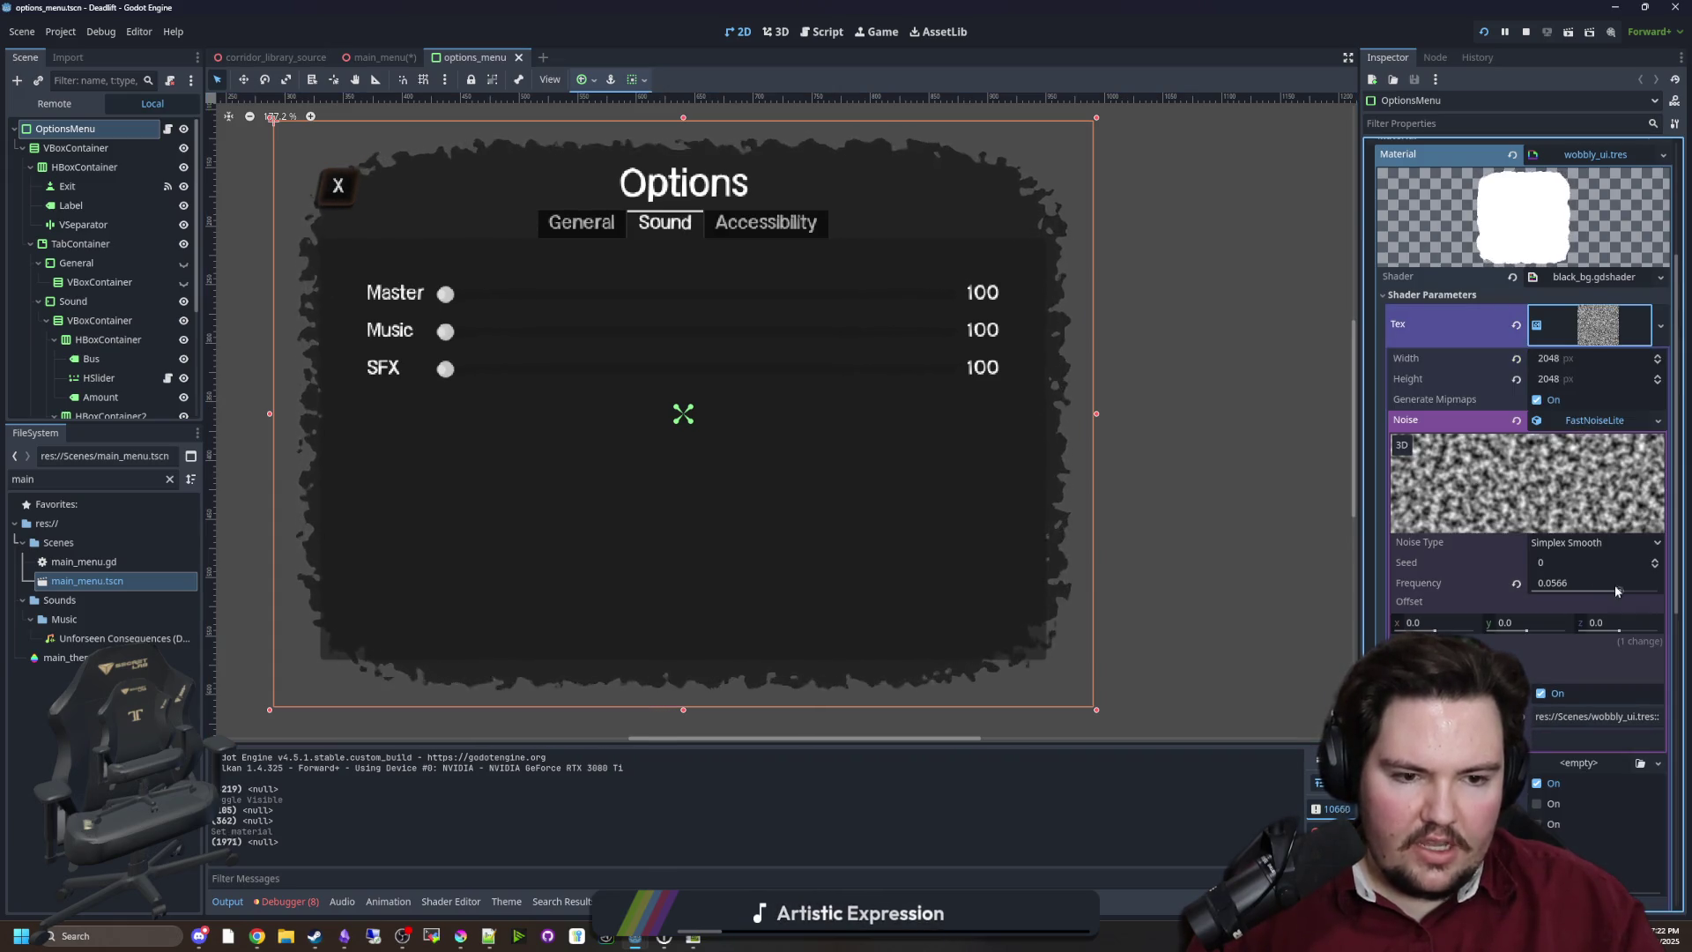
left_click_drag(1619, 590, 1594, 594)
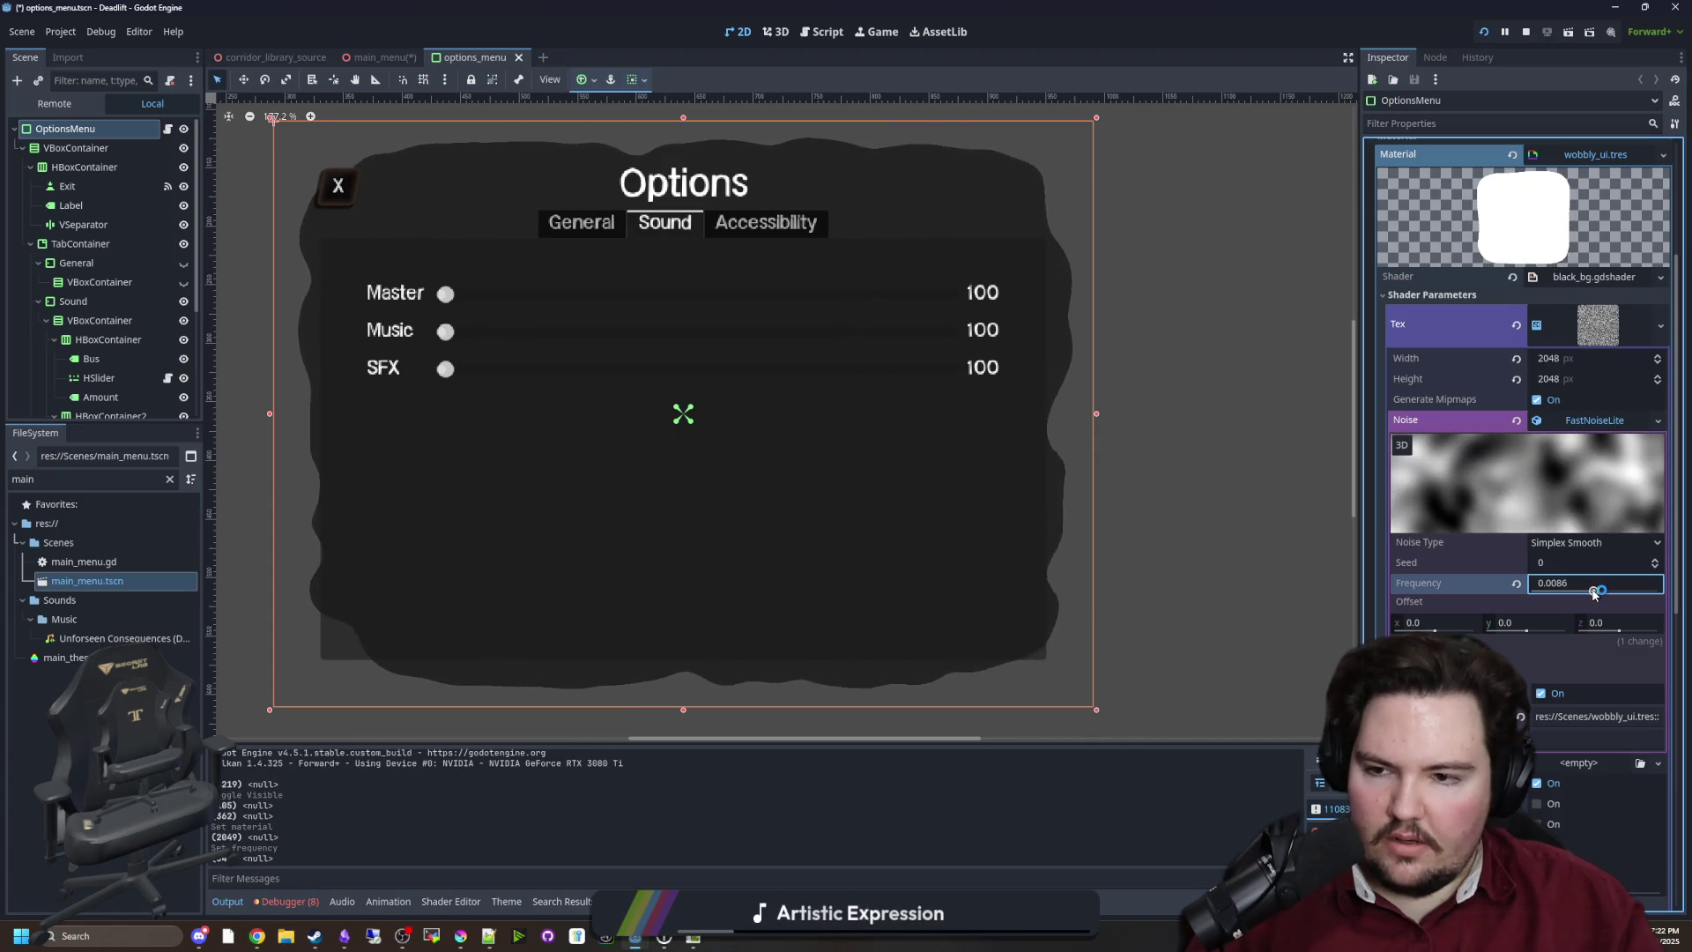
left_click_drag(1594, 594, 1606, 594)
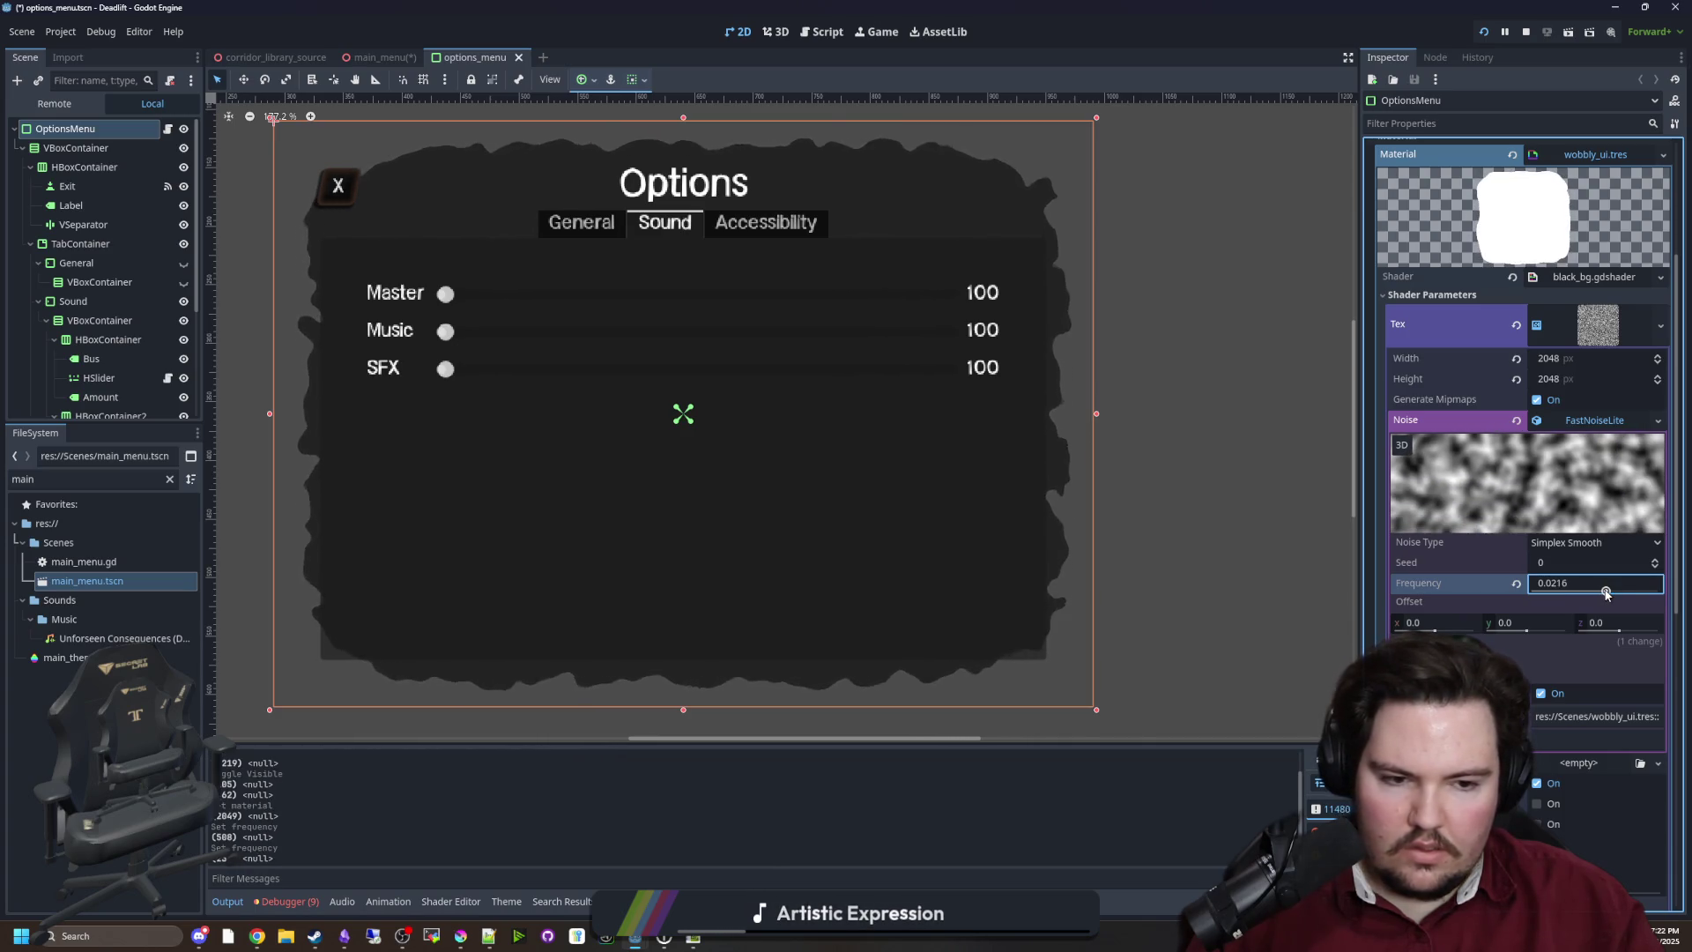
scroll(1491, 651, "down", 10)
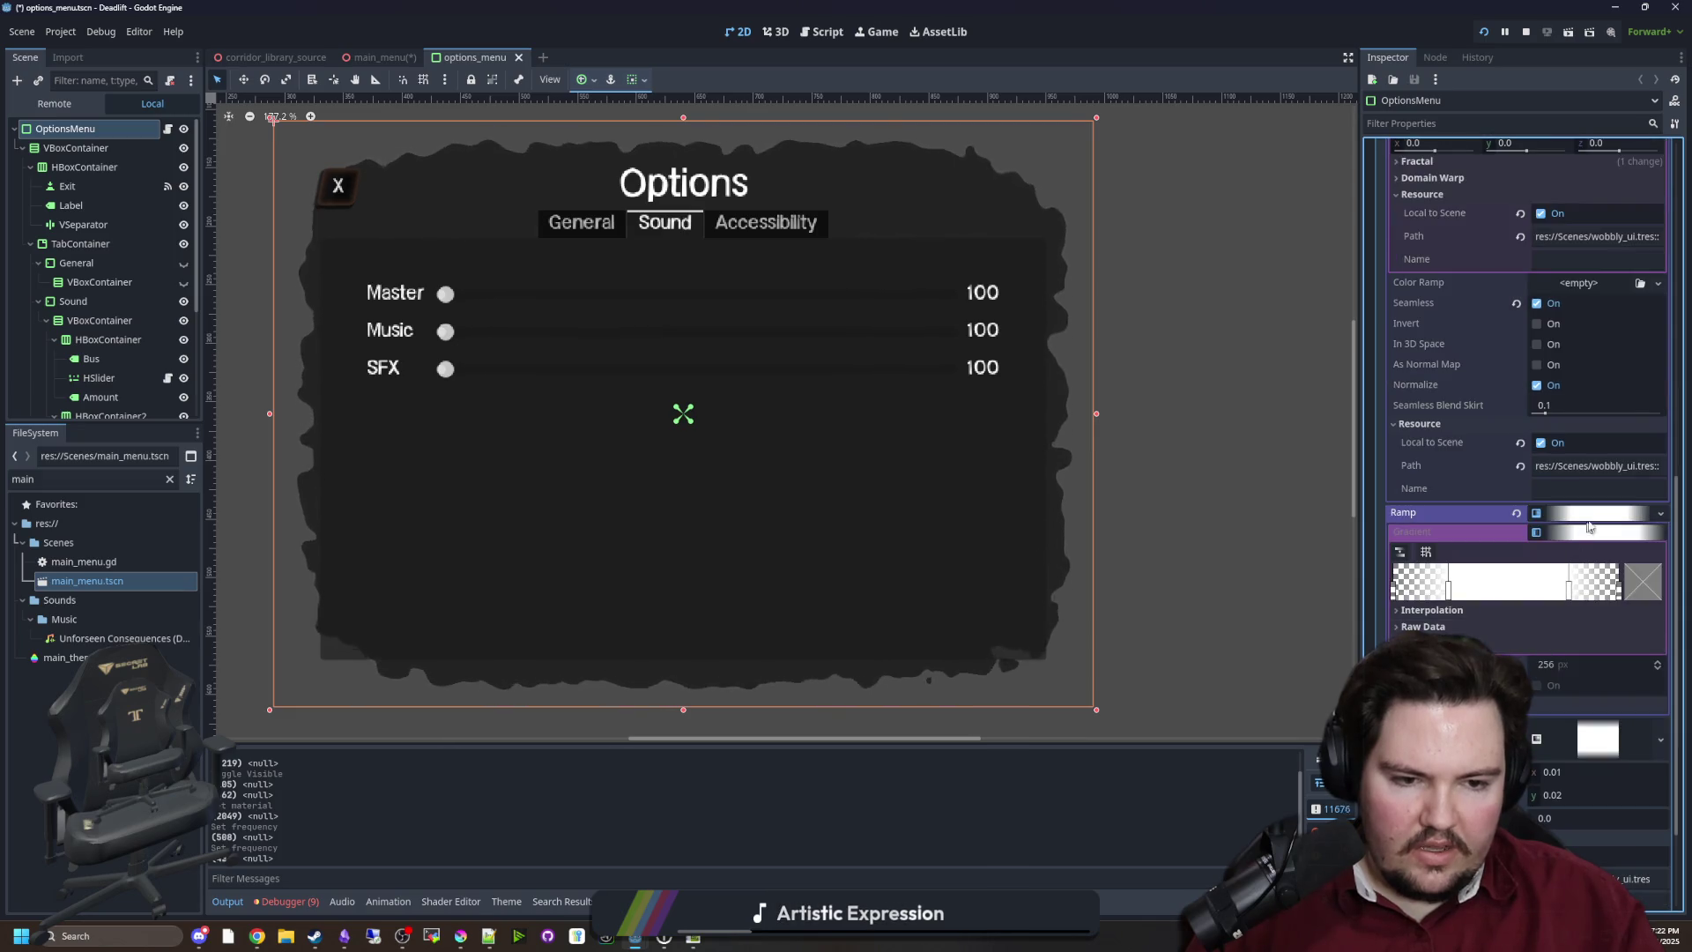
left_click(1588, 532)
left_click(1608, 526)
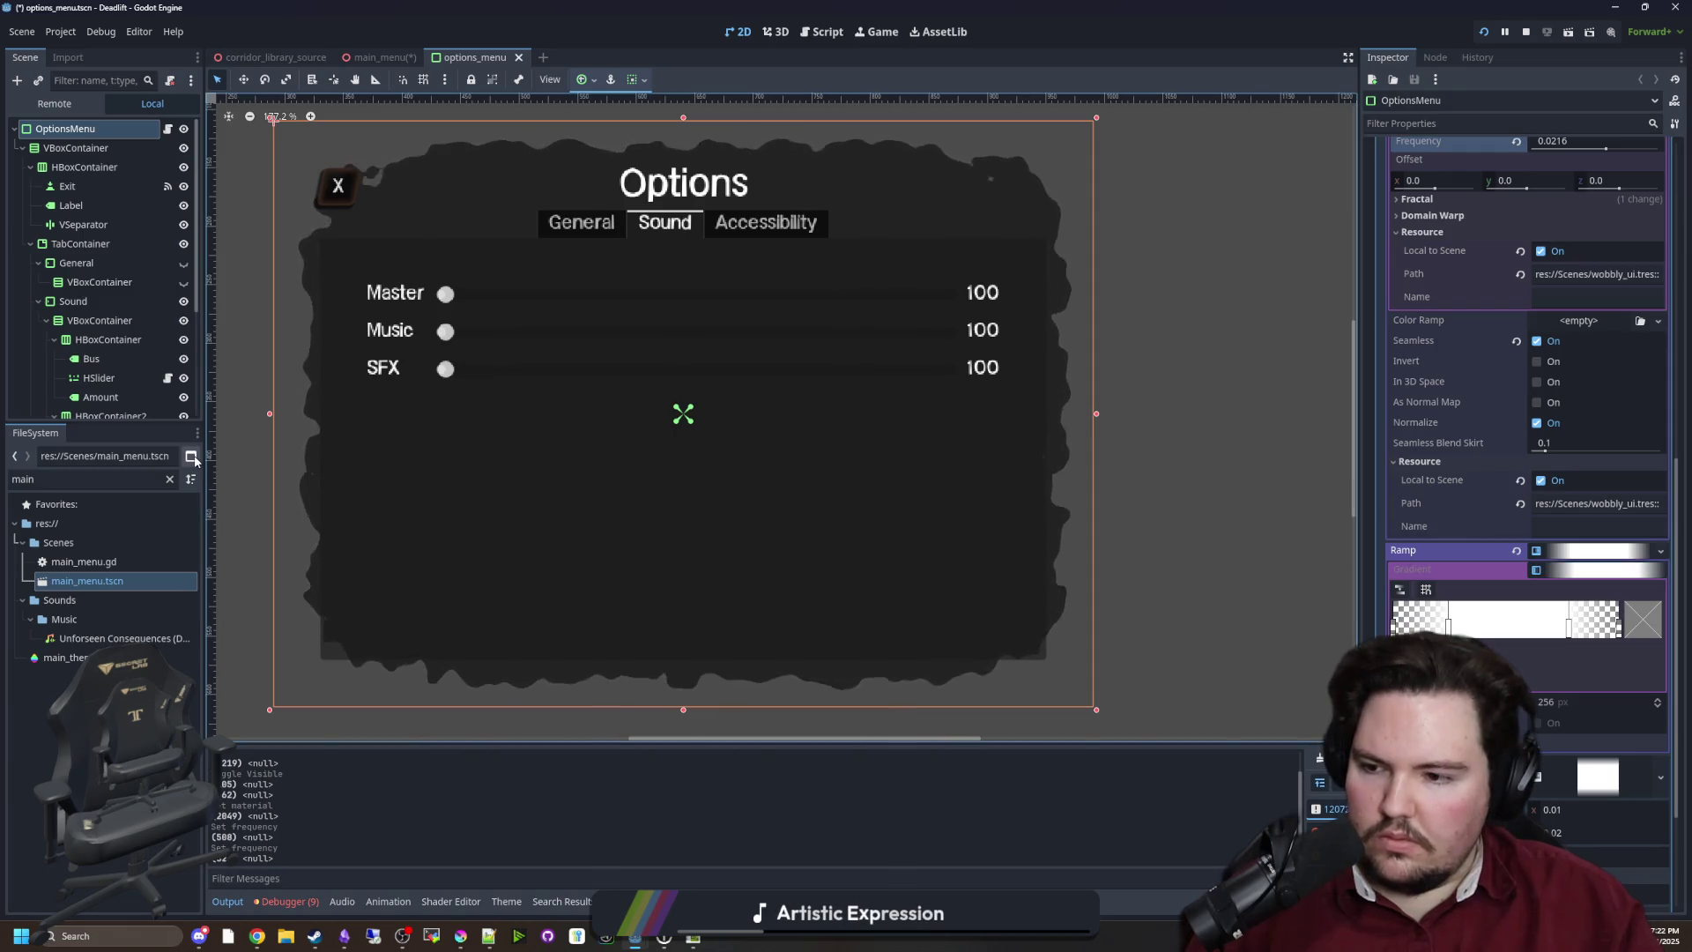
left_click(363, 58)
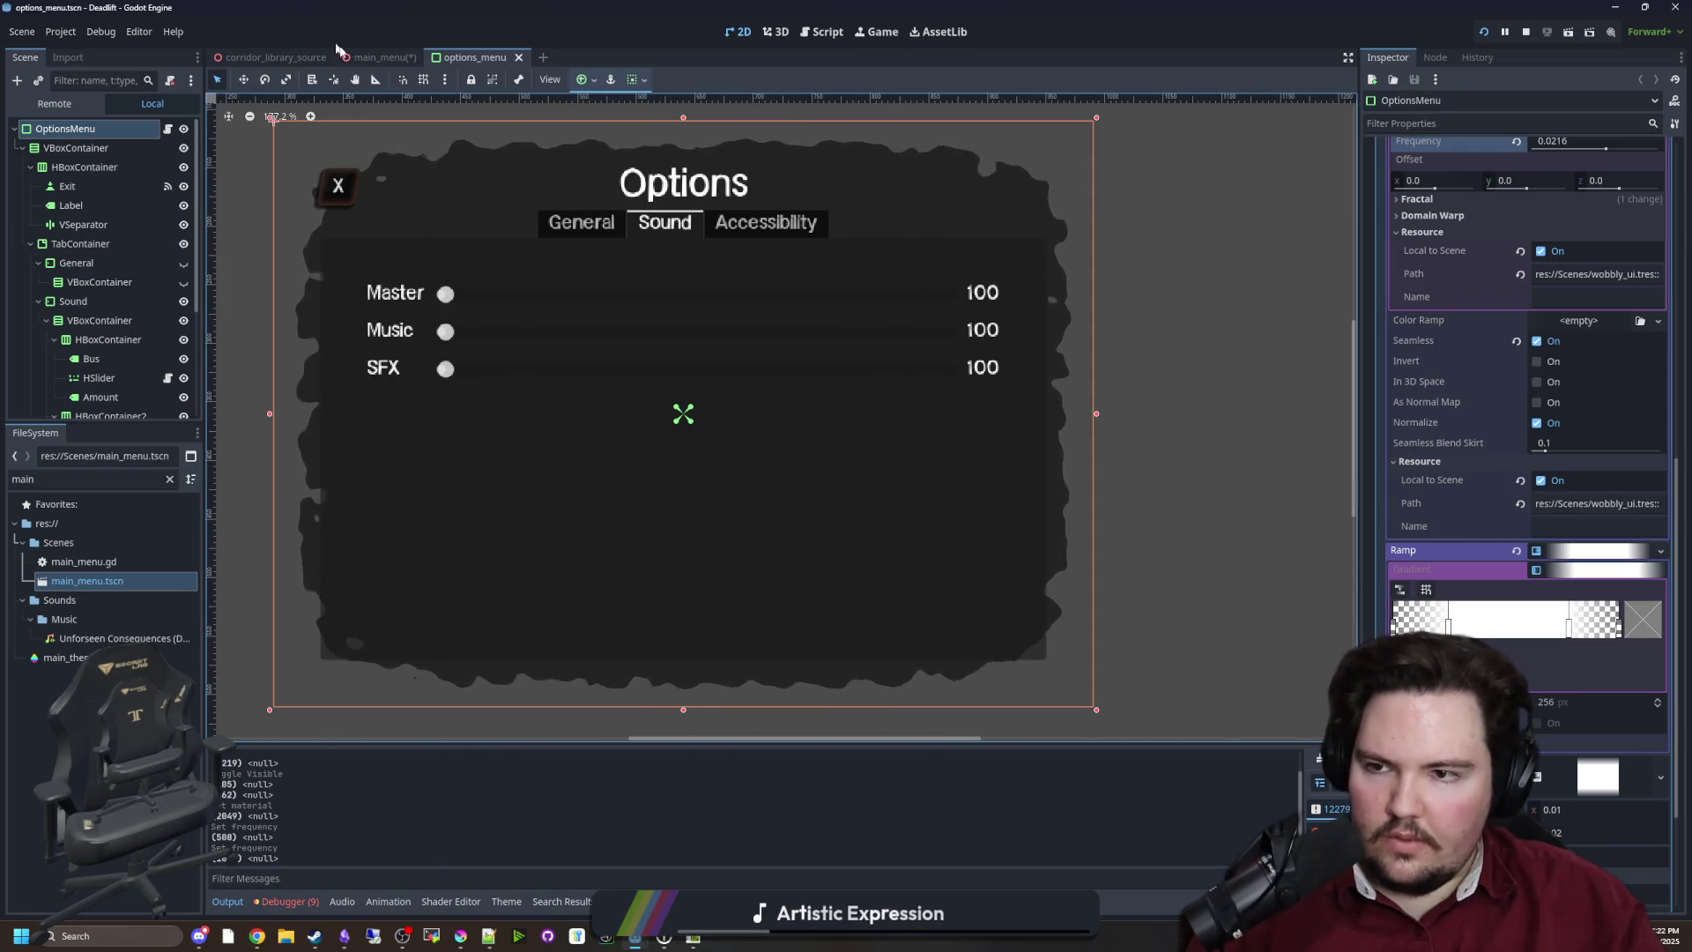
left_click(78, 244)
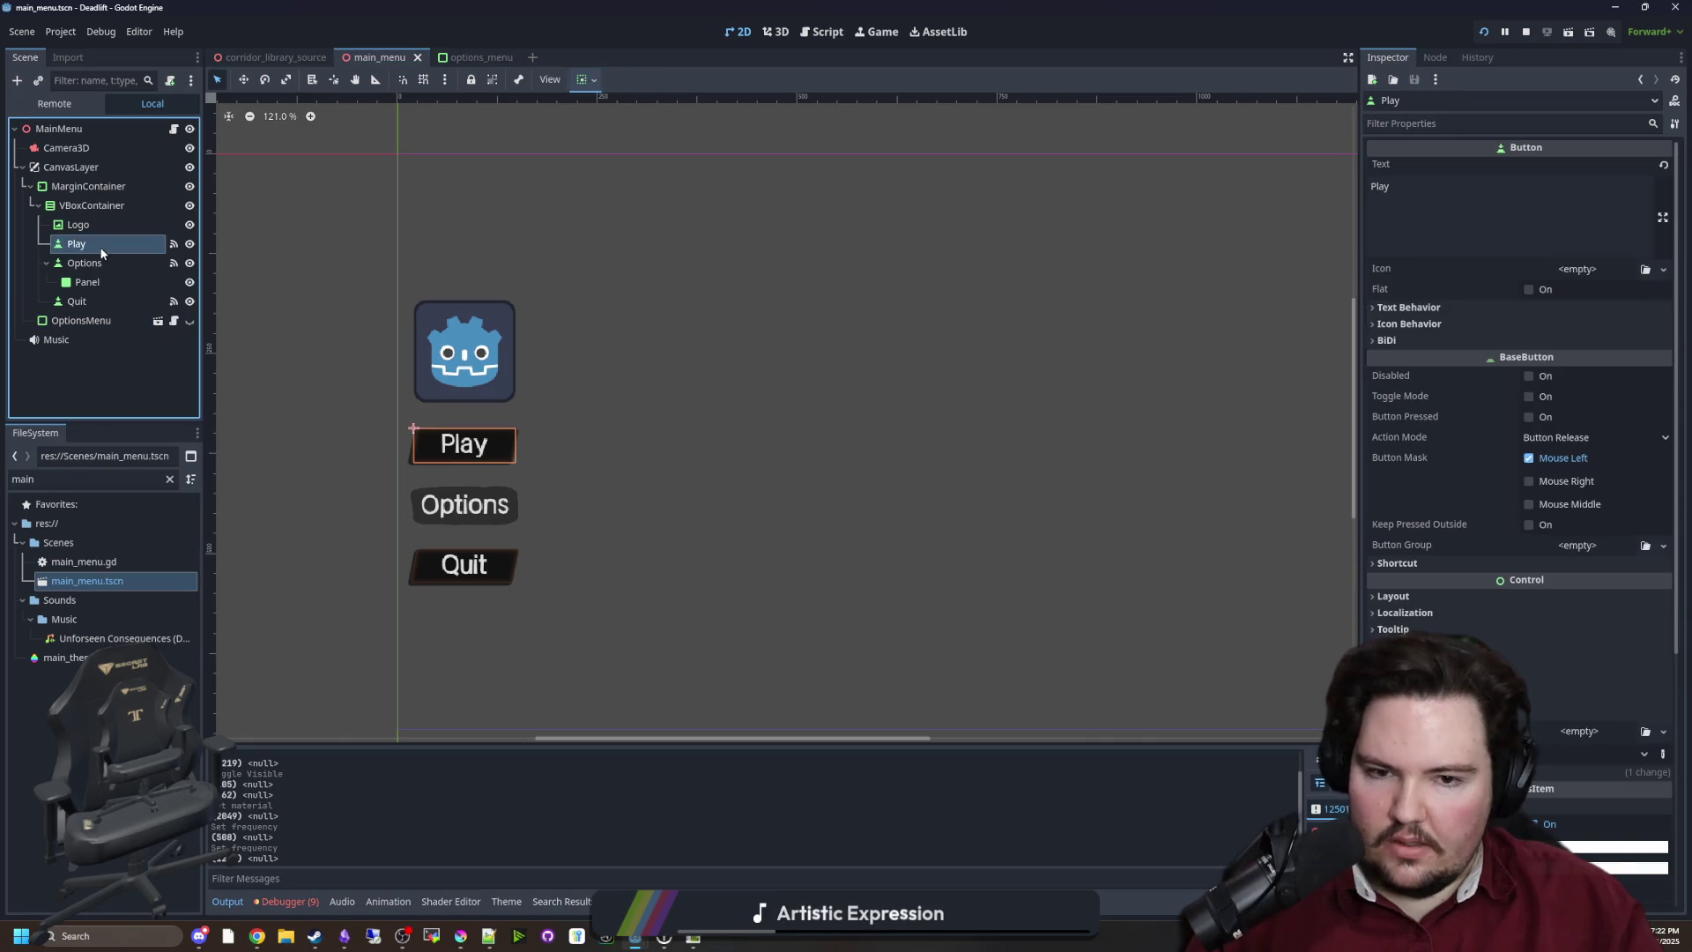
Select the Options button's Panel and make its material unique recursively
scroll(1502, 631, "down", 4)
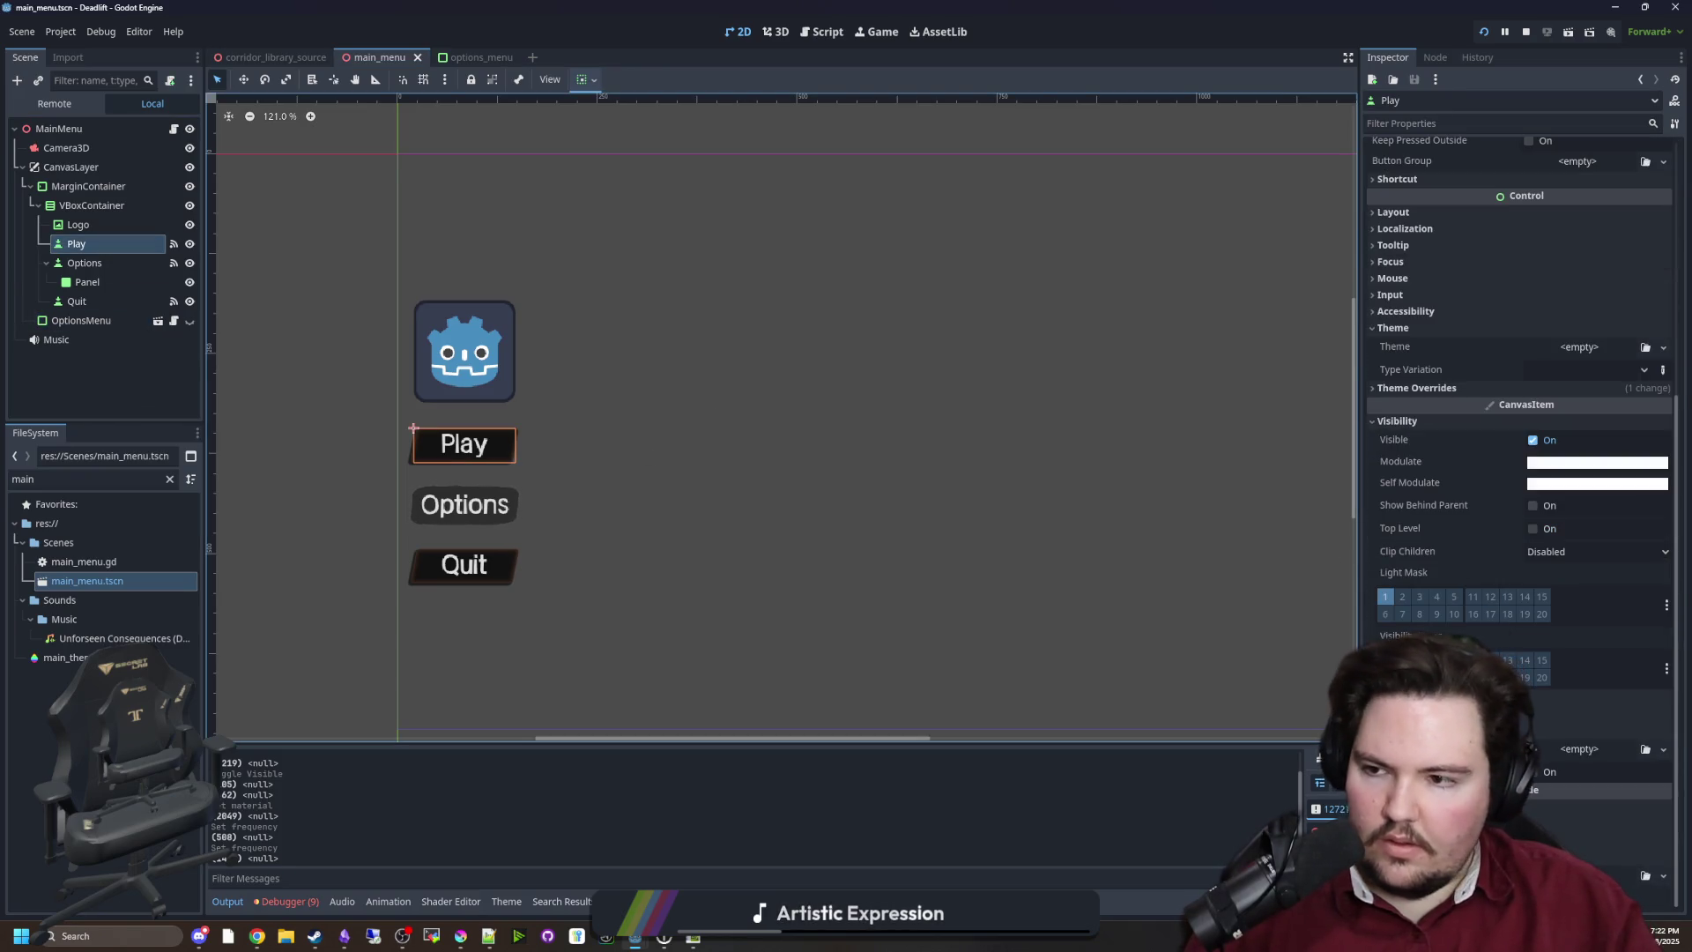
left_click(78, 284)
scroll(451, 531, "up", 8)
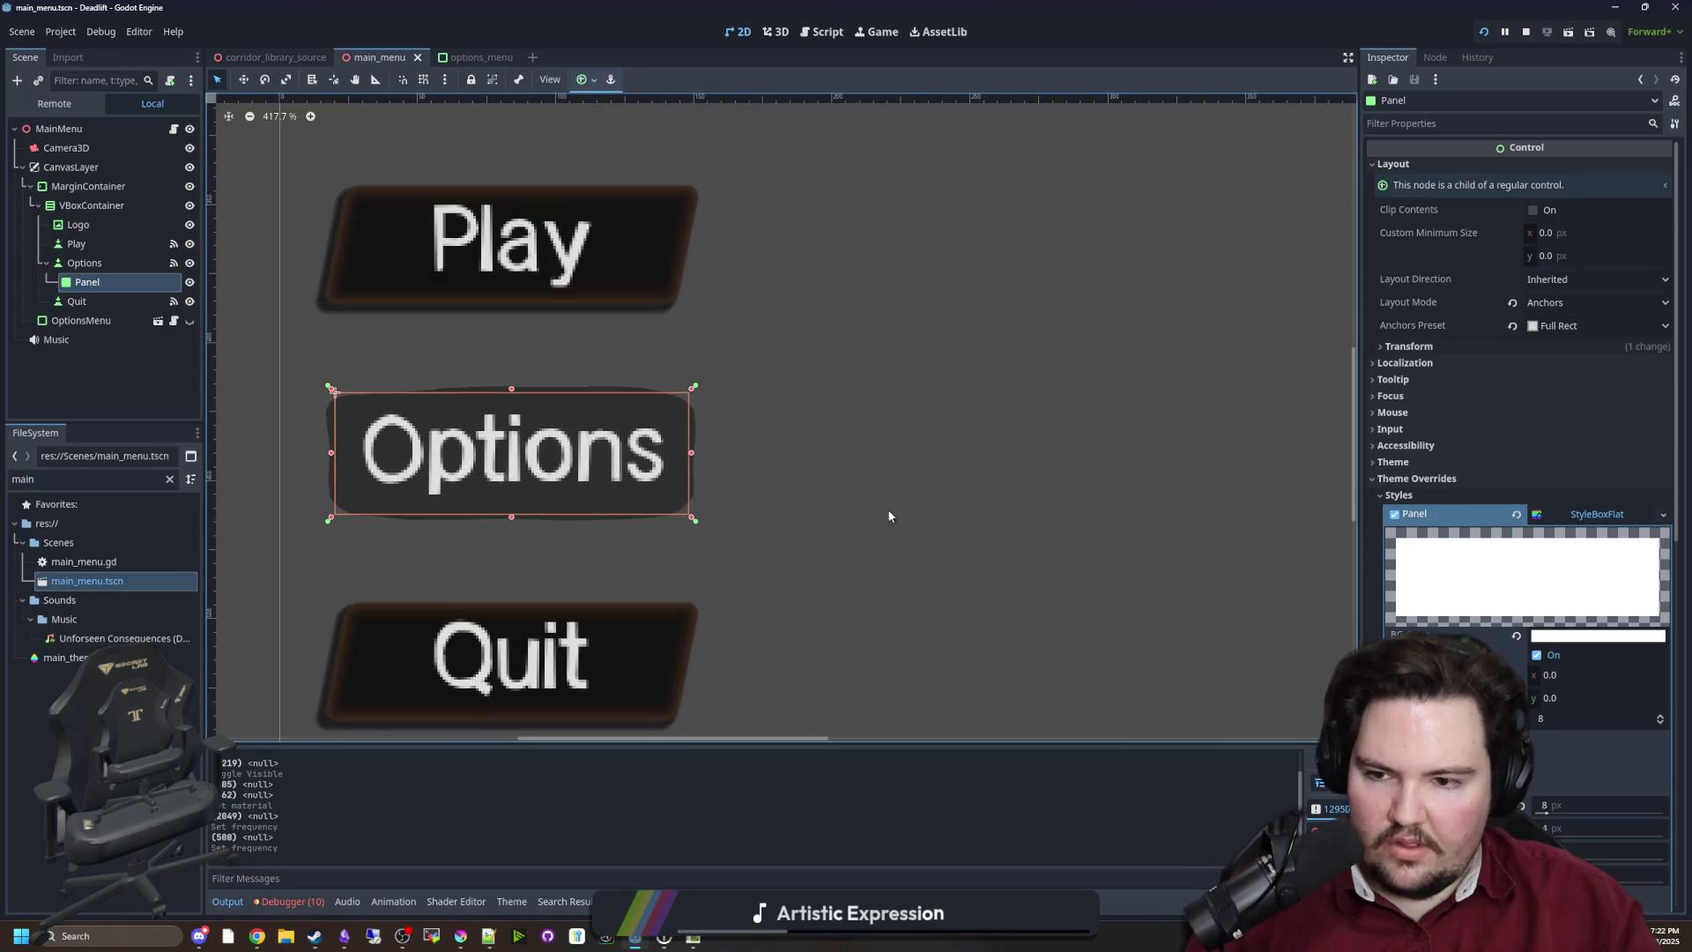
left_click(888, 514)
left_click(89, 283)
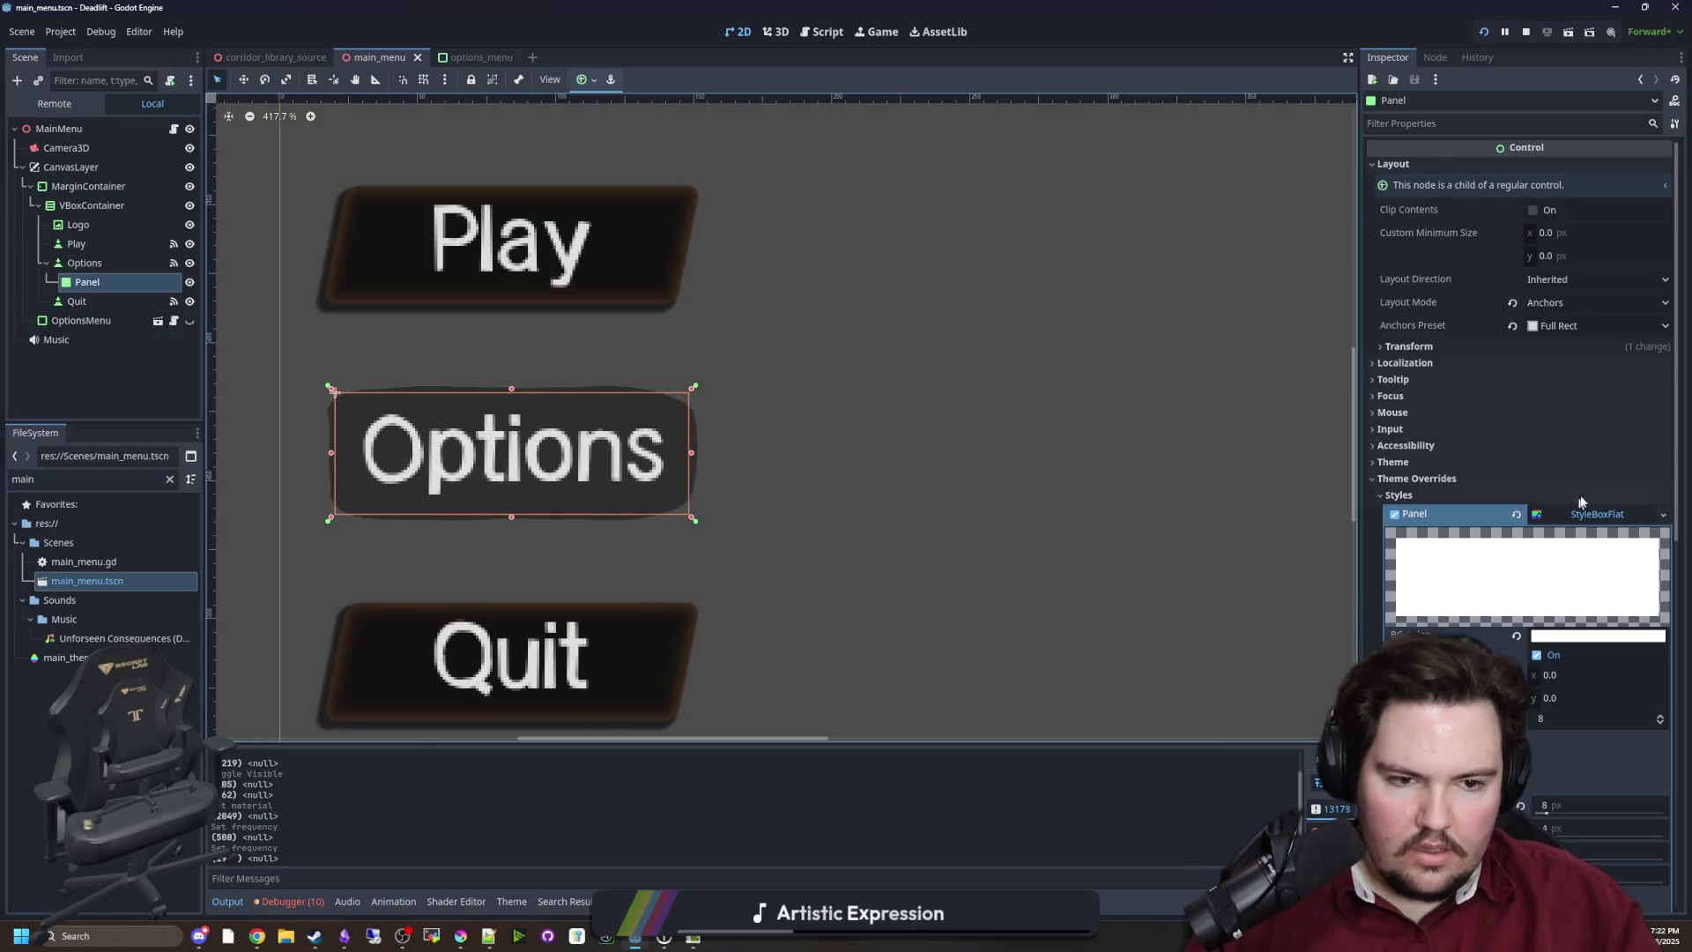
scroll(1428, 547, "down", 10)
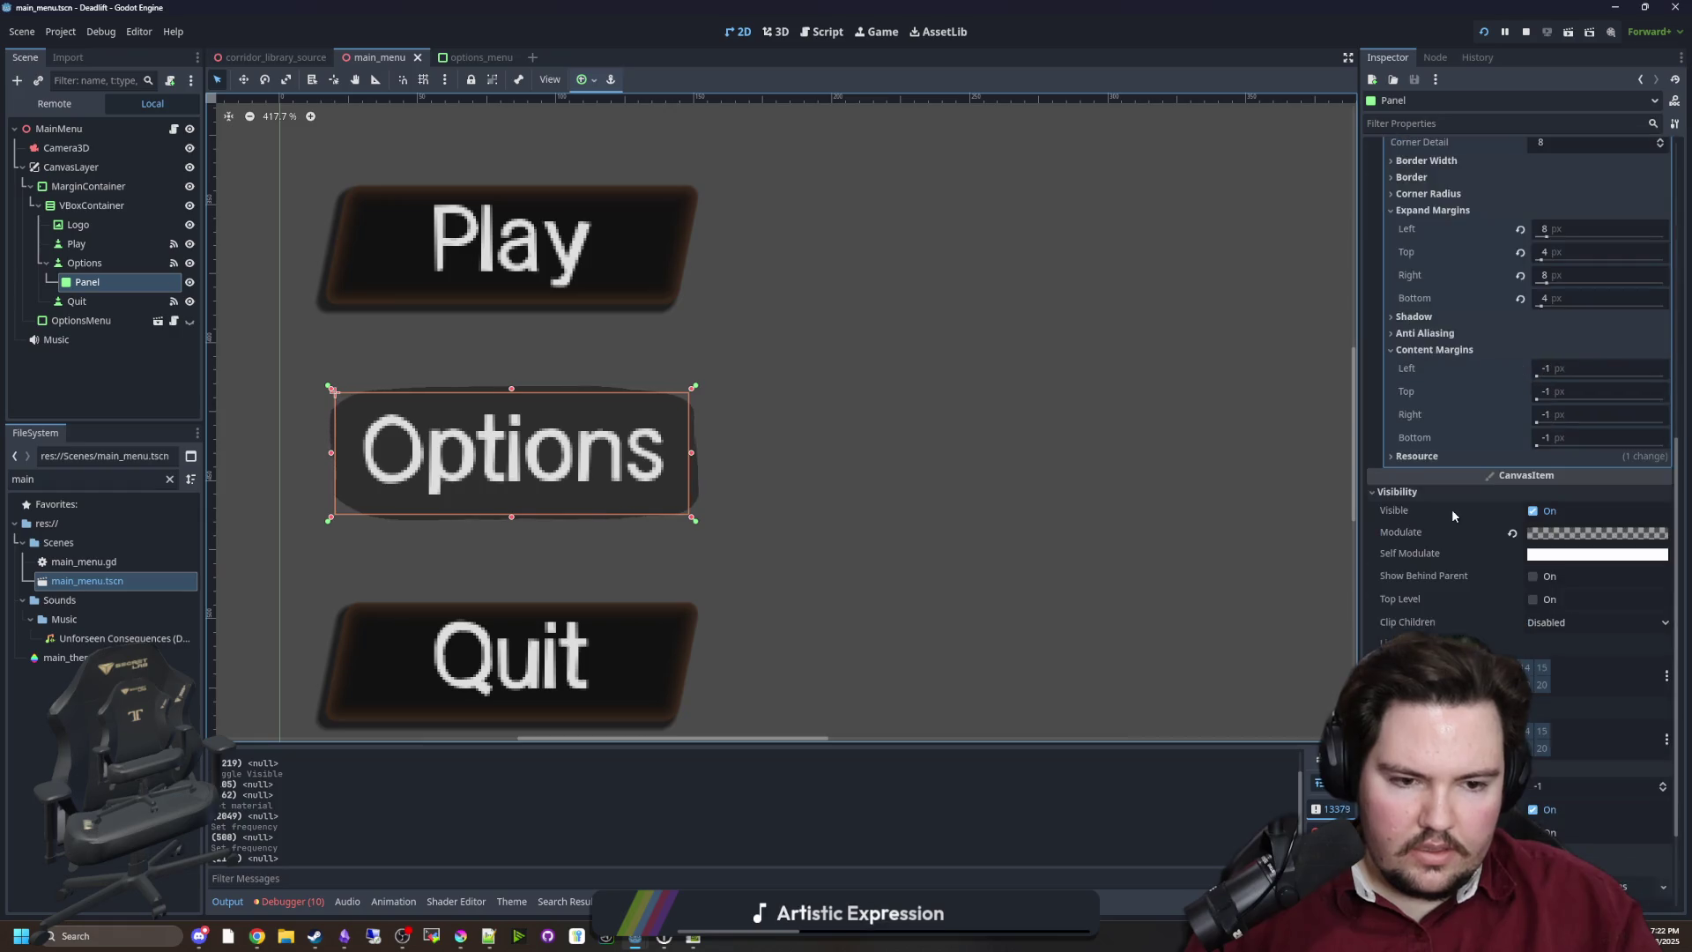
right_click(1596, 756)
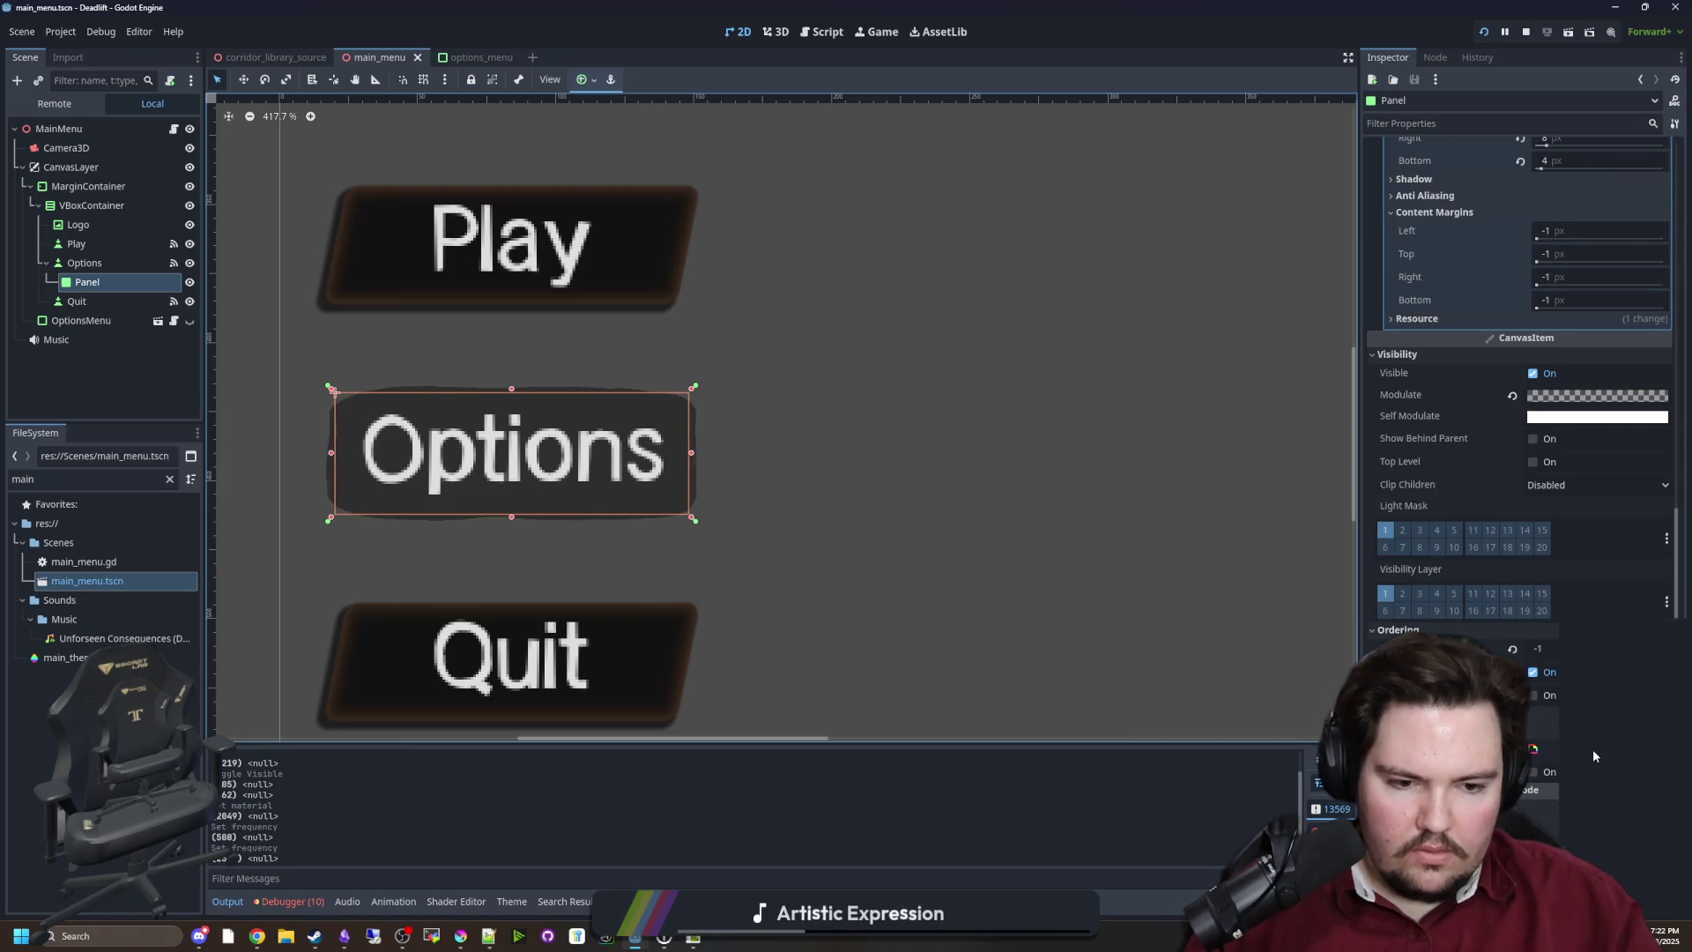
left_click(1617, 783)
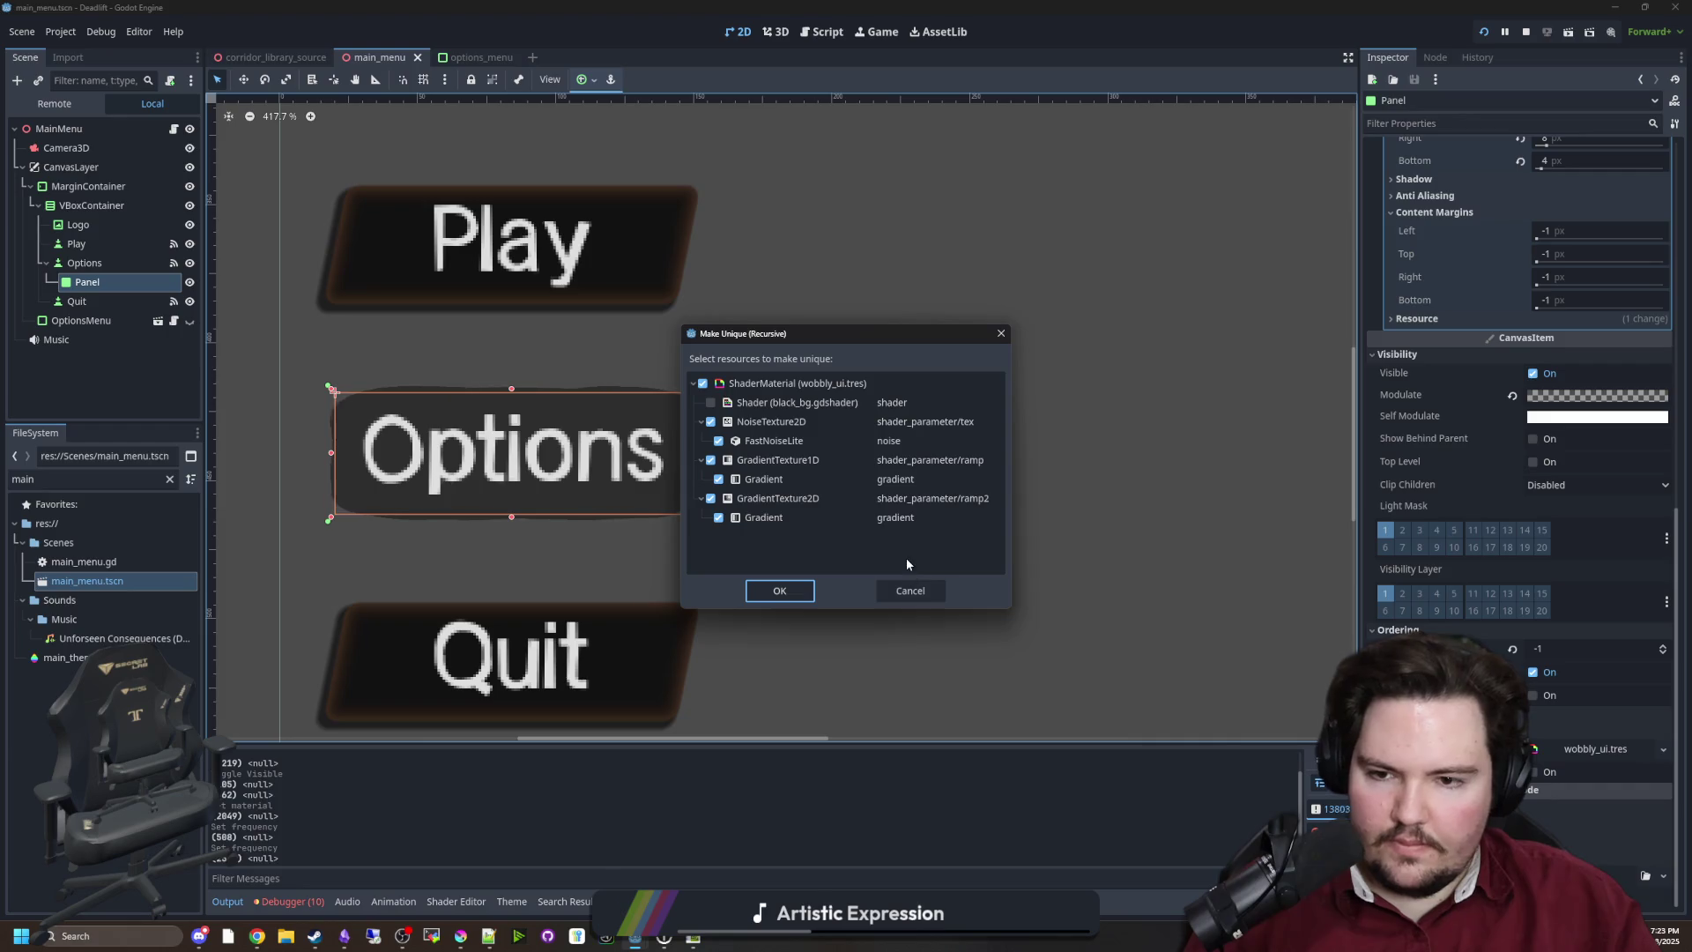
left_click(780, 591)
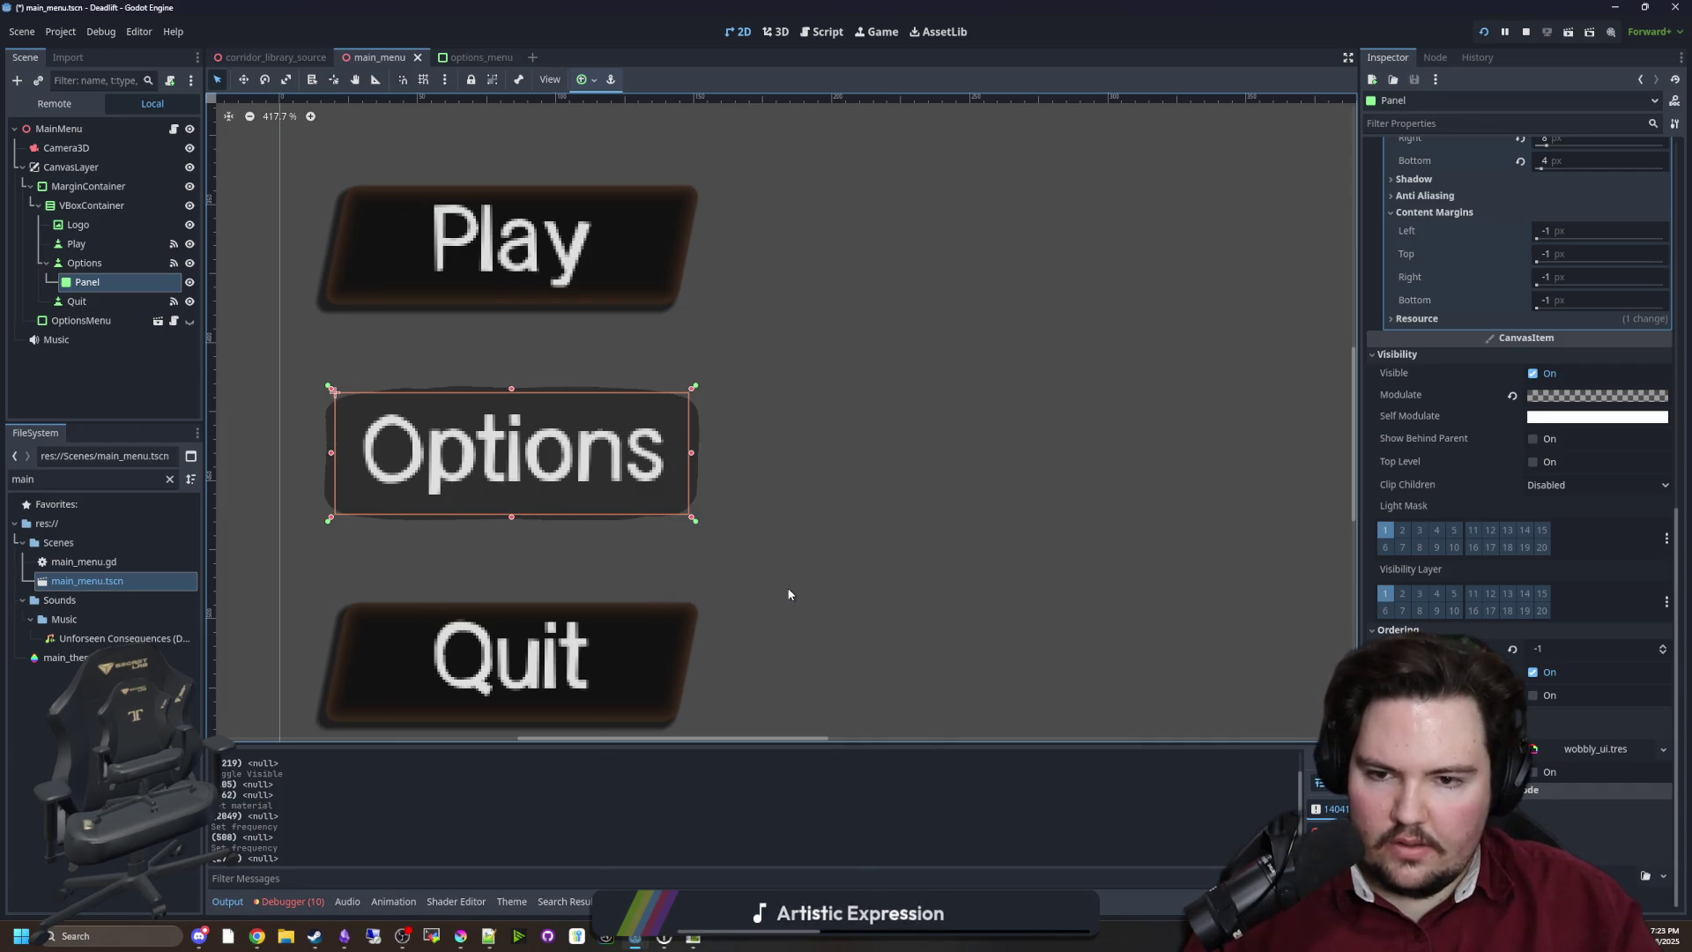
Save the Panel's material as button_wobble.tres in the project root folder
right_click(1572, 759)
left_click(1610, 846)
type("button_wobble.tres")
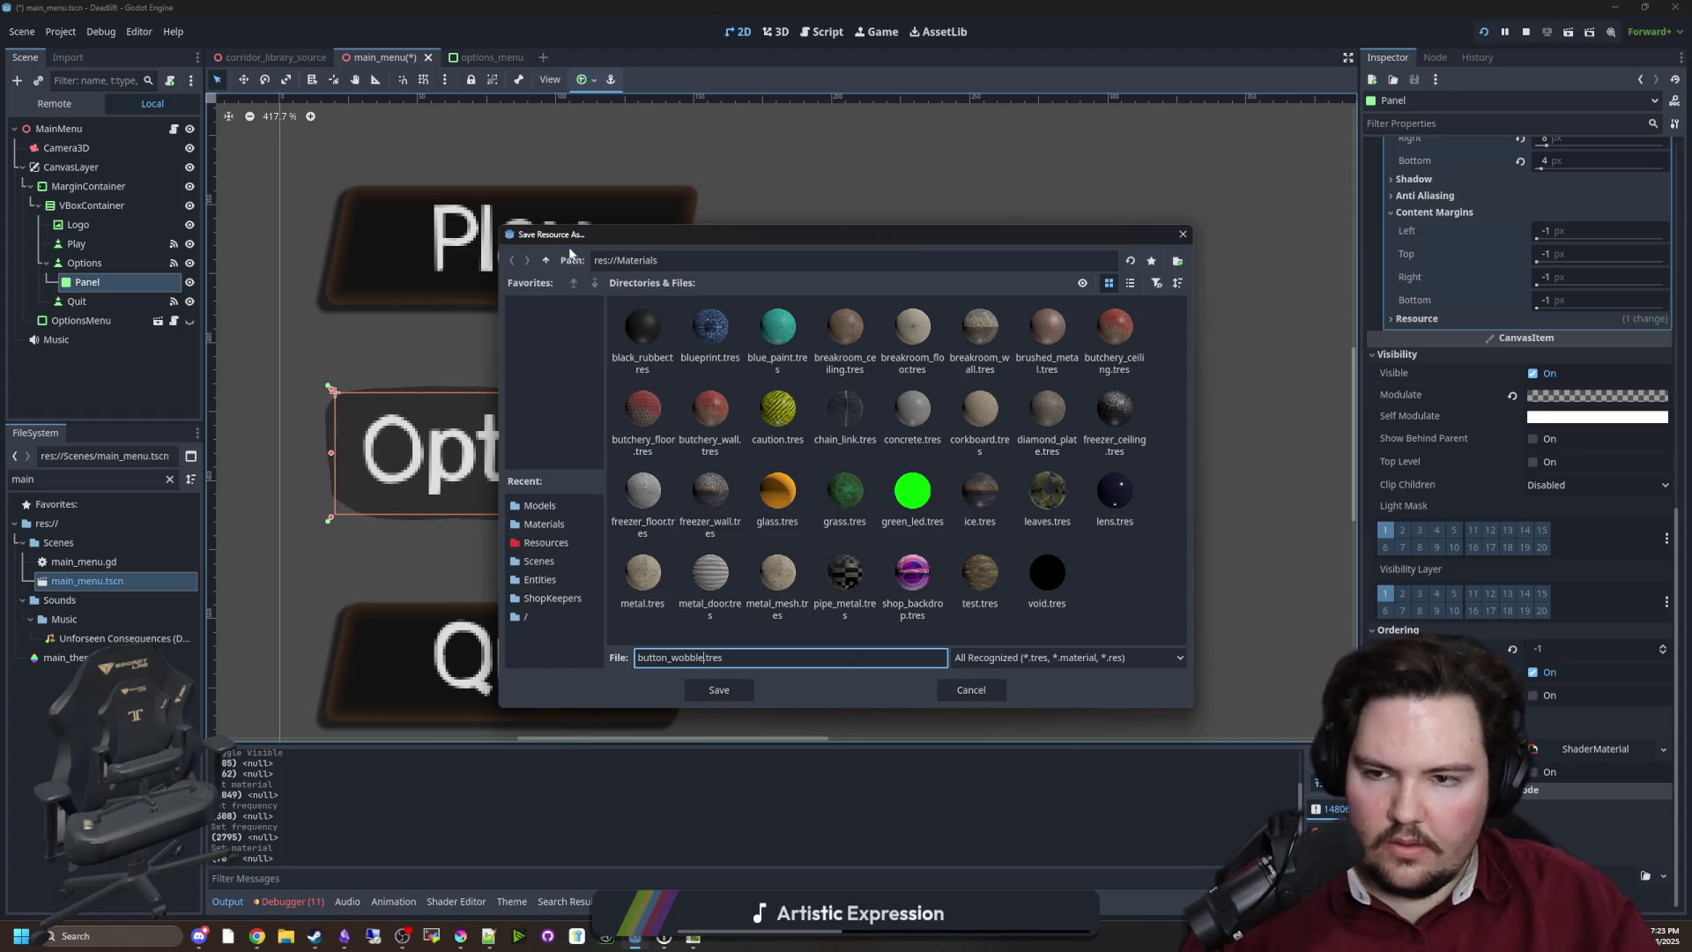
left_click(546, 261)
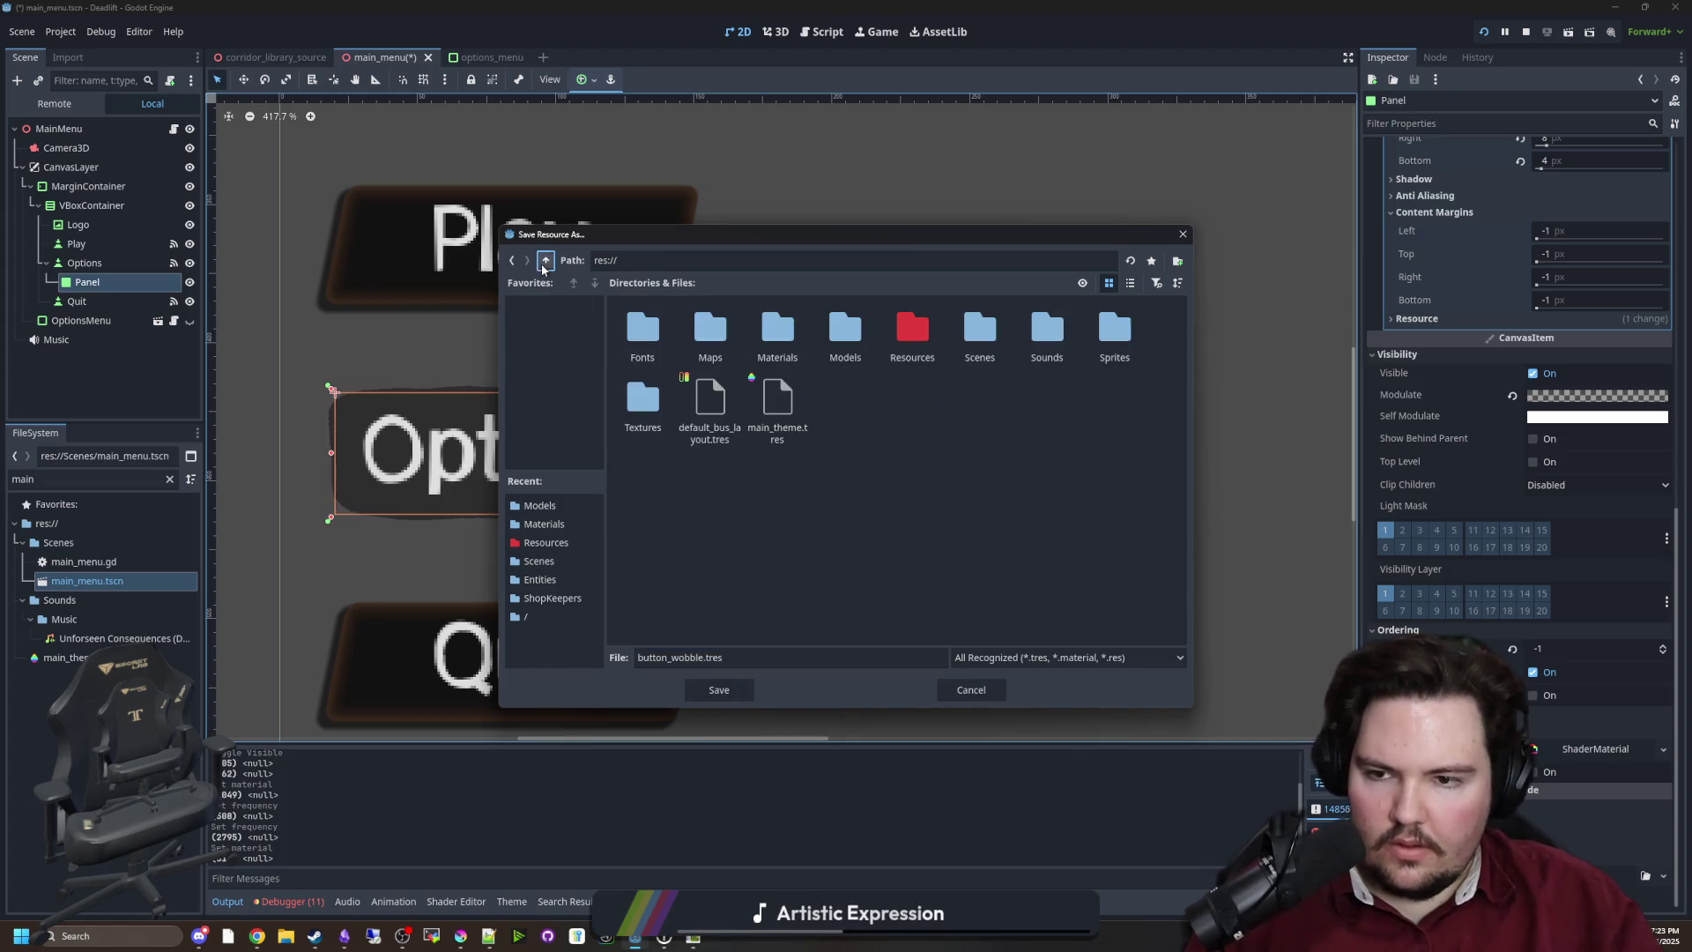
left_click(739, 690)
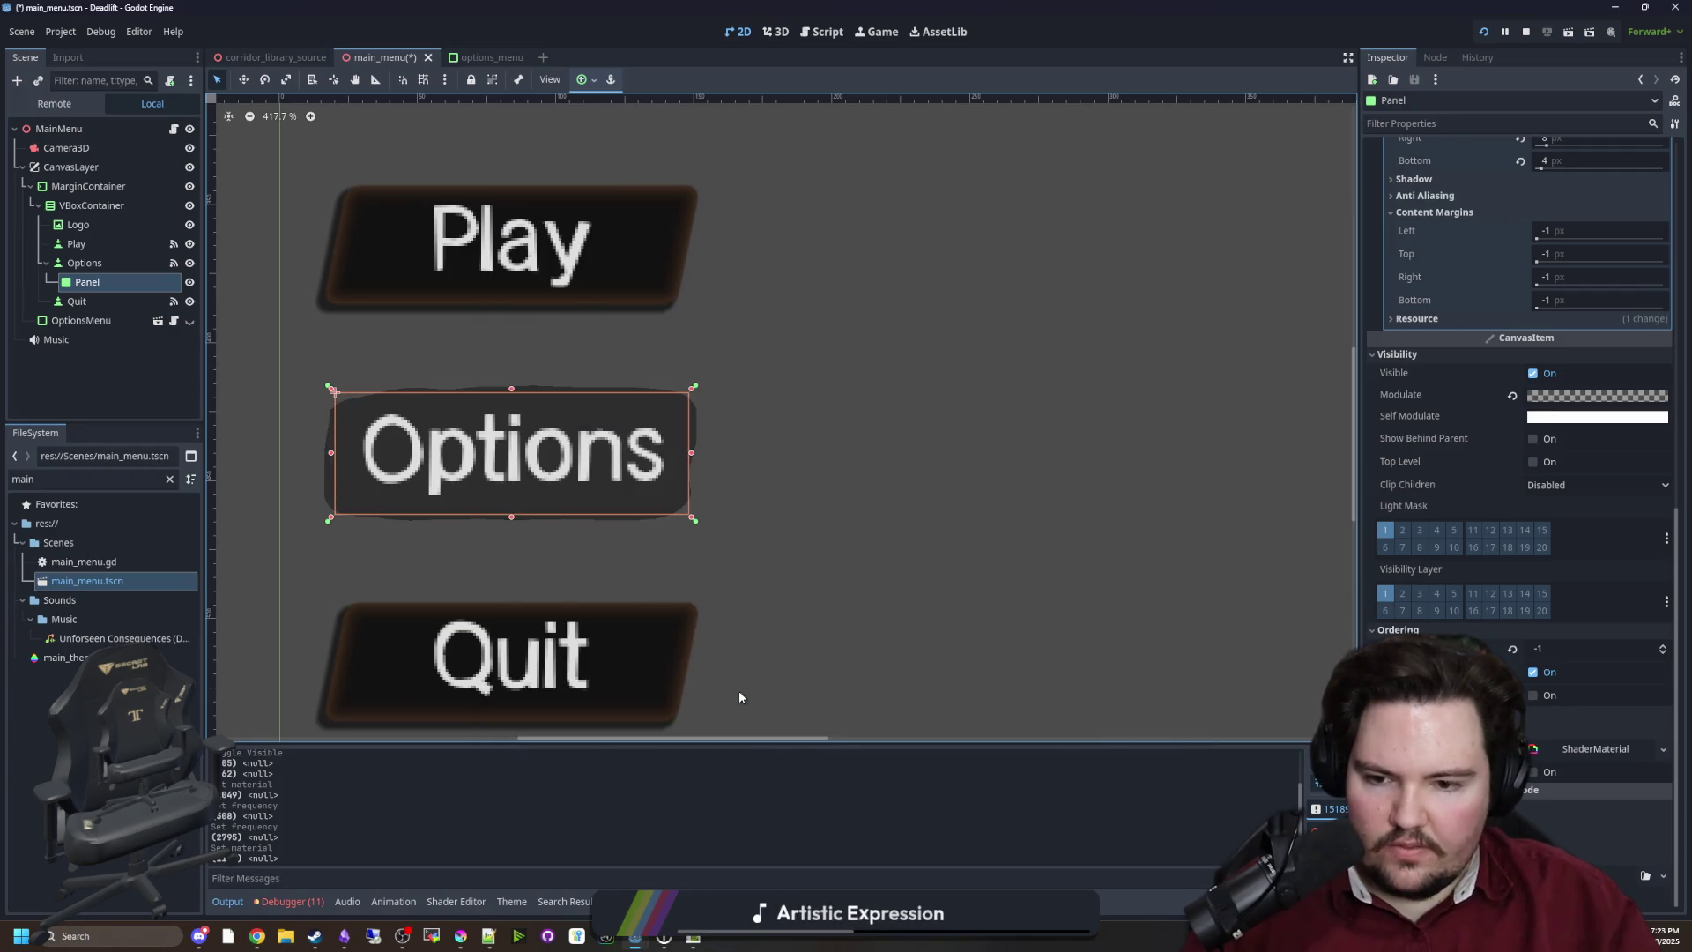
left_click(490, 57)
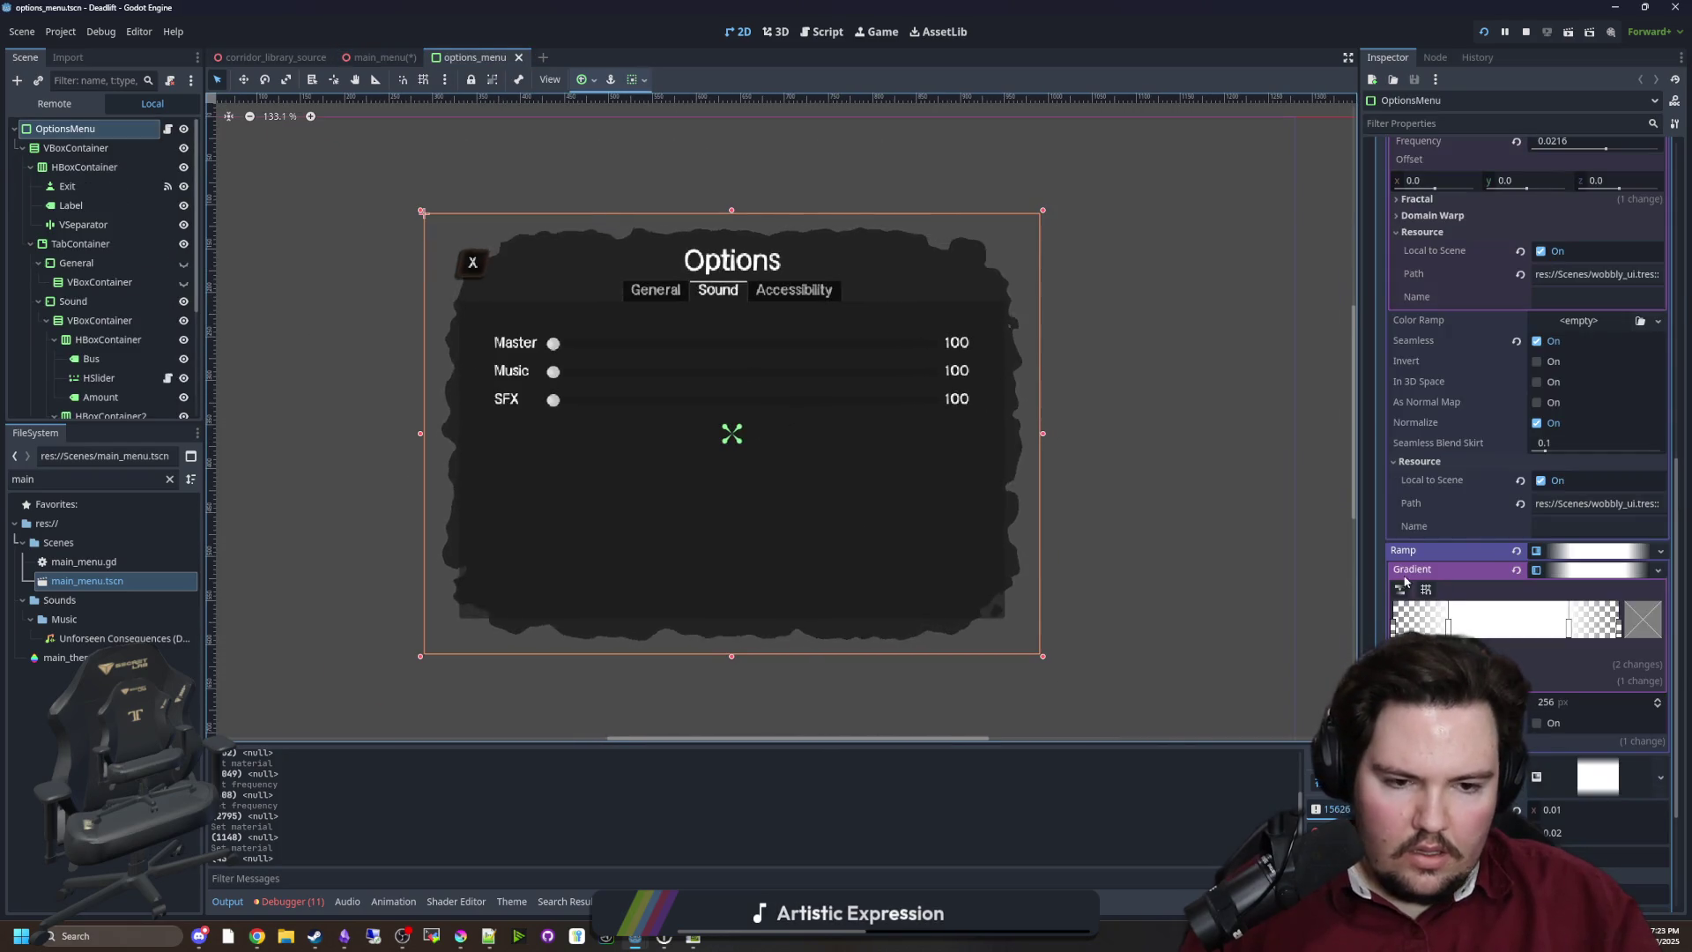
Nudge Ramp's left gradient stop, then copy Ramp's gradient and paste it into Ramp 2
left_click_drag(1448, 626, 1424, 626)
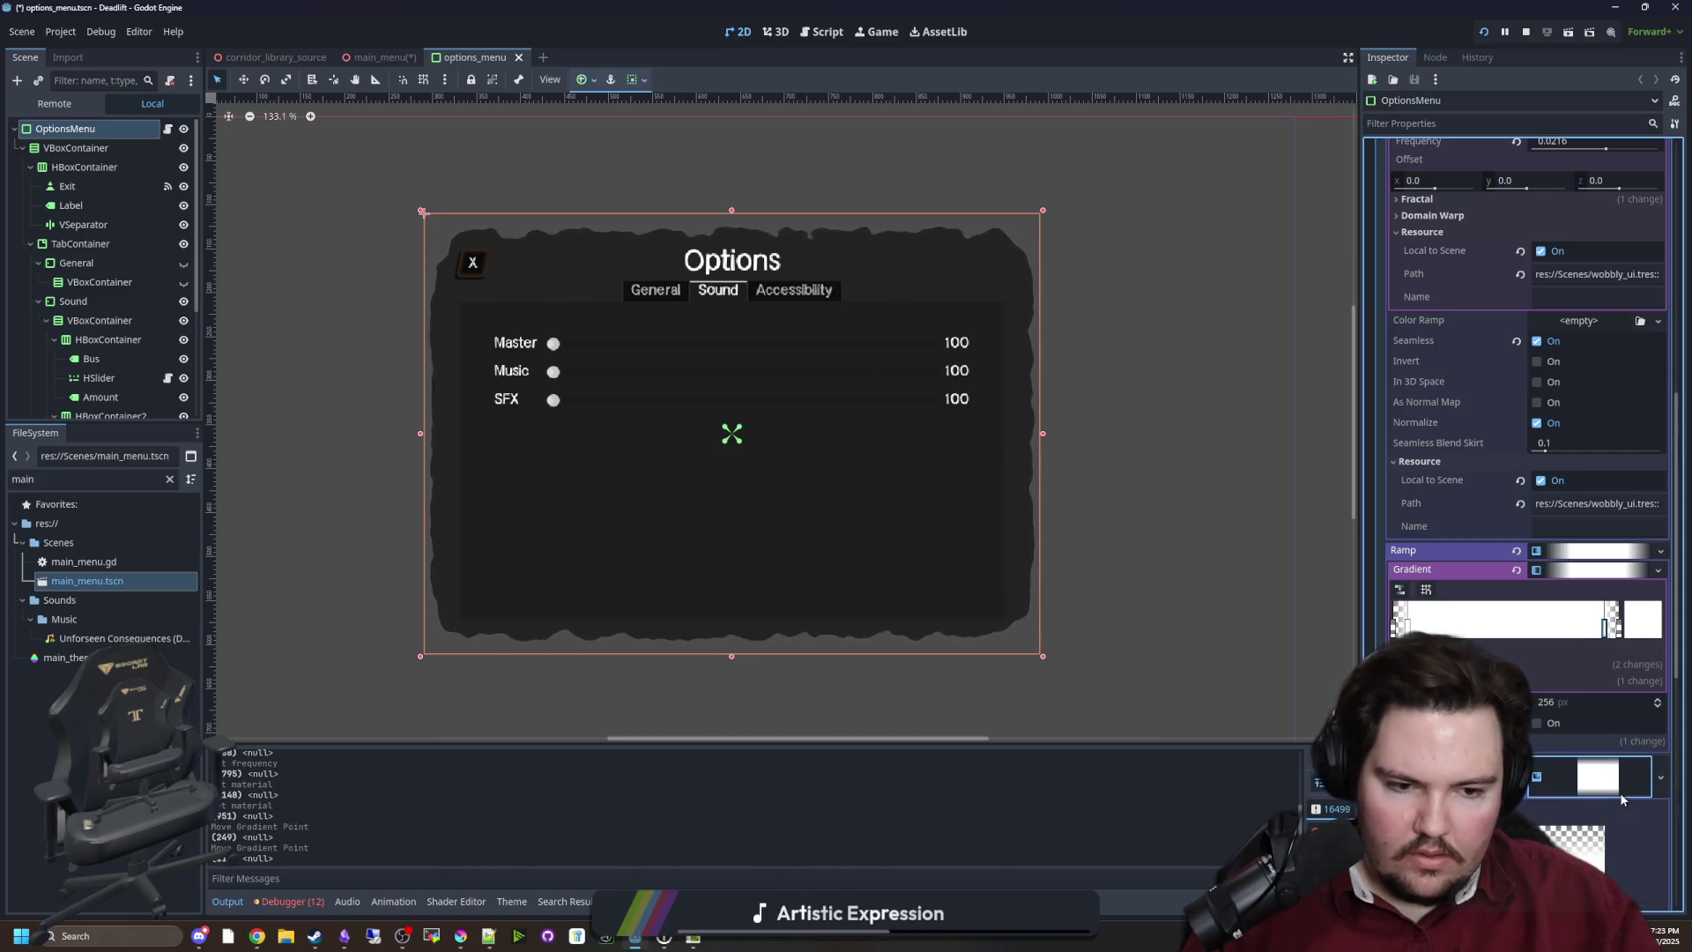
scroll(1571, 637, "down", 3)
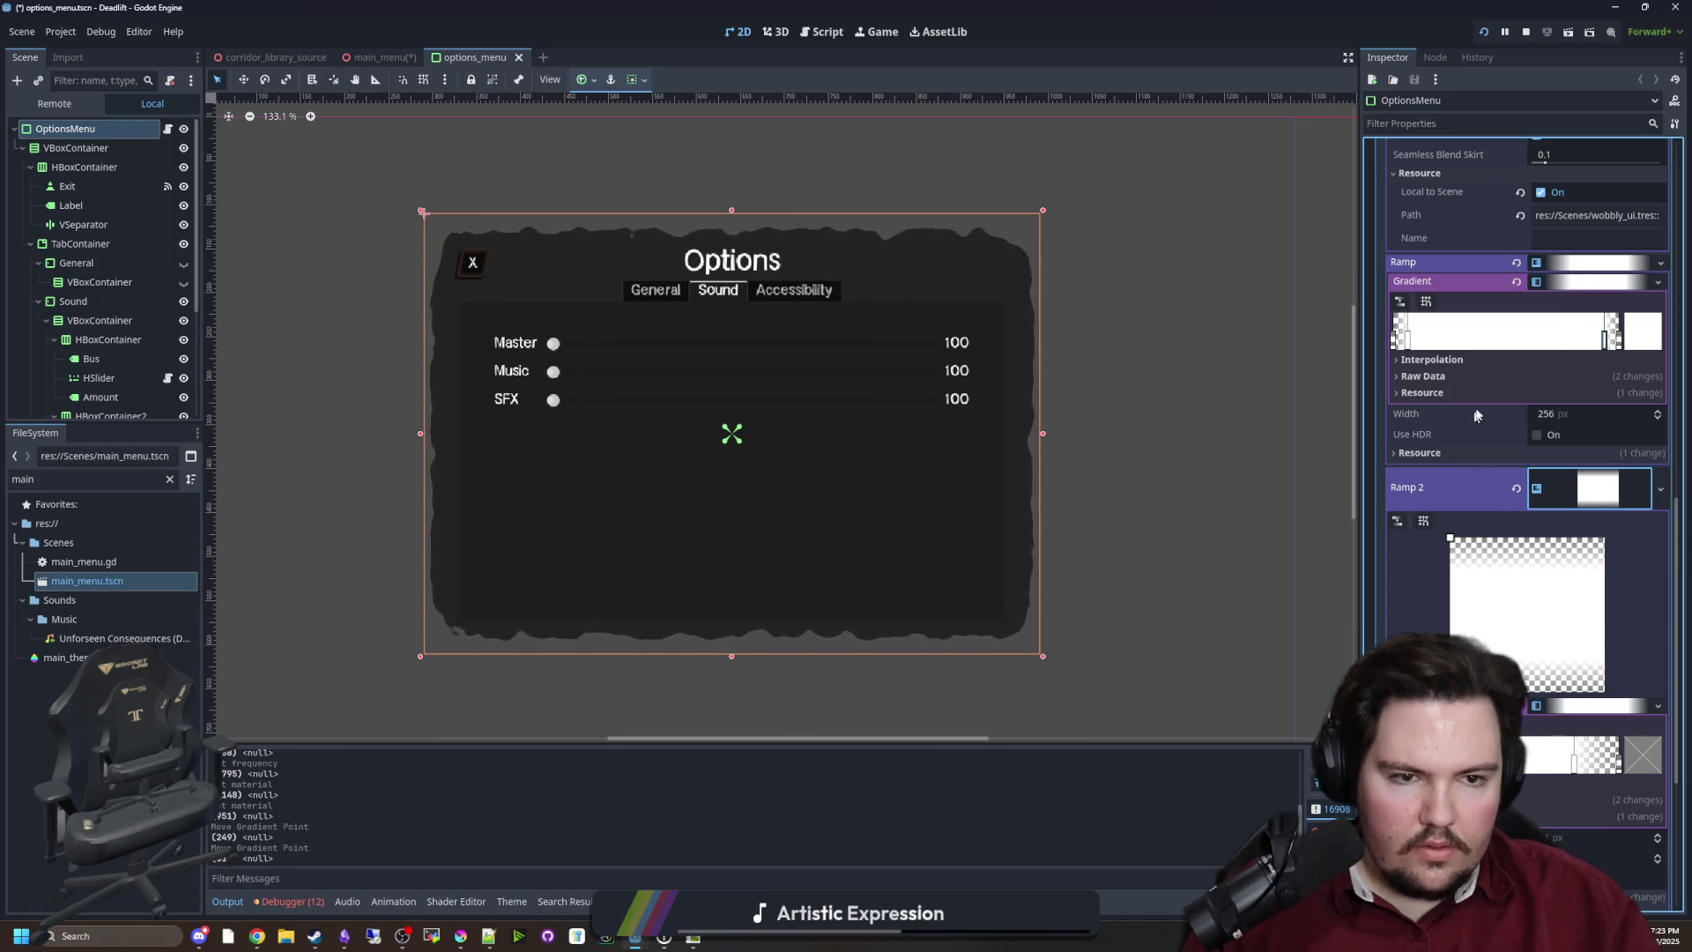
left_click(1590, 284)
right_click(1590, 289)
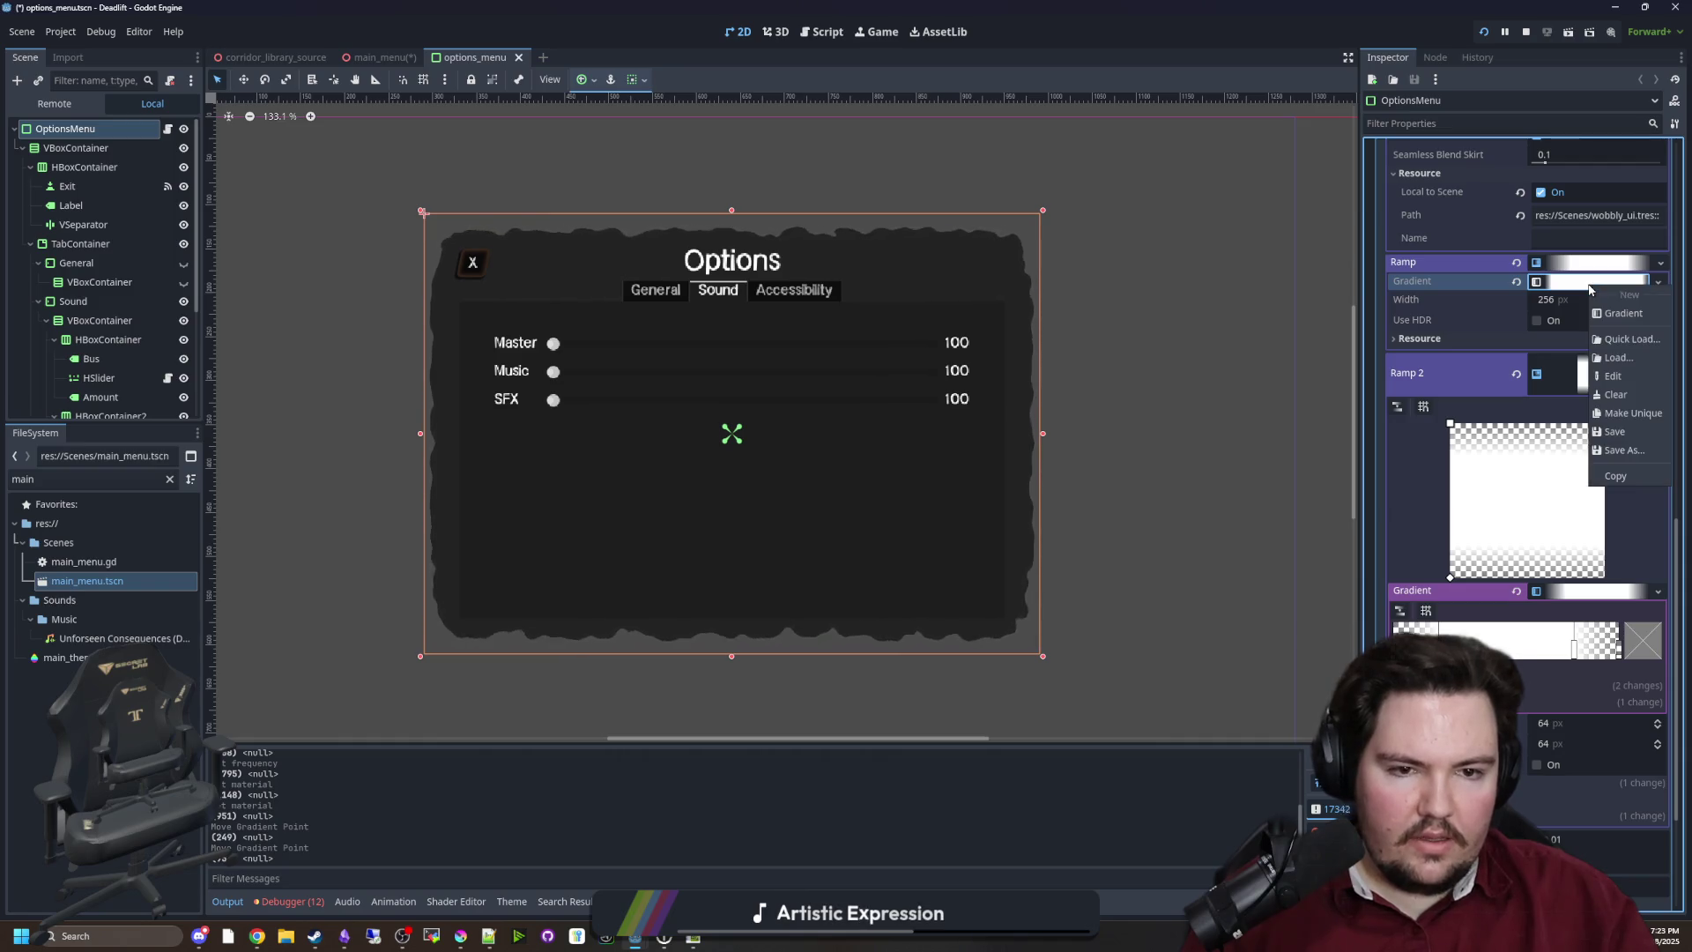
left_click(1622, 480)
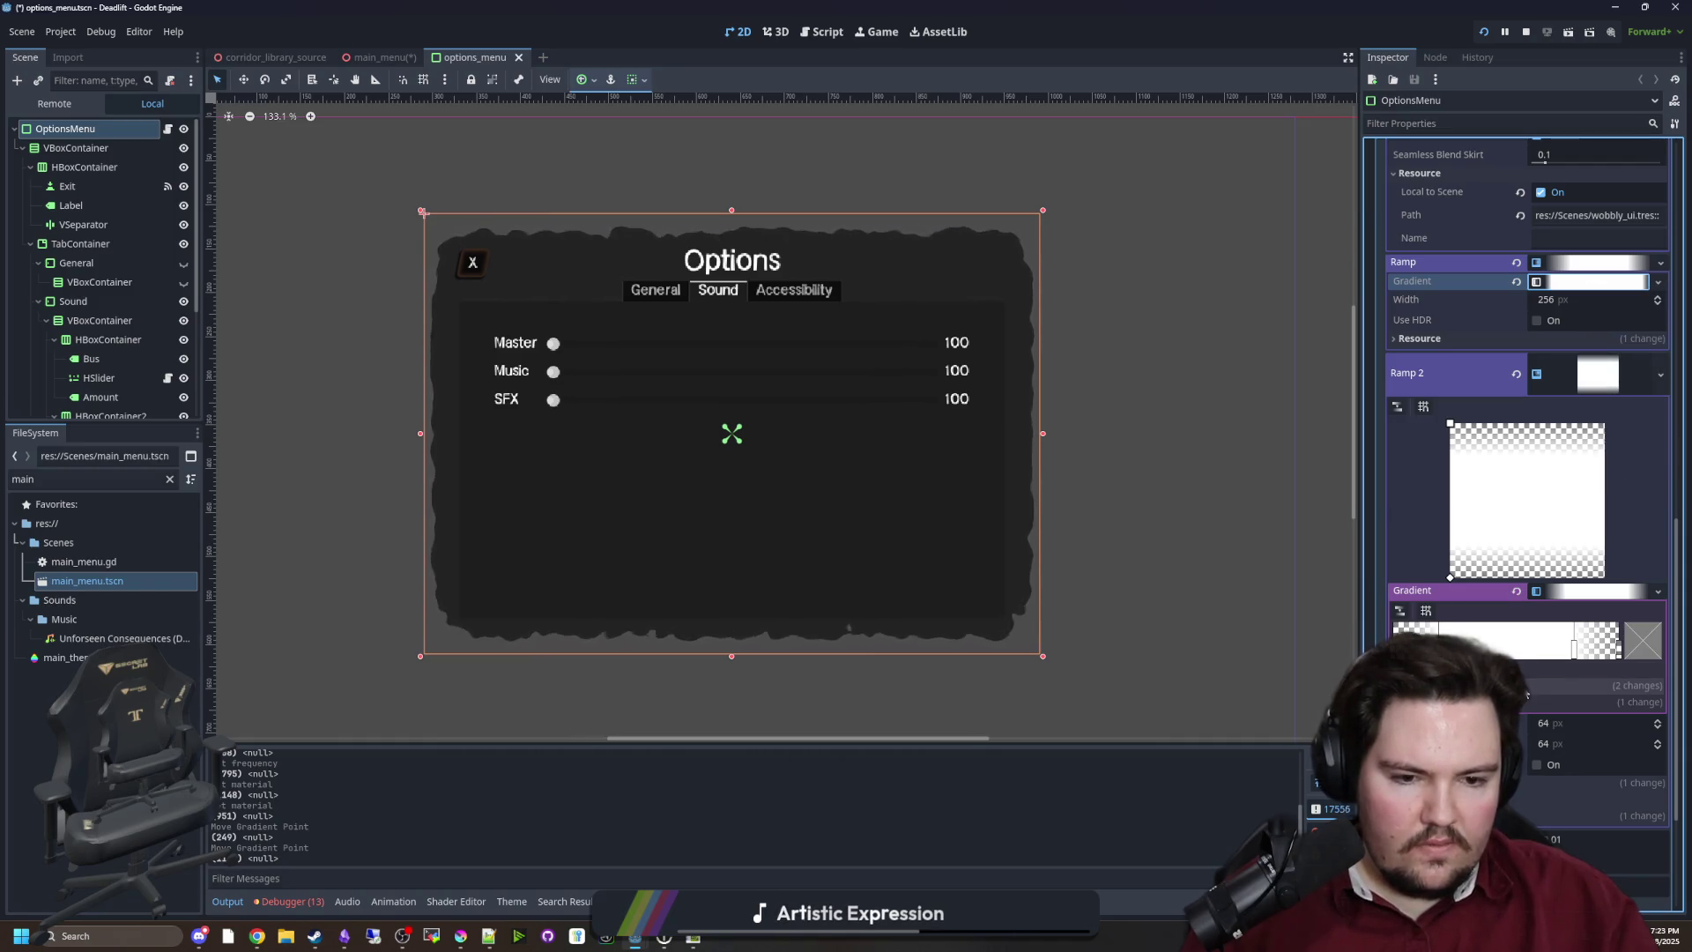
right_click(1586, 595)
left_click(1613, 801)
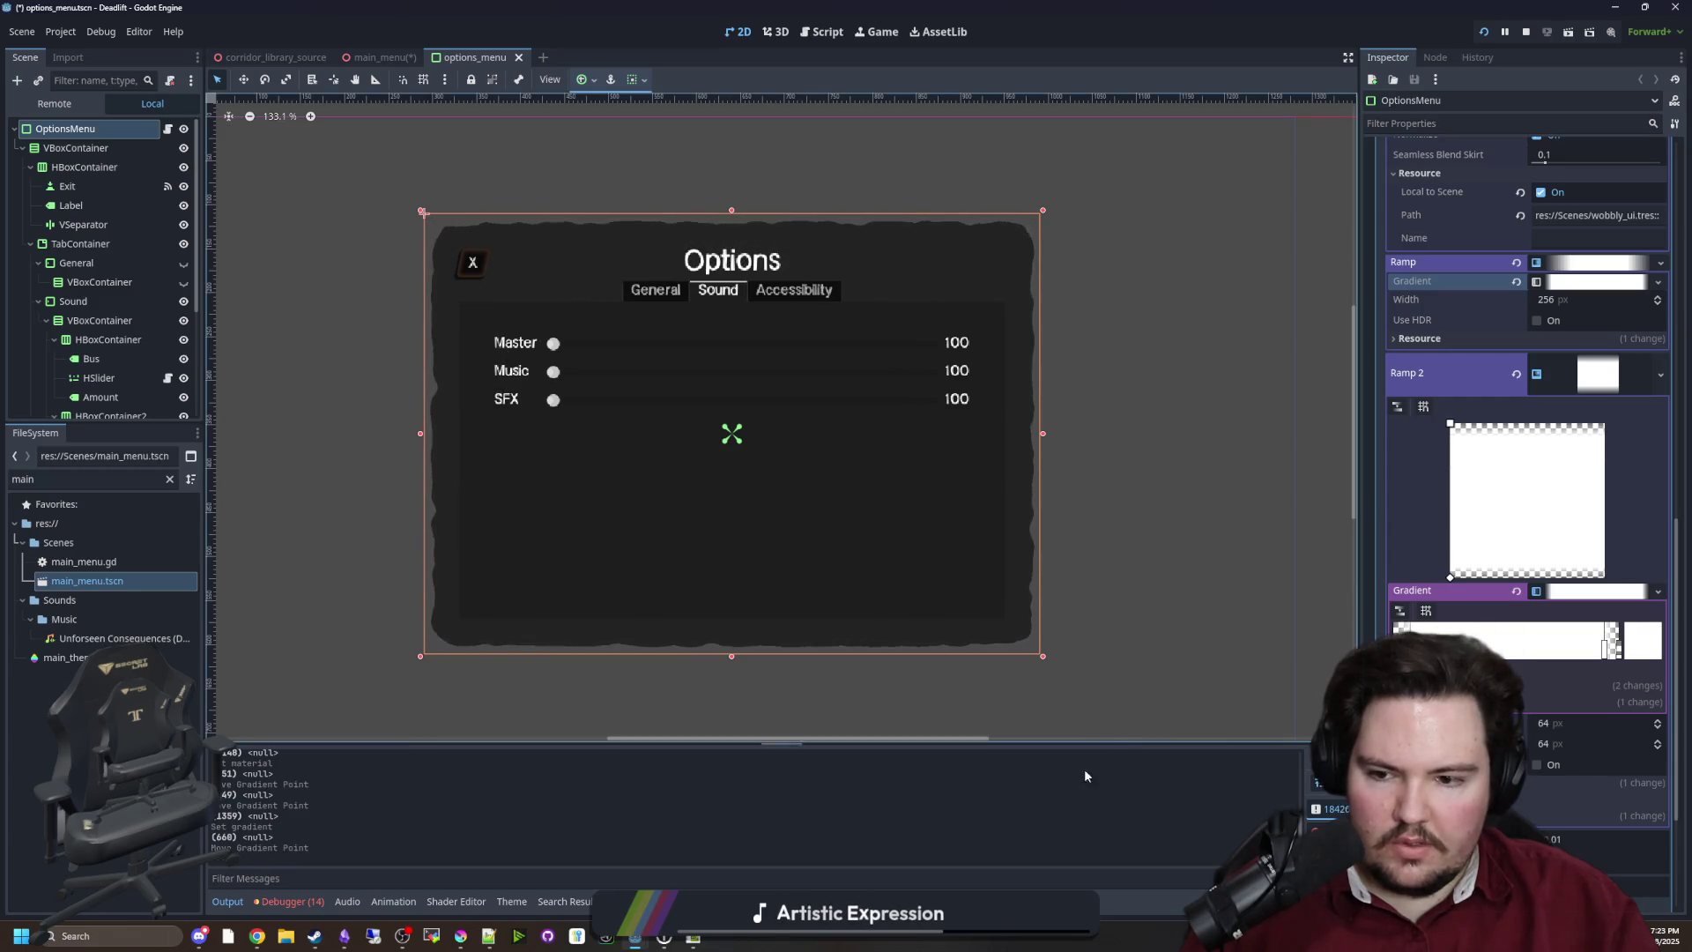
Save both the options_menu and main_menu scenes with Ctrl+S
left_click(1166, 671)
key("ctrl+s")
scroll(926, 379, "down", 3)
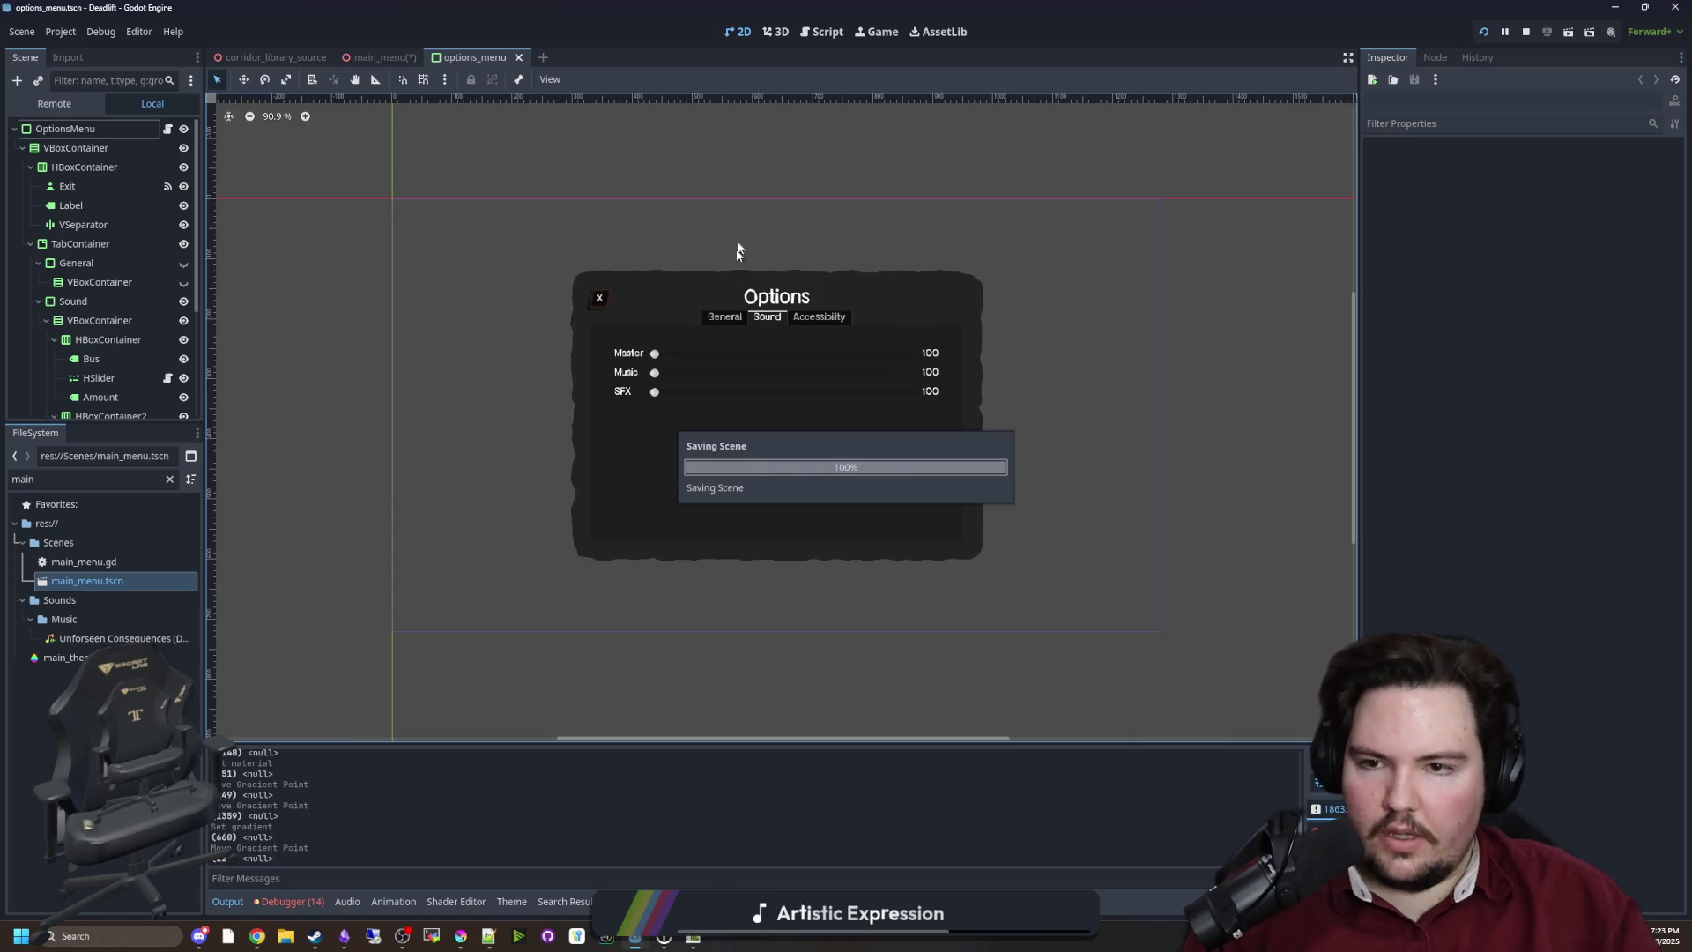
left_click(383, 56)
key("ctrl+s")
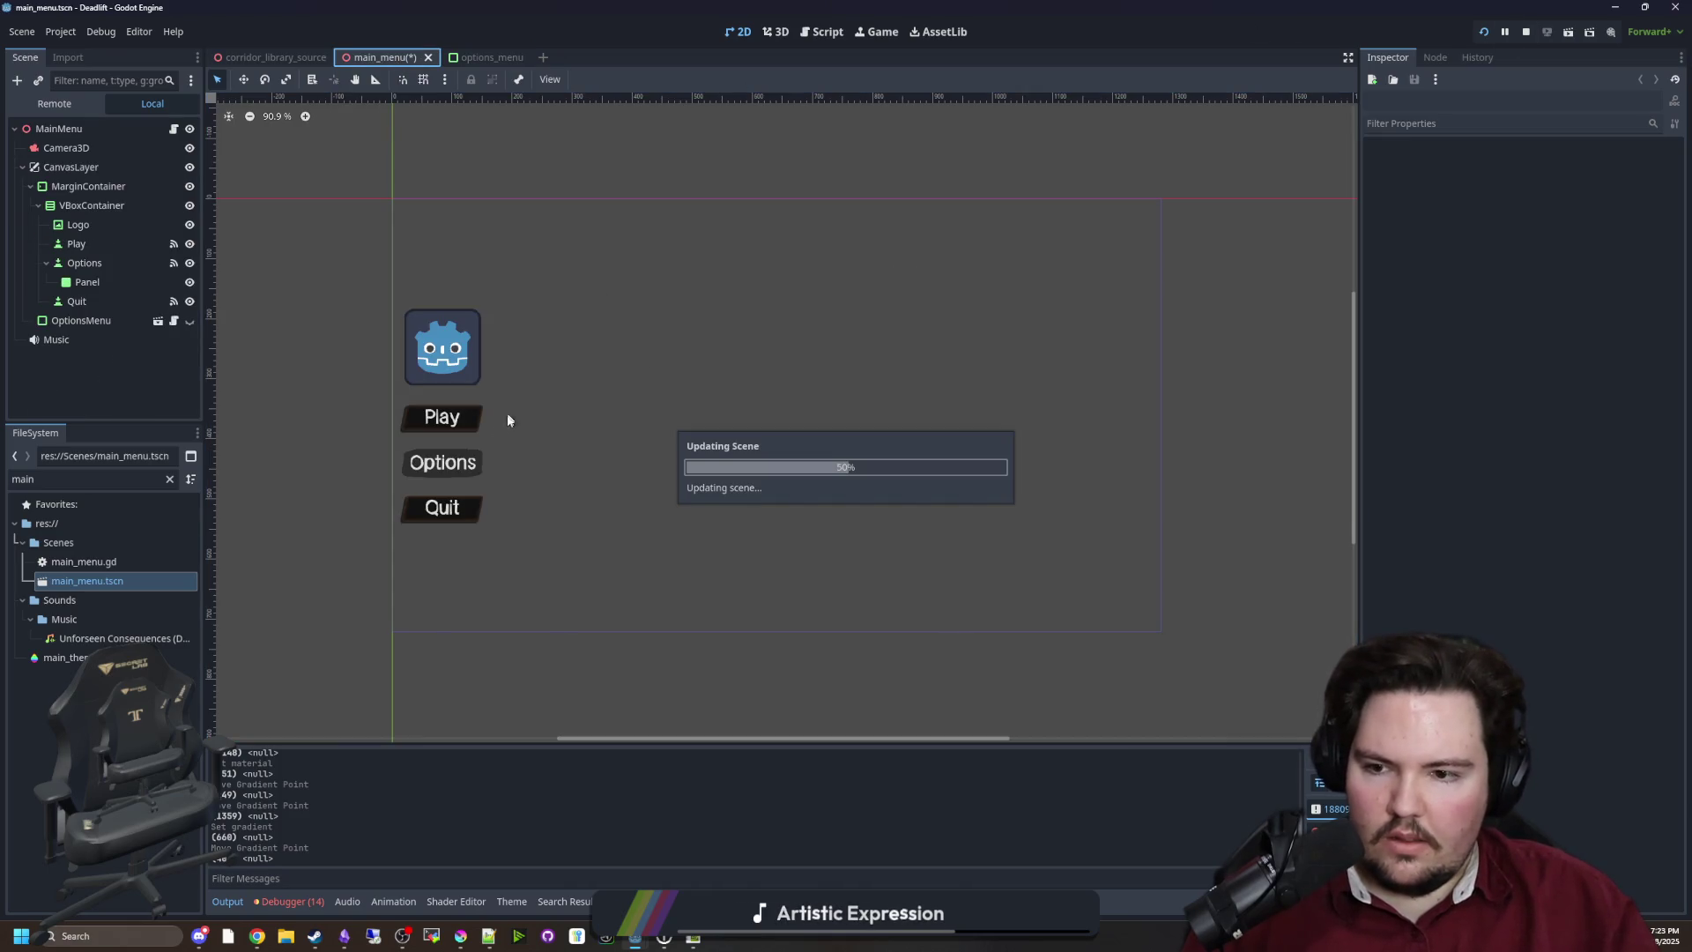
left_click(510, 414)
scroll(510, 388, "up", 5)
scroll(509, 388, "down", 5)
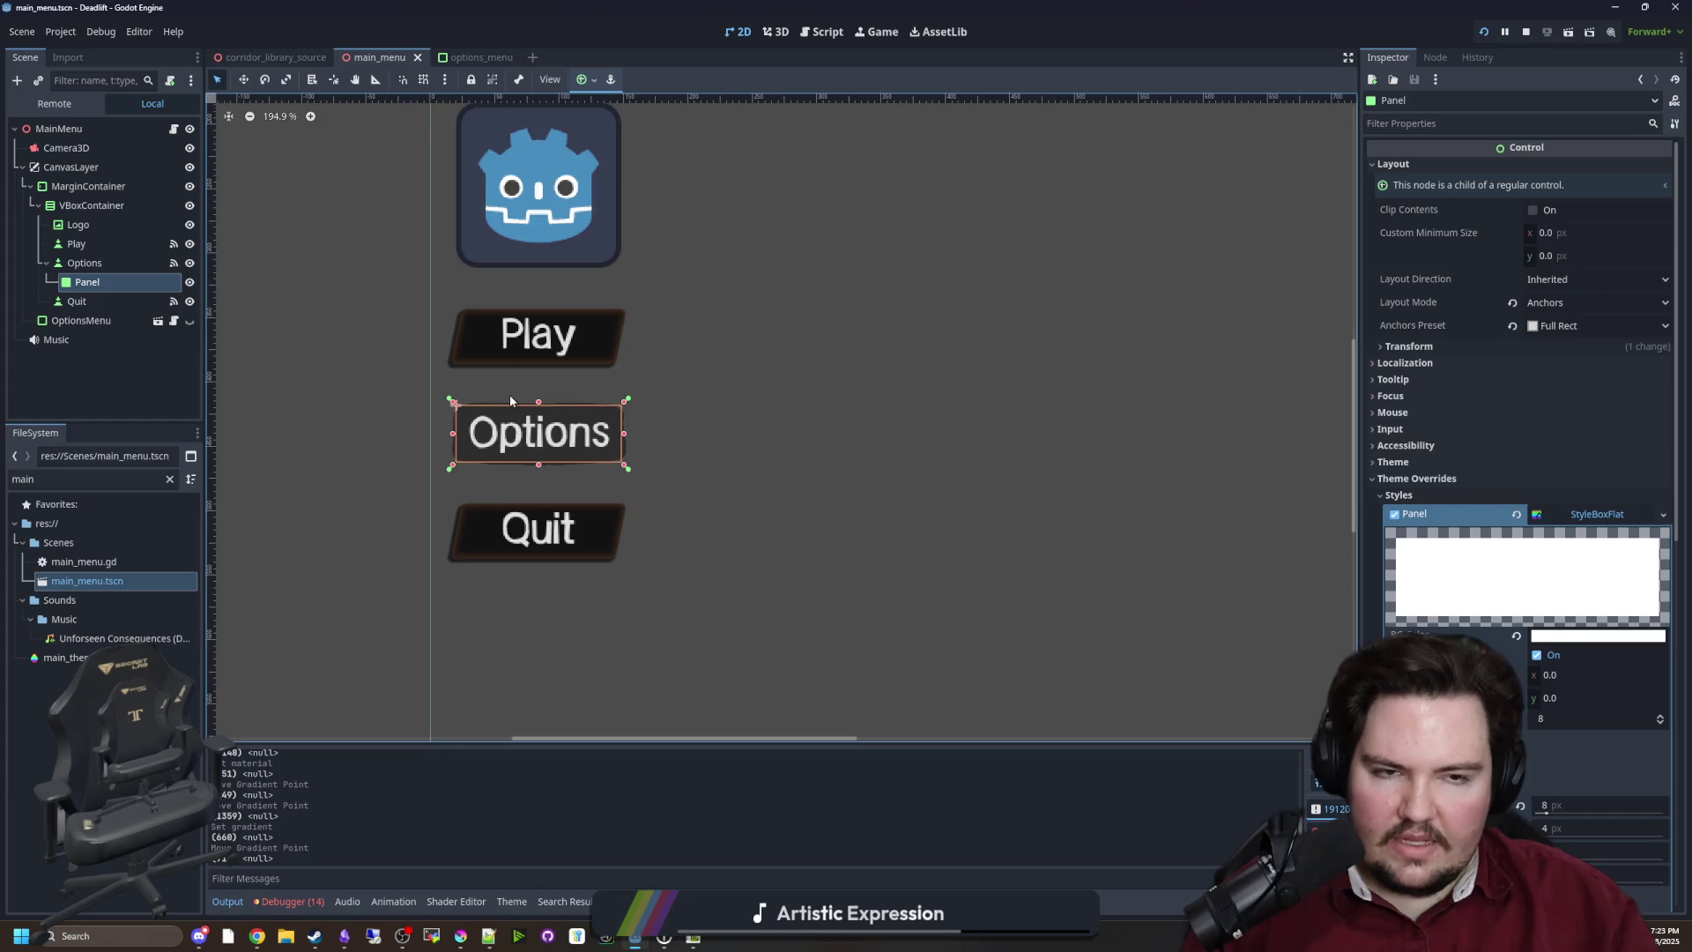
left_click(469, 57)
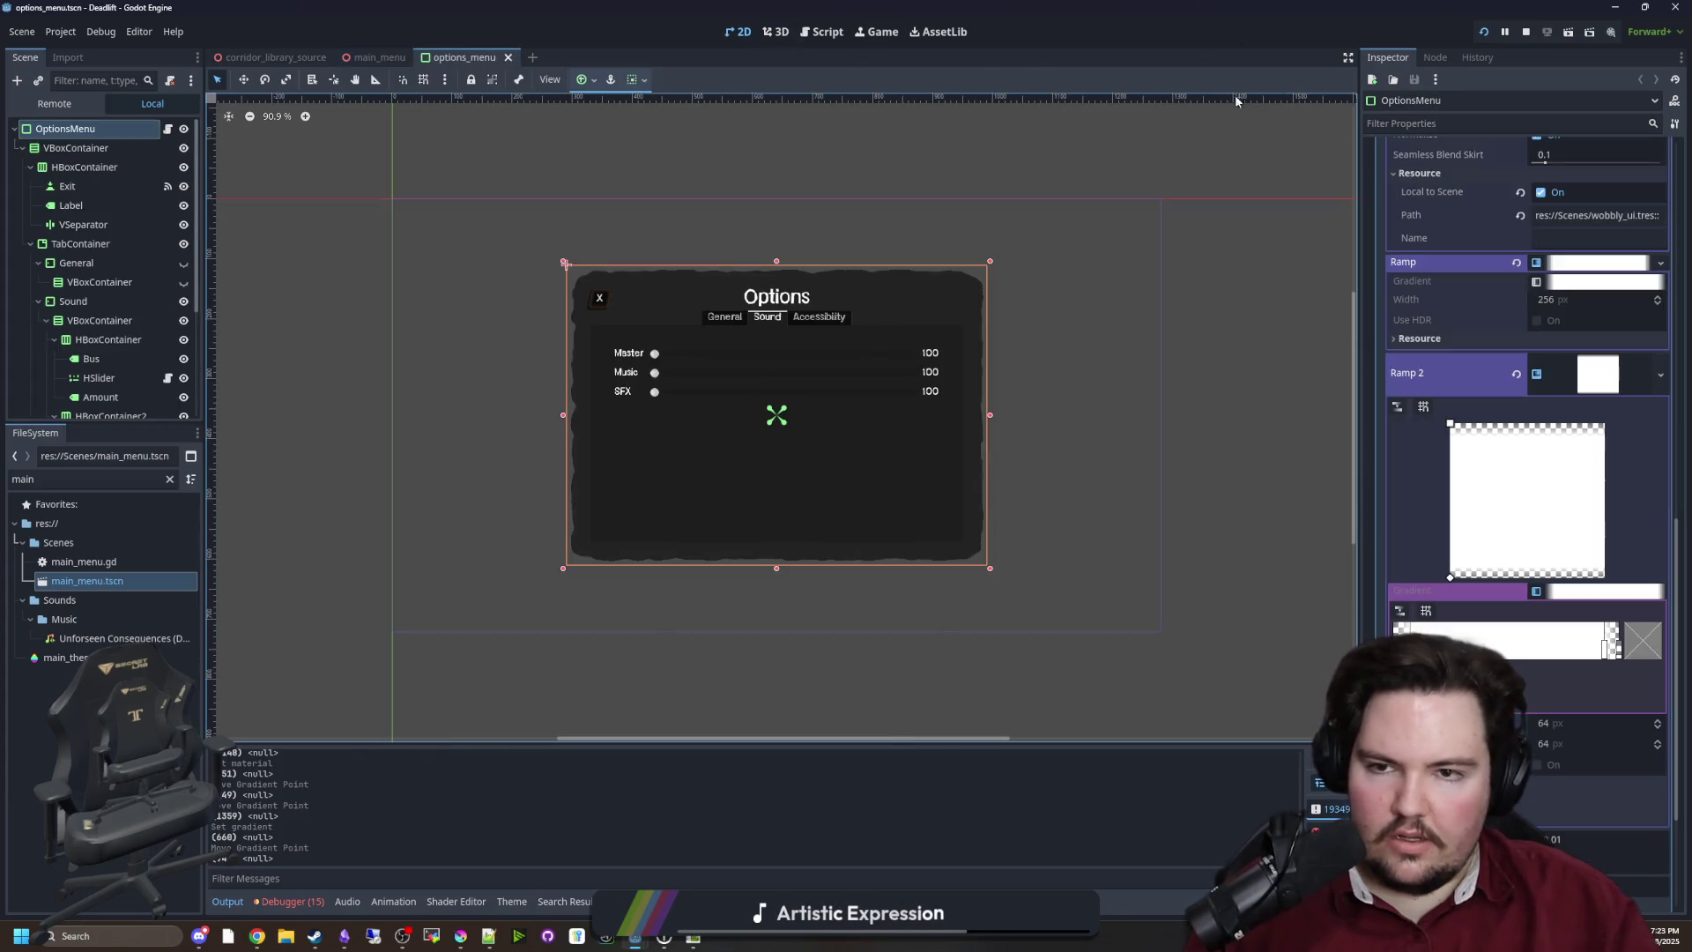
left_click(877, 31)
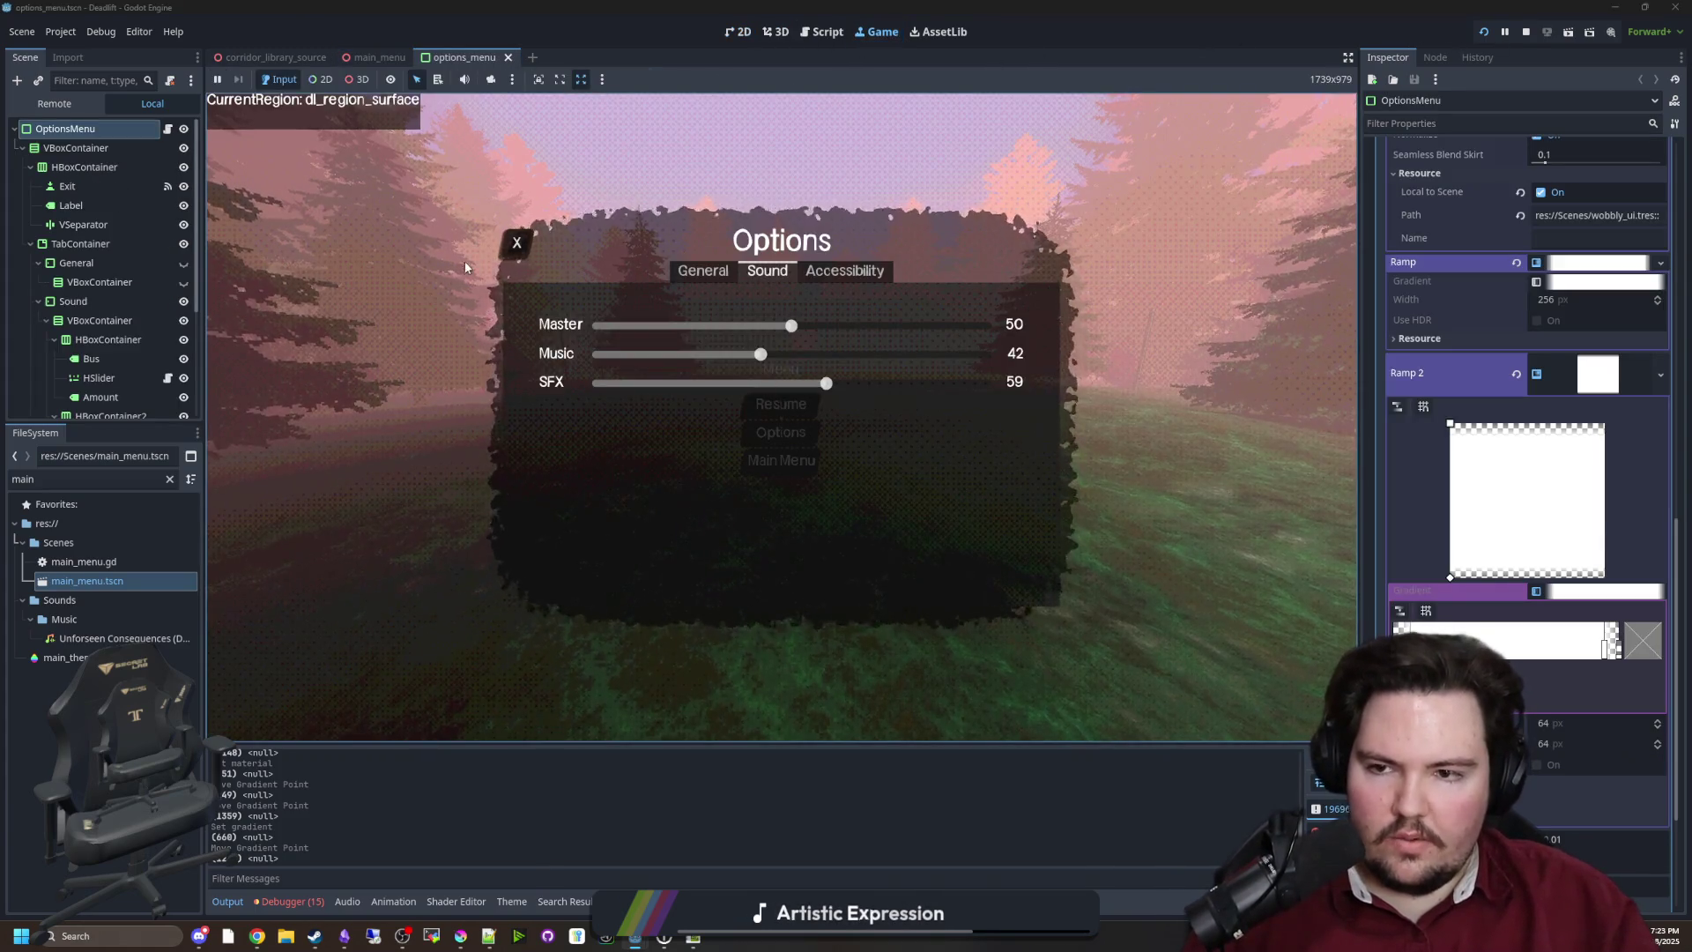
Close the in-game Options and pause menus, walk into the elevator and start its descent
left_click(517, 247)
left_click(781, 403)
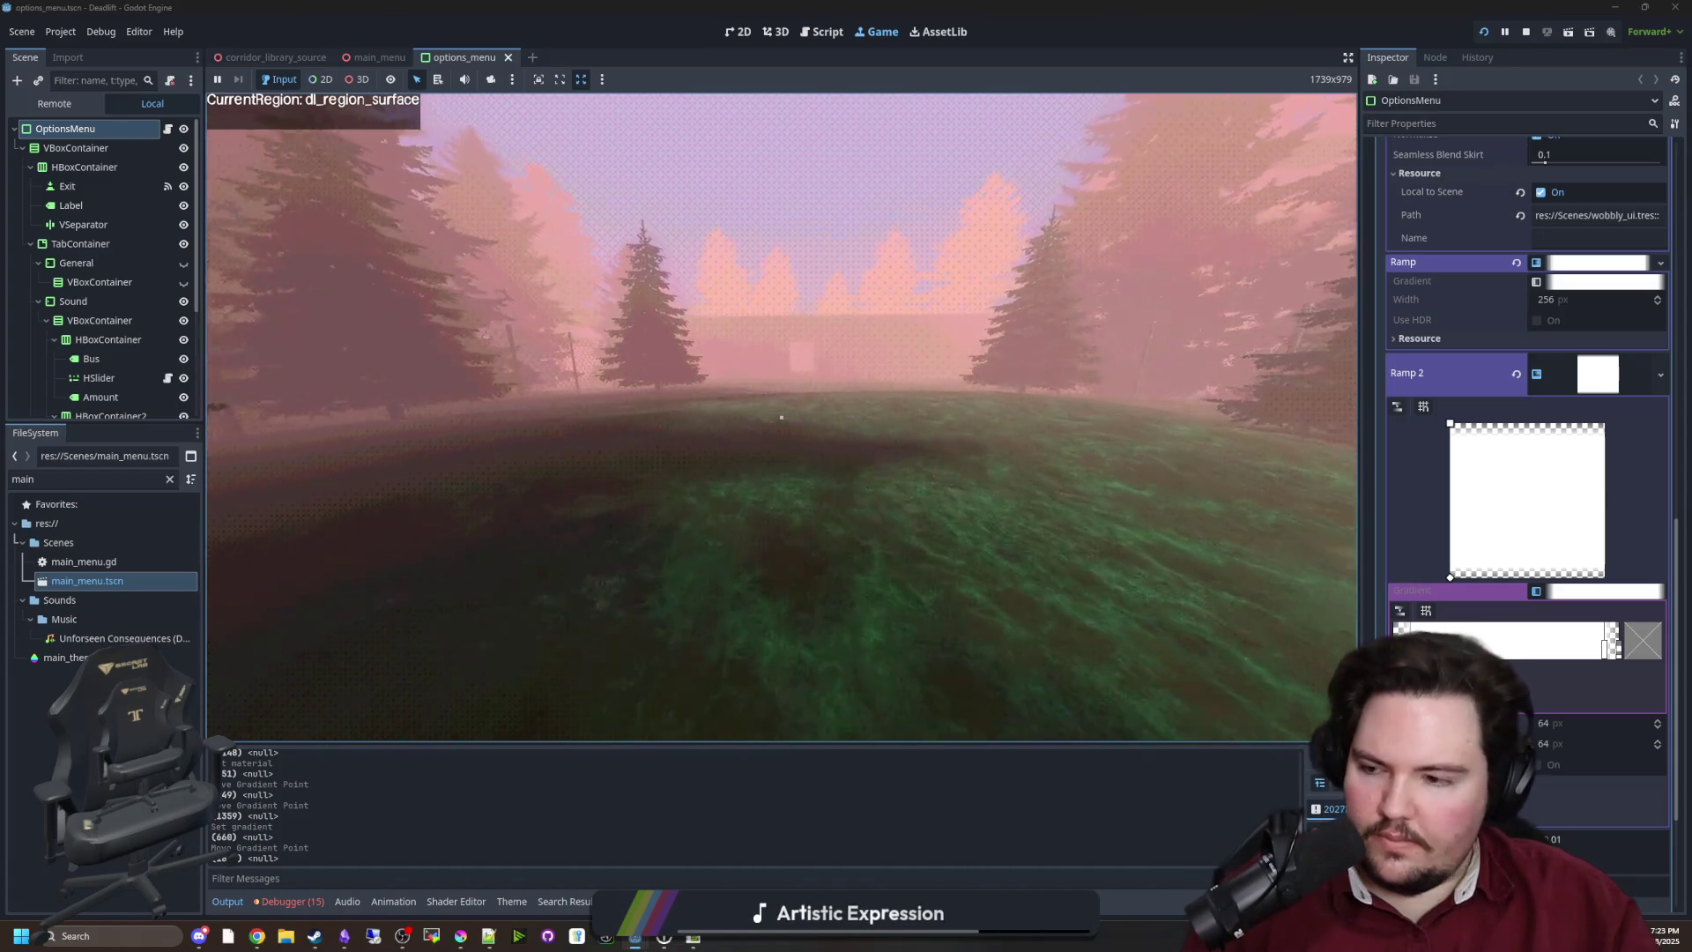
key("w")
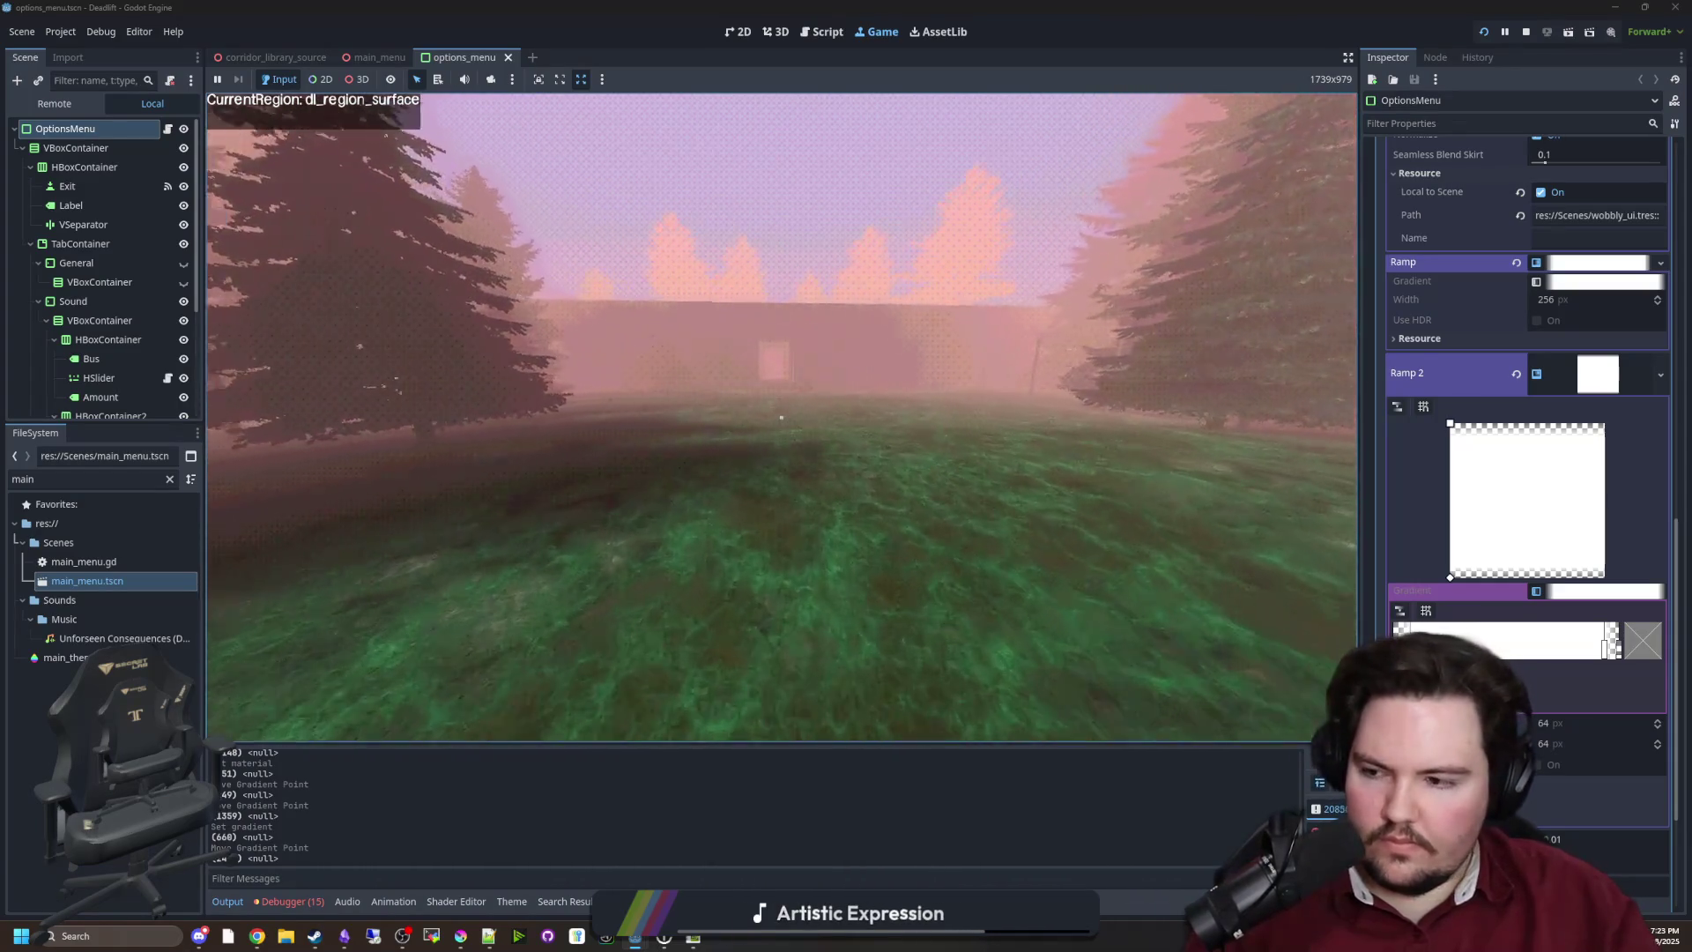
key("w")
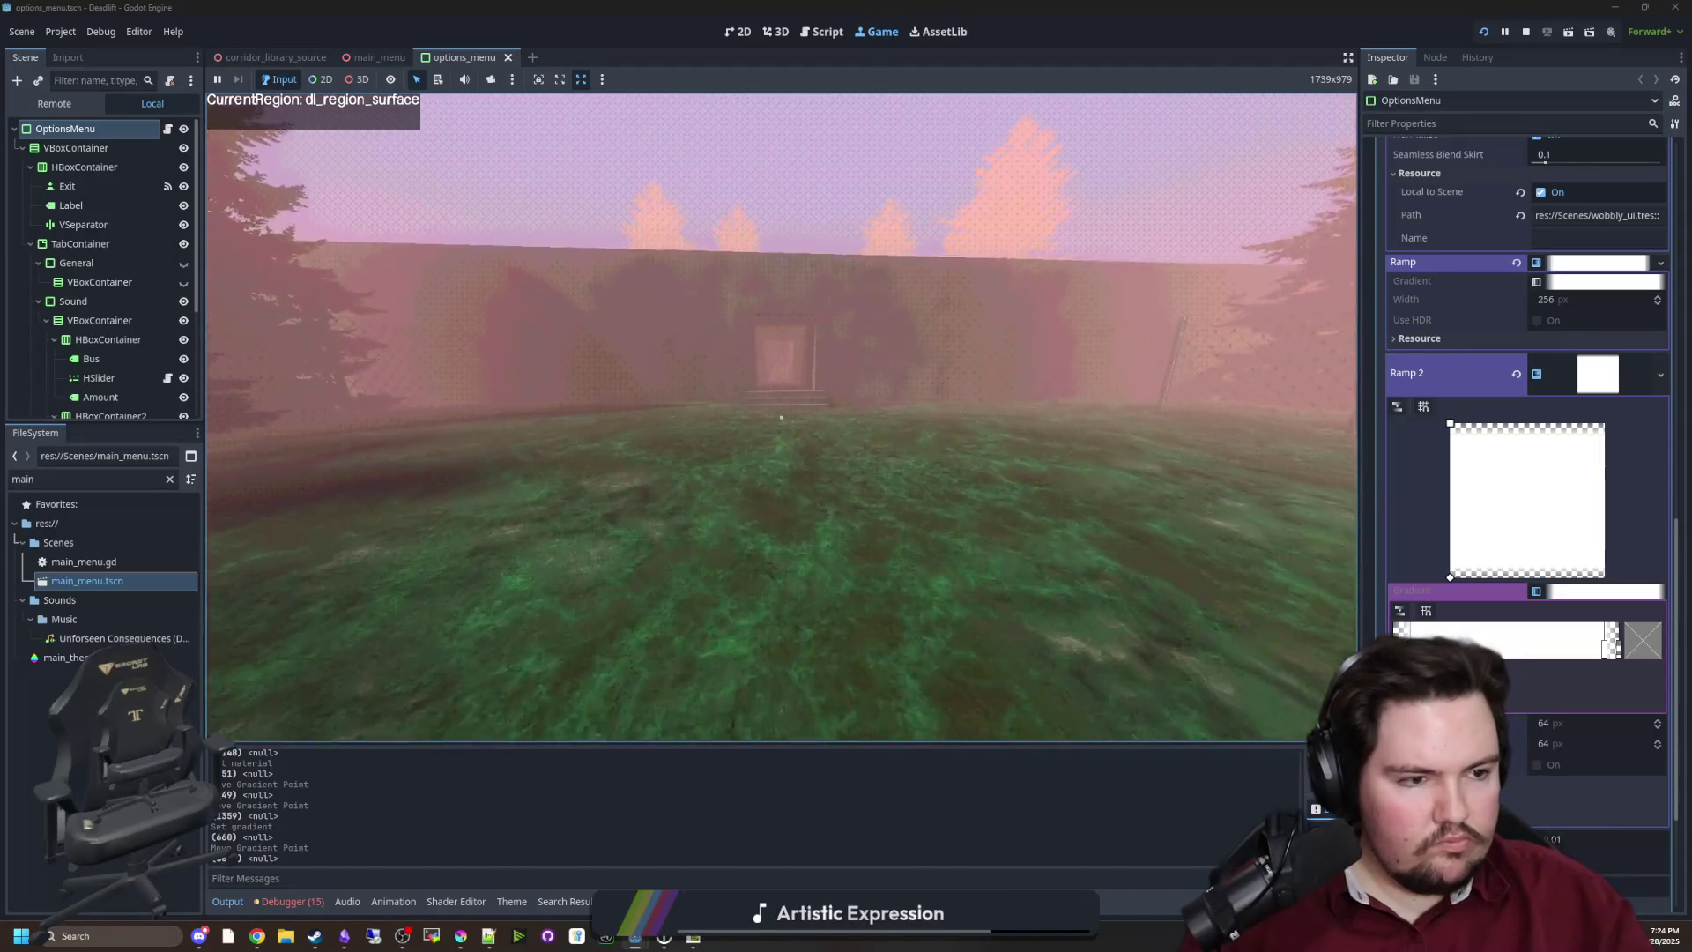
key("w")
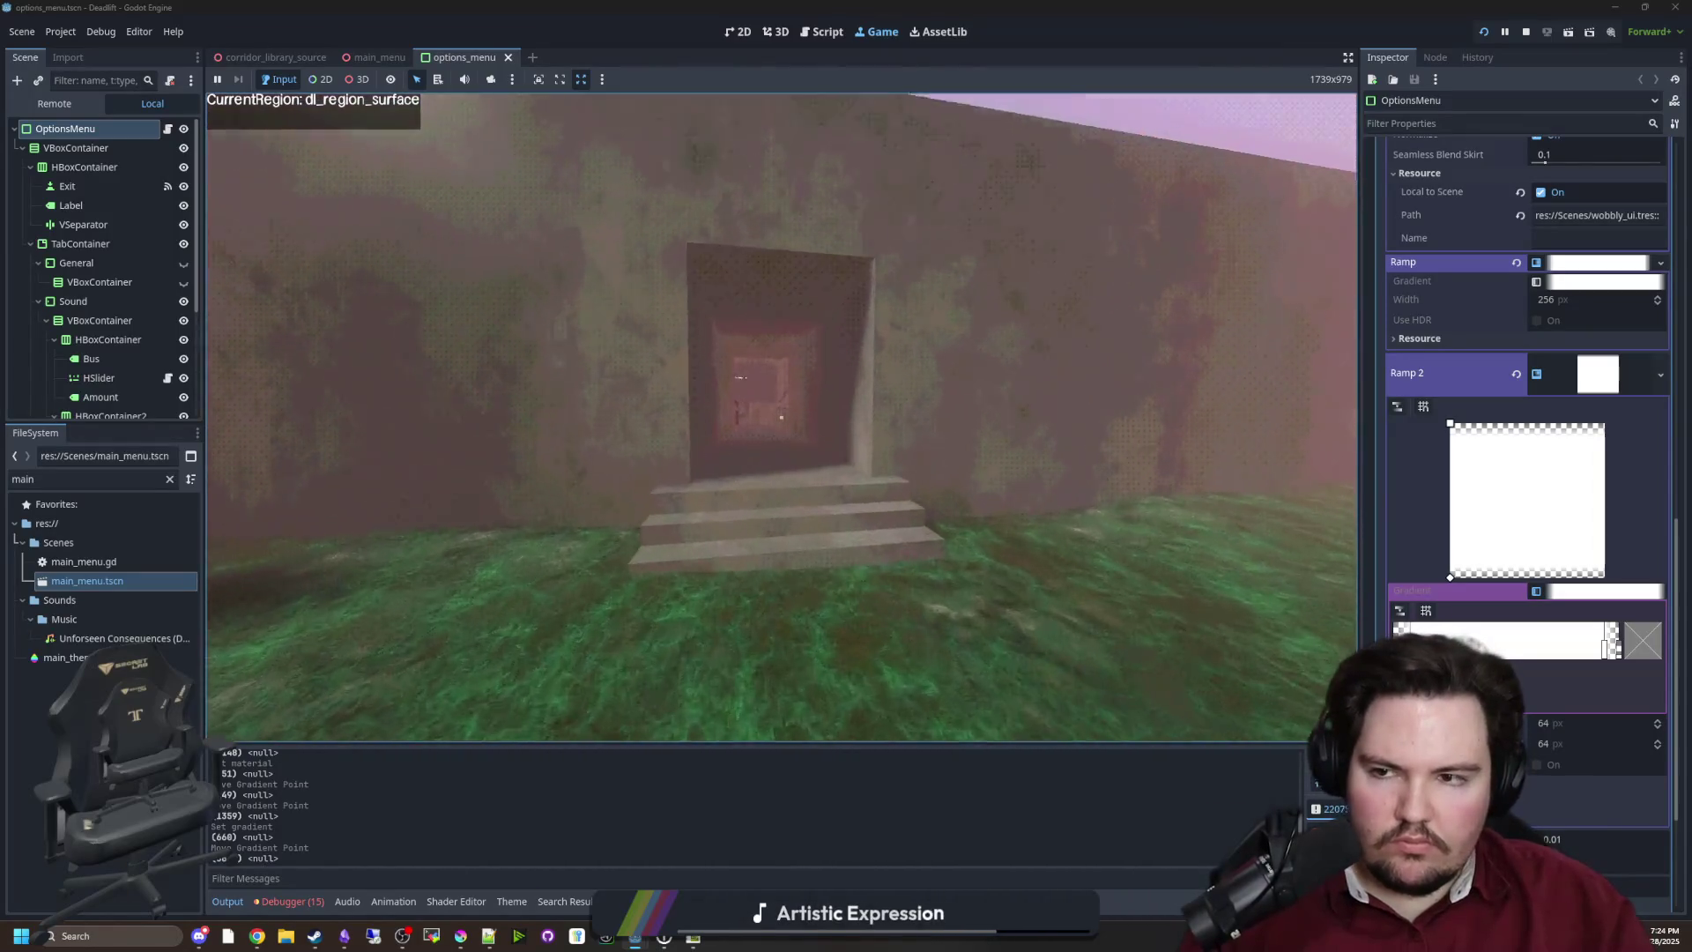
key("w")
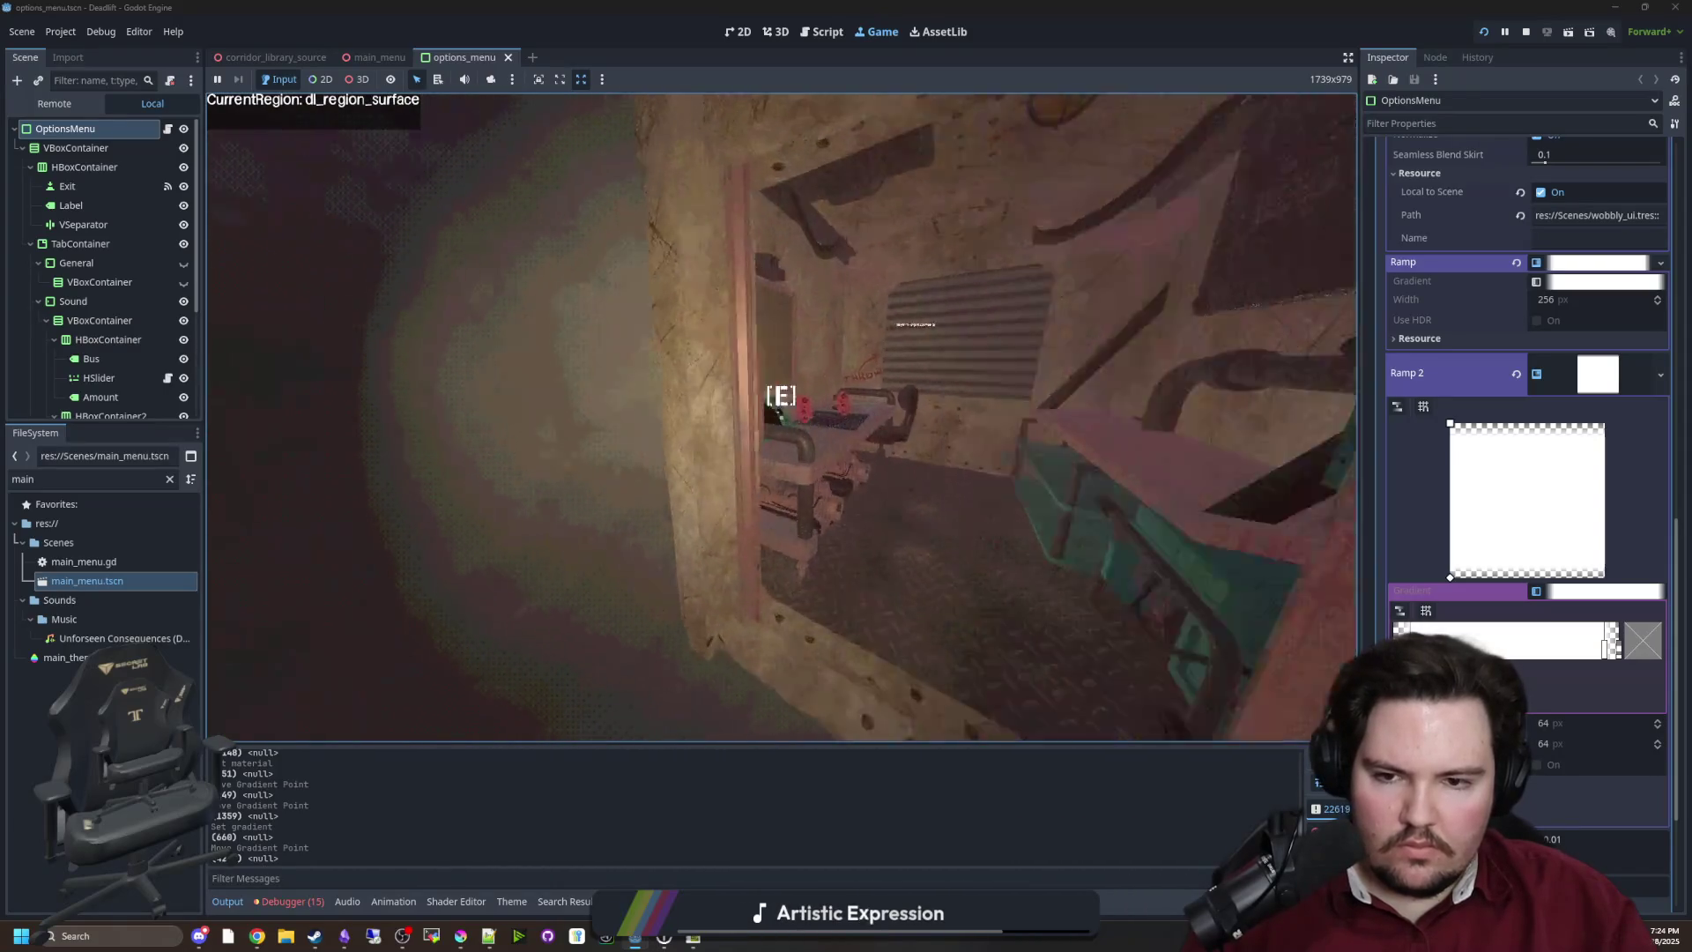
key("e")
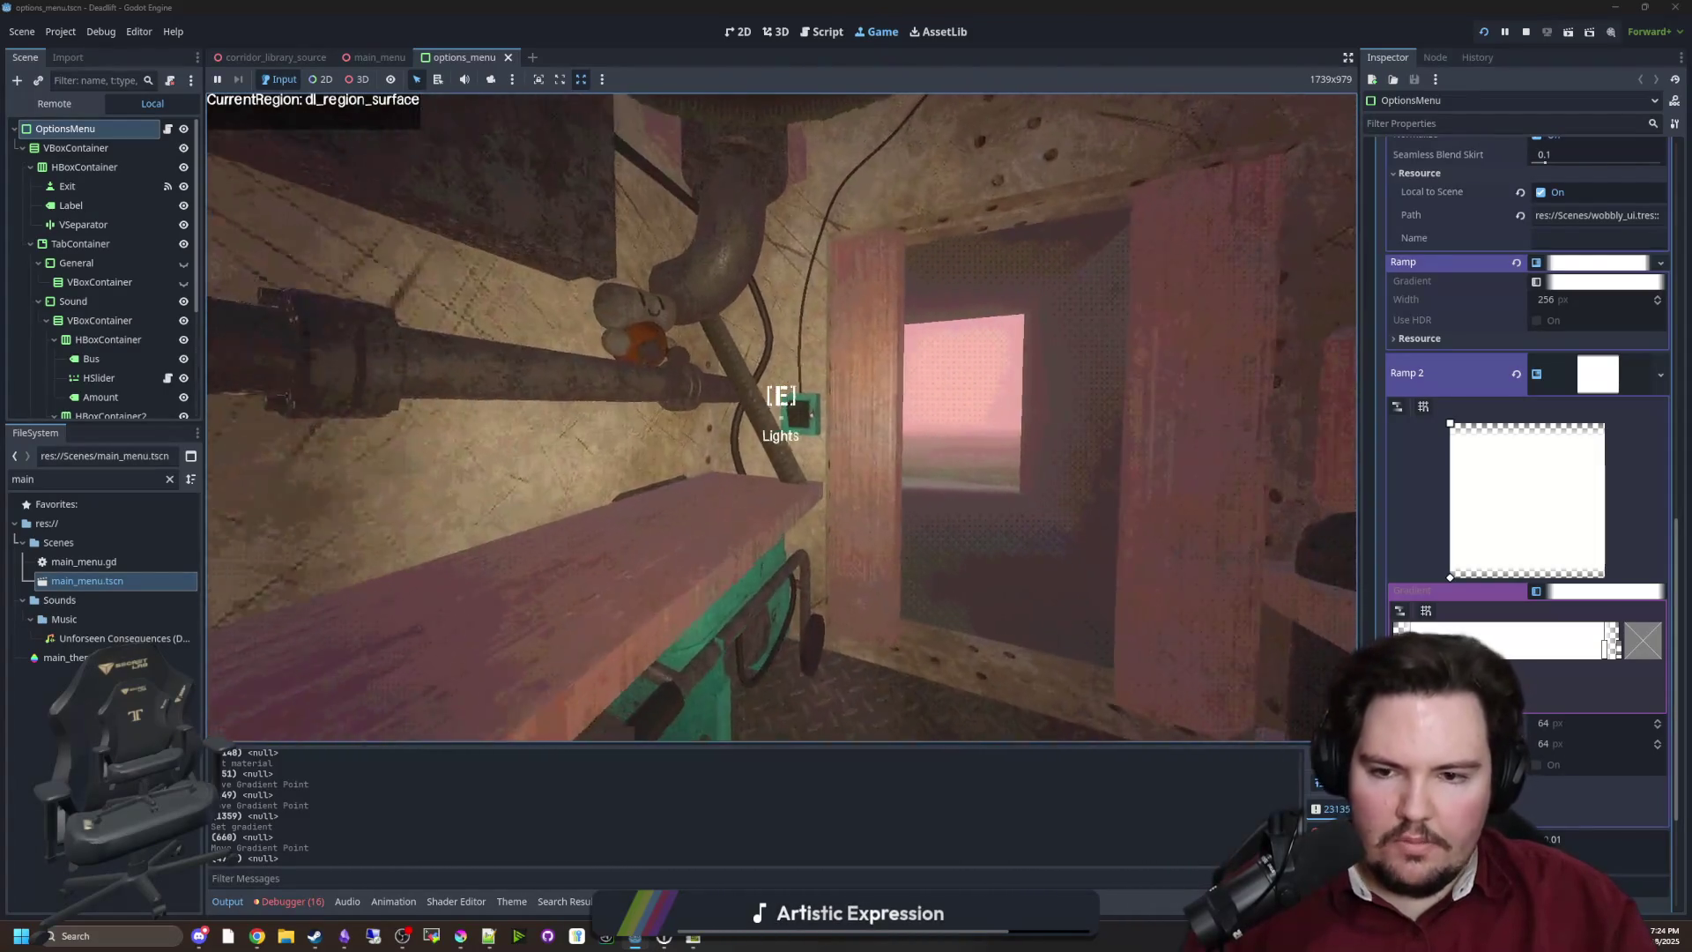
Leave the elevator and walk down the blood-stained corridor
key("w")
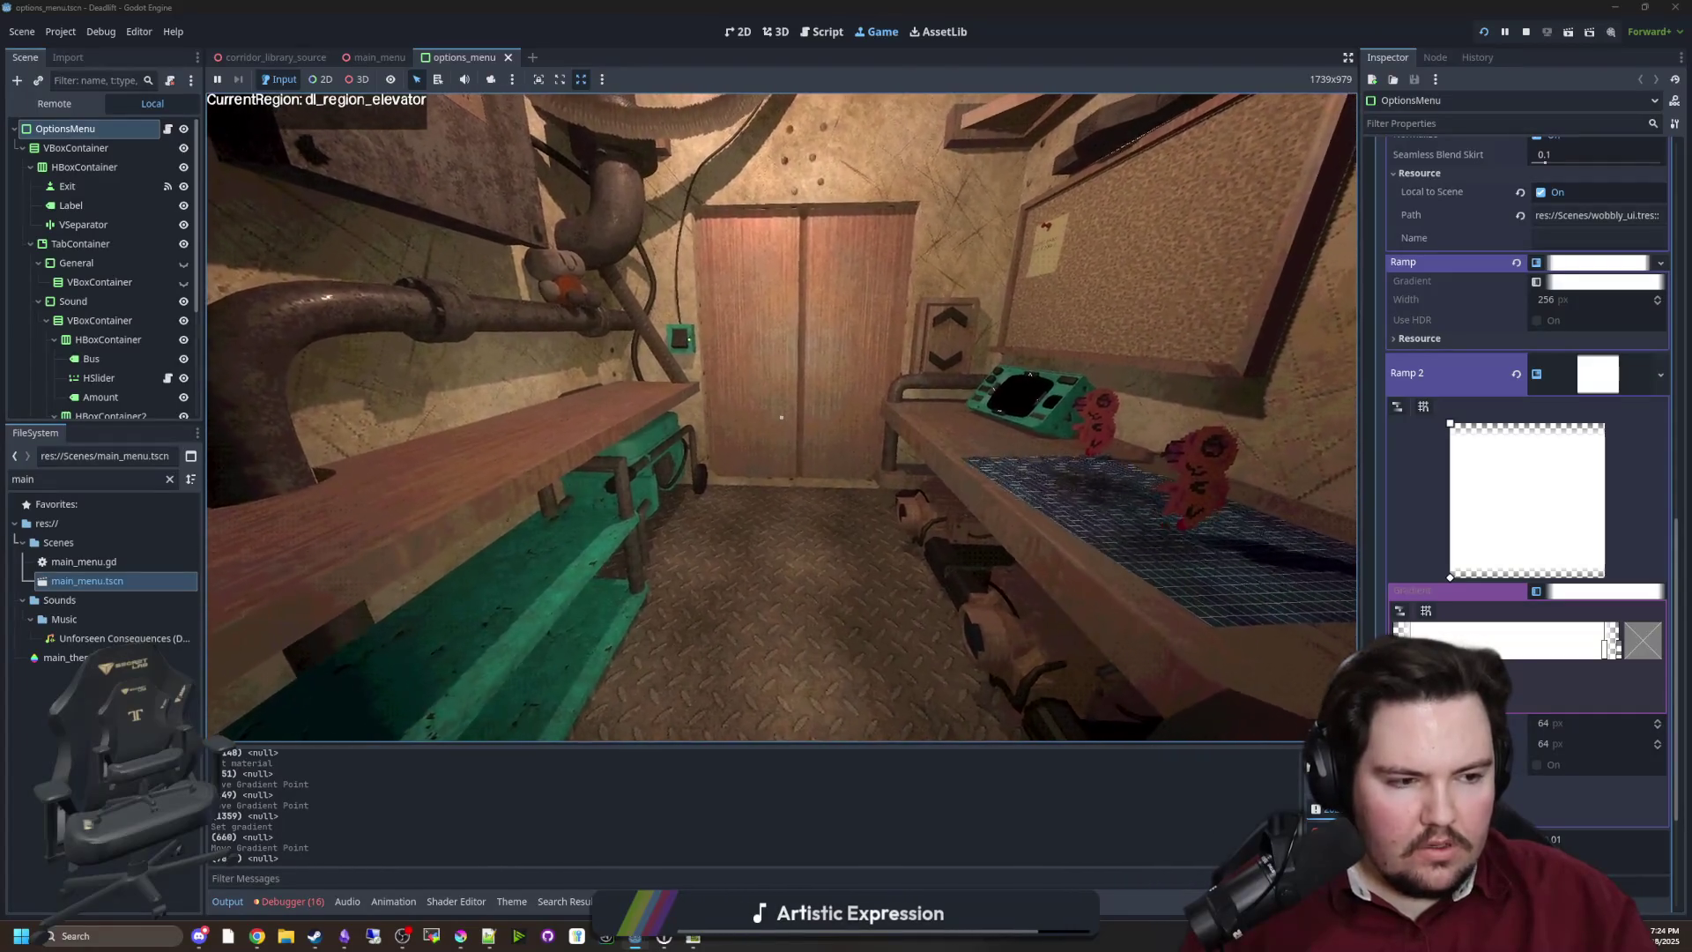
key("w")
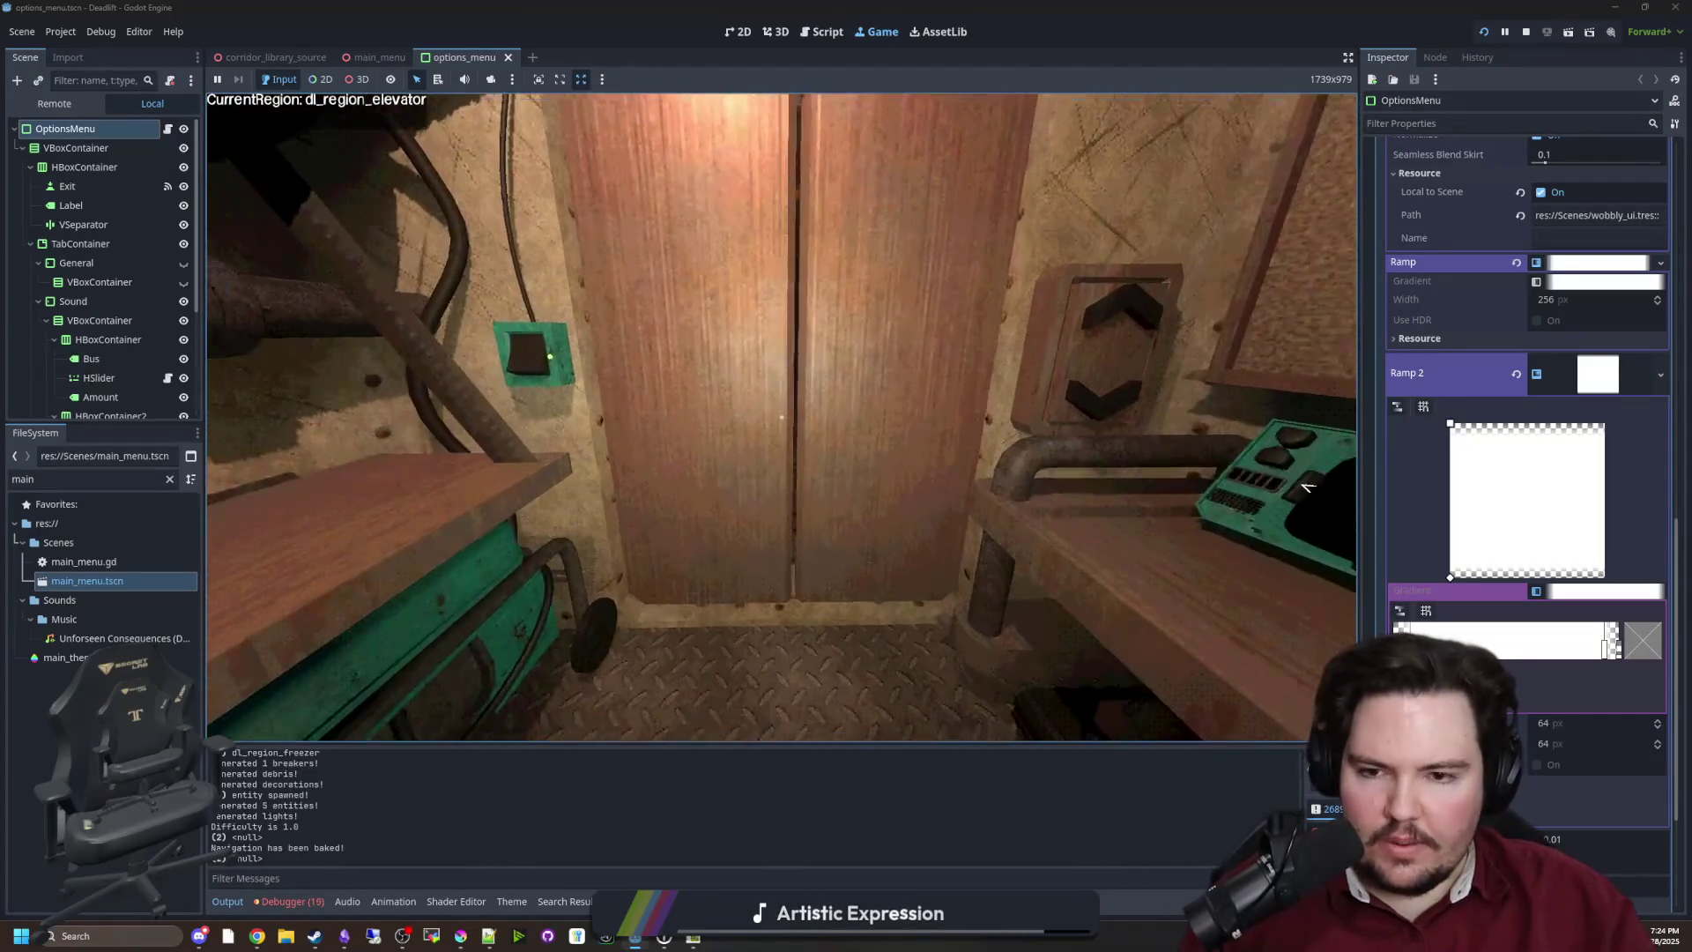
key("w")
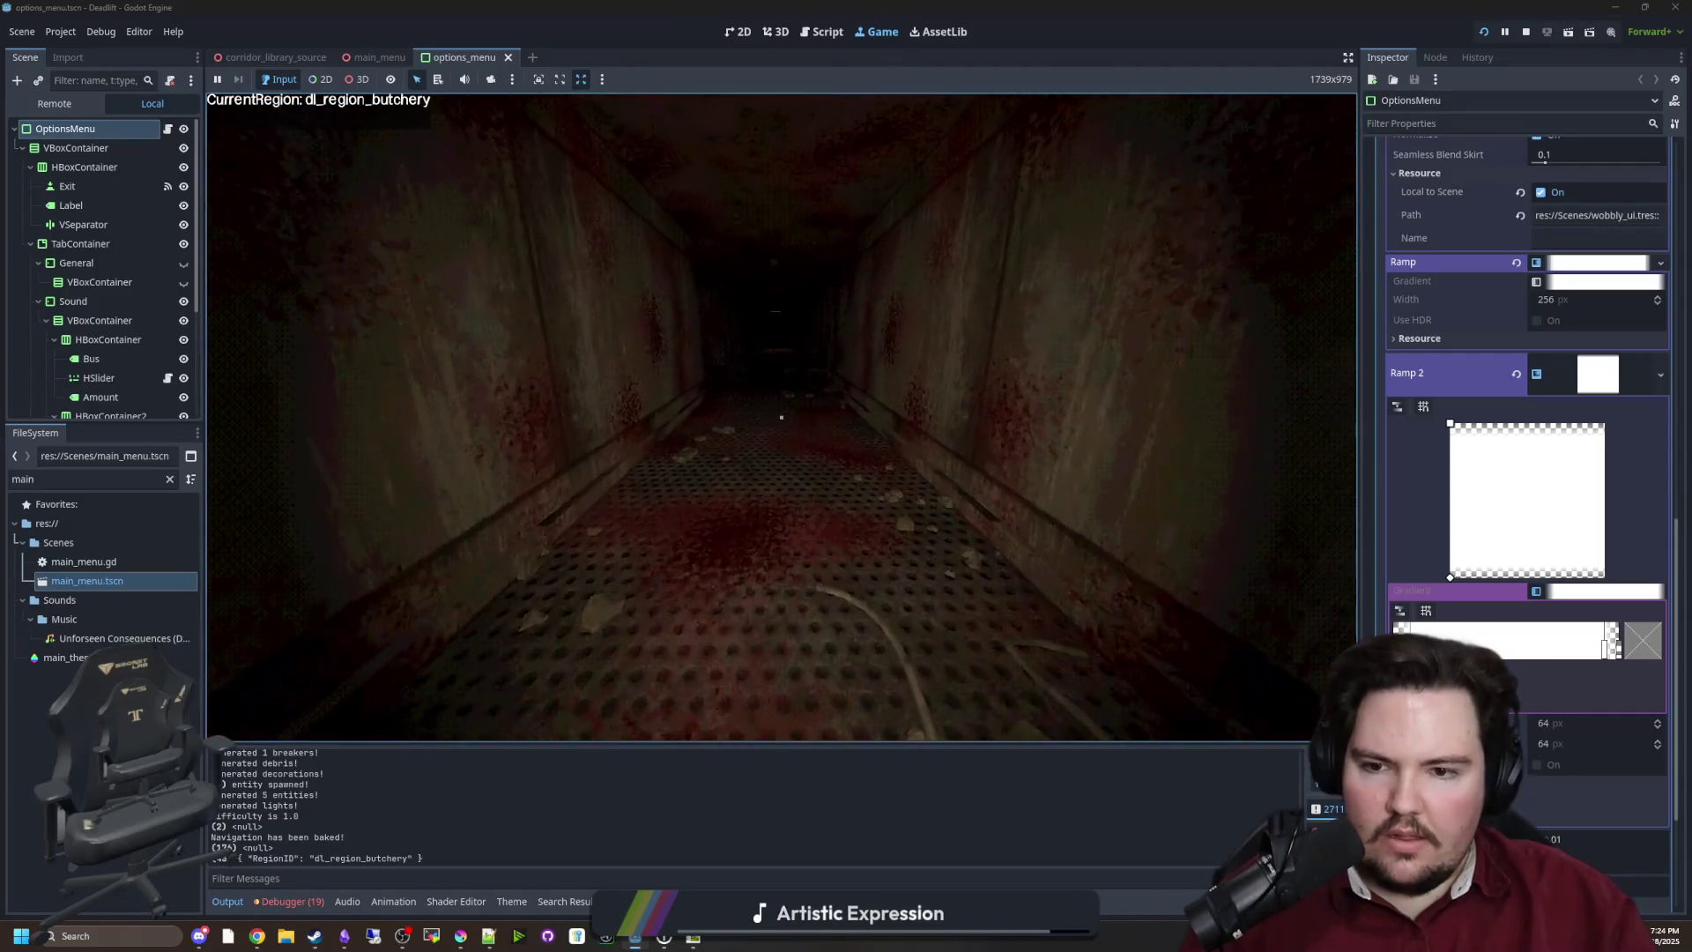
key("w")
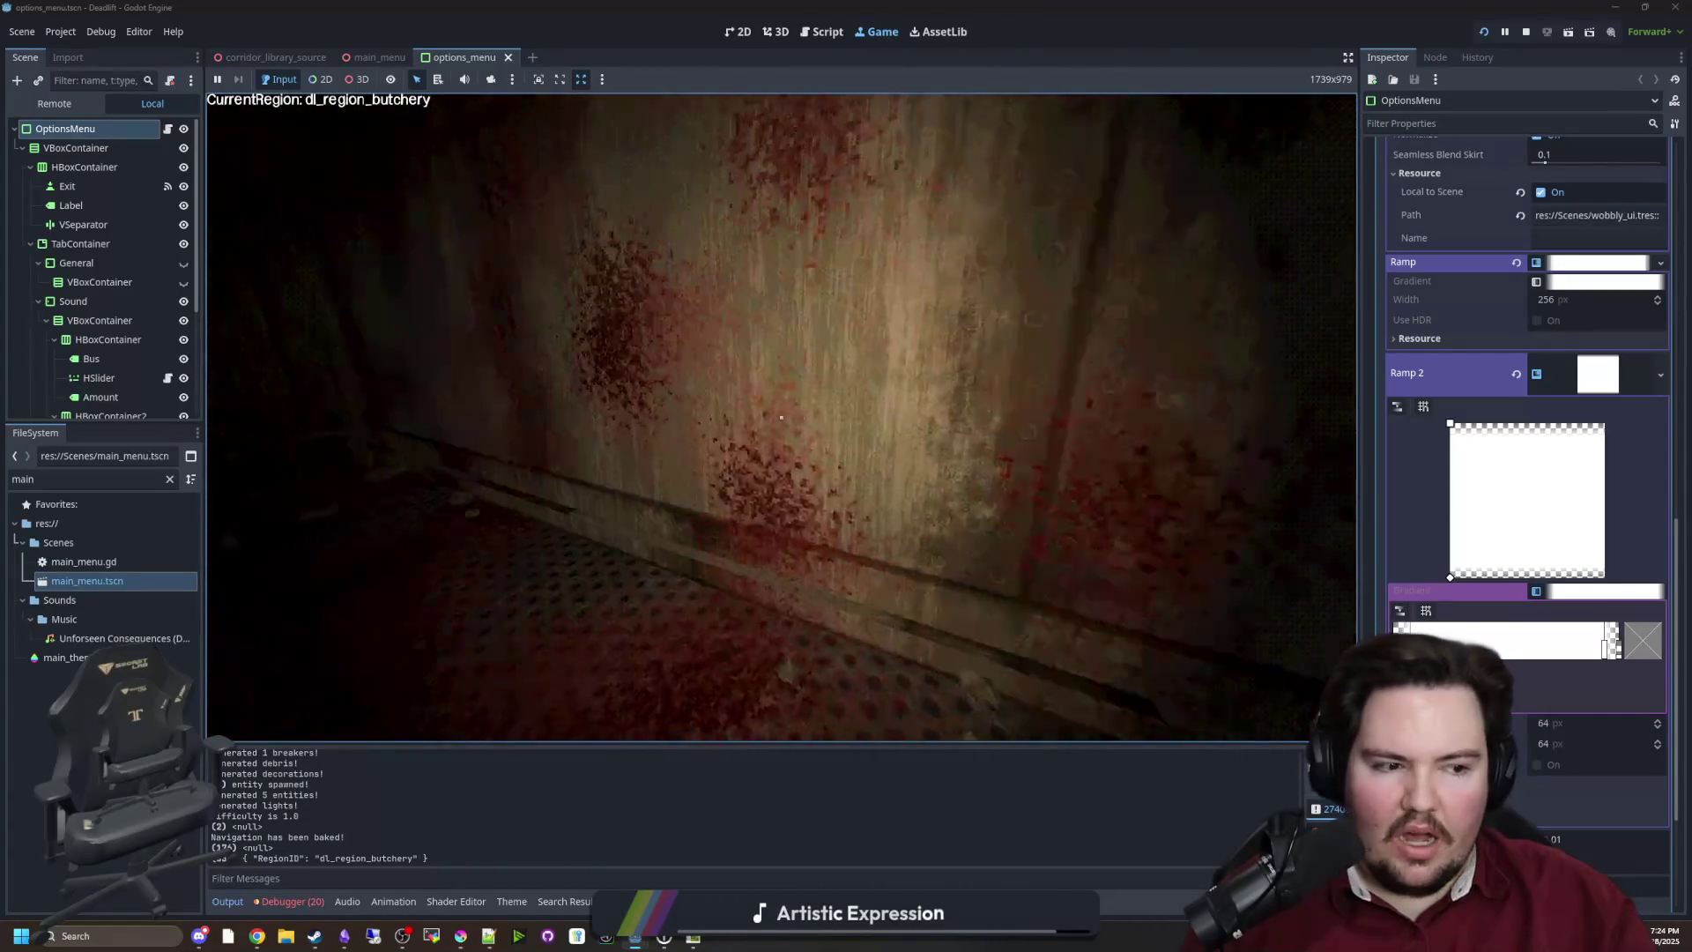
mouse_move(781, 417)
key("w")
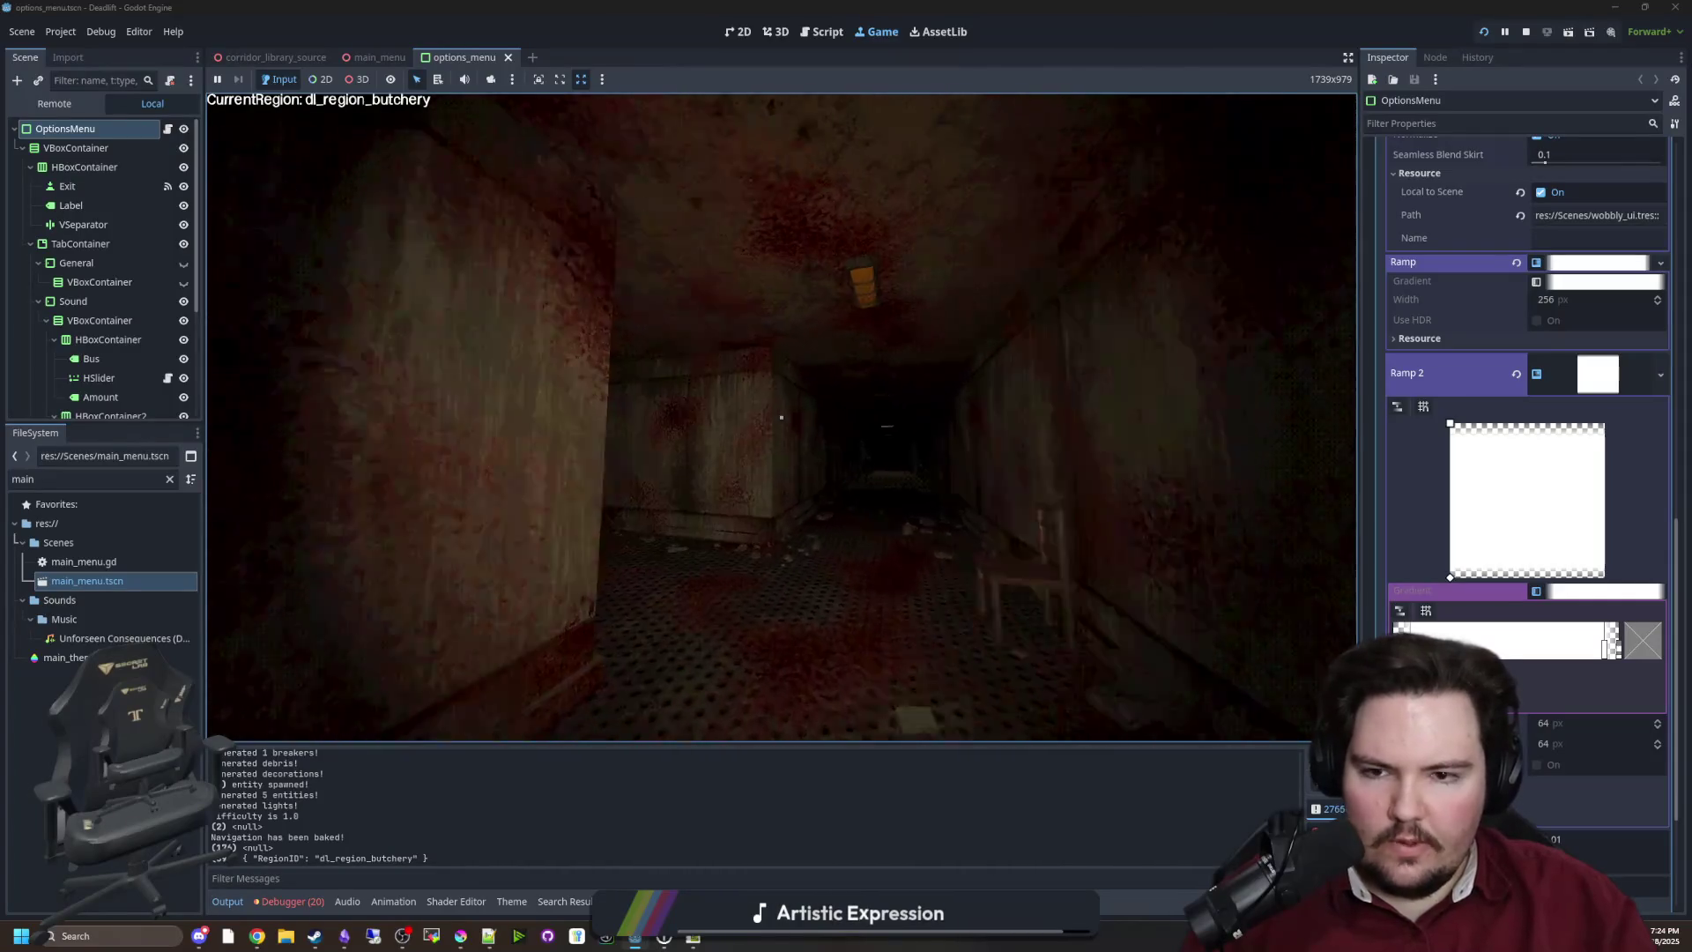
key("w")
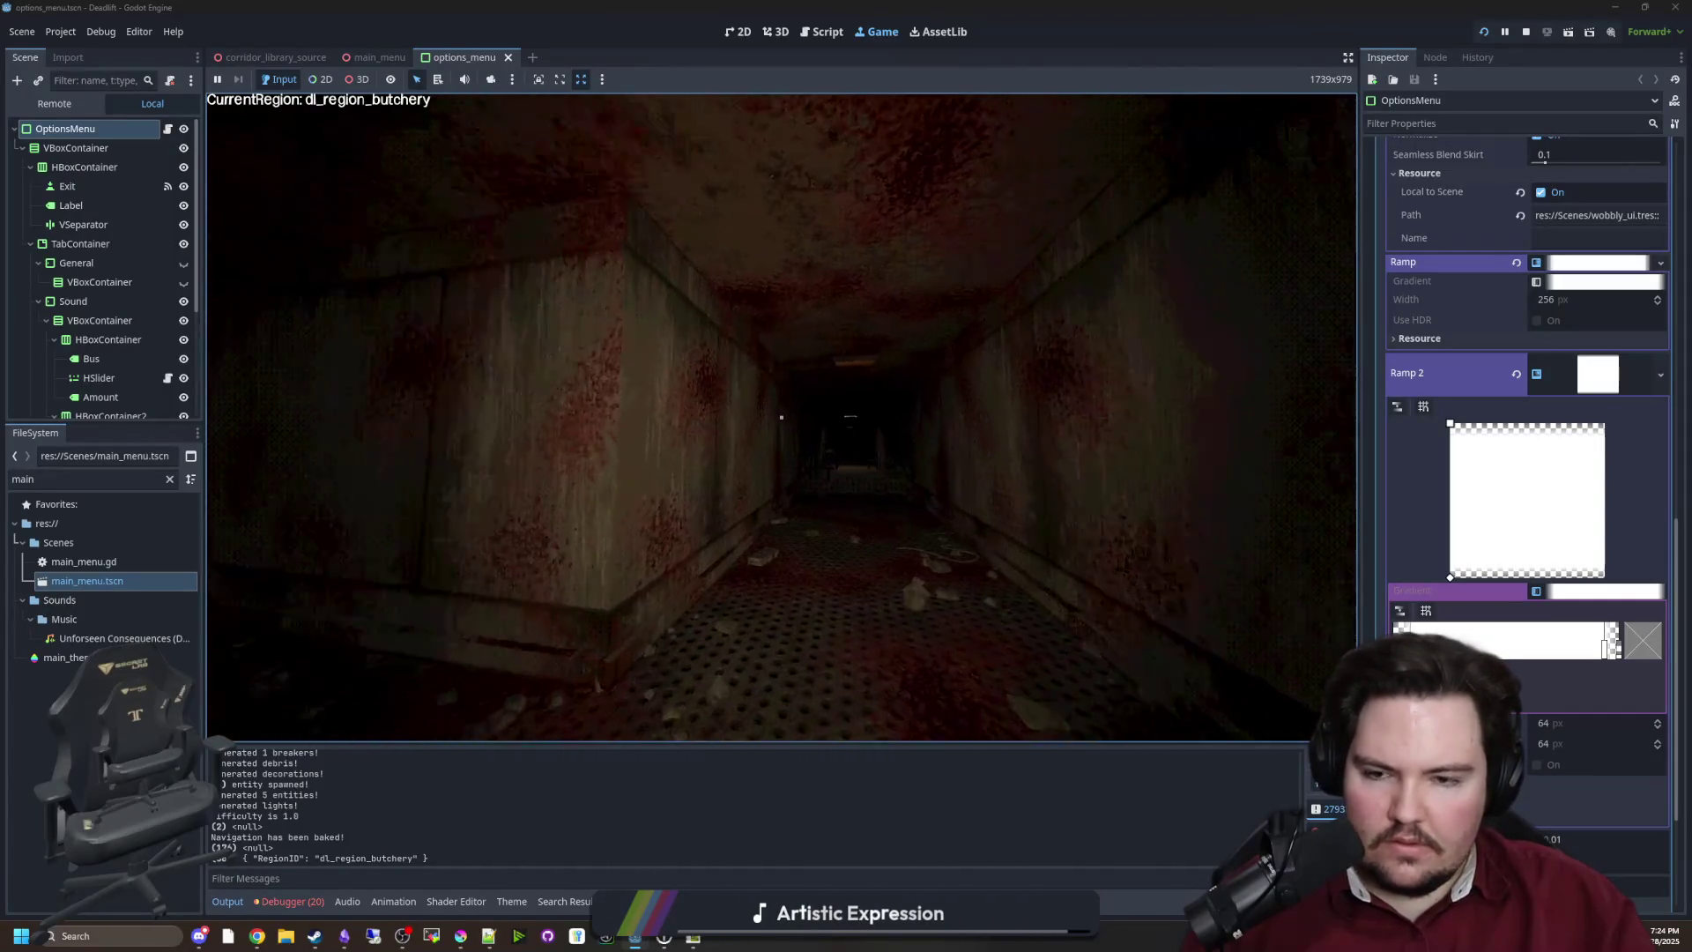
key("w")
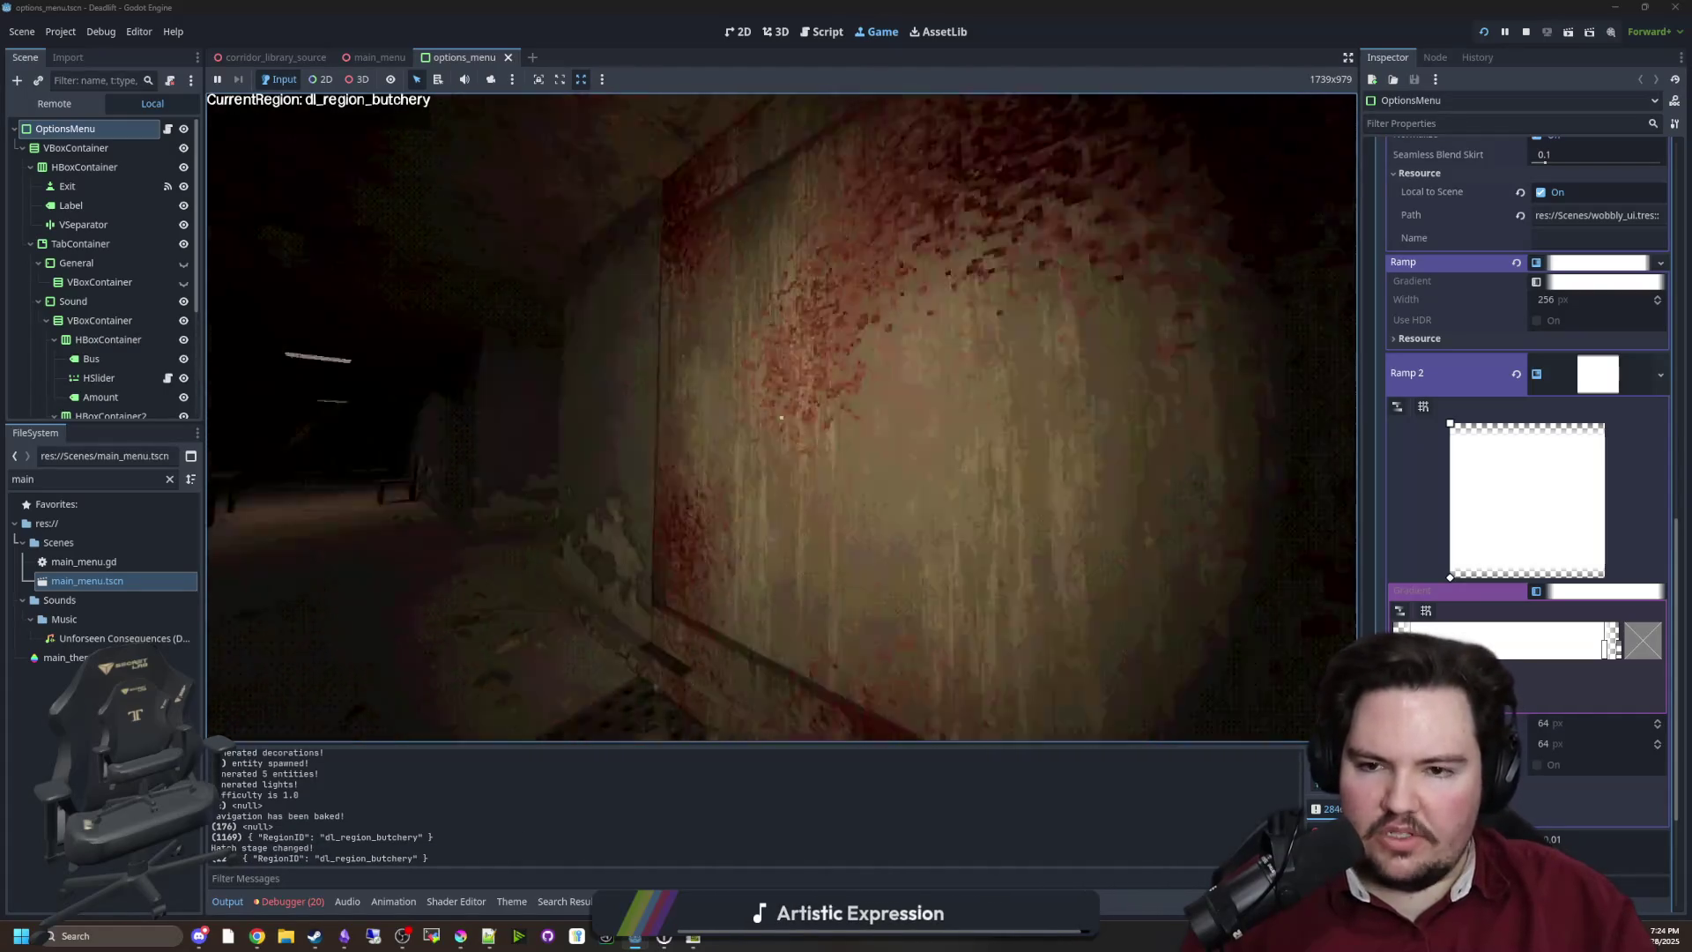
Walk past the table room into the freezer region and up to the chair
key("w")
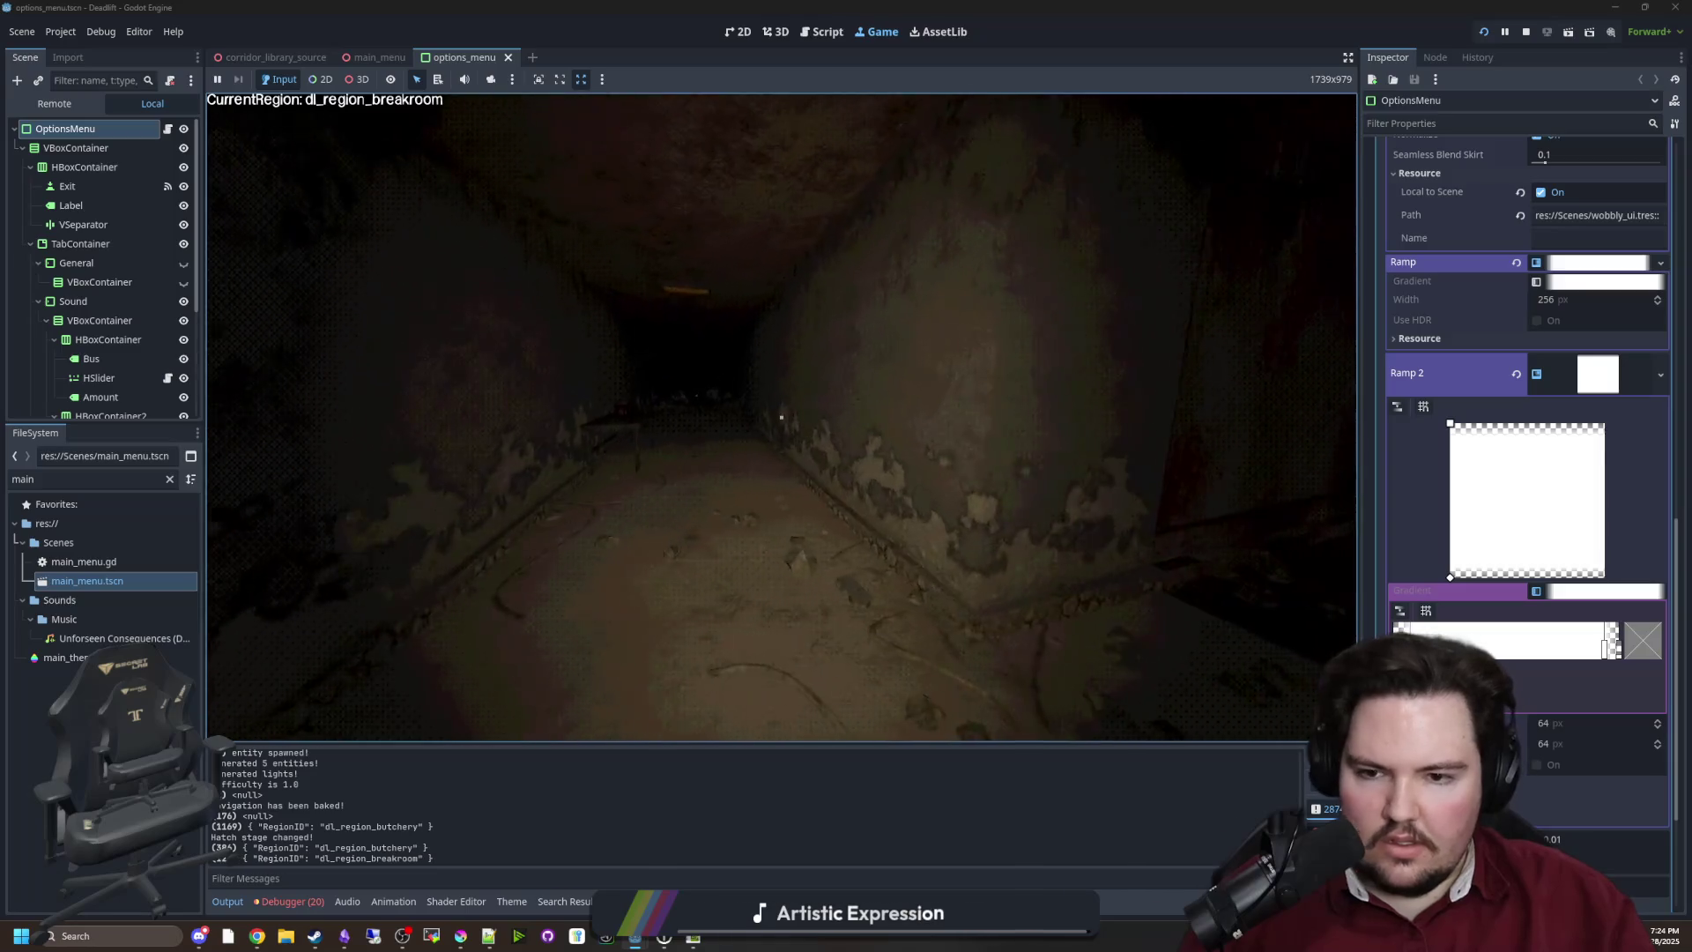
key("w")
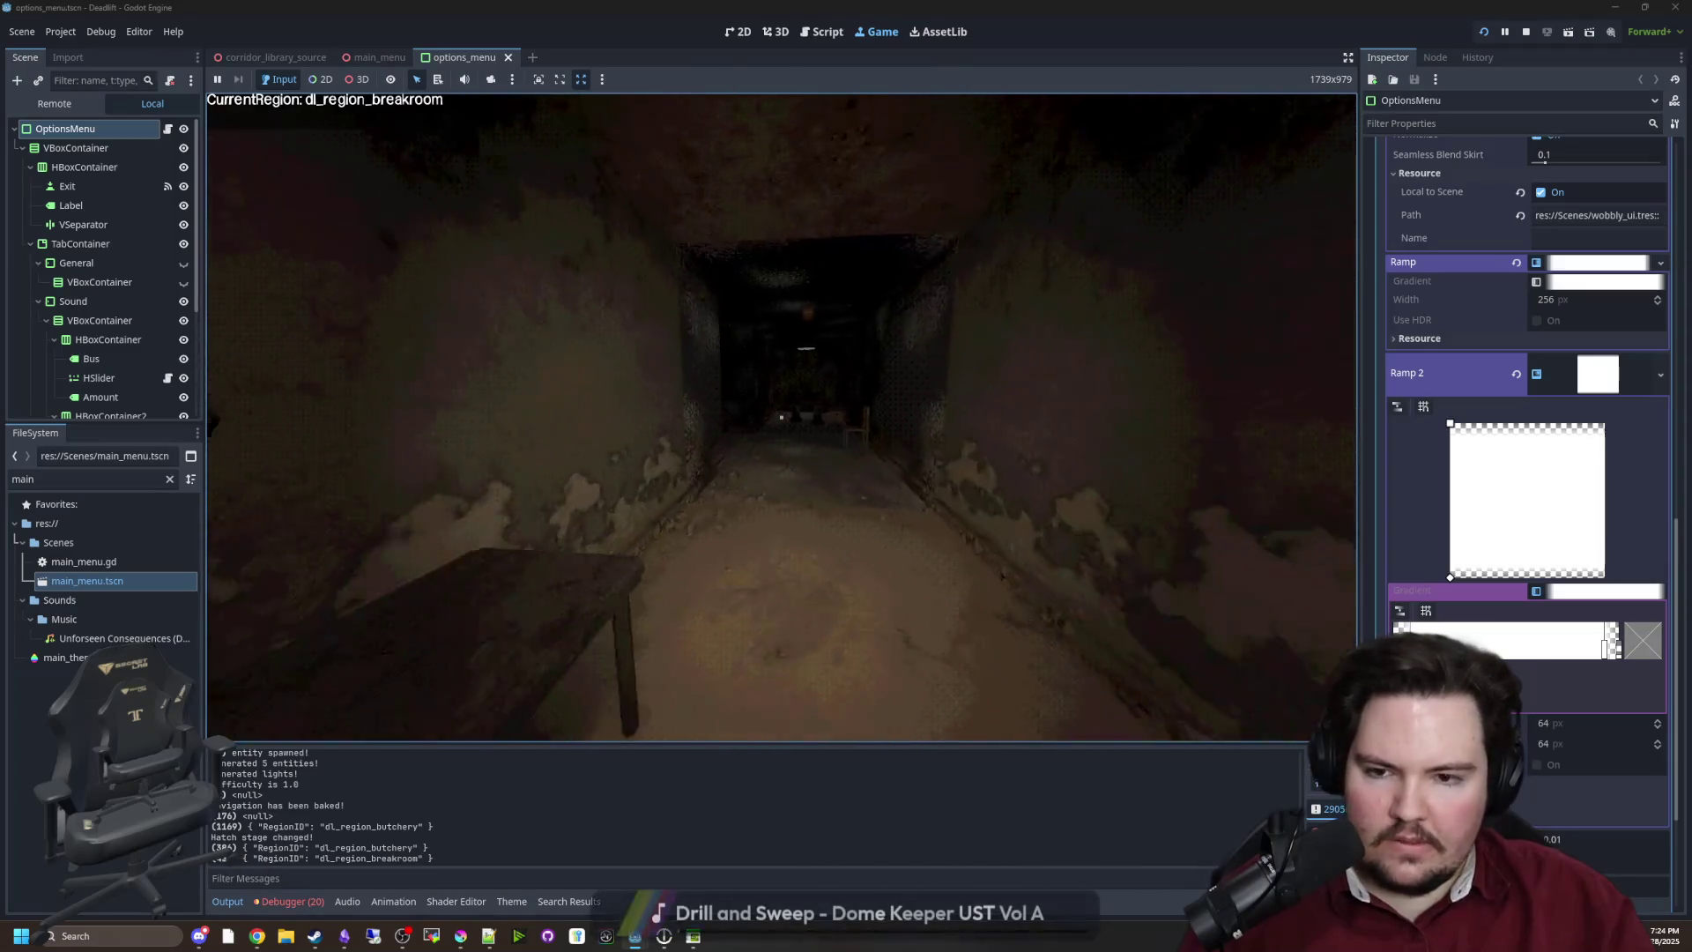
key("w")
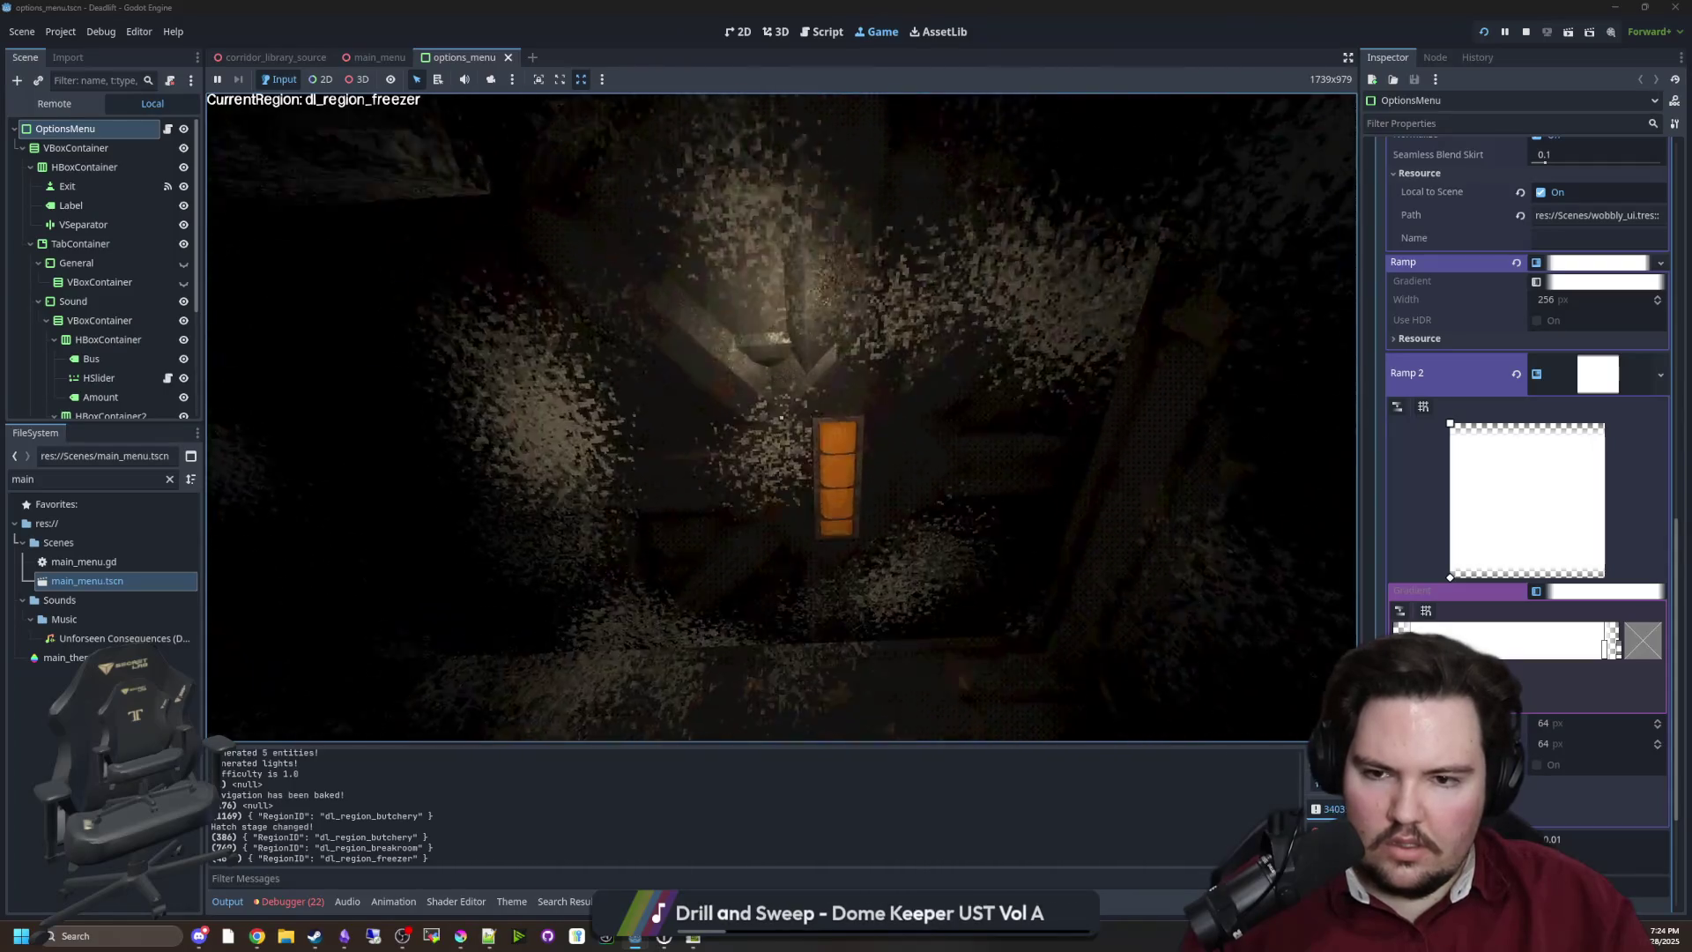
key("w")
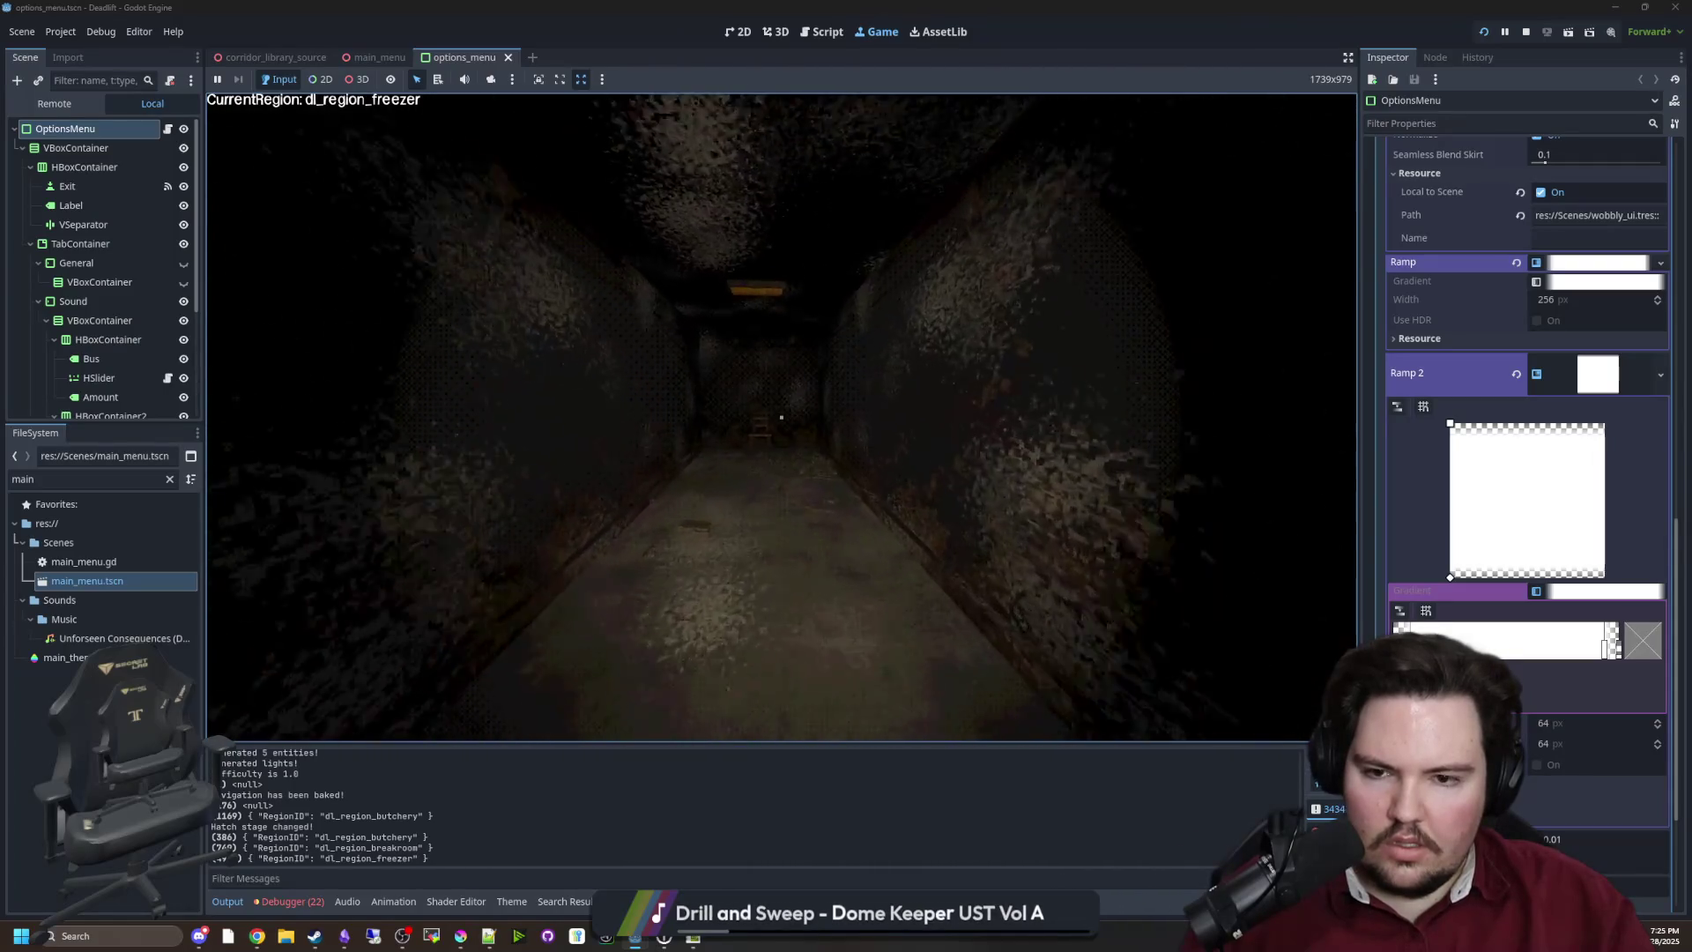
key("w")
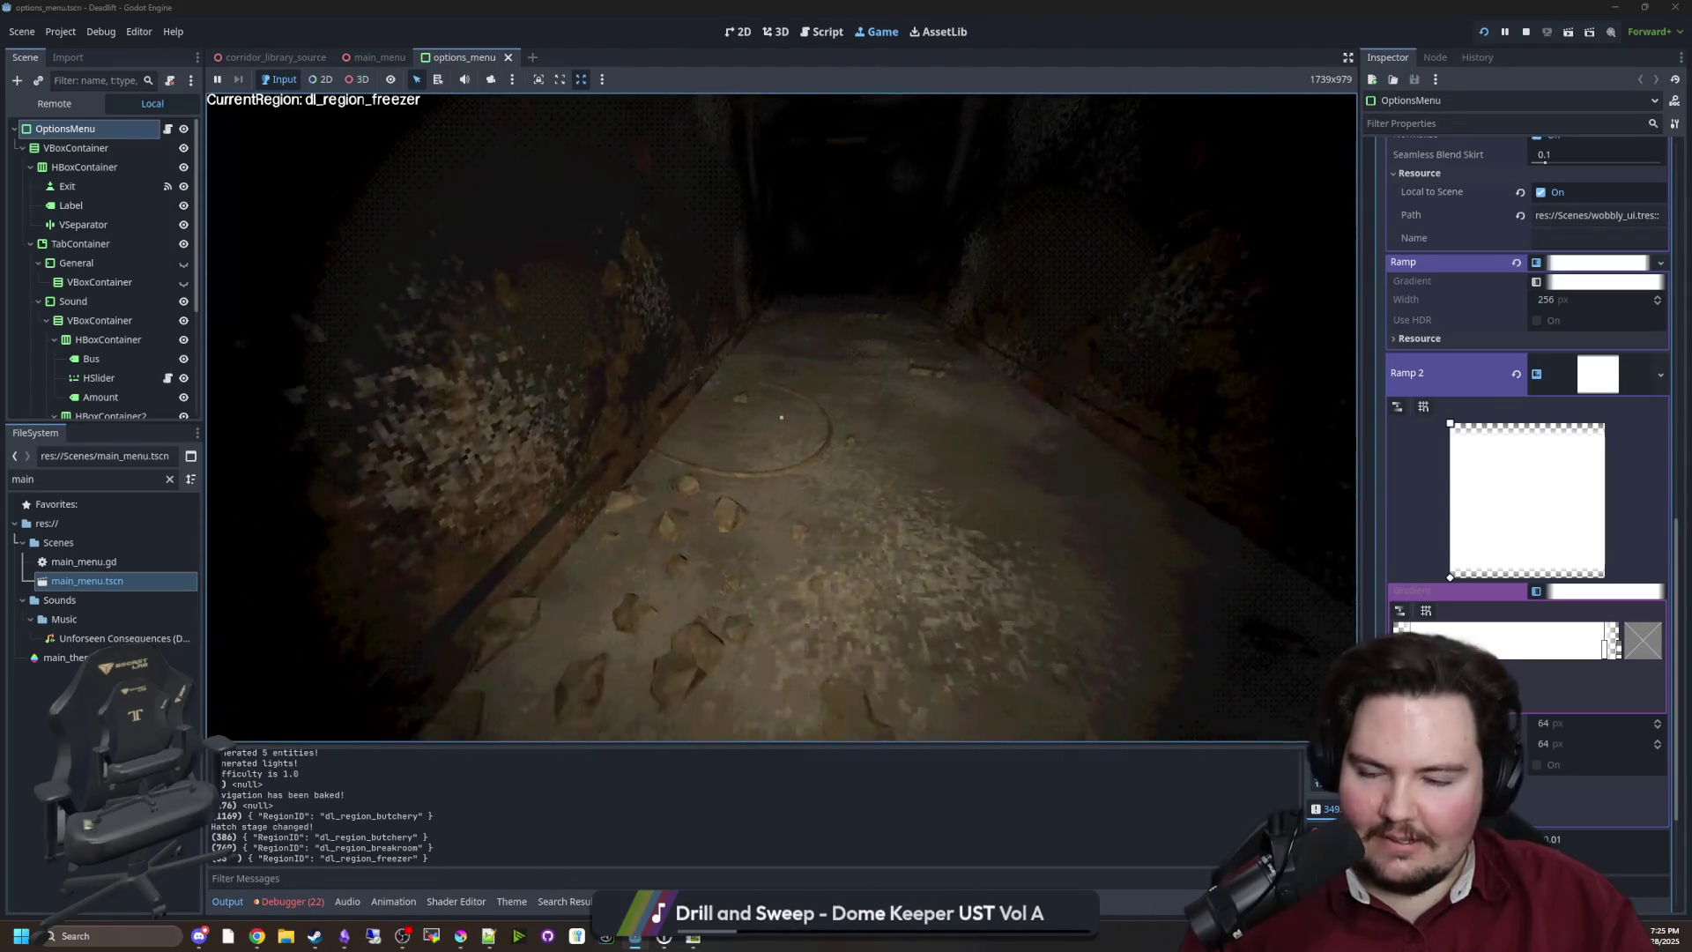
key("w")
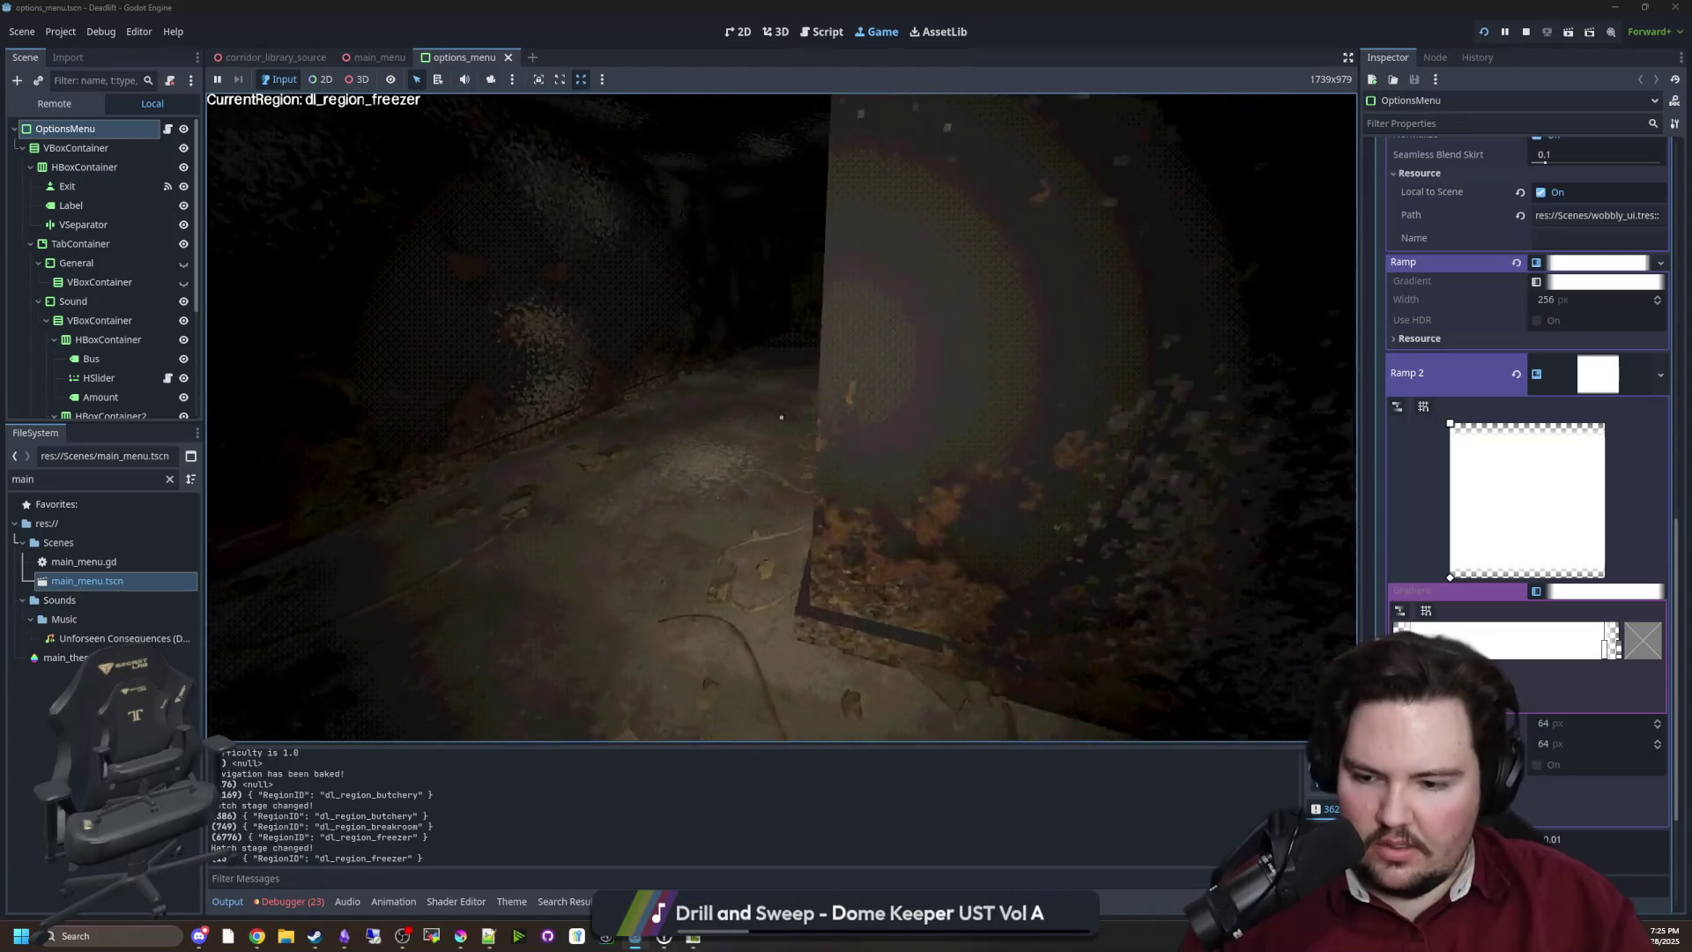
key("w")
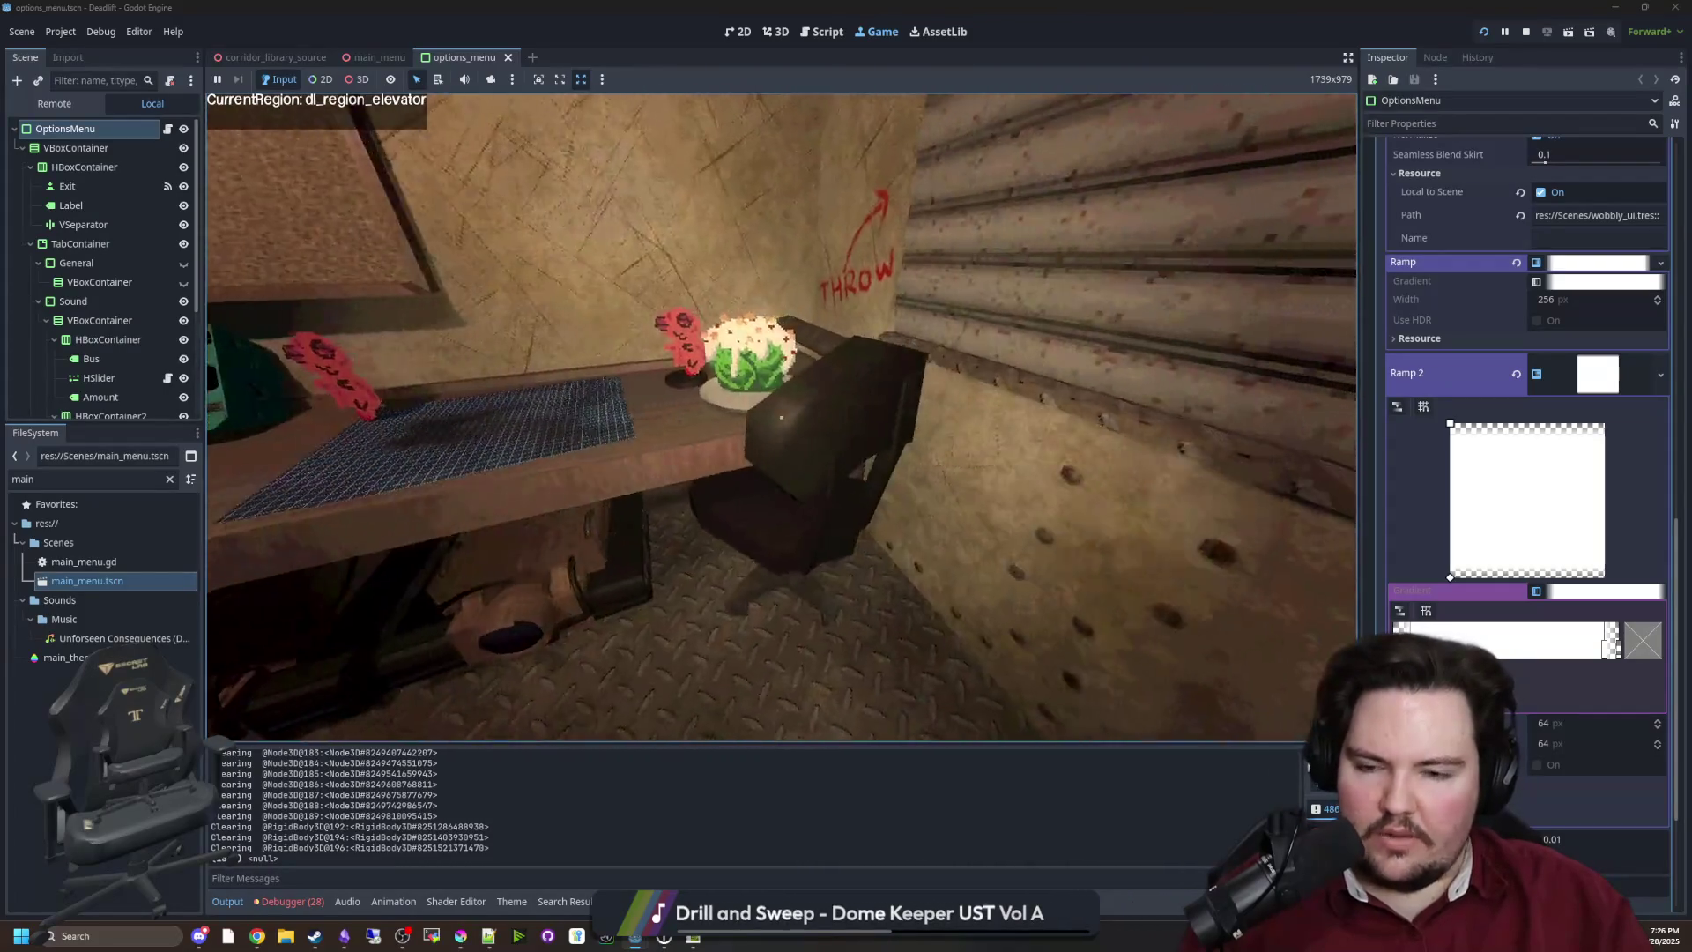
Approach the elevator door, then step back and sidestep right across the elevator
key("w")
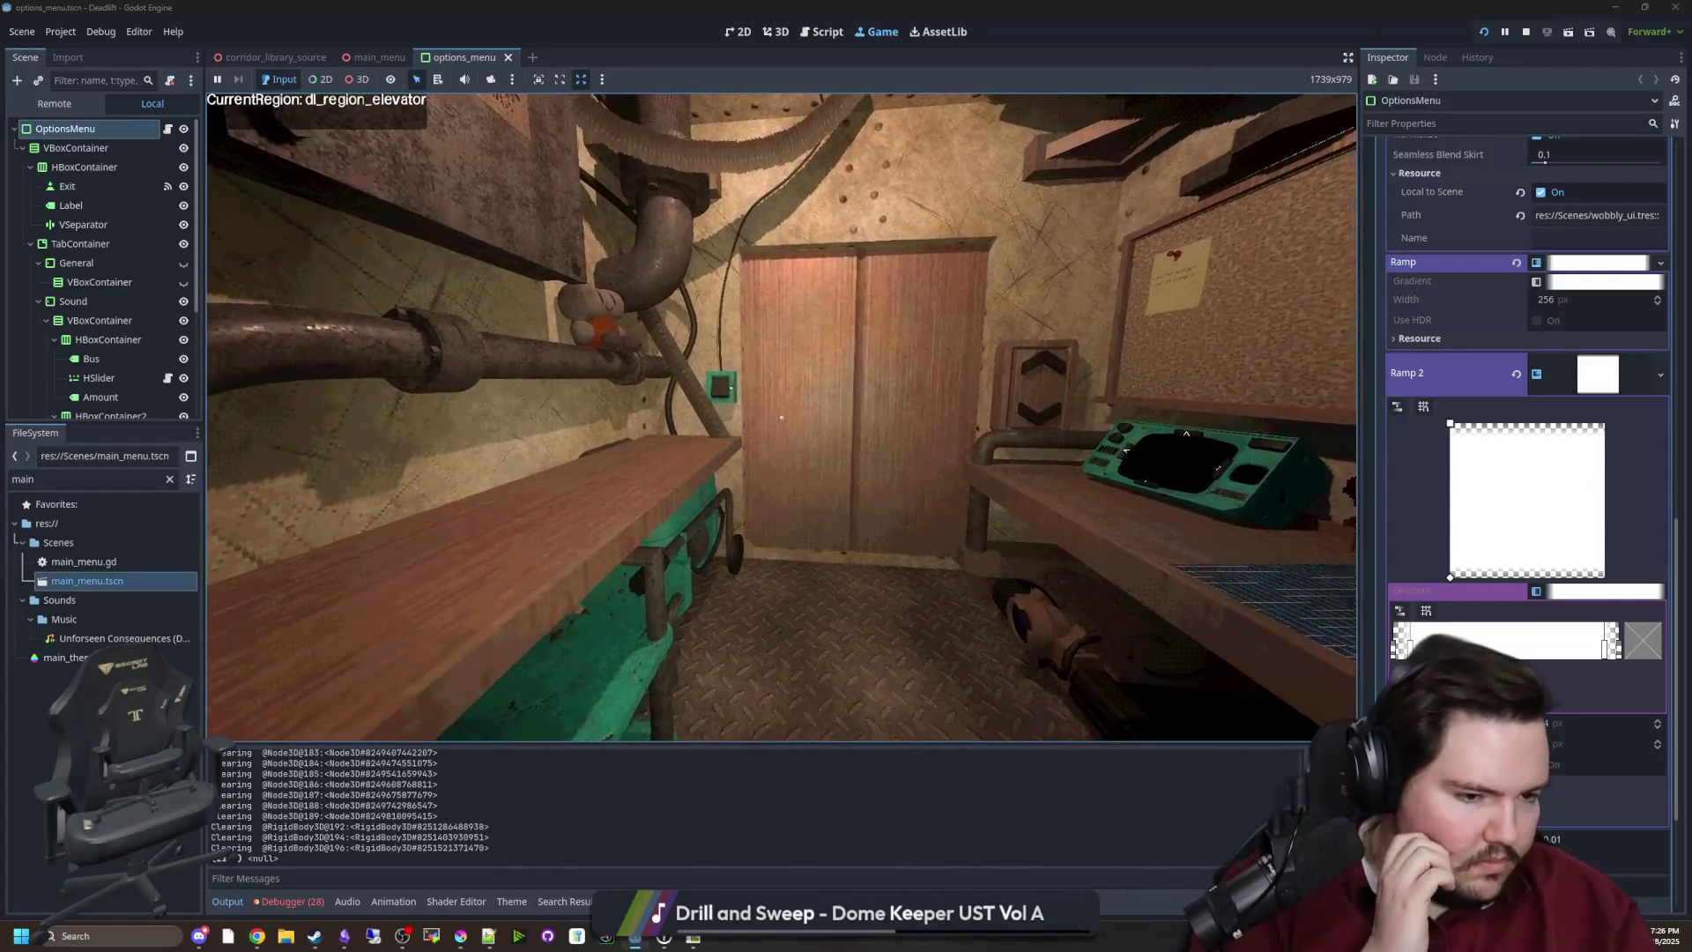
key("w")
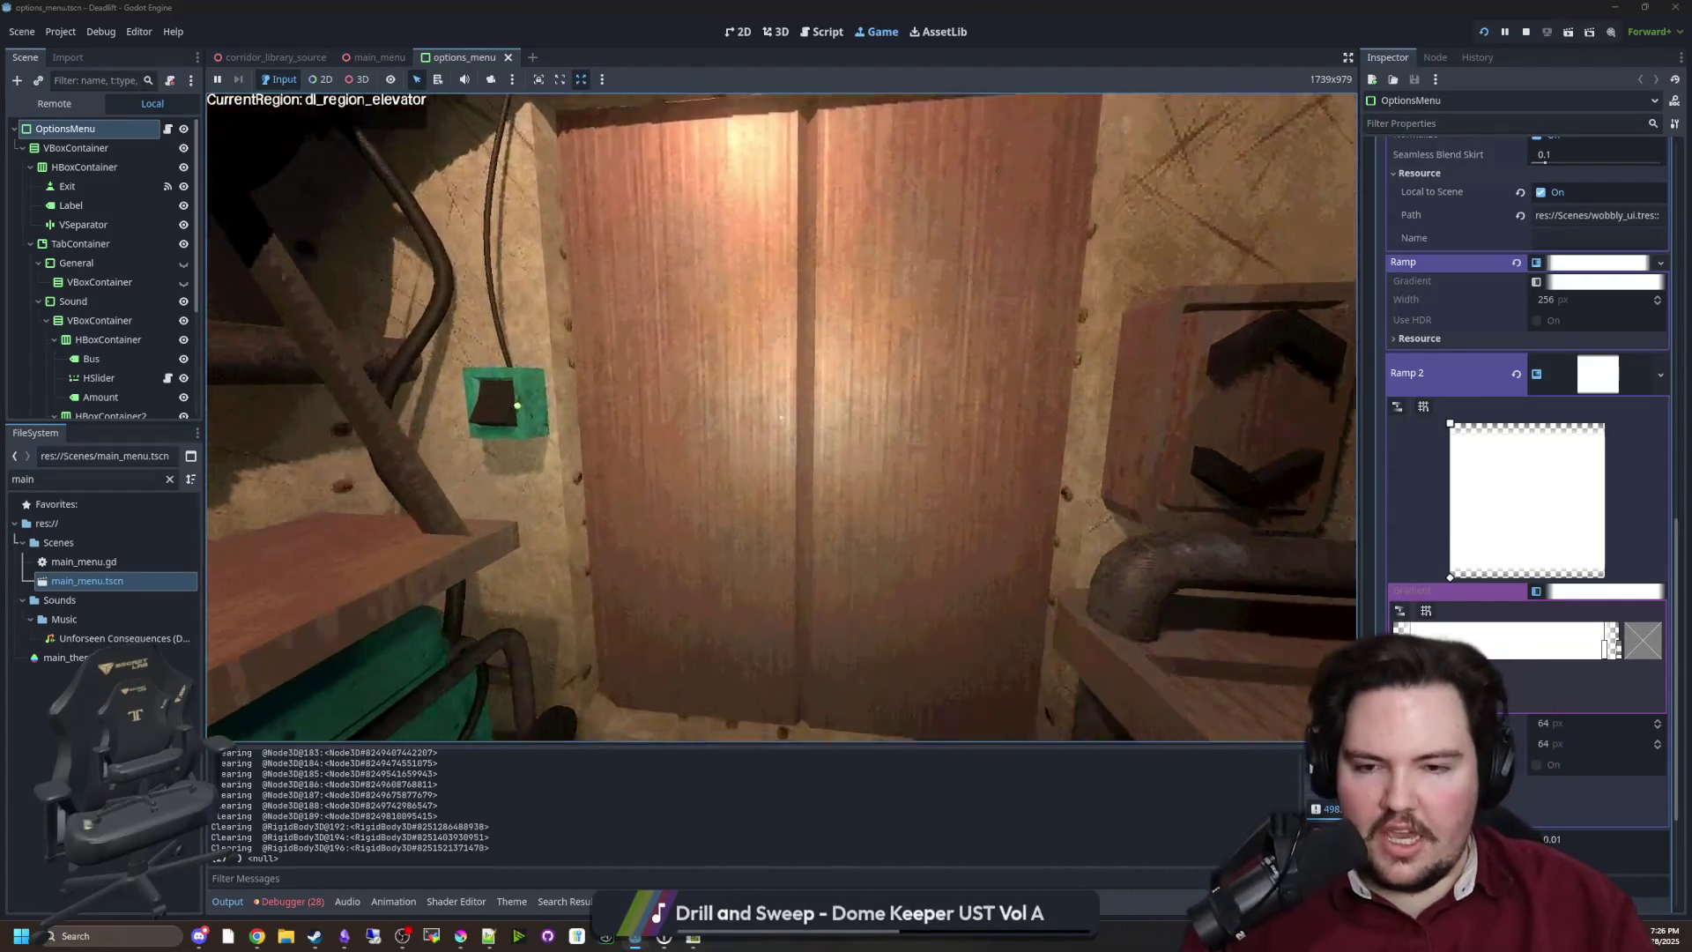
key("s")
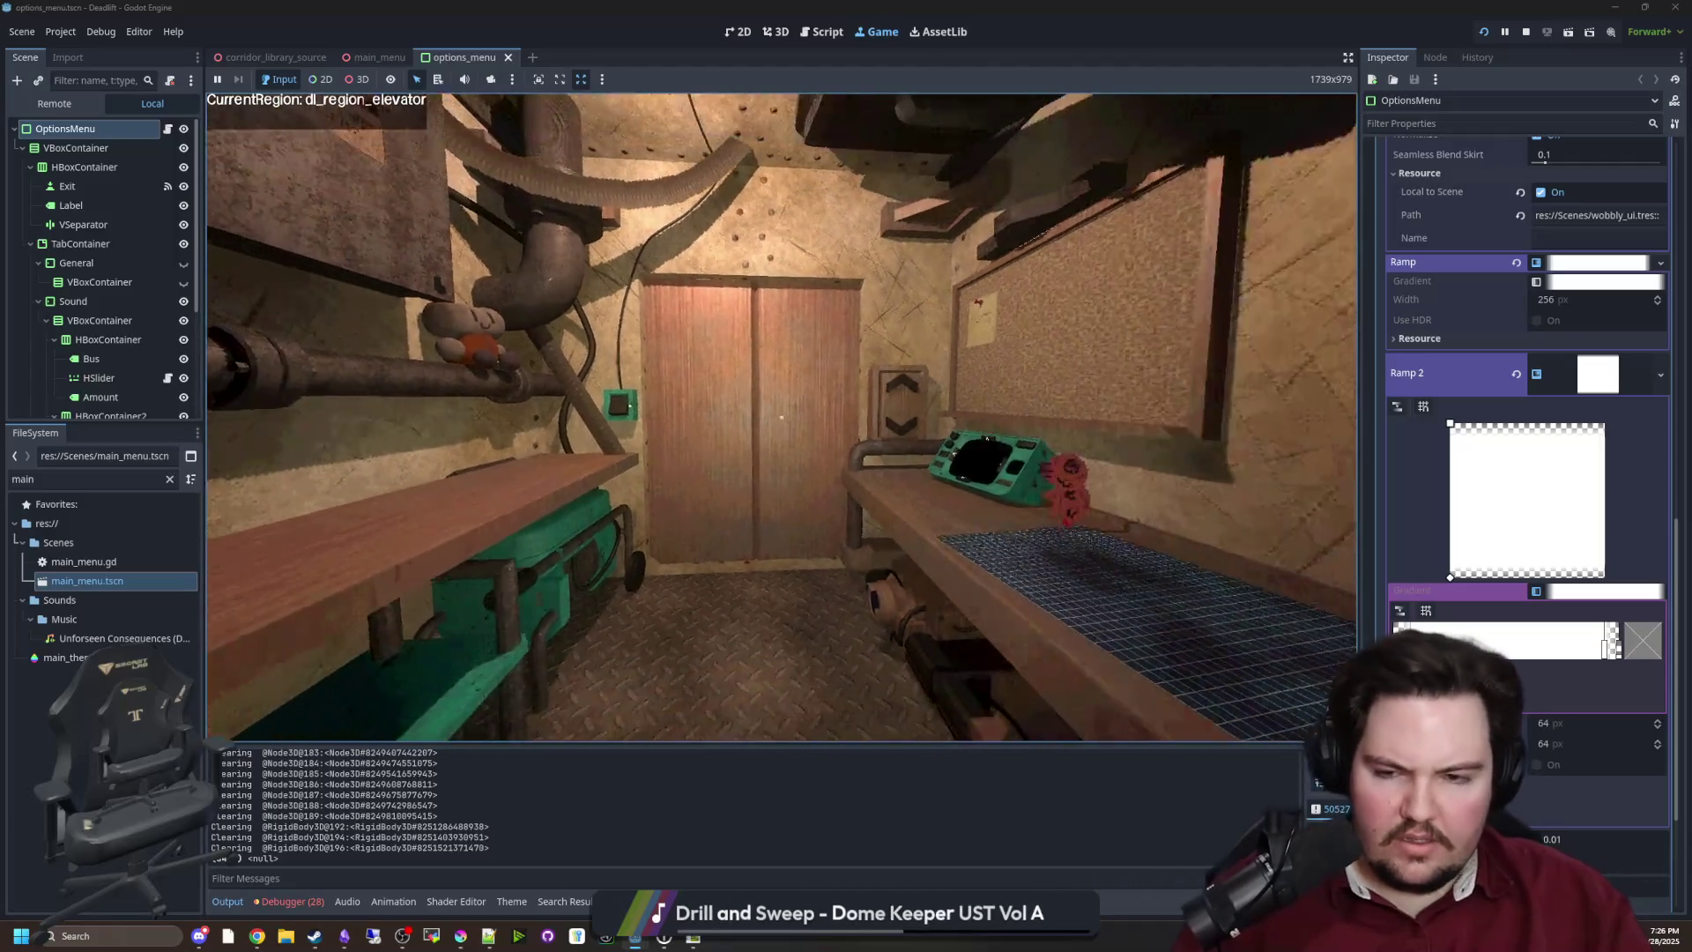
key("d")
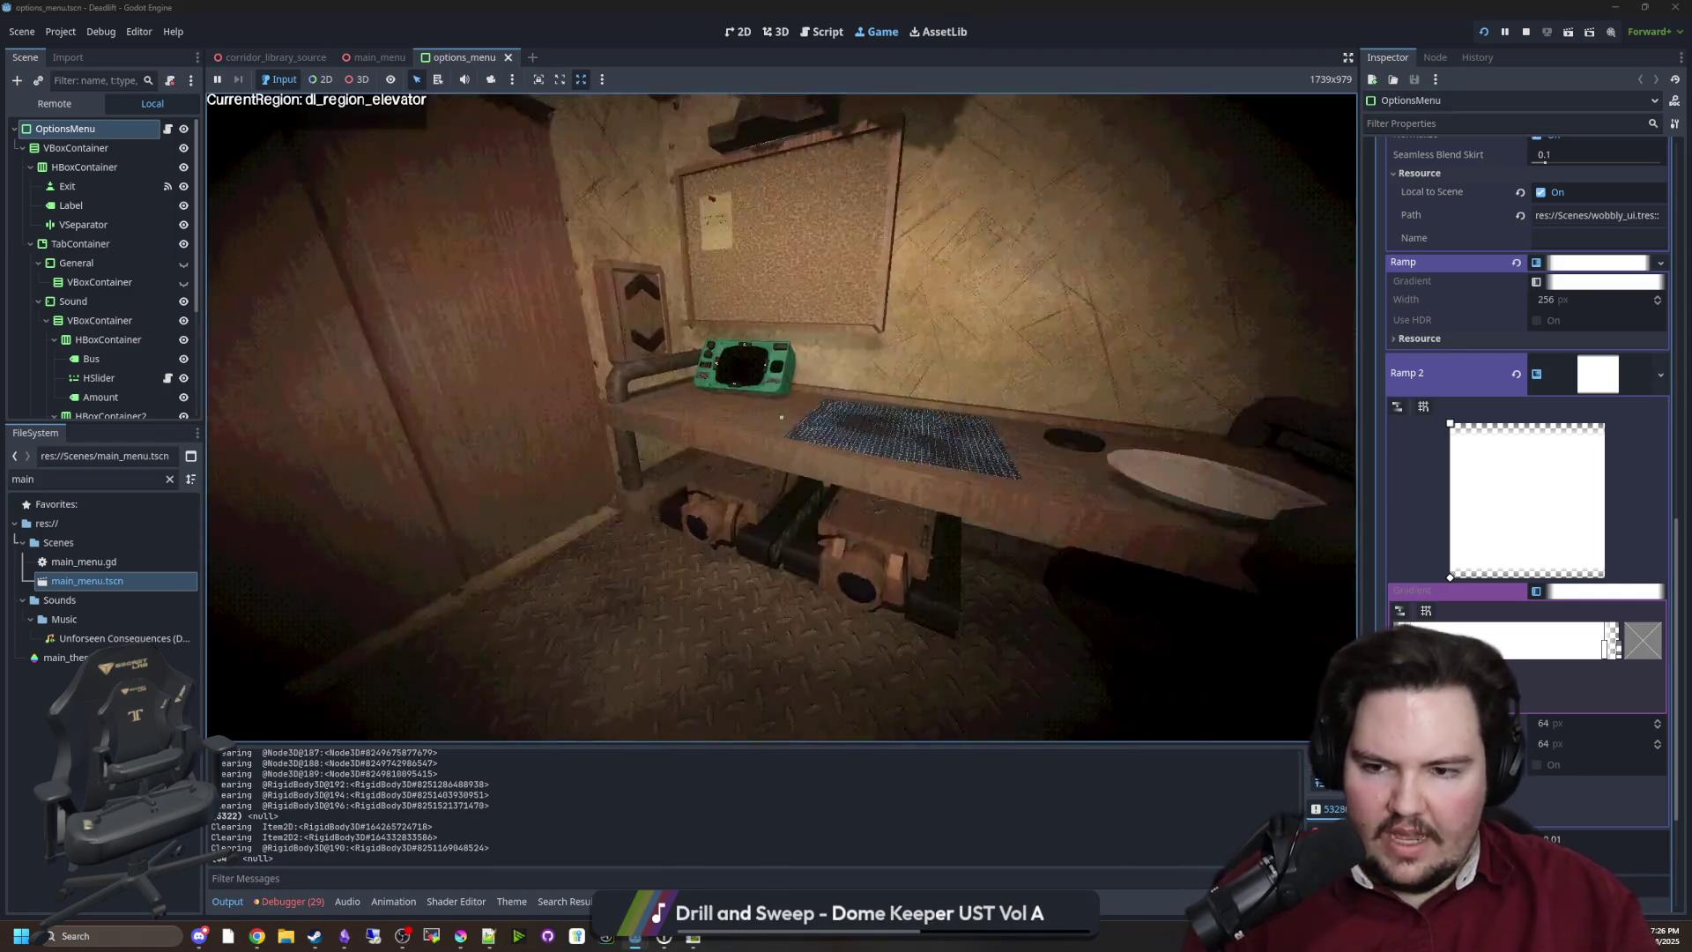
Close the elevator hatch with E, then walk the corridor into the breakroom toward its table
mouse_move(781, 417)
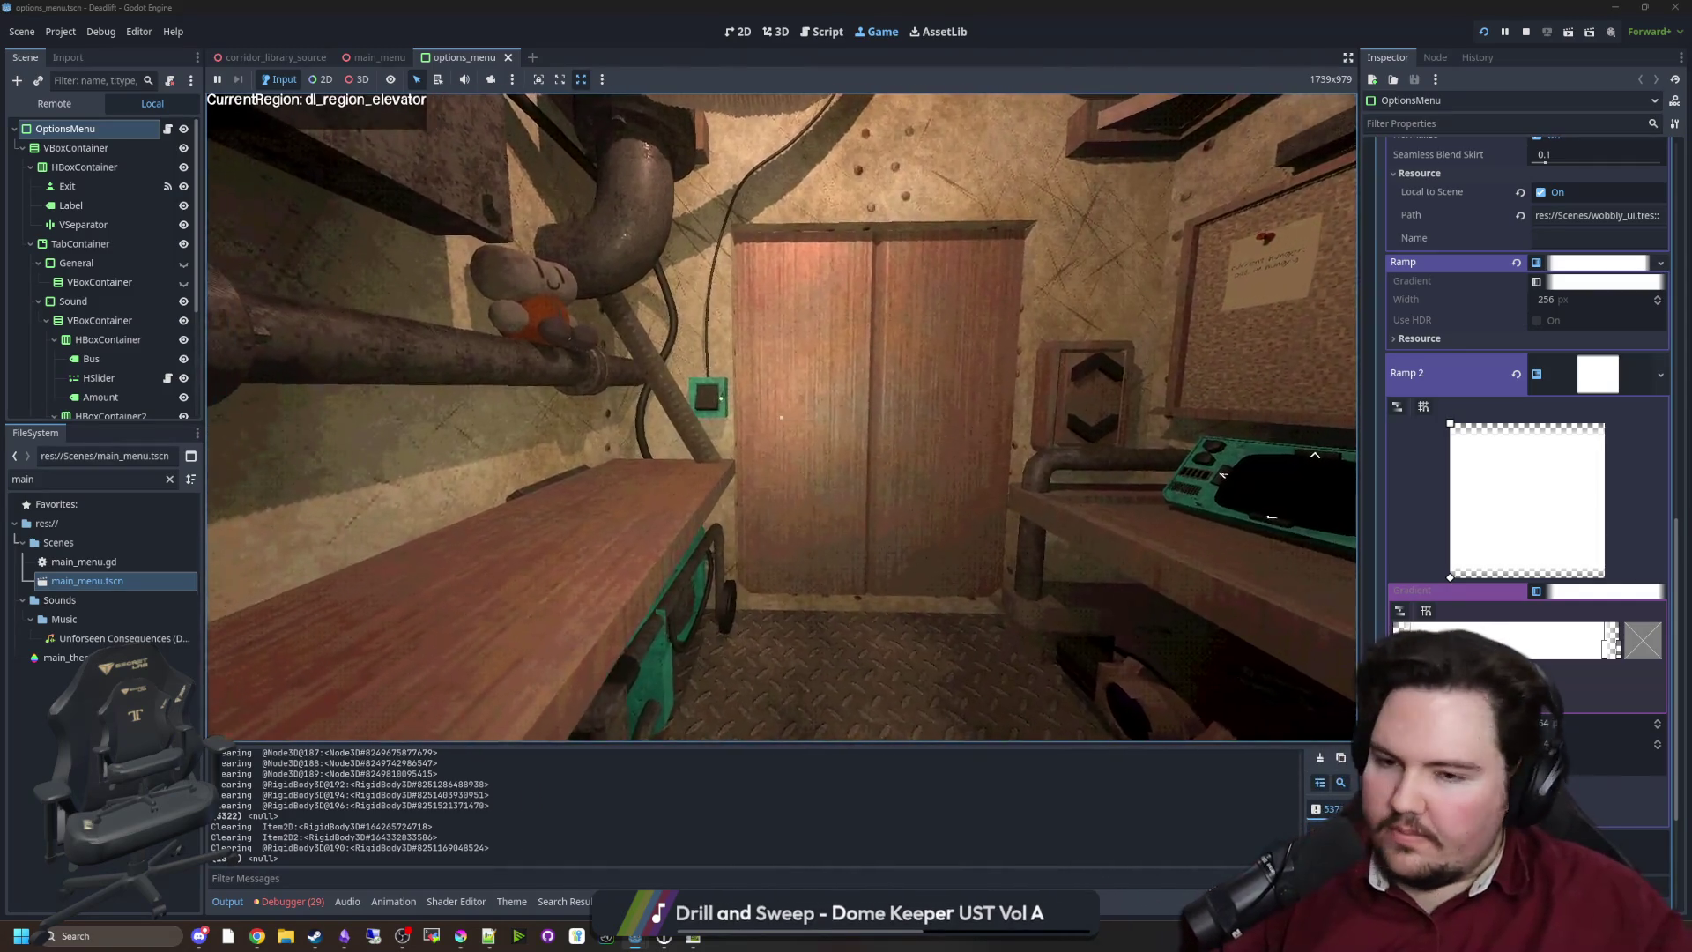
key("w")
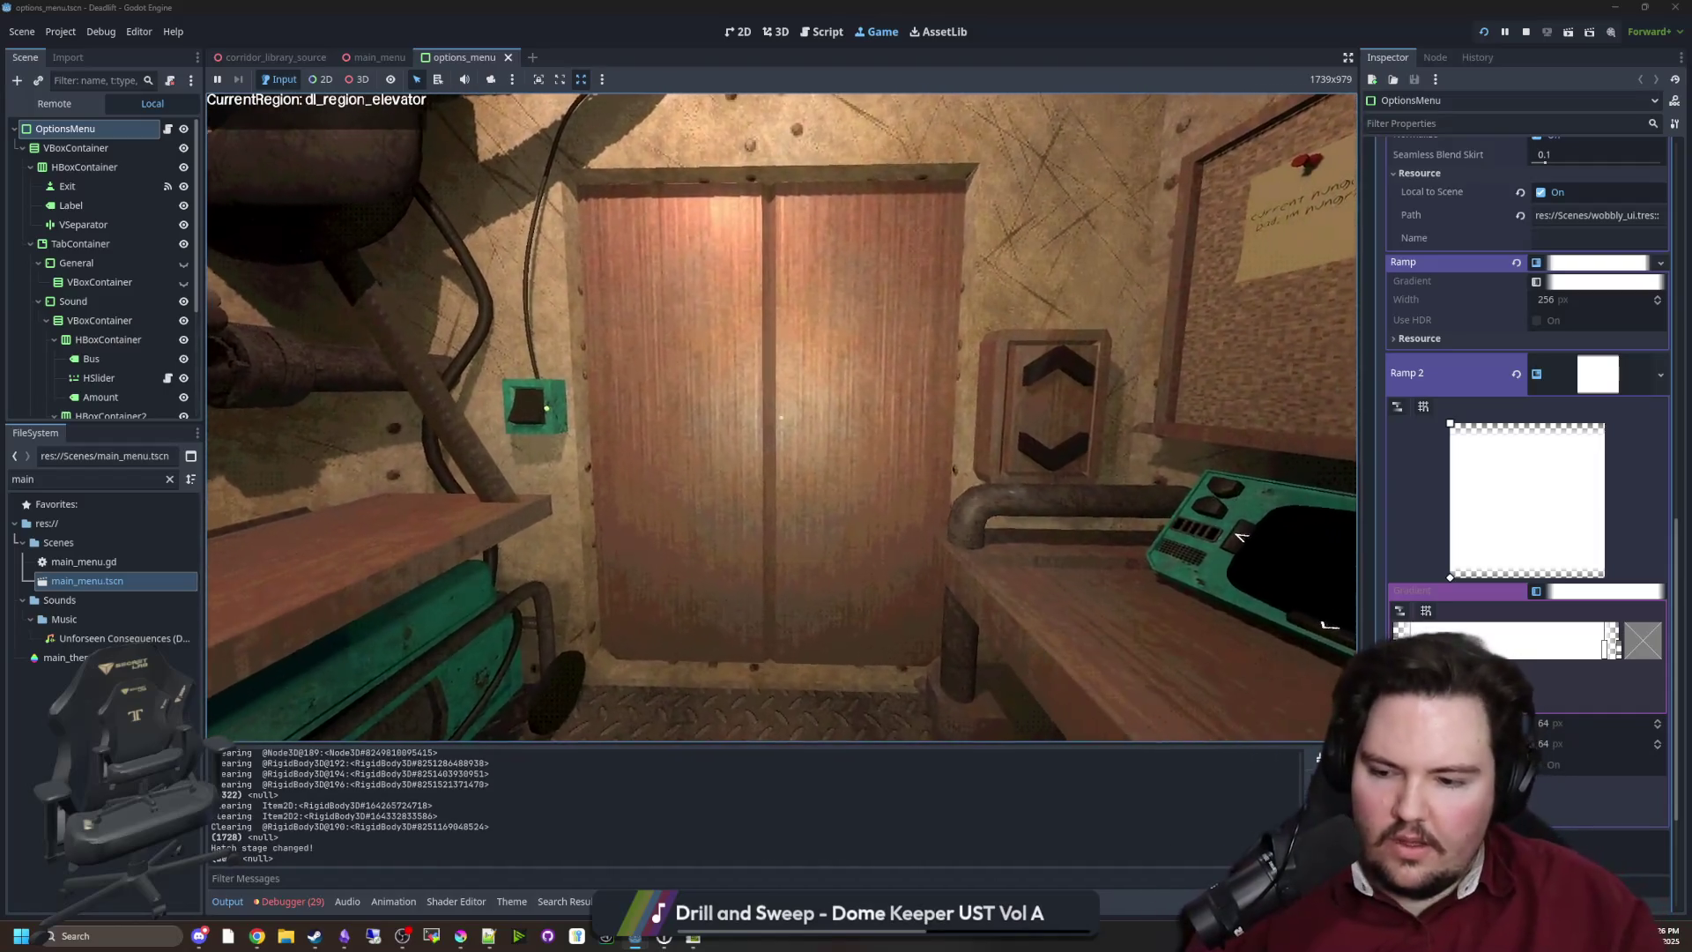
key("e")
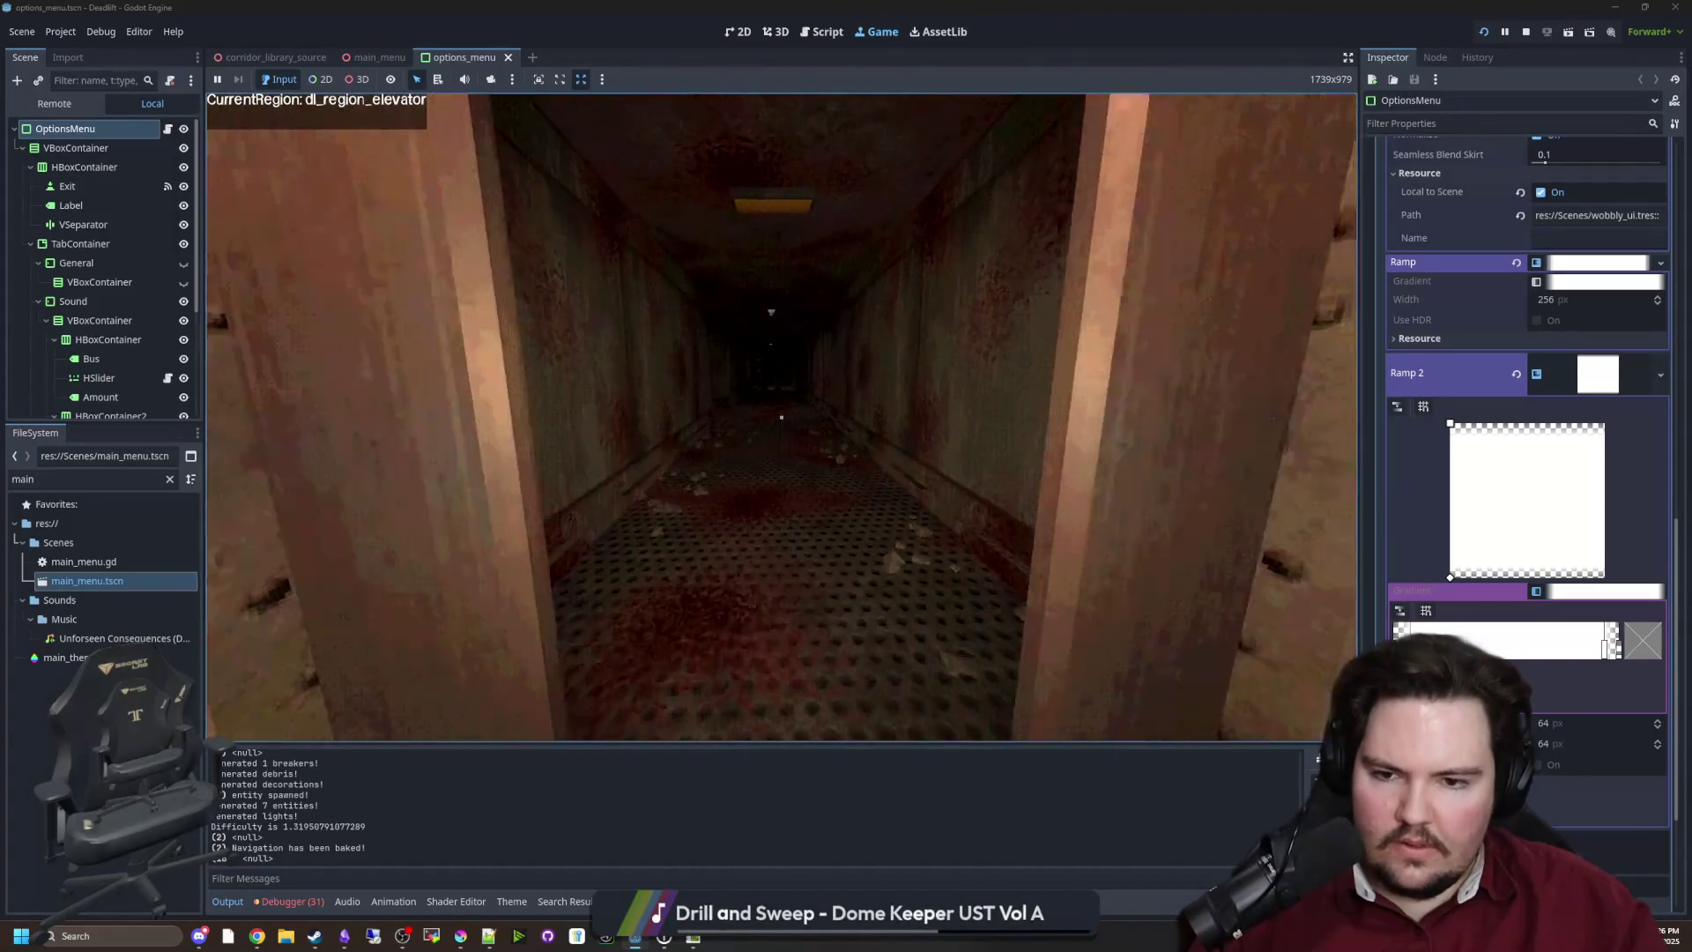
key("w")
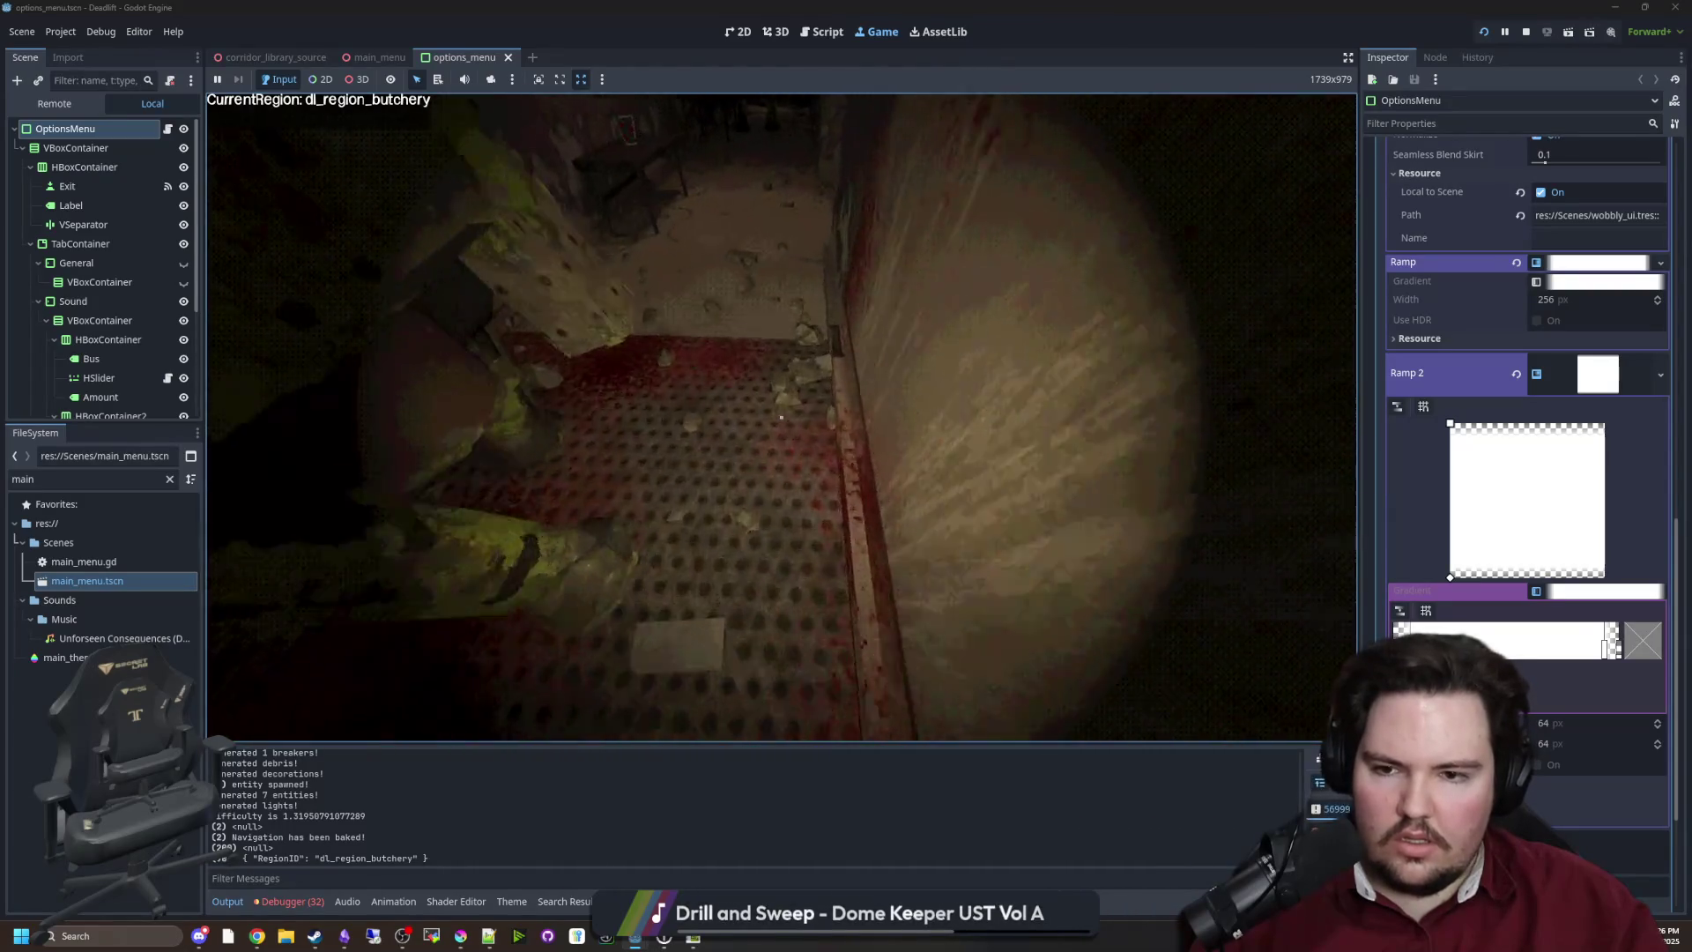
key("w")
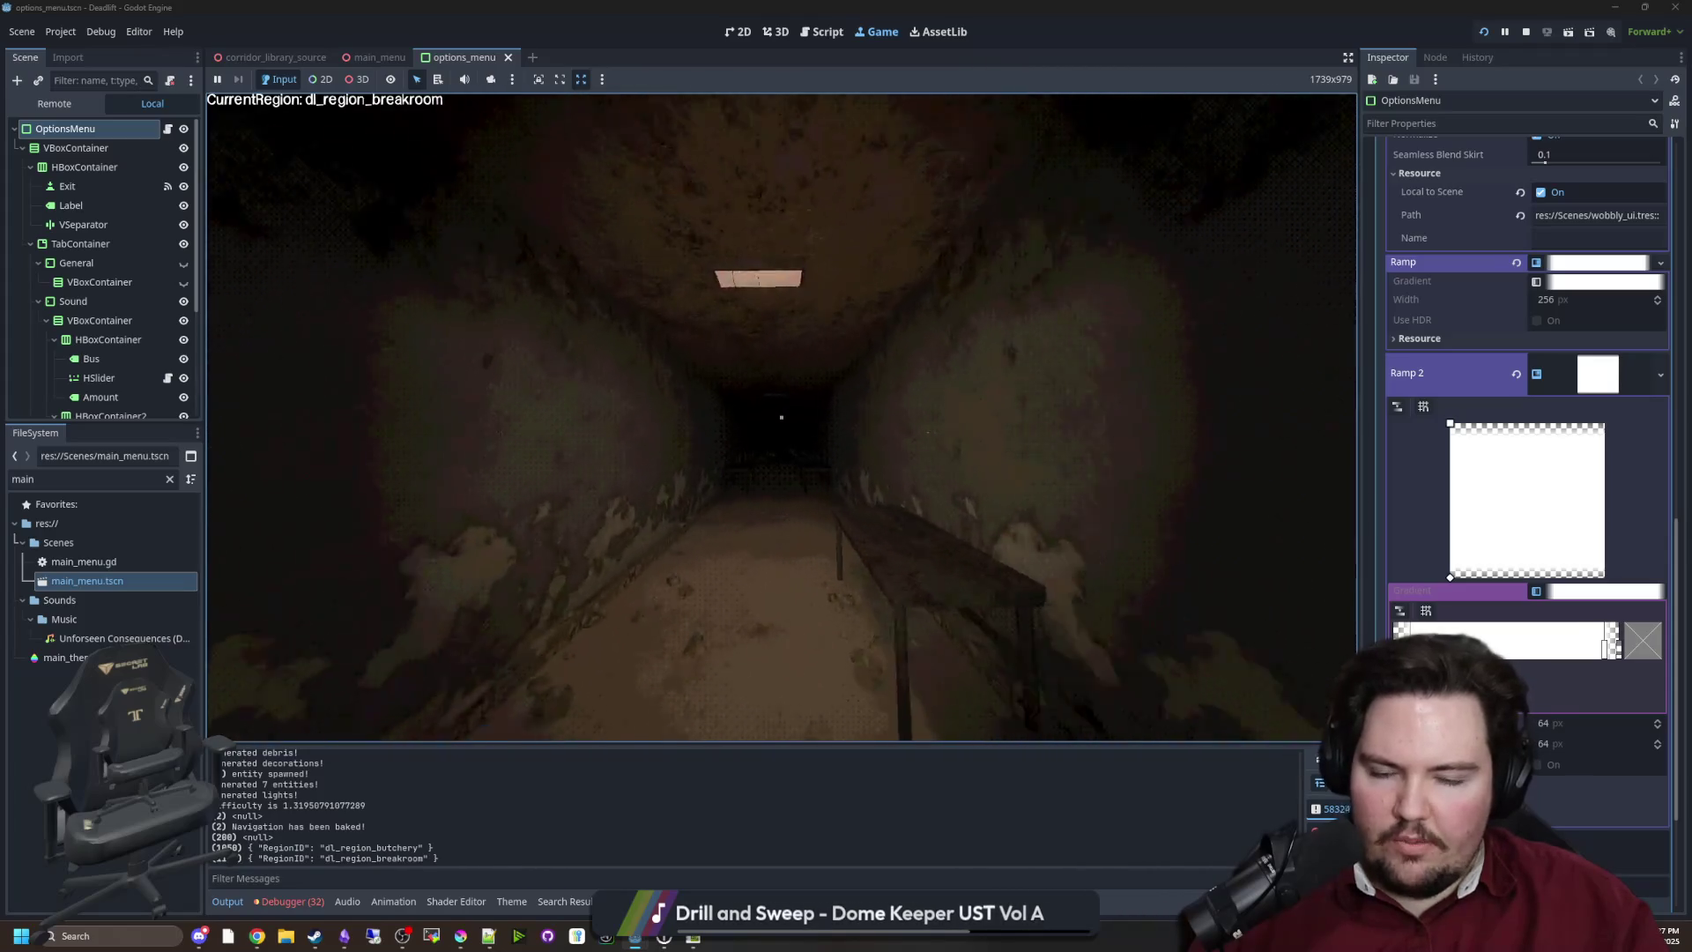
key("w")
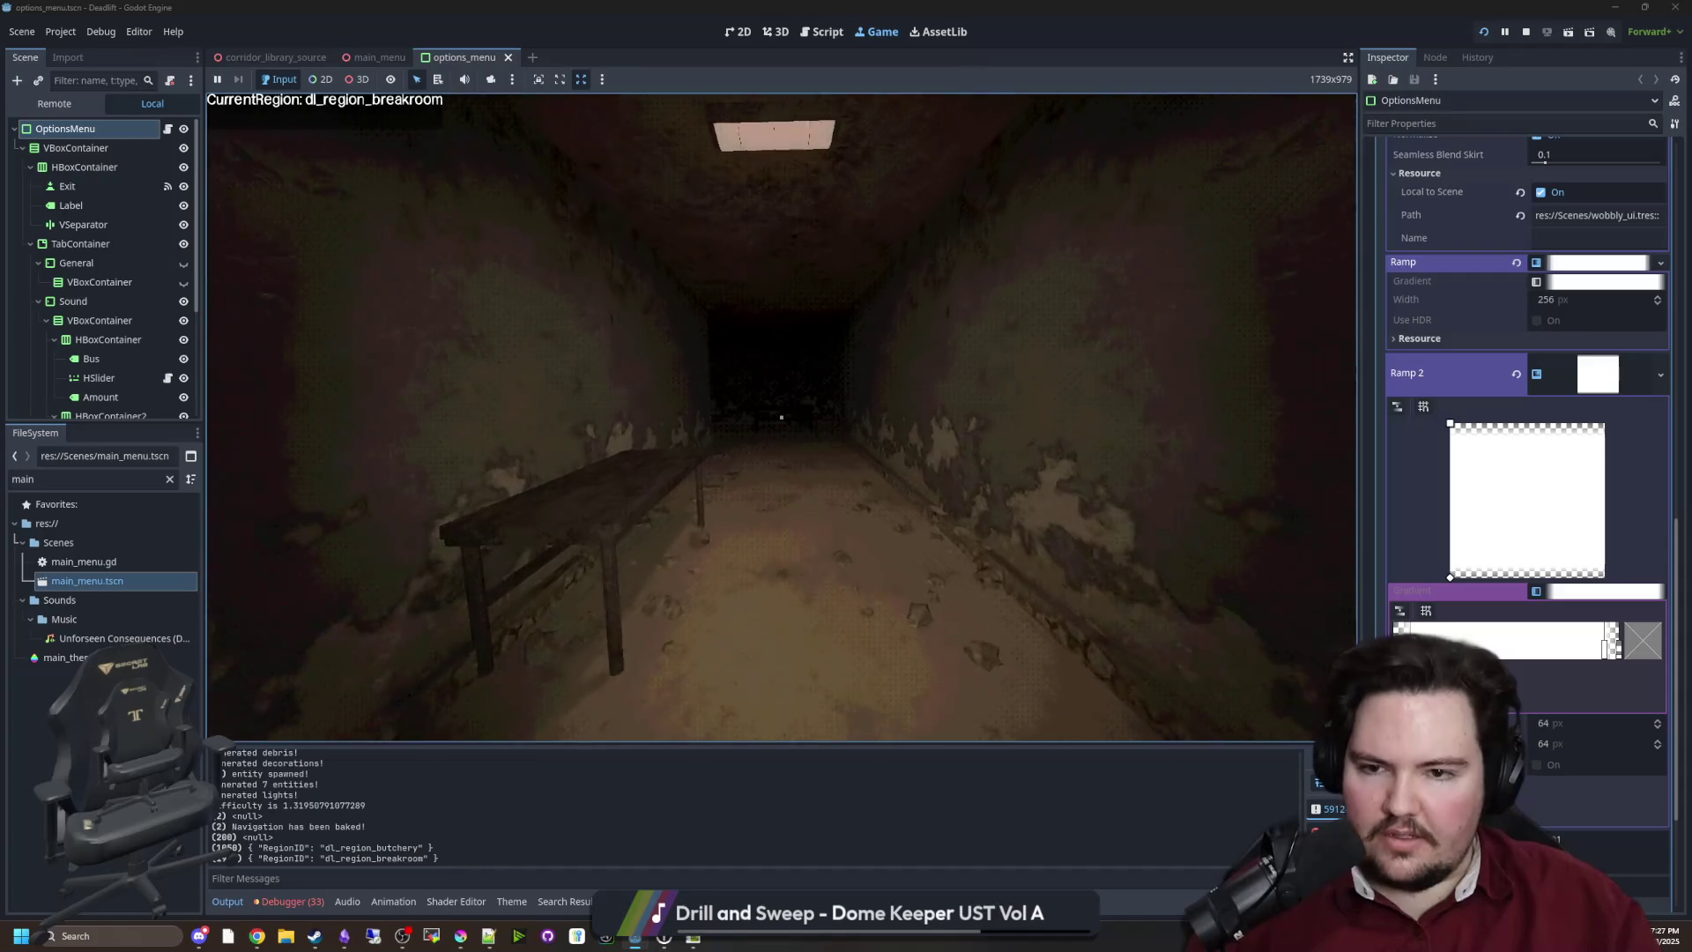
key("w")
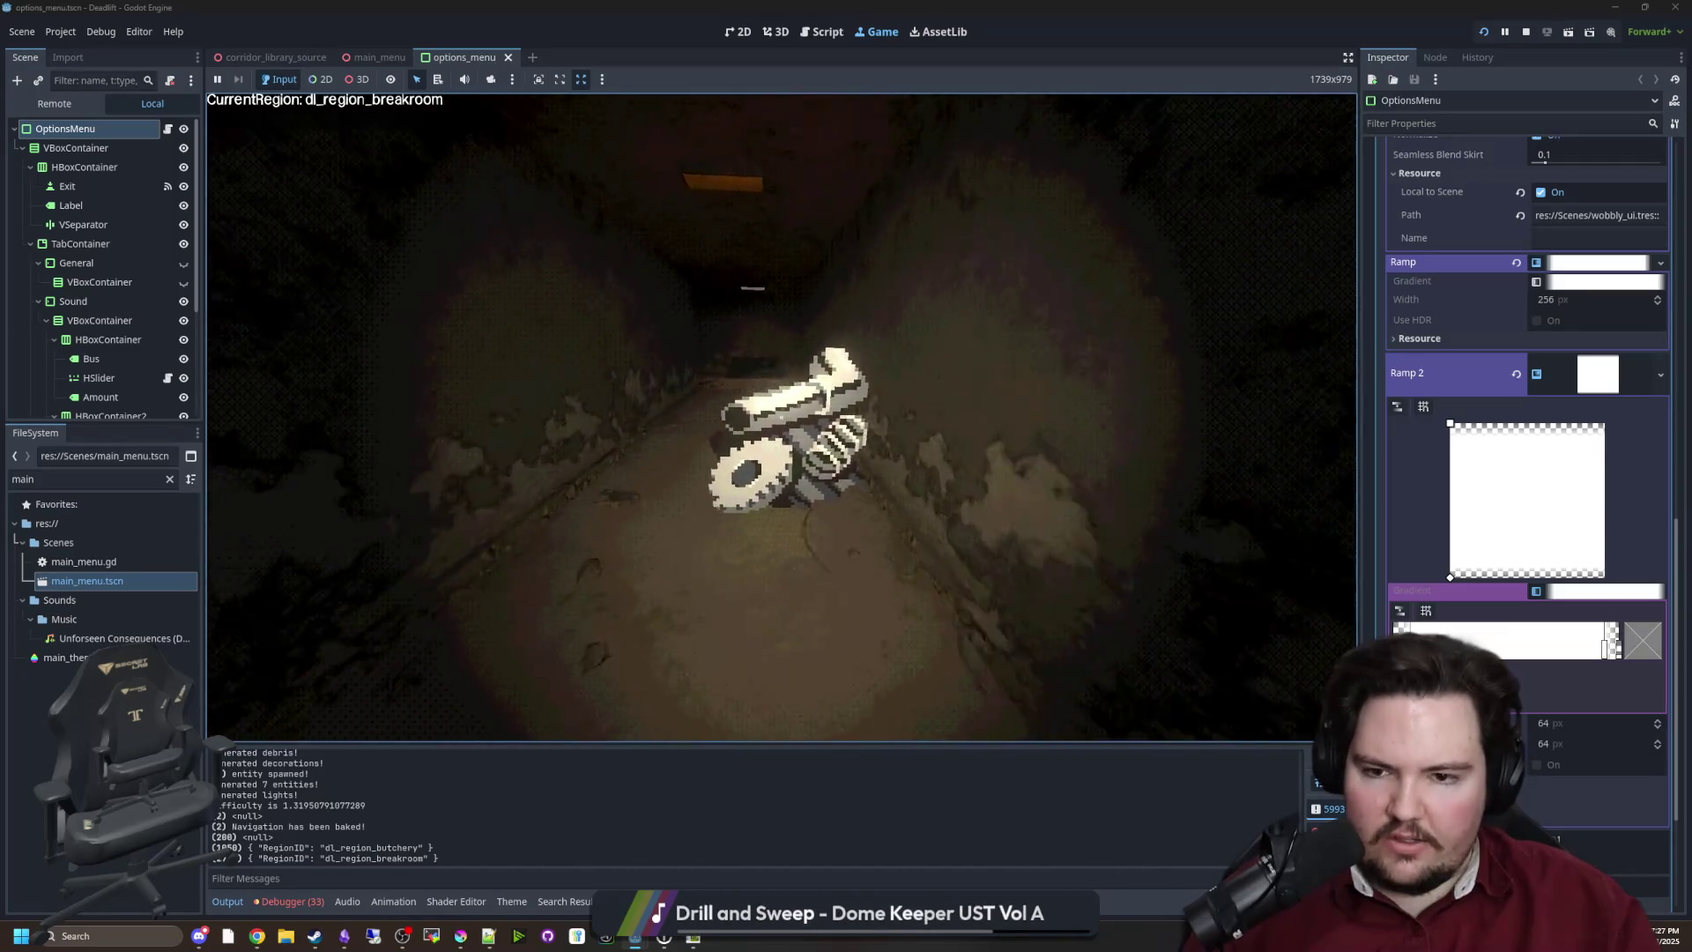
Walk back through the butchery corridor into the elevator room and drop the gun on the desk mat
key("w")
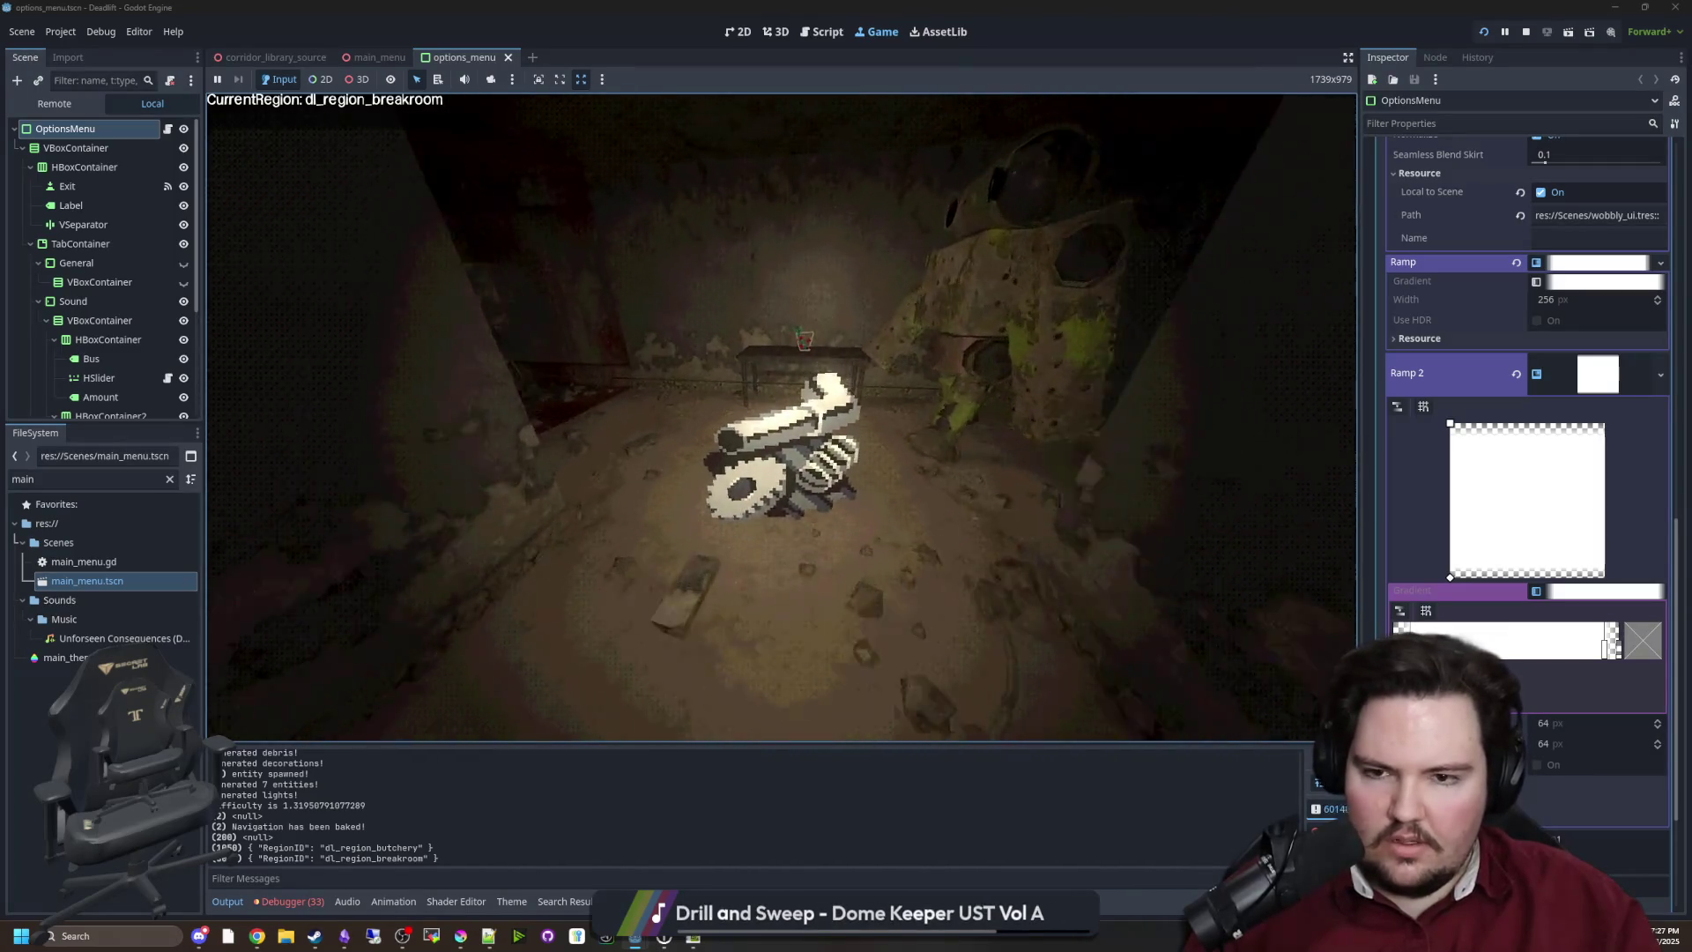
key("w")
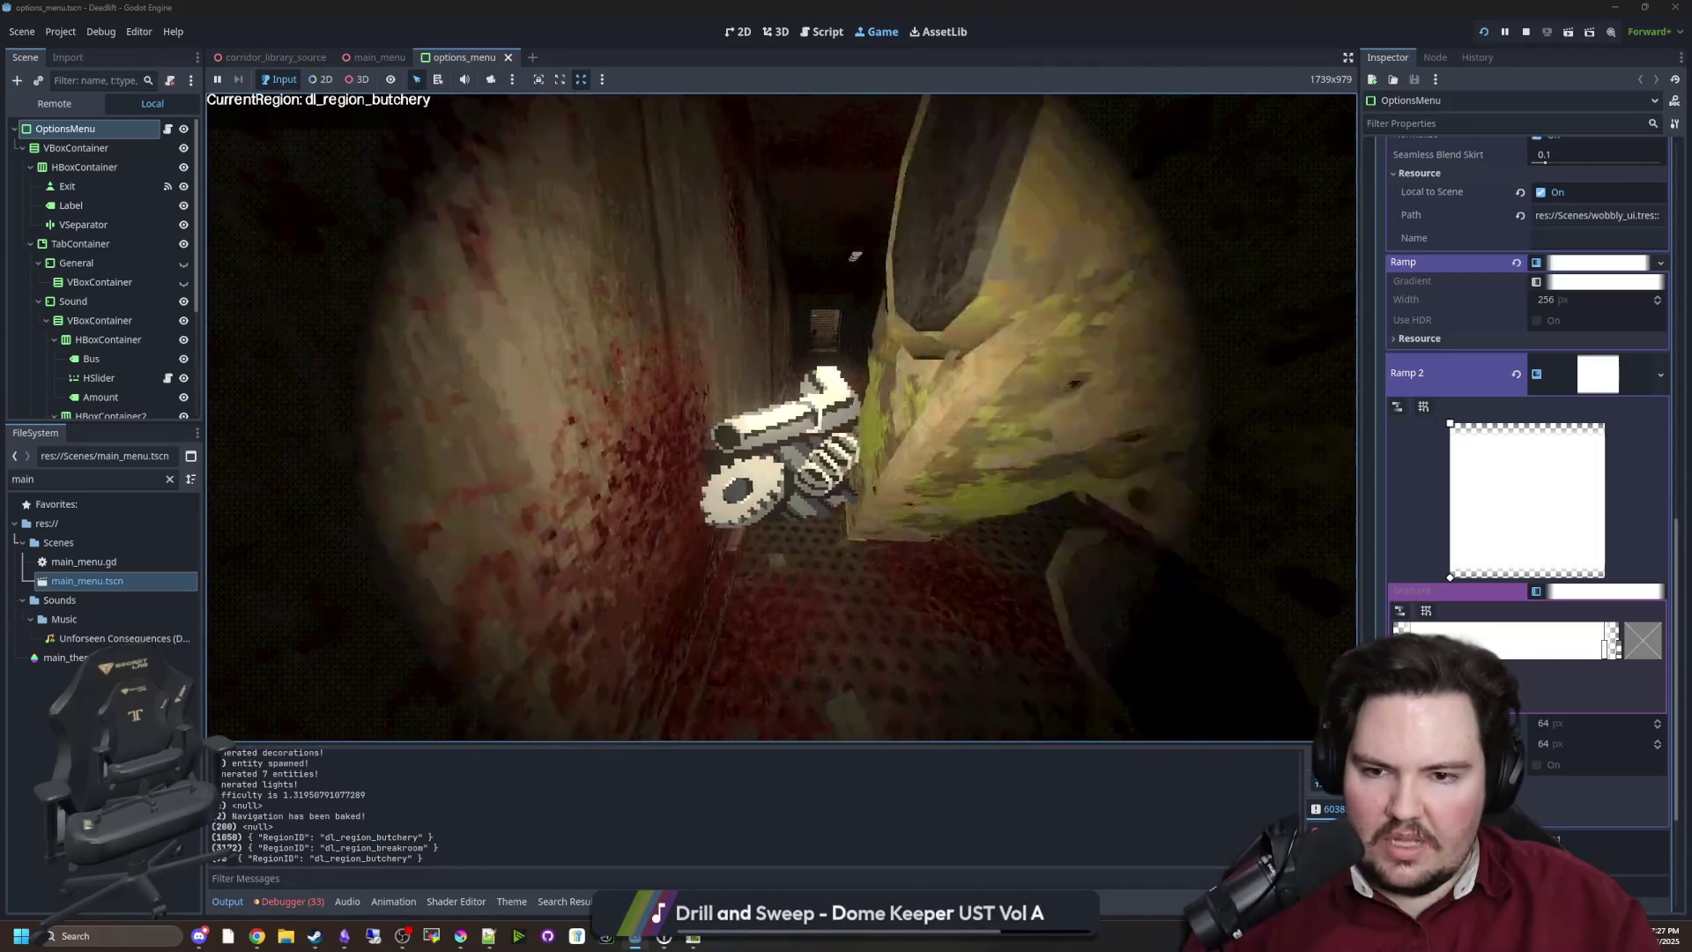
key("w")
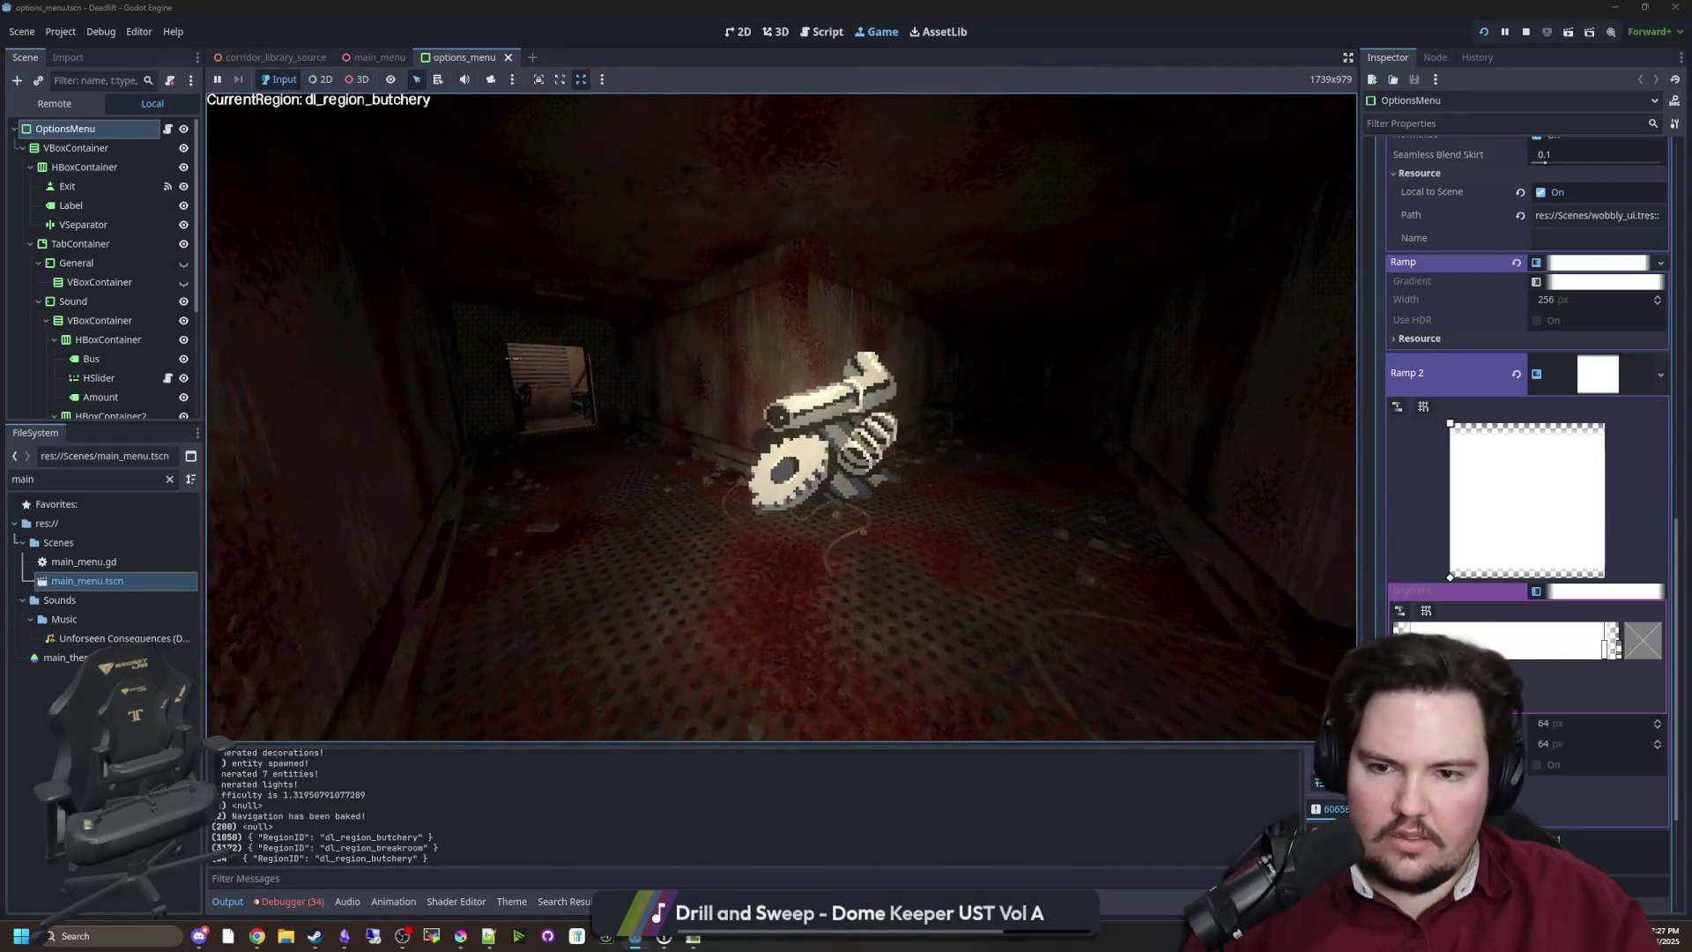
key("w")
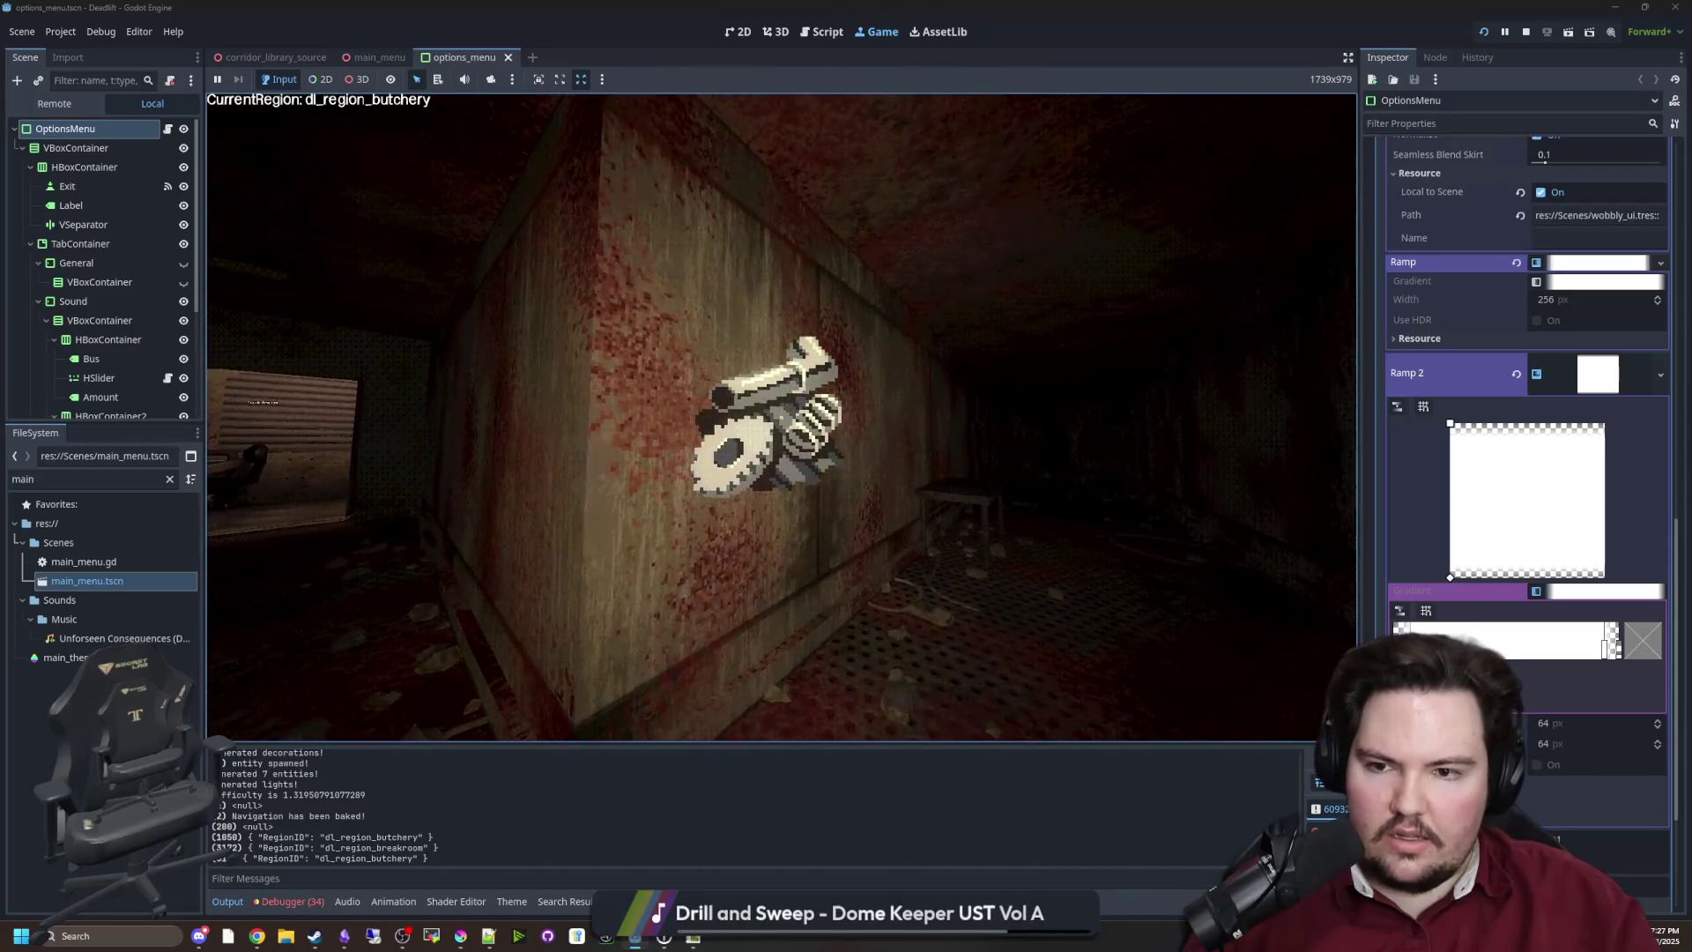
key("w")
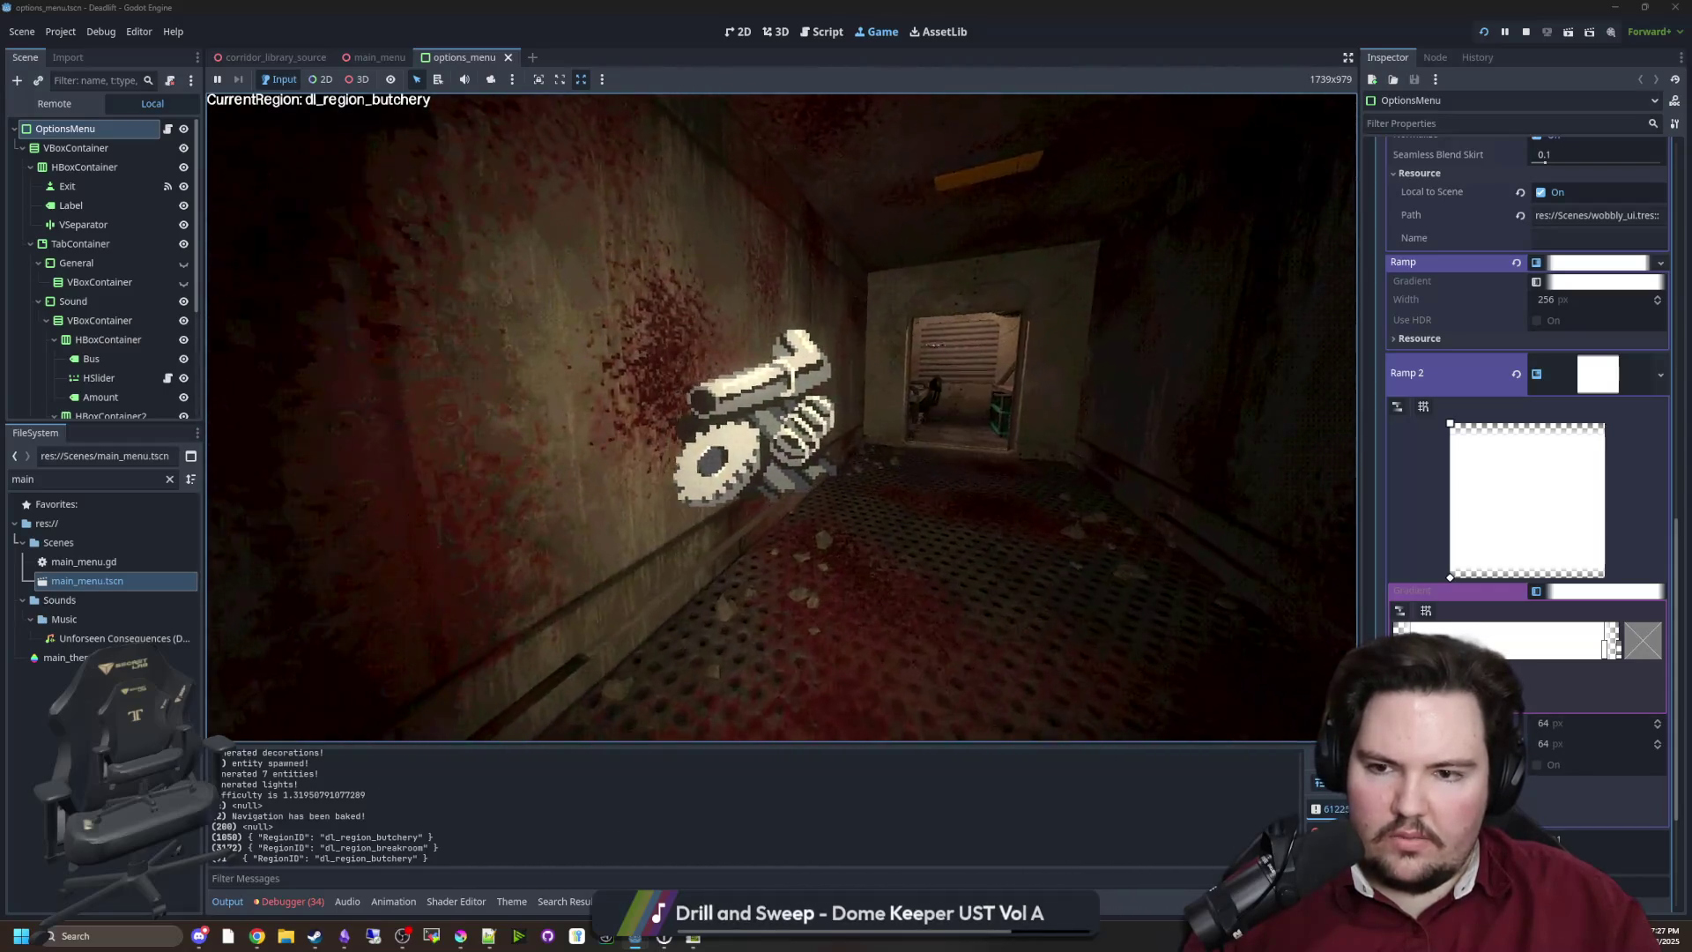
key("w")
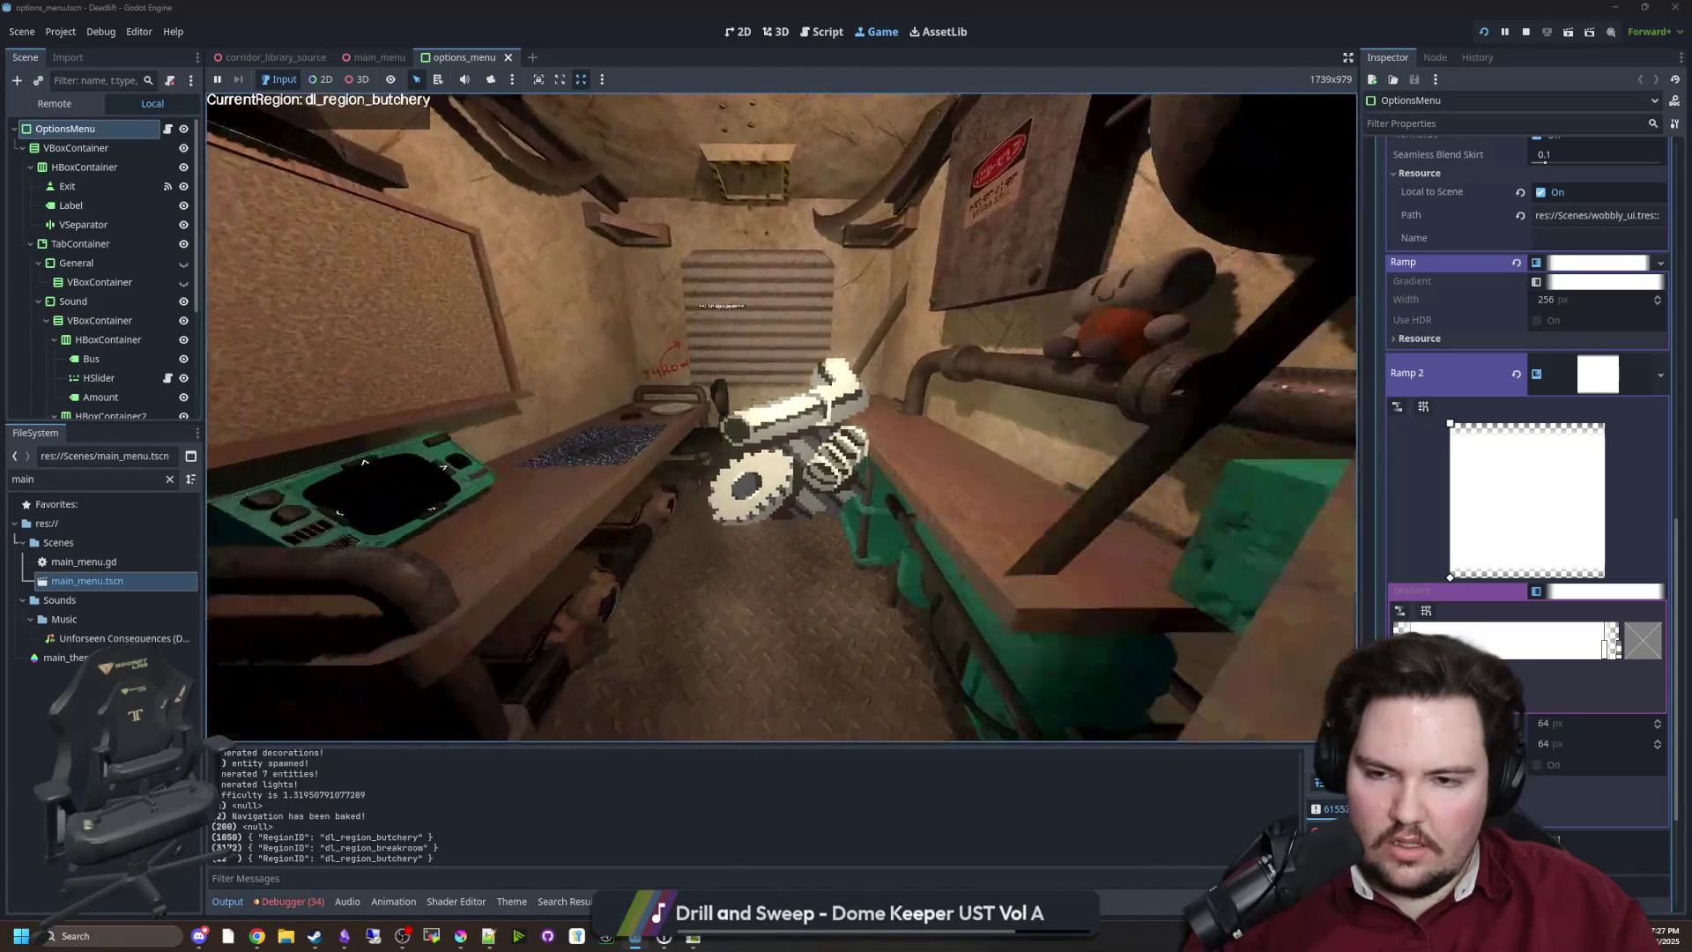
key("w")
key("e")
key("e")
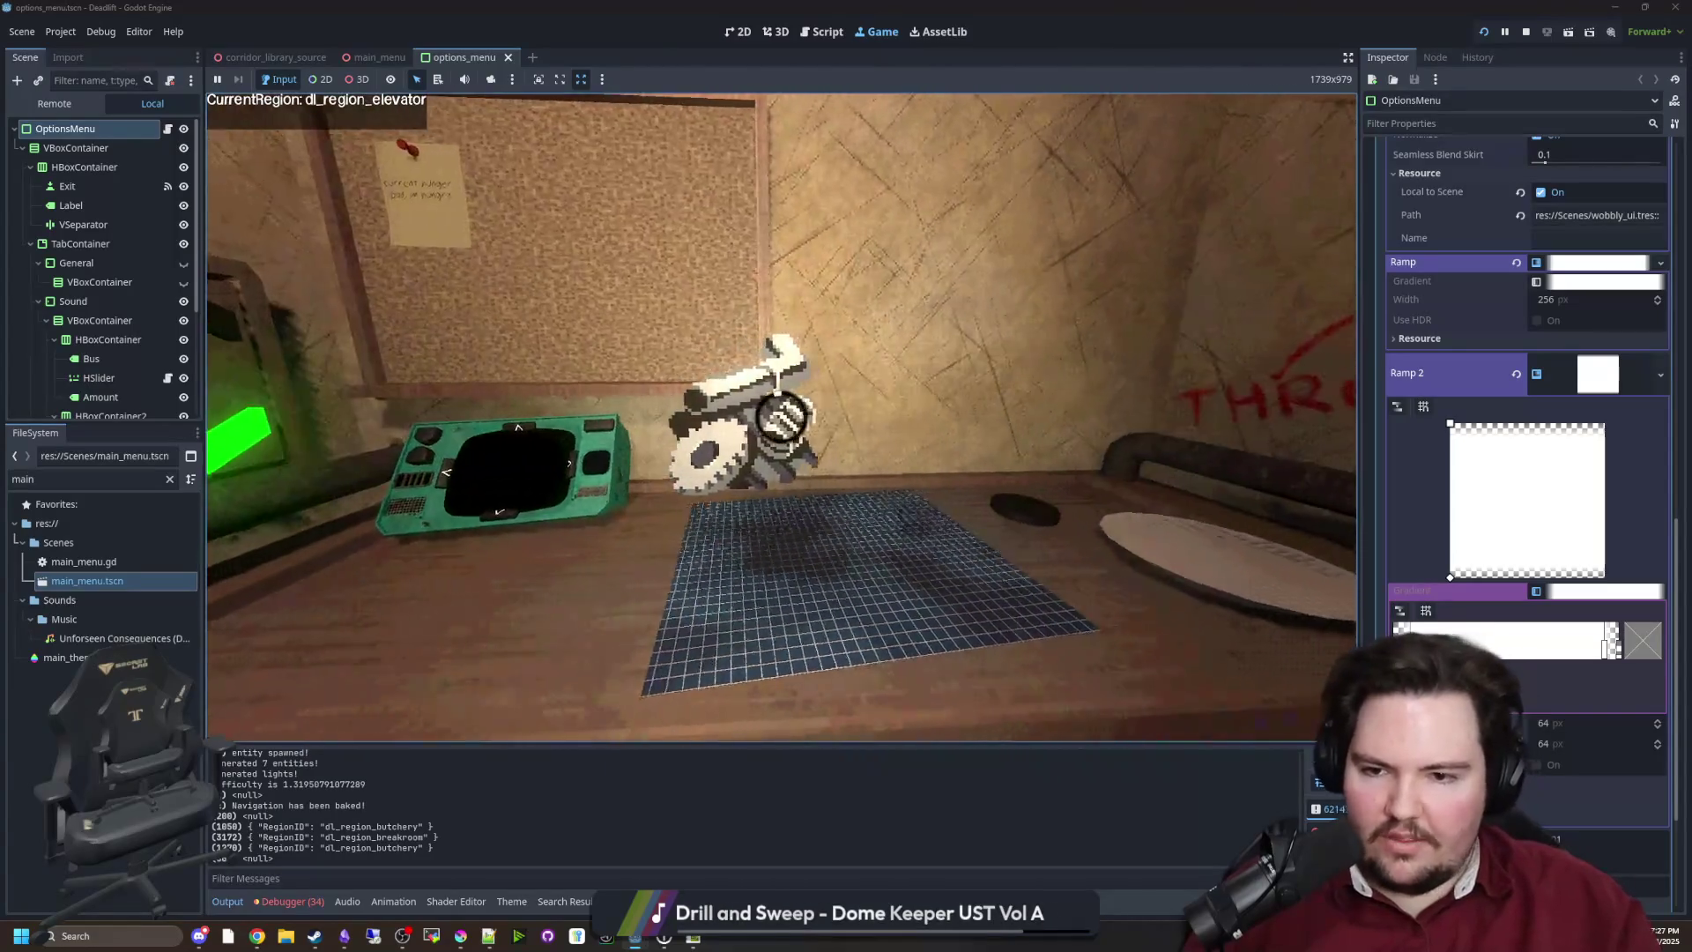
Look around the elevator room at the Lights switch, ceiling lamp, corkboard and green-check panel prompt
key("s")
key("w")
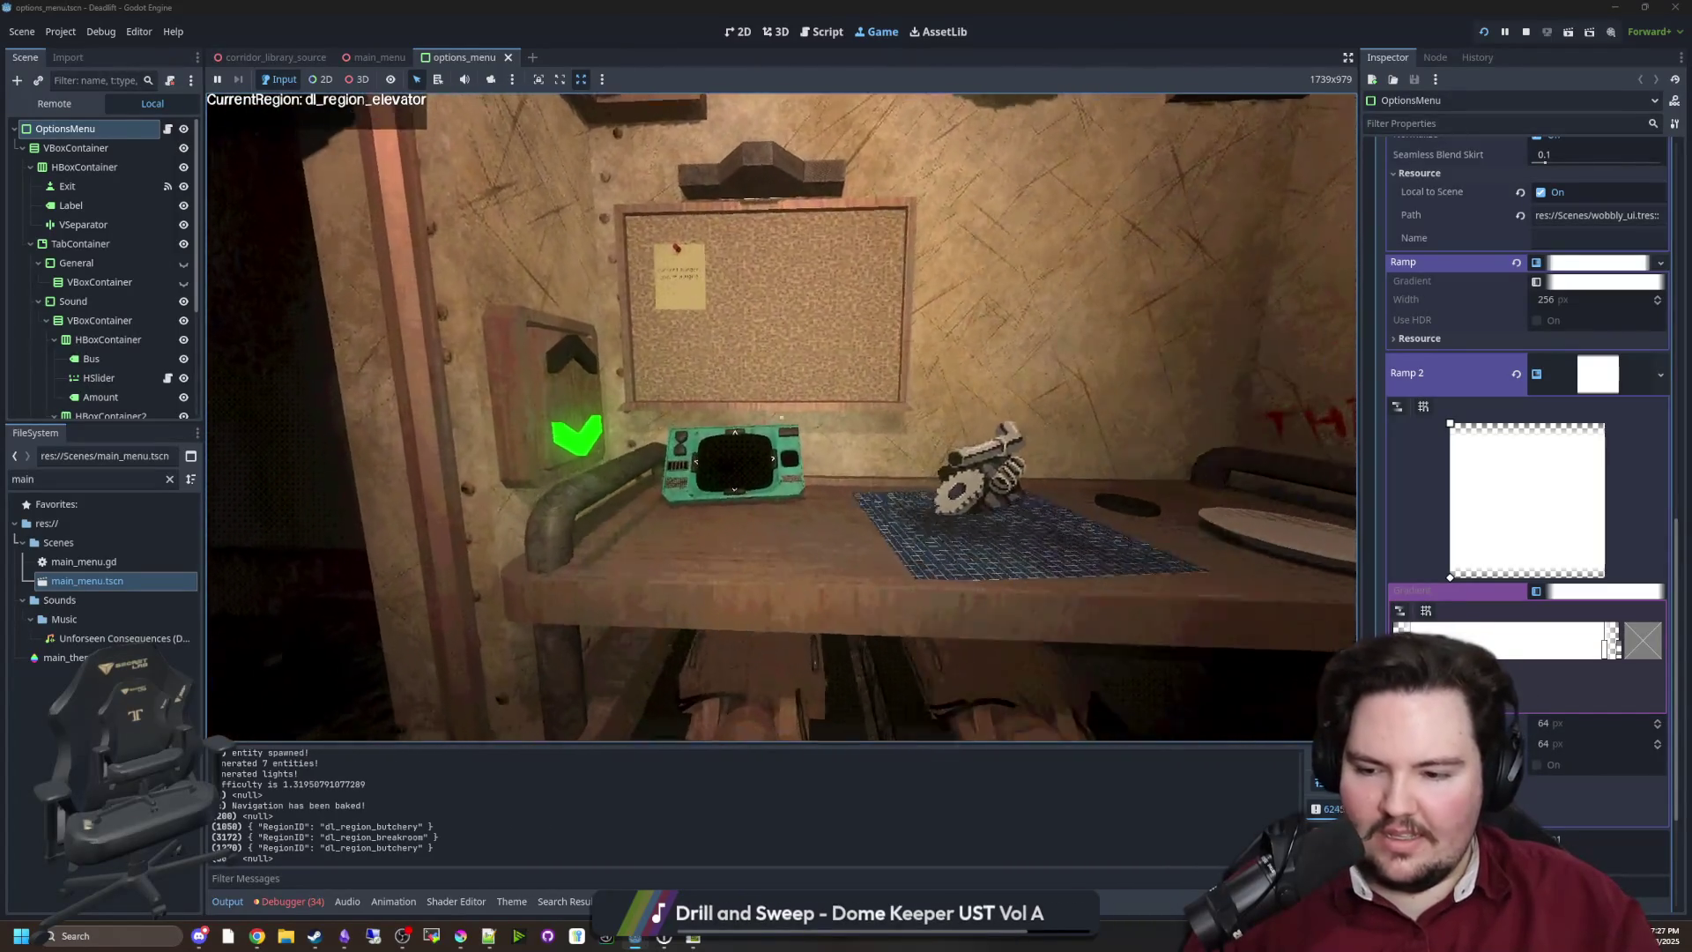
key("w")
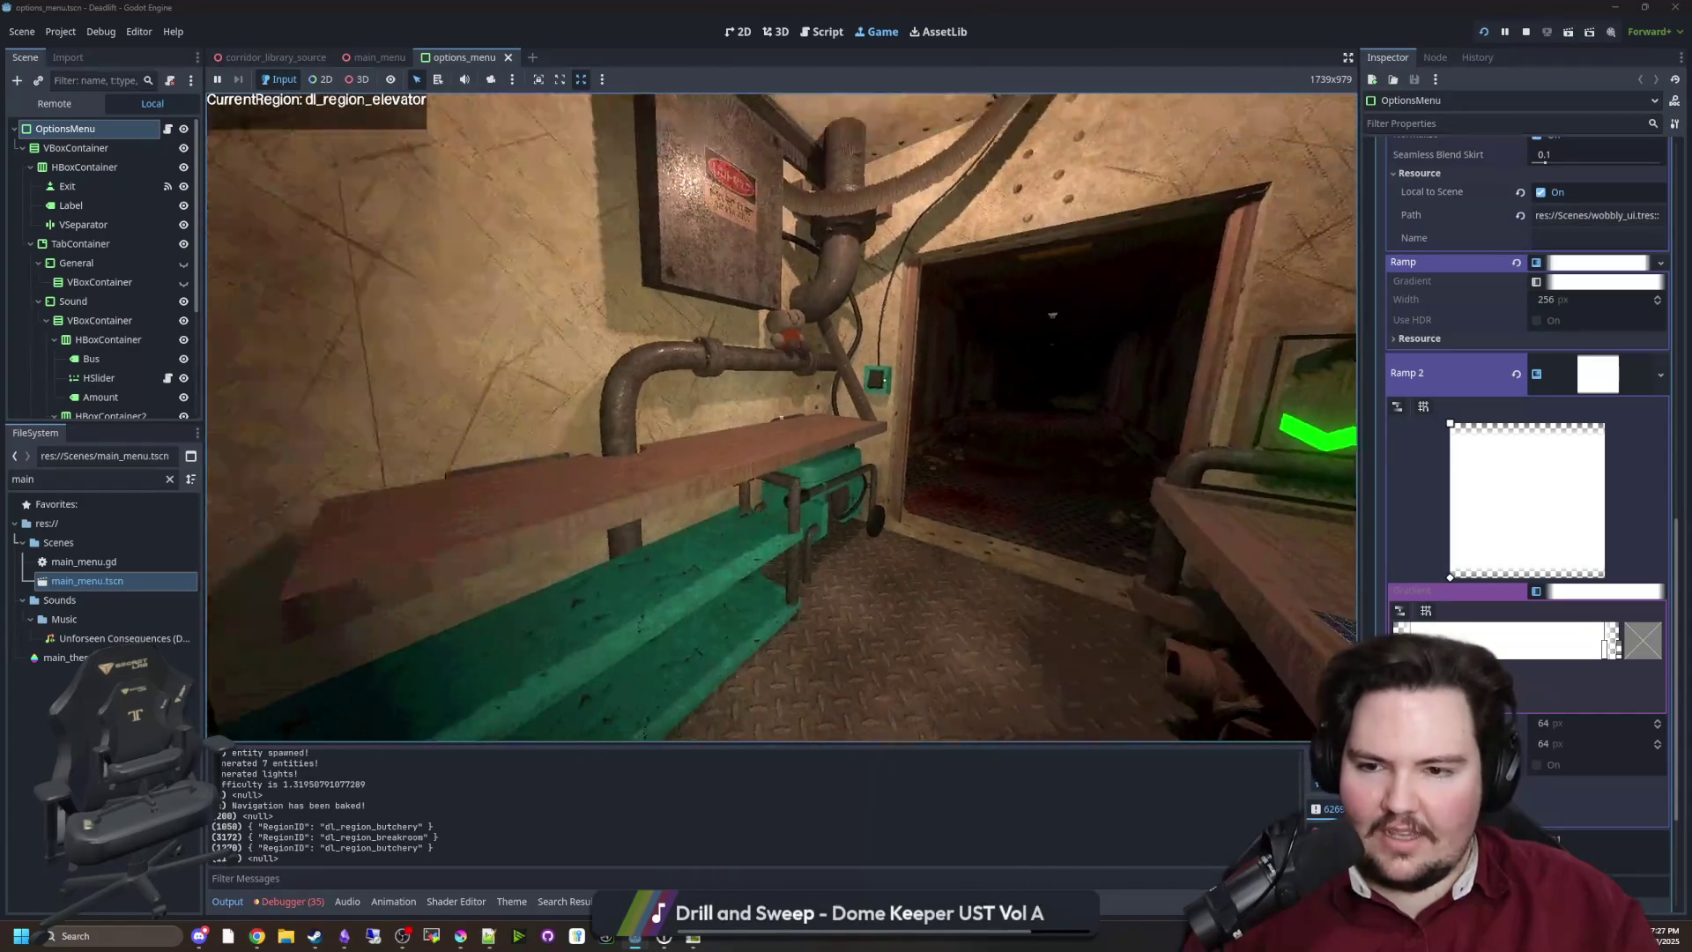
key("w")
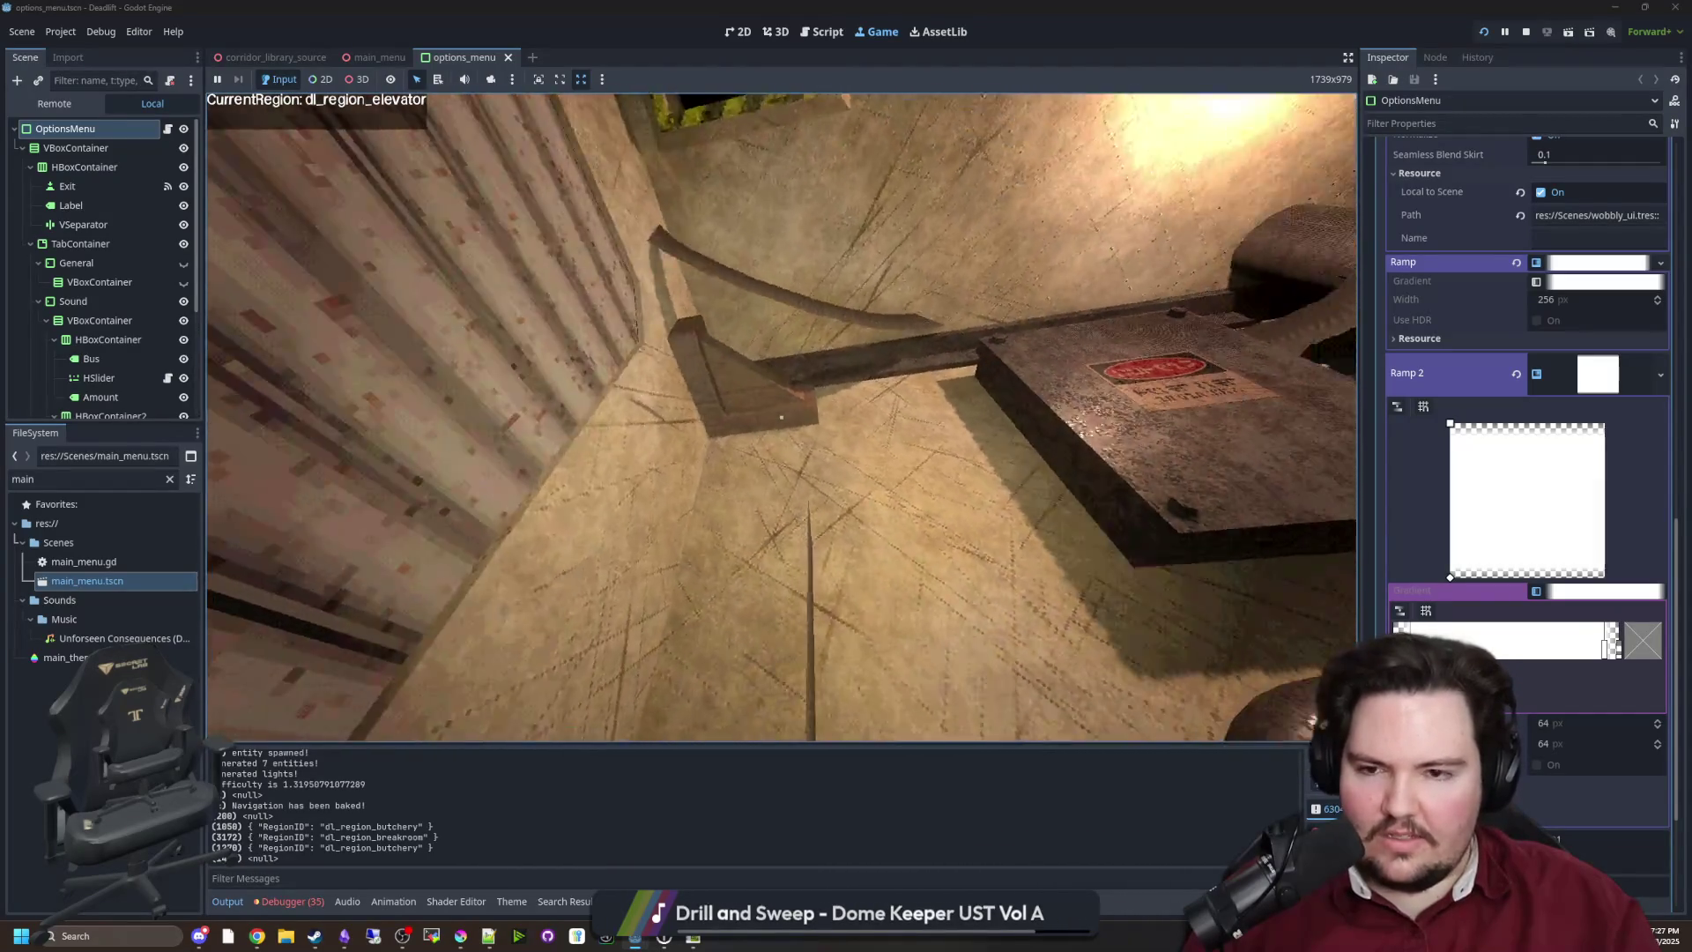
key("s")
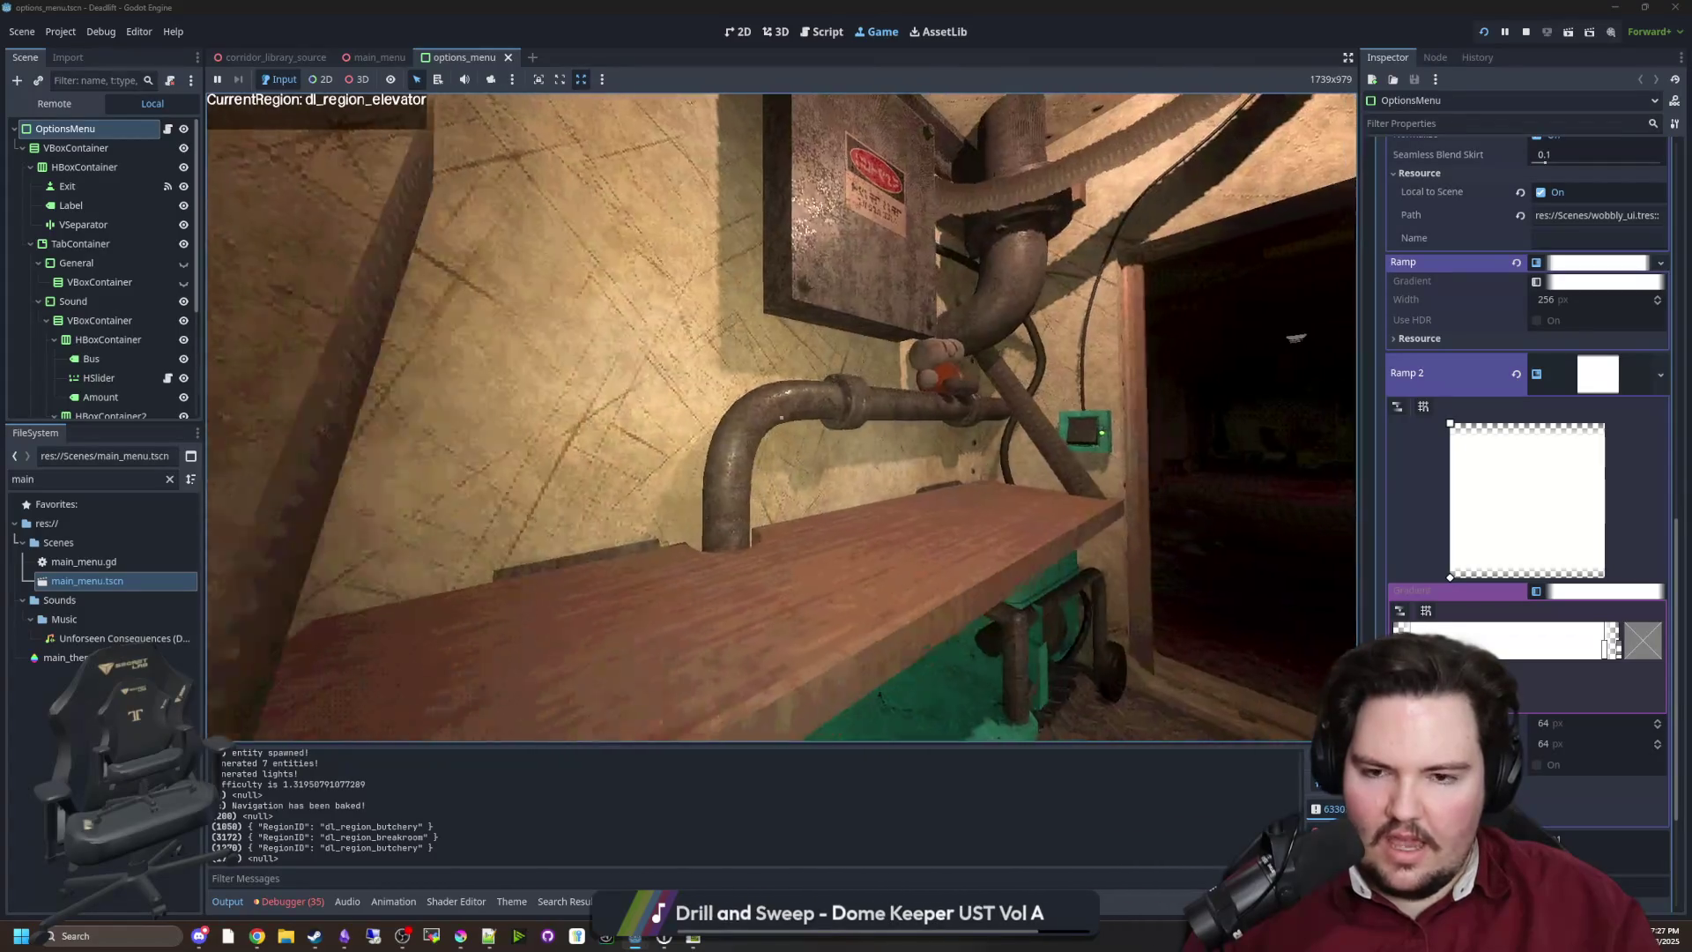
key("w")
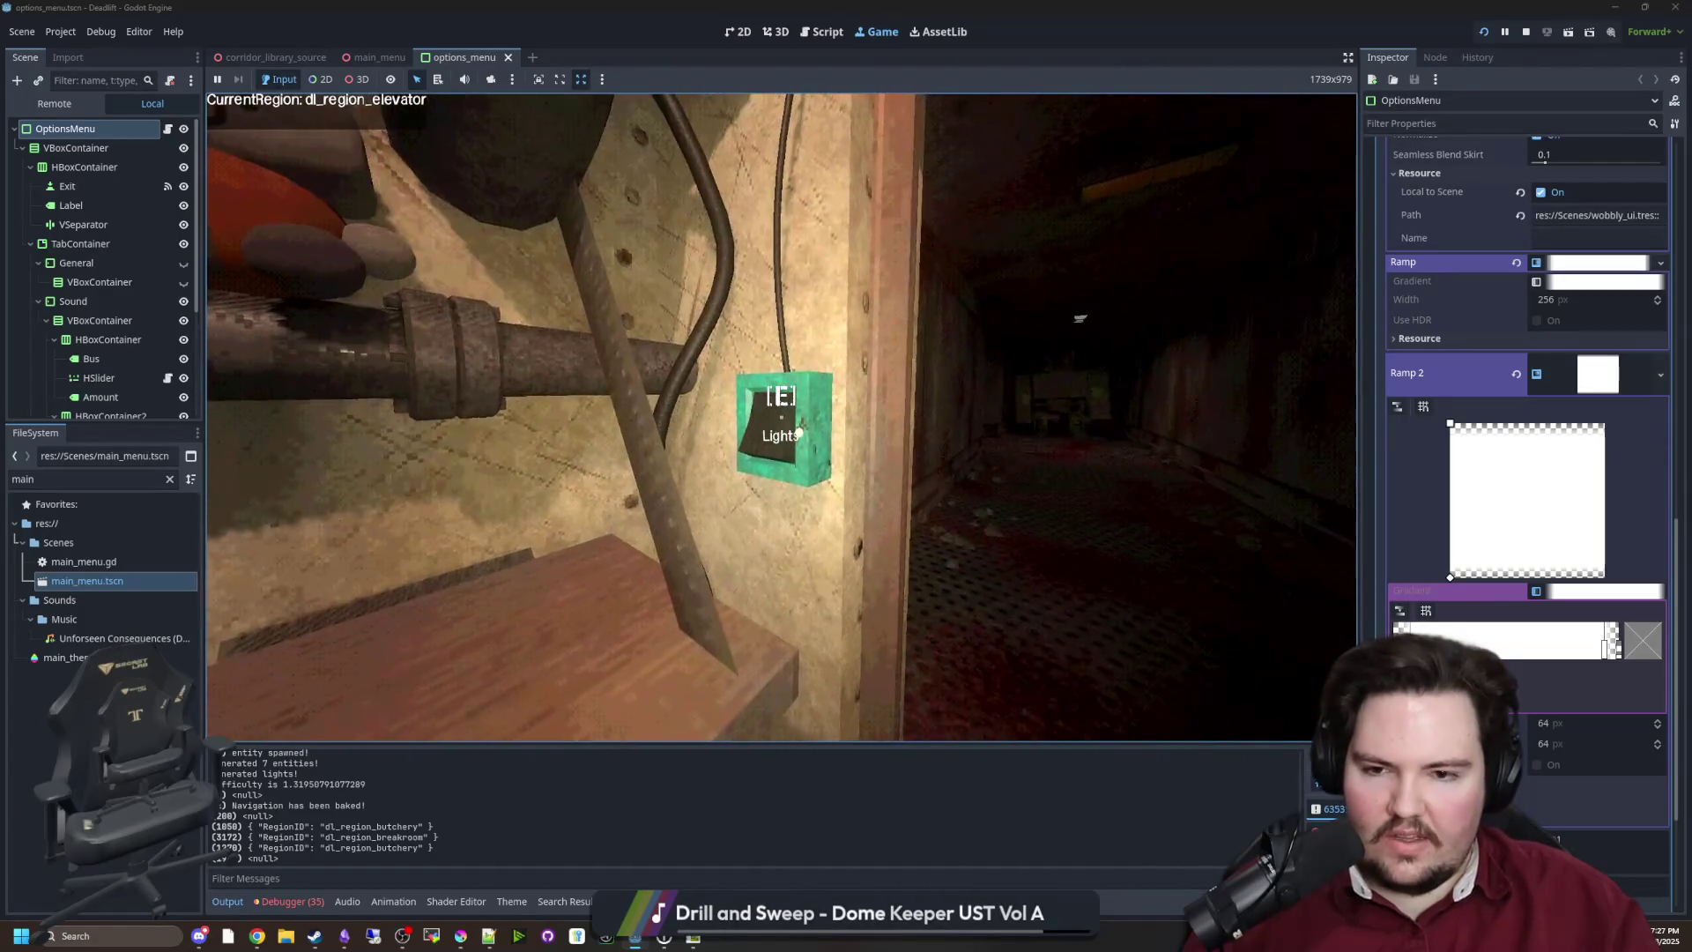
key("s")
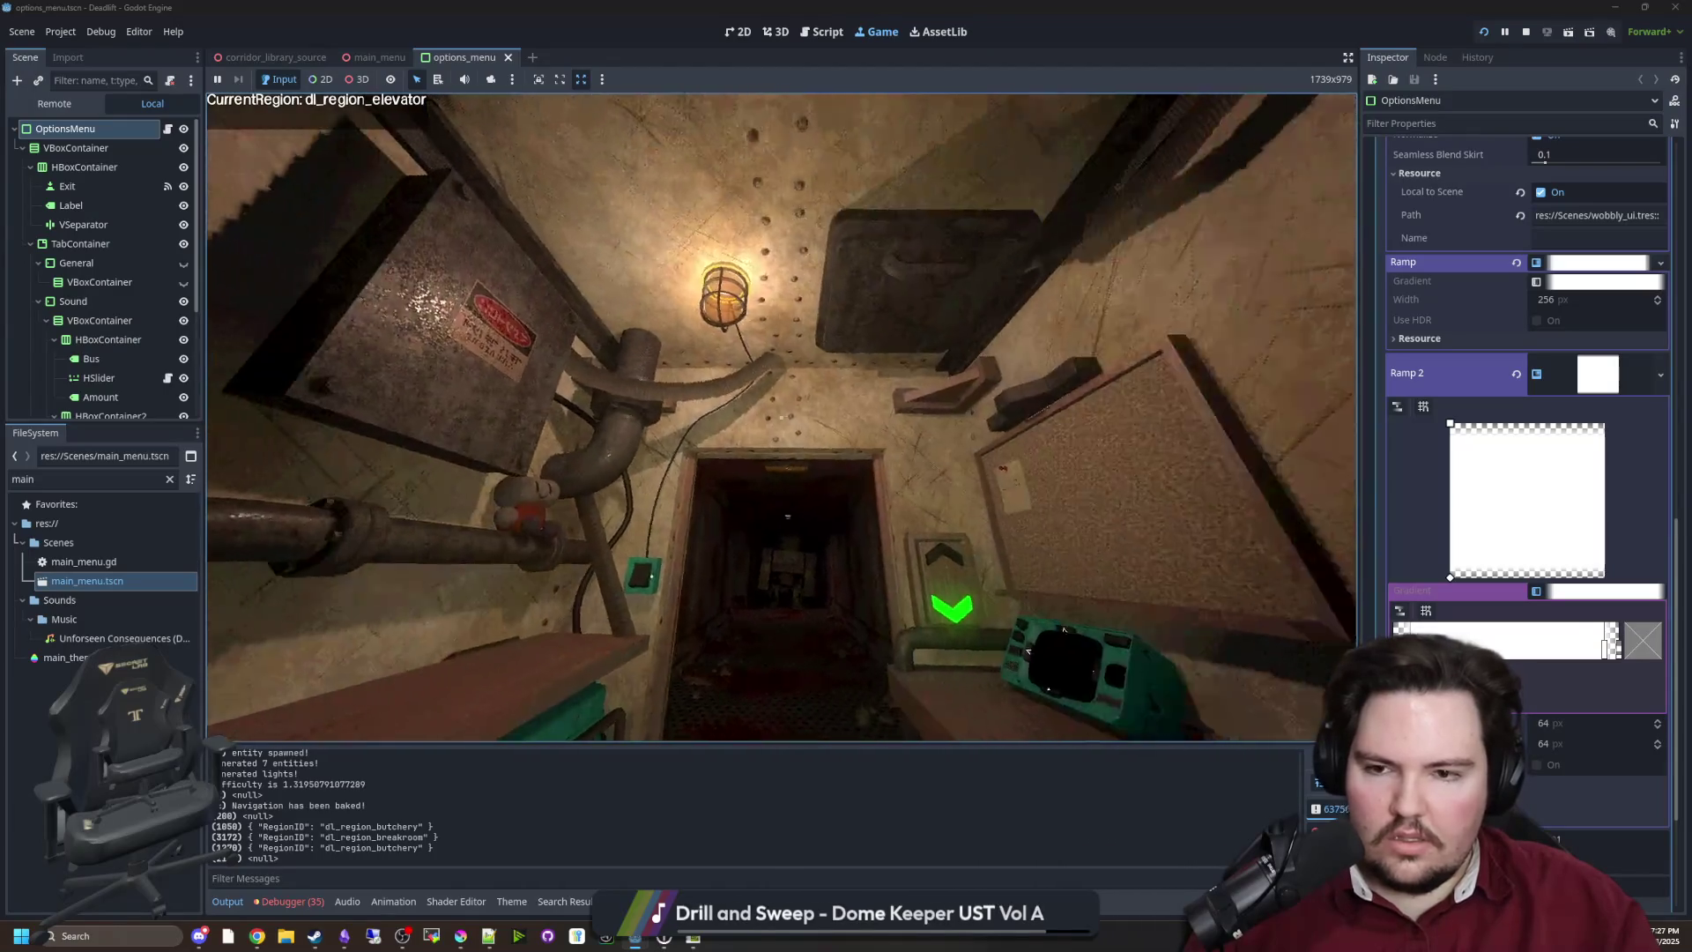
key("w")
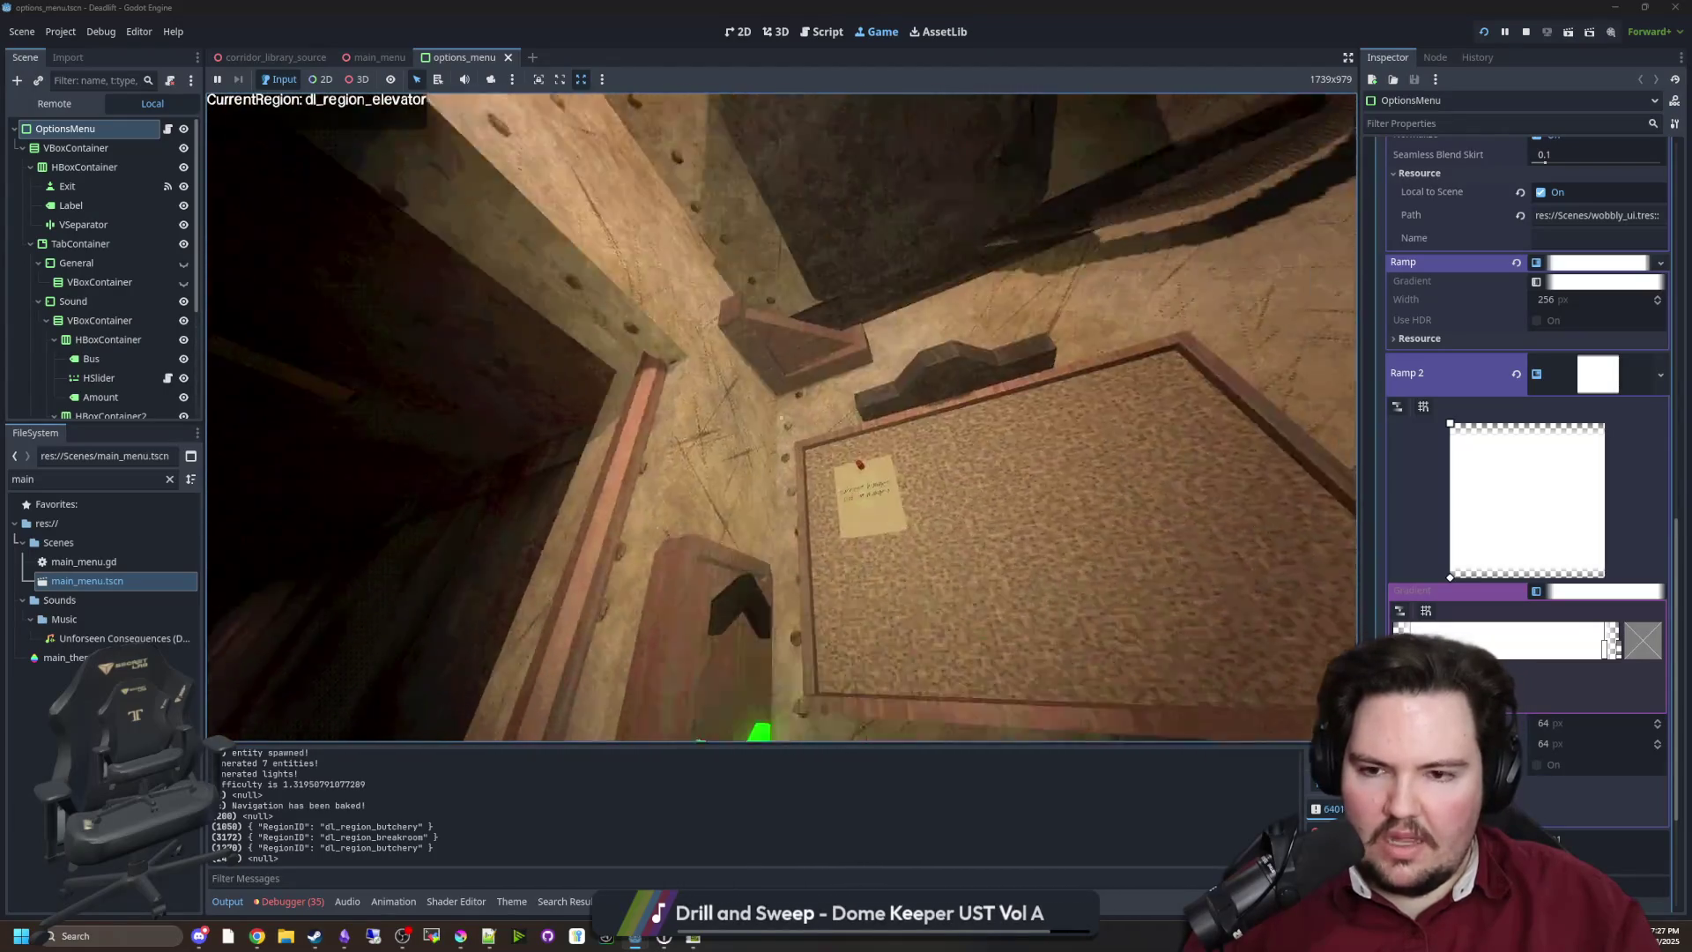
key("s")
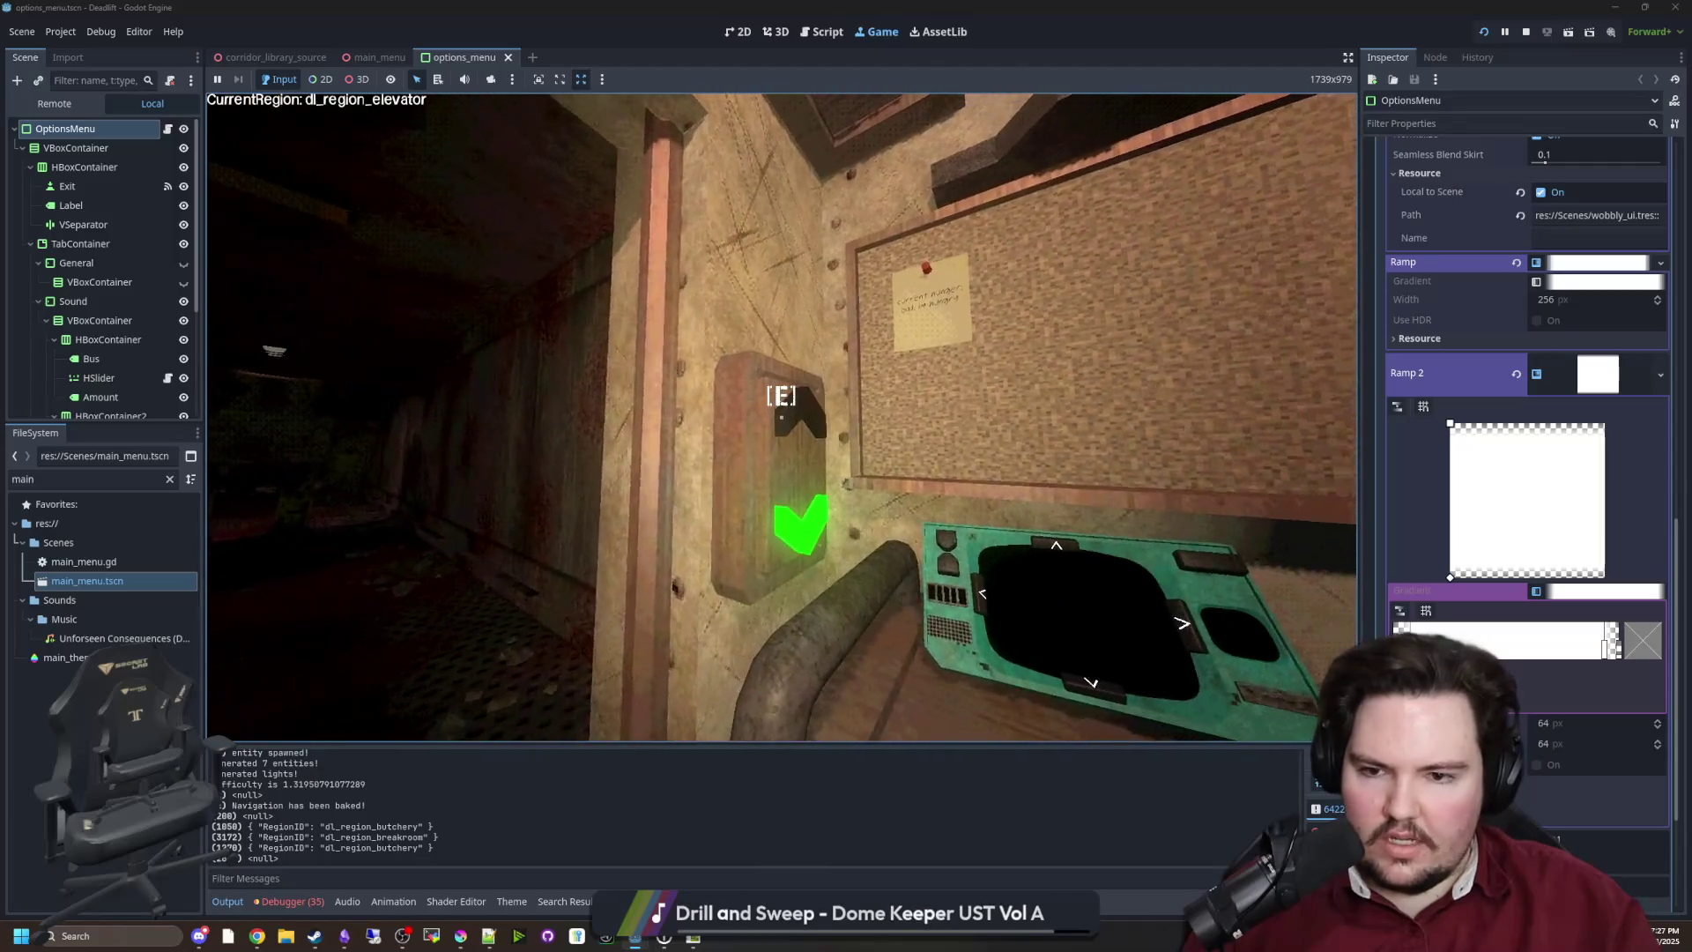
Step out to the corridor and back, look under the desk and toward the pipes, then pause
key("w")
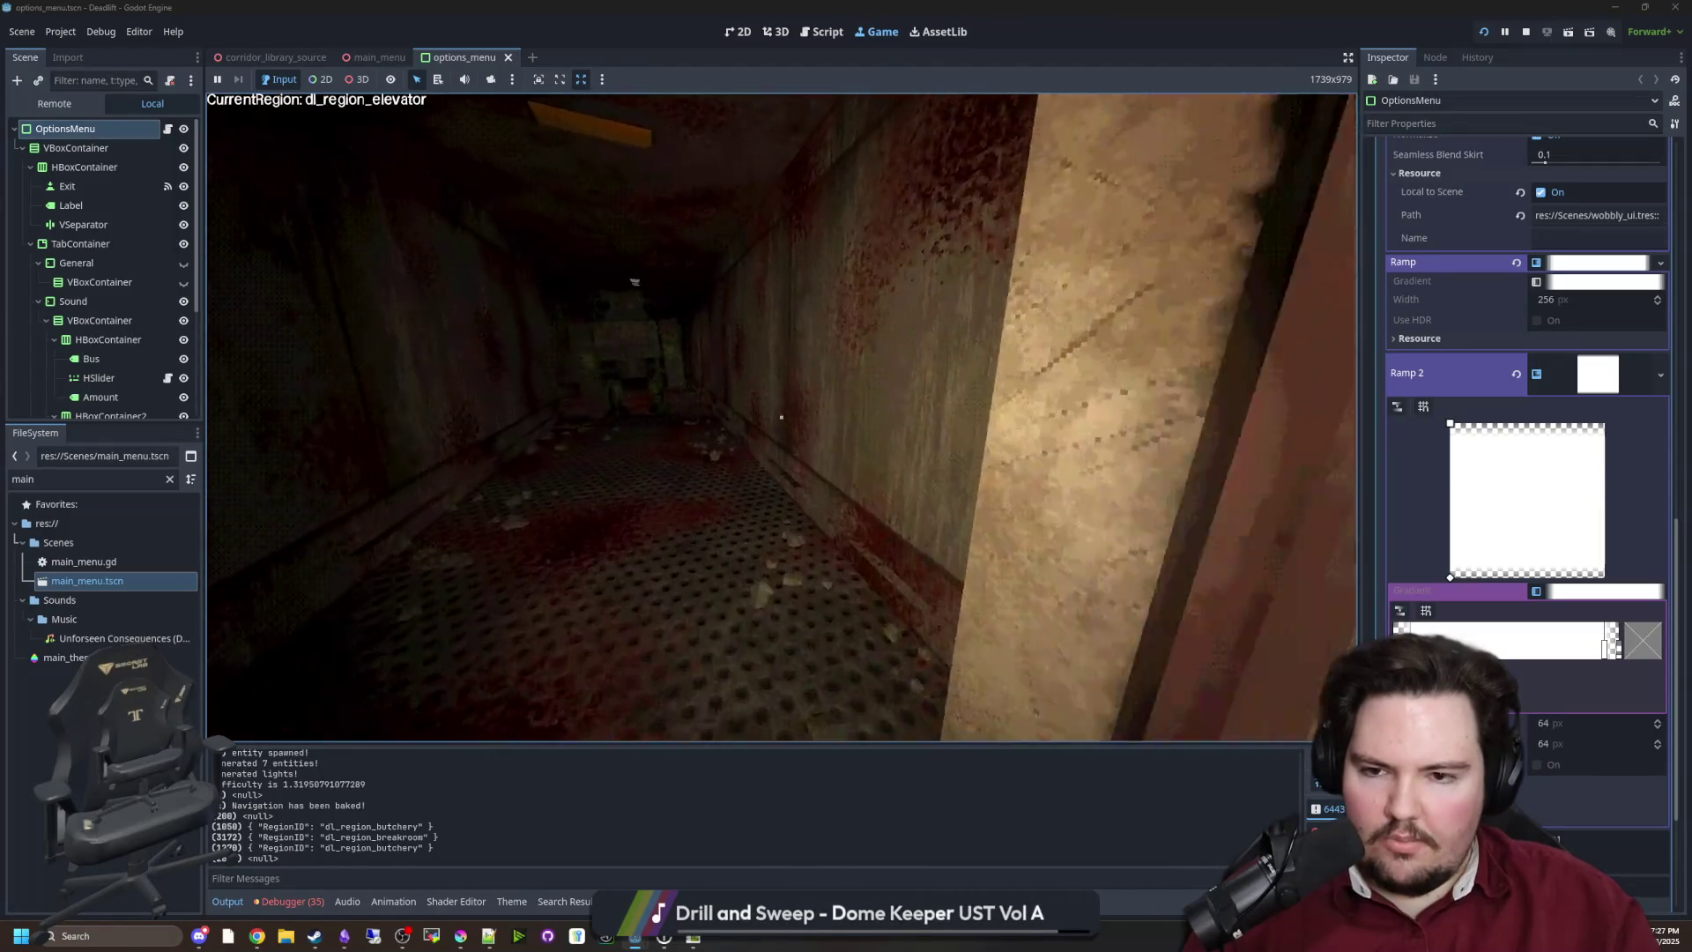
key("w")
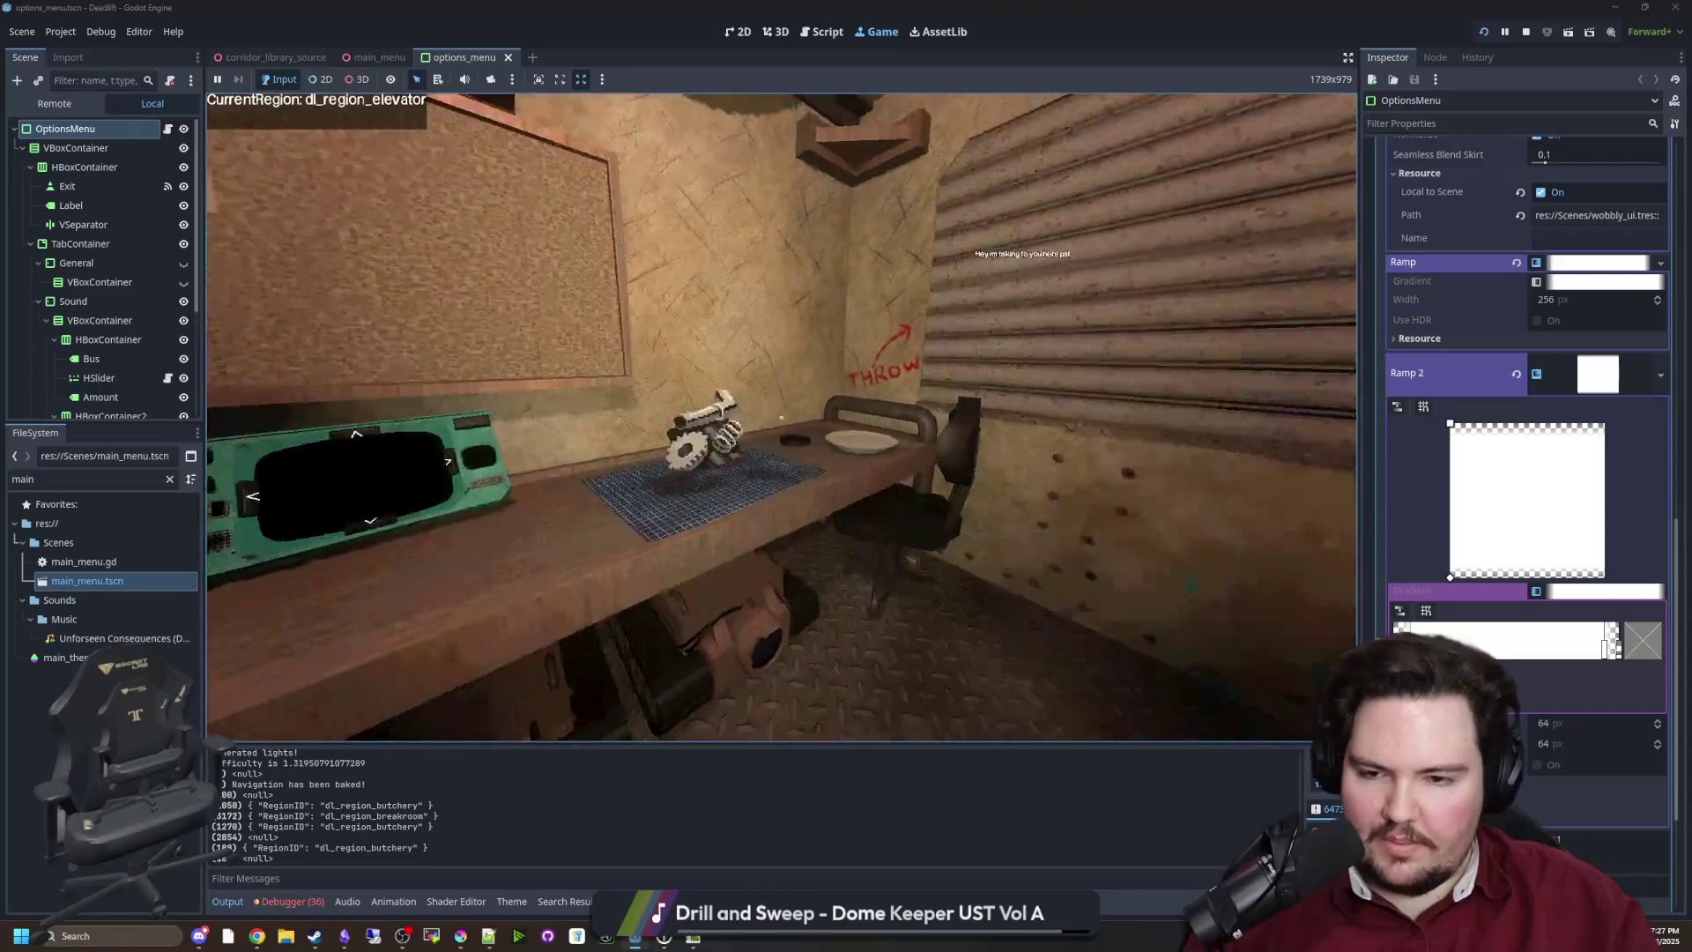
key("s")
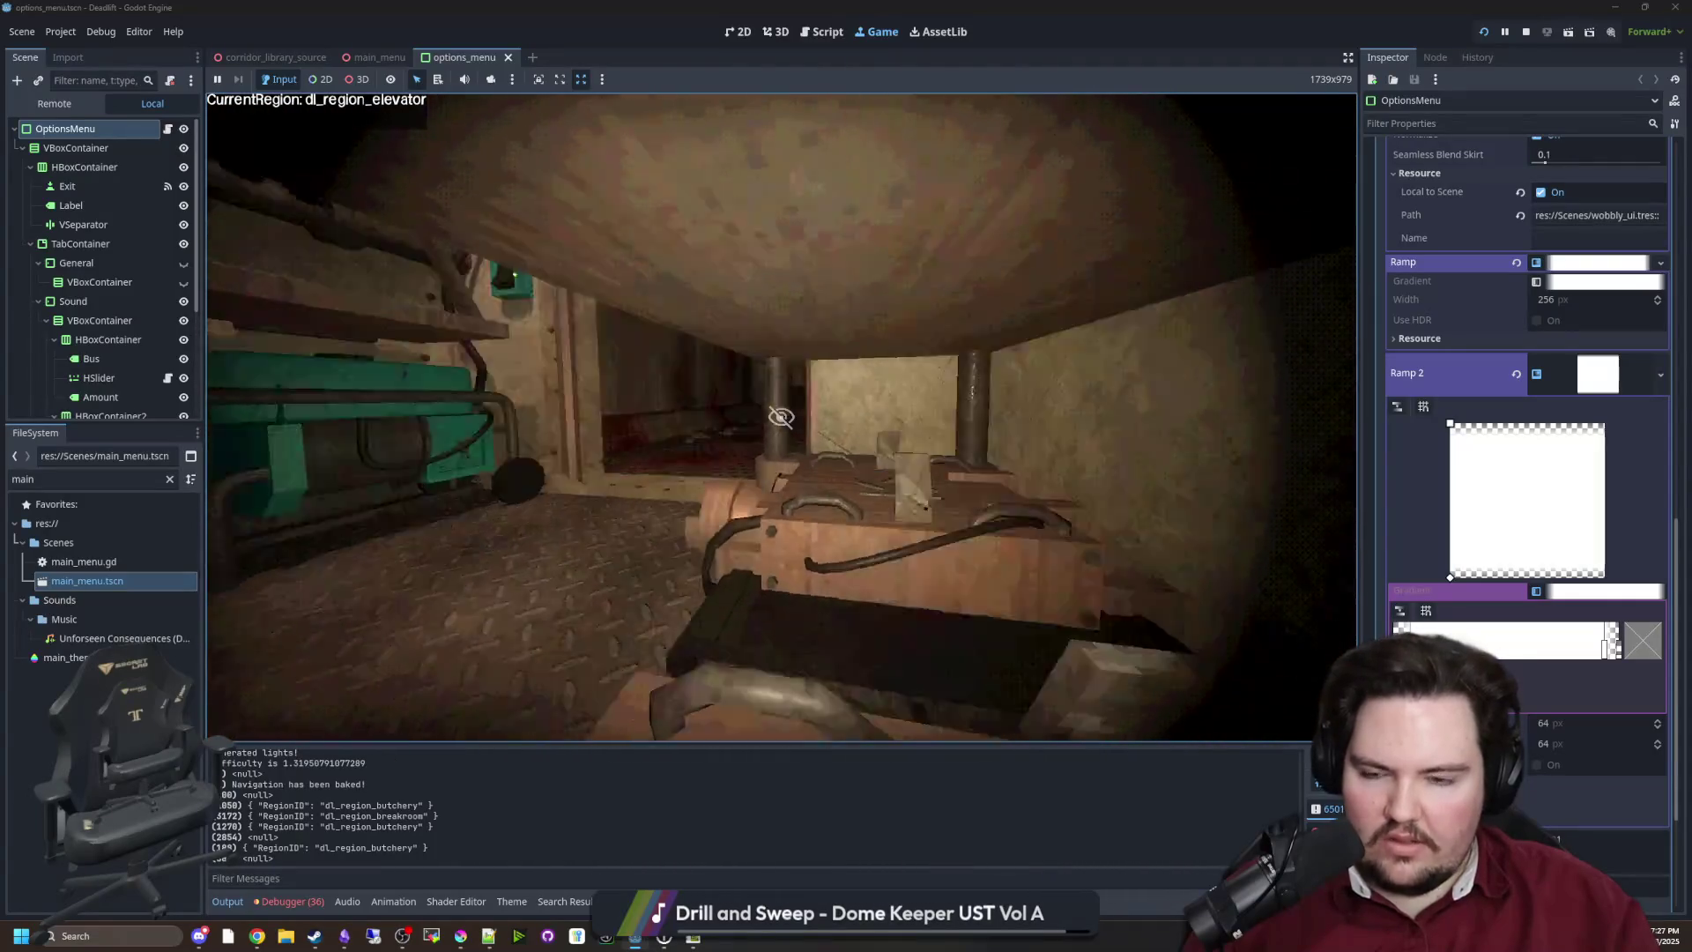
key("a")
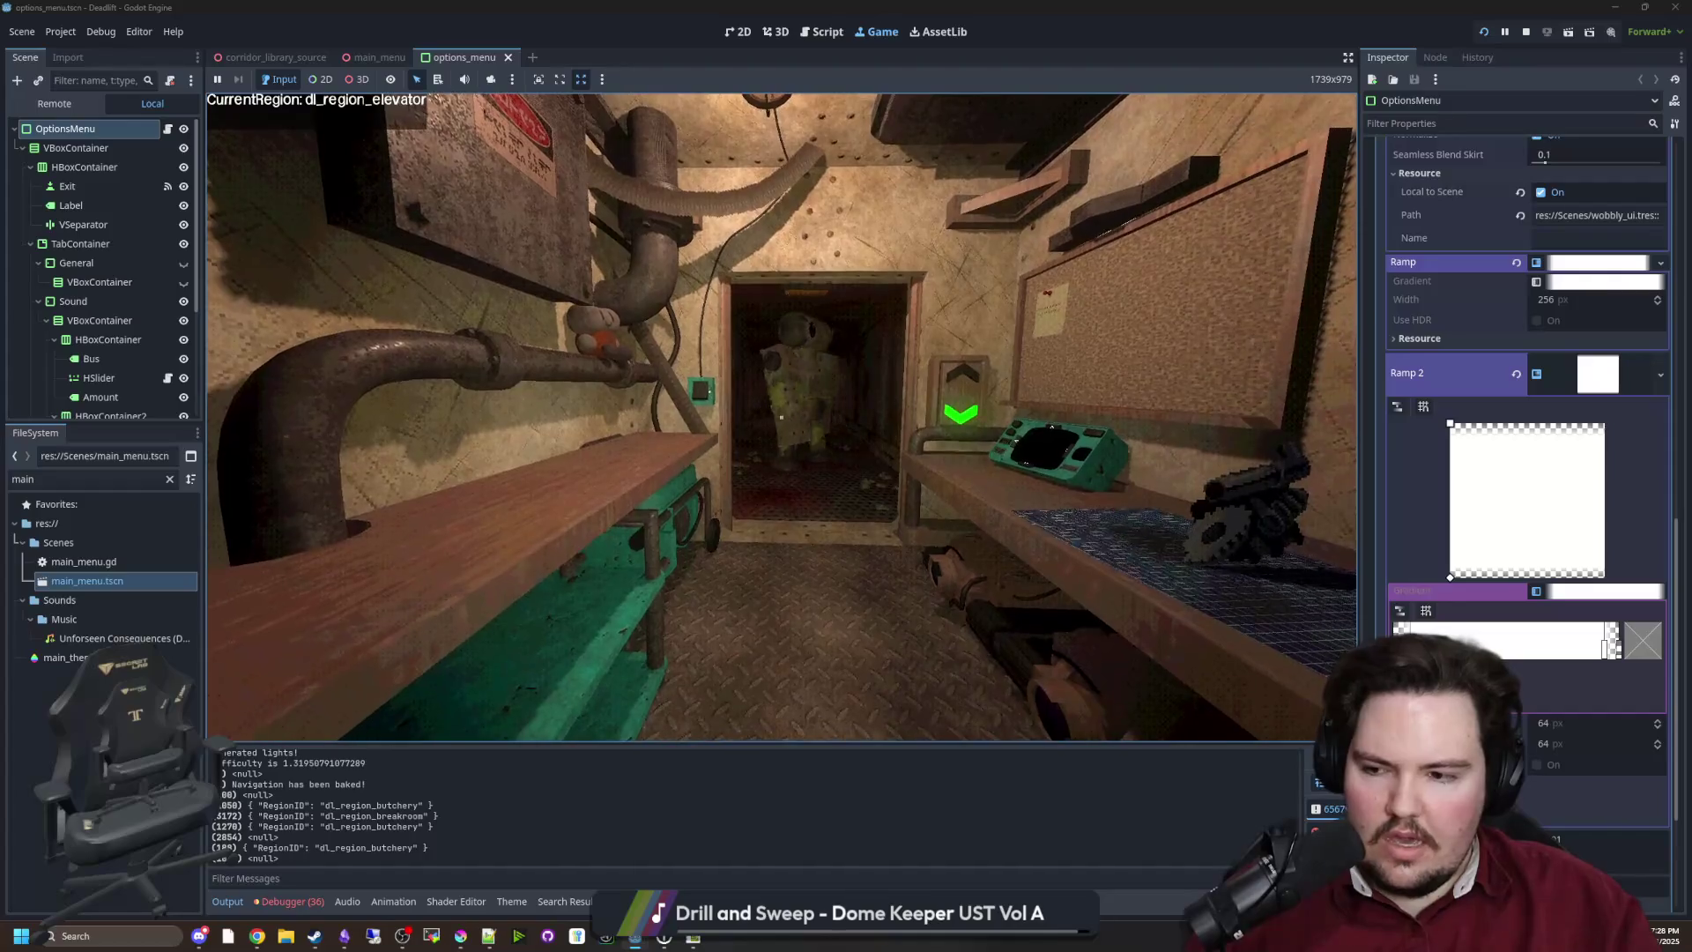
key("super")
key("Escape")
Filter the FileSystem by 'map' and preview map_1.png, map_2.png and map_3.png
left_click(97, 478)
type("map")
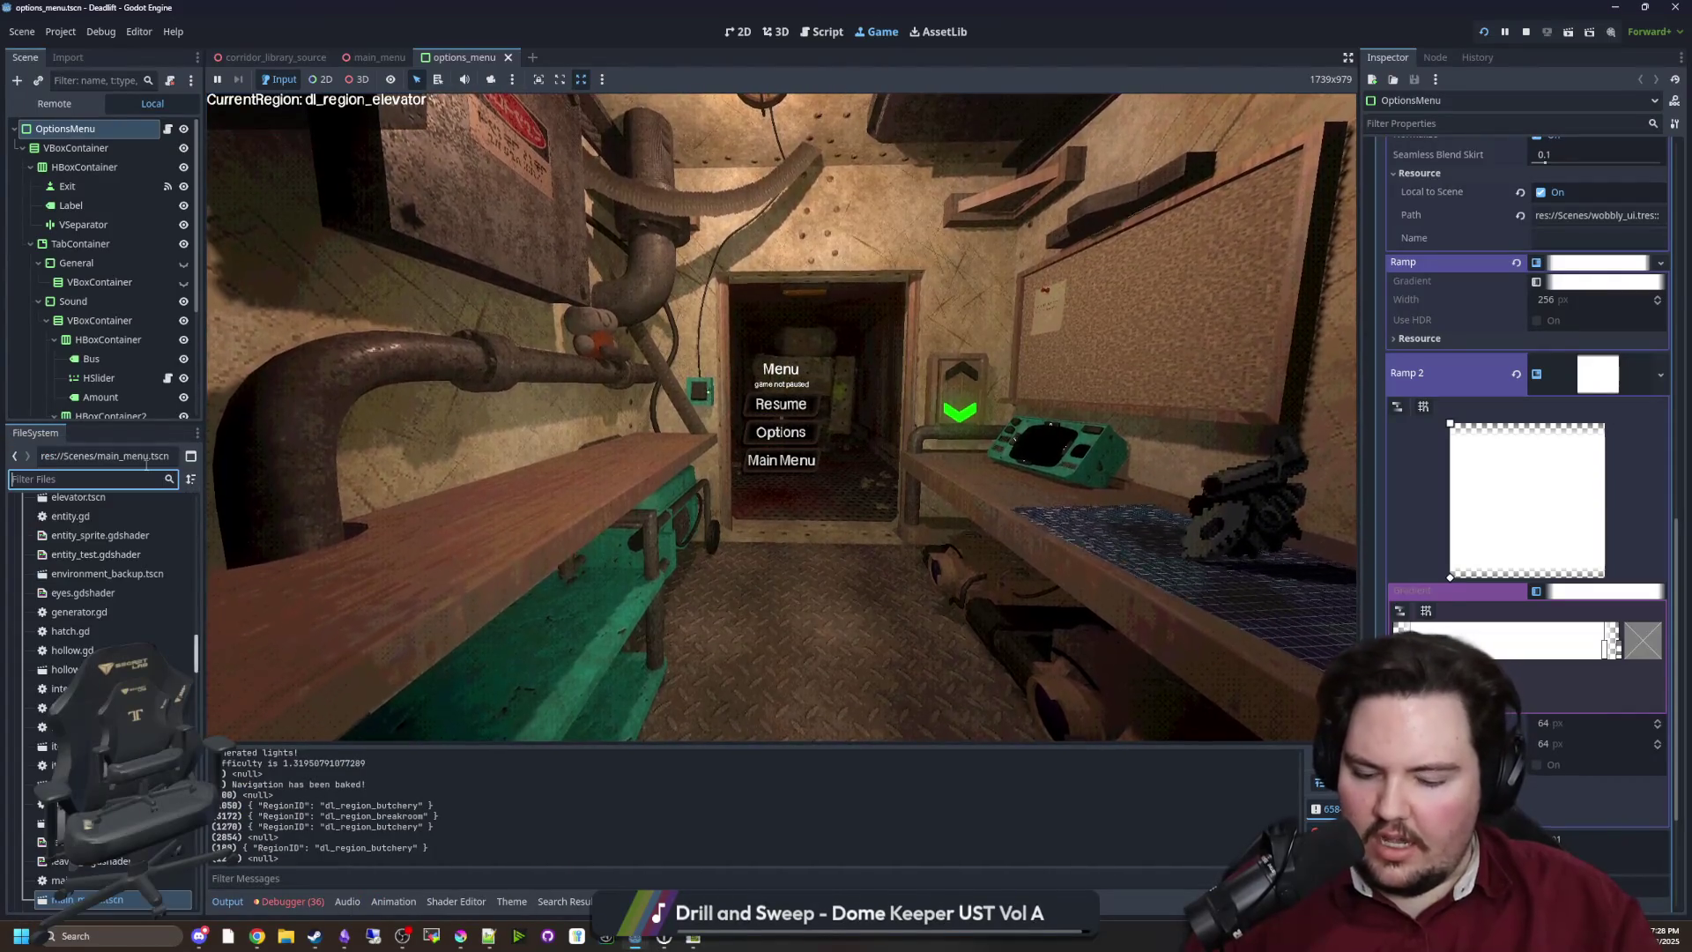
double_click(79, 562)
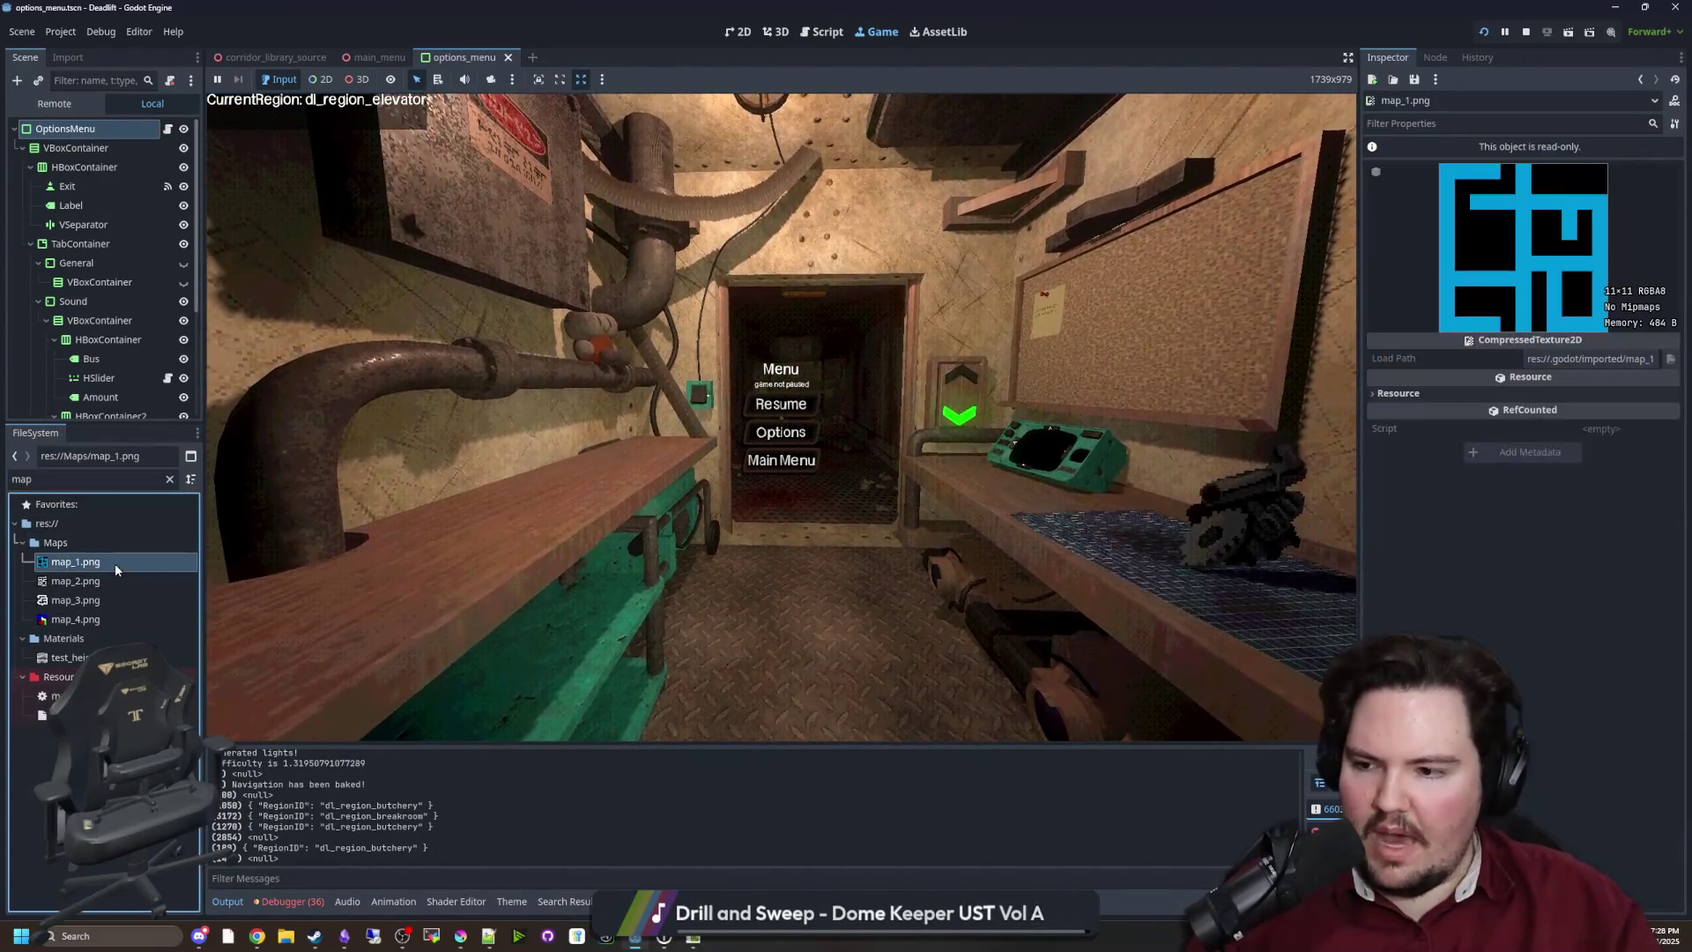
left_click(99, 582)
double_click(99, 582)
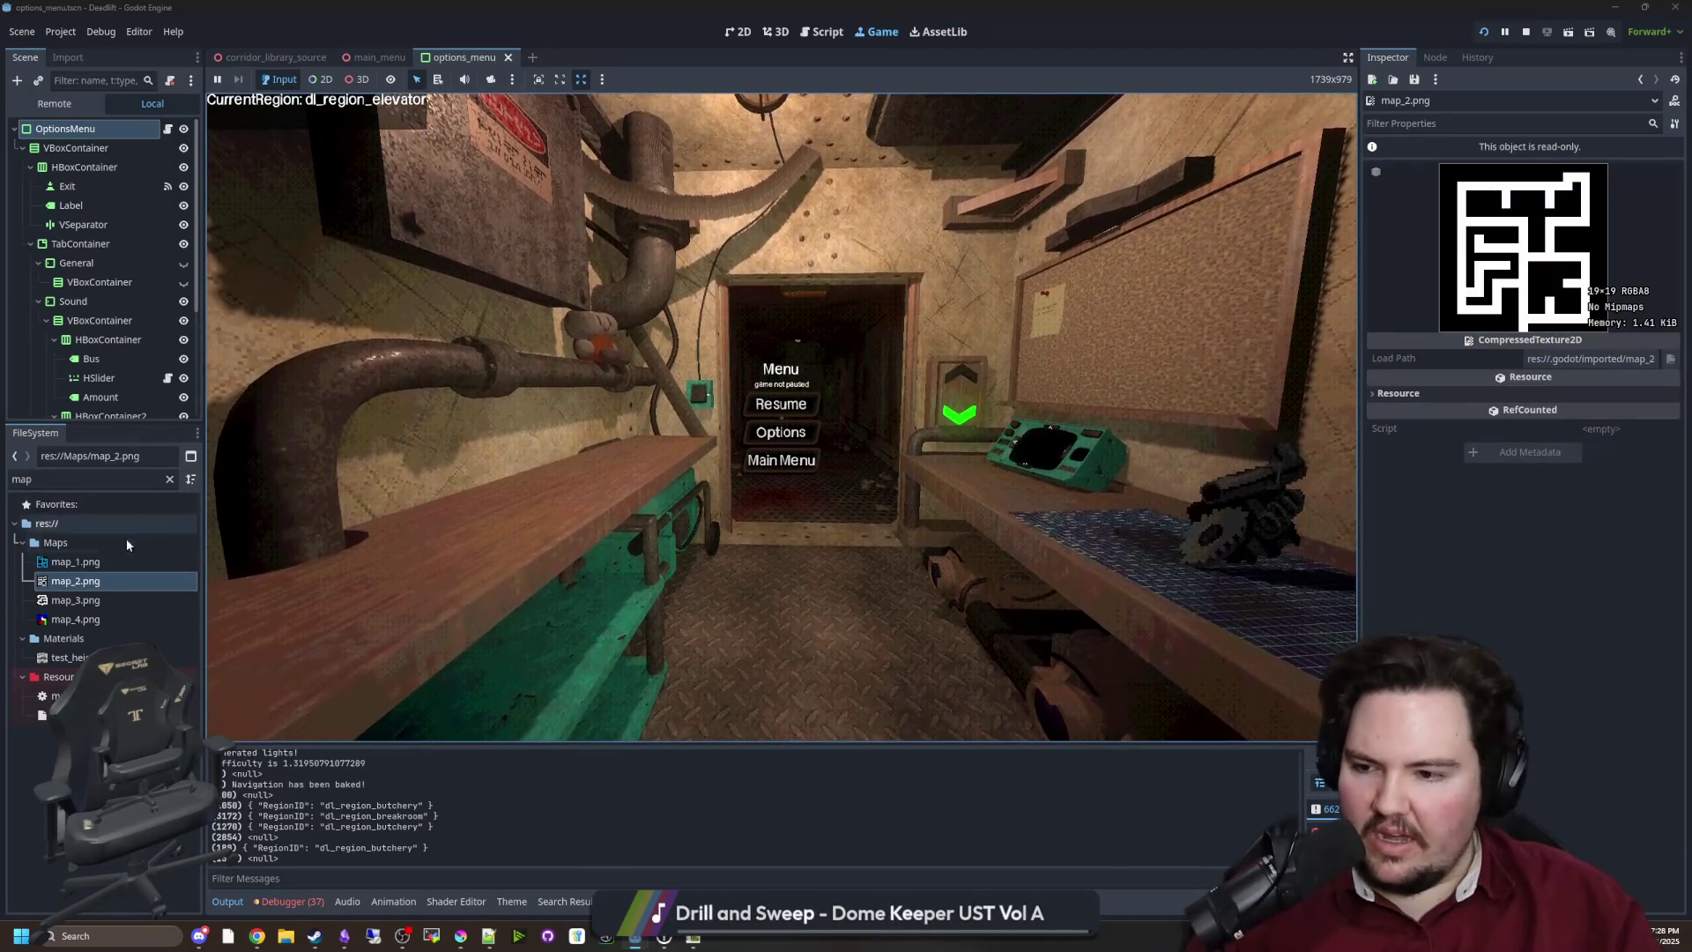
double_click(89, 601)
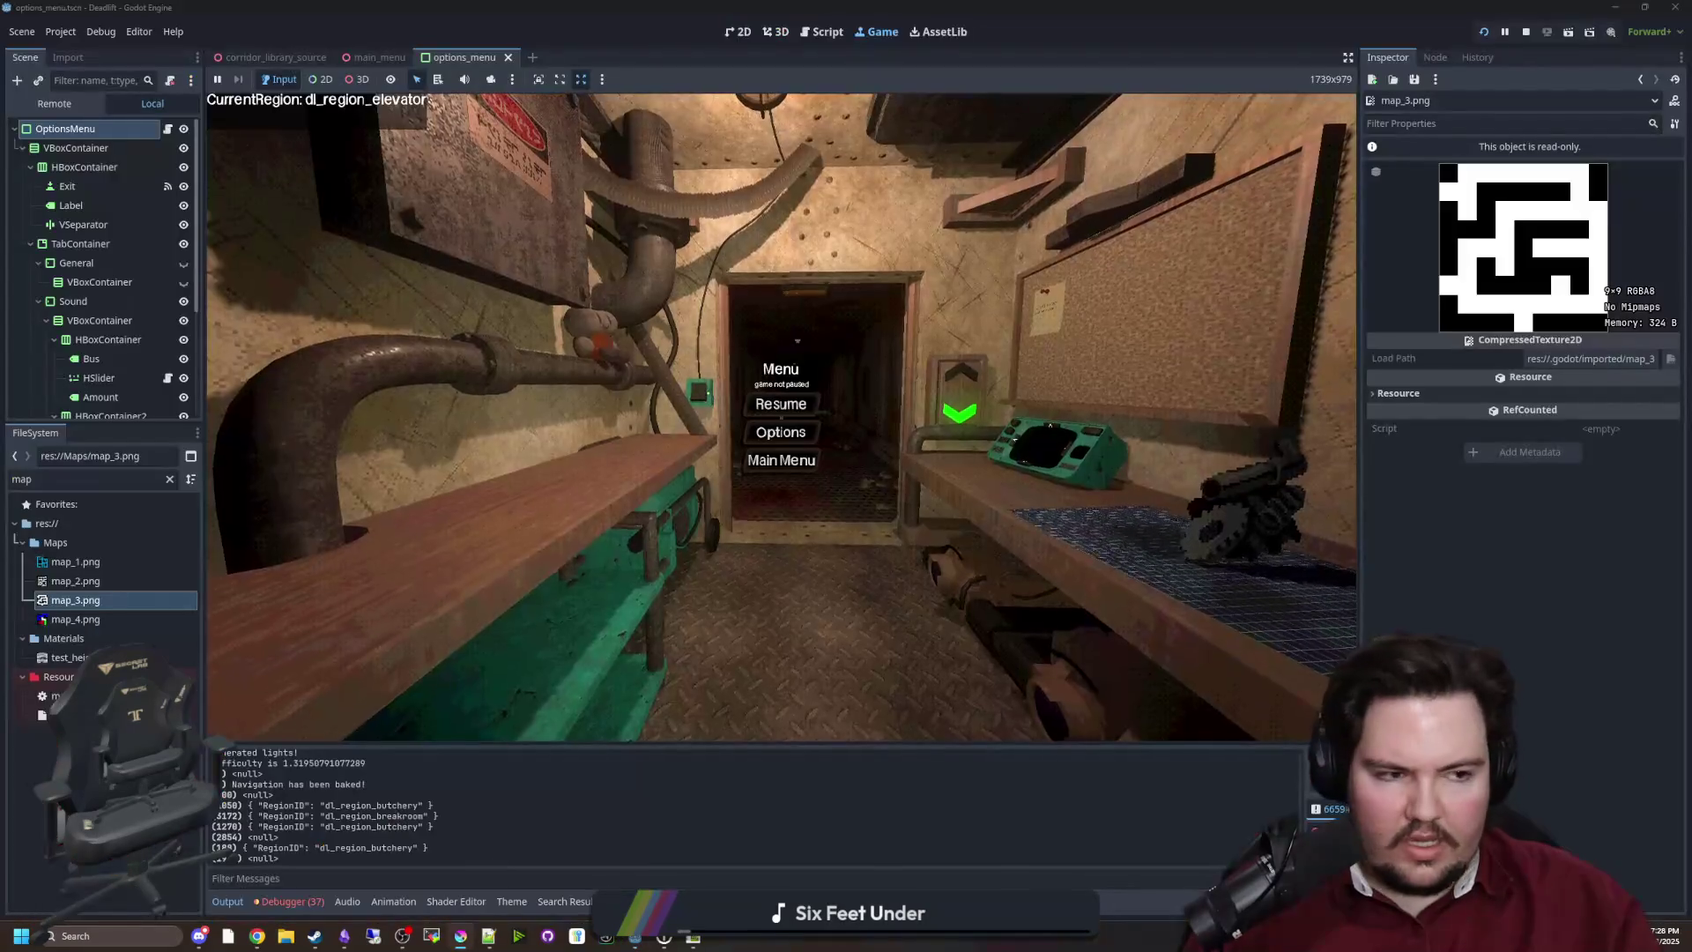
key("alt+Tab")
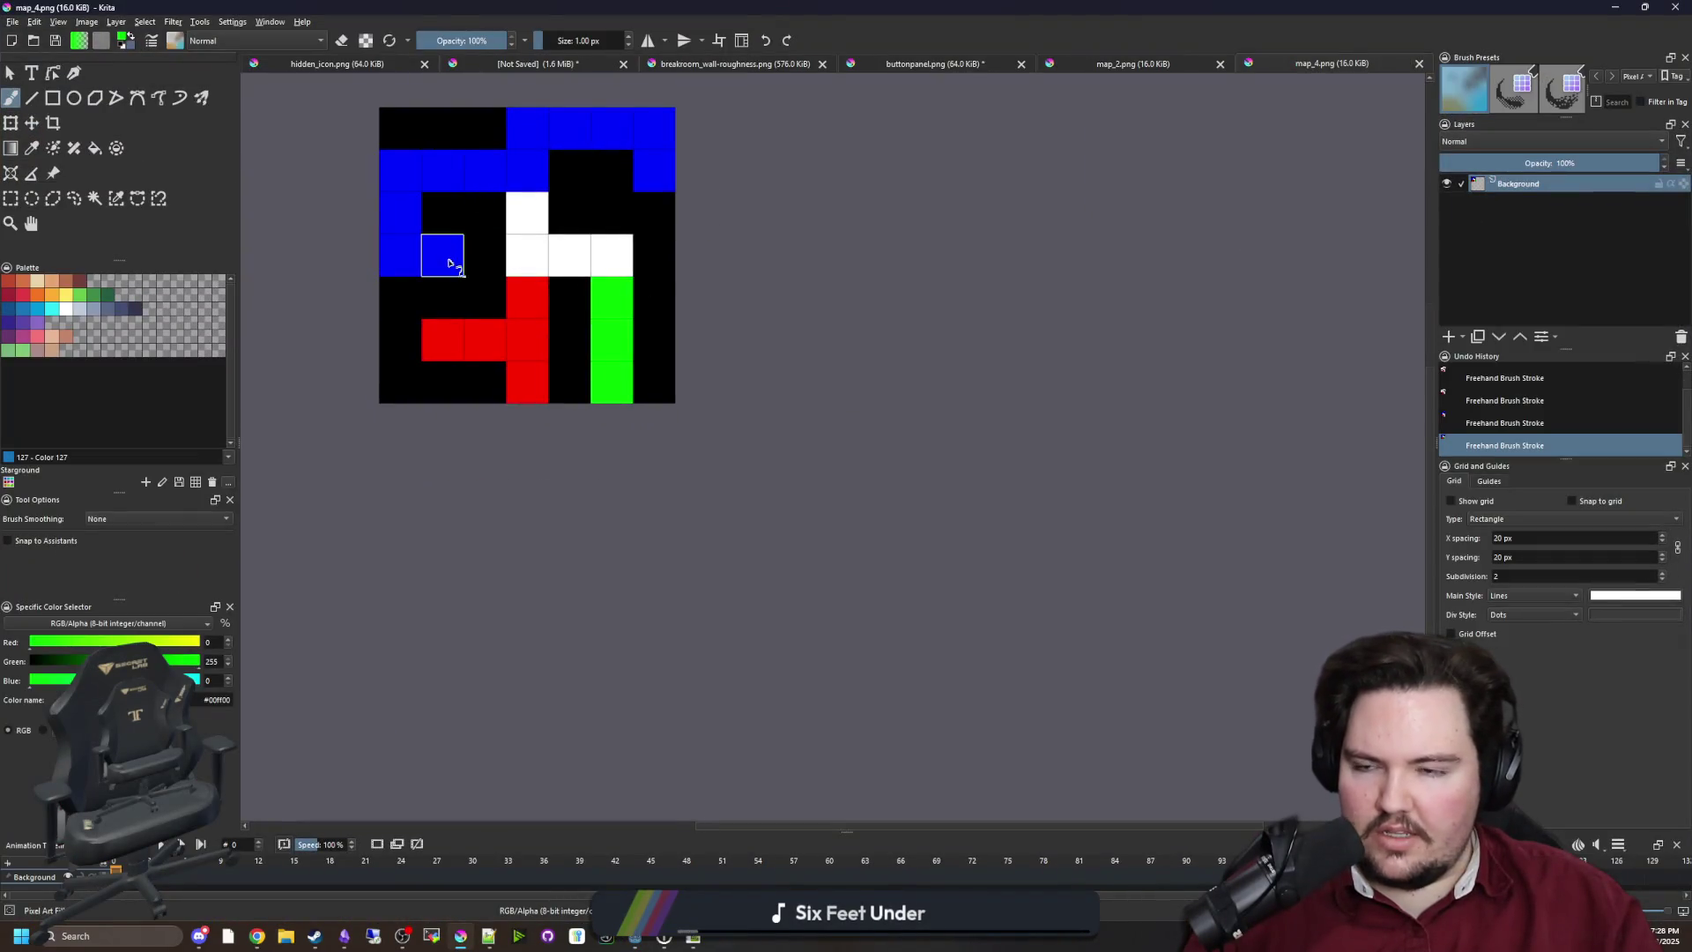
Zoom out on the map_4 canvas in Krita, then return to the running Godot game
scroll(432, 242, "up", 2)
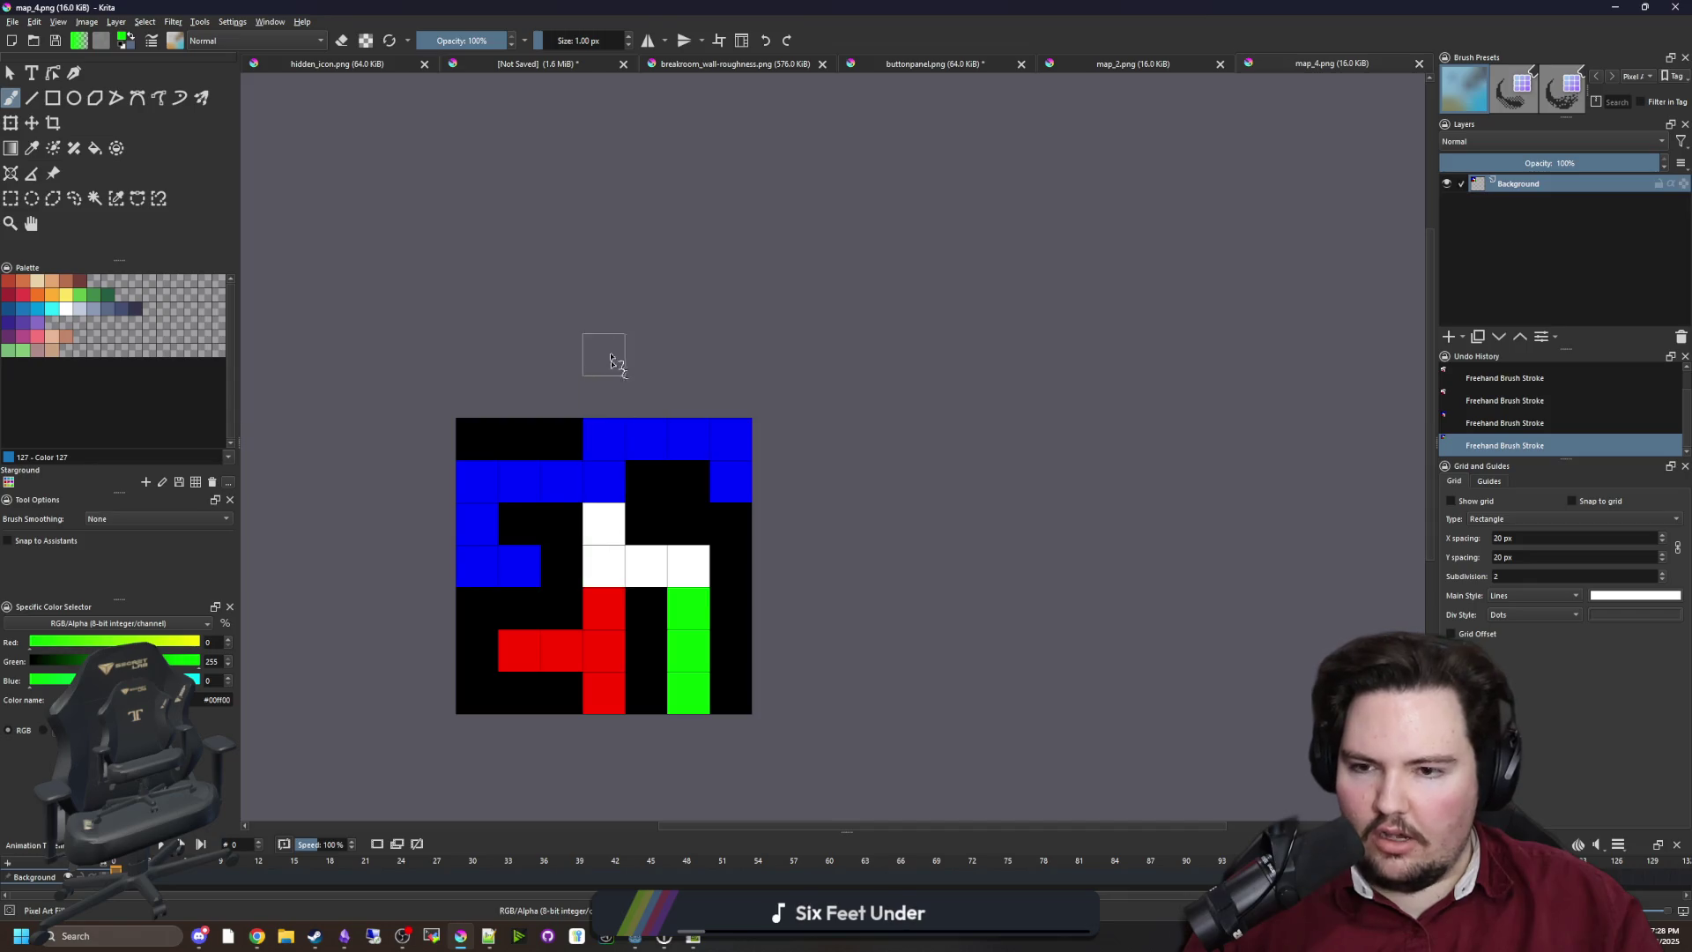
scroll(623, 200, "down", 3)
scroll(616, 423, "down", 2)
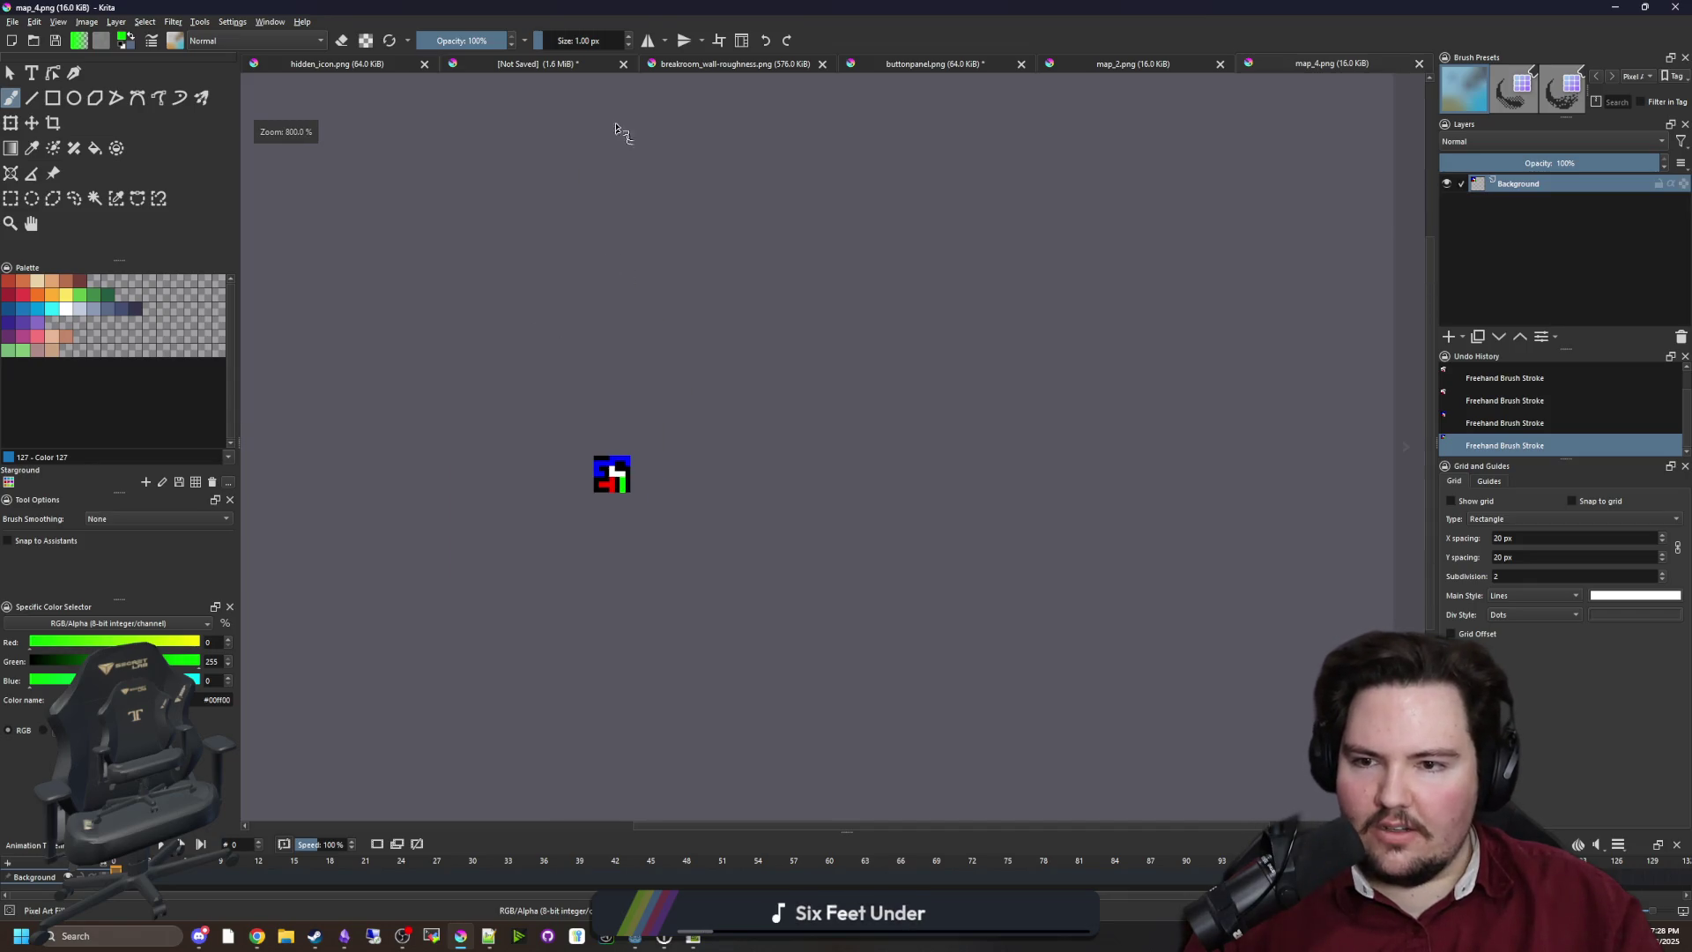
scroll(627, 616, "down", 2)
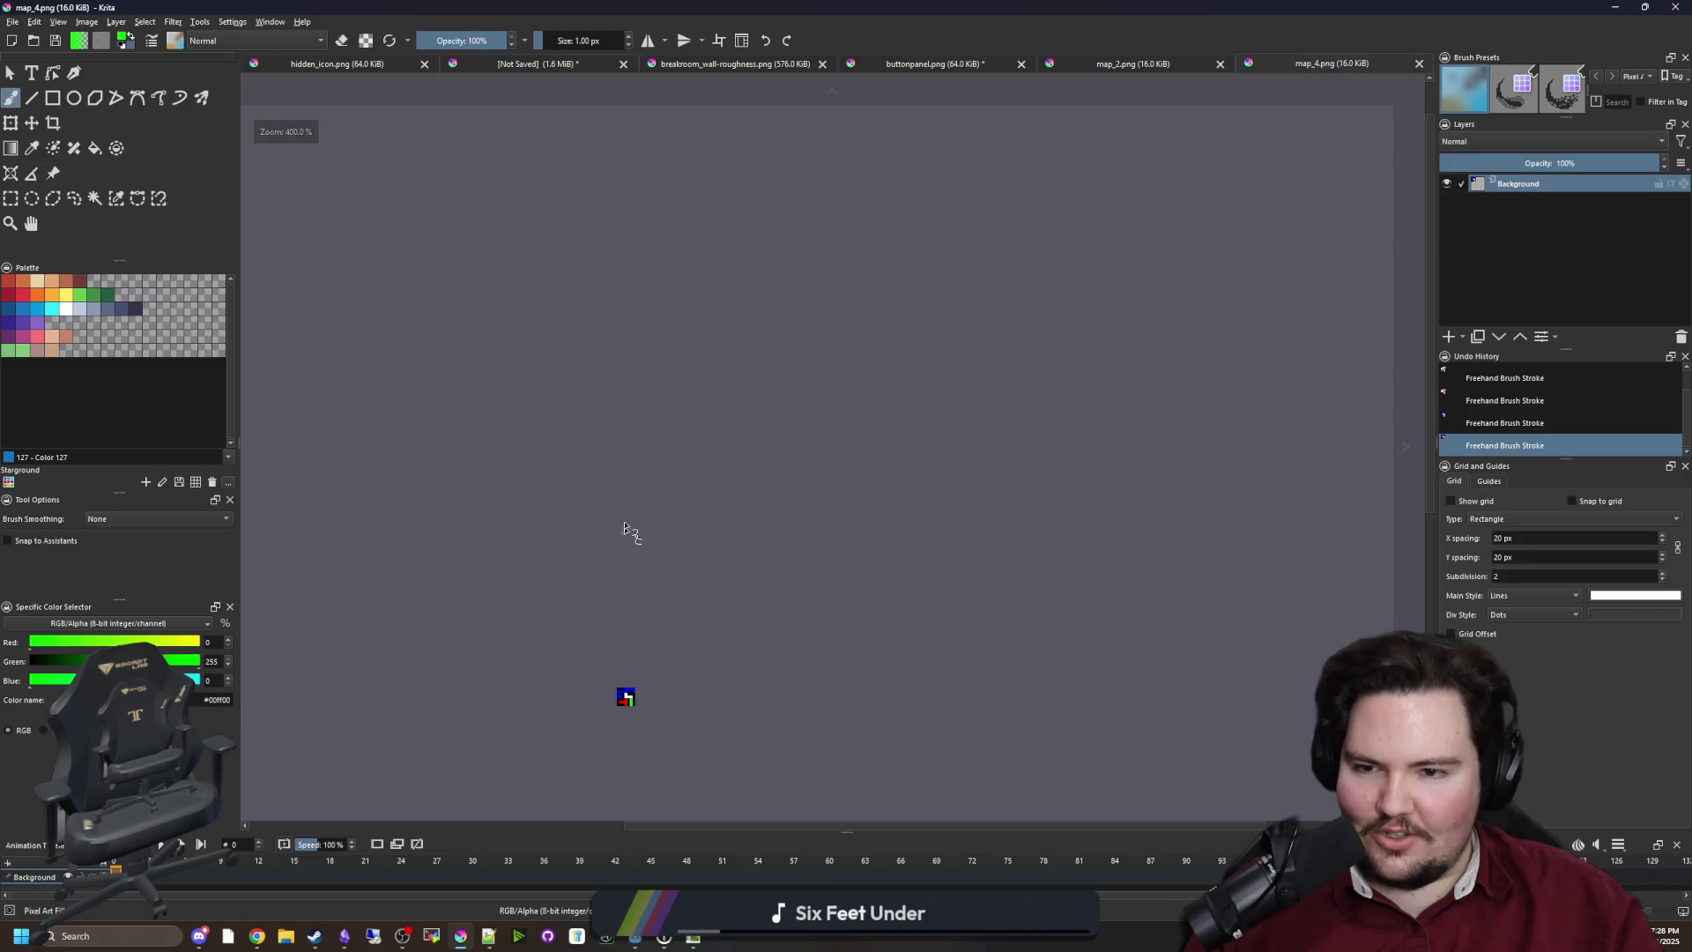
key("alt+Tab")
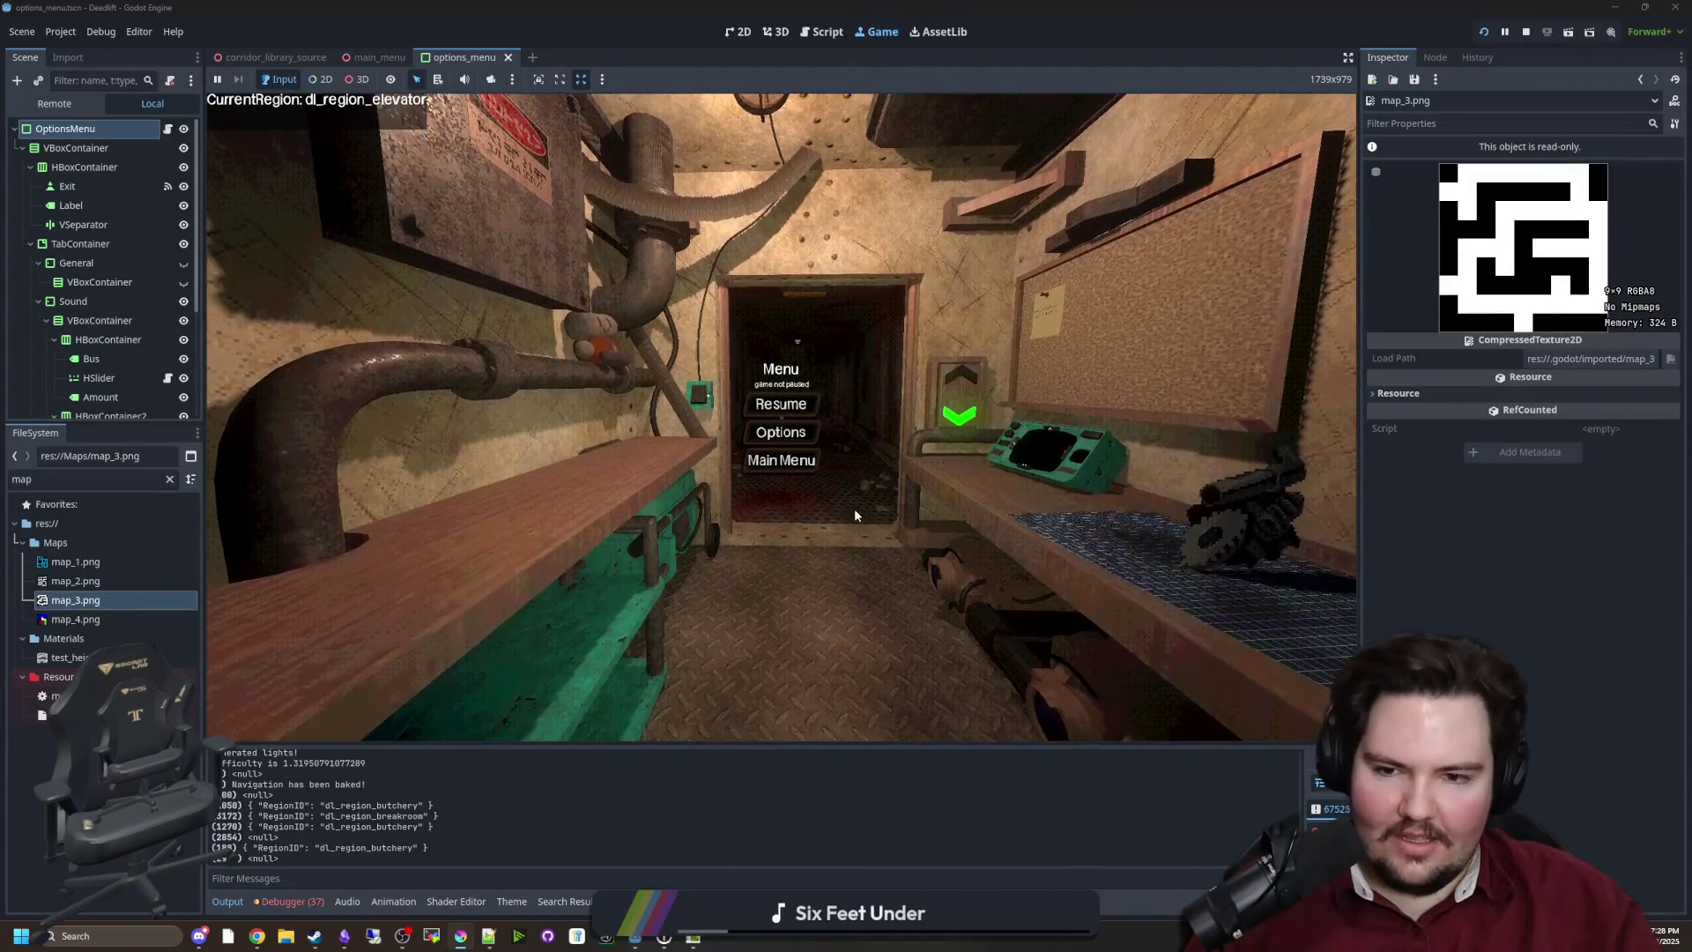
Resume the game, walk down the bloody butchery corridor to the cart, then head back
left_click(779, 401)
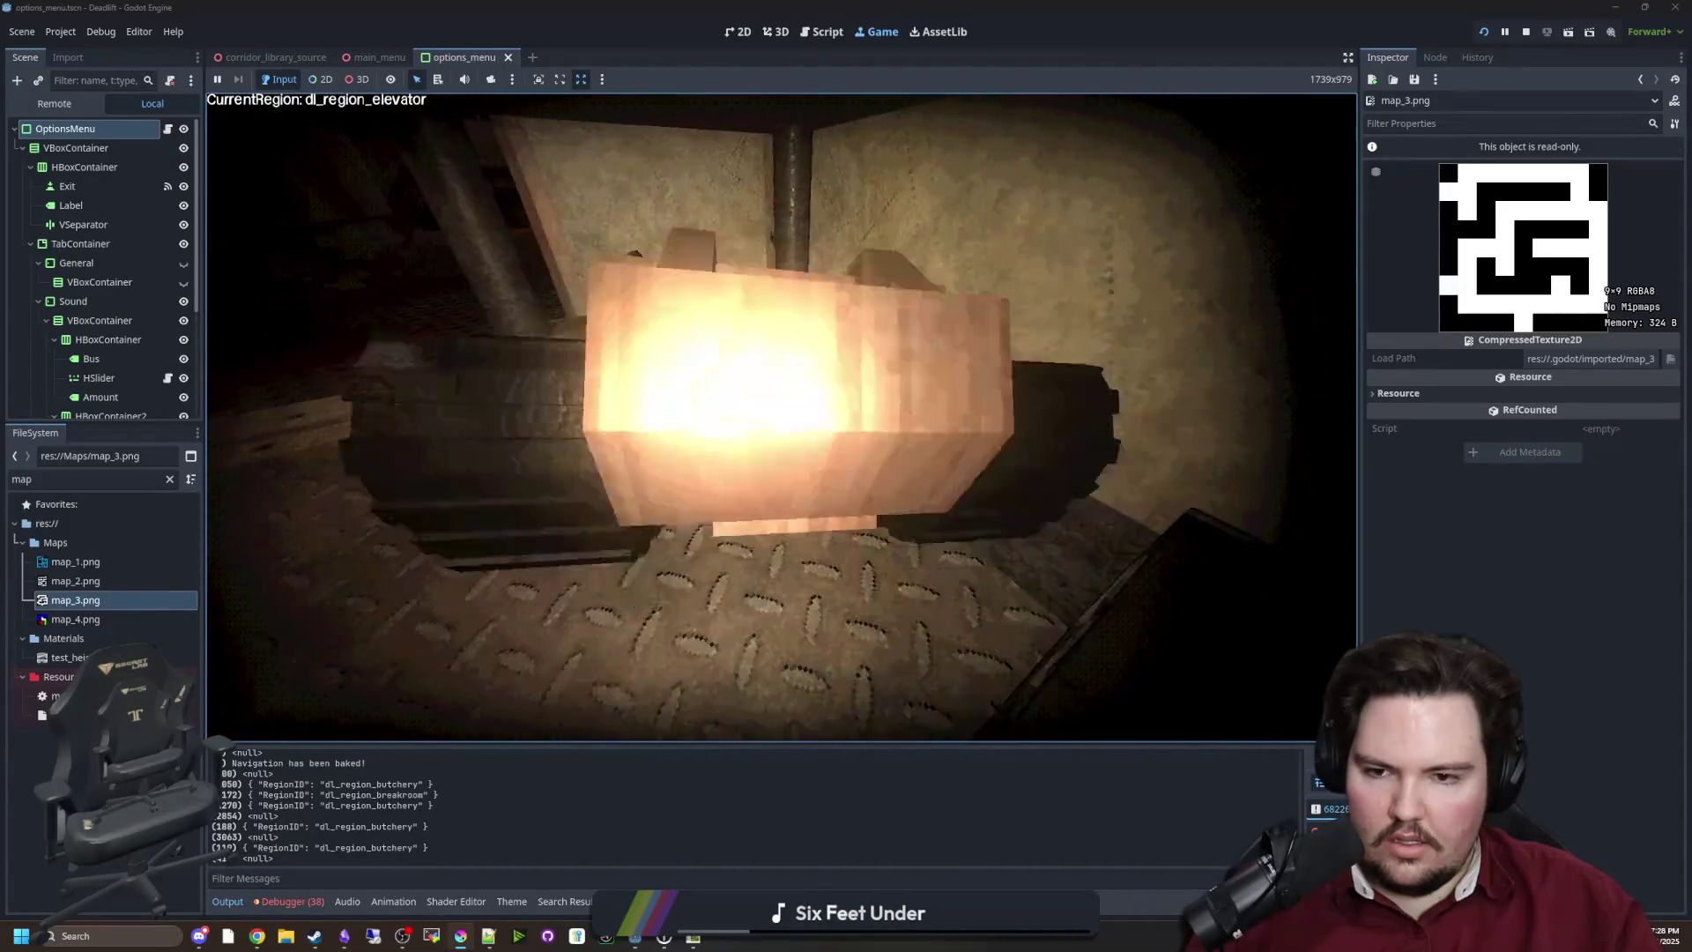
key("e")
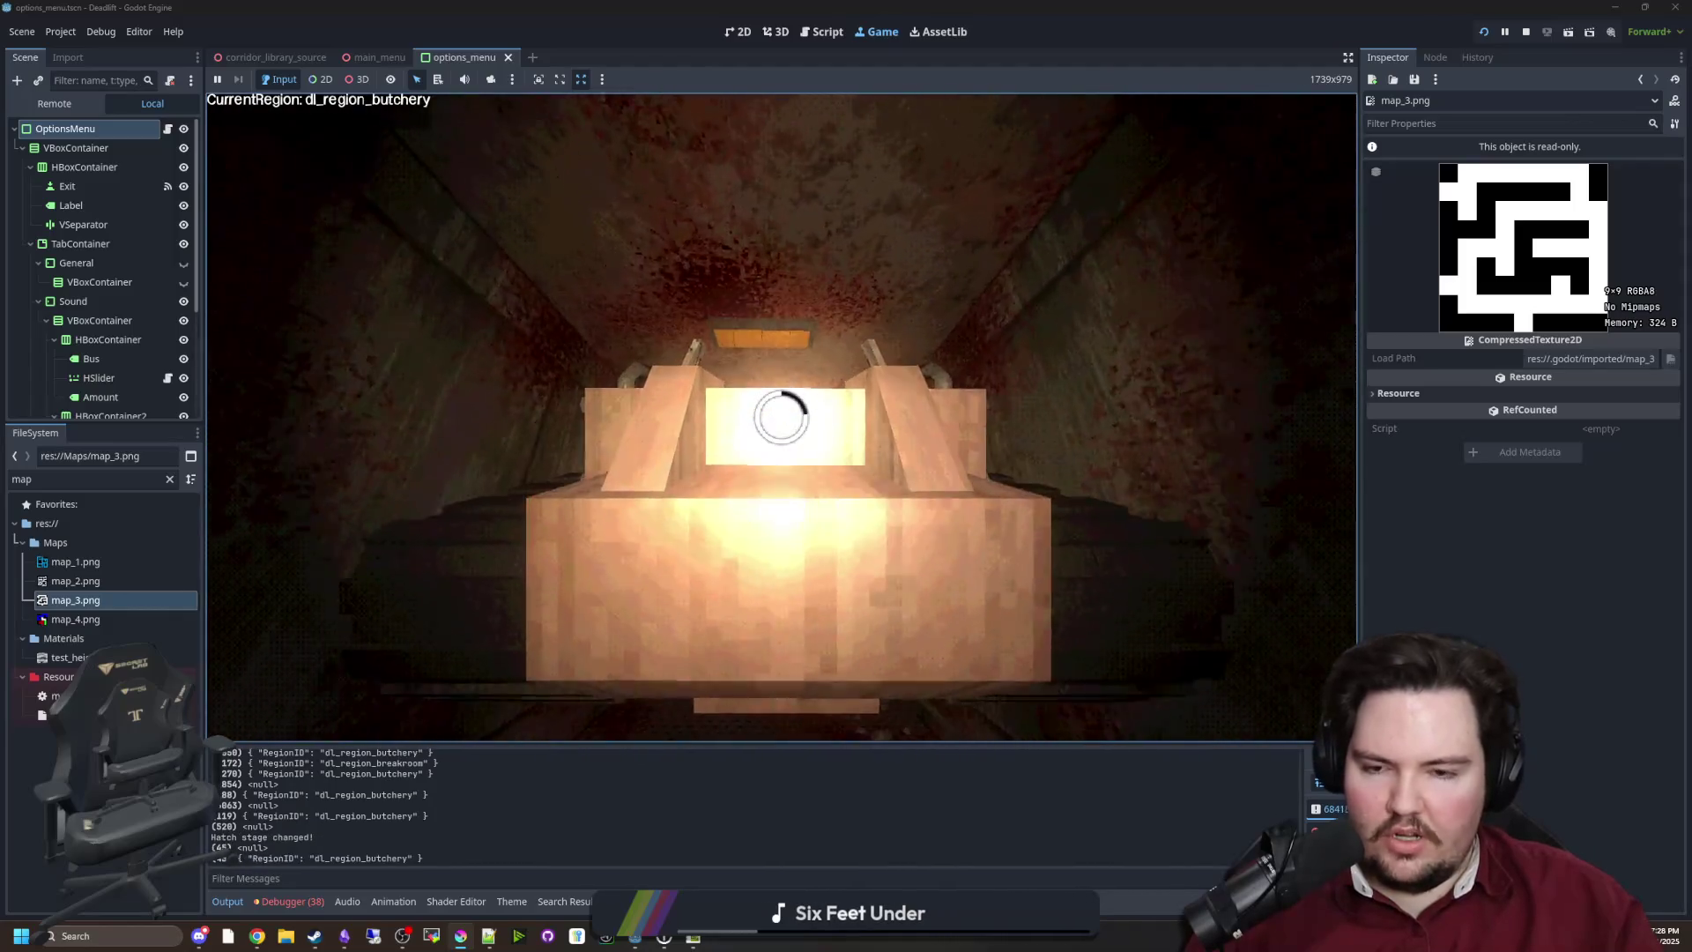
key("w")
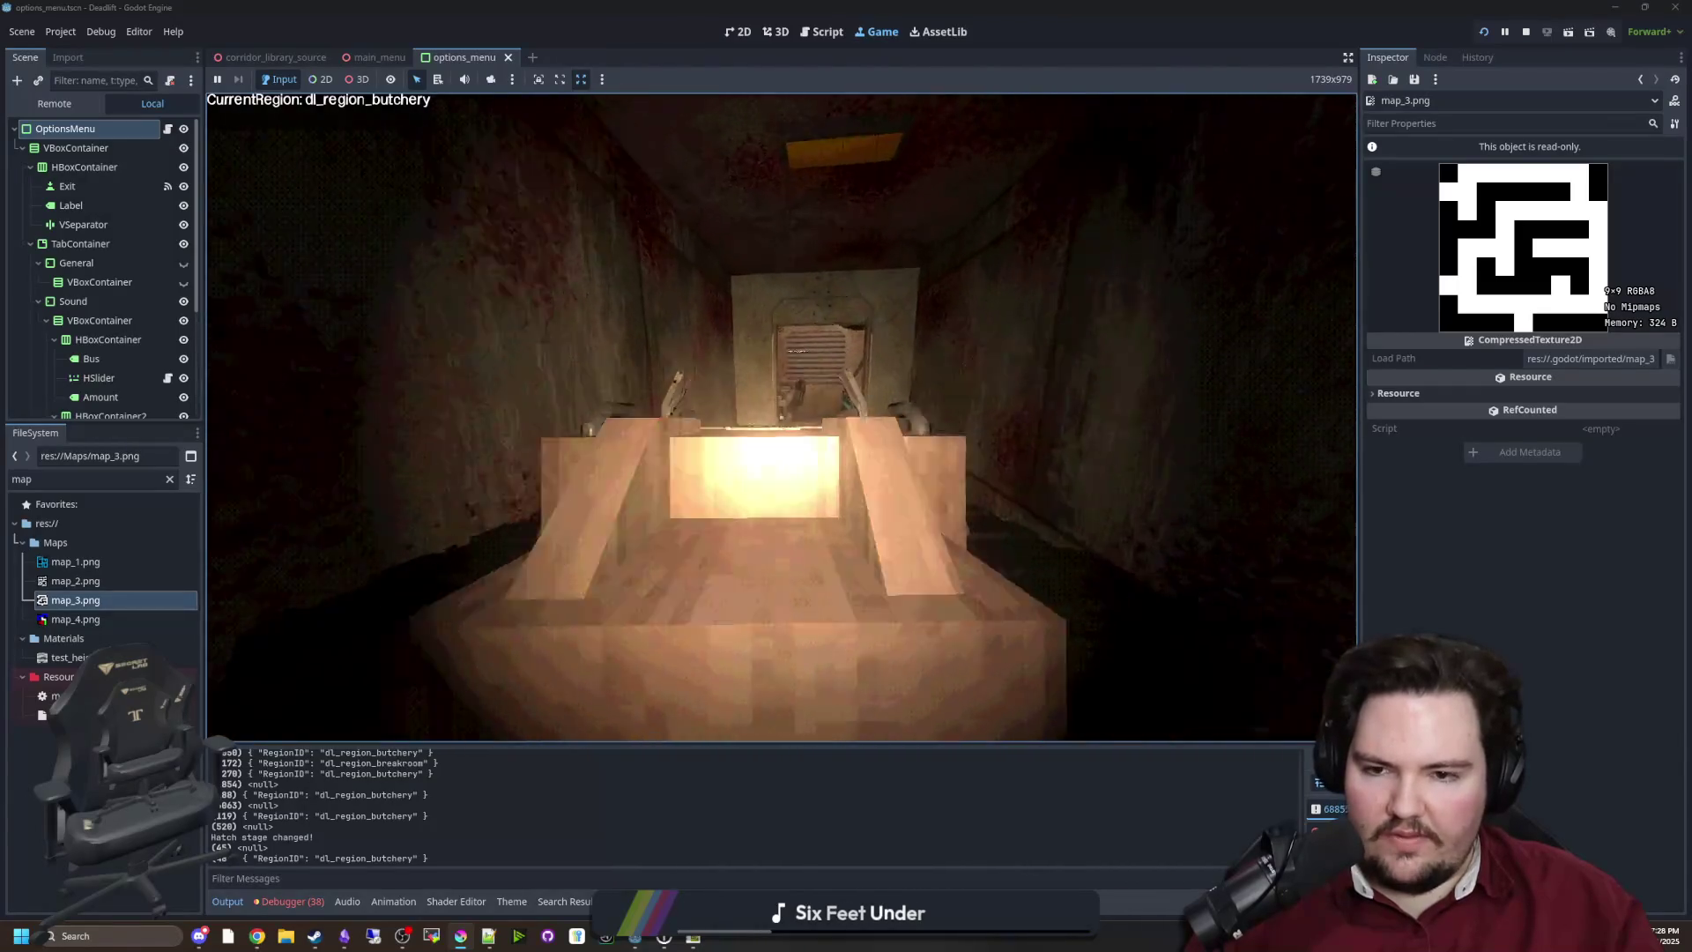
key("w")
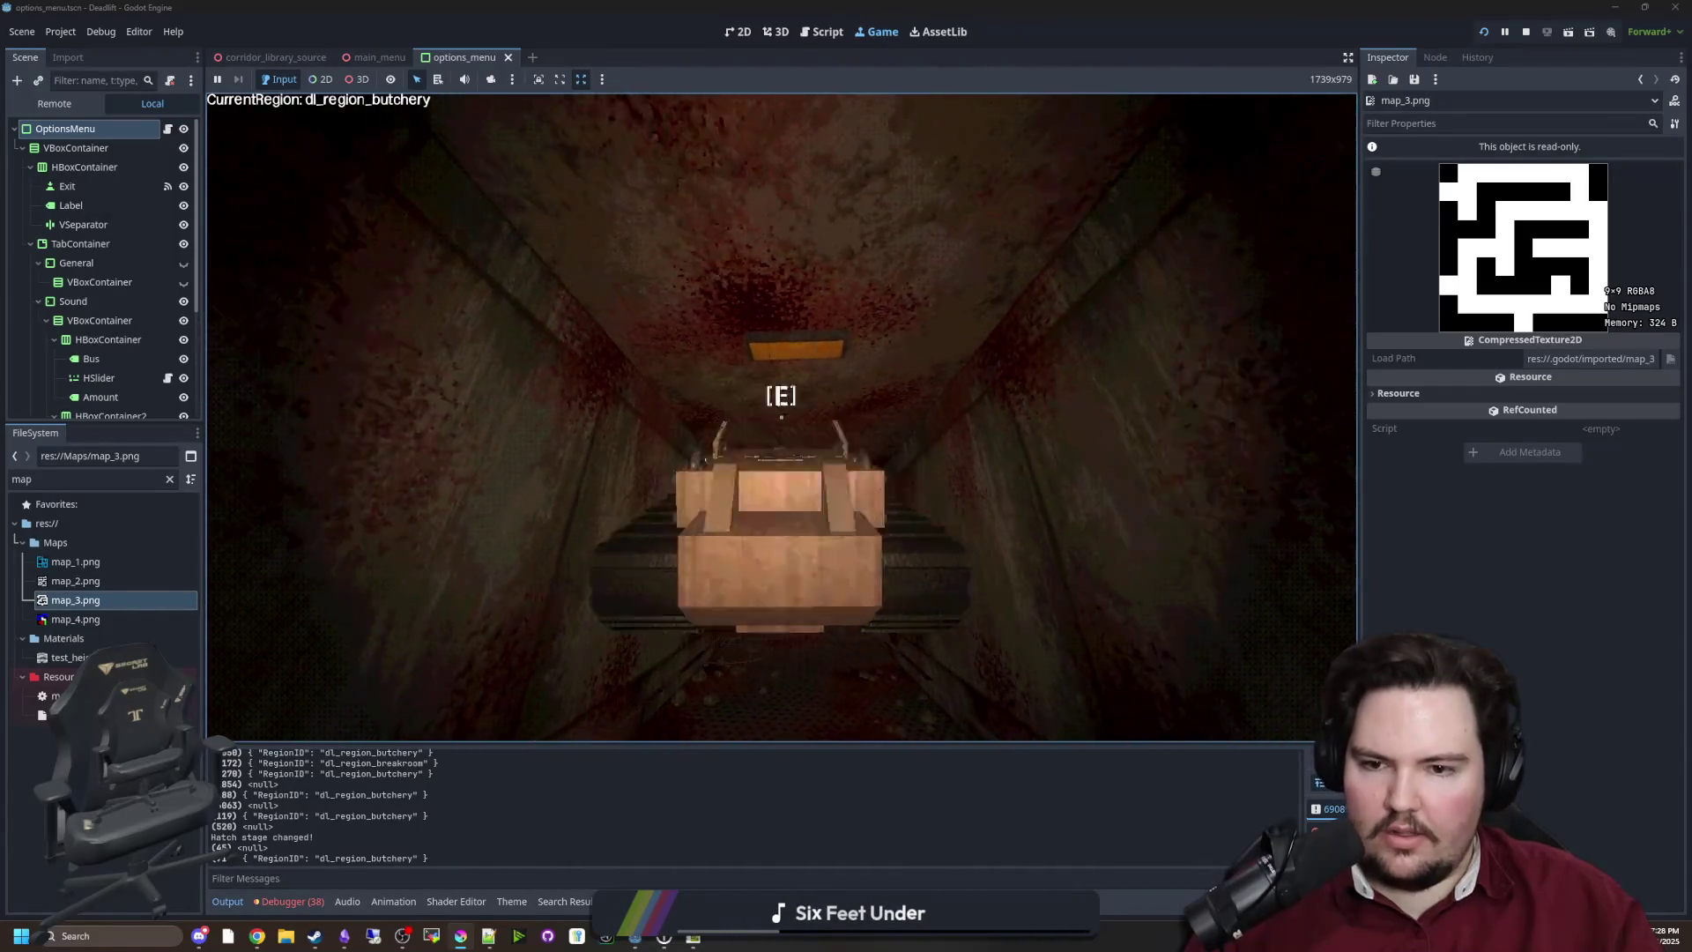
key("e")
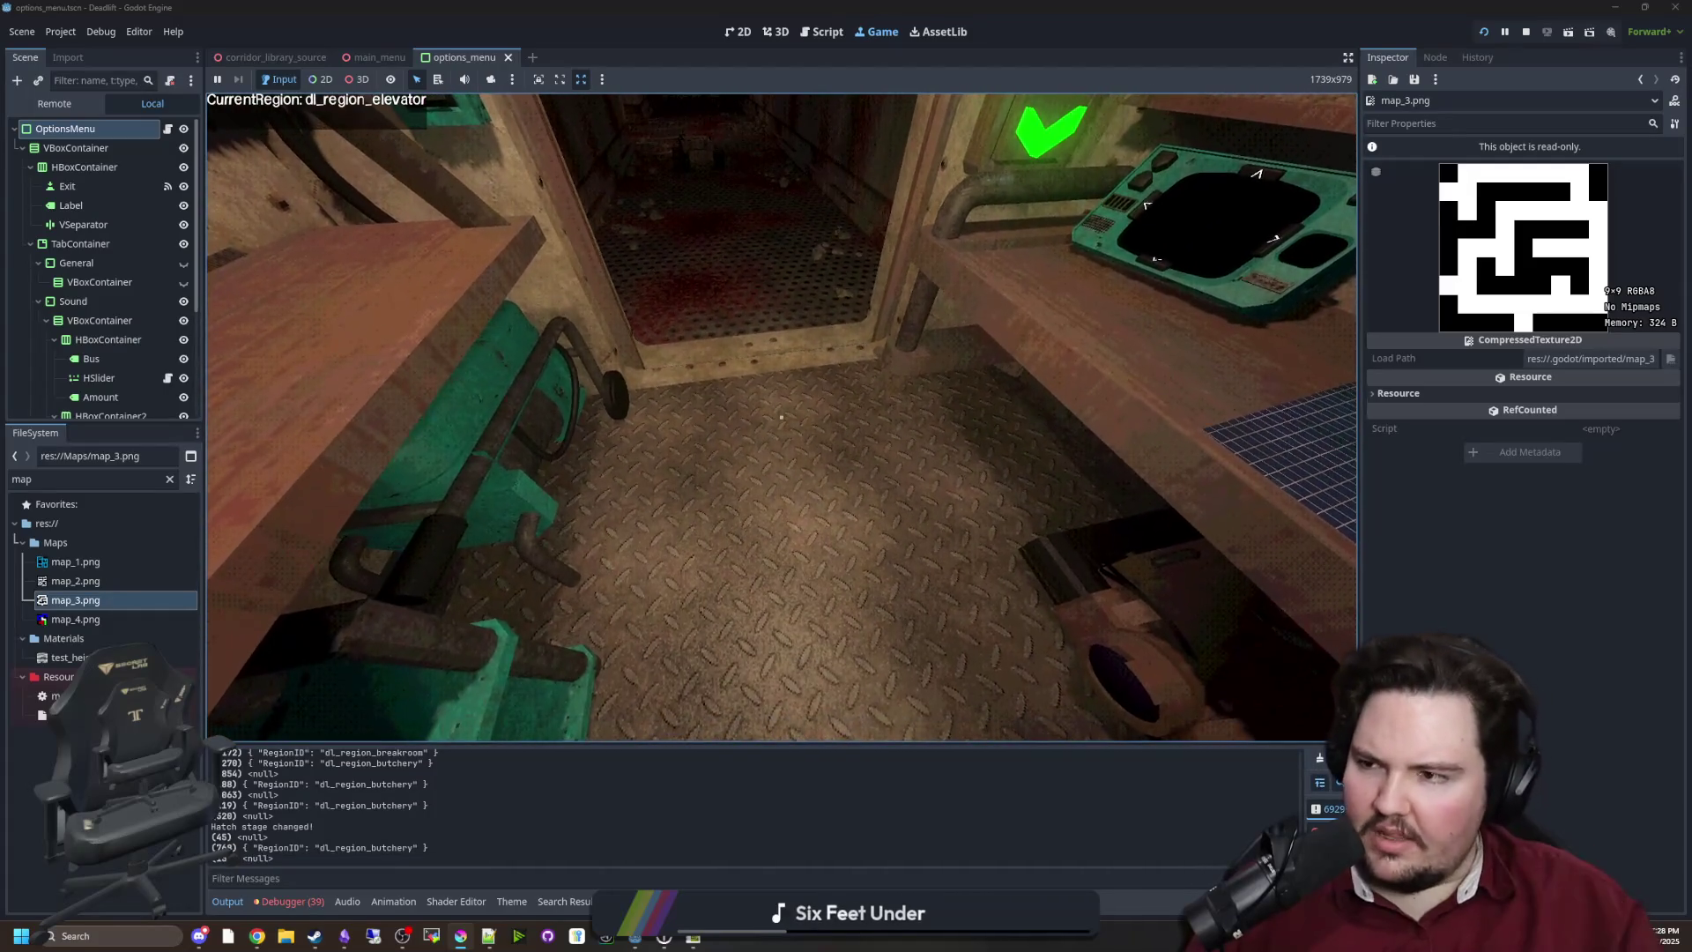
Dismiss the Start menu, resume, and move closer to the robot under the elevator table
key("super")
key("Escape")
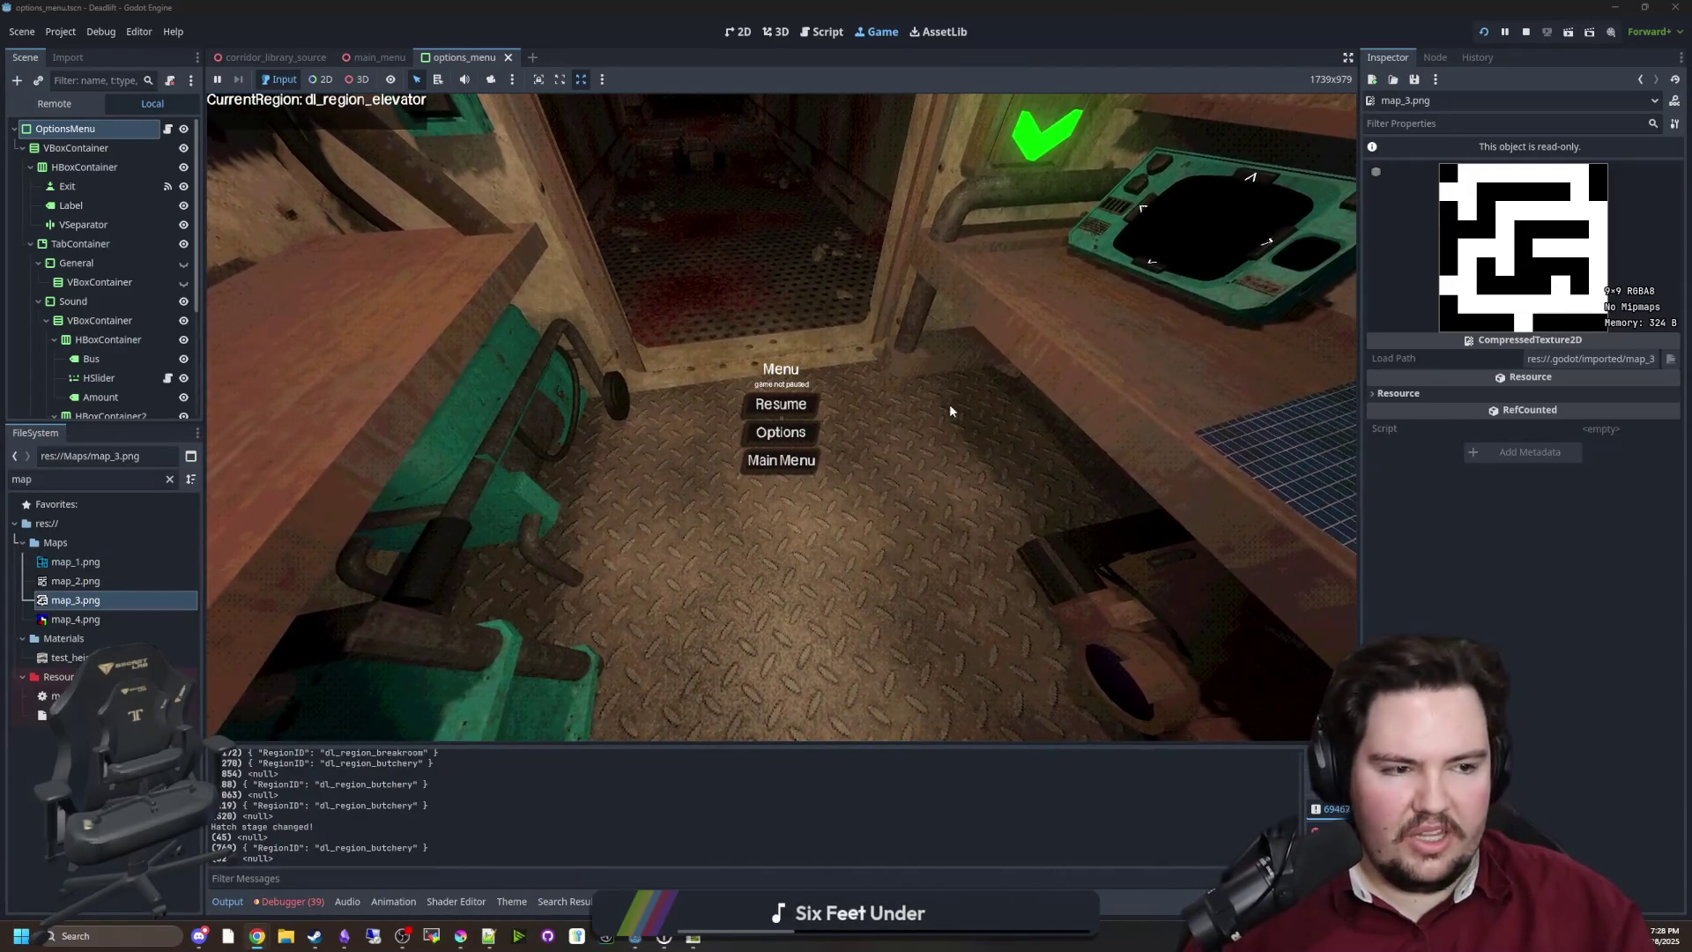
key("Escape")
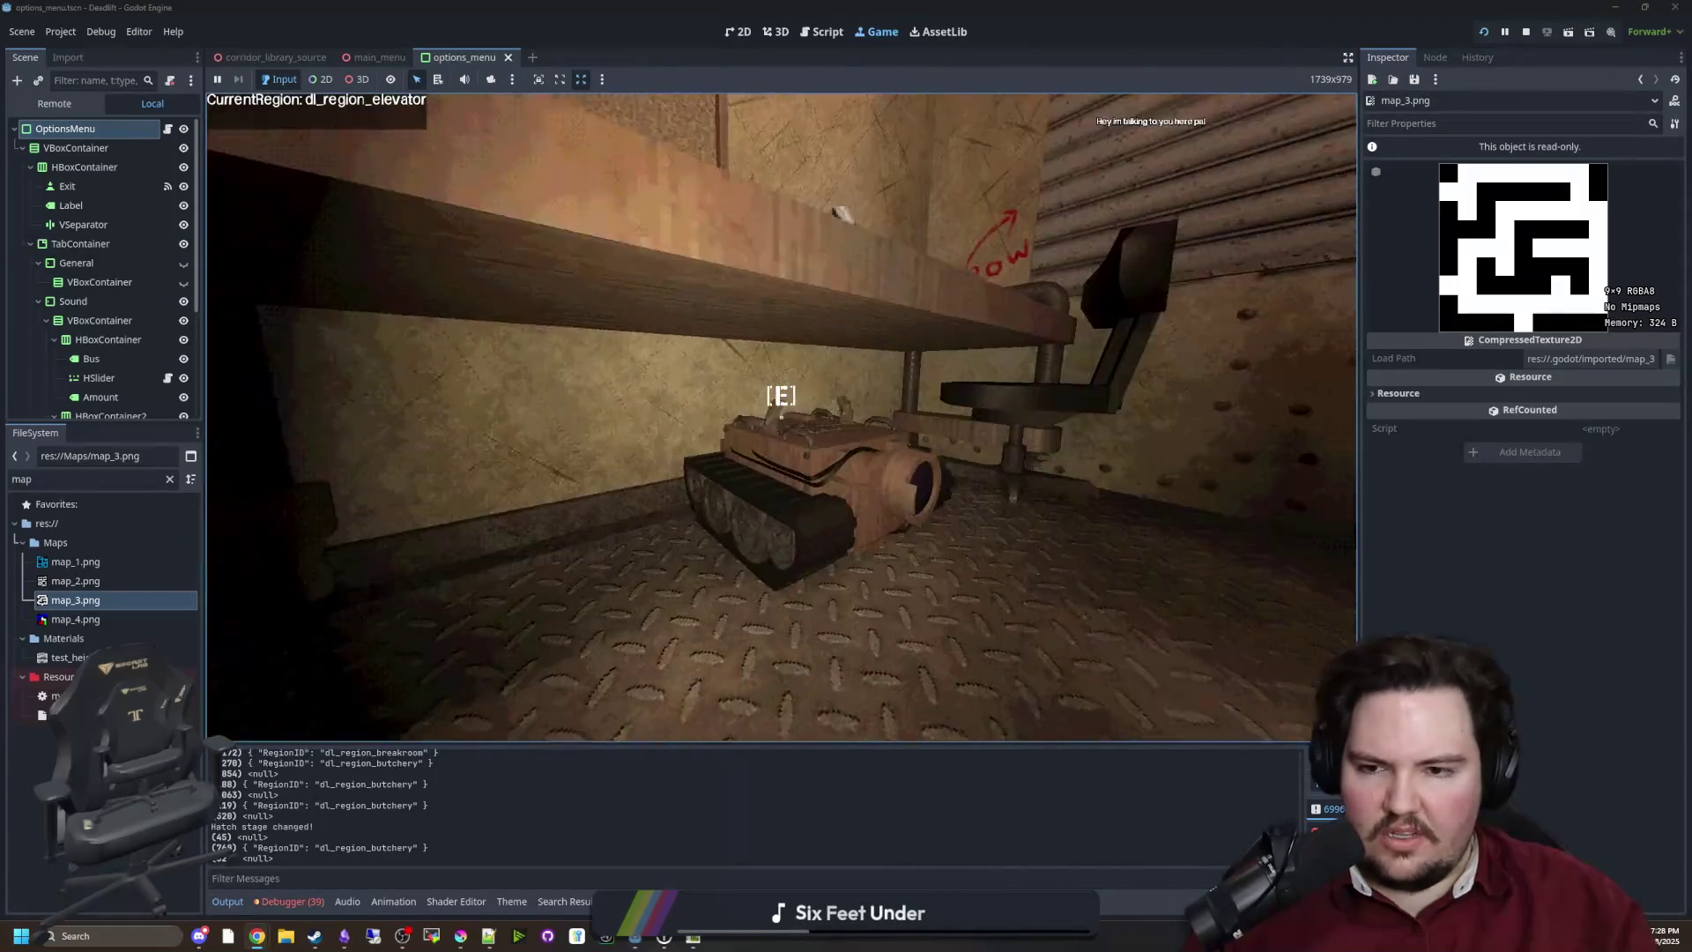
key("w")
key("w")
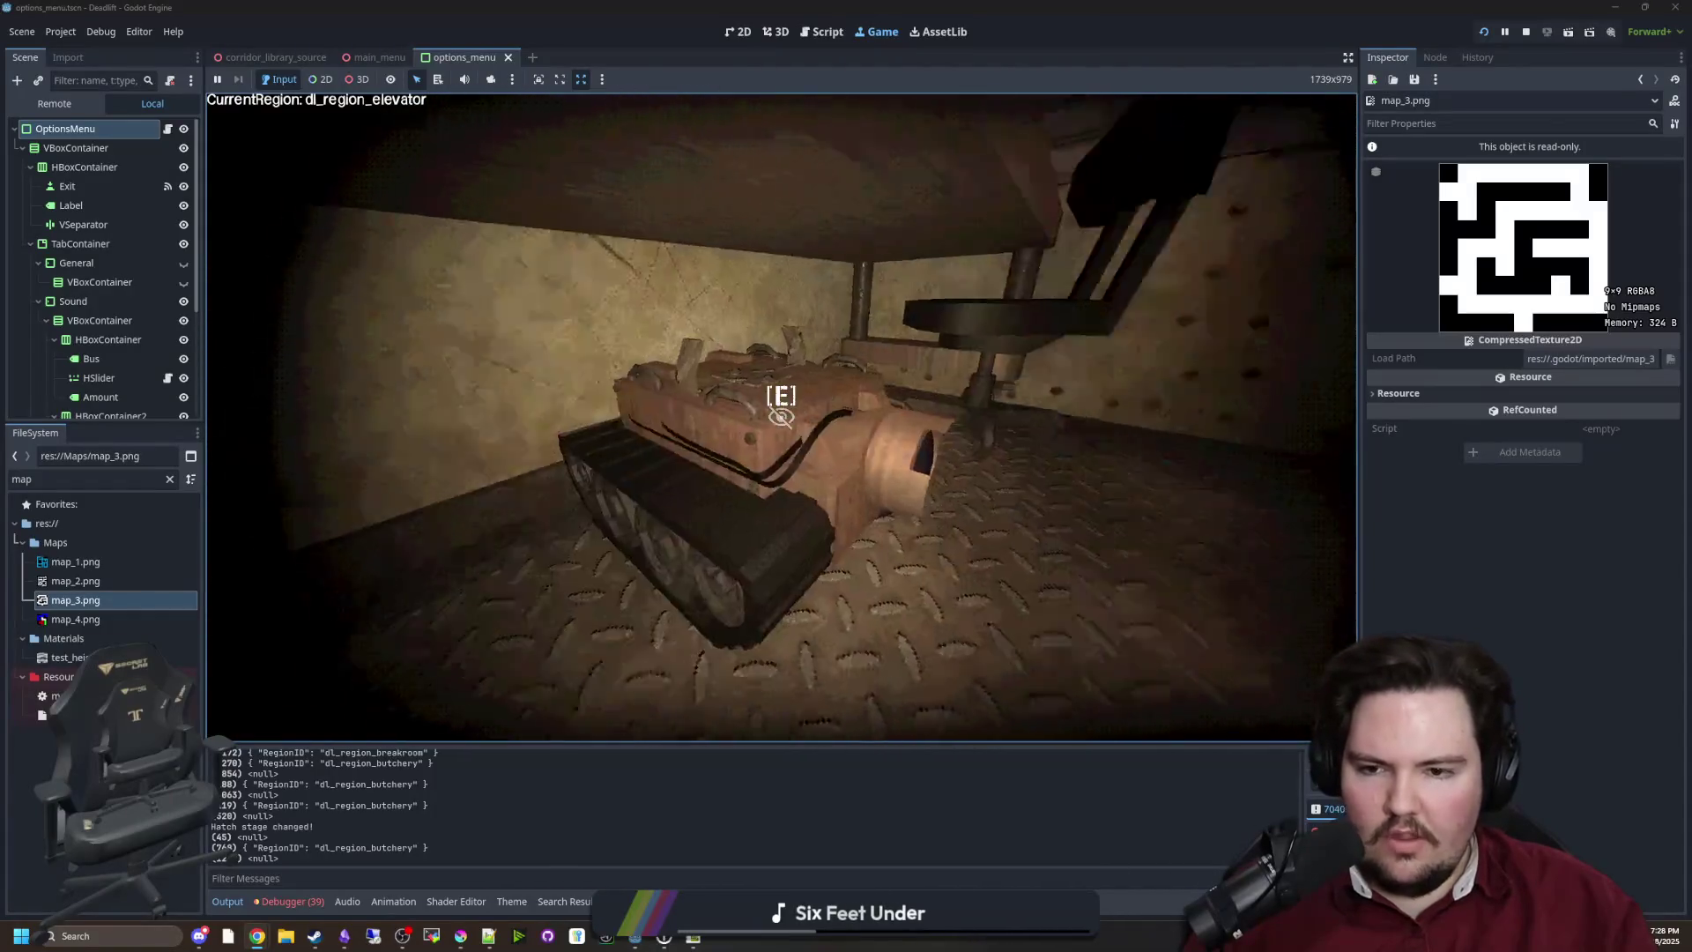
key("w")
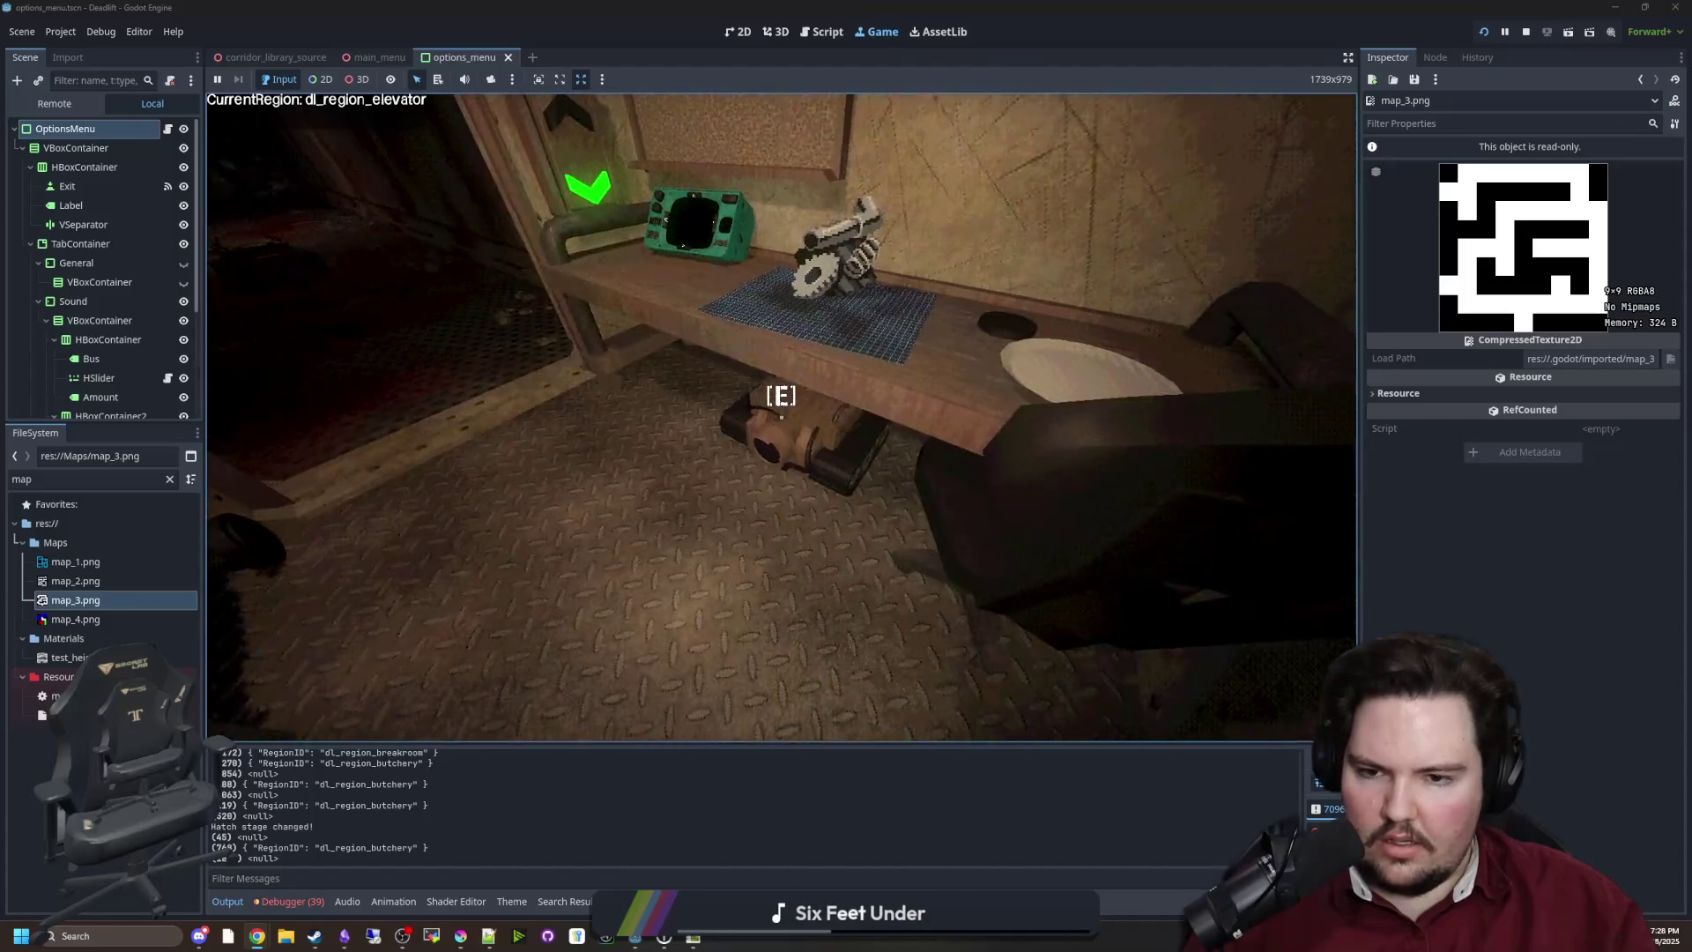
Use the elevator control panel to drive the robot down the corridor to the blood-stained wall
key("e")
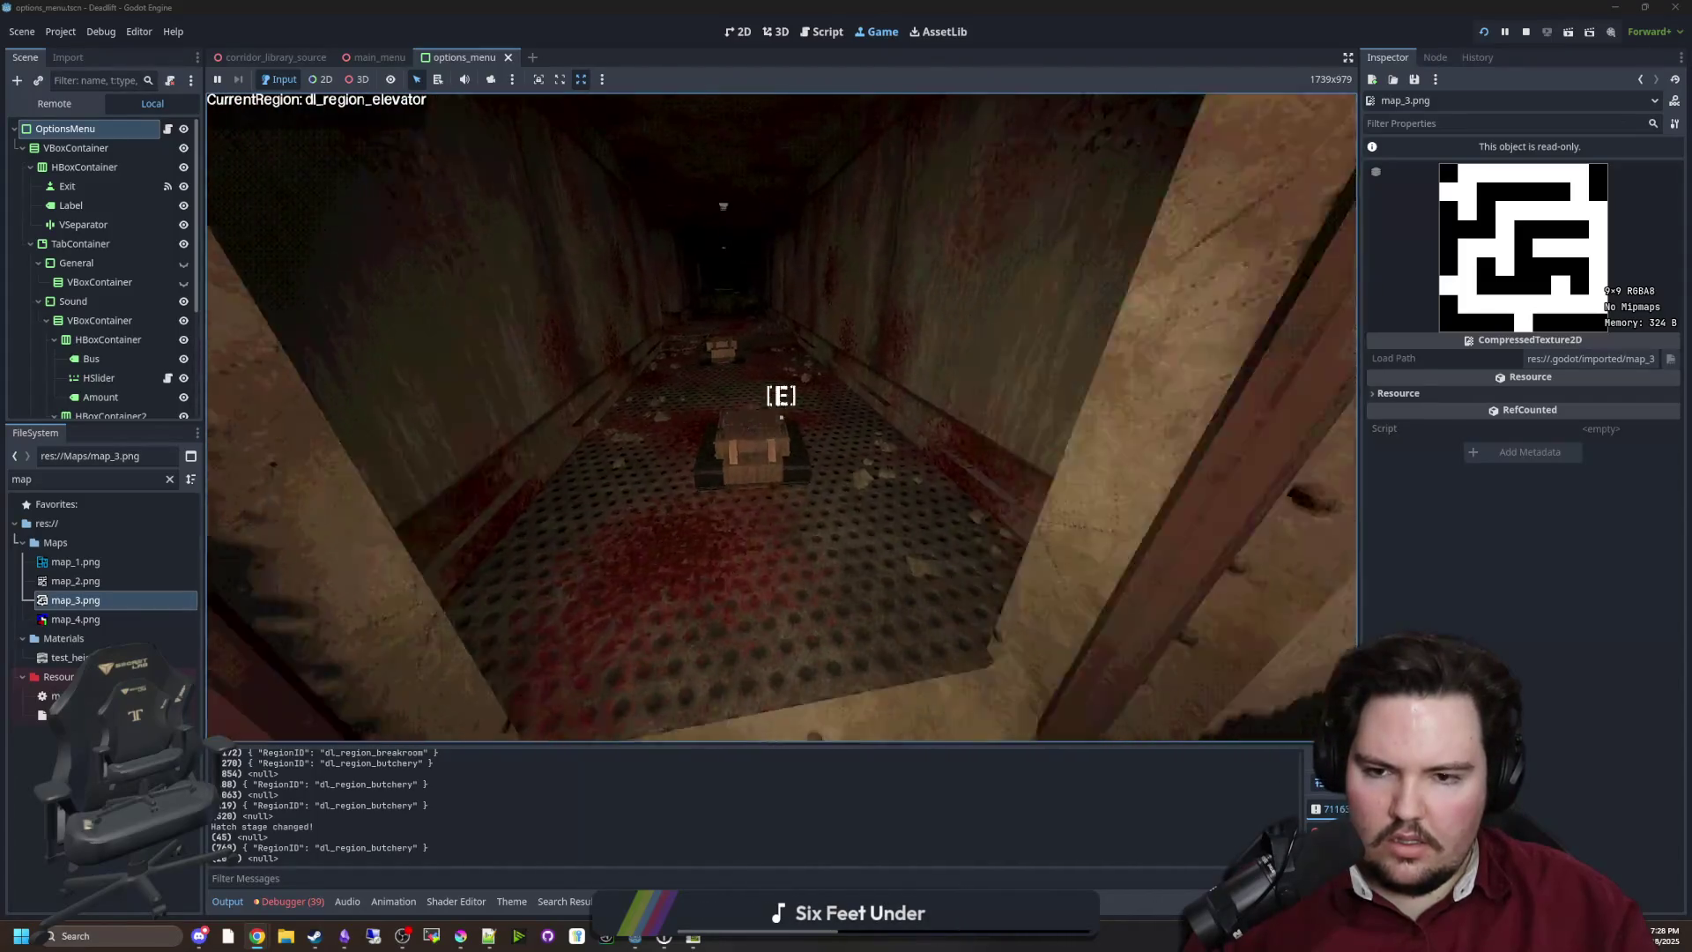
key("e")
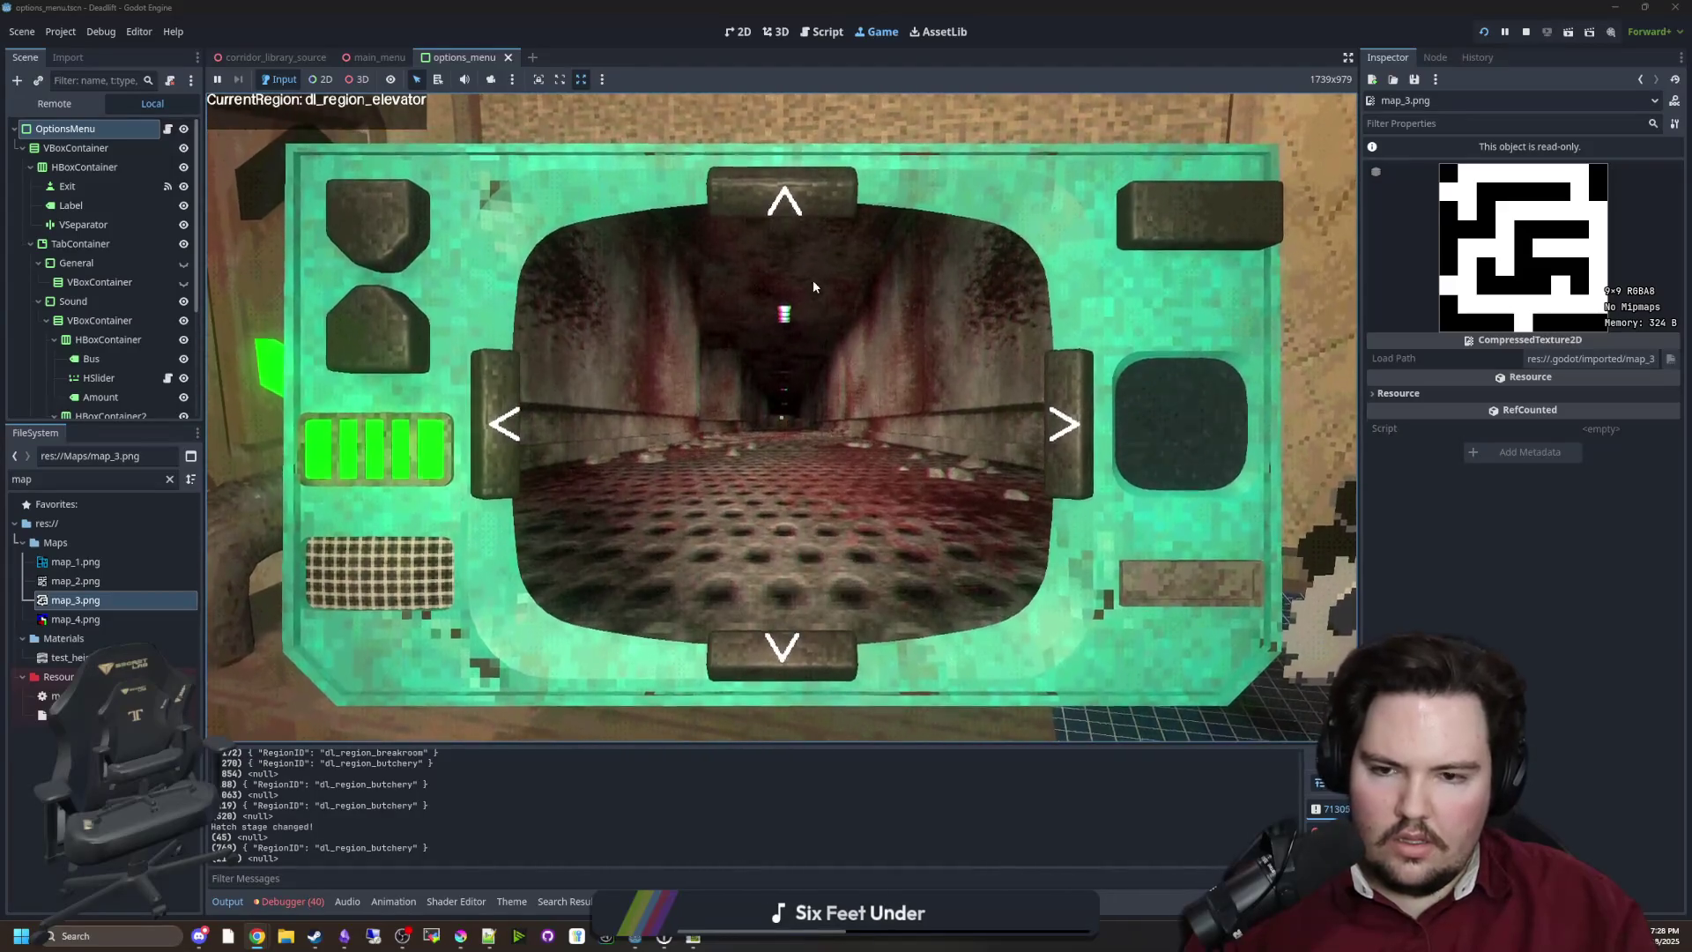
key("w")
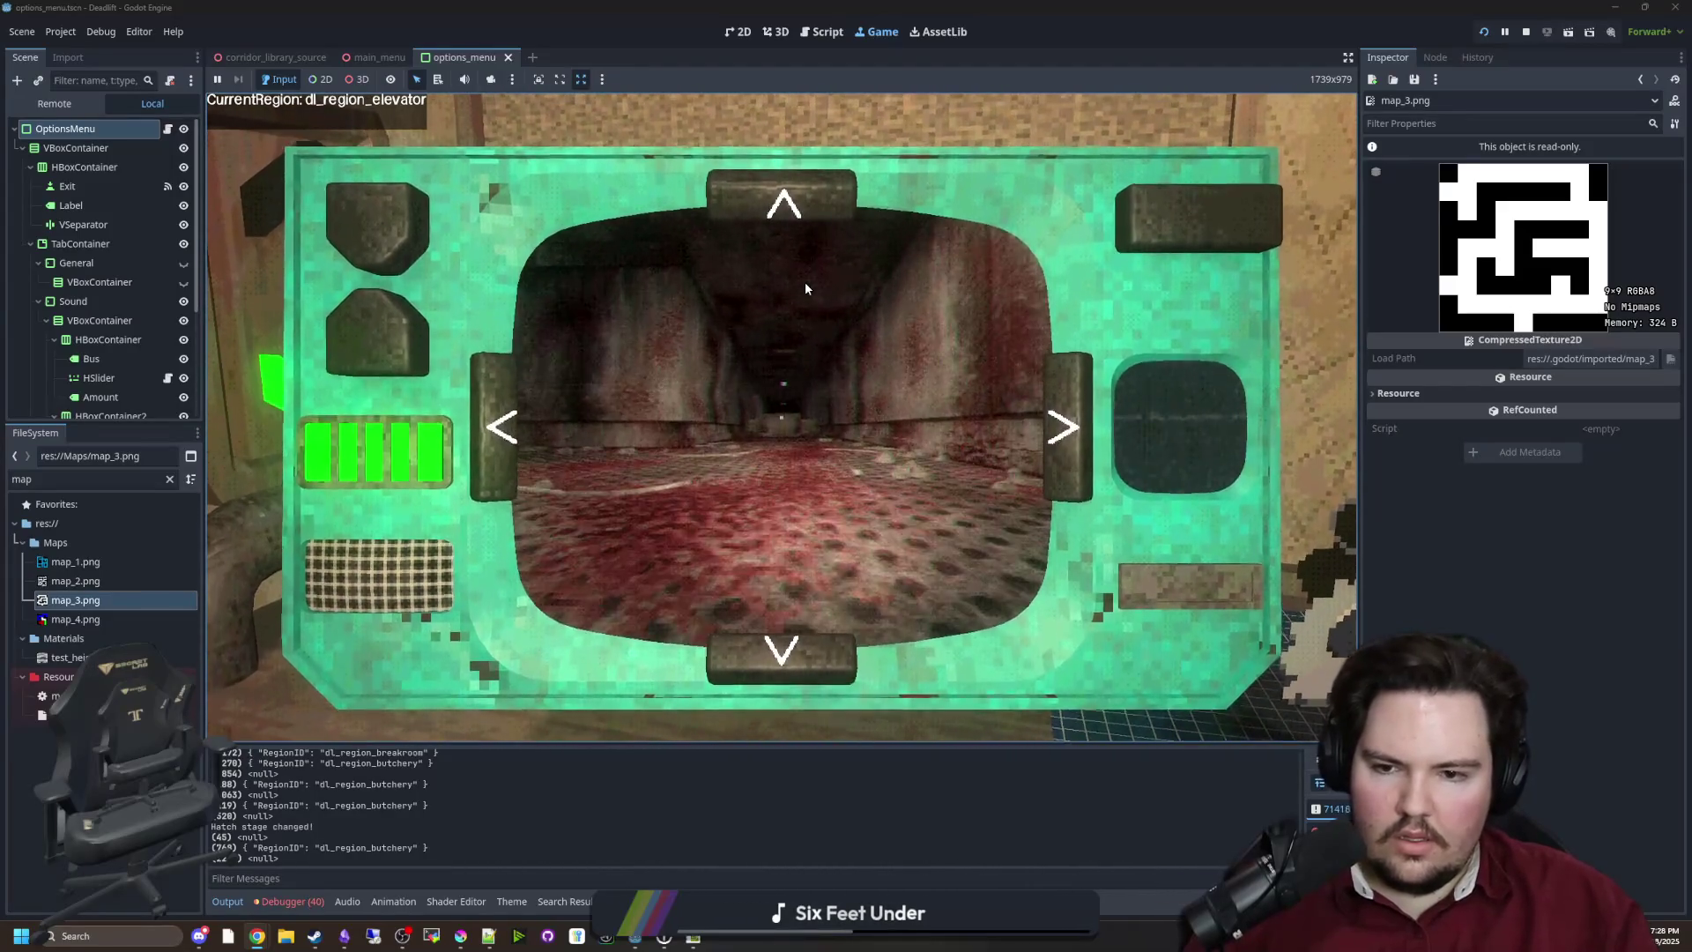
key("w")
key("w")
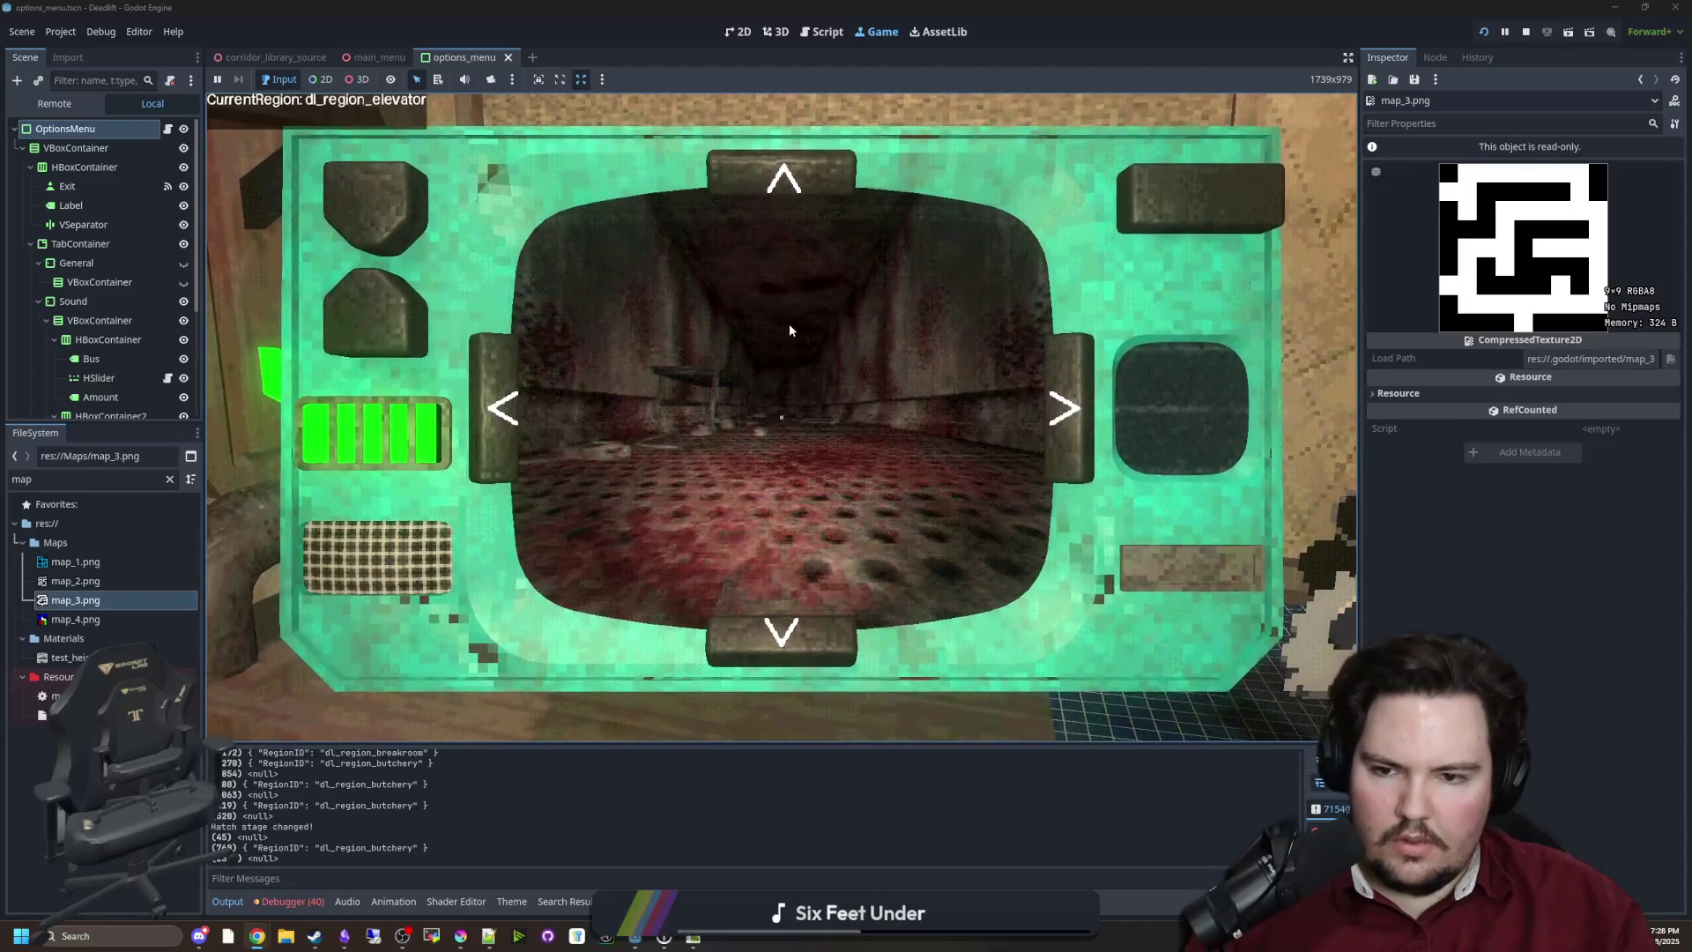
key("w")
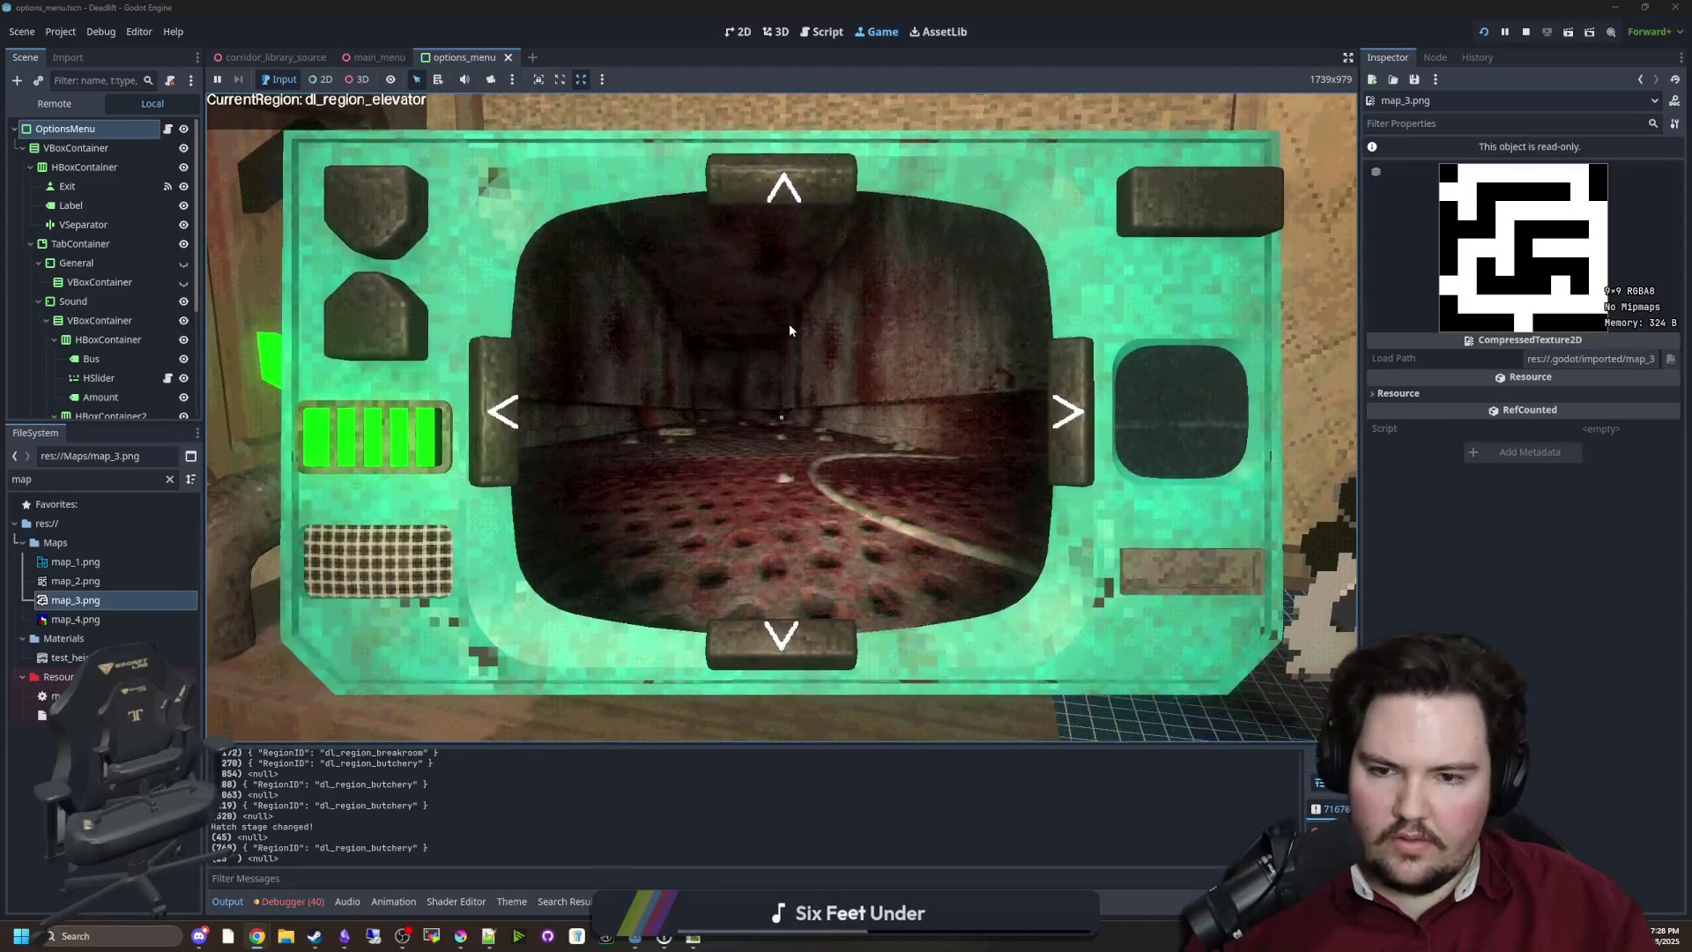
key("d")
key("w")
Steer the robot down the long corridor through the stone, railing and machinery rooms toward the dark tunnel
key("d")
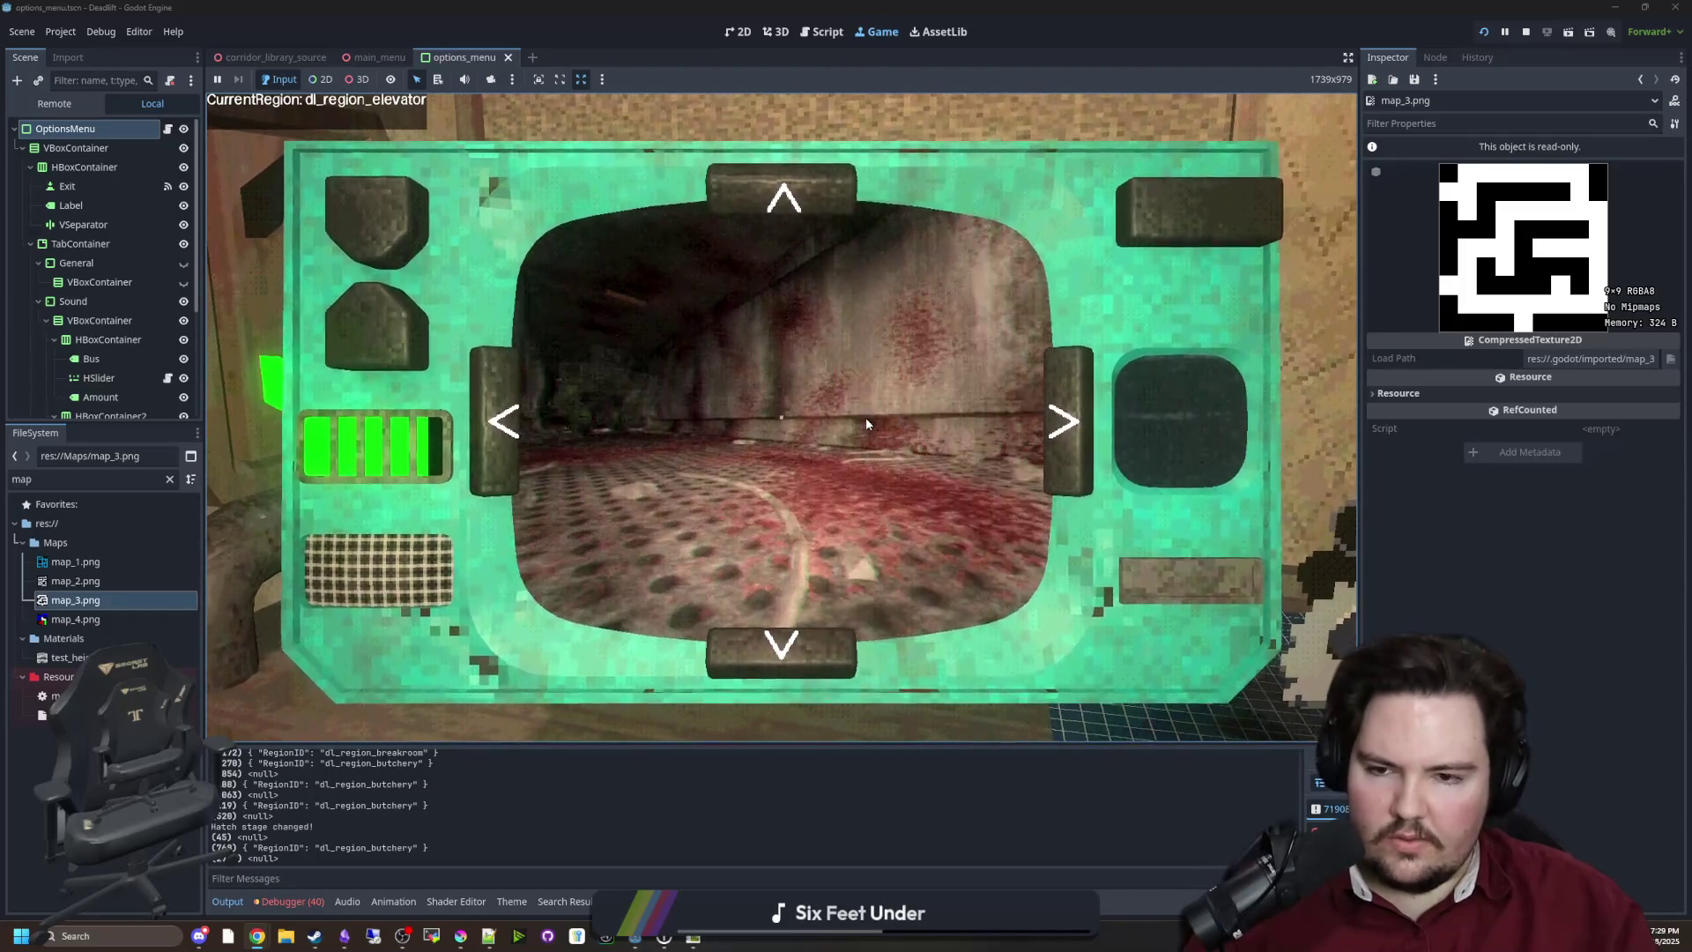
key("w")
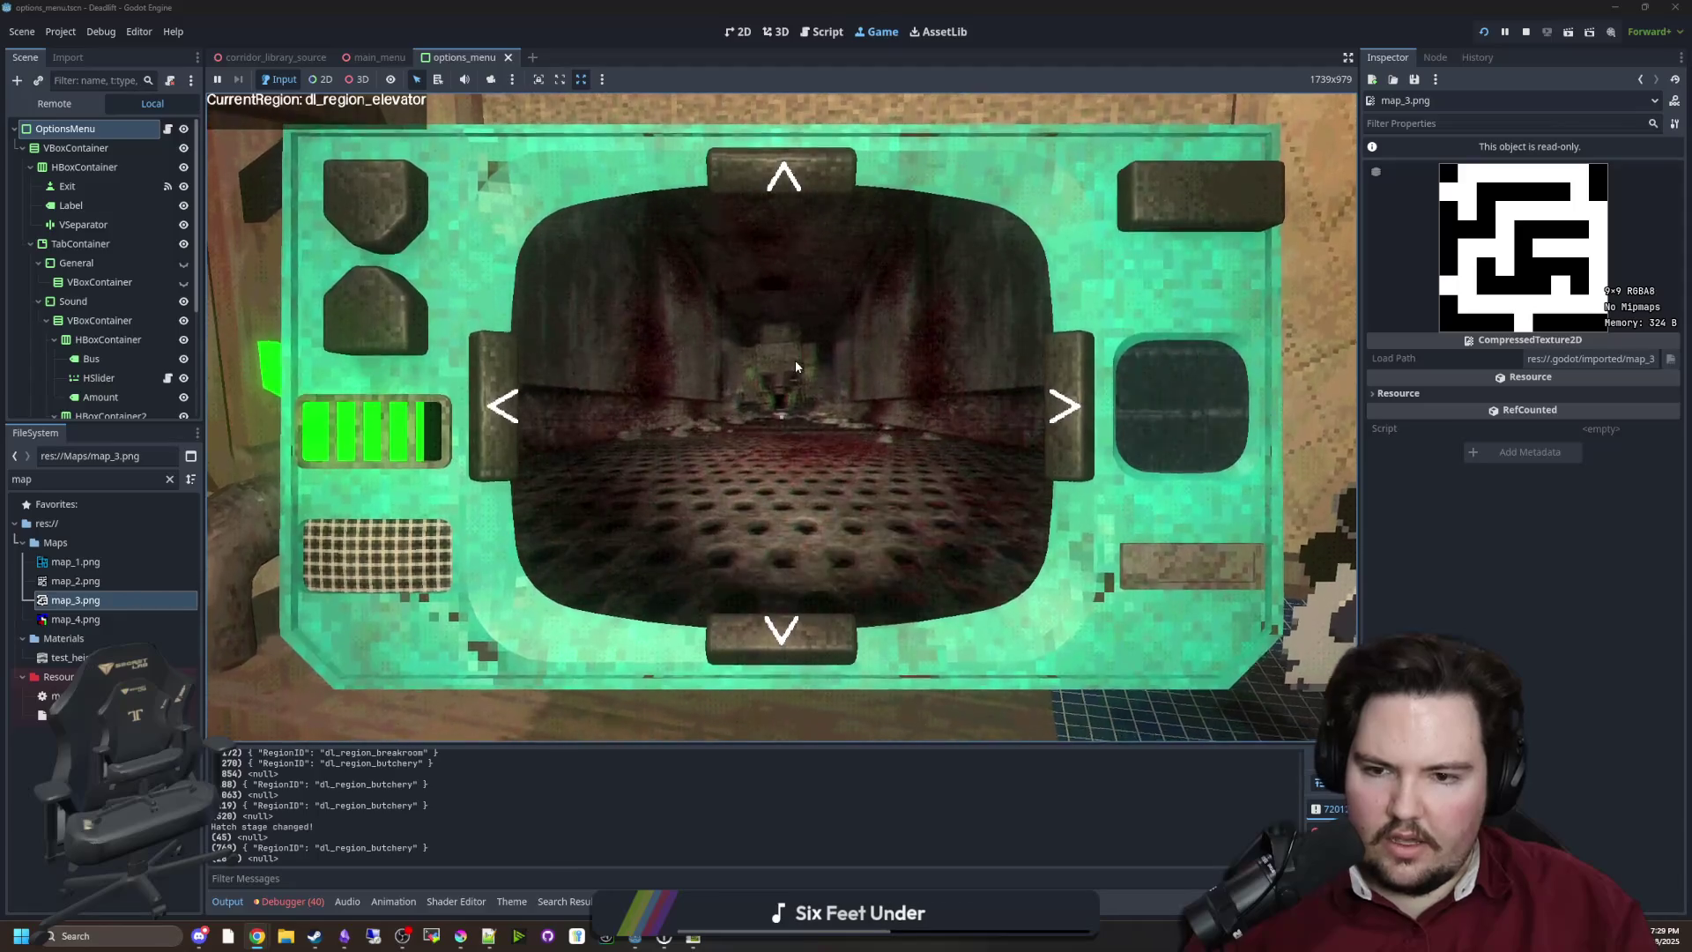
key("w")
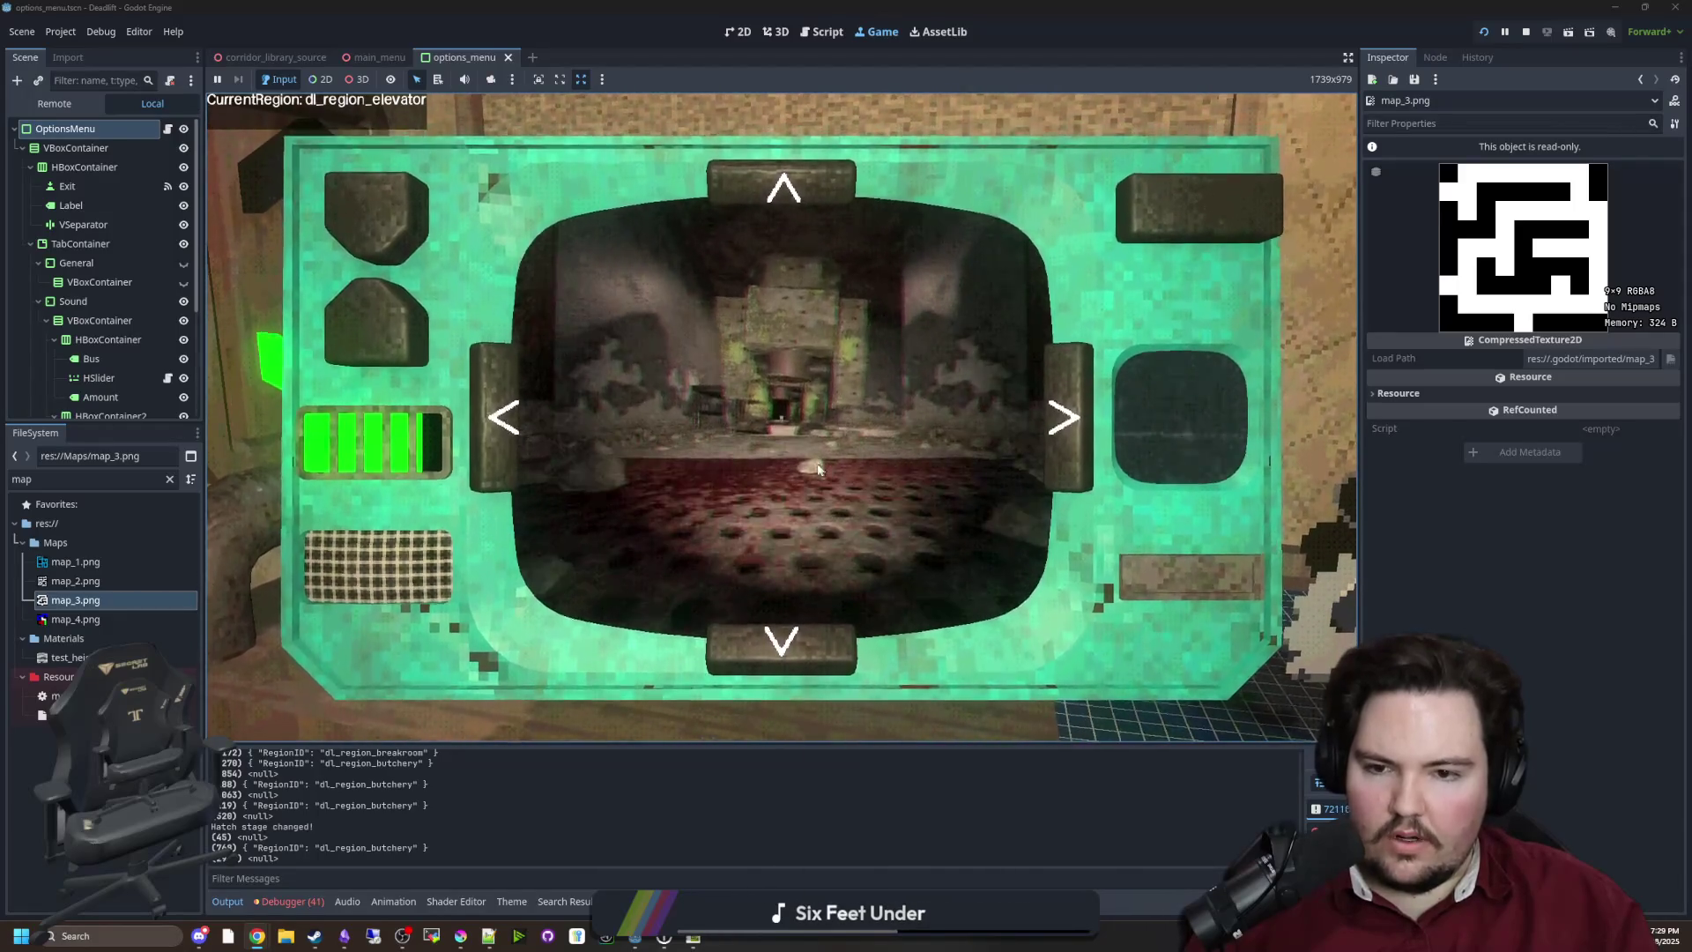
key("w")
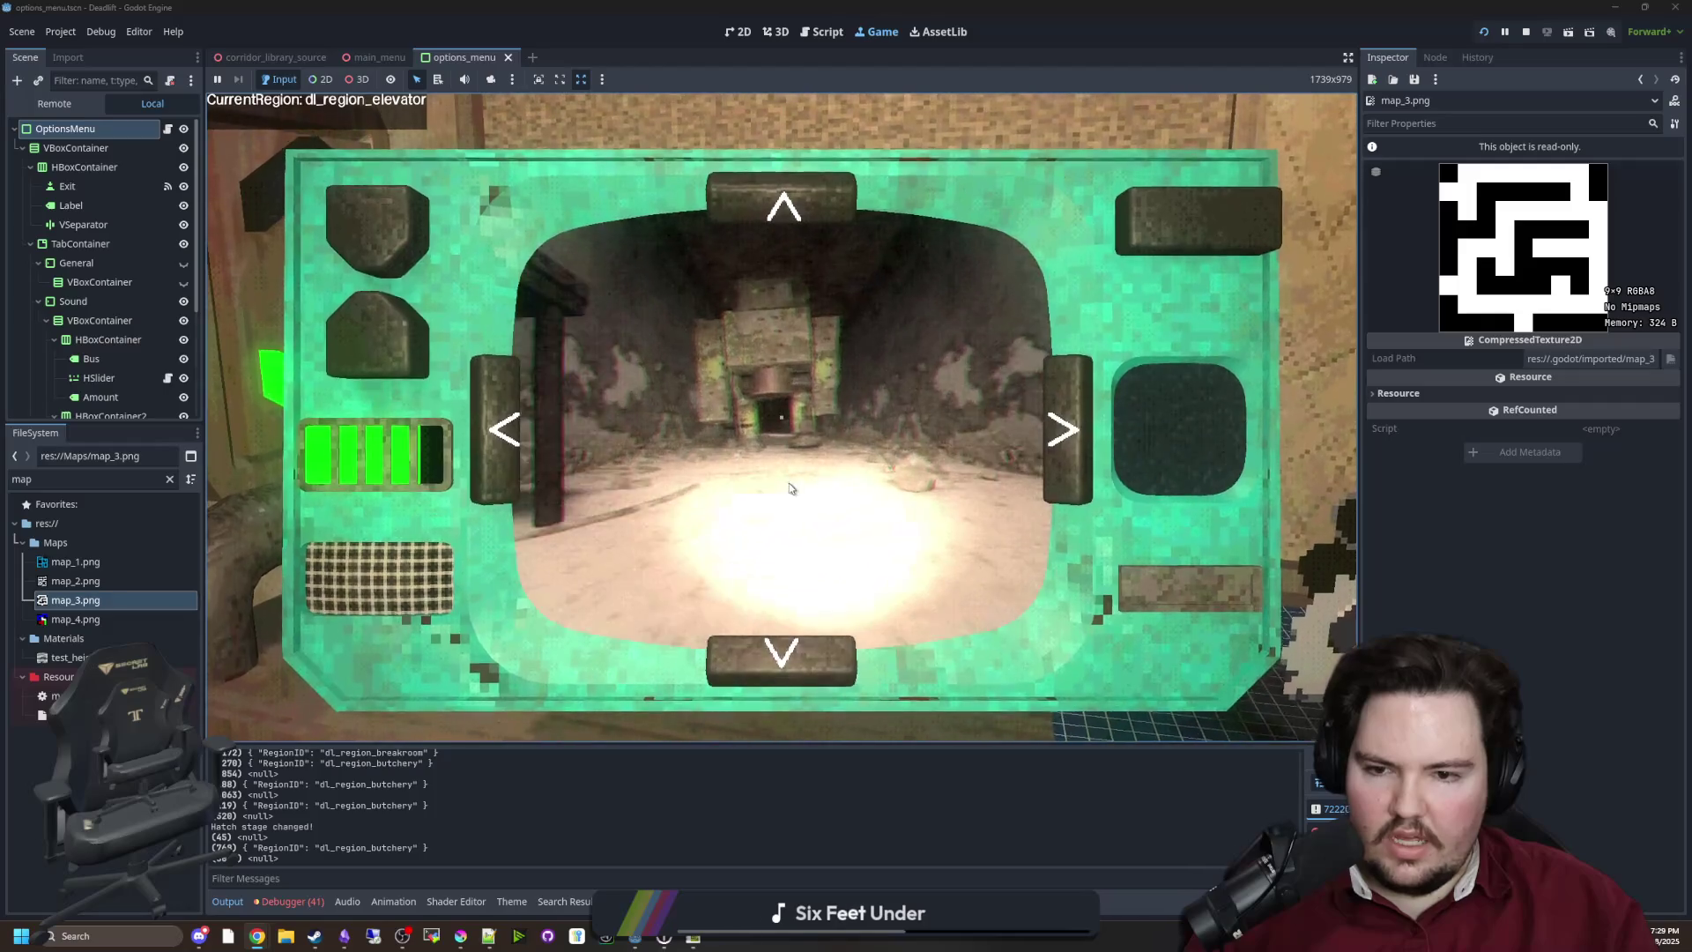
key("w")
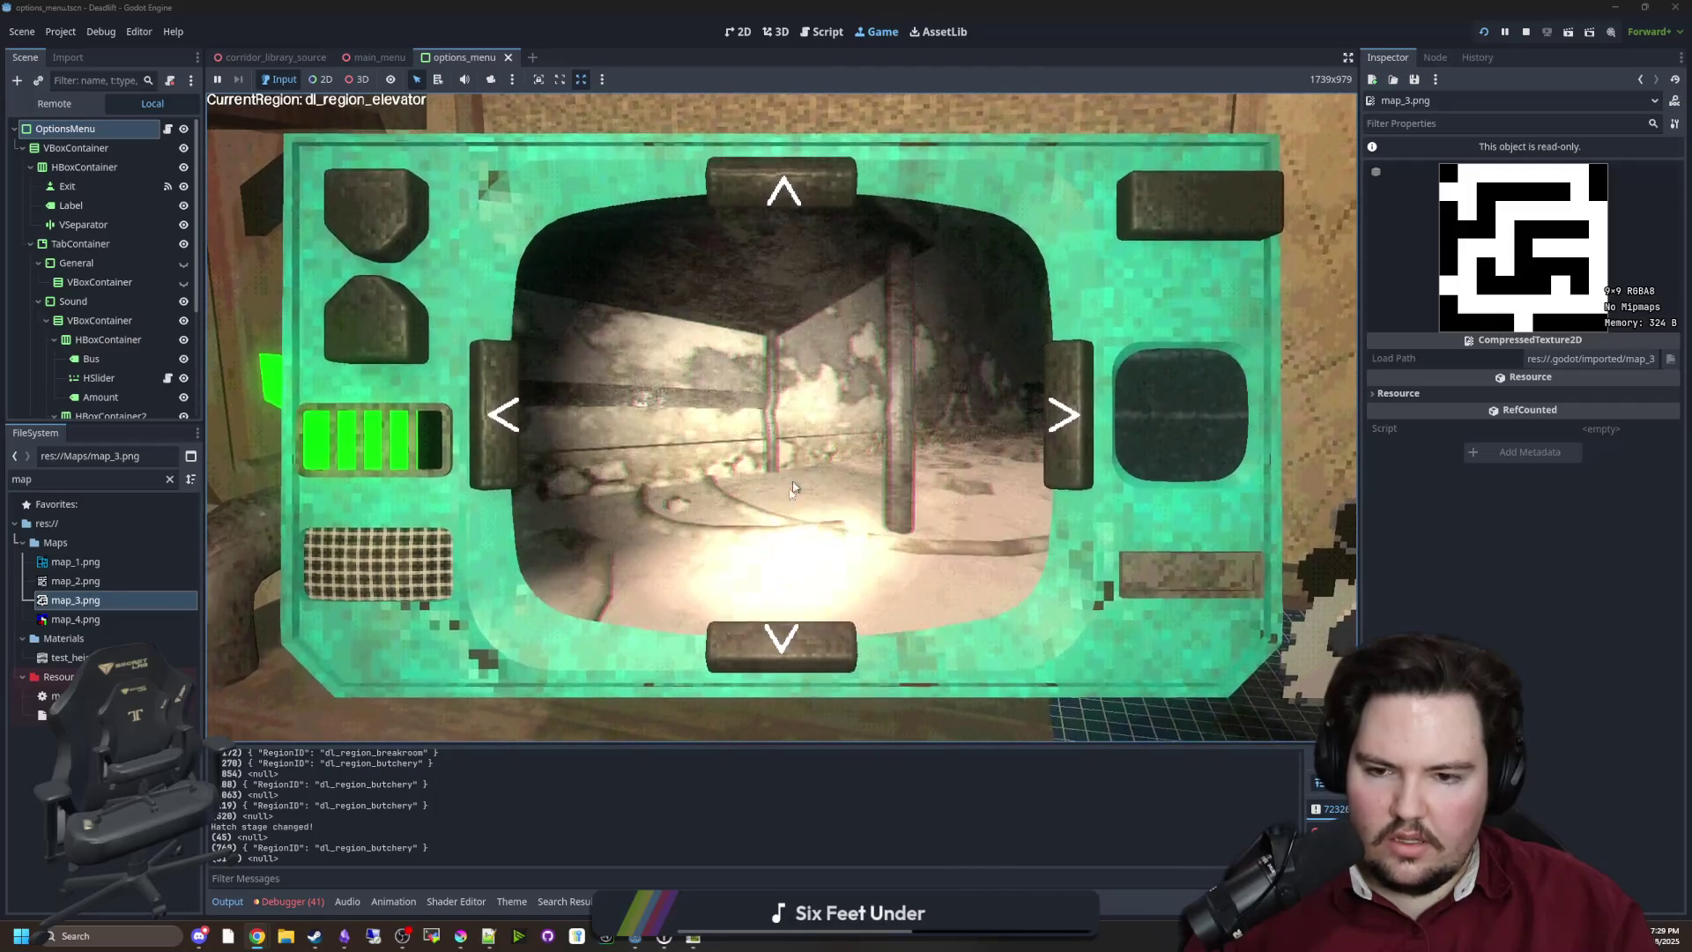
key("w")
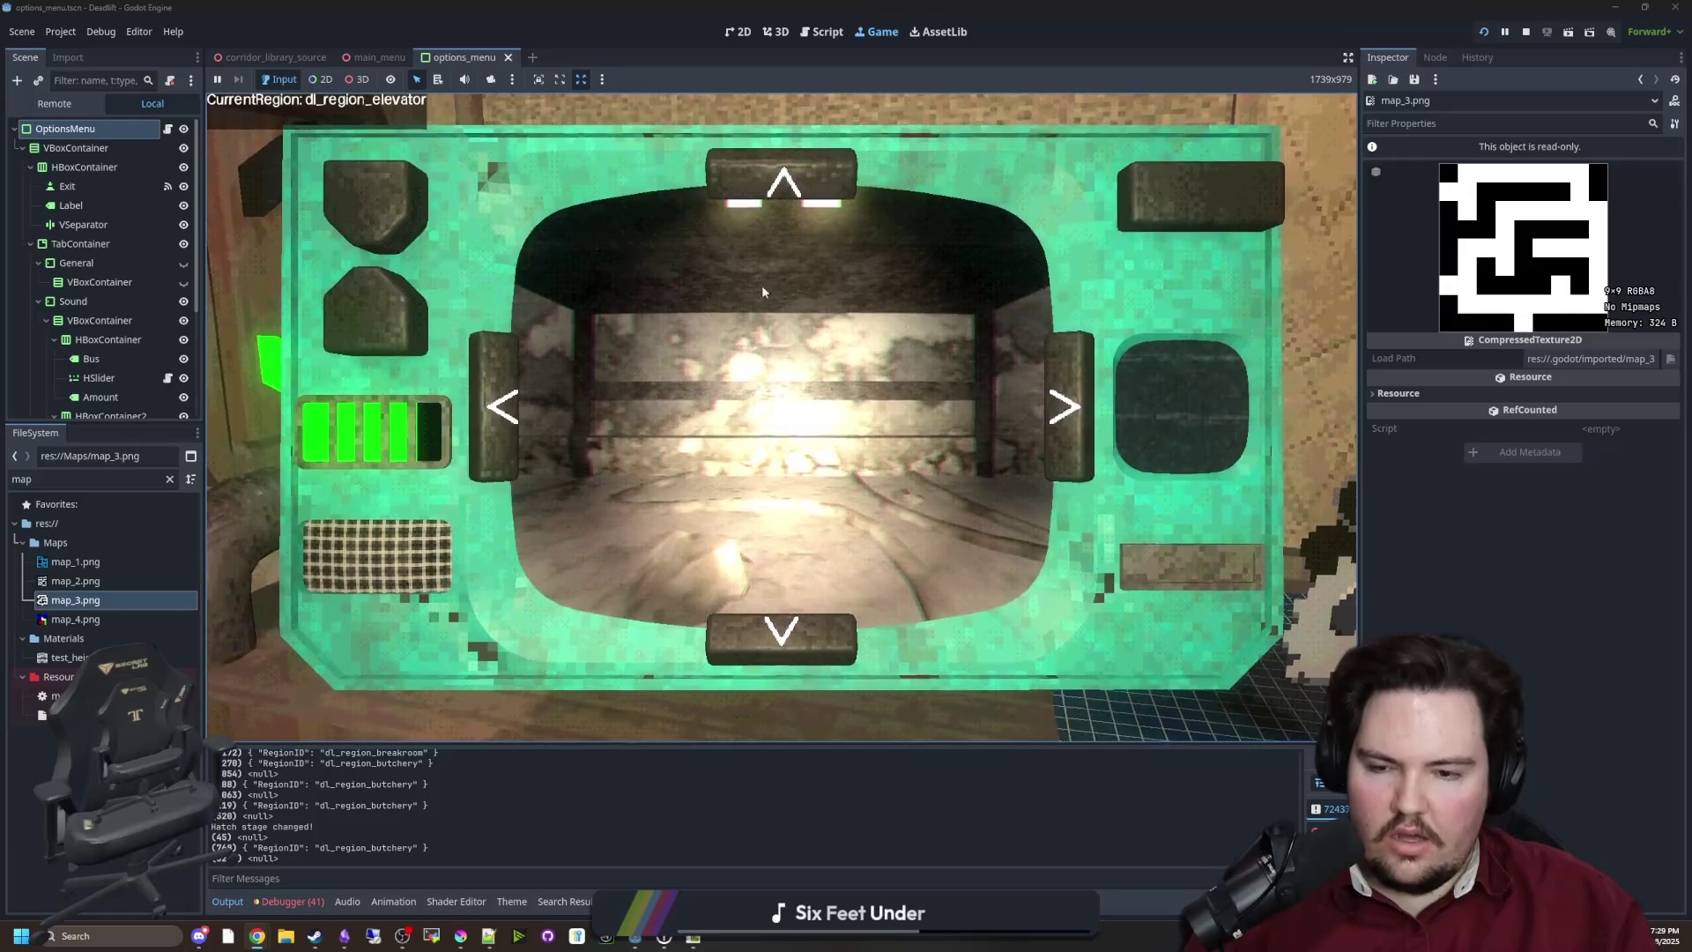
key("w")
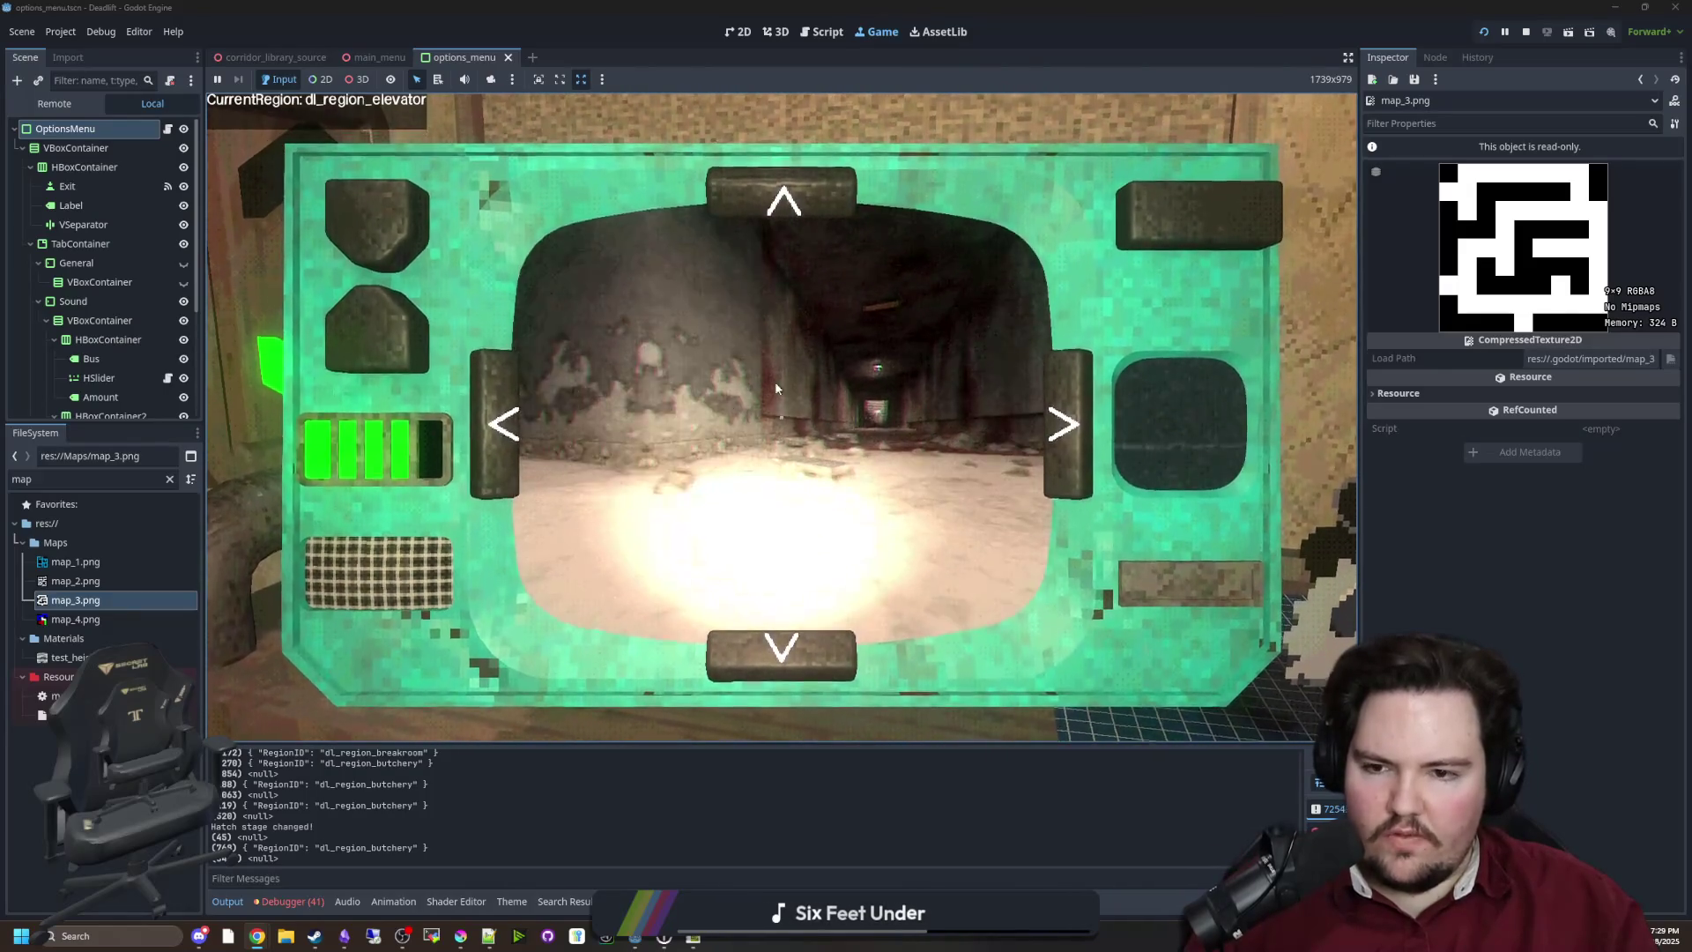
key("w")
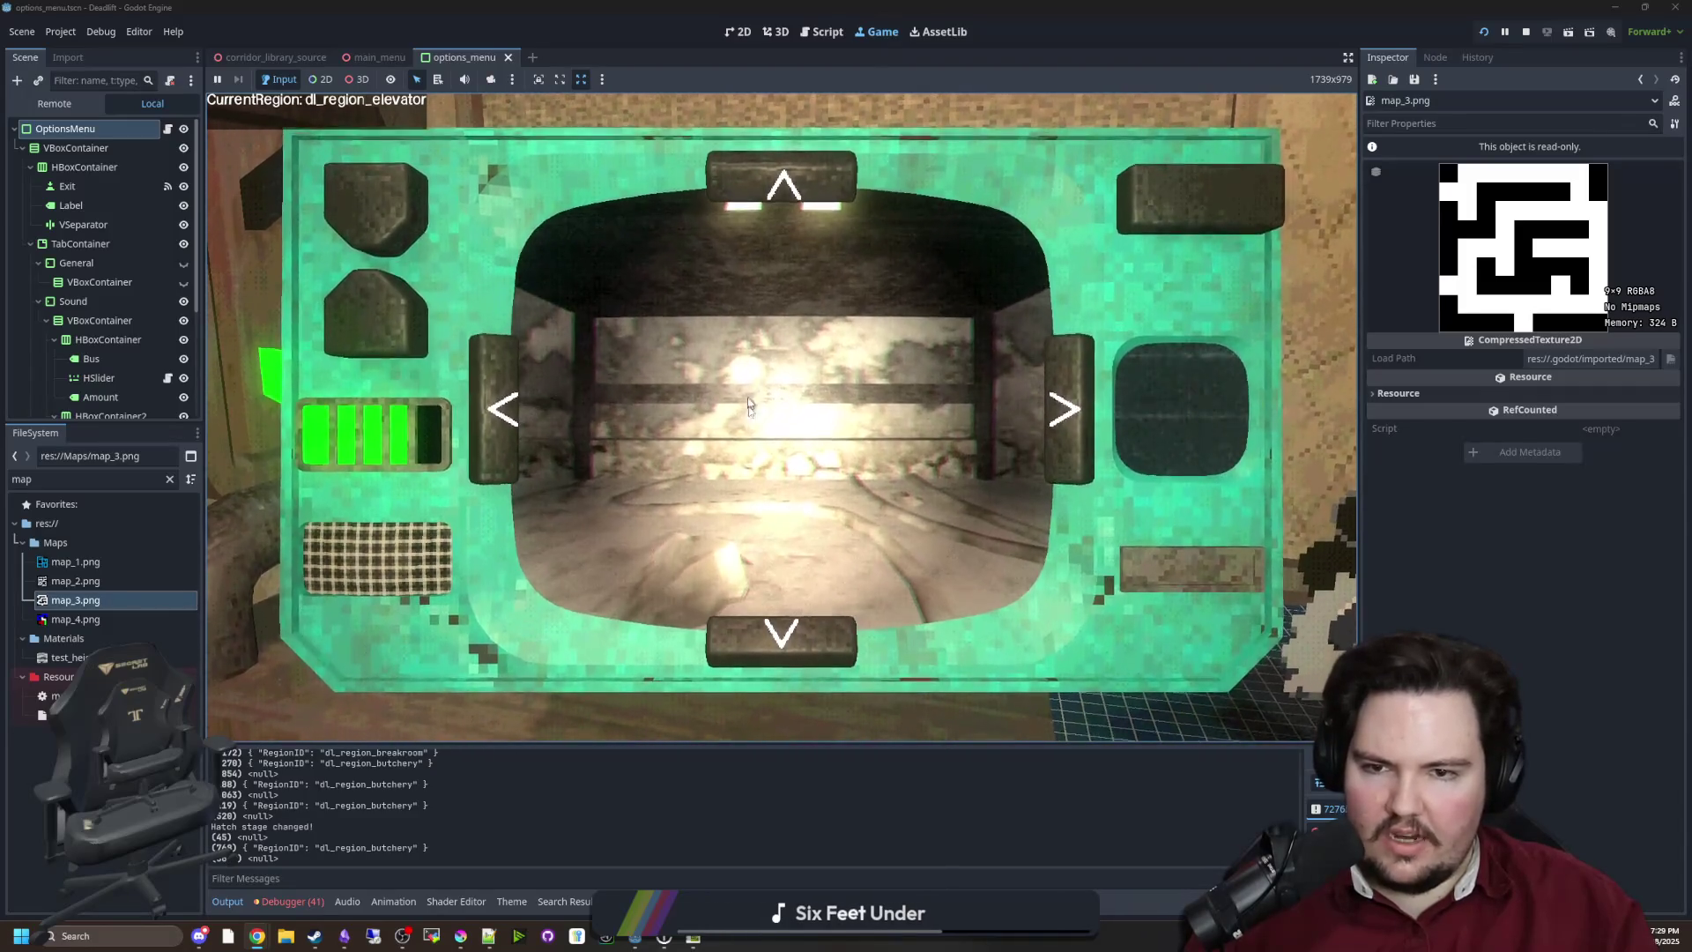
left_click(774, 177)
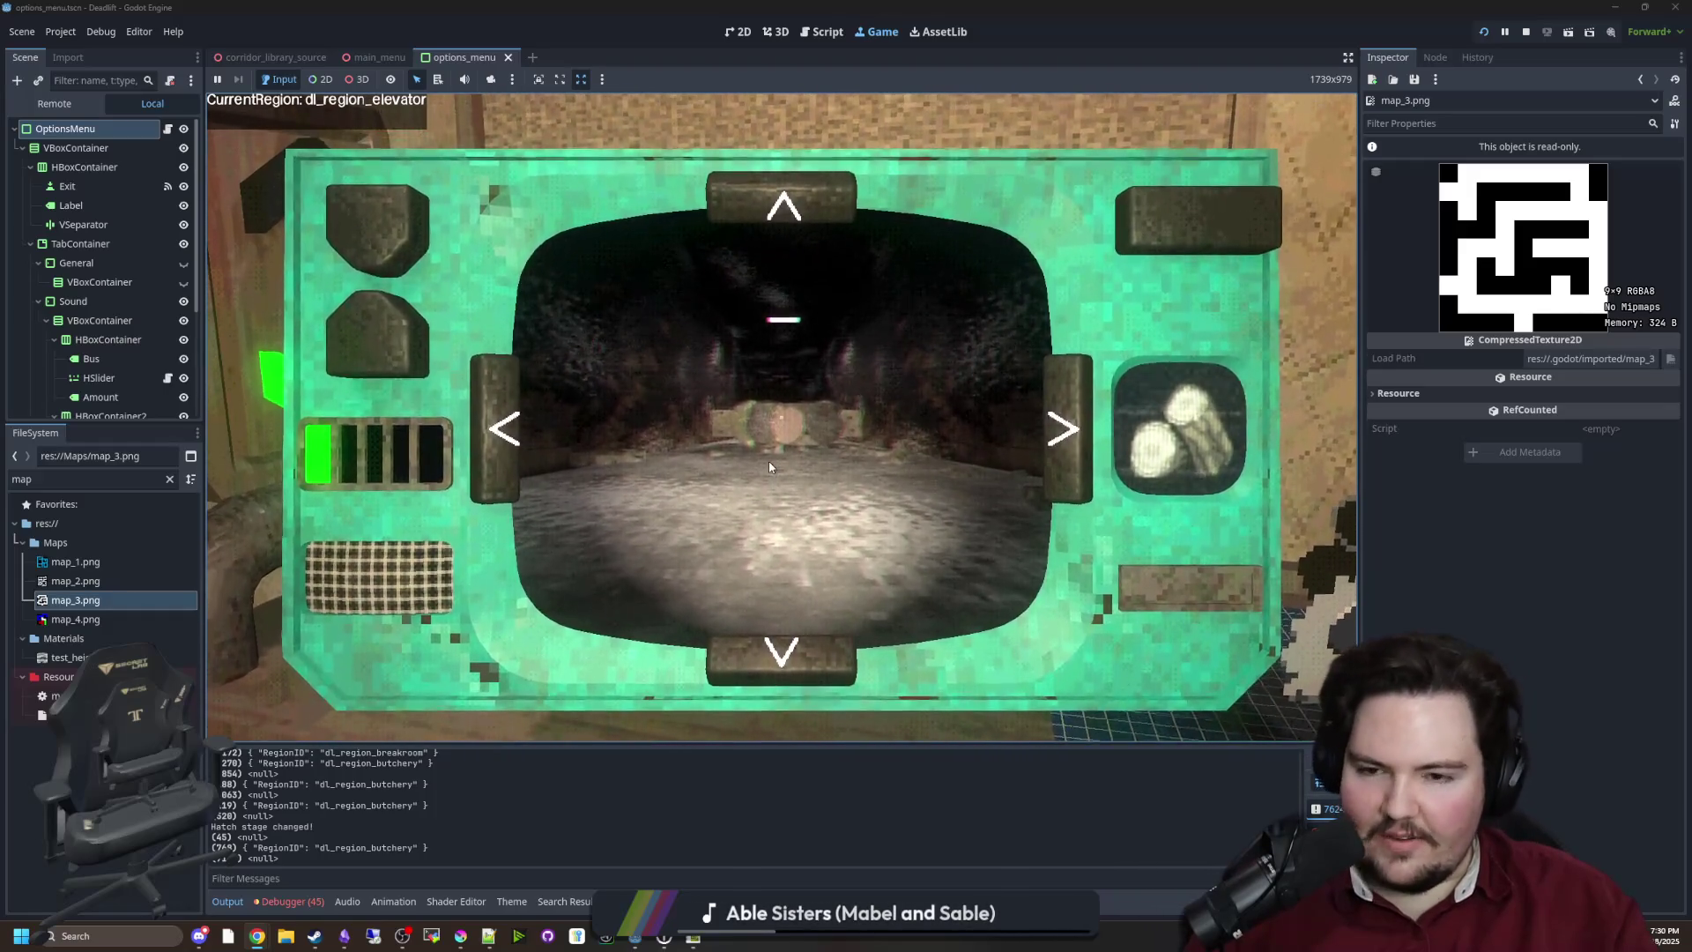
Pause and resume, steer the robot back toward the elevator with the panel arrows, then leave the control panel
key("Escape")
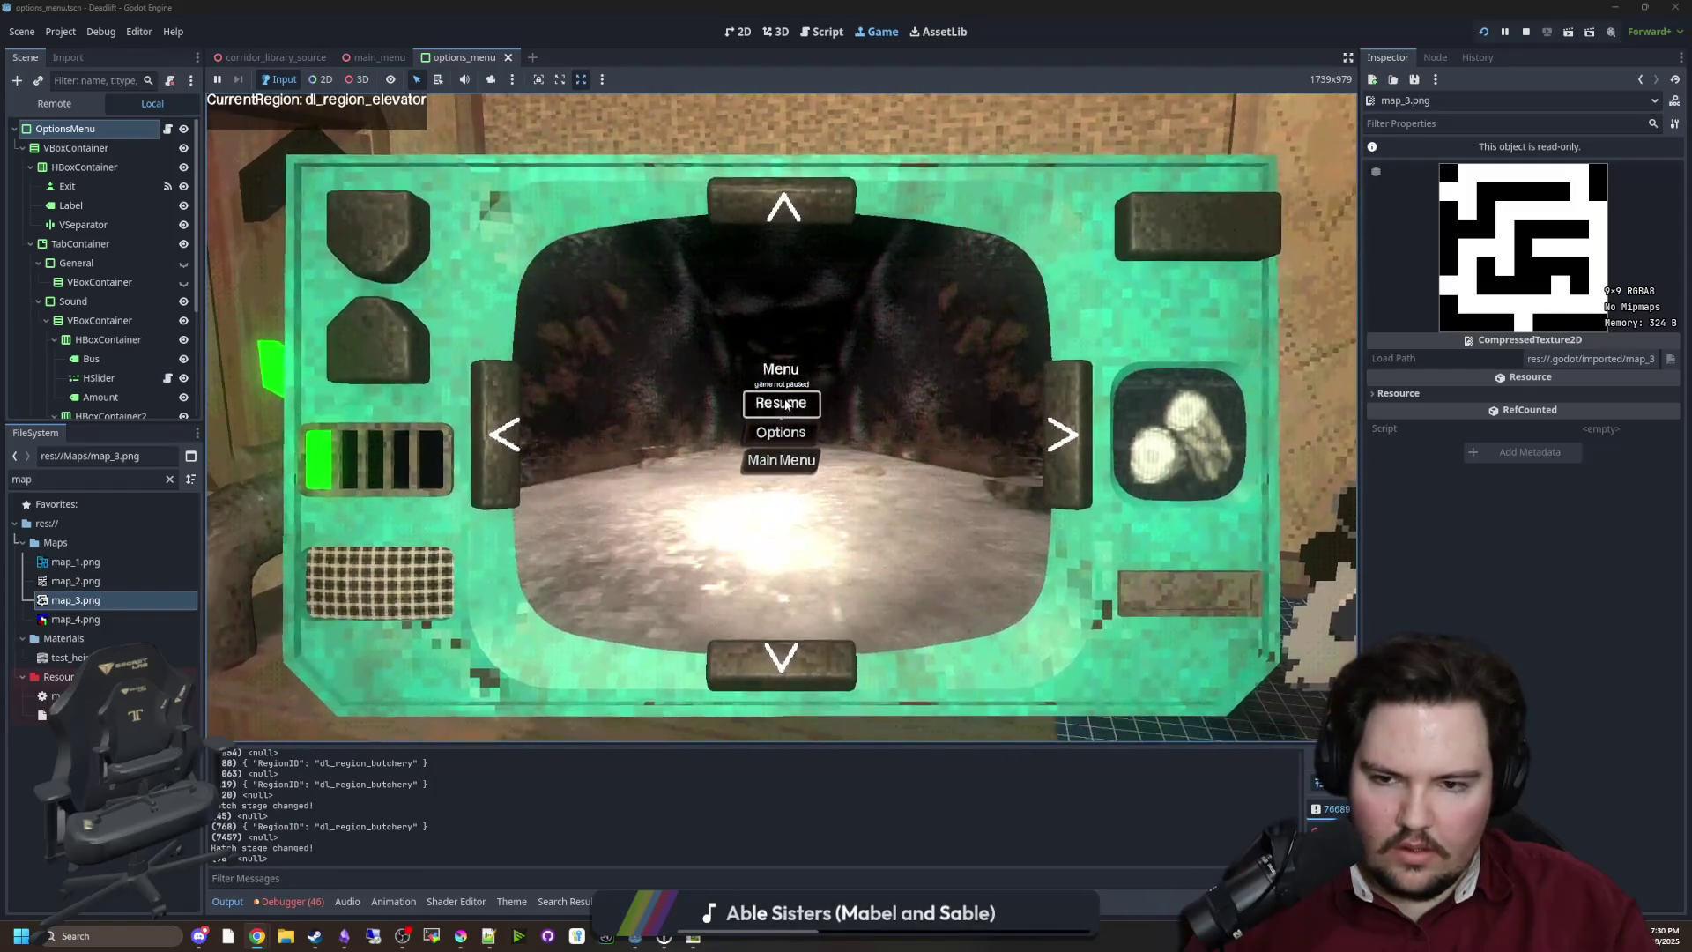
left_click(781, 404)
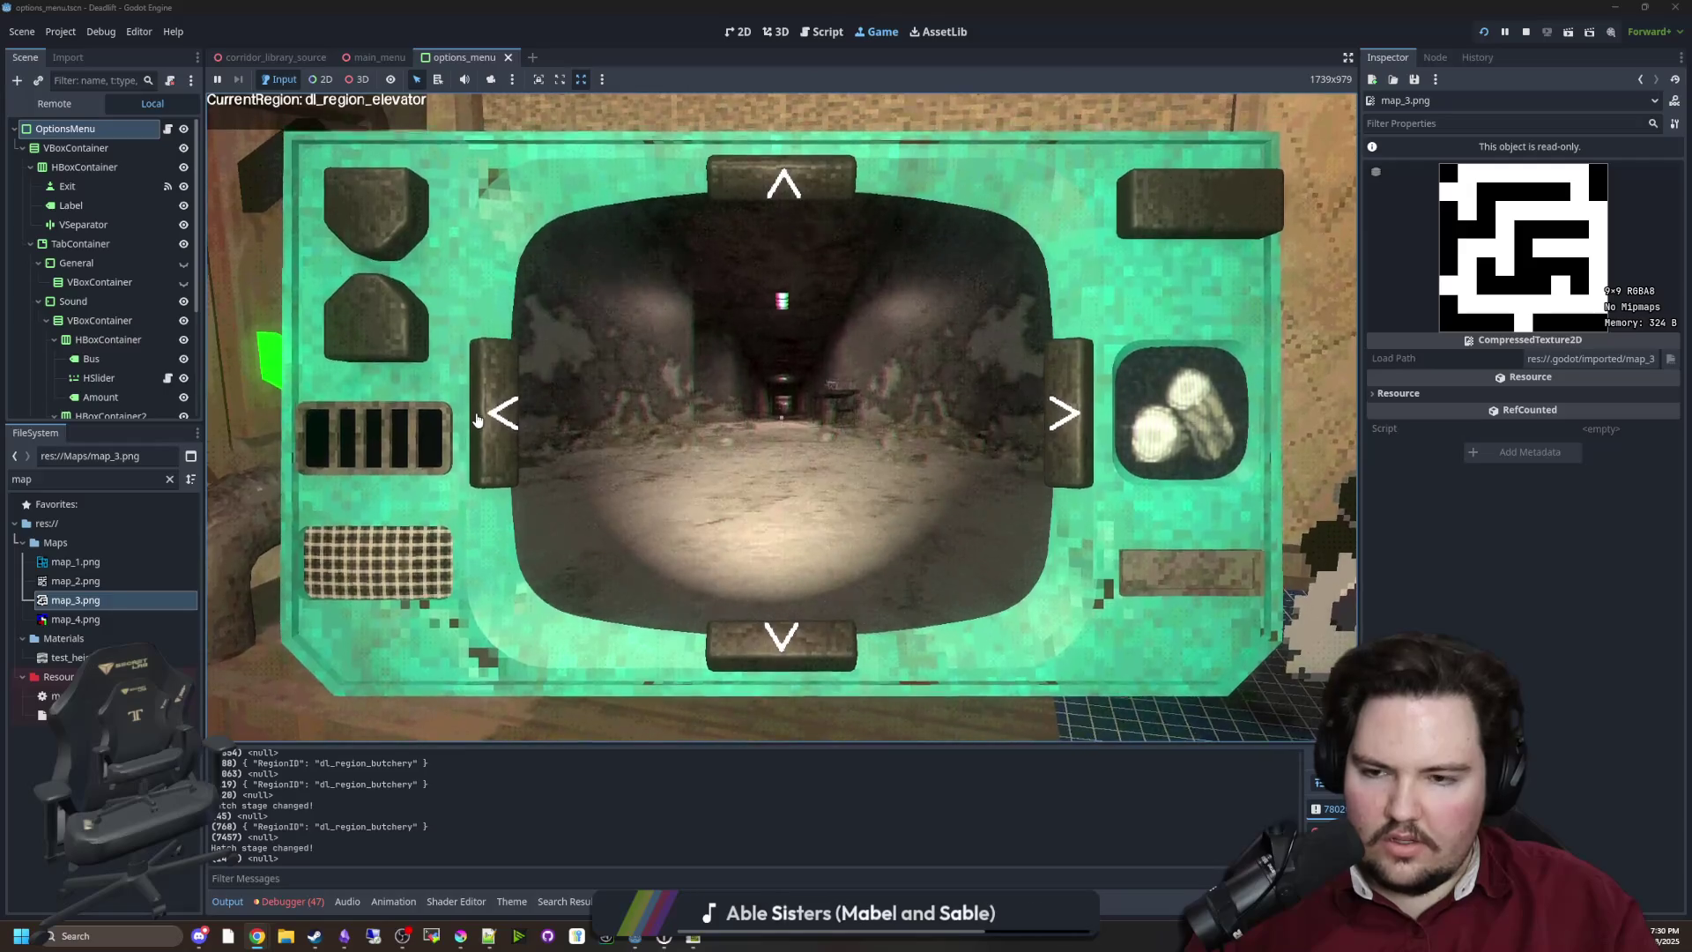
left_click(789, 201)
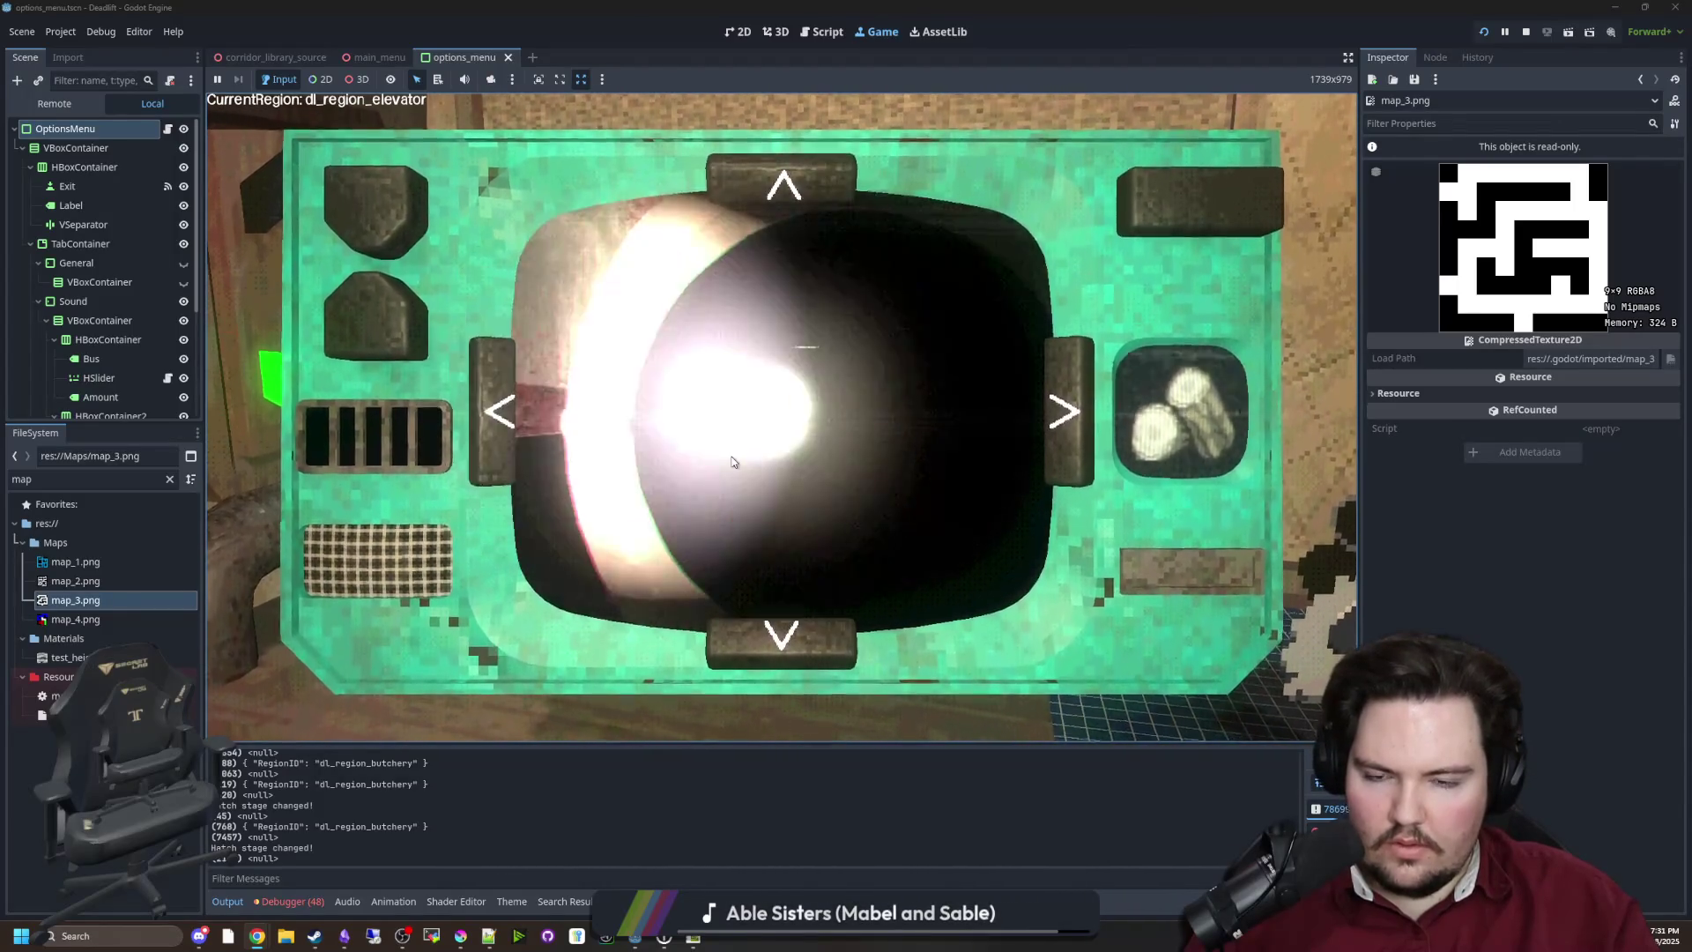
left_click(388, 323)
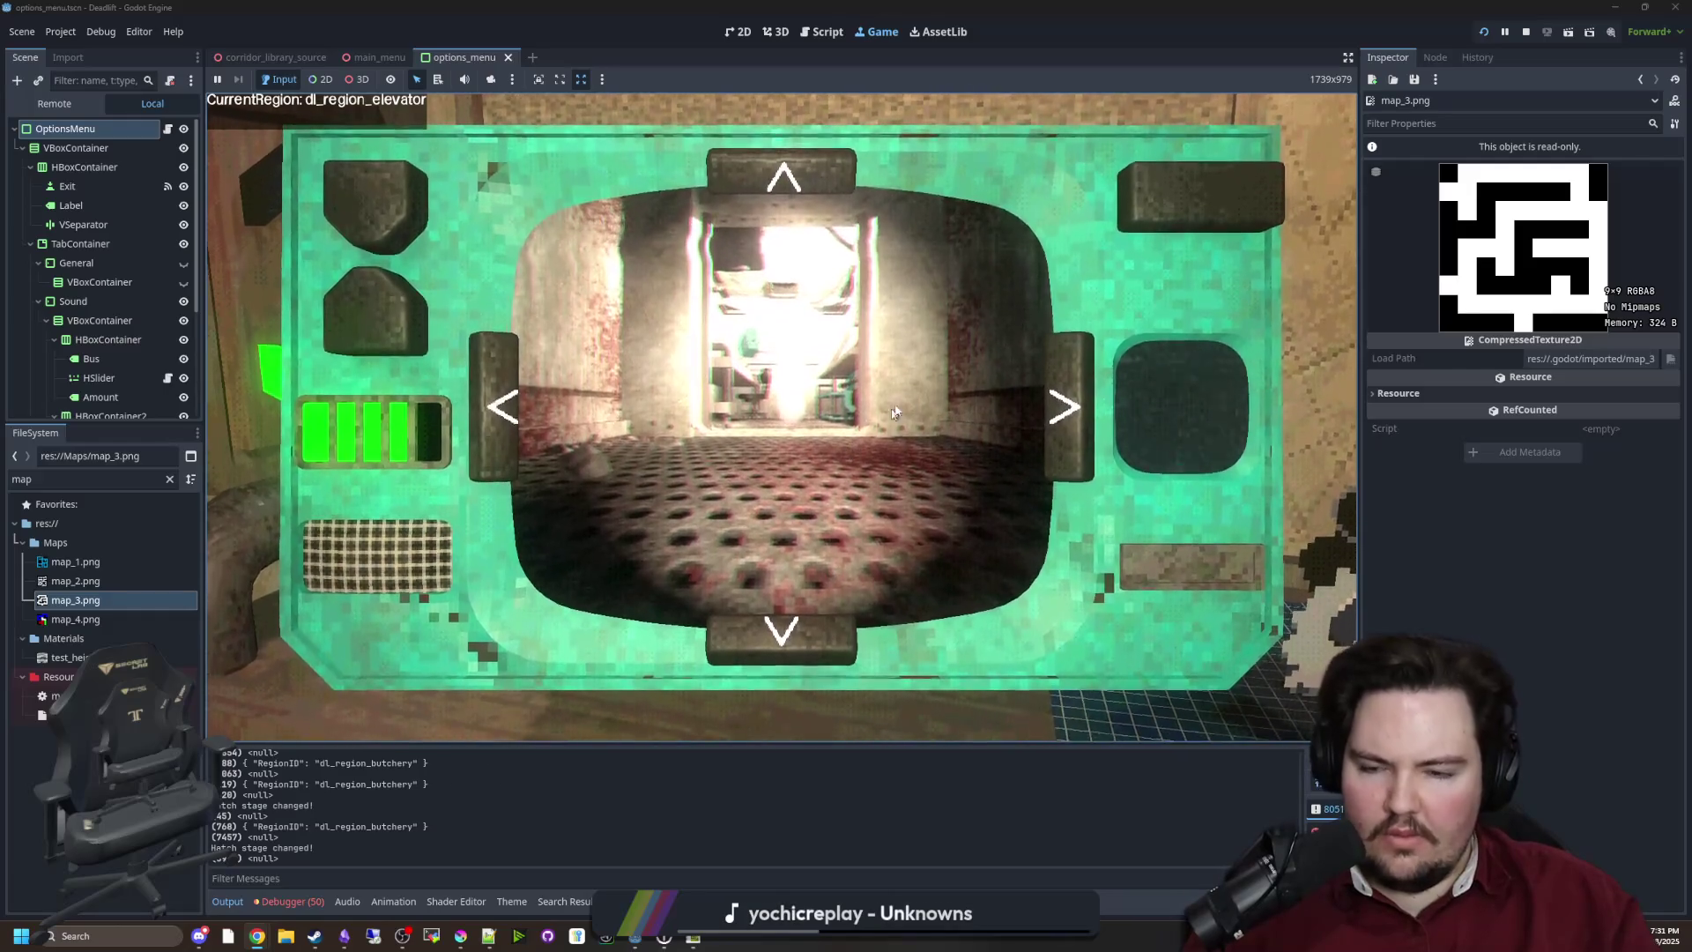
key("Escape")
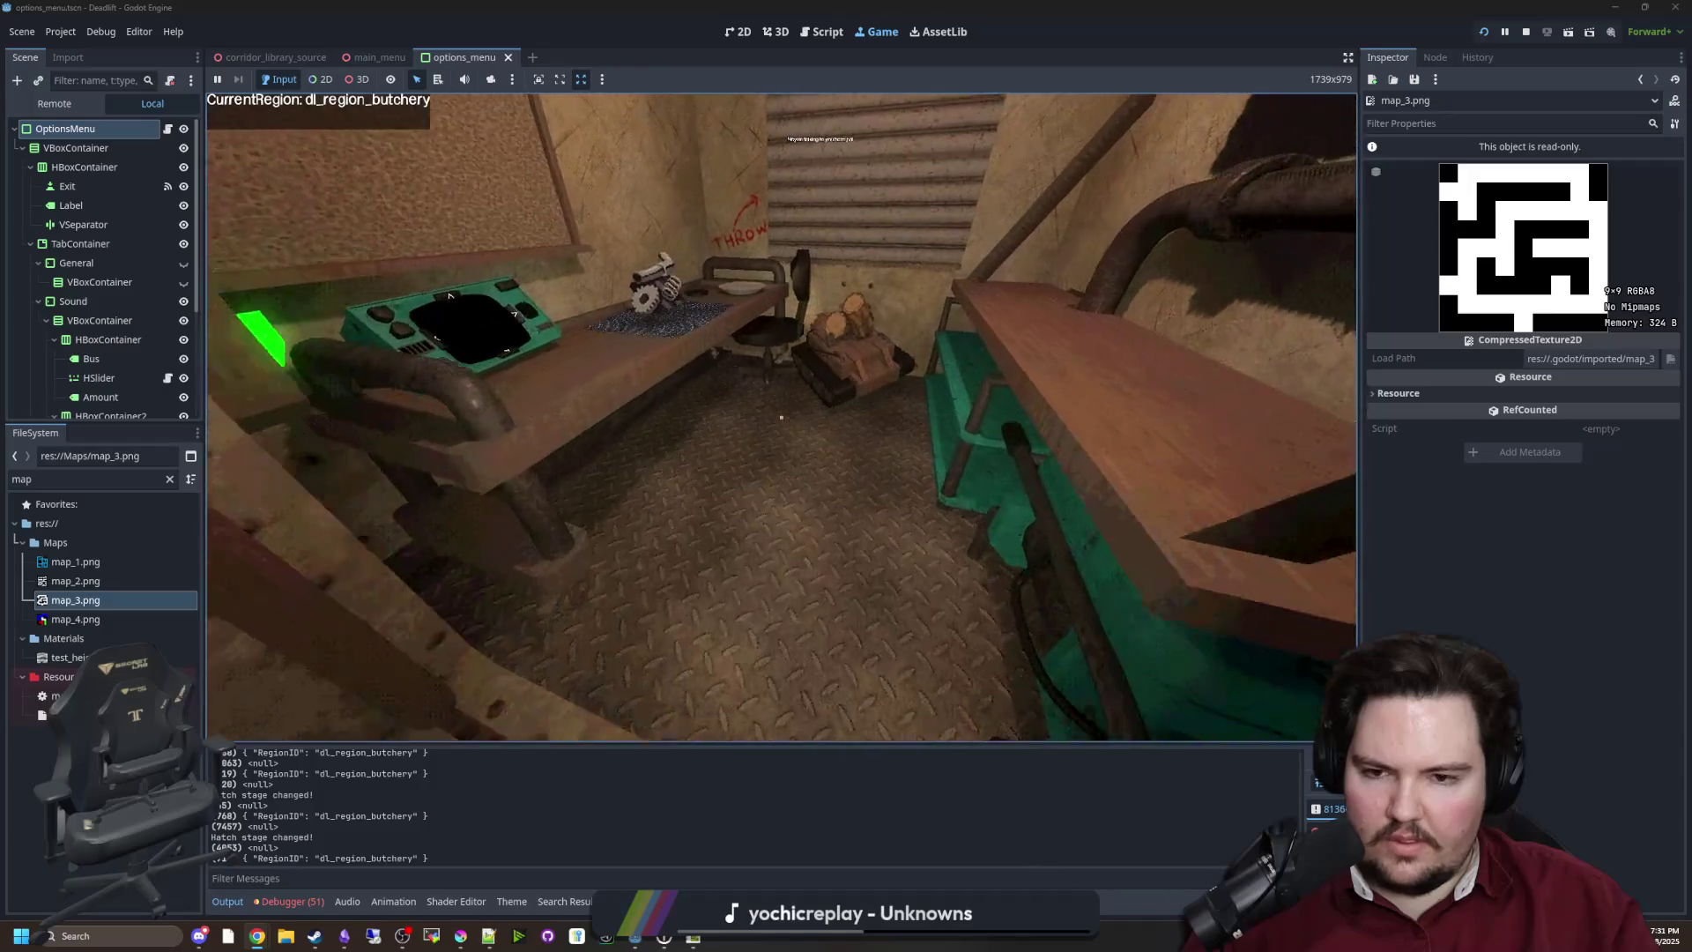
Work the log cart until it finishes, walk into the elevator to the THROW desk, and pause
key("e")
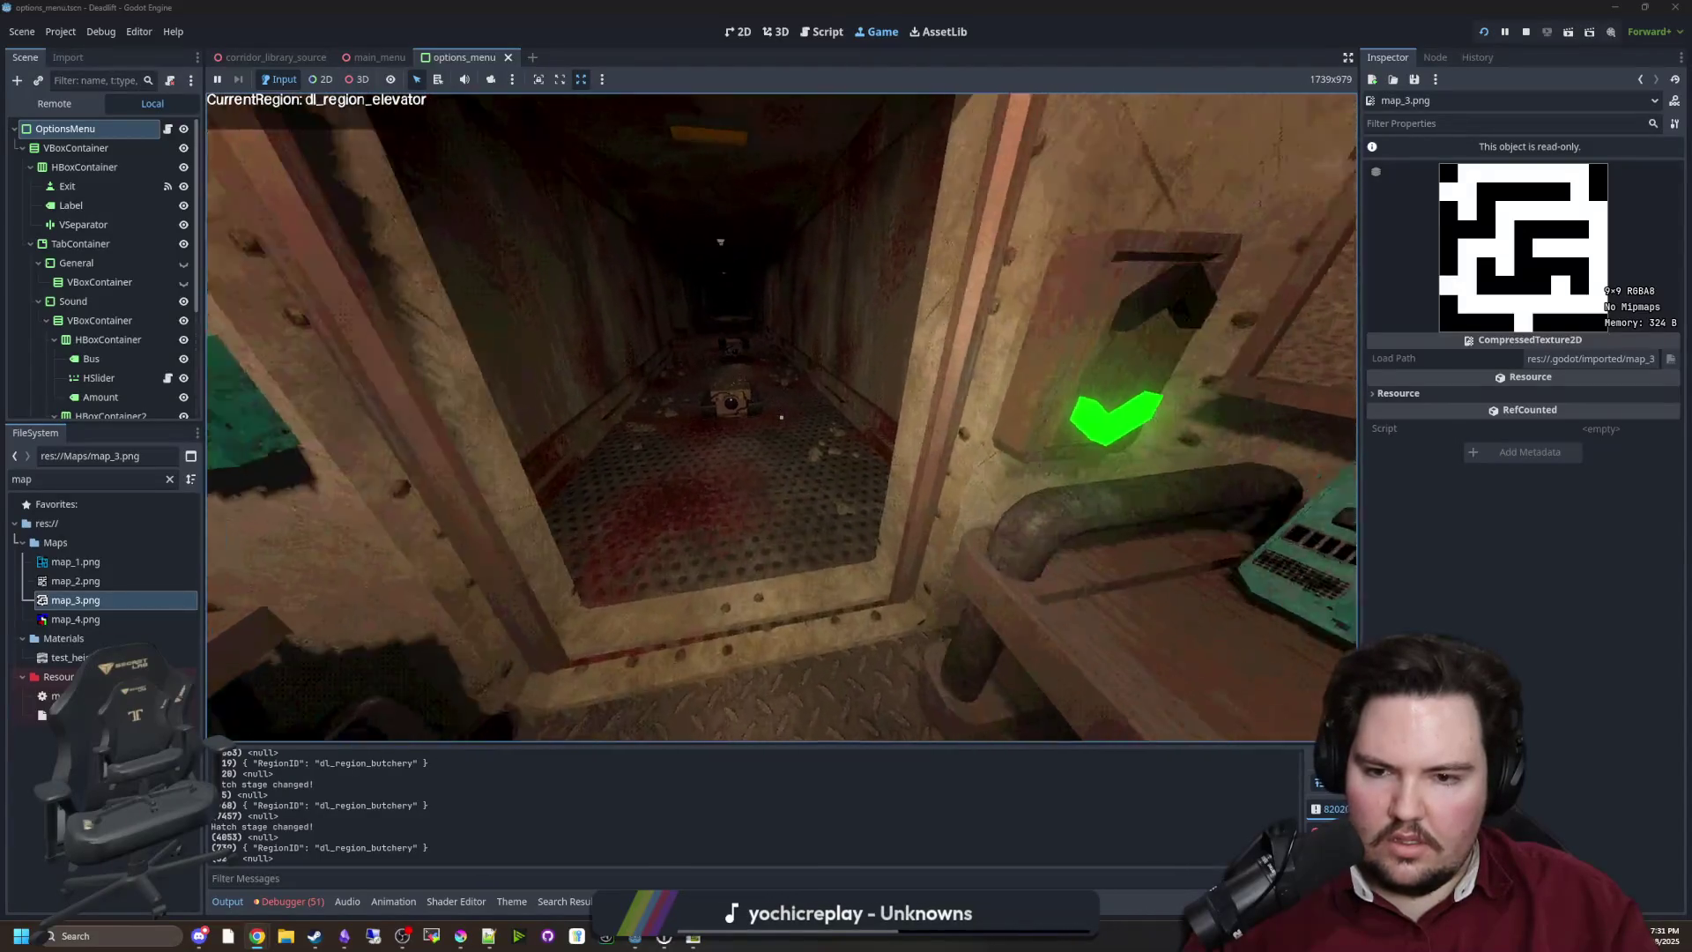
key("e")
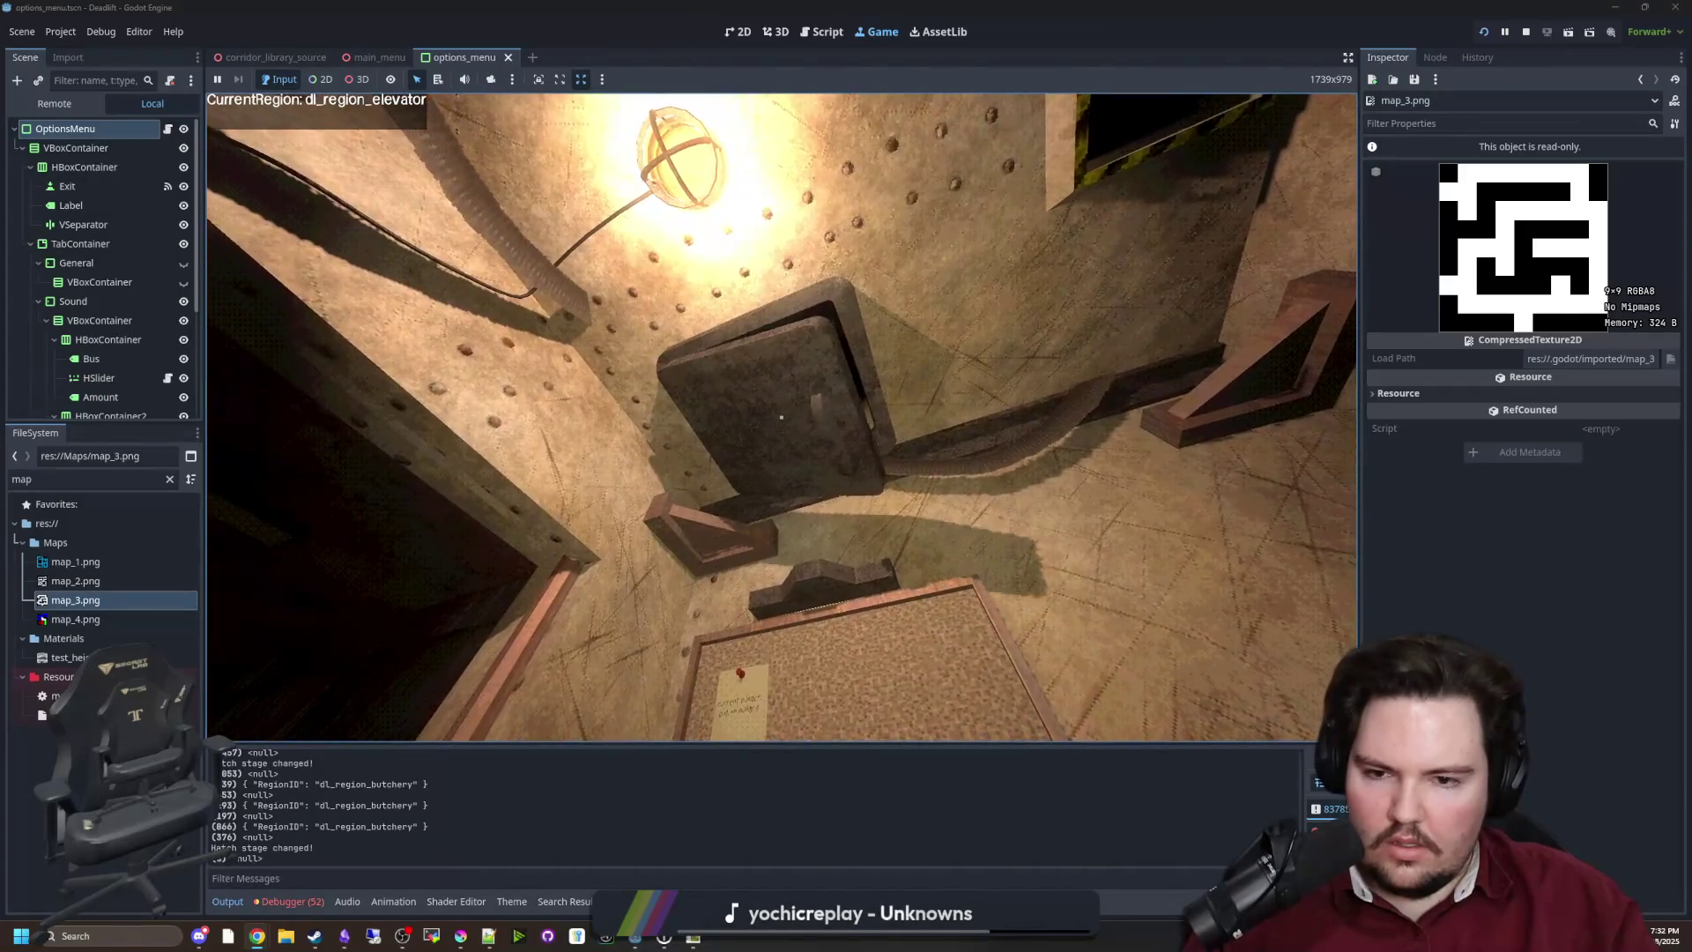
key("w")
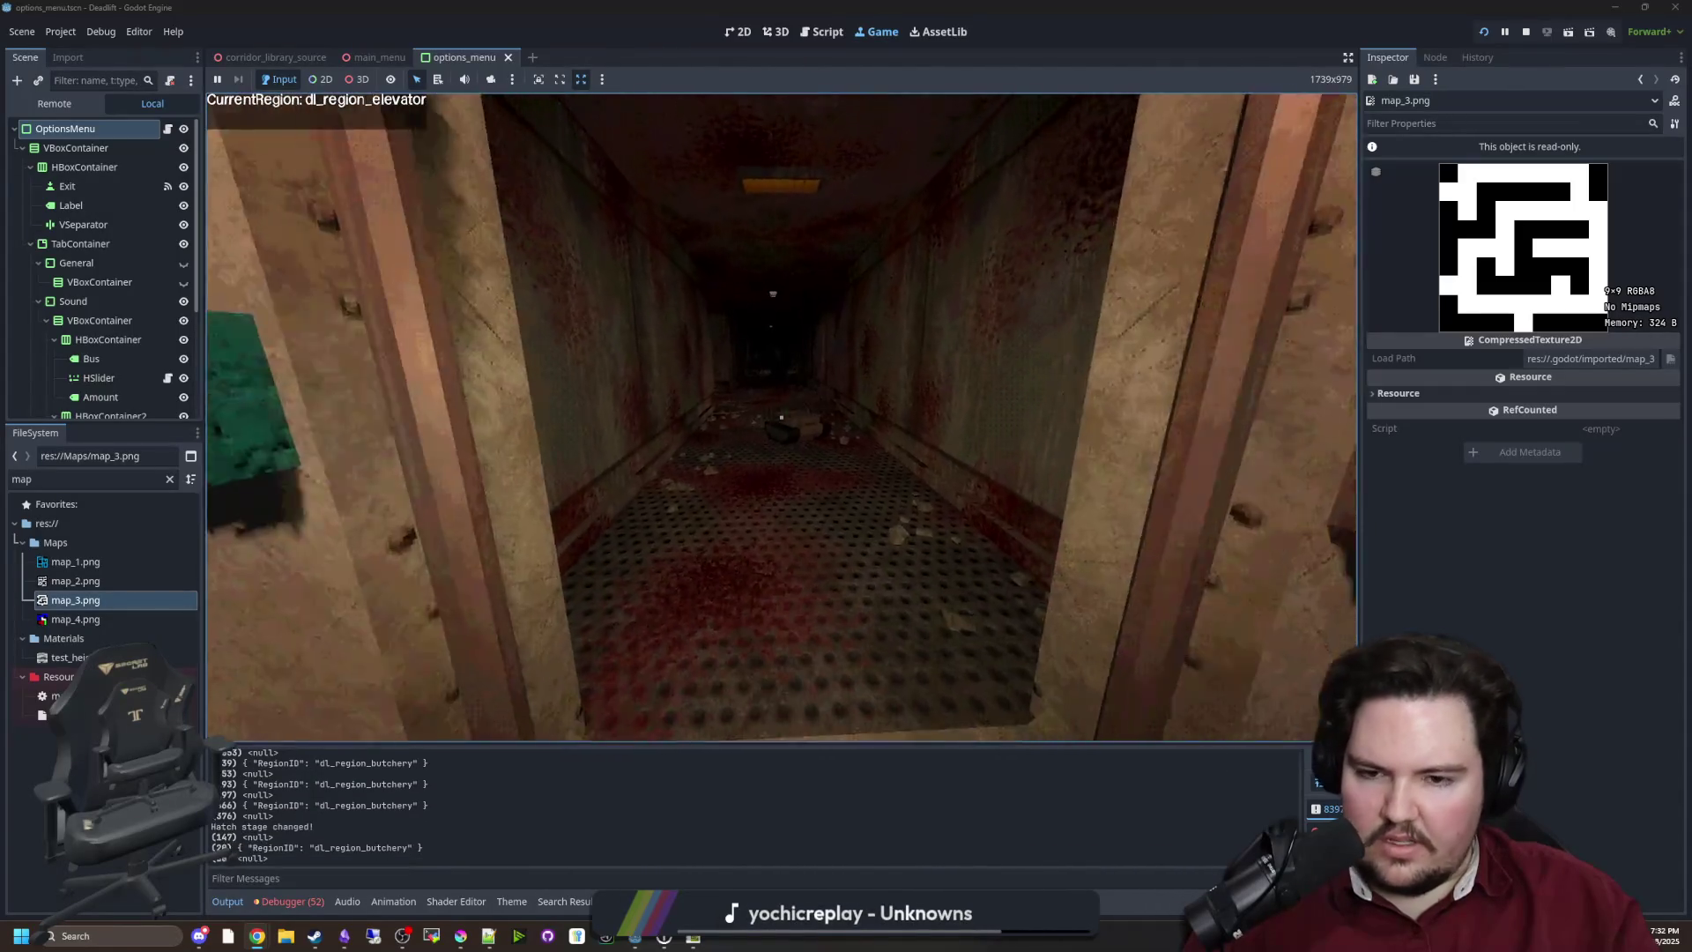
mouse_move(781, 417)
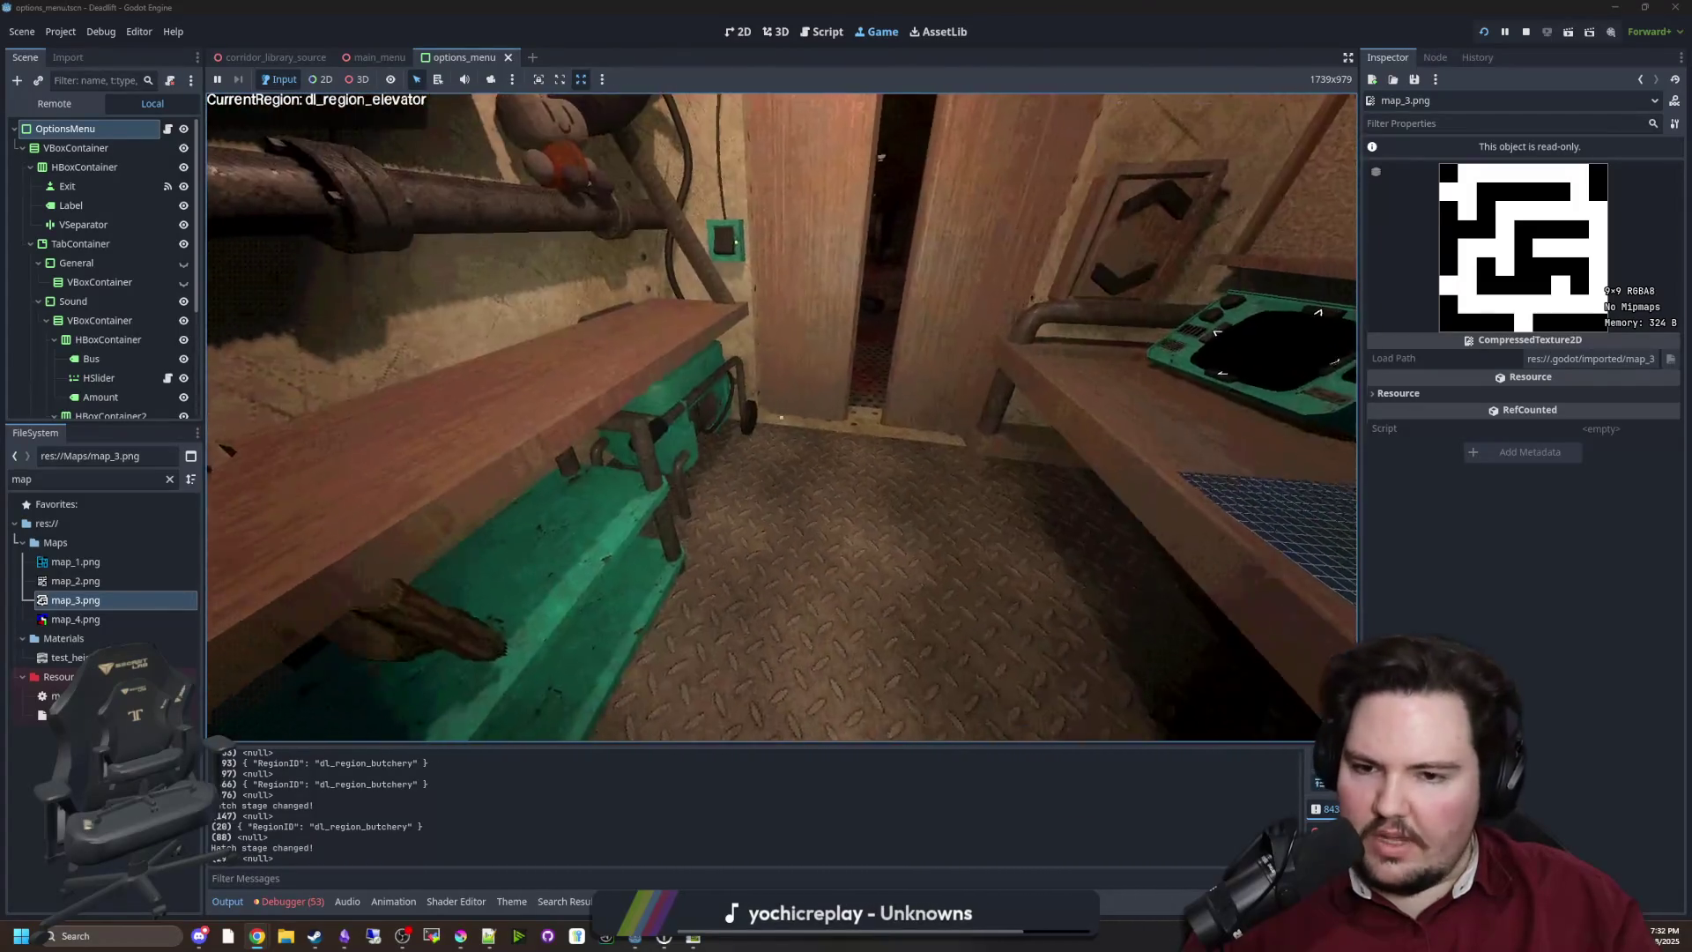
key("w")
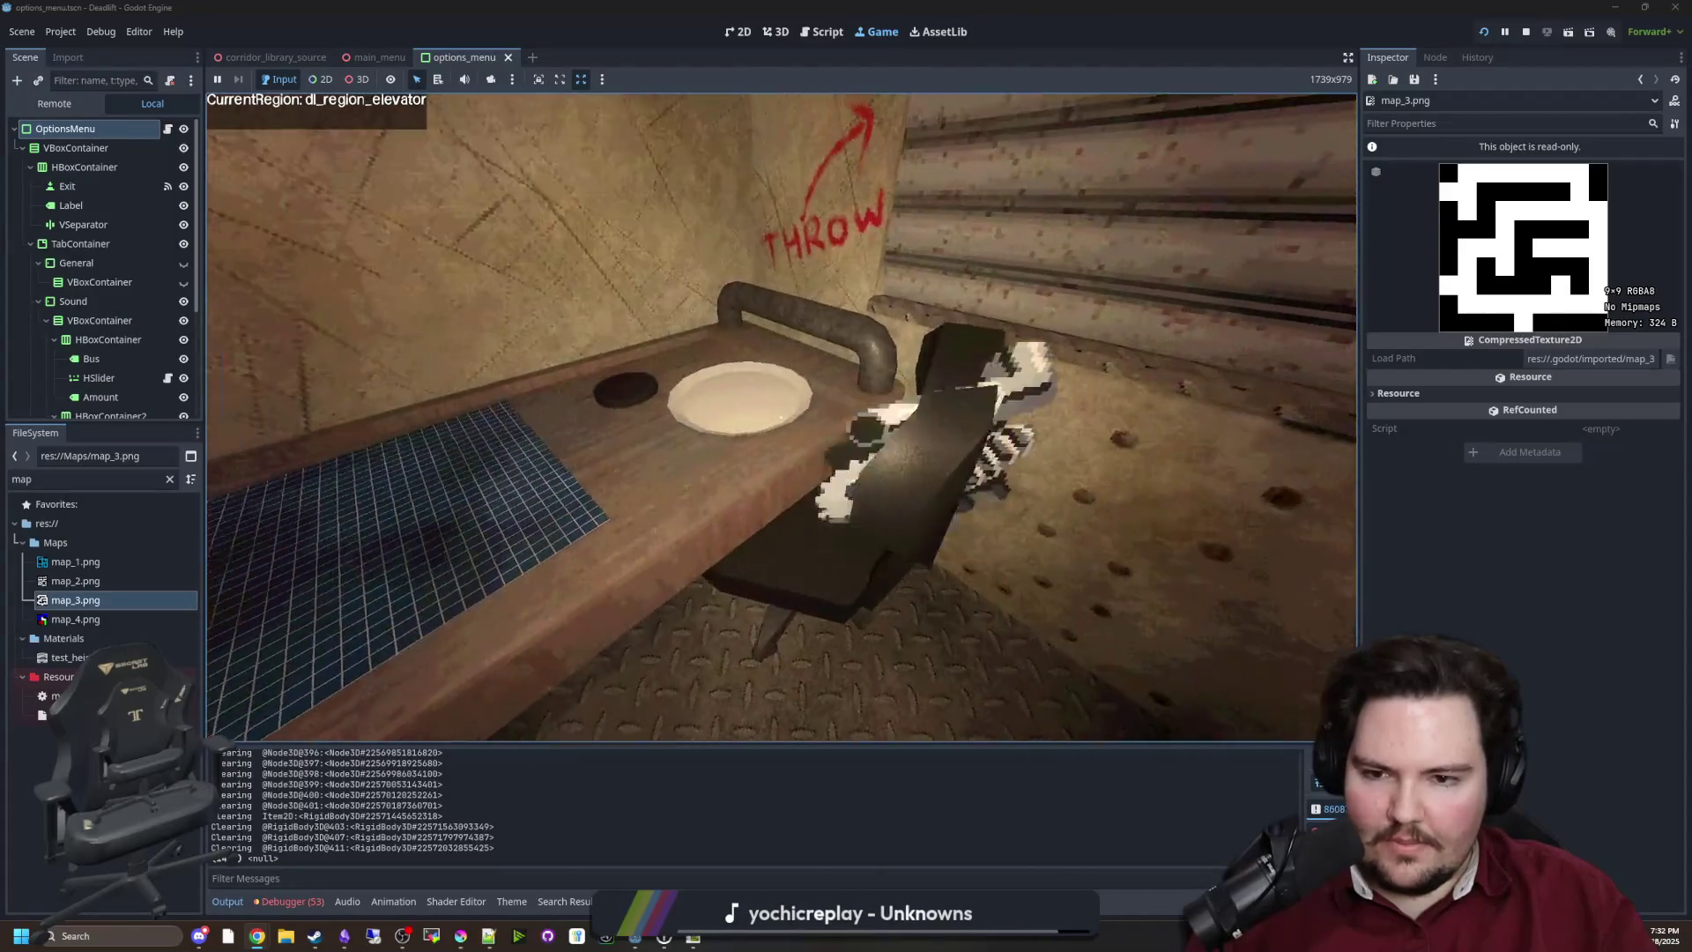
key("Escape")
key("super")
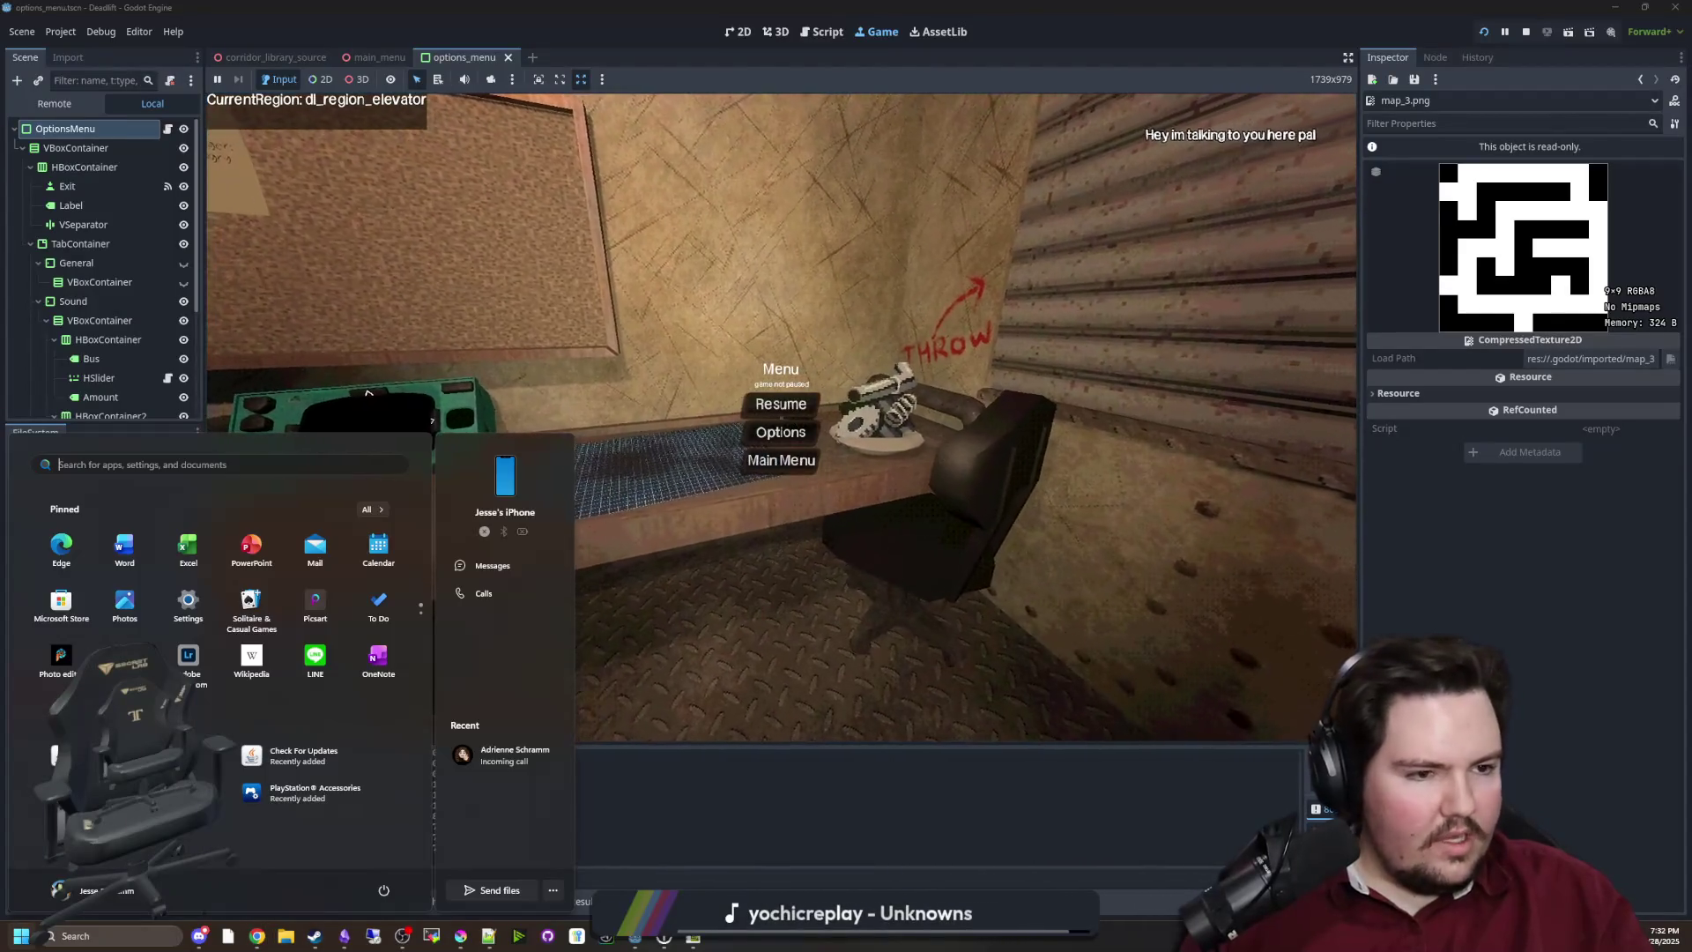
Close the Windows Start menu to get back to the game's Options > Sound panel
key("super")
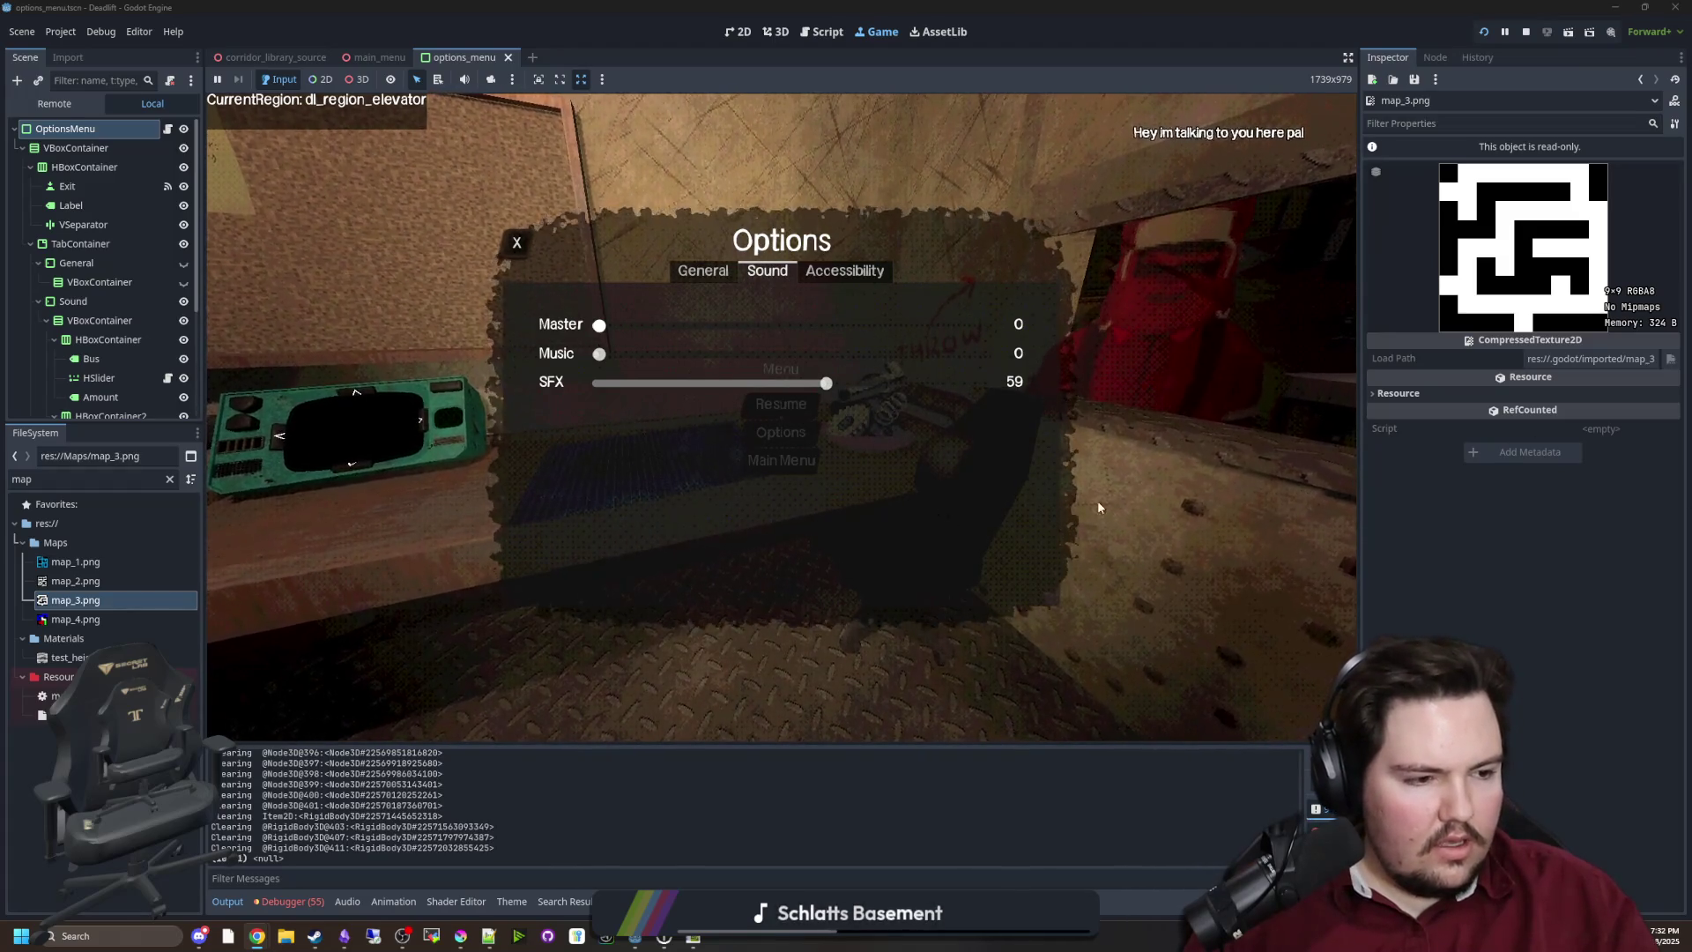
left_click(801, 401)
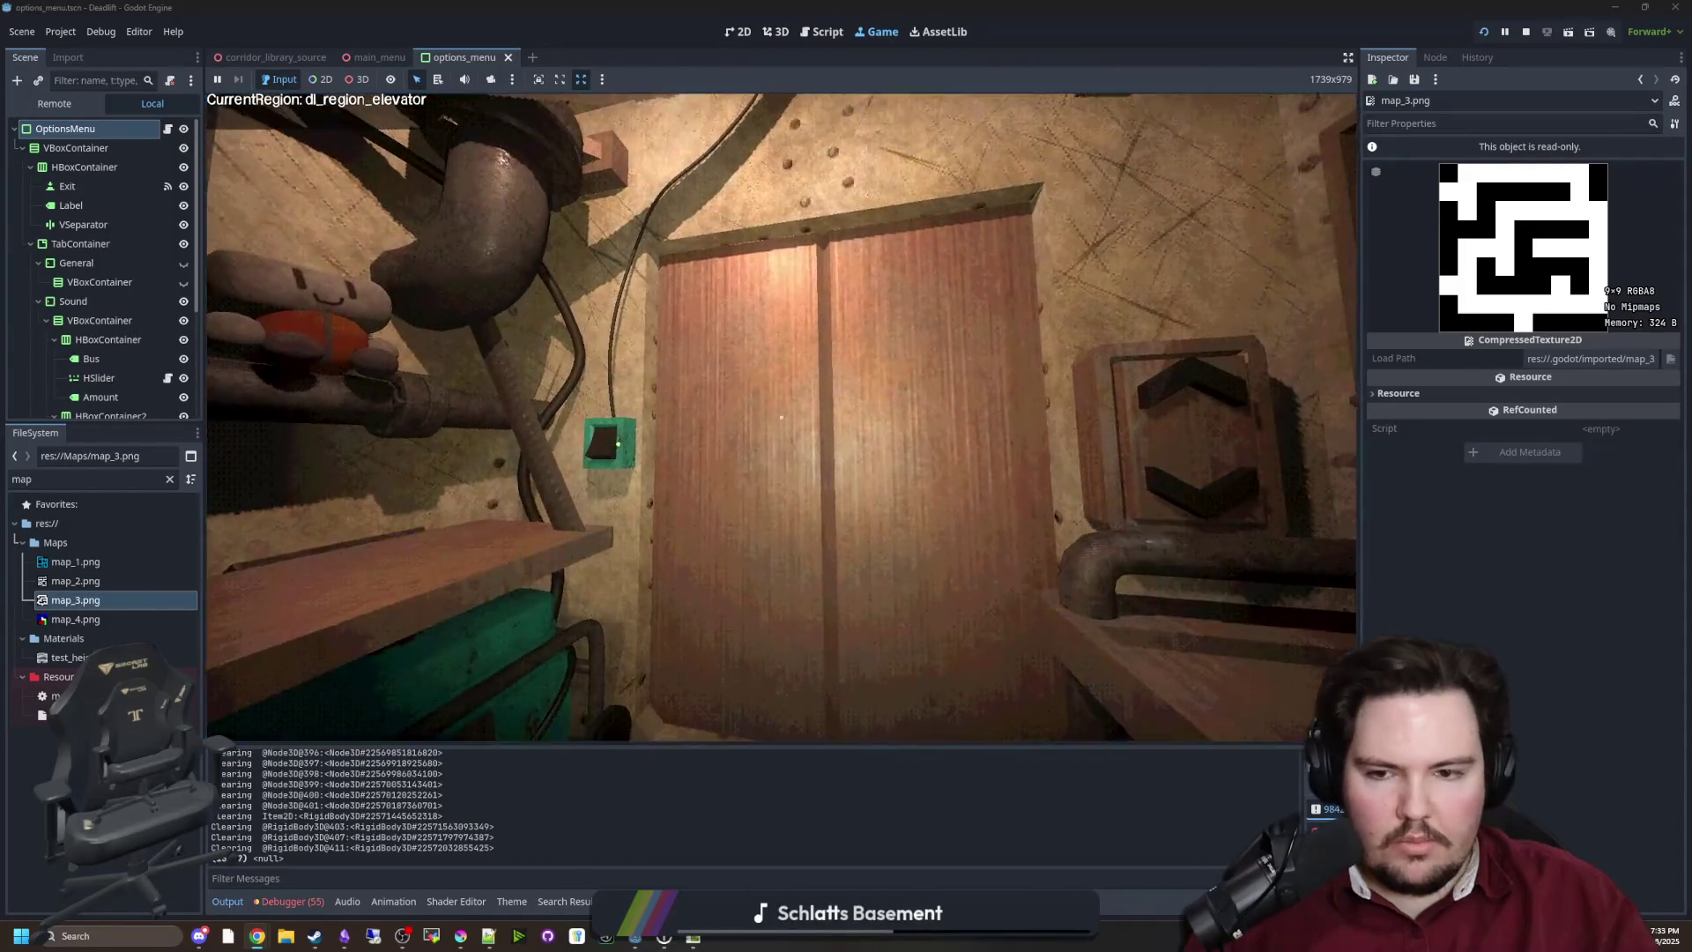
key("super")
key("super")
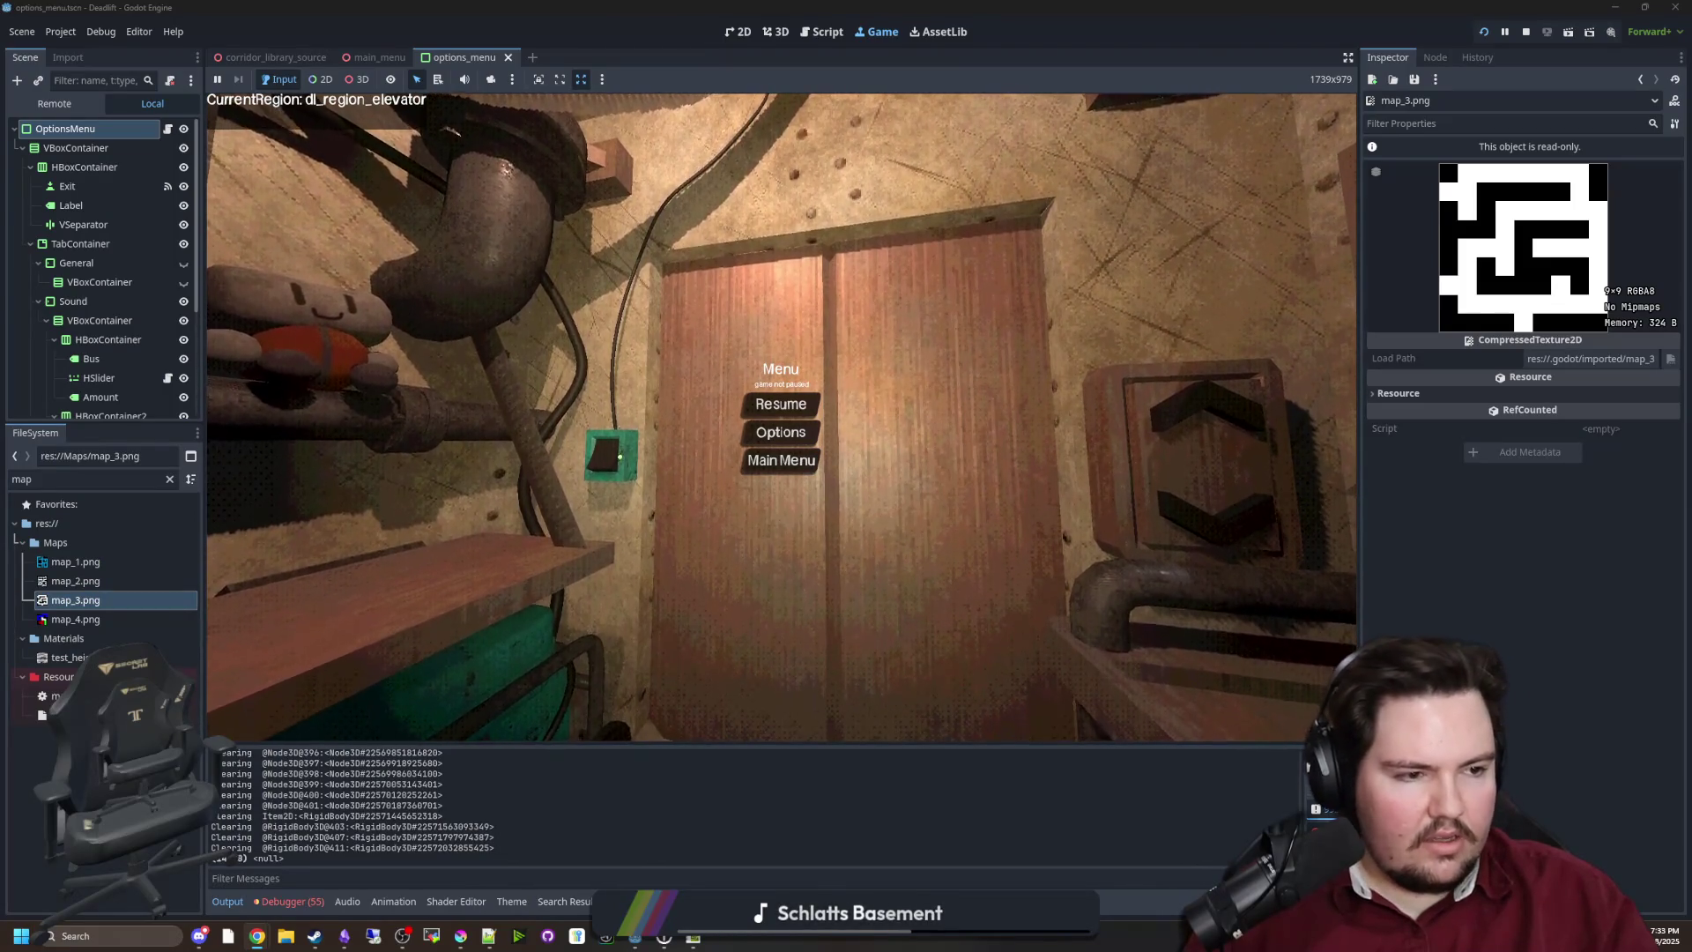
left_click(791, 412)
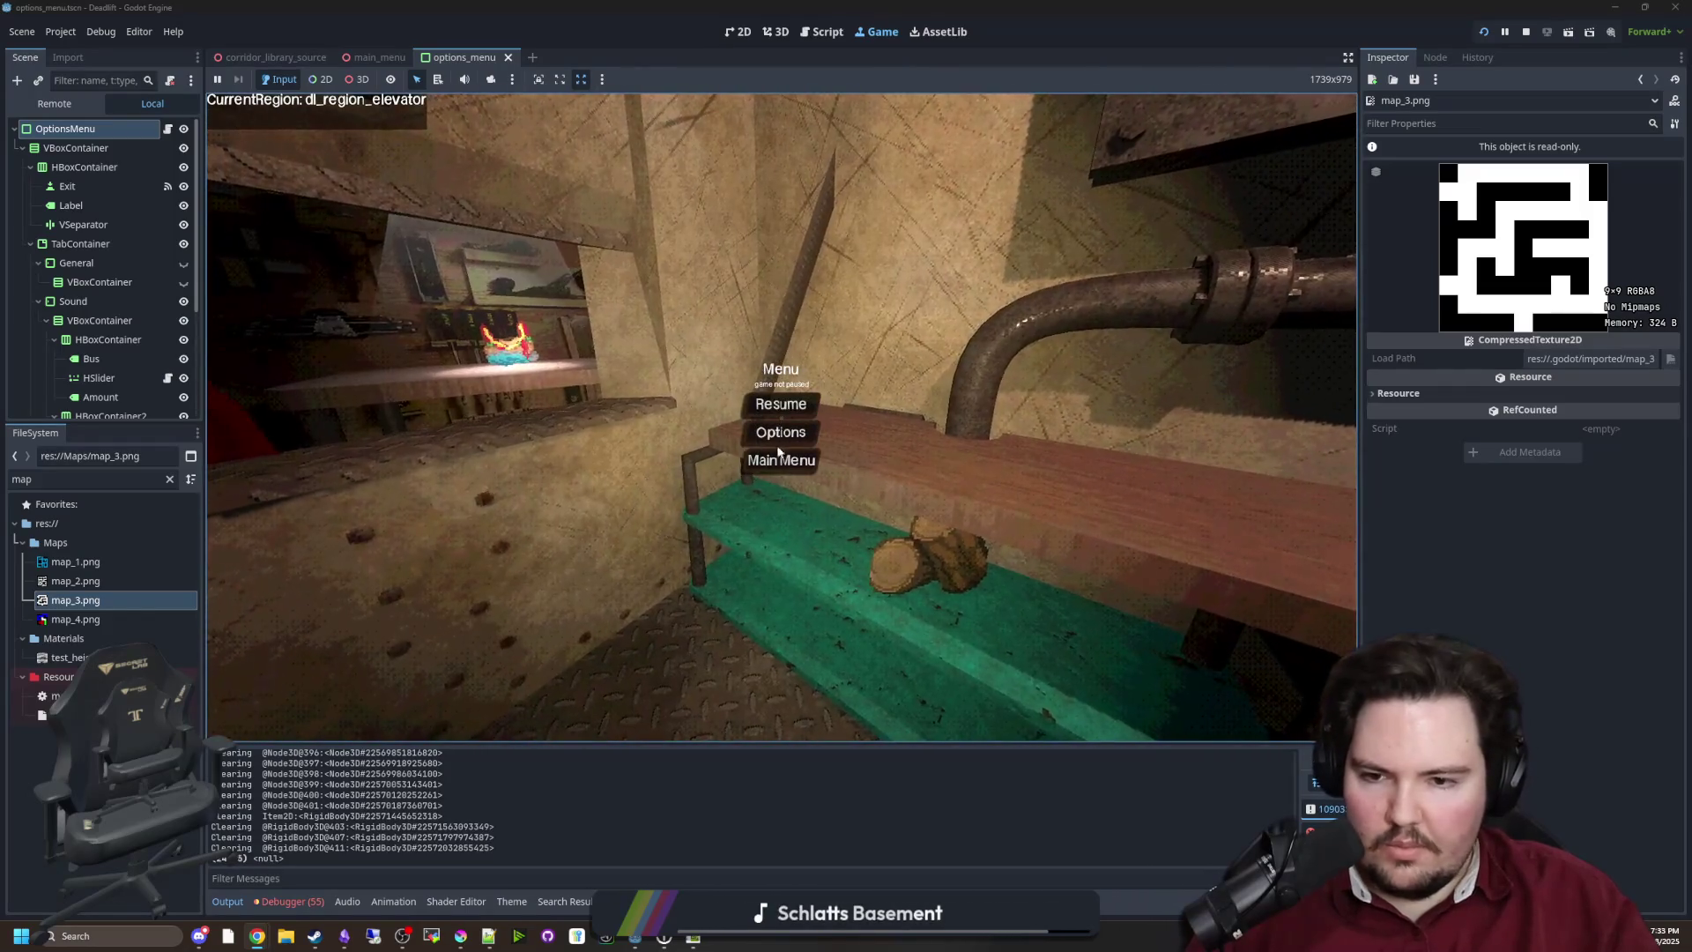
left_click(776, 434)
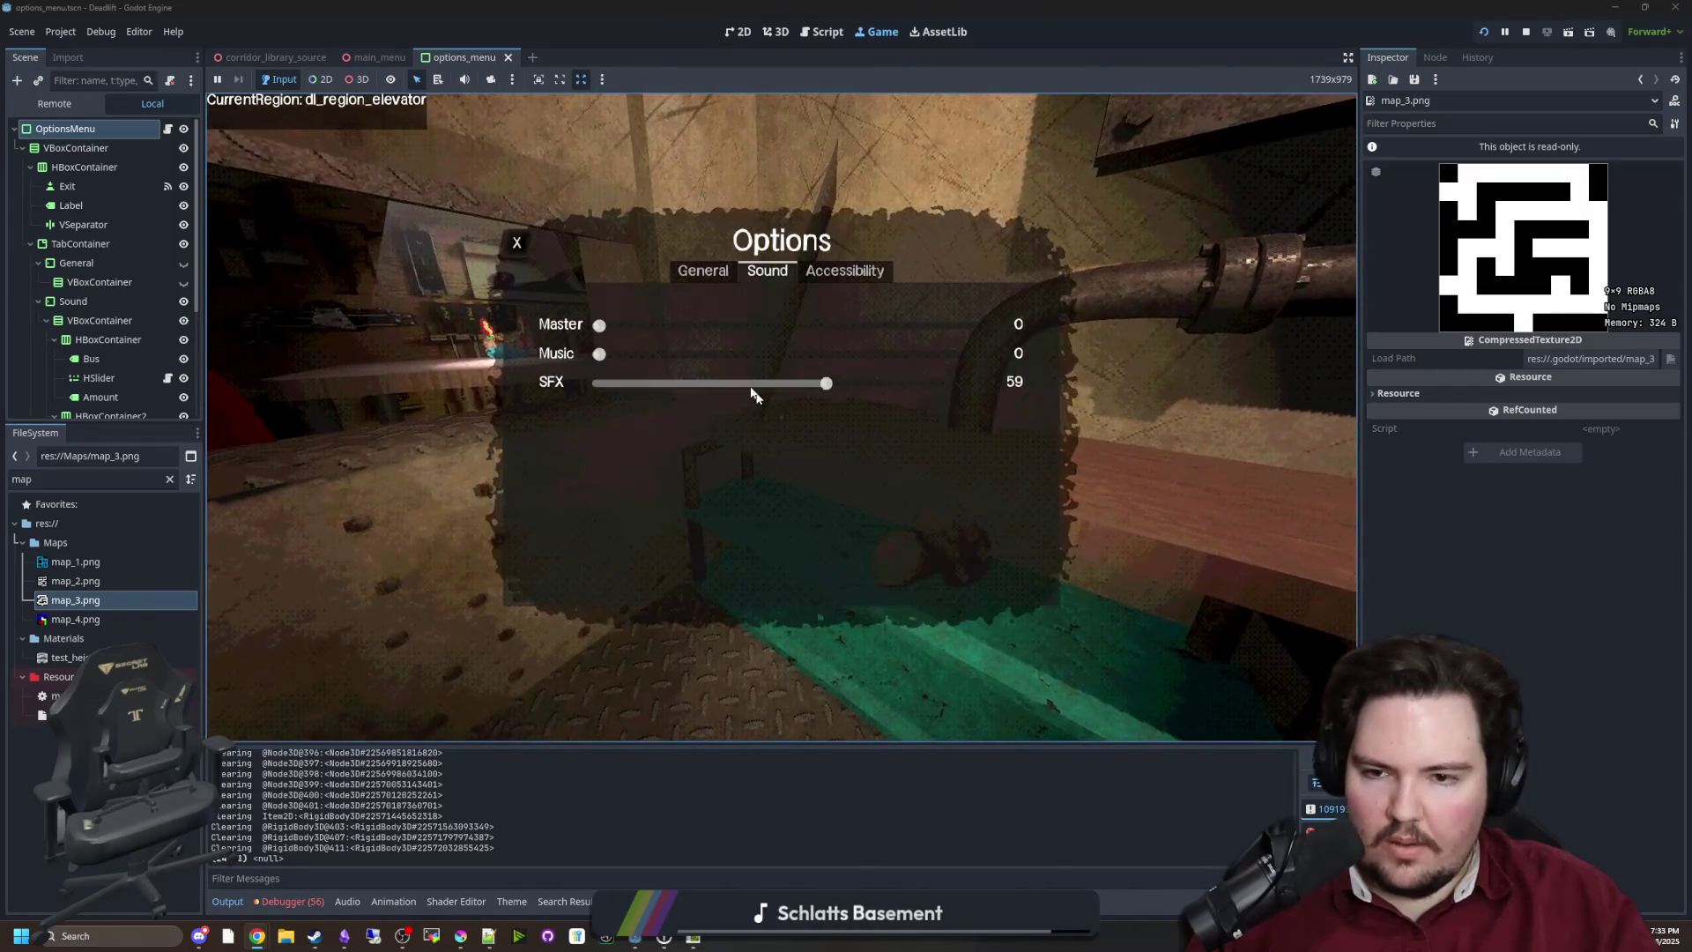
Interact with the teal desk device, then set the game's Master volume to 50 in Options > Sound
key("Escape")
key("Escape")
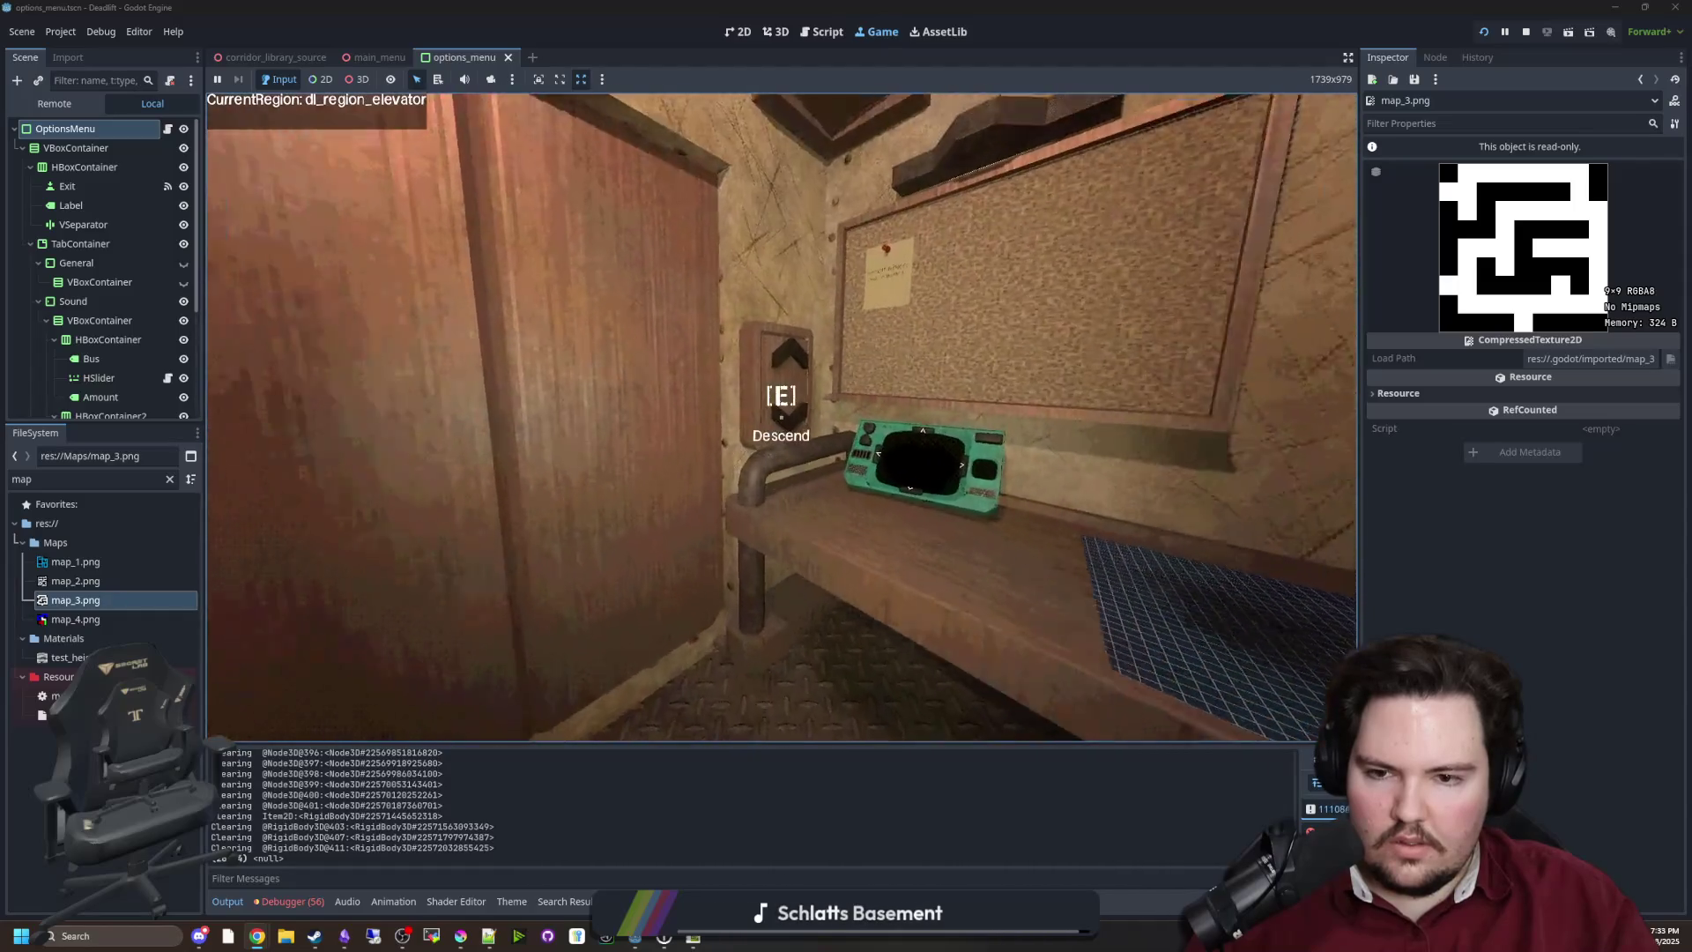
key("e")
key("e")
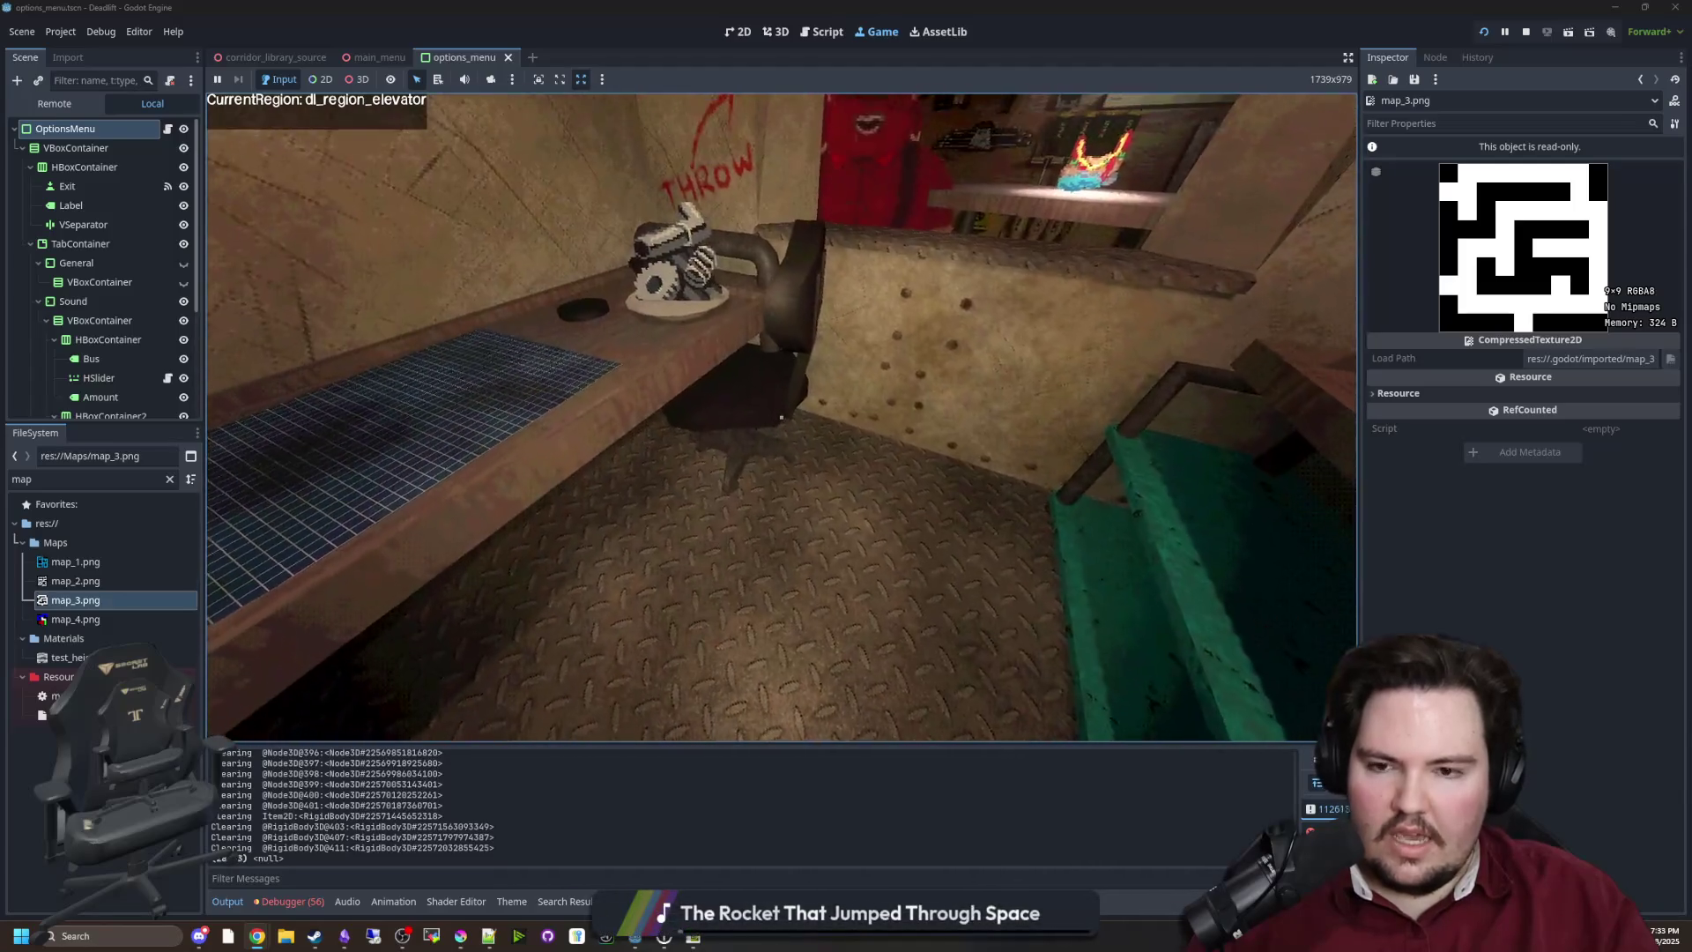
key("Escape")
left_click(778, 435)
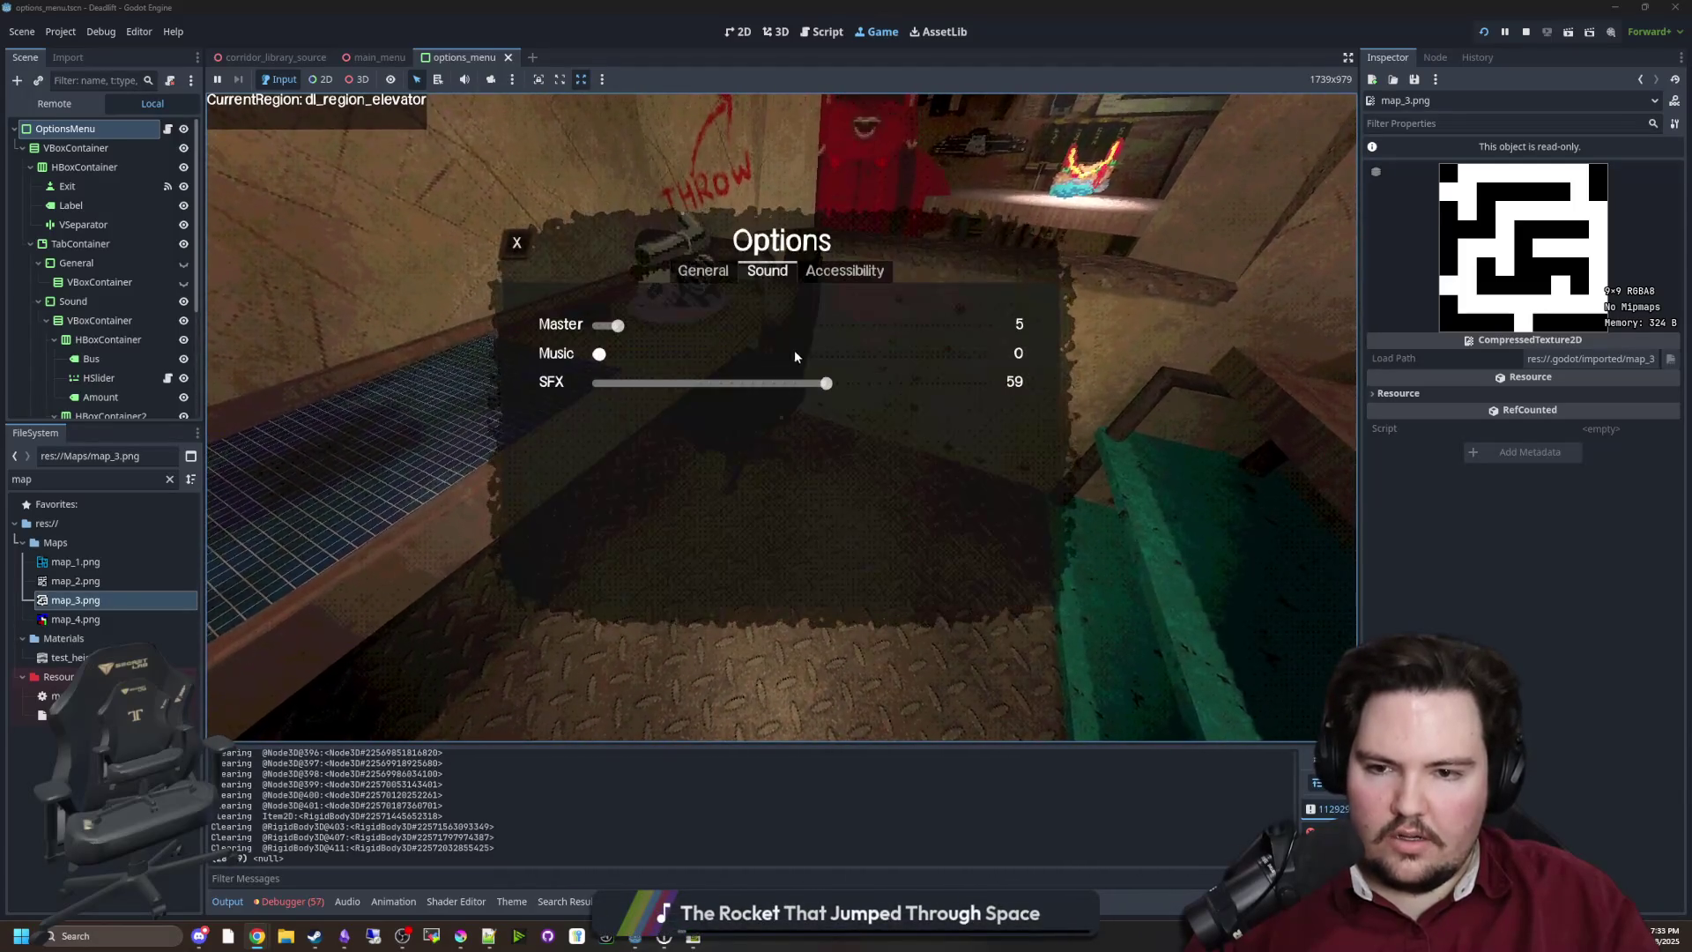
key("Escape")
key("Escape")
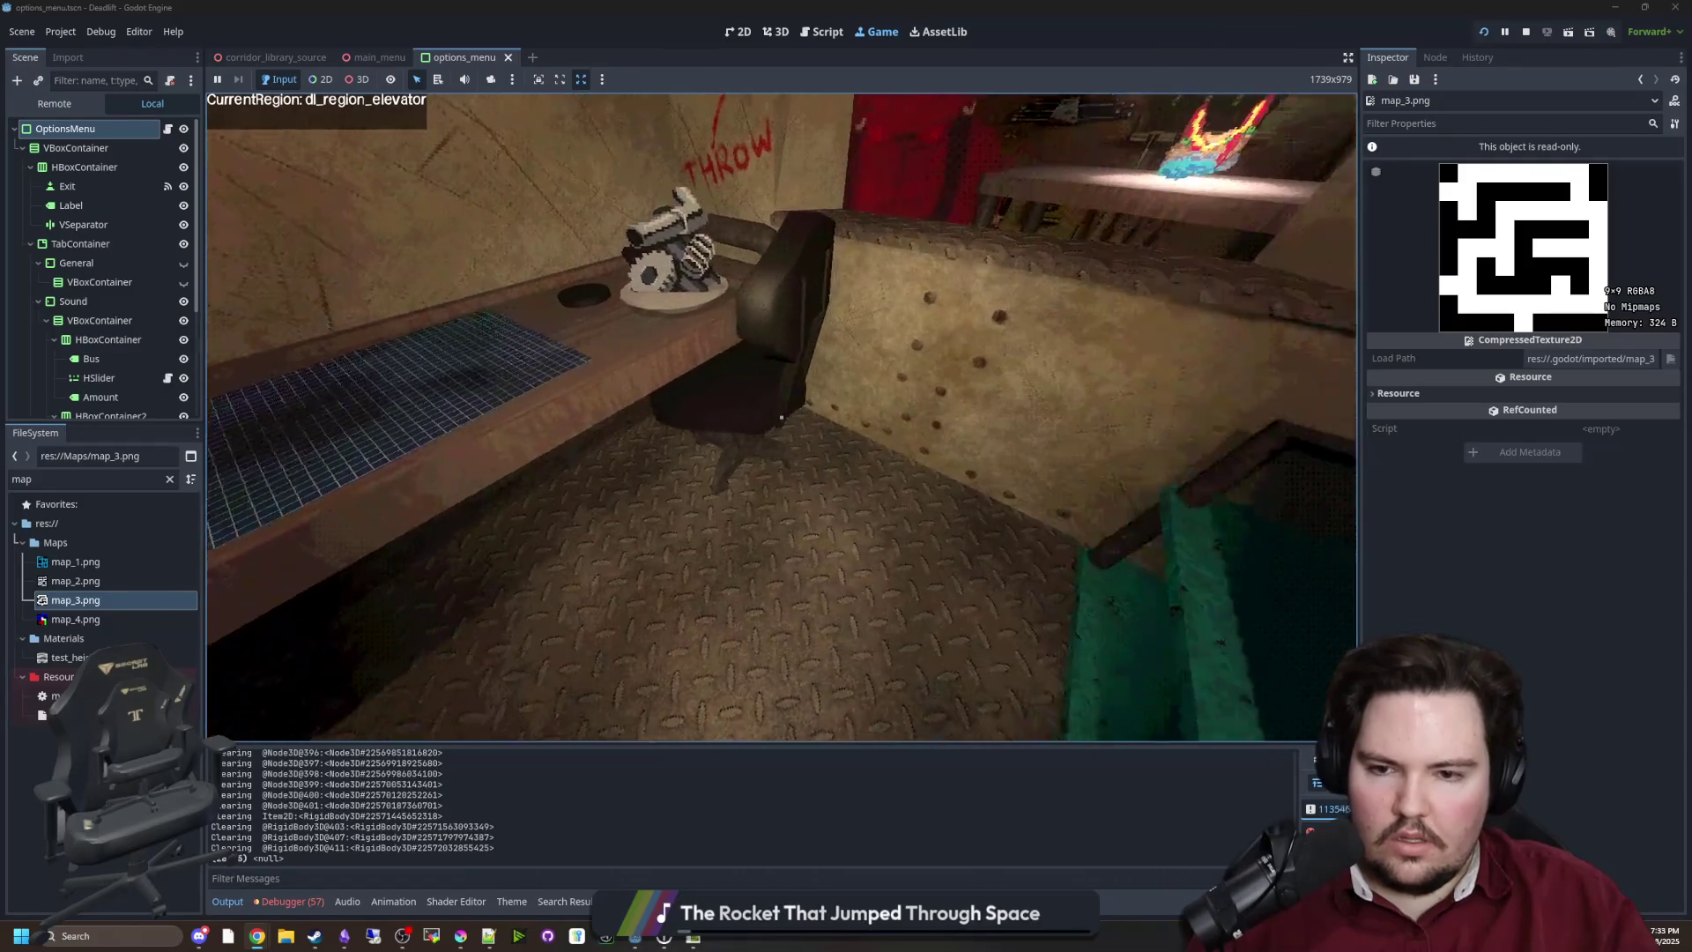
key("Escape")
left_click(774, 435)
left_click(790, 327)
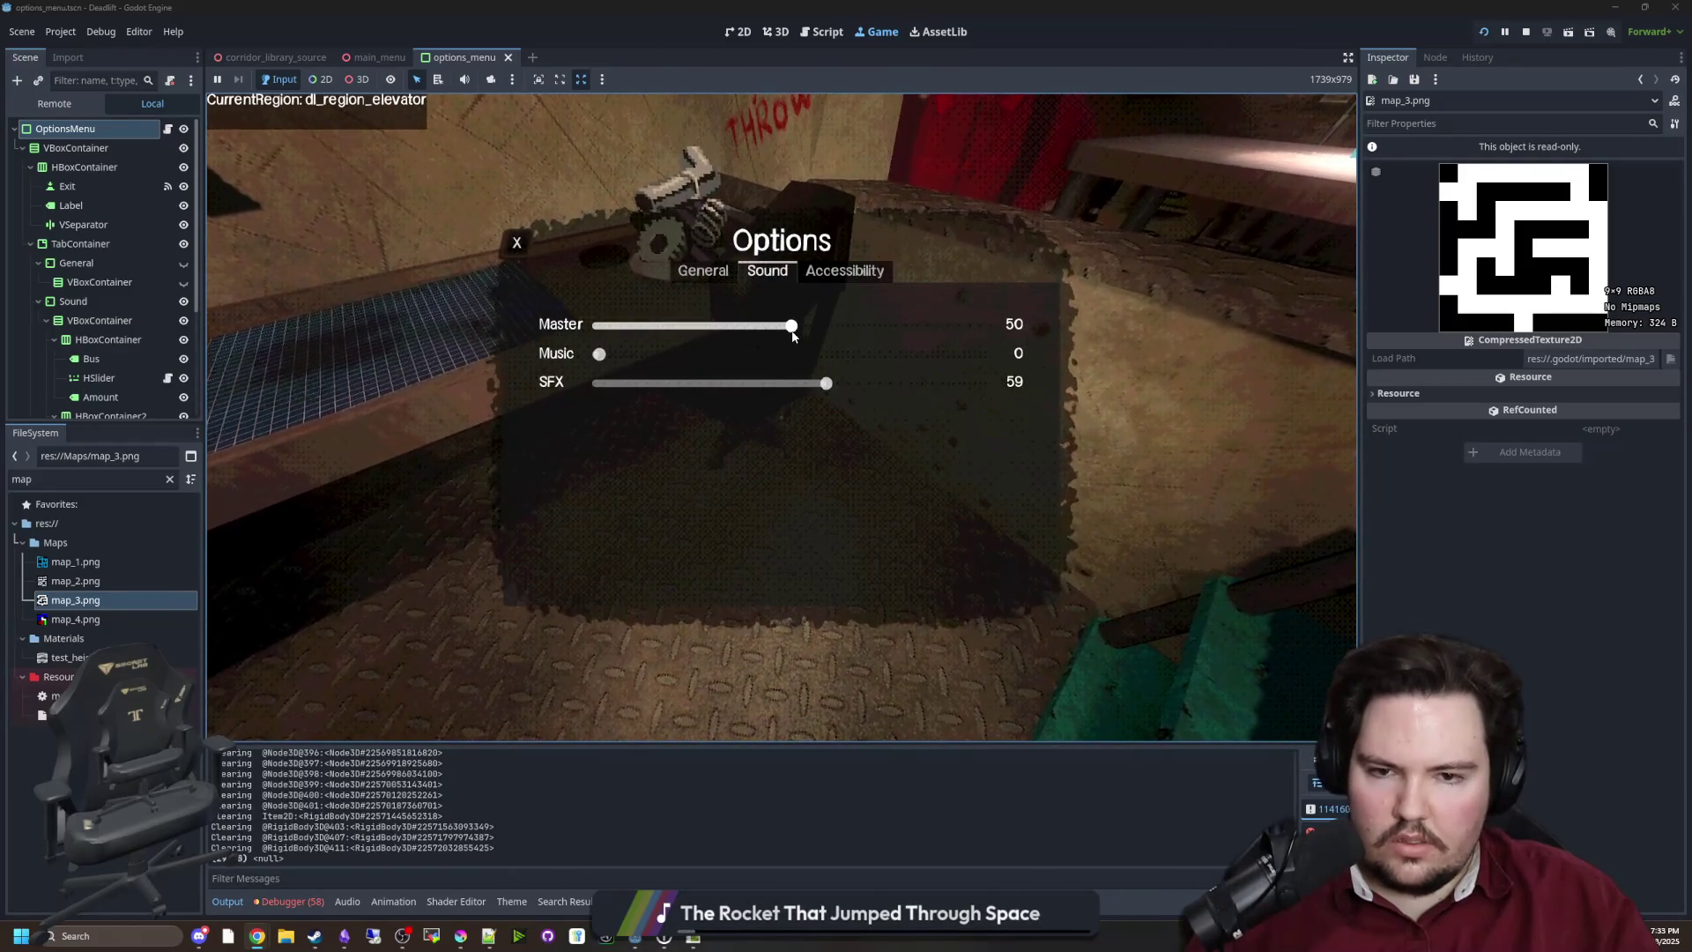
key("Escape")
key("Escape")
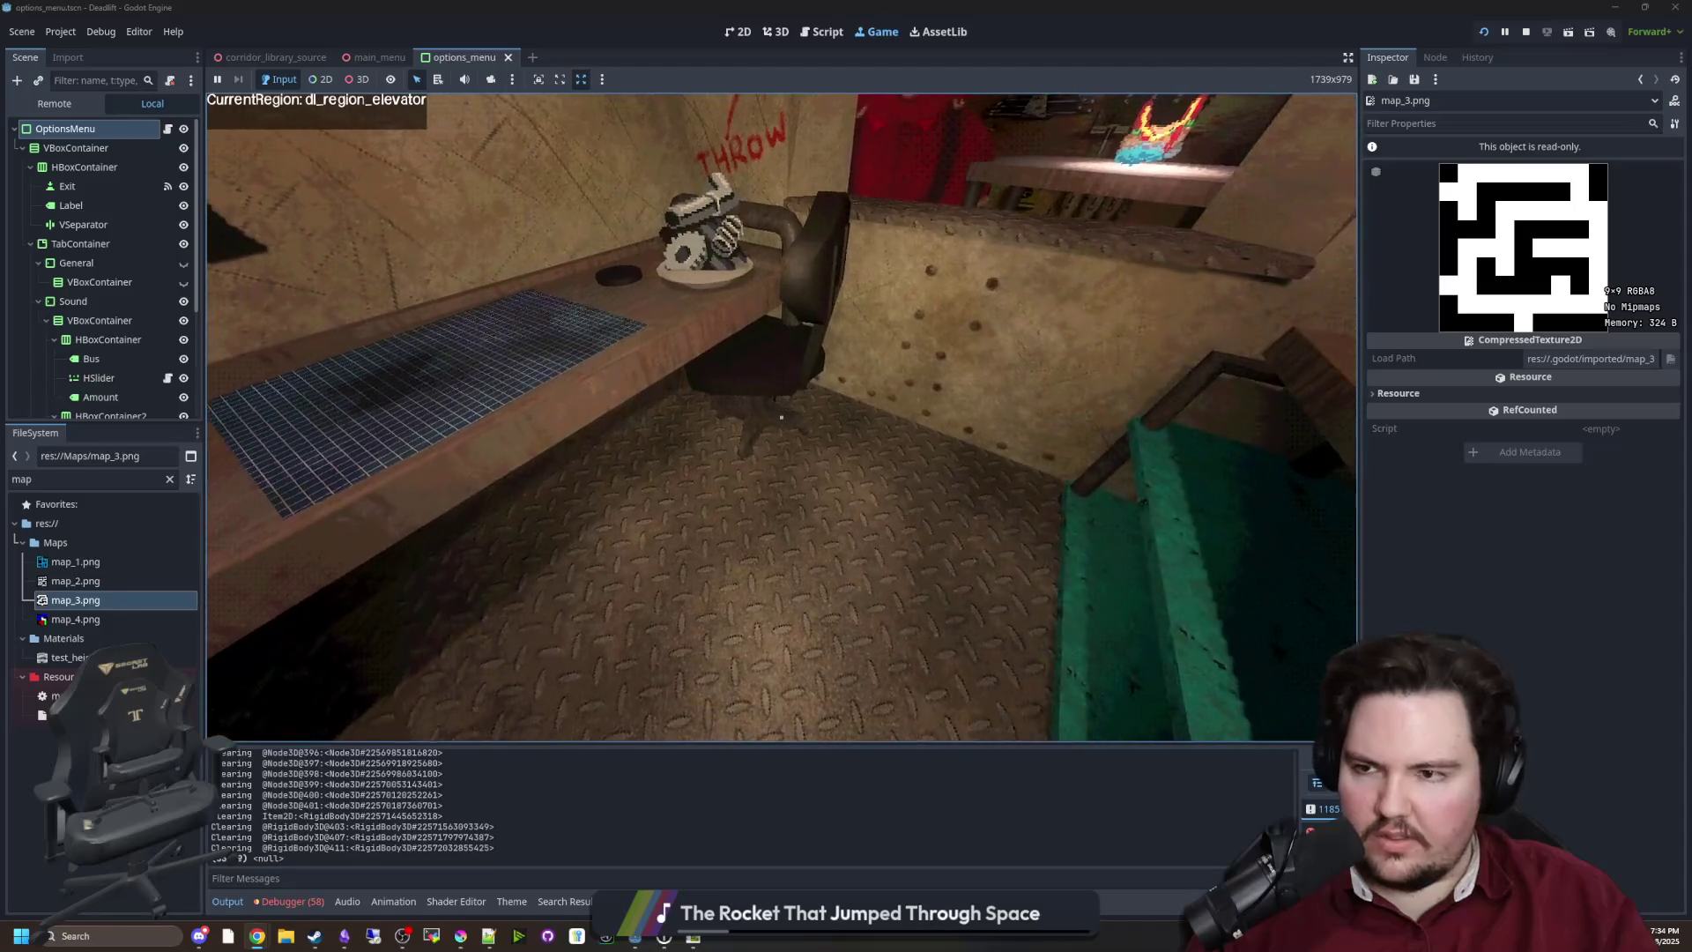
Filter the FileSystem to 'world' and open world.tscn
key("super")
key("super")
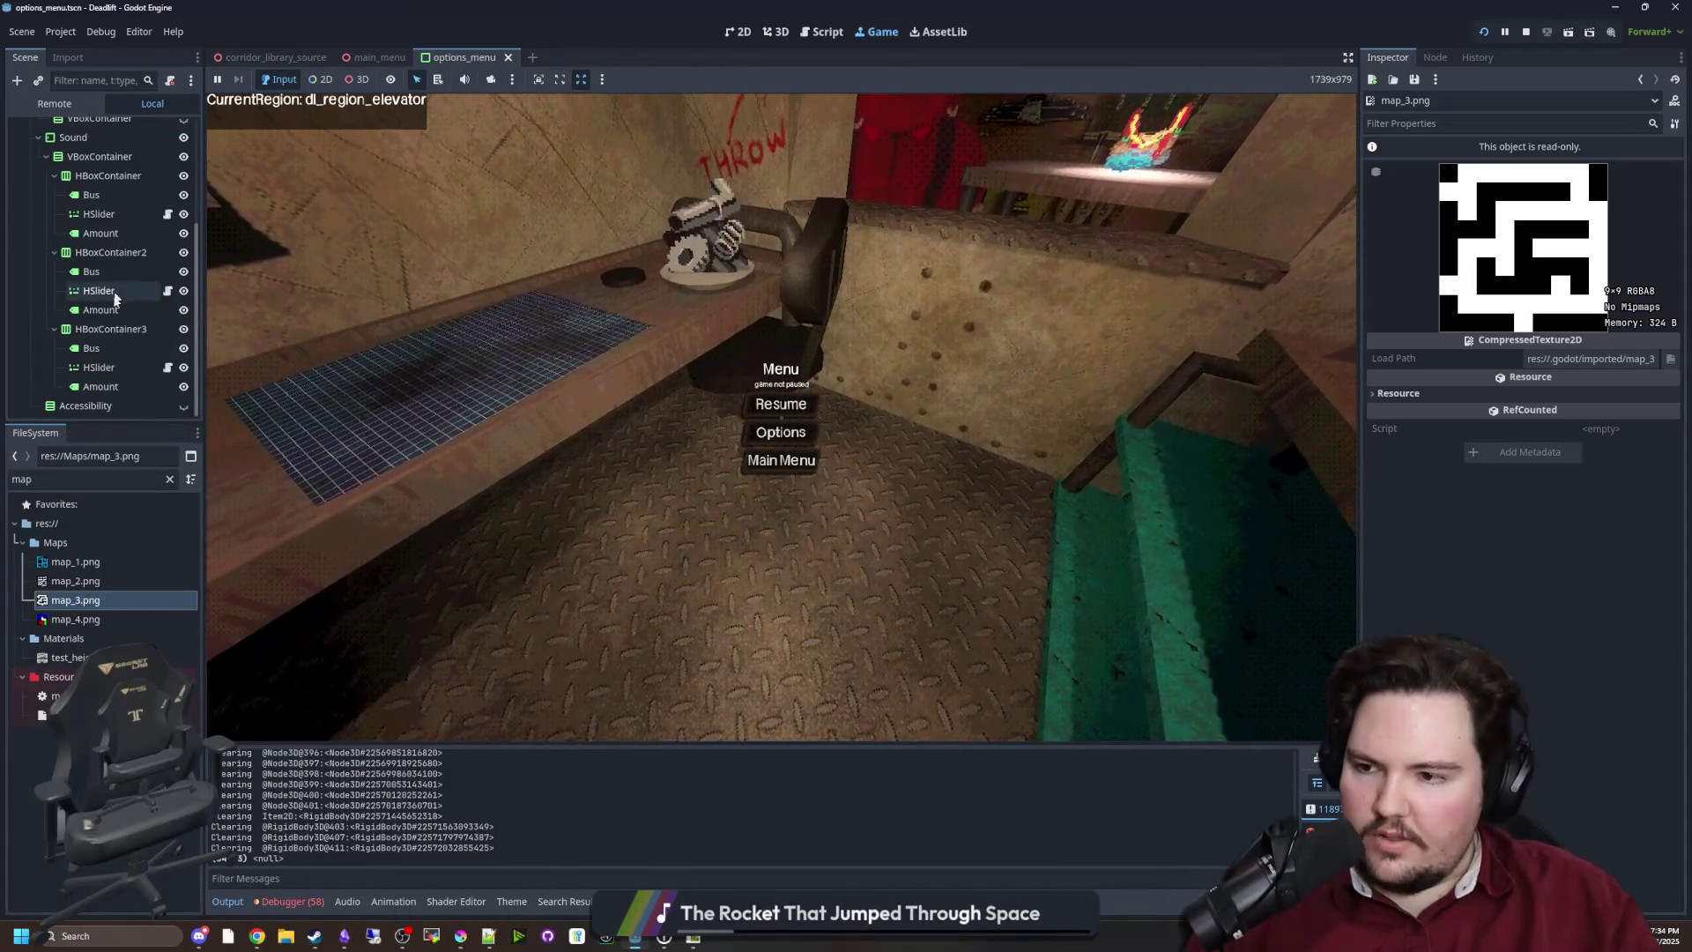
left_click(169, 479)
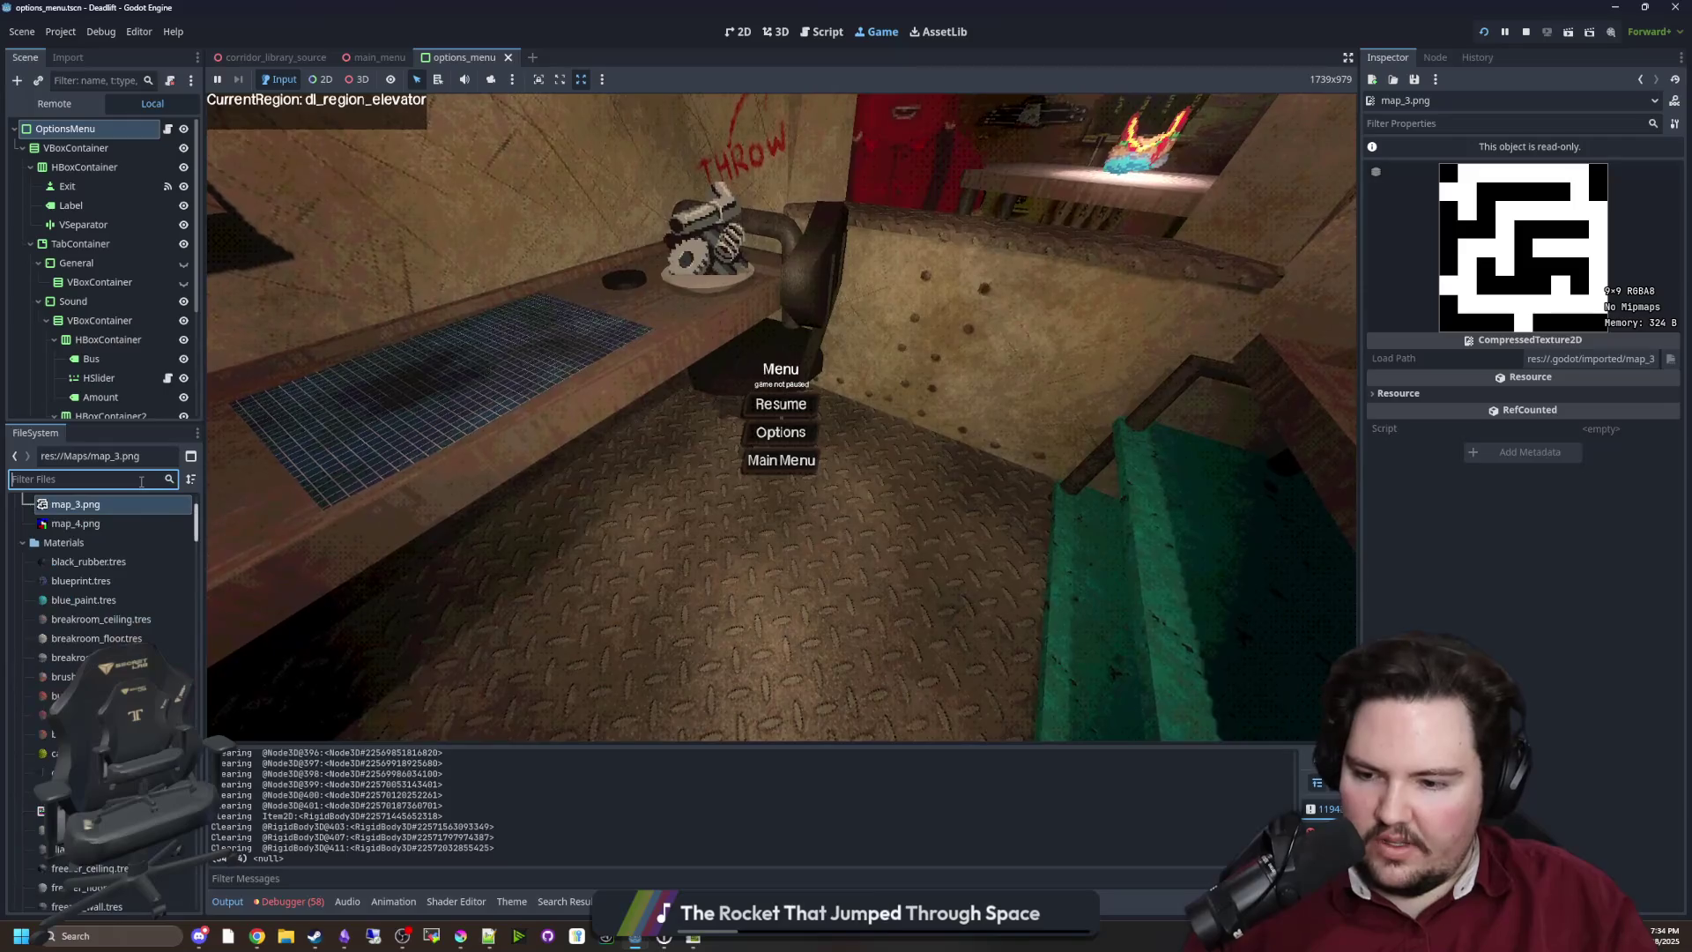
type("world")
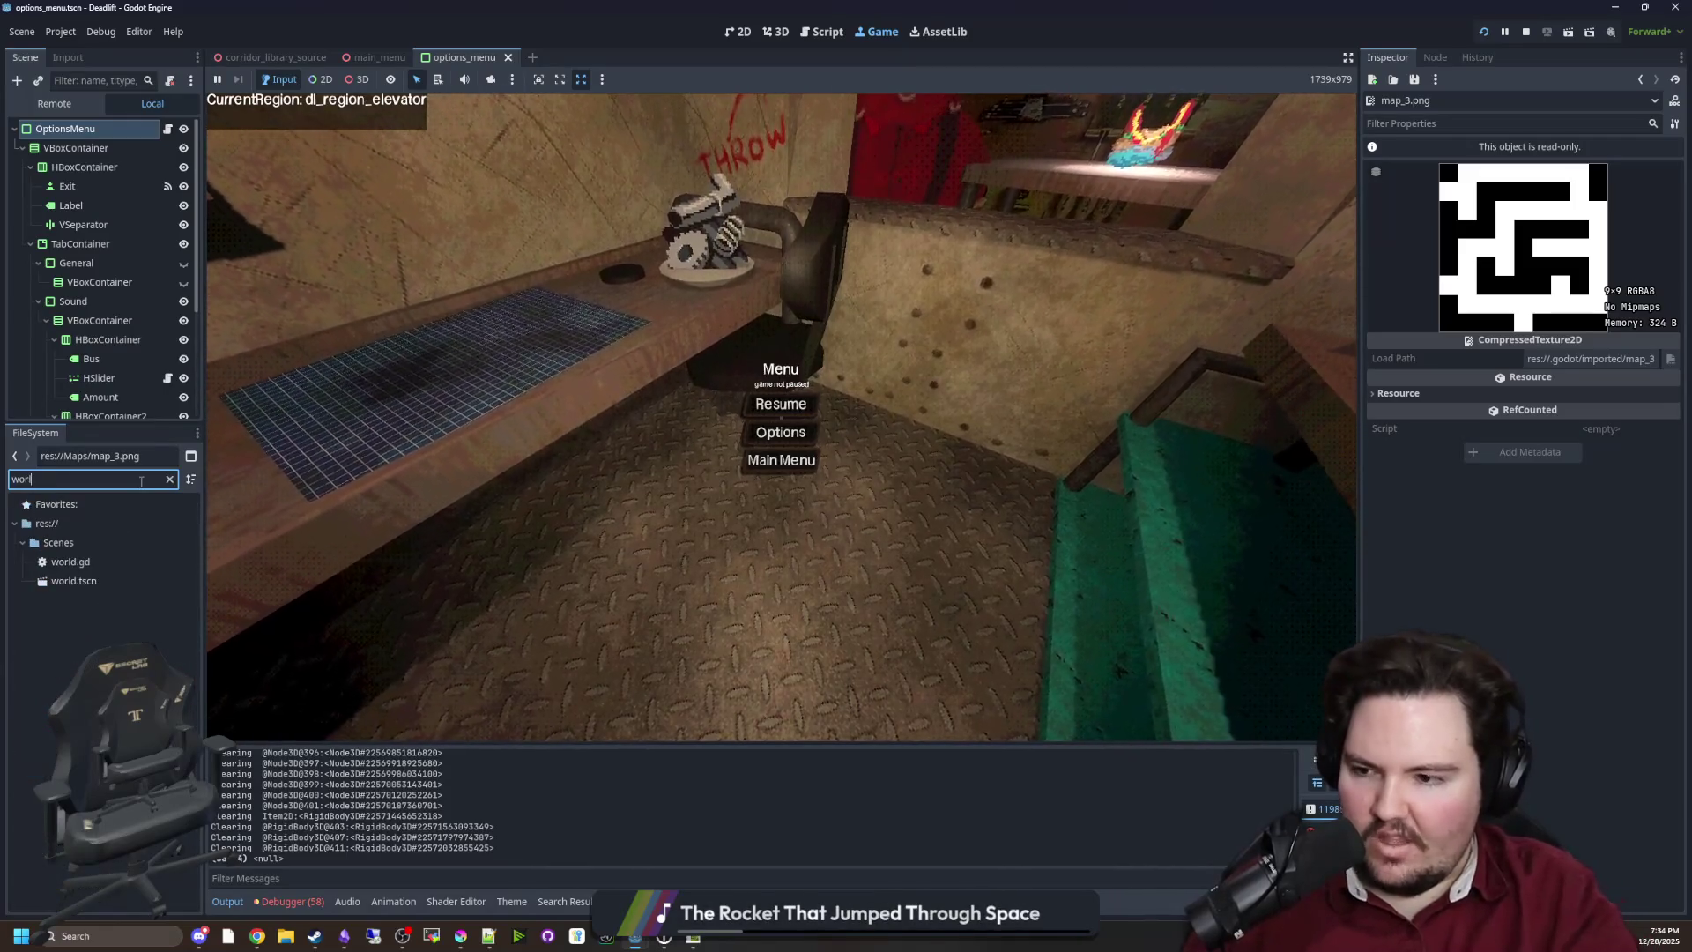
left_click(74, 581)
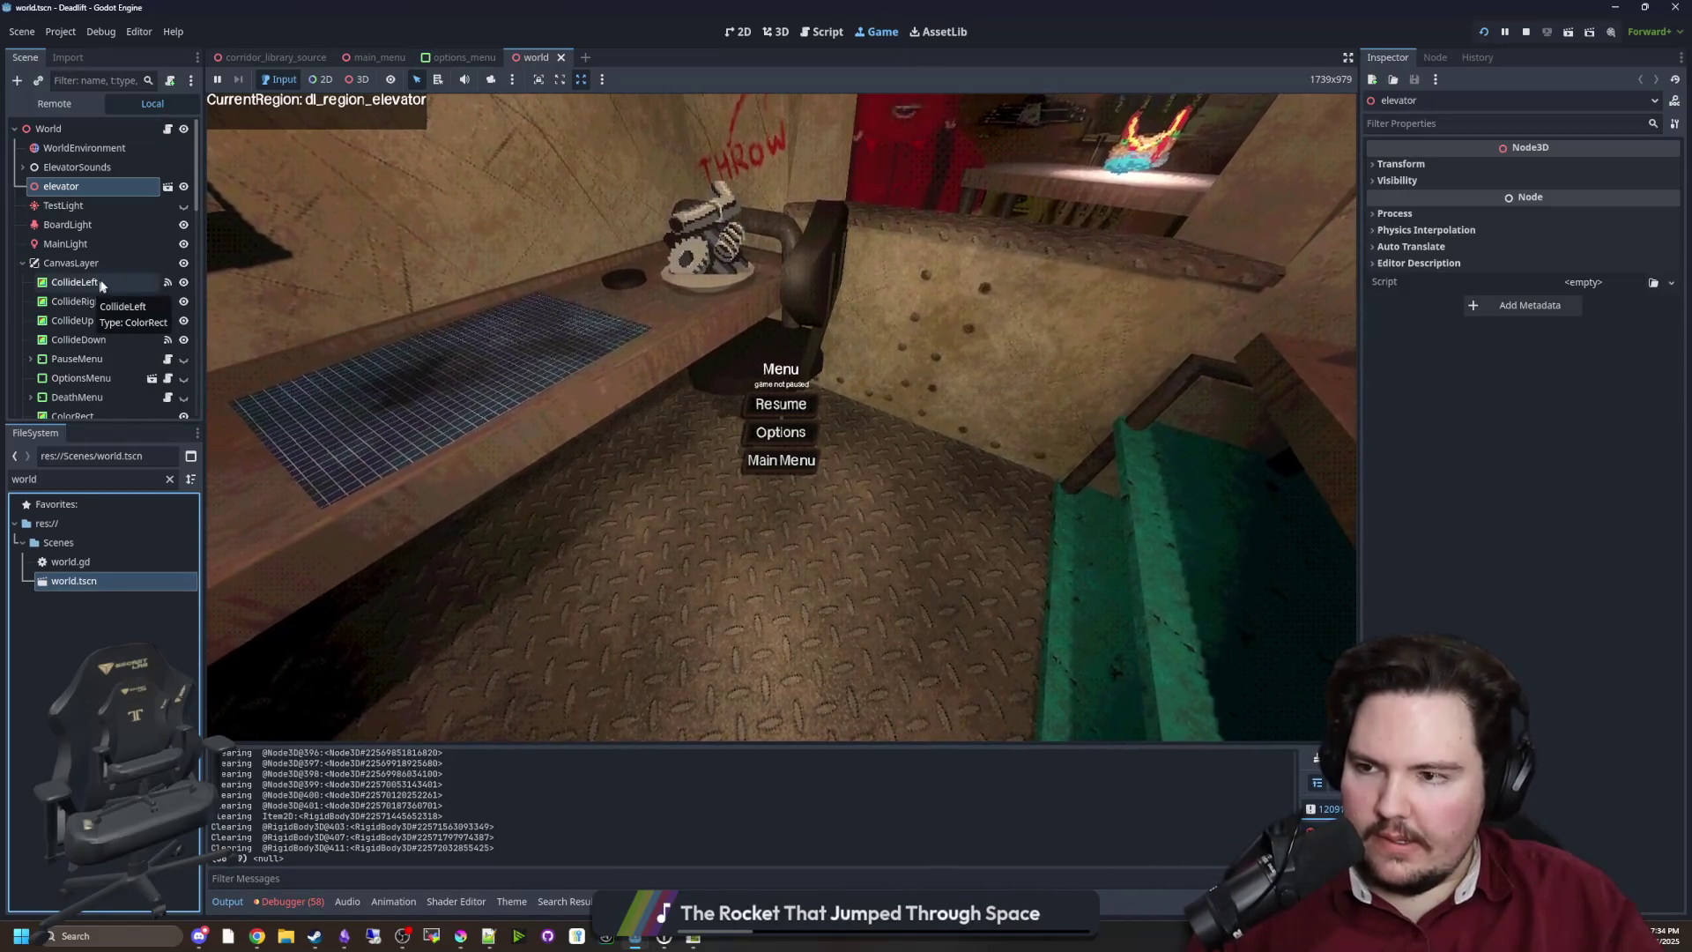
In the Remote scene tree, expand World and select the running game's Chair node
left_click(54, 103)
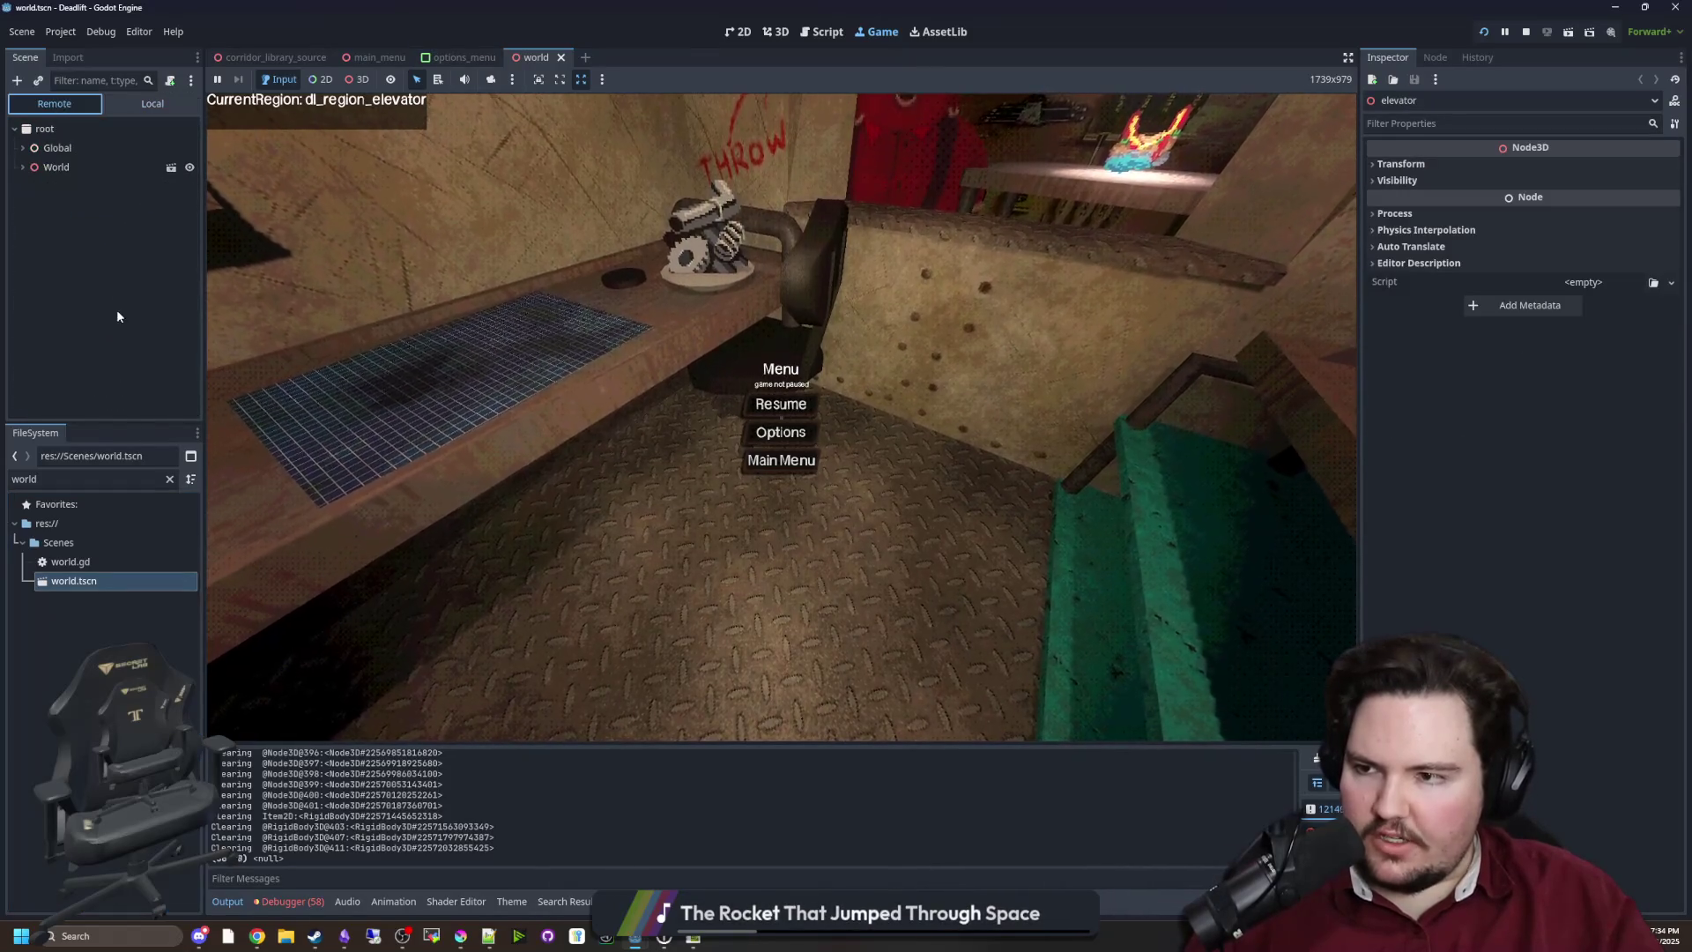
left_click(24, 168)
scroll(93, 264, "down", 5)
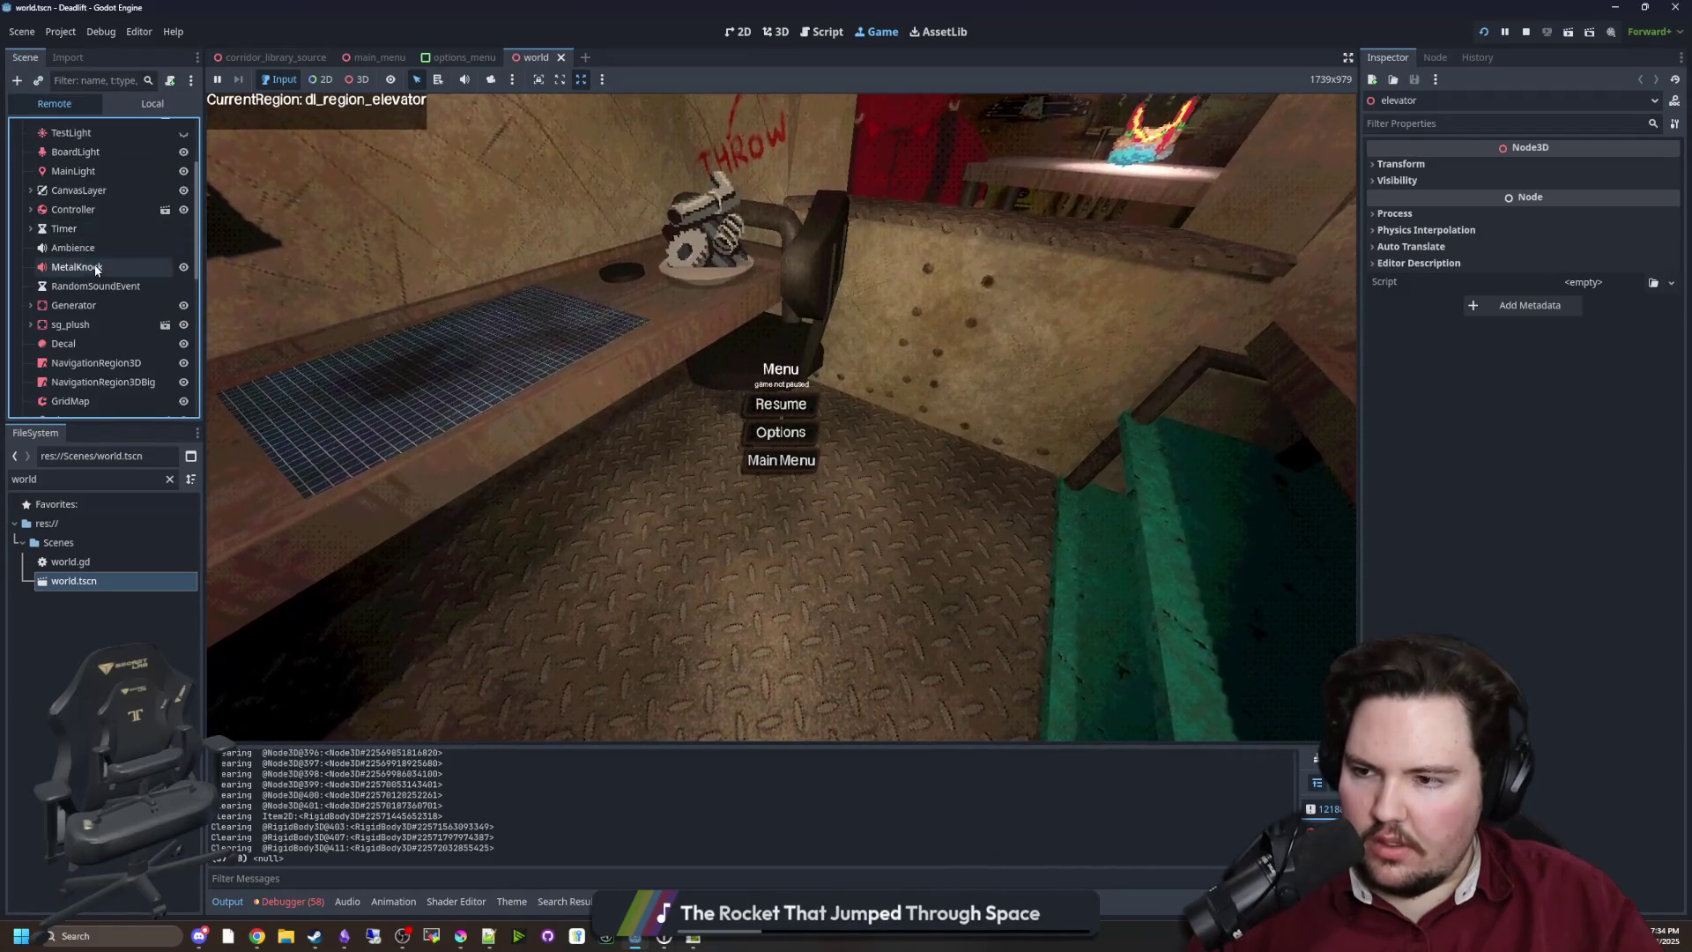
scroll(114, 314, "down", 8)
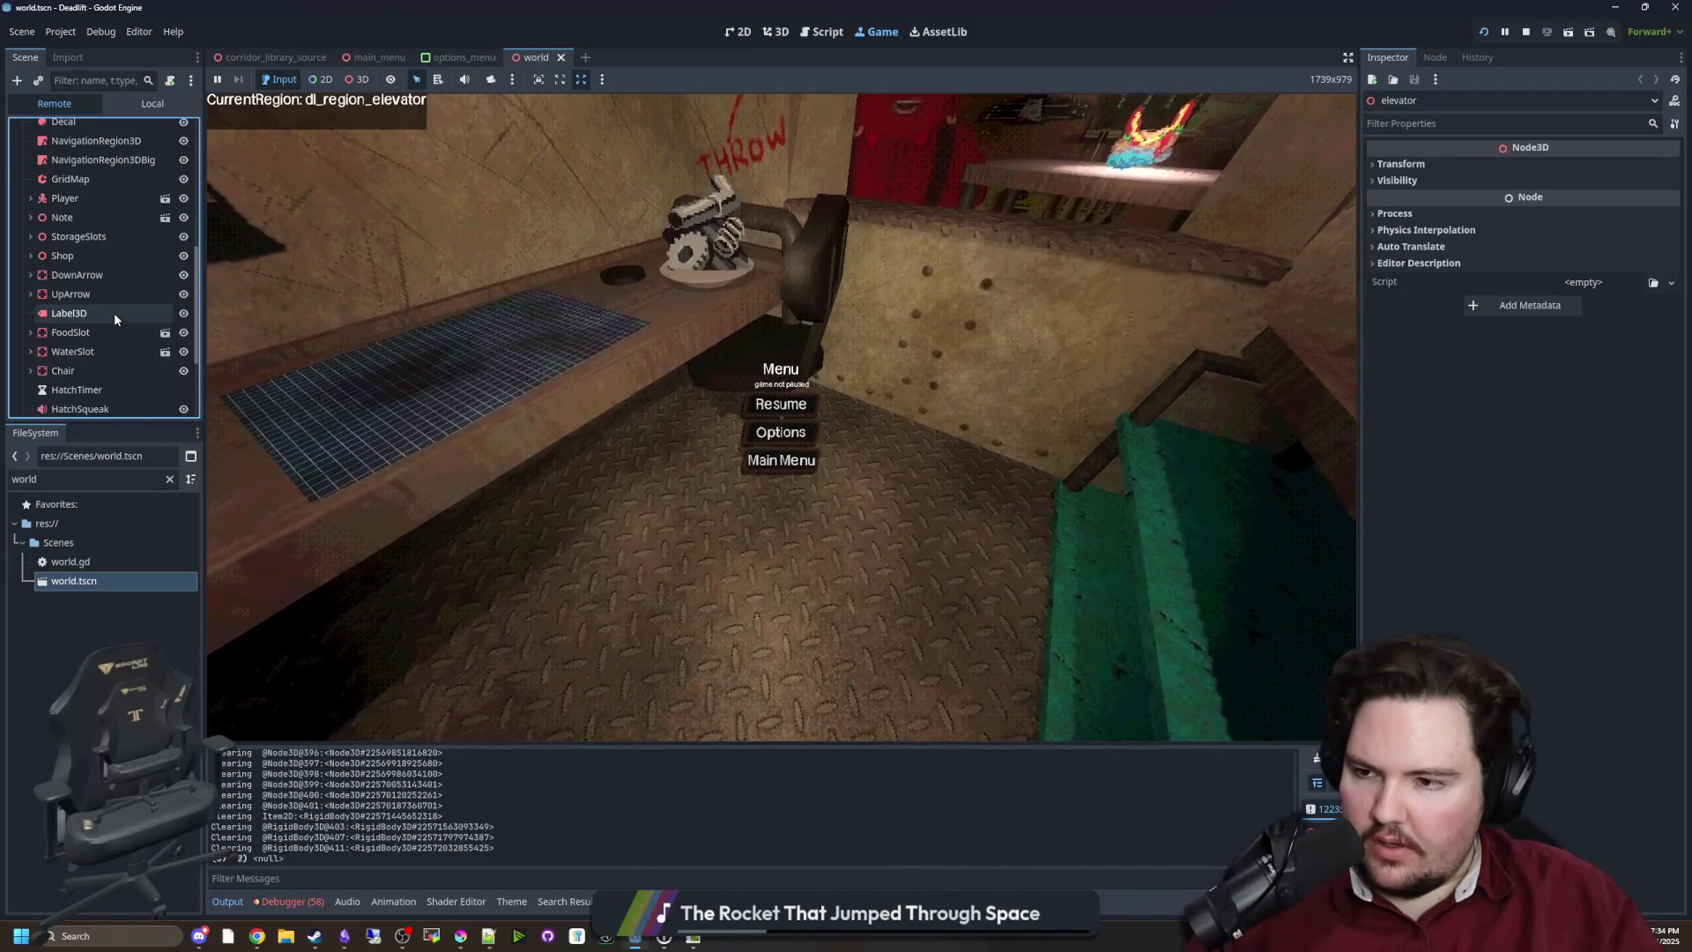
left_click(62, 259)
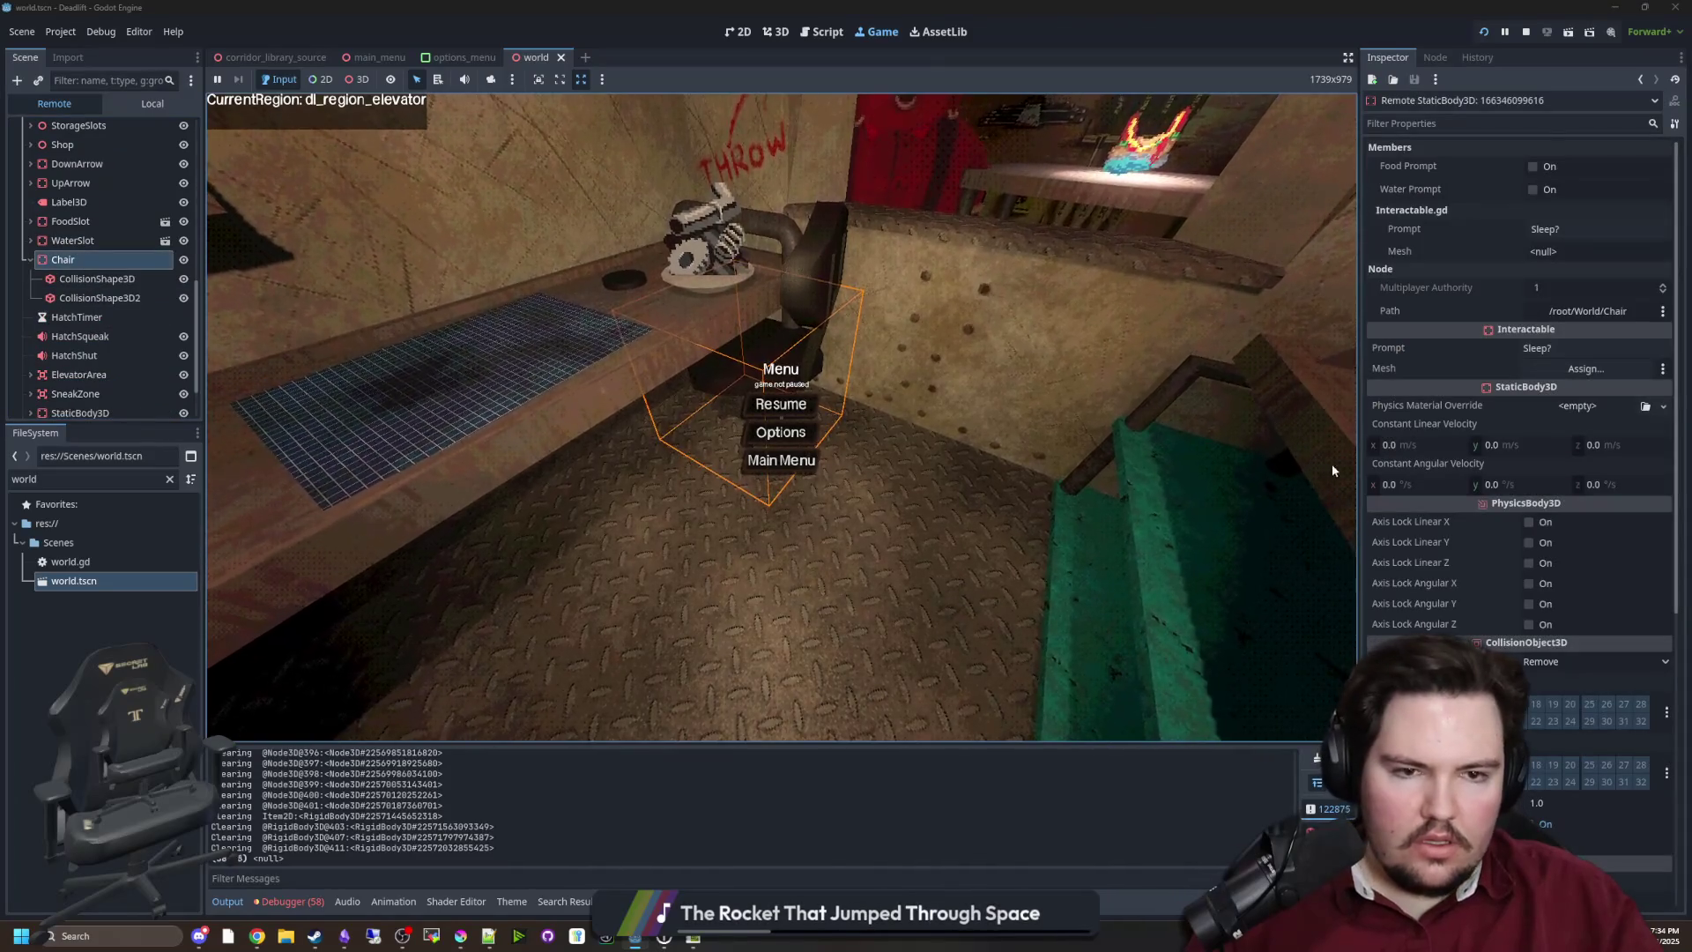
Walk toward the chair and back in the game, then pause and clear the 'world' file filter
left_click(781, 404)
key("w")
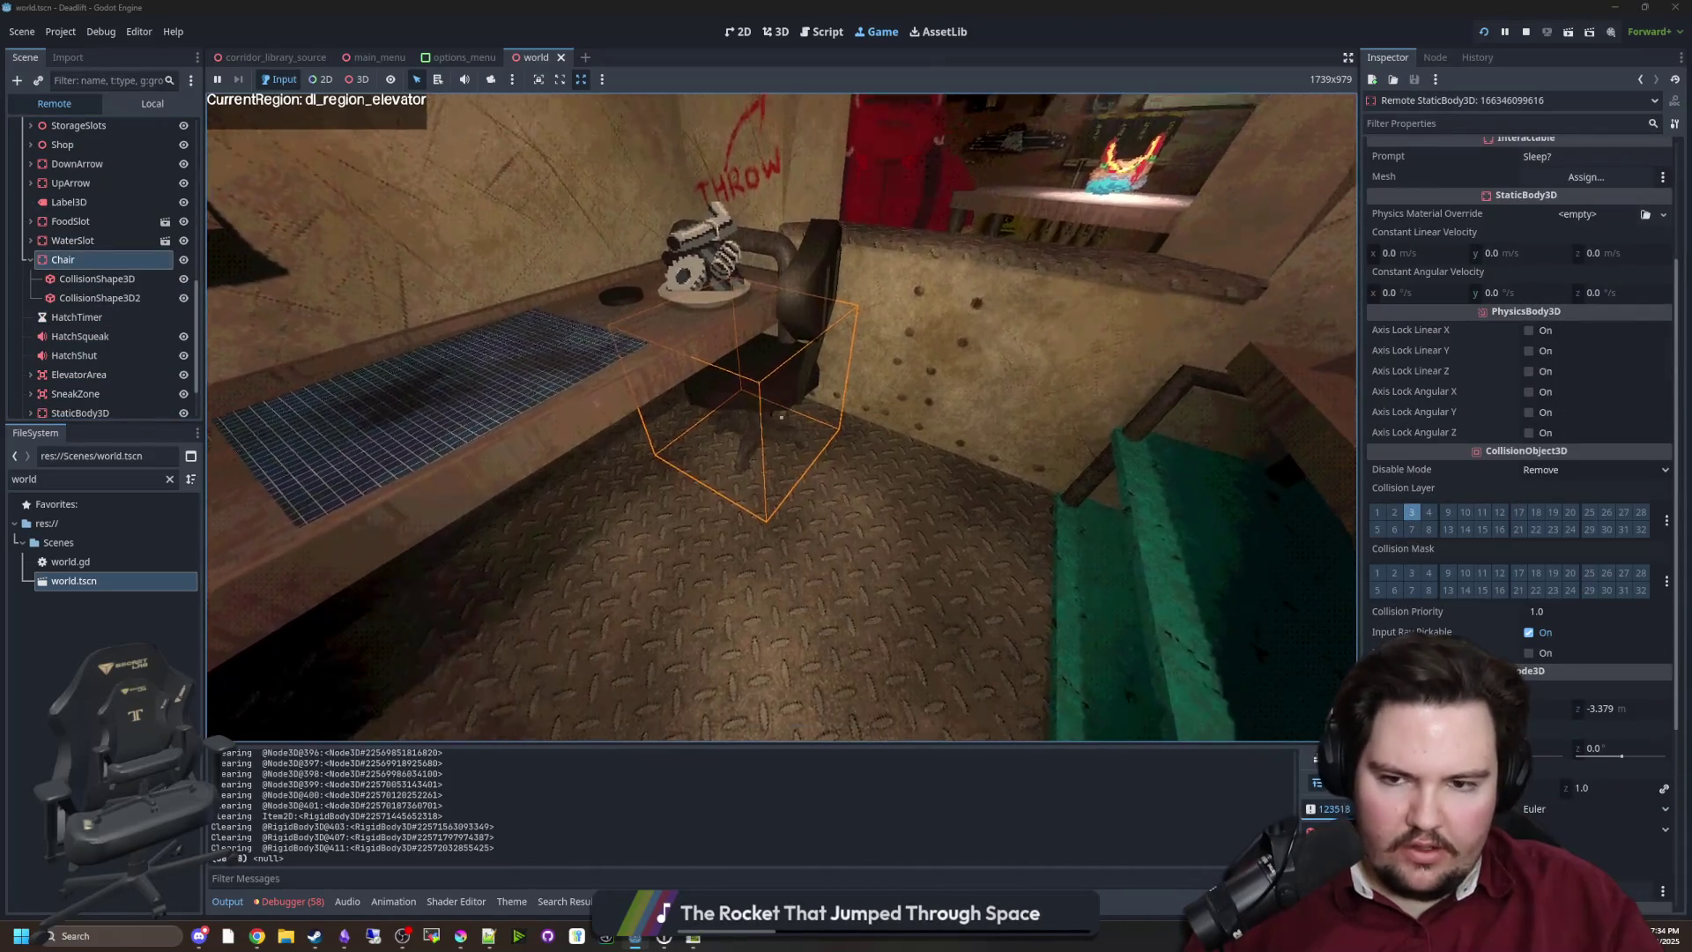
key("s")
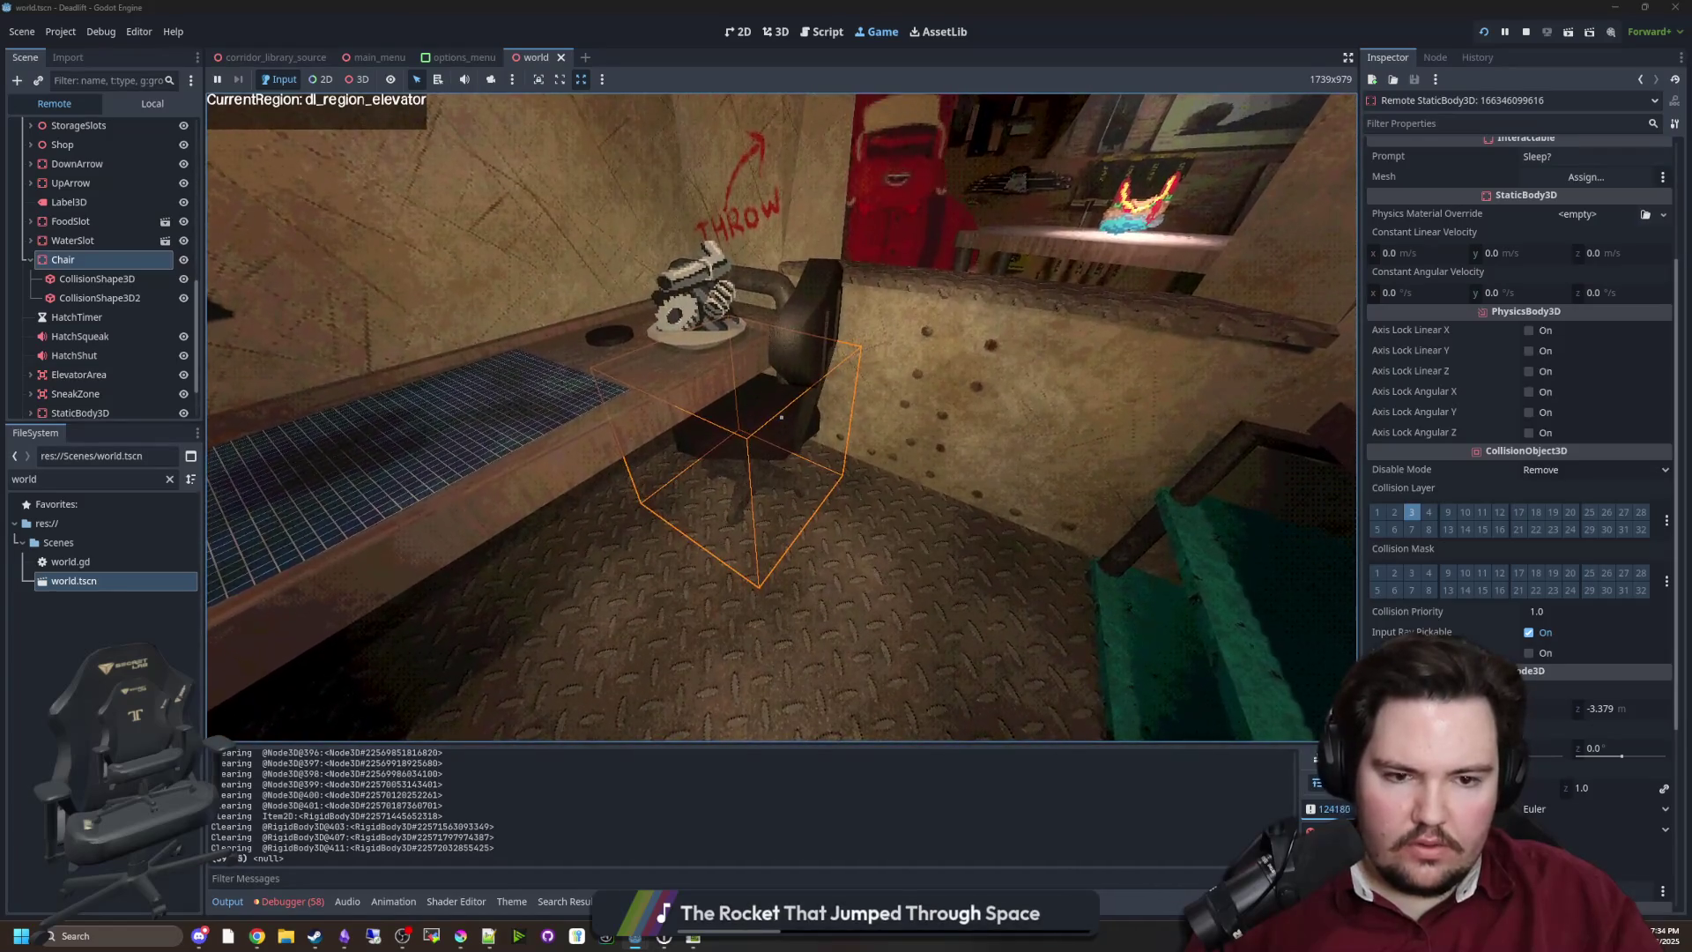
key("super")
key("super")
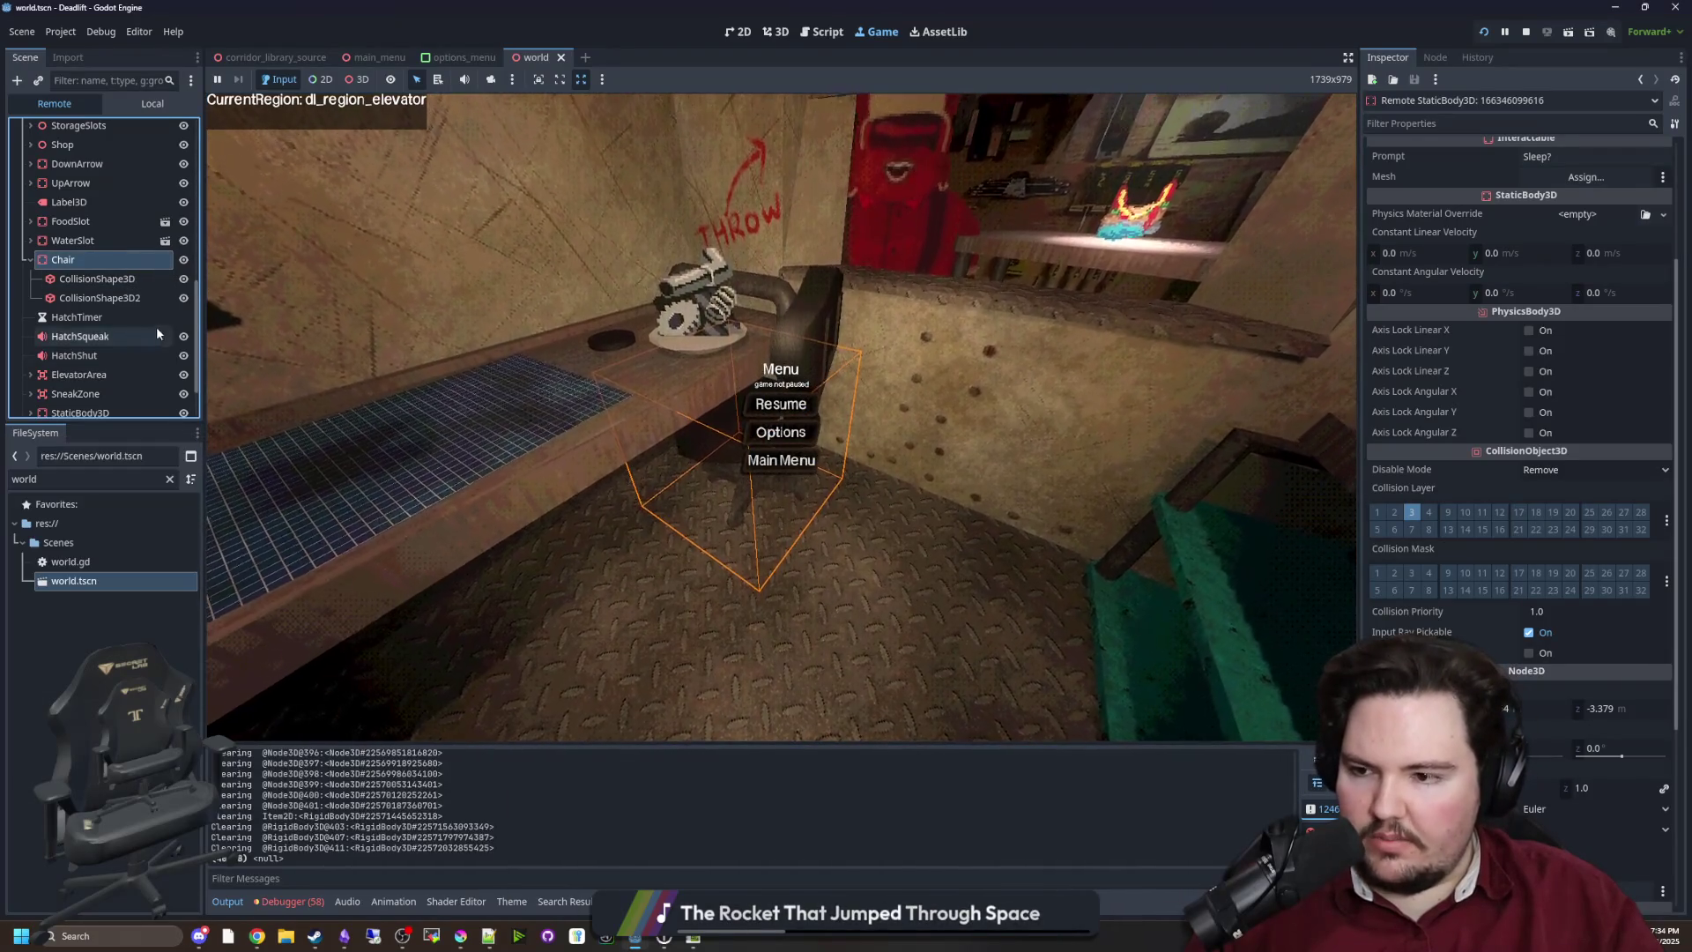
left_click(167, 479)
Filter files to 'chair', open chair.gd, and narrow the inspector and left docks to widen the code area
type("chair")
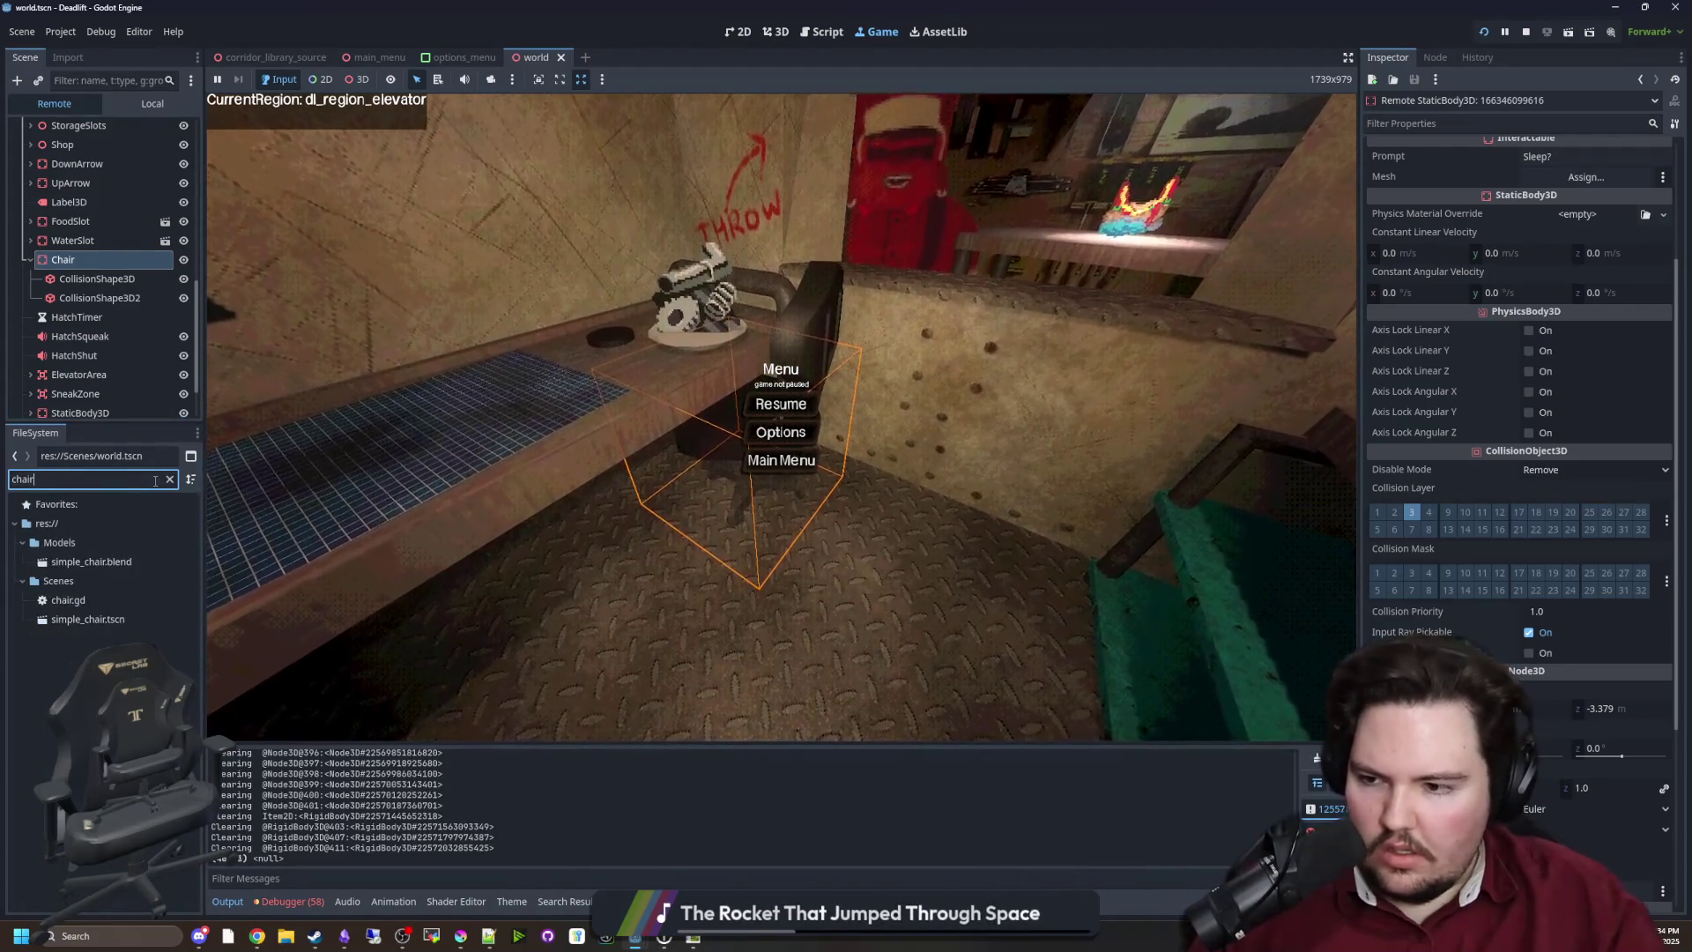
double_click(103, 600)
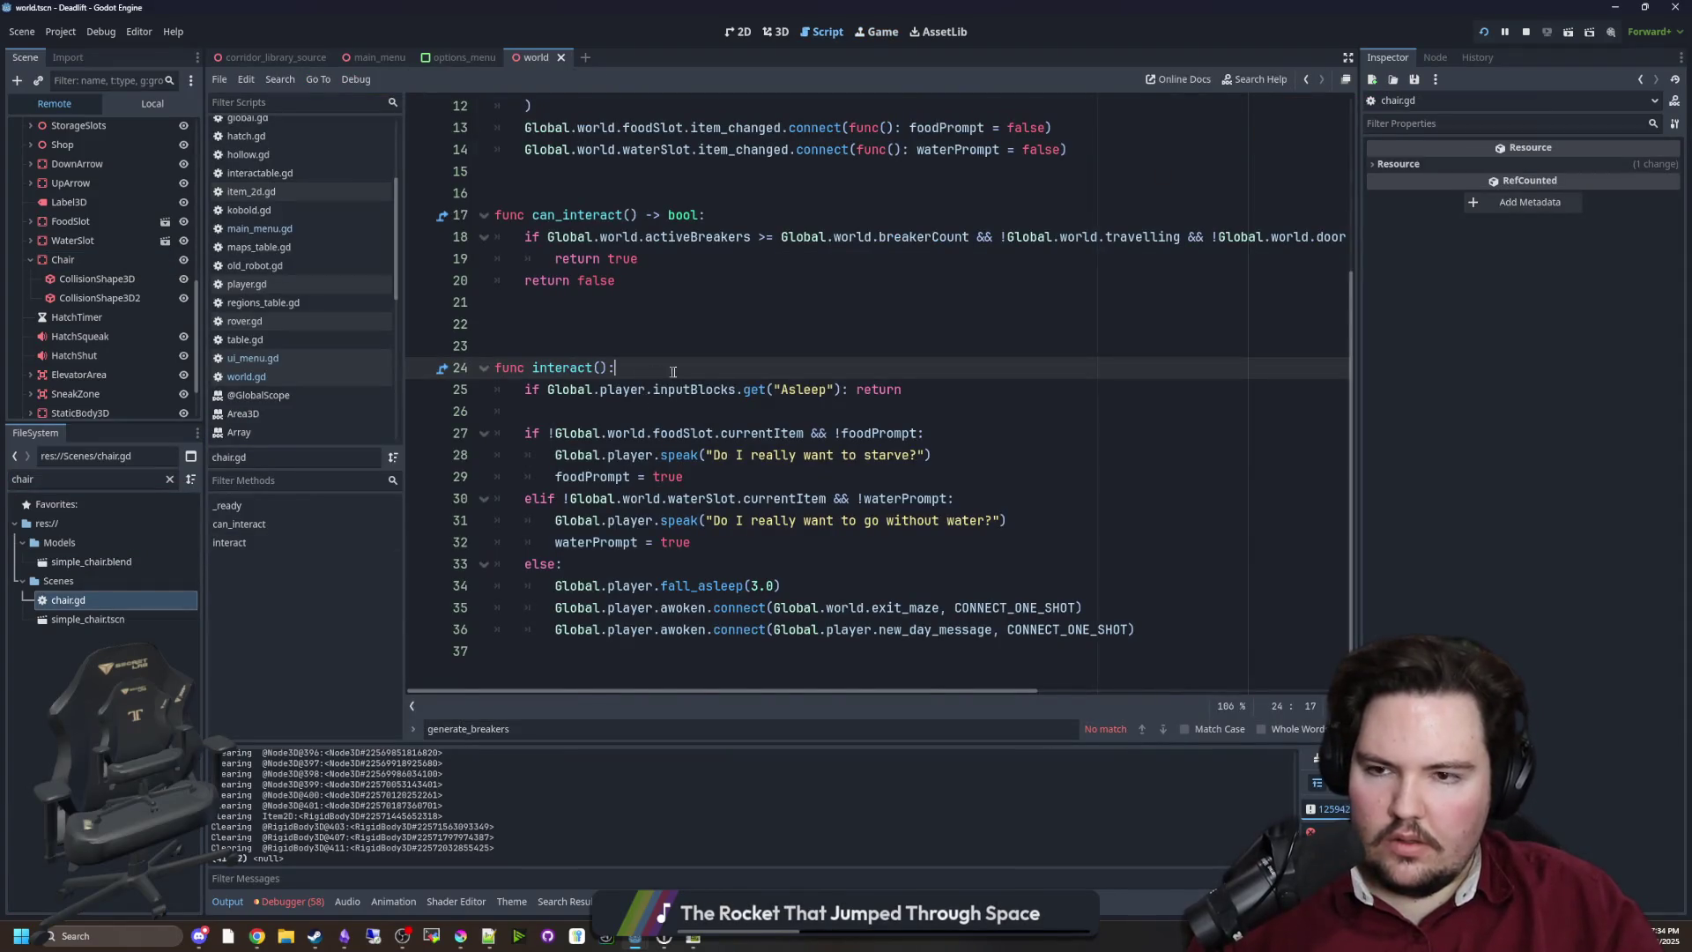
scroll(665, 371, "up", 3)
mouse_move(615, 410)
left_mouse_down()
mouse_move(494, 346)
mouse_move(615, 411)
left_mouse_up()
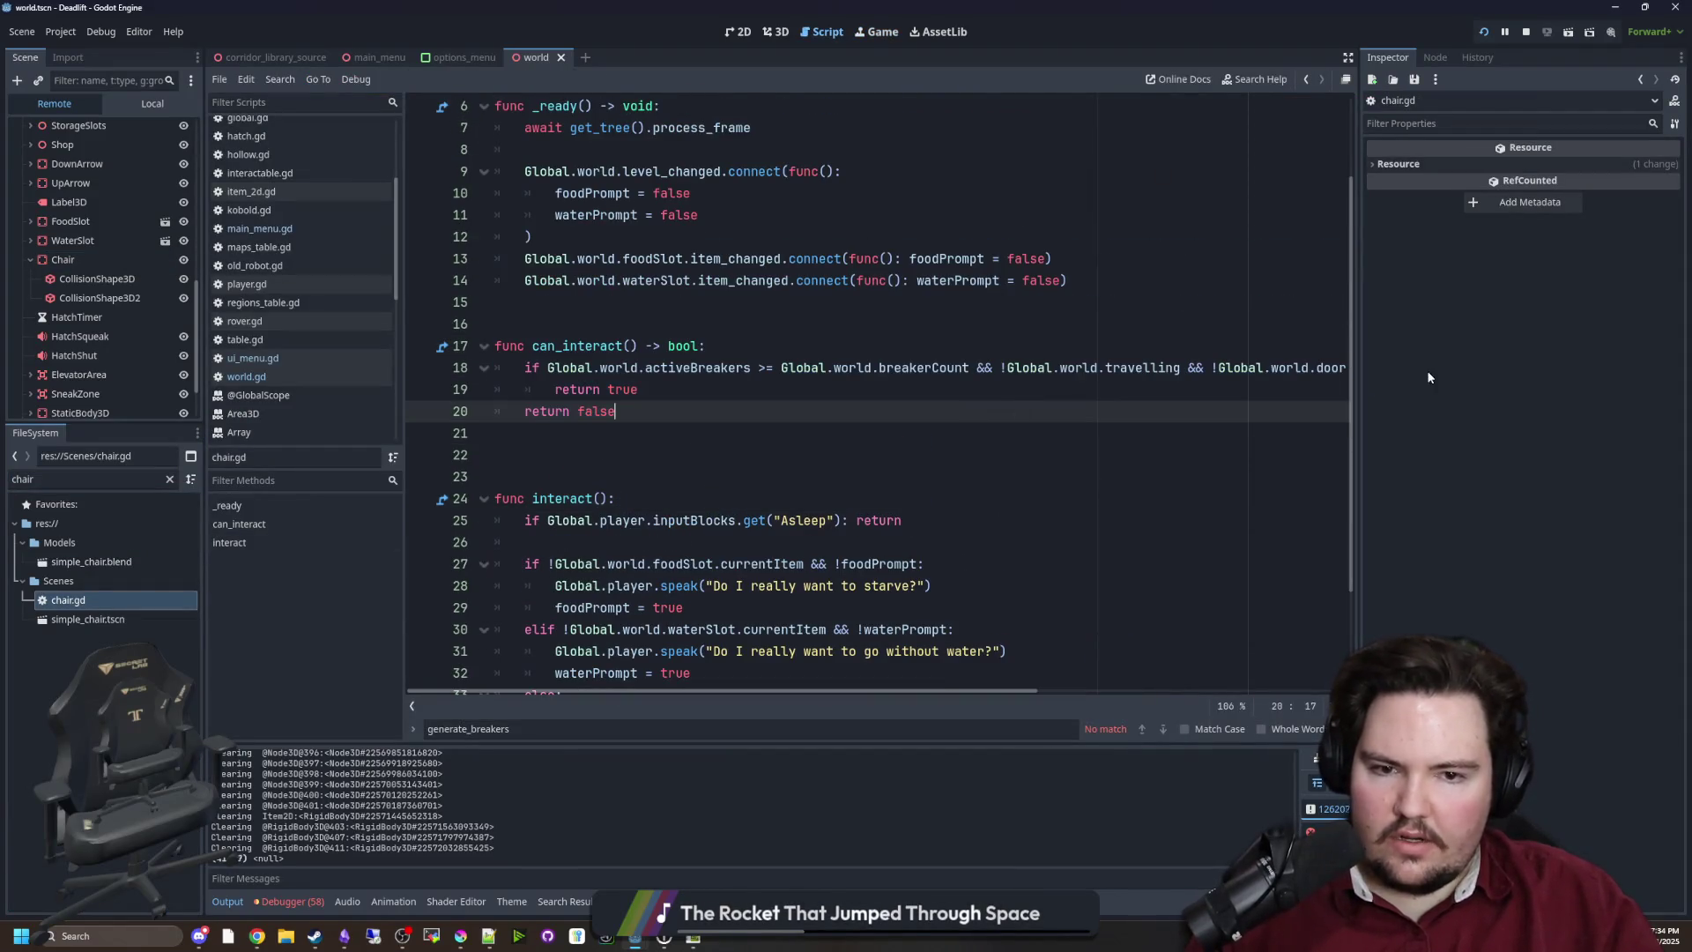
left_click_drag(1359, 364, 1543, 364)
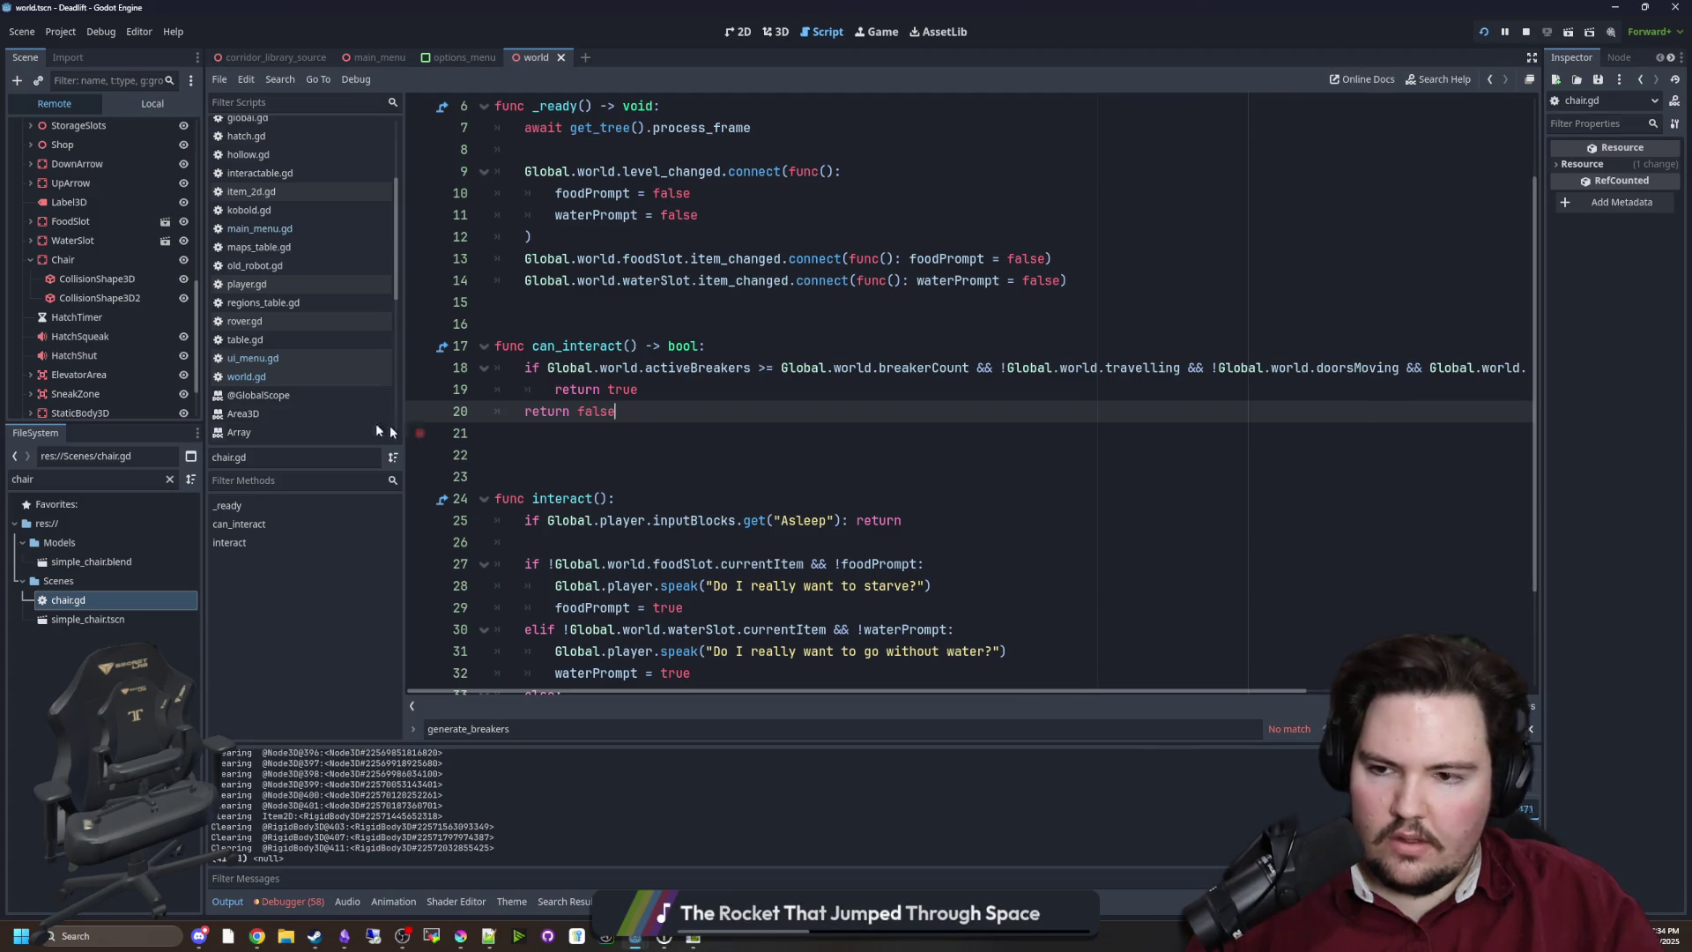
left_click_drag(203, 453, 117, 452)
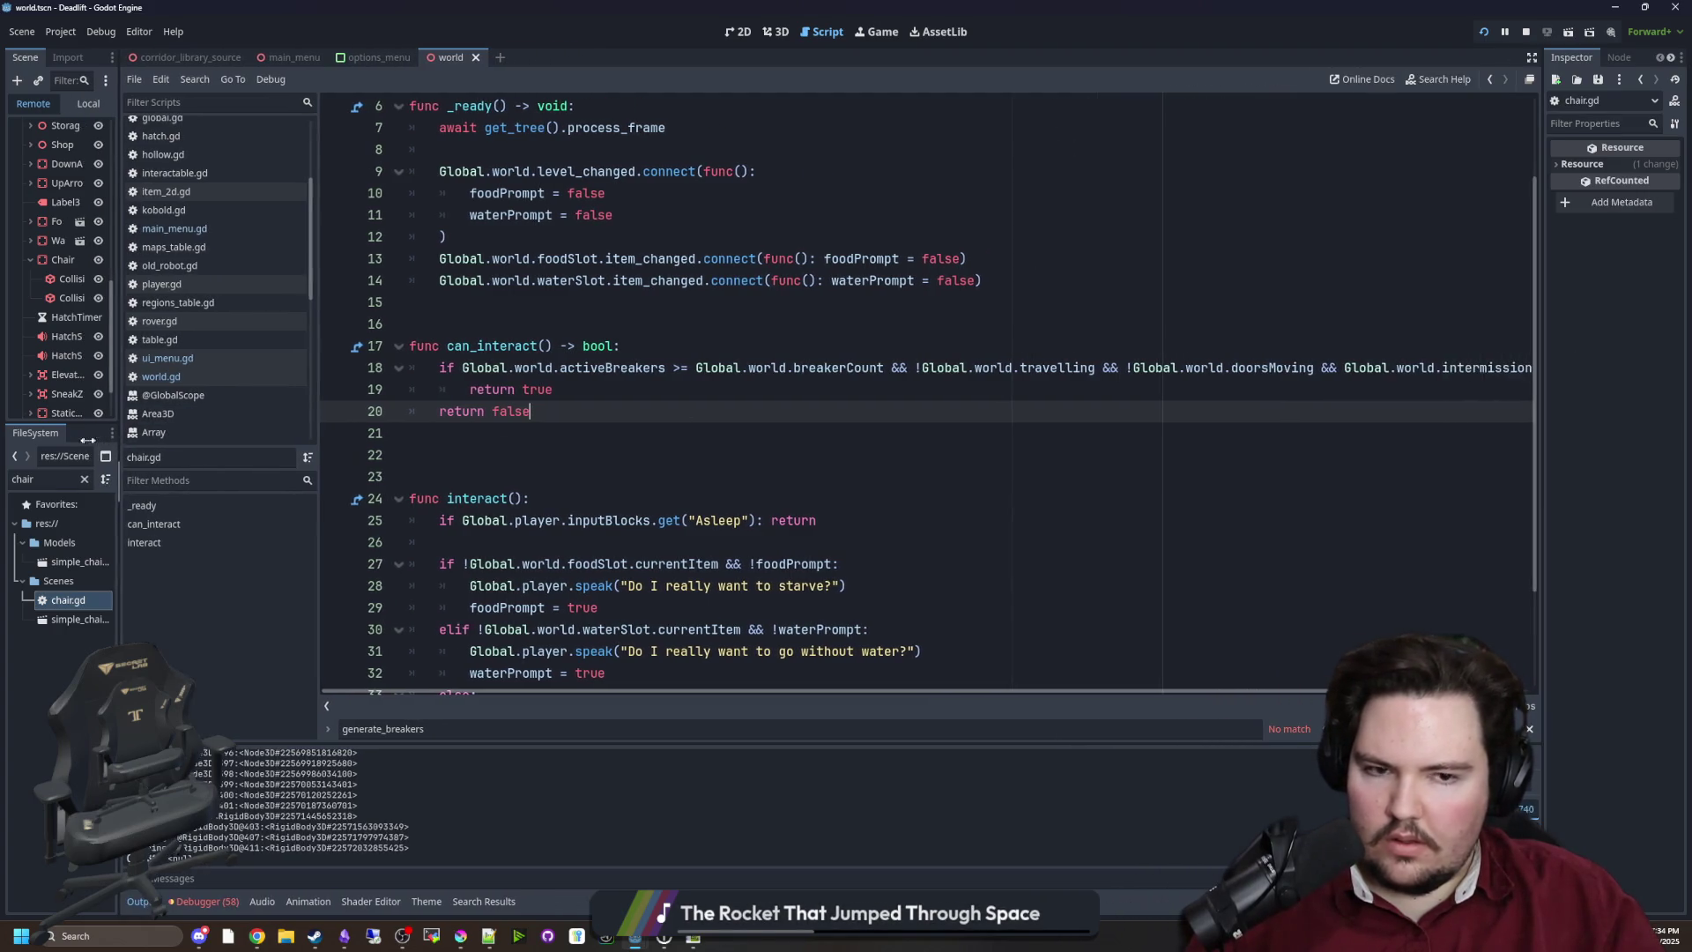
left_click(694, 437)
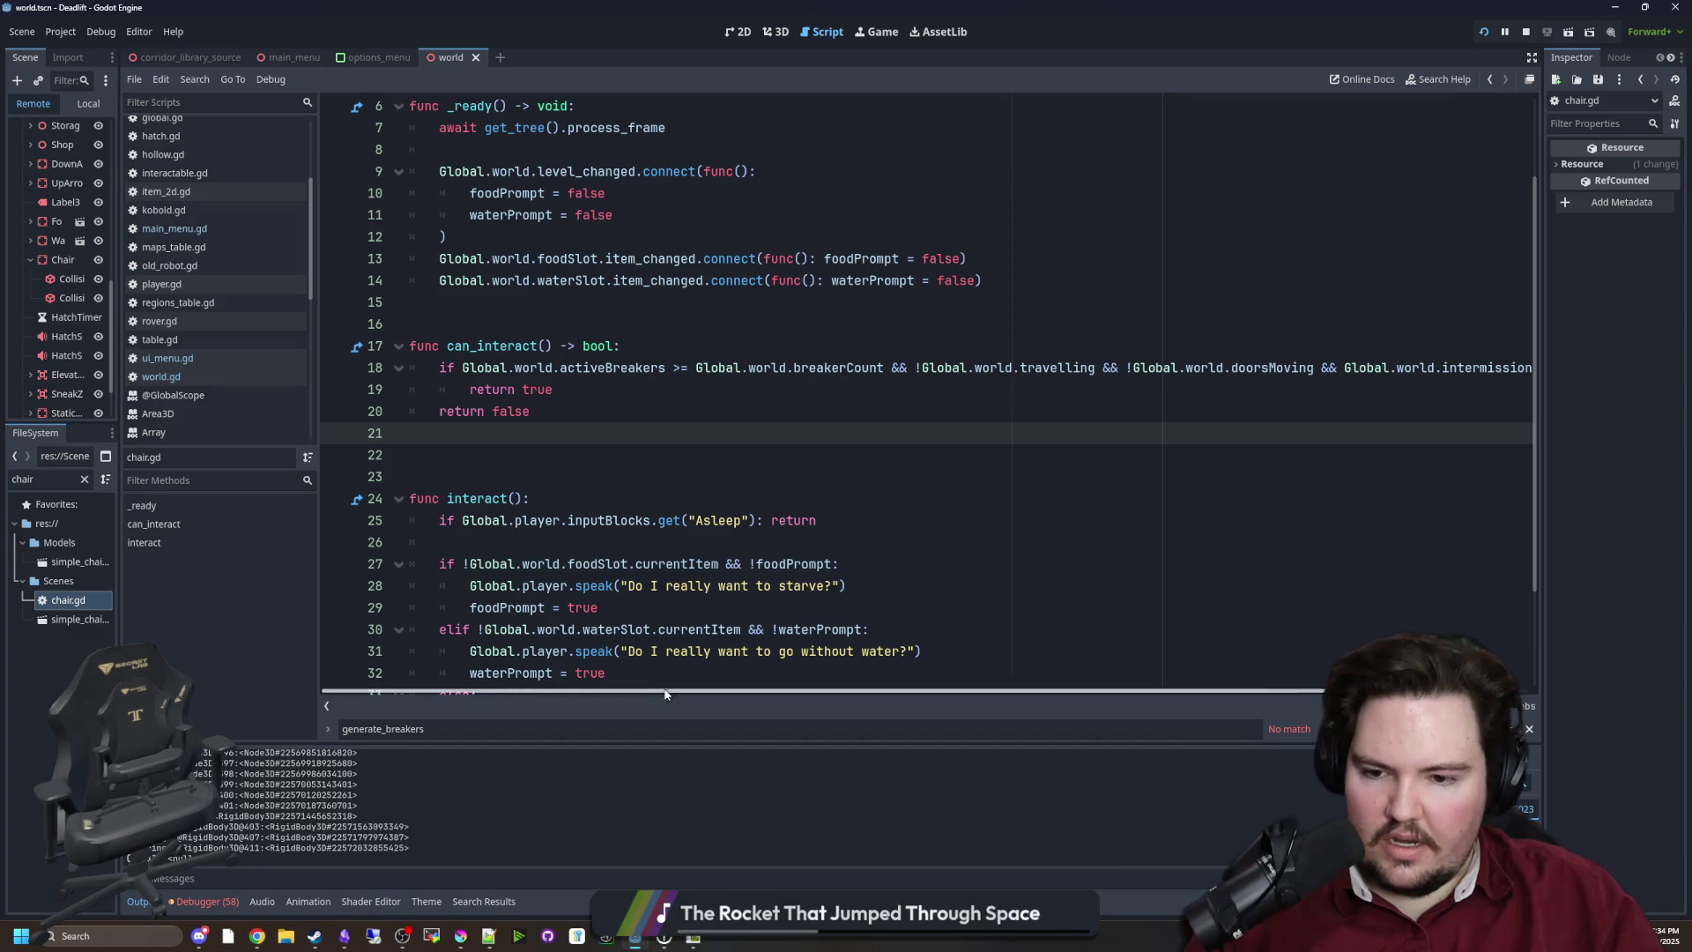
mouse_move(559, 693)
left_mouse_down()
mouse_move(880, 695)
mouse_move(599, 693)
left_mouse_up()
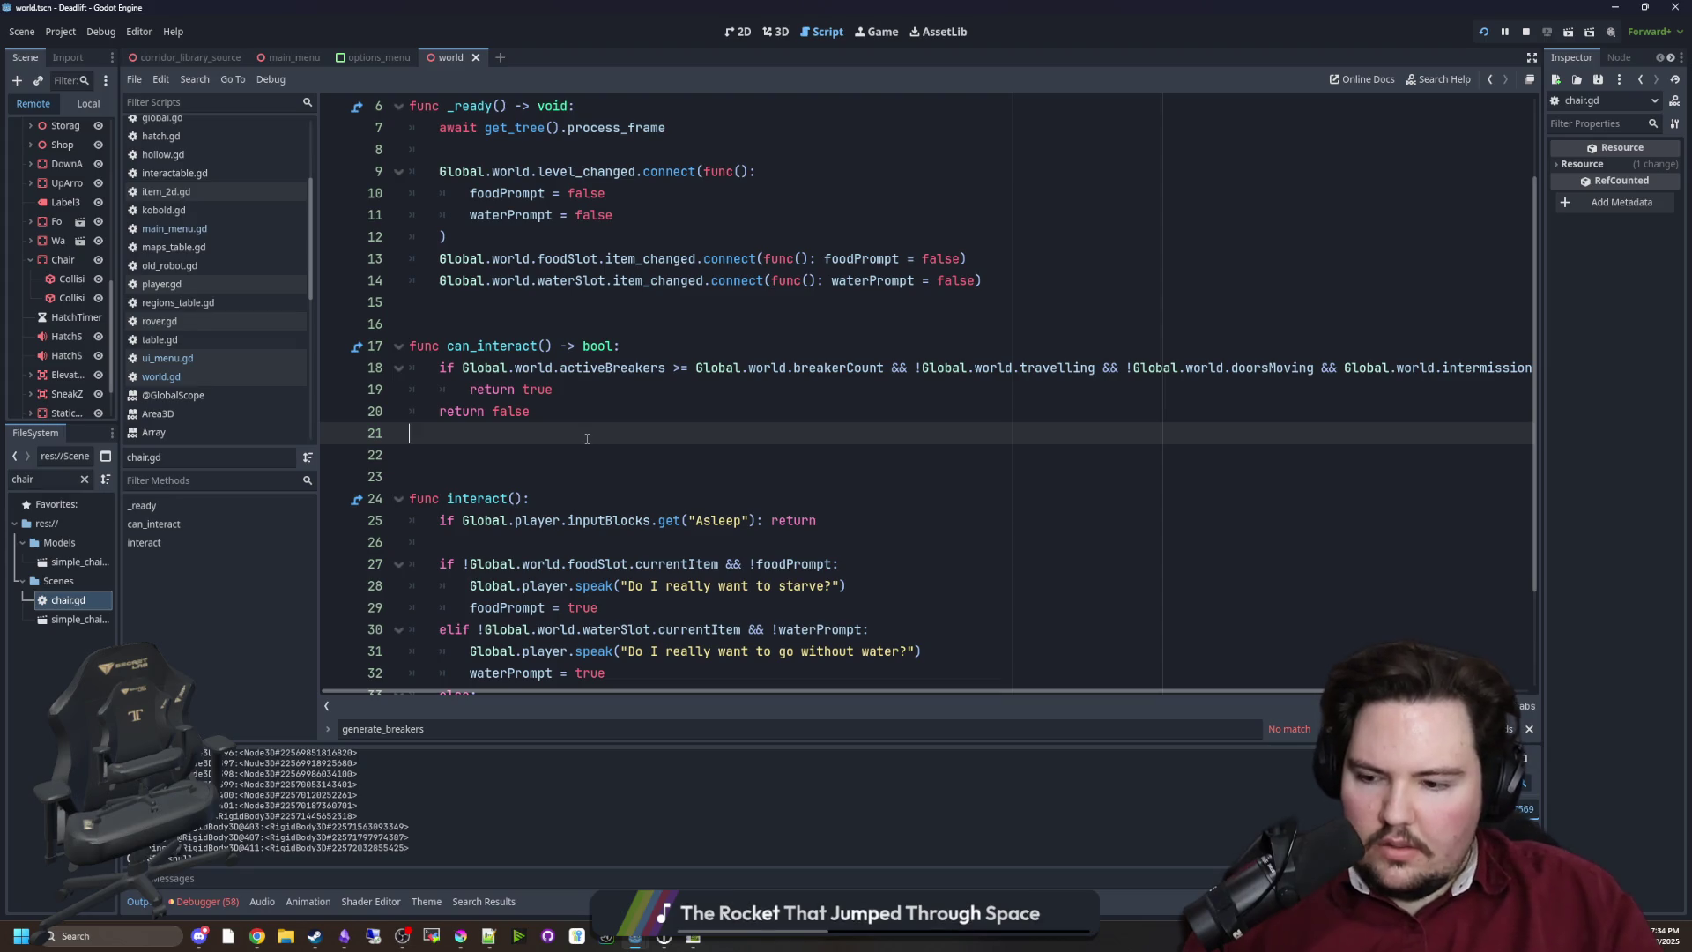
left_click(703, 350)
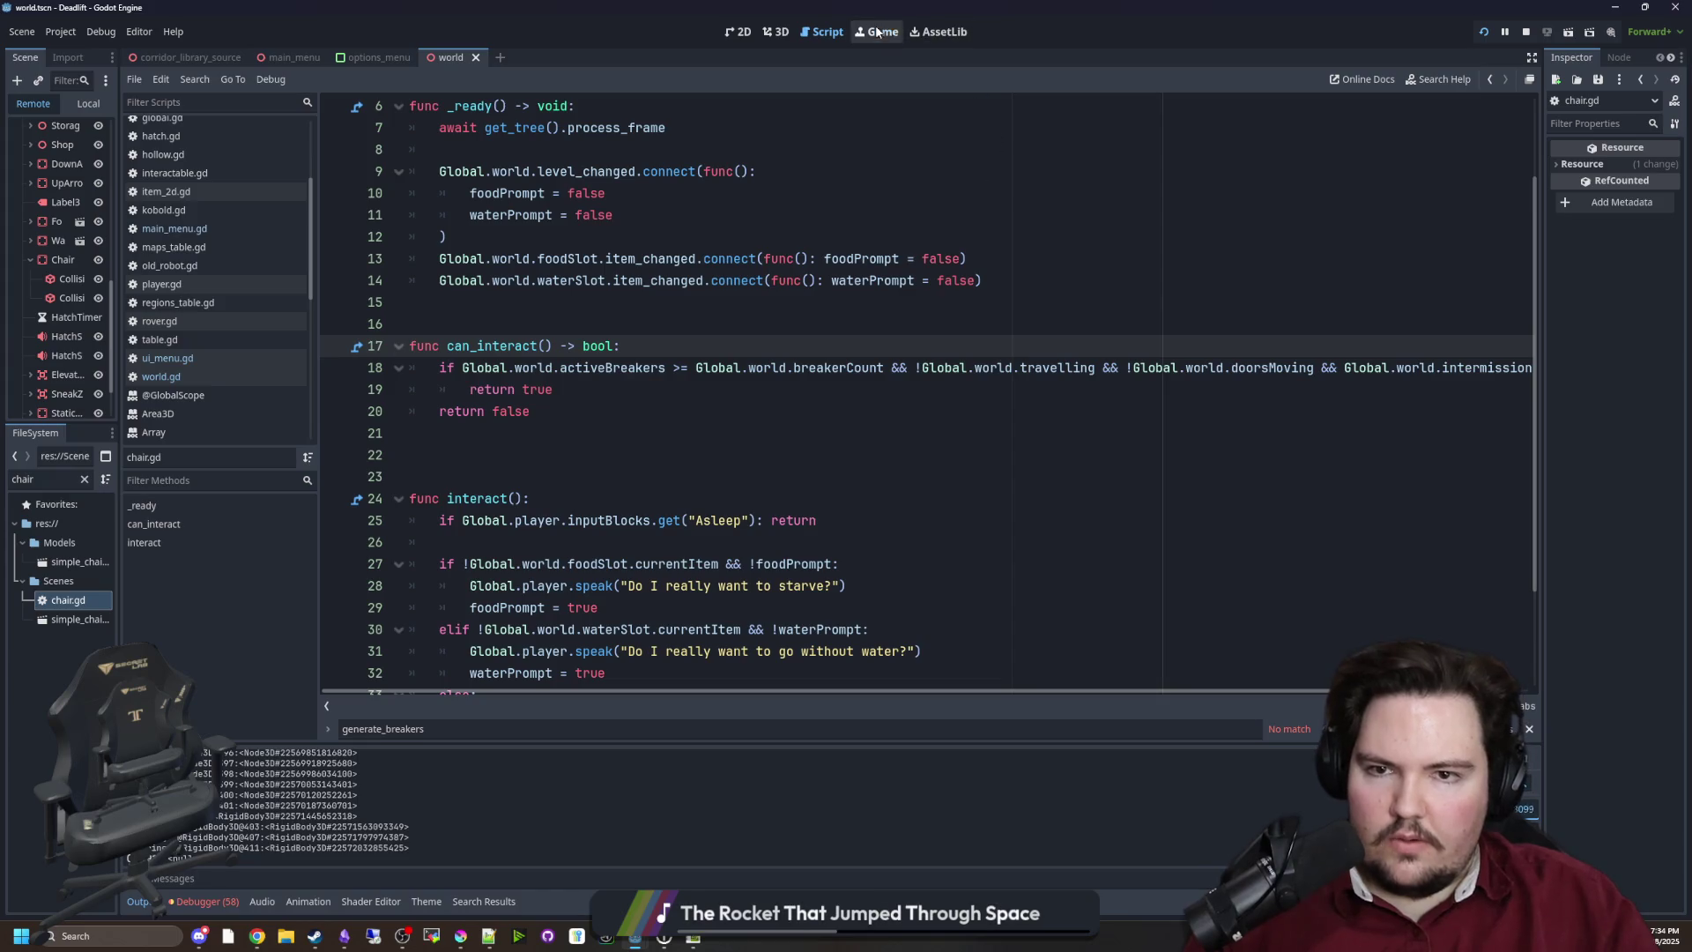
Add print(Global.world.activeBreakers) at the top of can_interact in chair.gd and save
key("super")
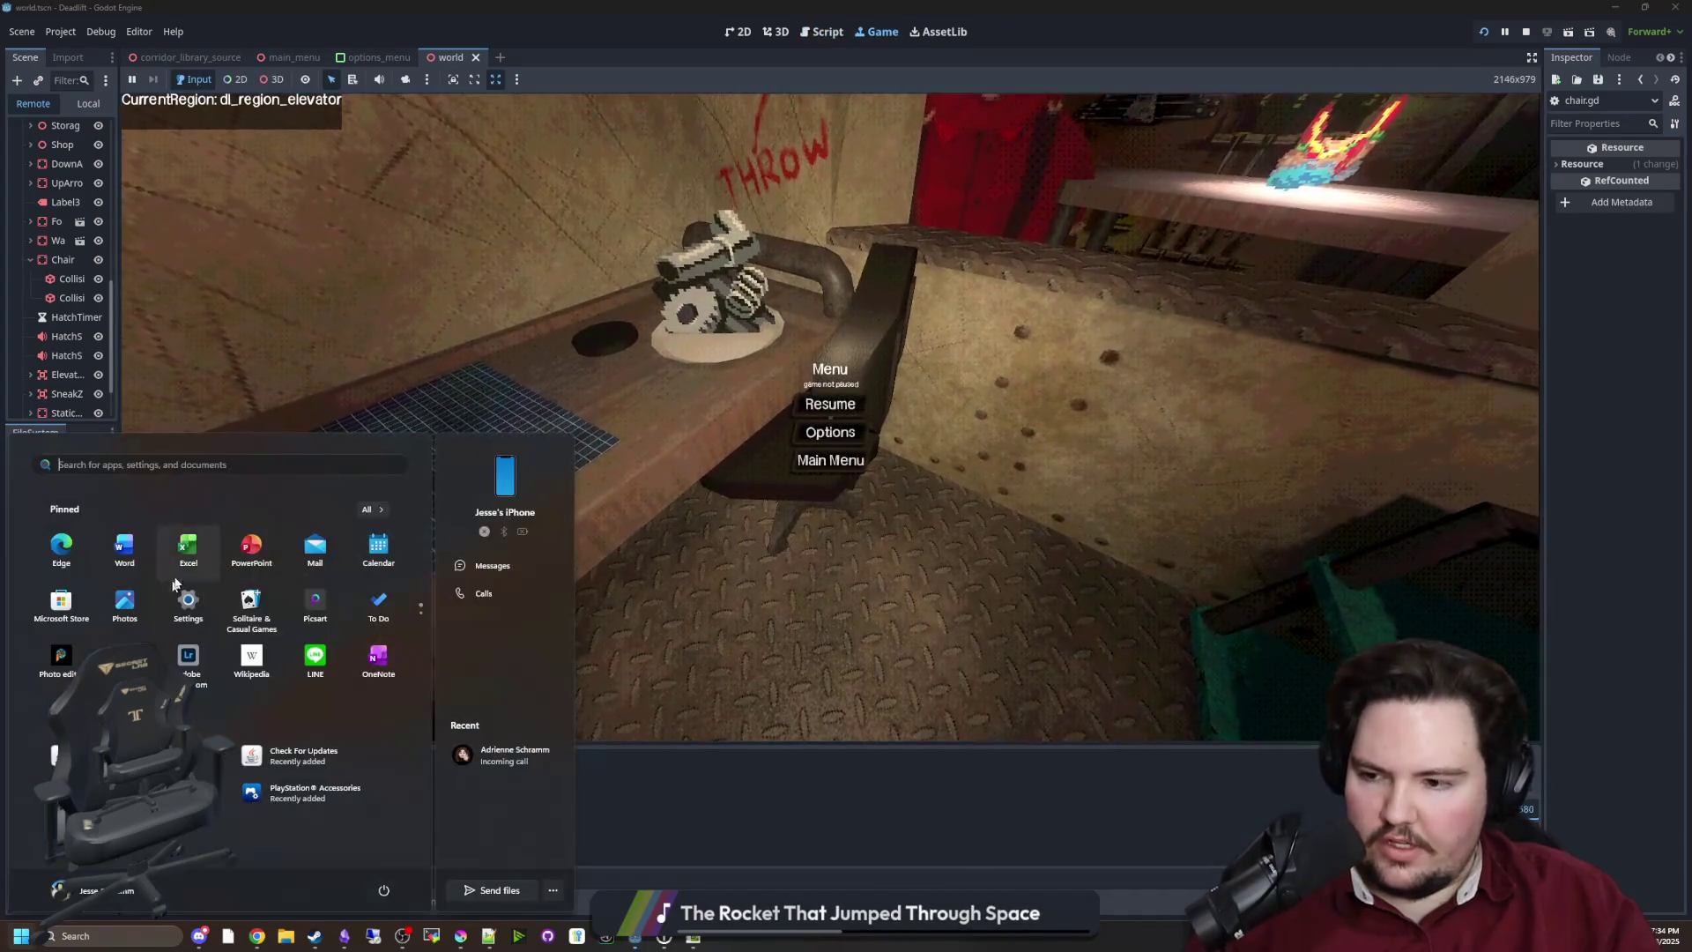
left_click(77, 606)
double_click(77, 606)
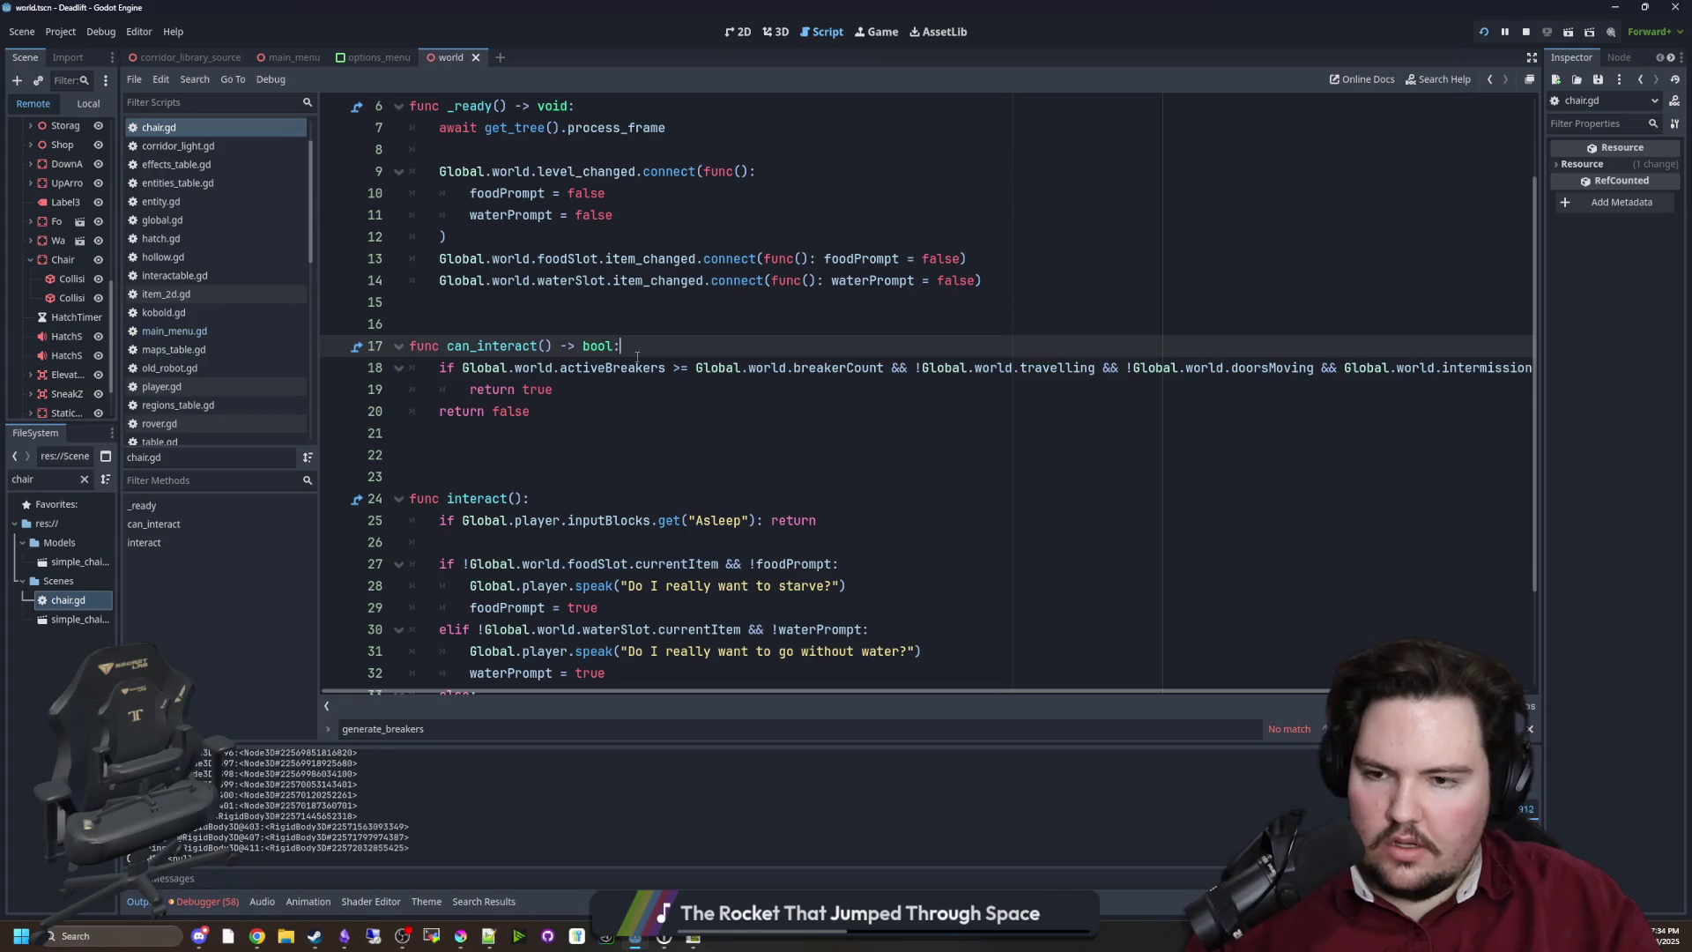
key("Return")
key("Return")
type("print(Global.w")
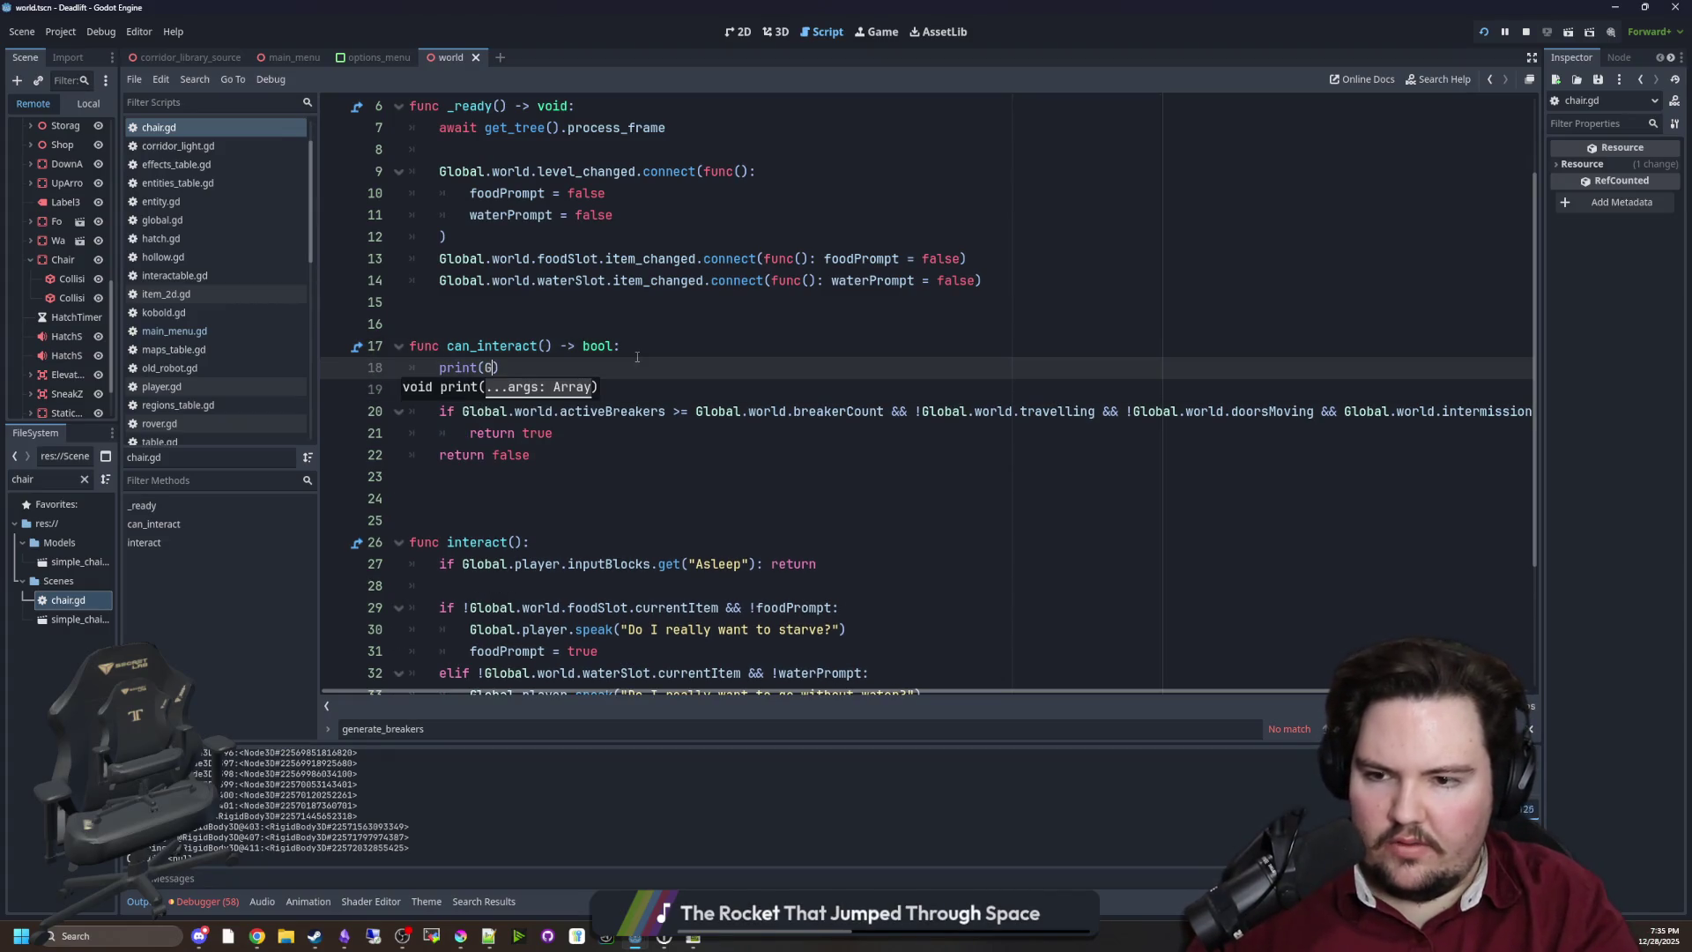
type("orld.a")
key("Return")
left_click(637, 352)
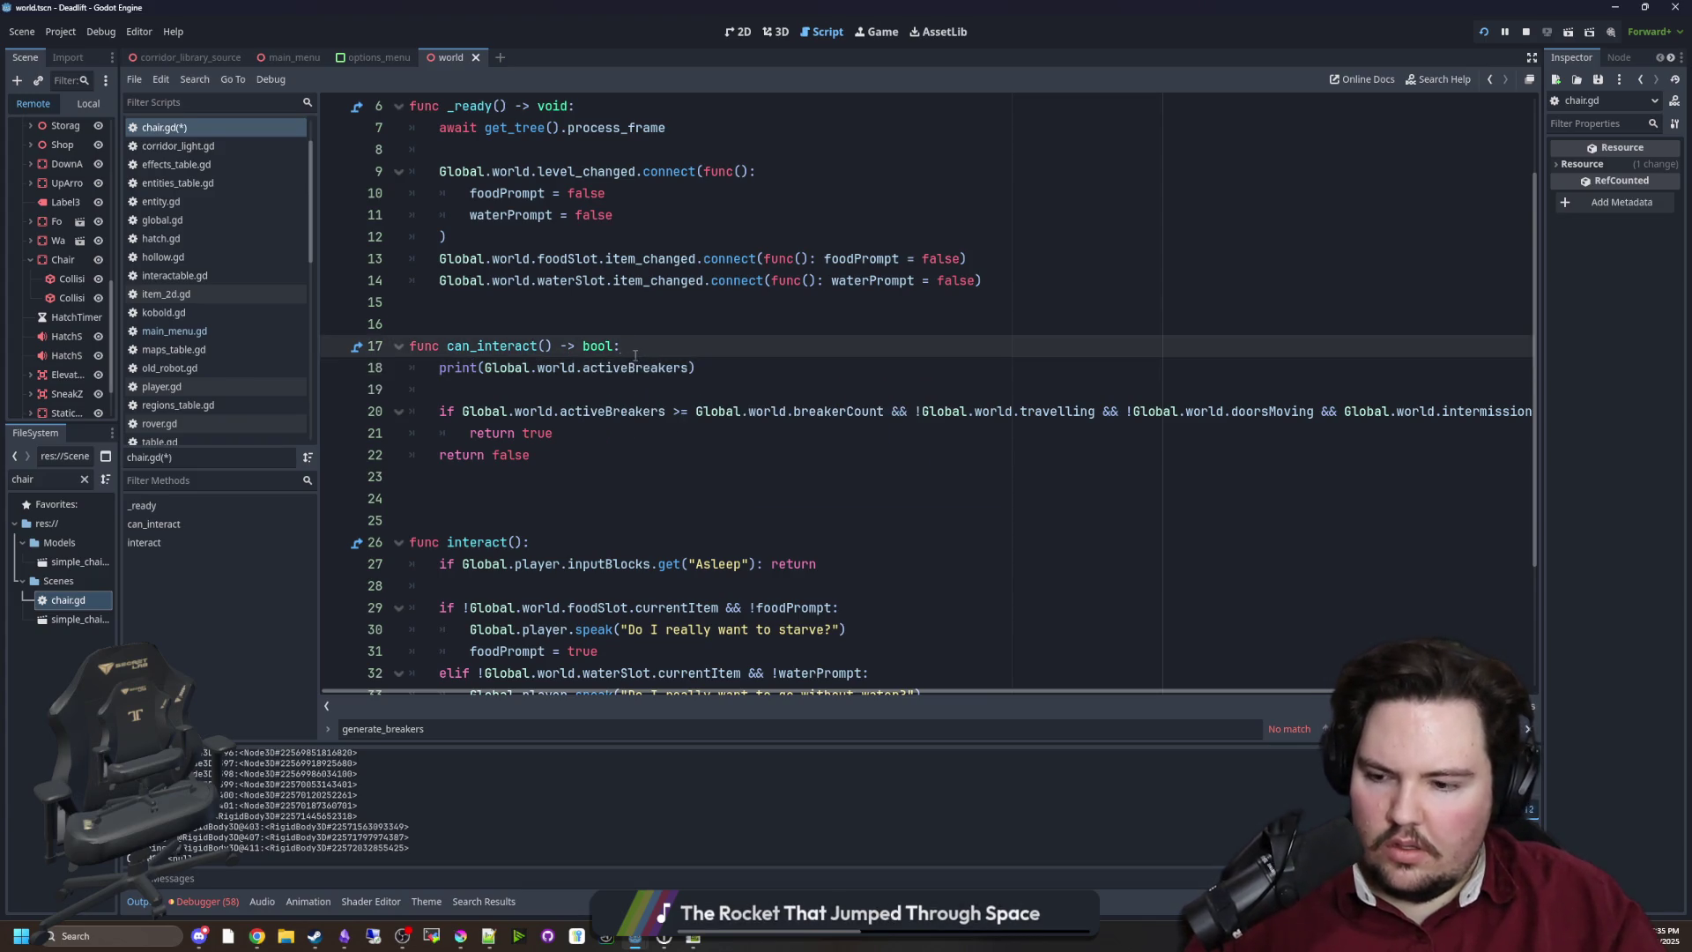
key("ctrl+s")
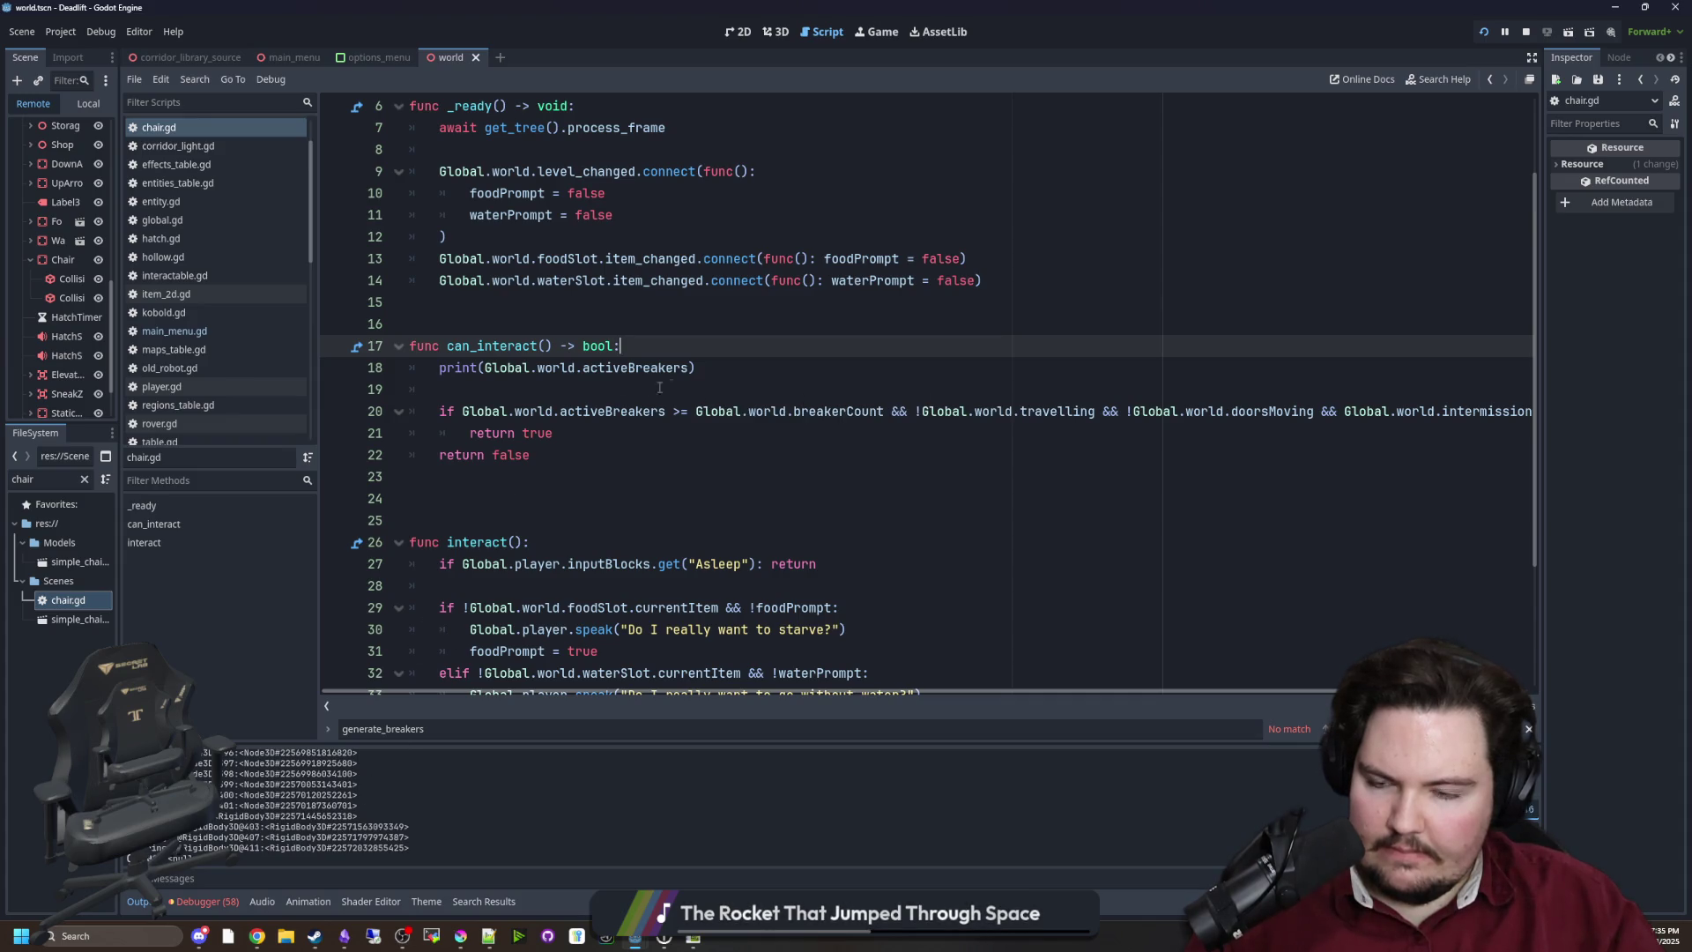
left_click(877, 32)
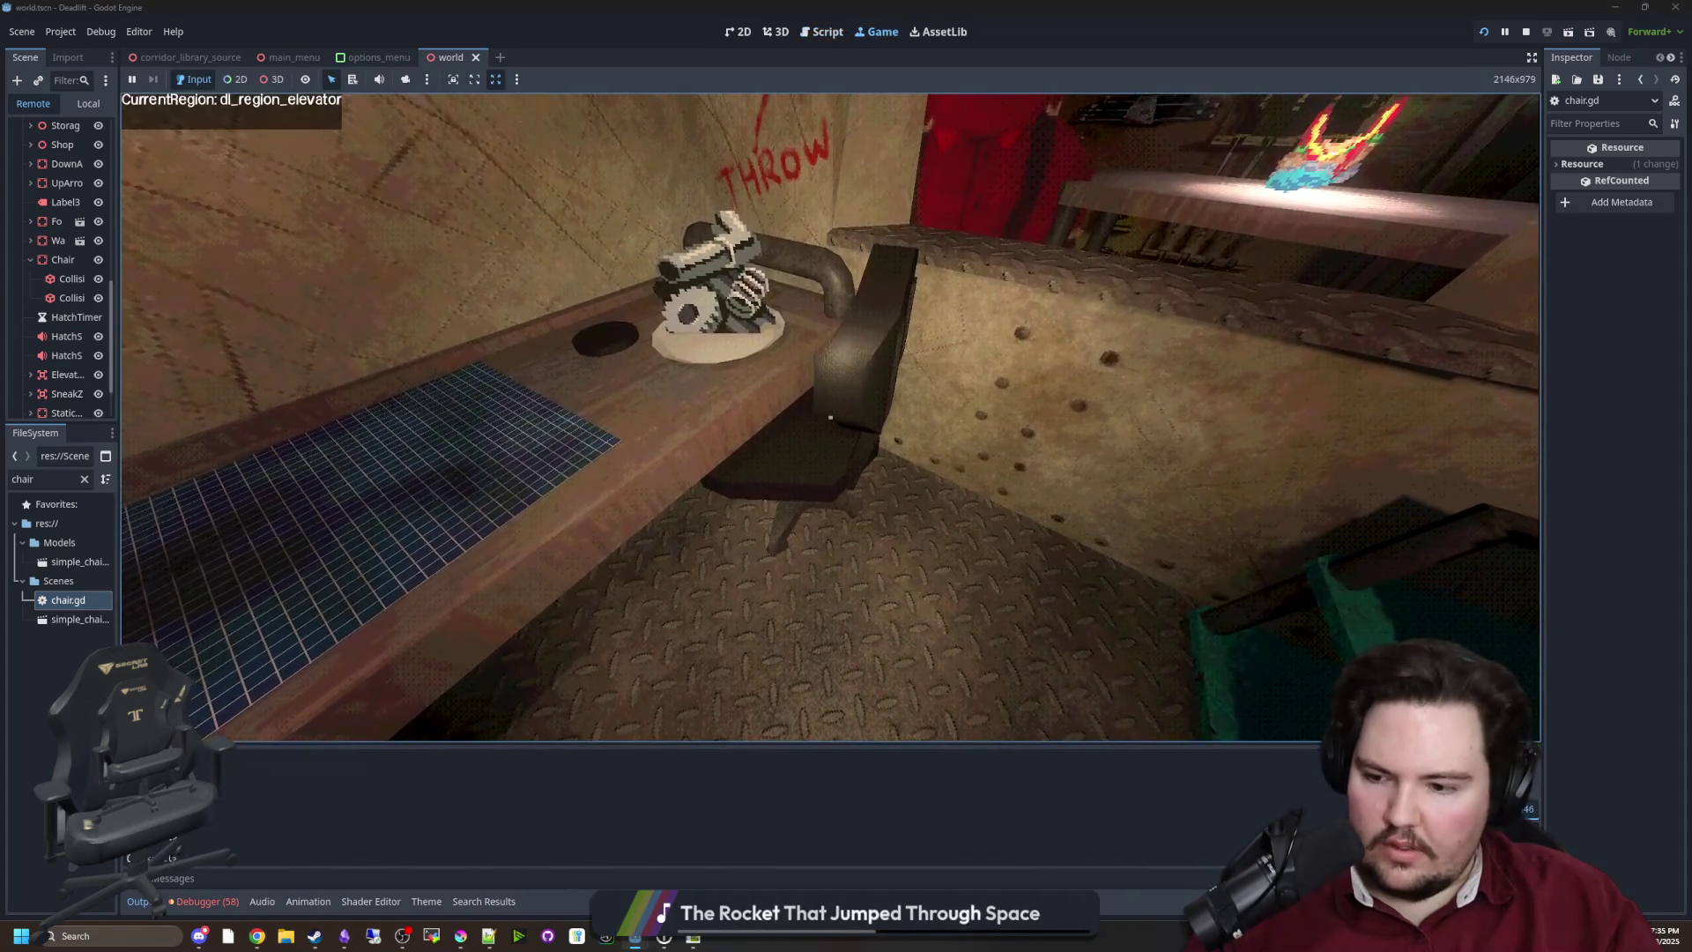
Add print(Global.world.breakerCount) below the first print in chair.gd and save
key("super")
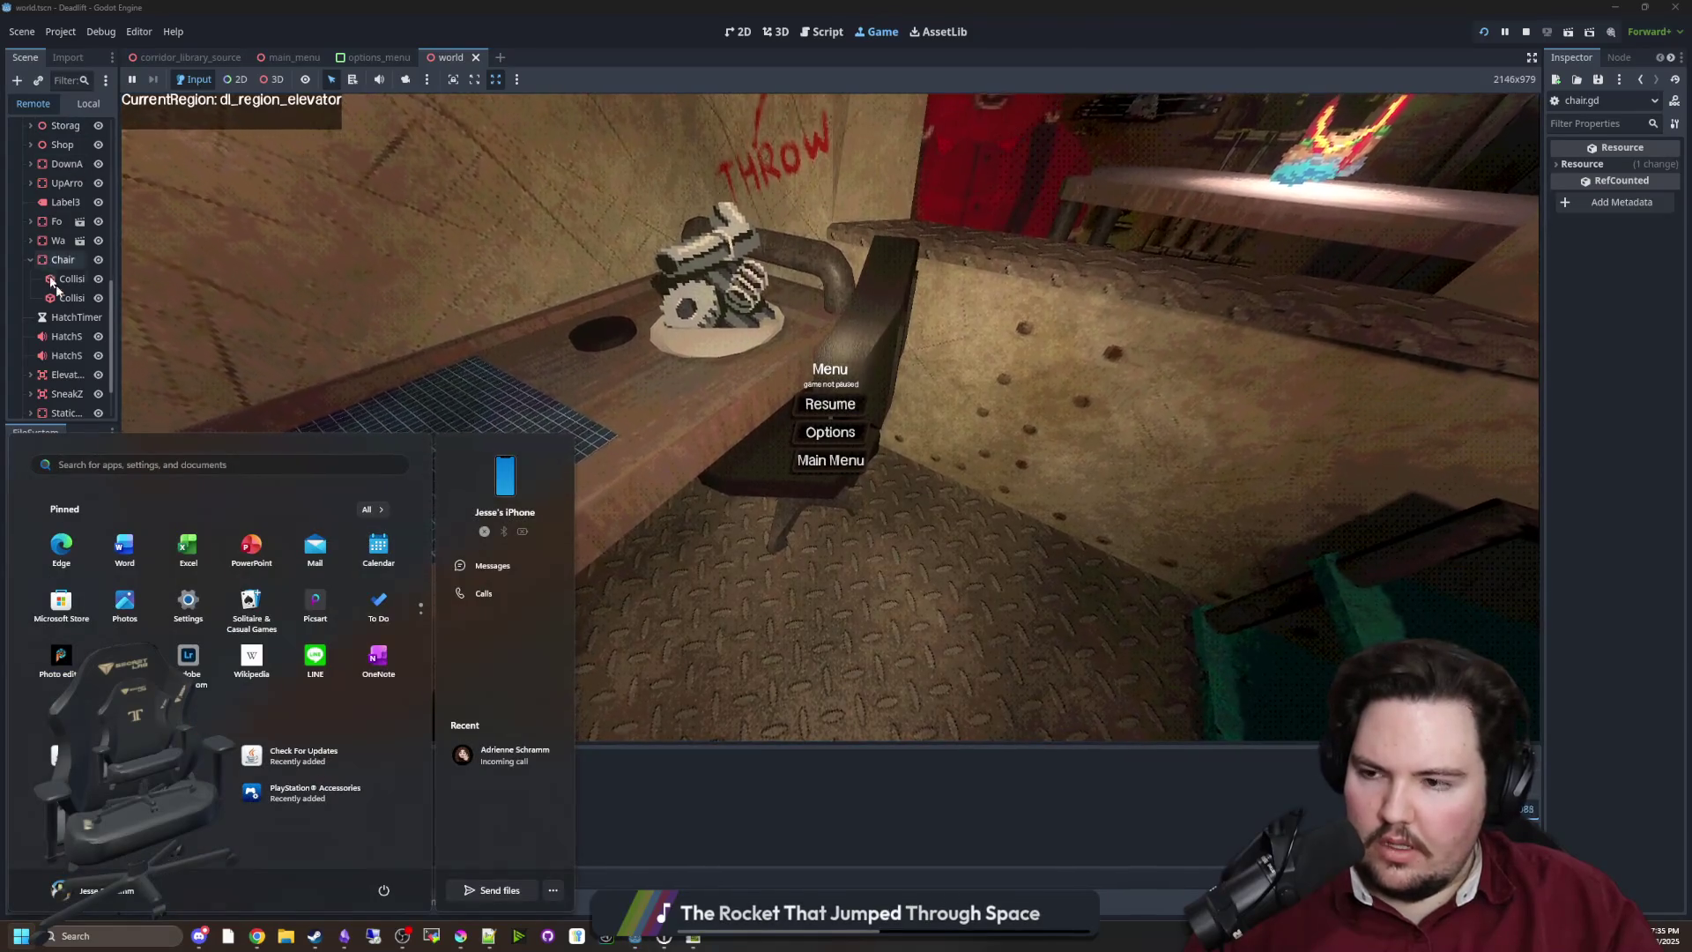
key("Escape")
double_click(73, 601)
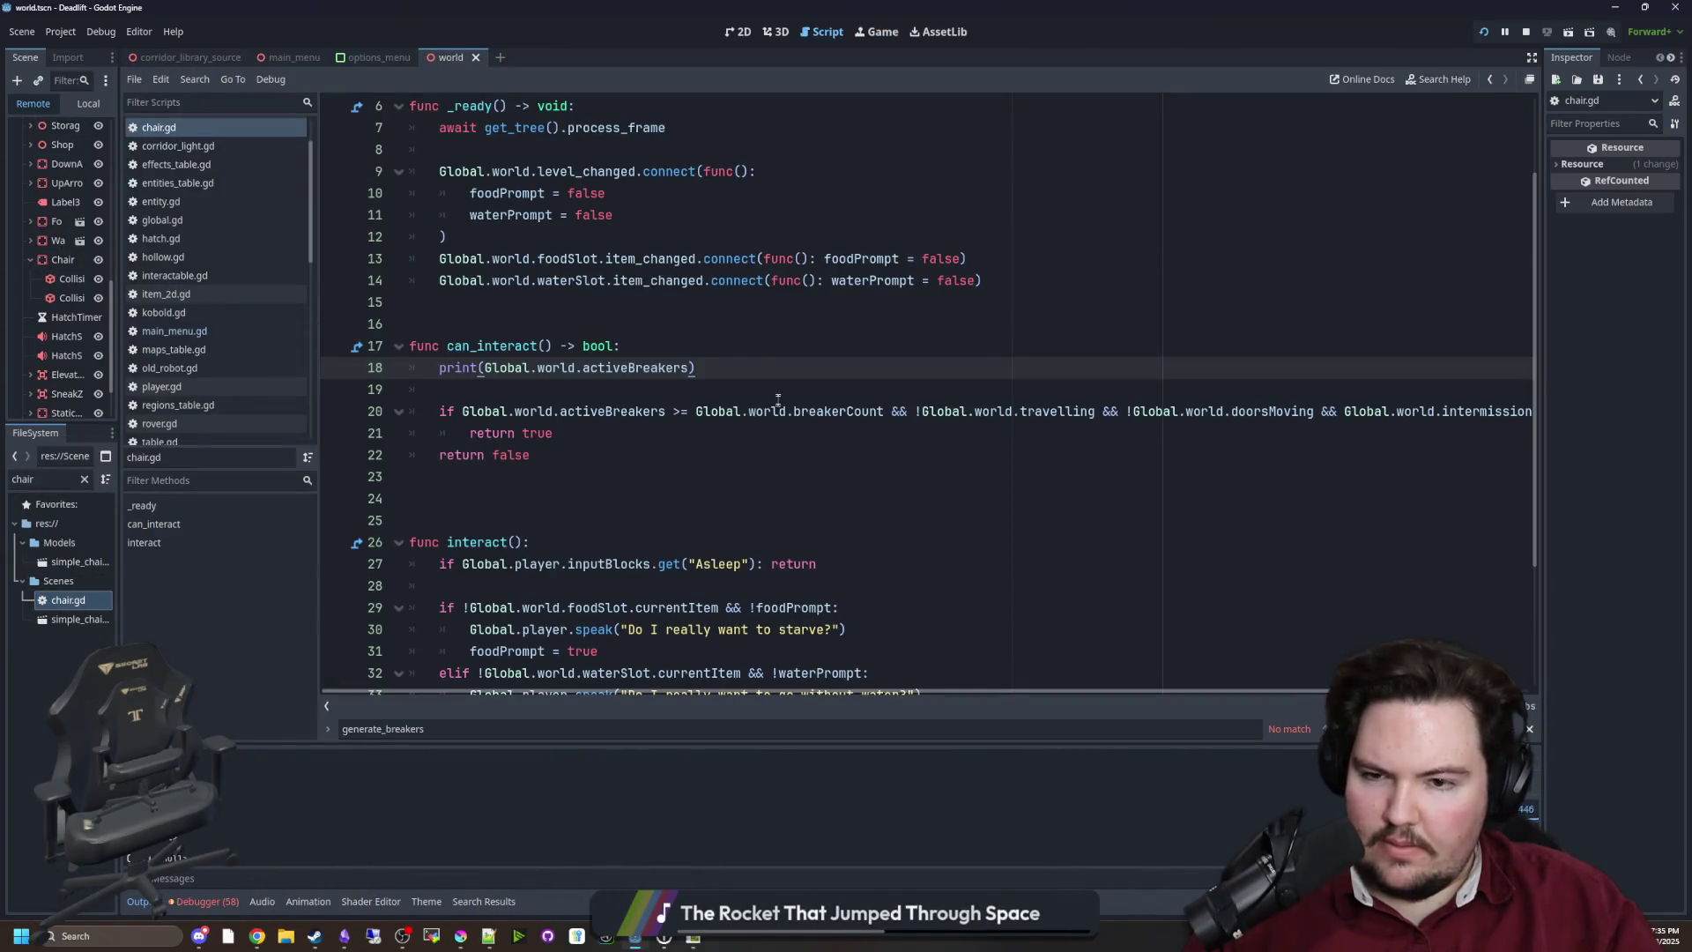
left_click_drag(881, 419, 698, 412)
key("ctrl+c")
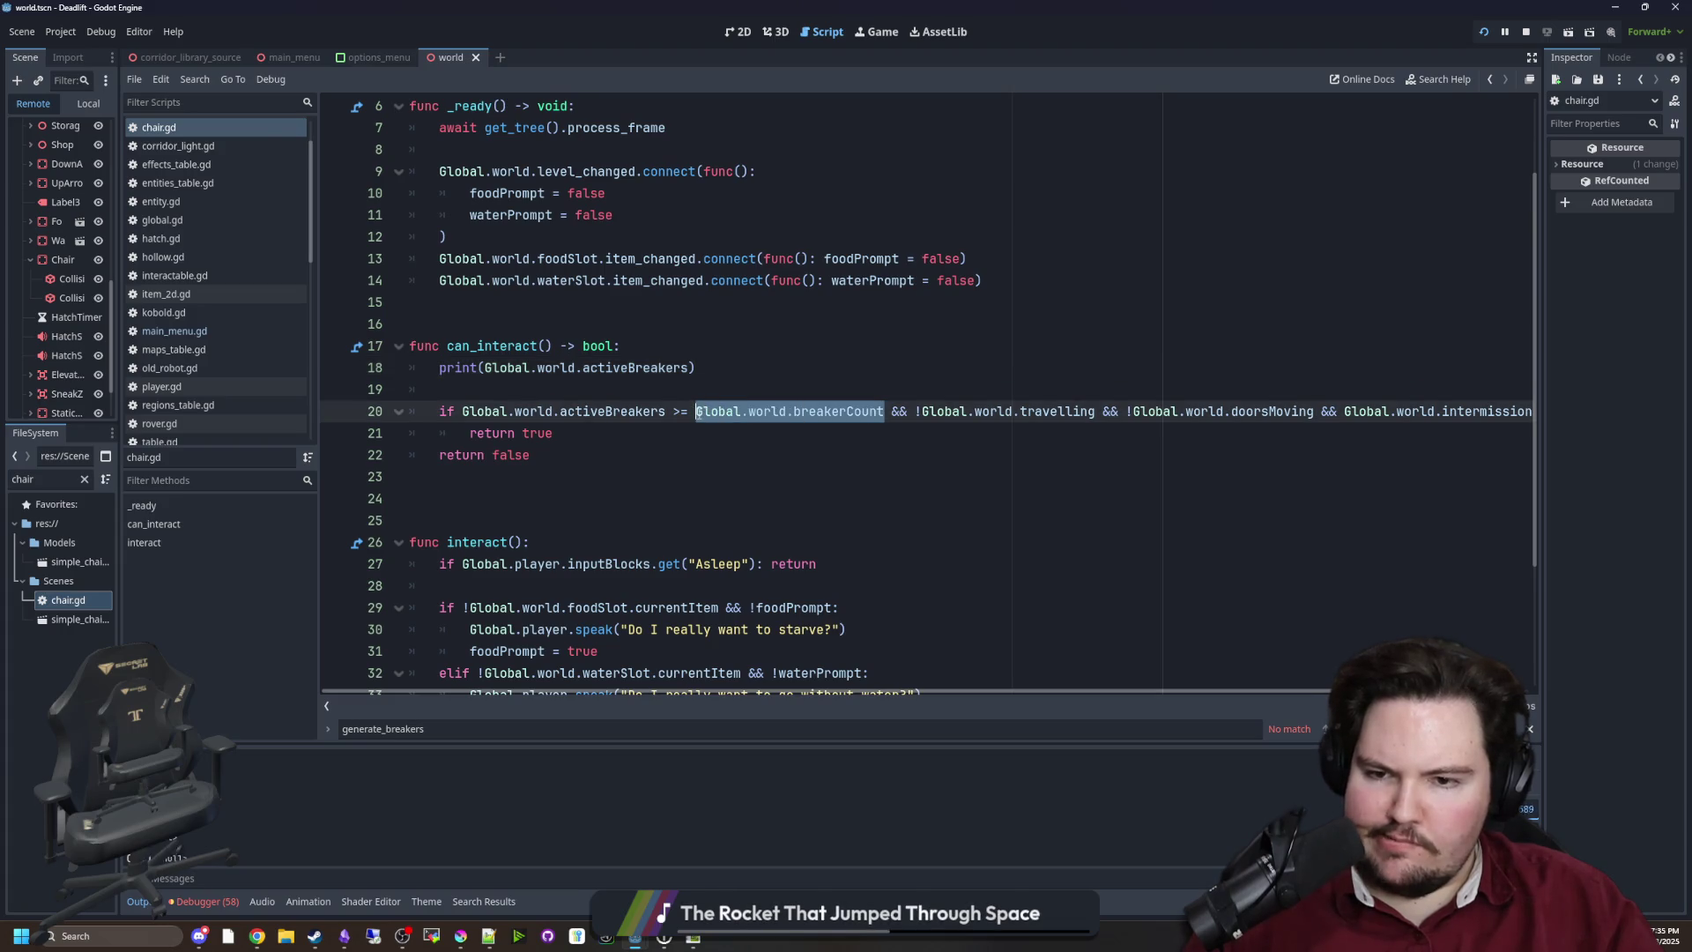
left_click(729, 368)
key("Return")
type("print(")
key("ctrl+v")
left_click(491, 389)
key("BackSpace")
key("BackSpace")
type("(")
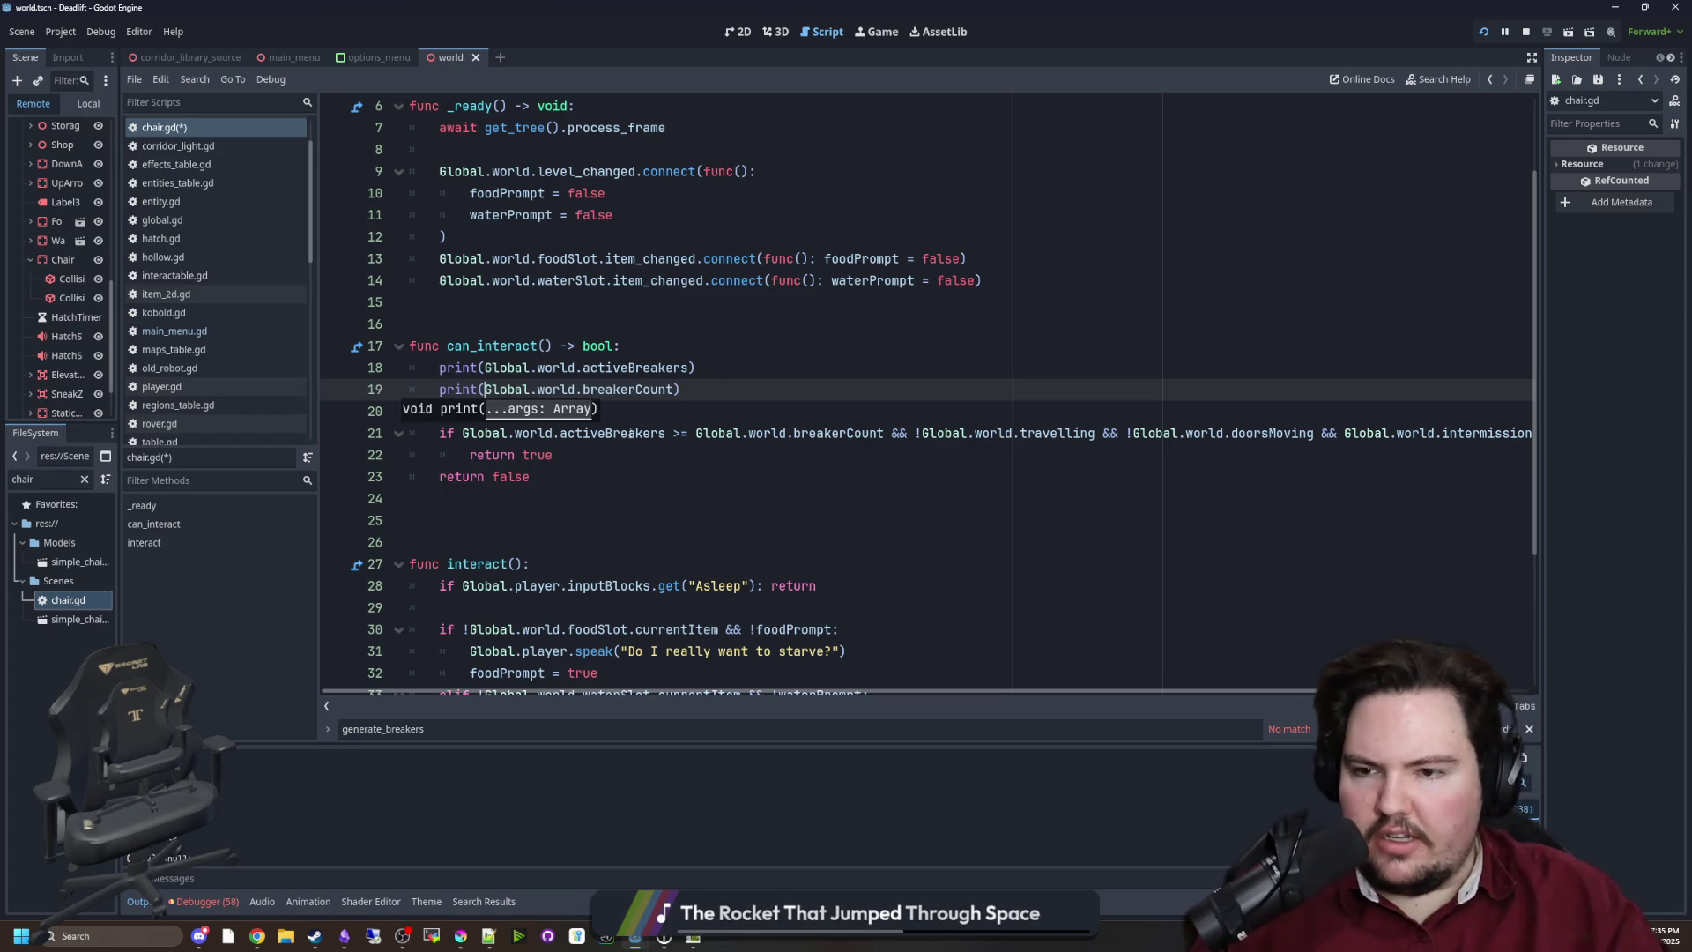
key("ctrl+s")
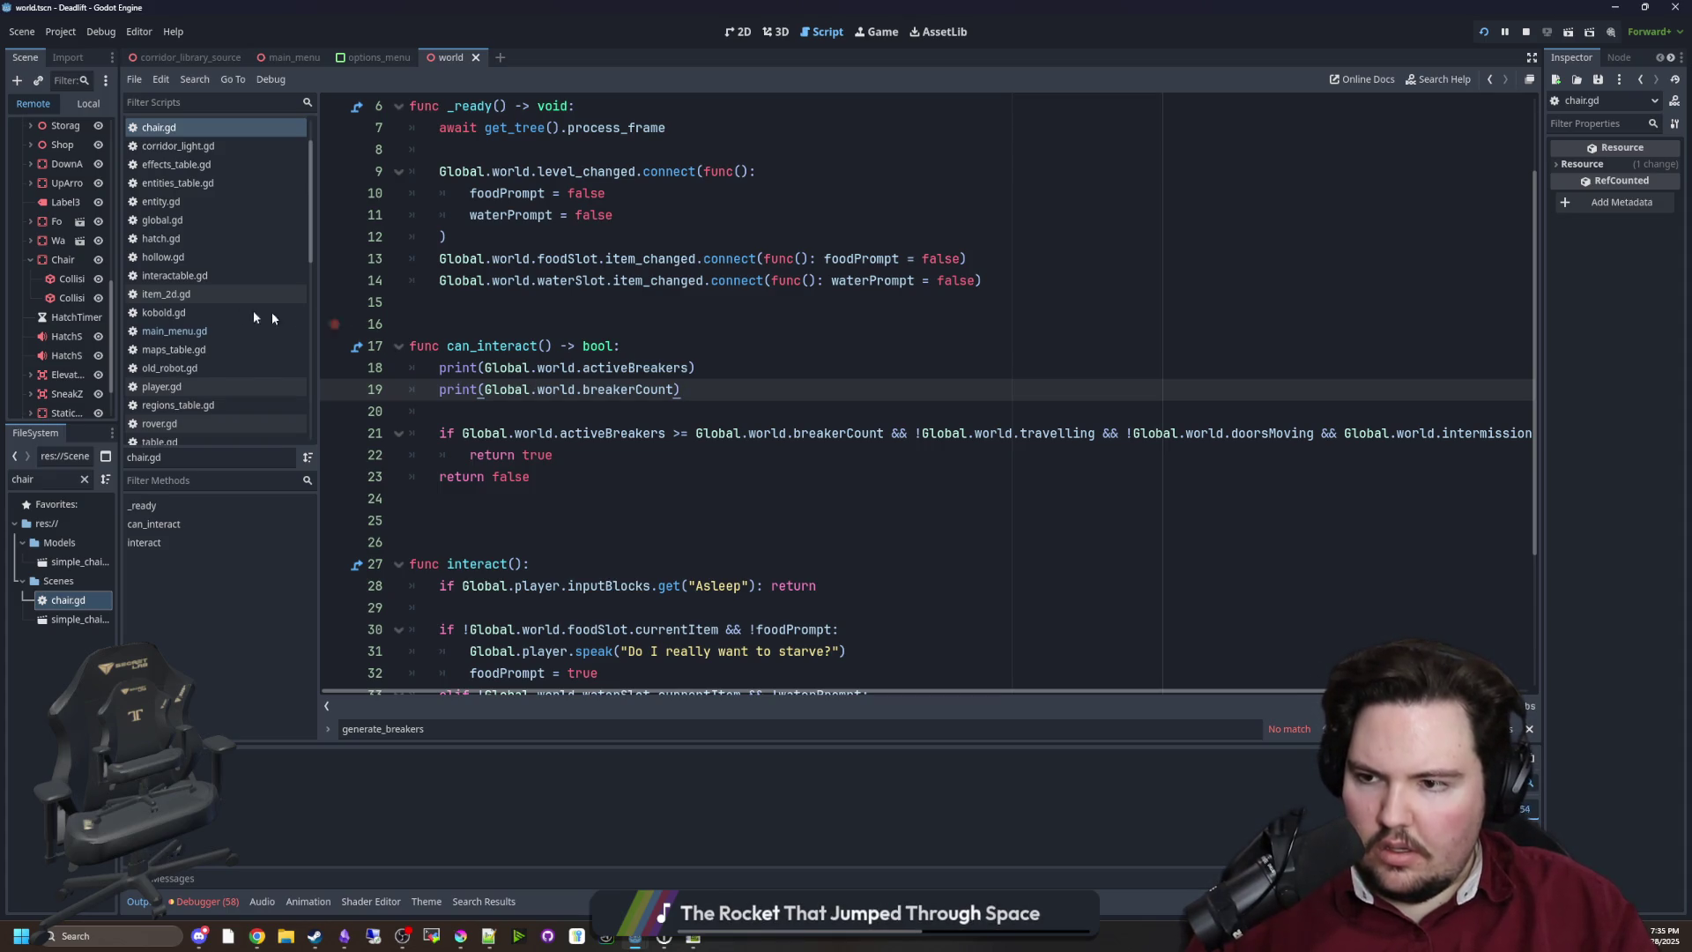
Comment out print(tileData) in player.gd and save it
left_click(183, 375)
left_click(183, 377)
key("Down")
key("Down")
key("Down")
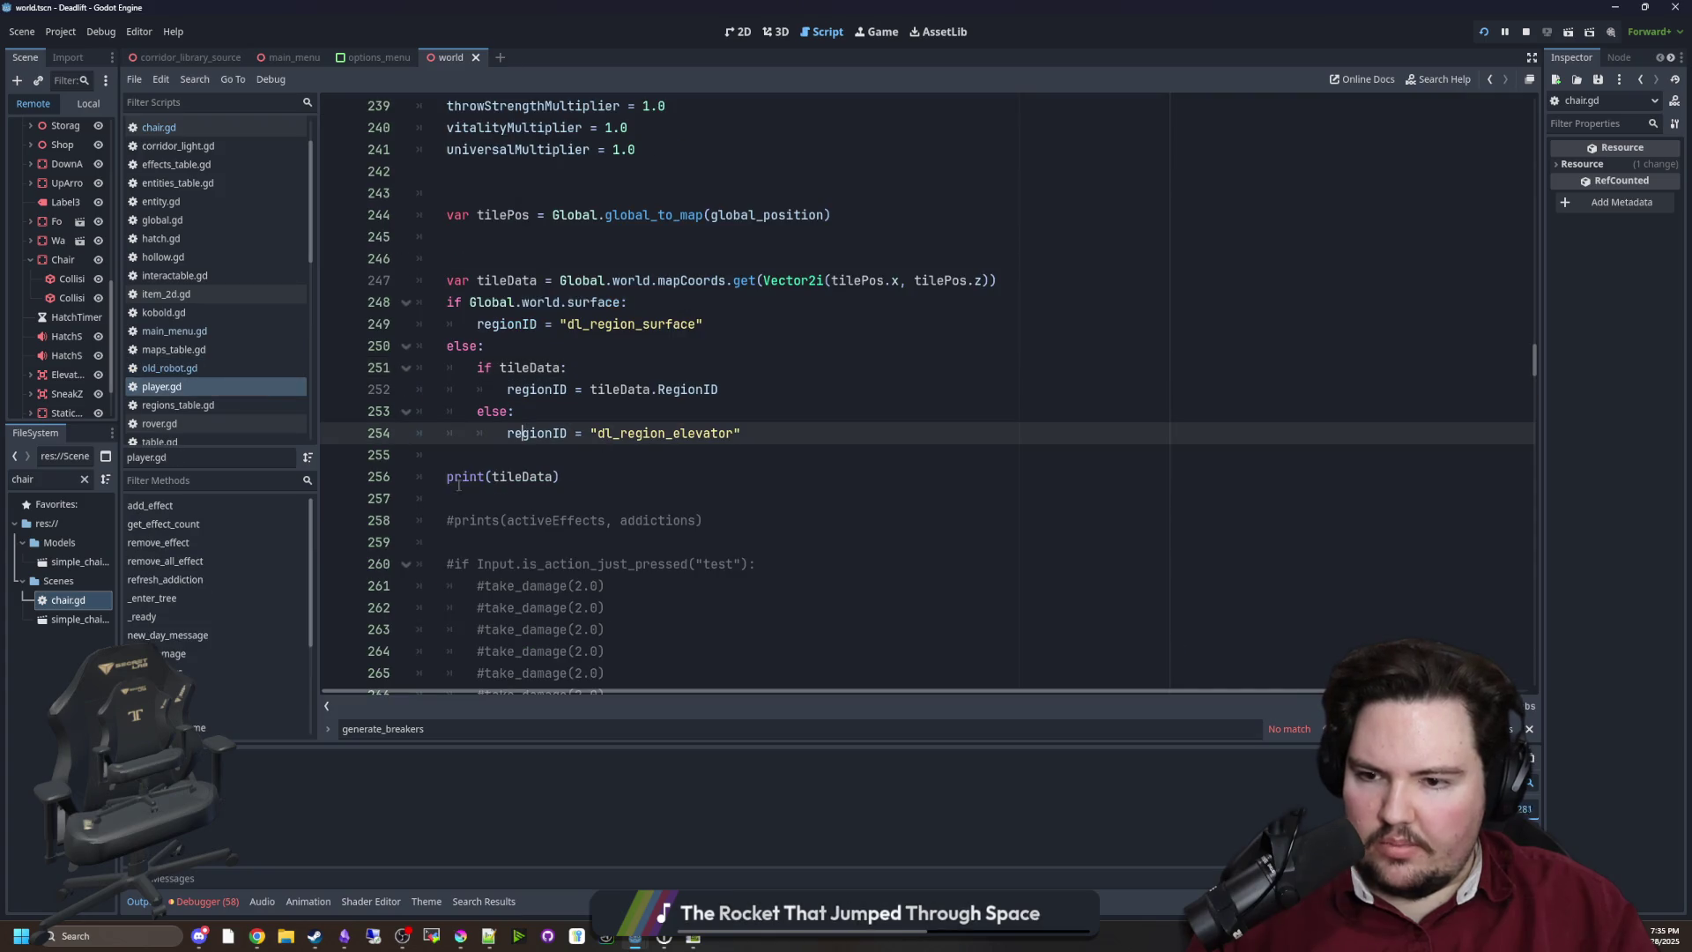
key("Up")
key("ctrl+s")
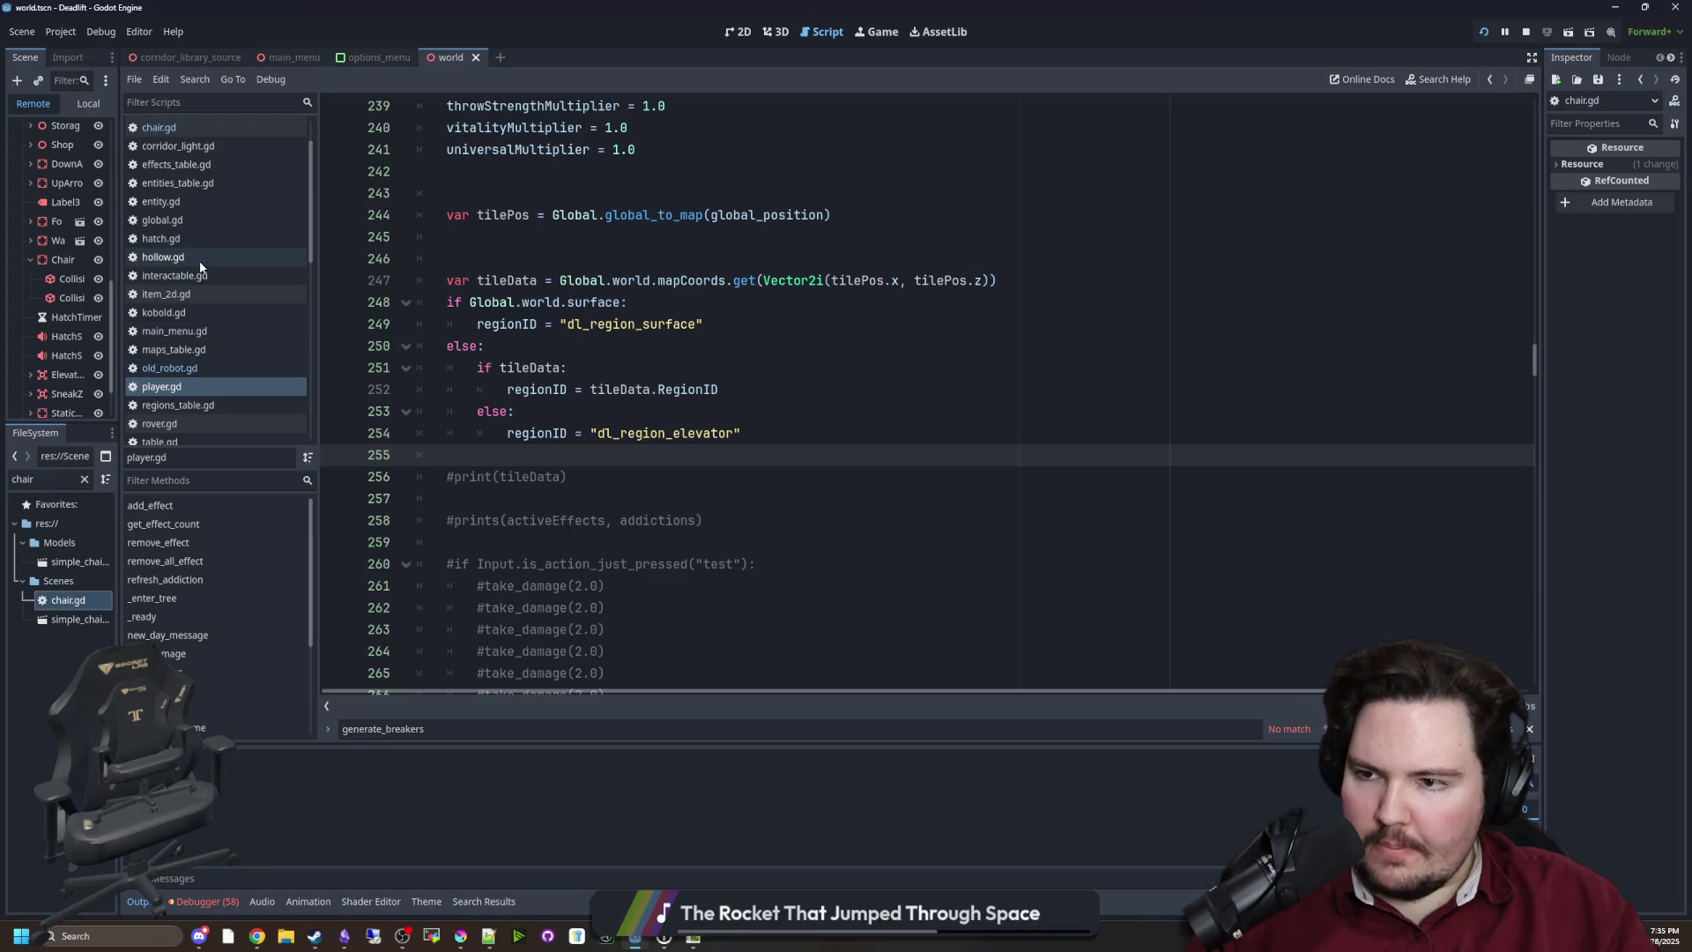
Widen the left docks and delete both debug print lines from chair.gd's can_interact
left_click(159, 127)
left_click(863, 39)
key("Escape")
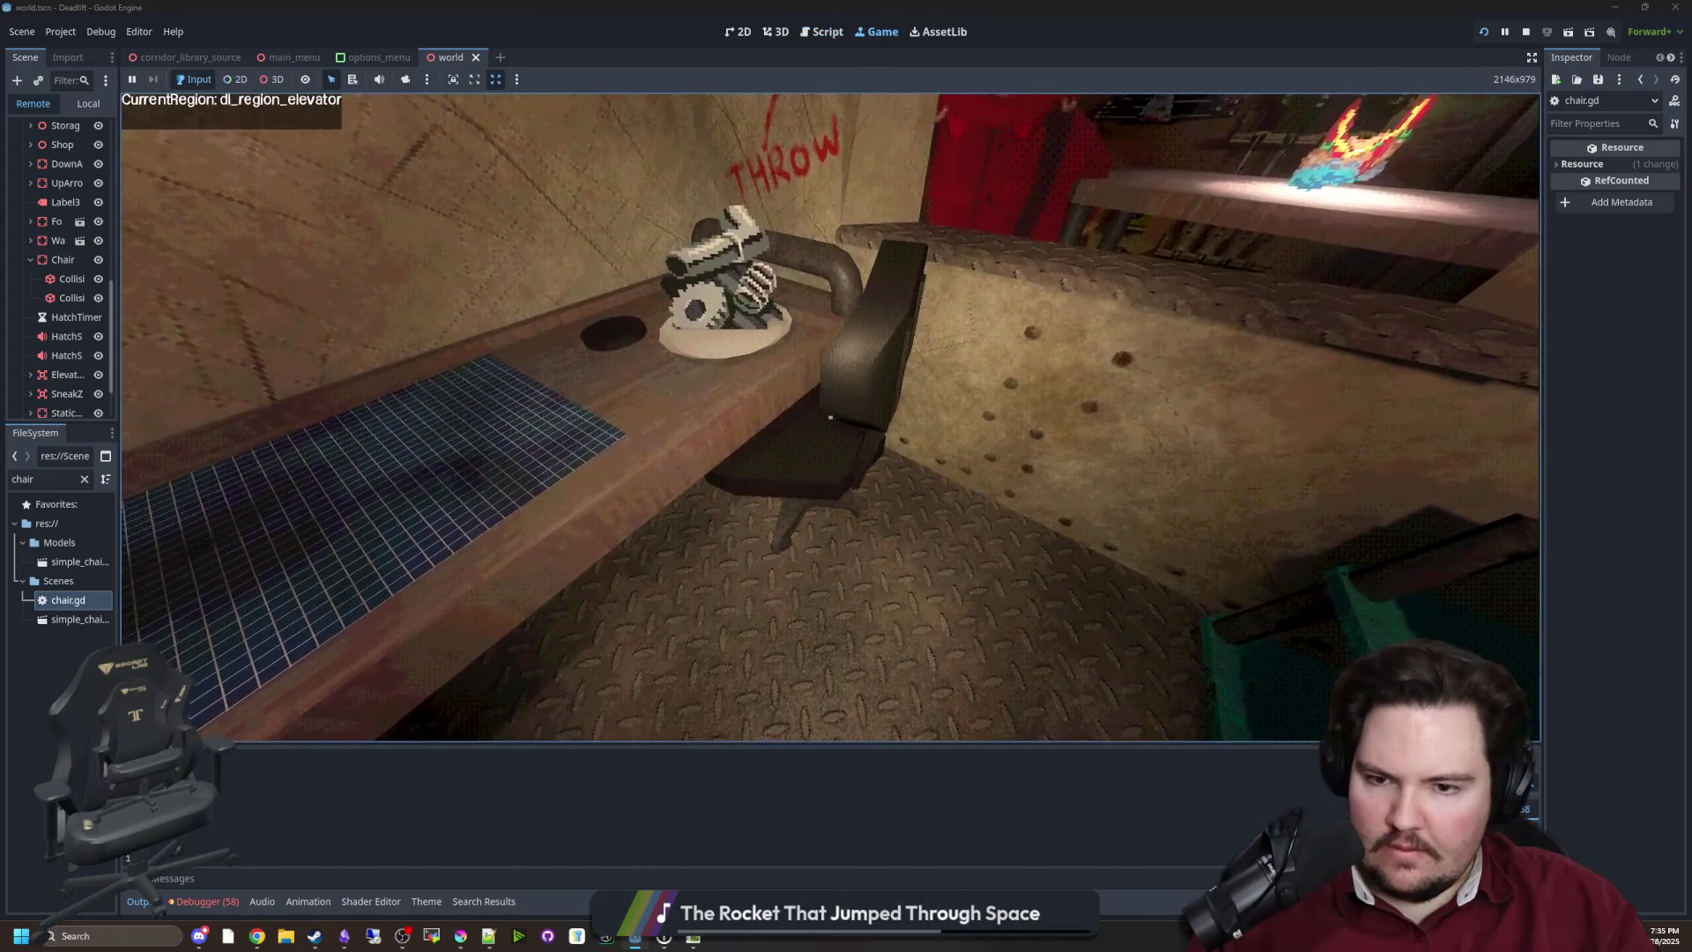
key("super")
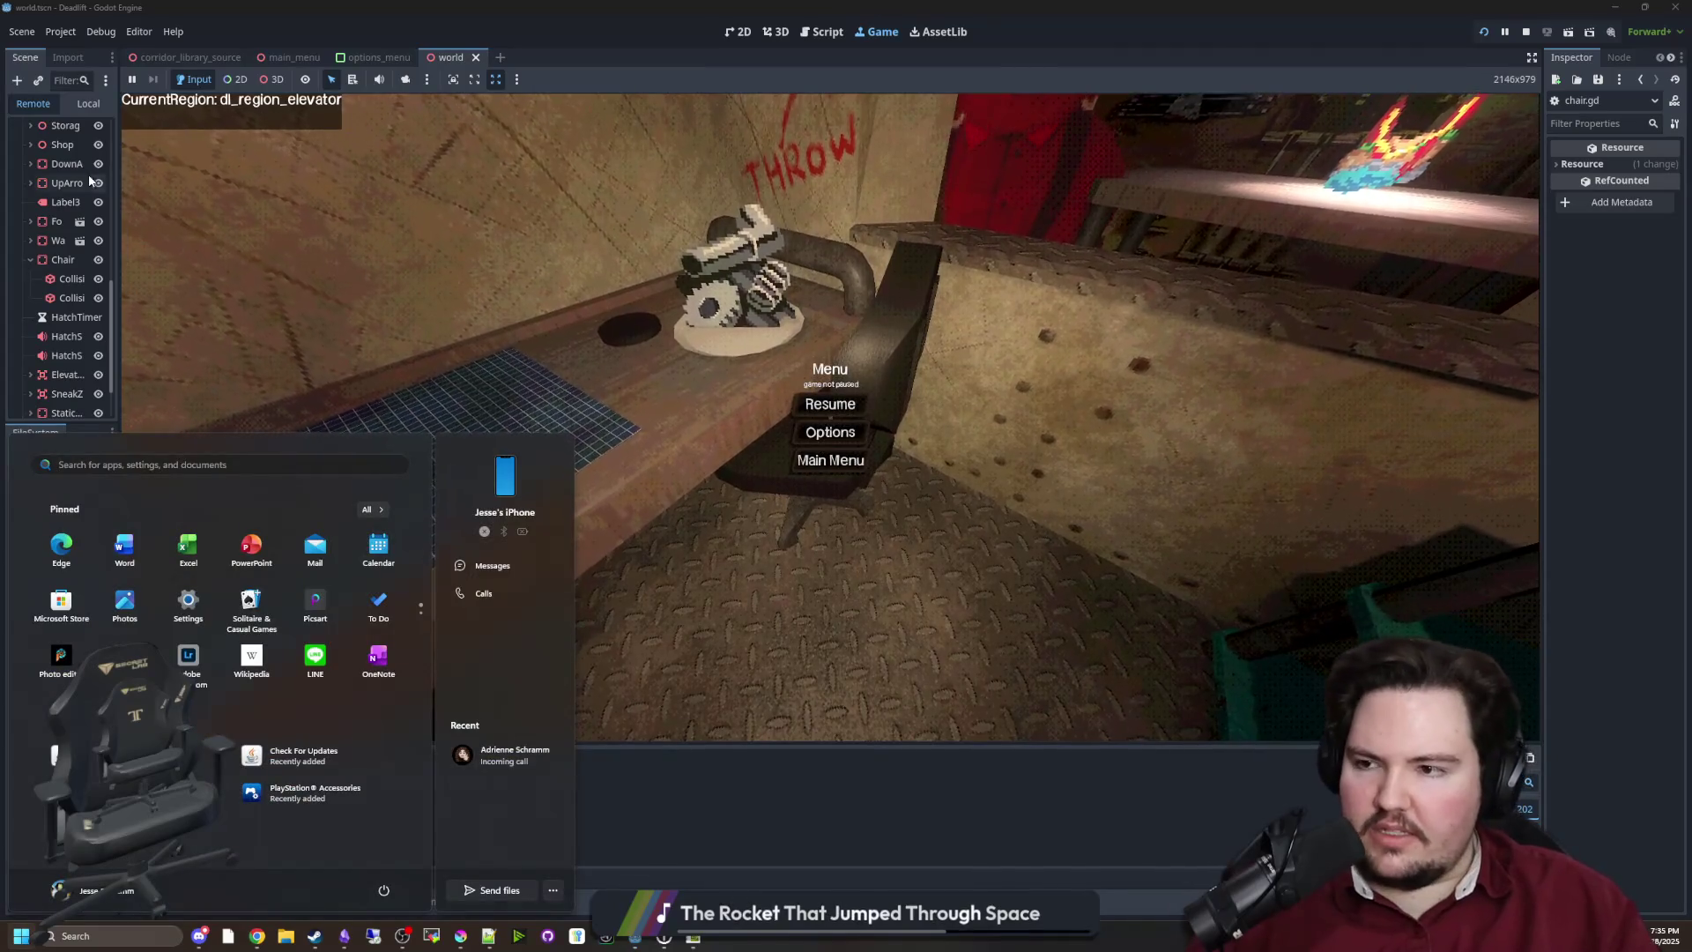
key("Escape")
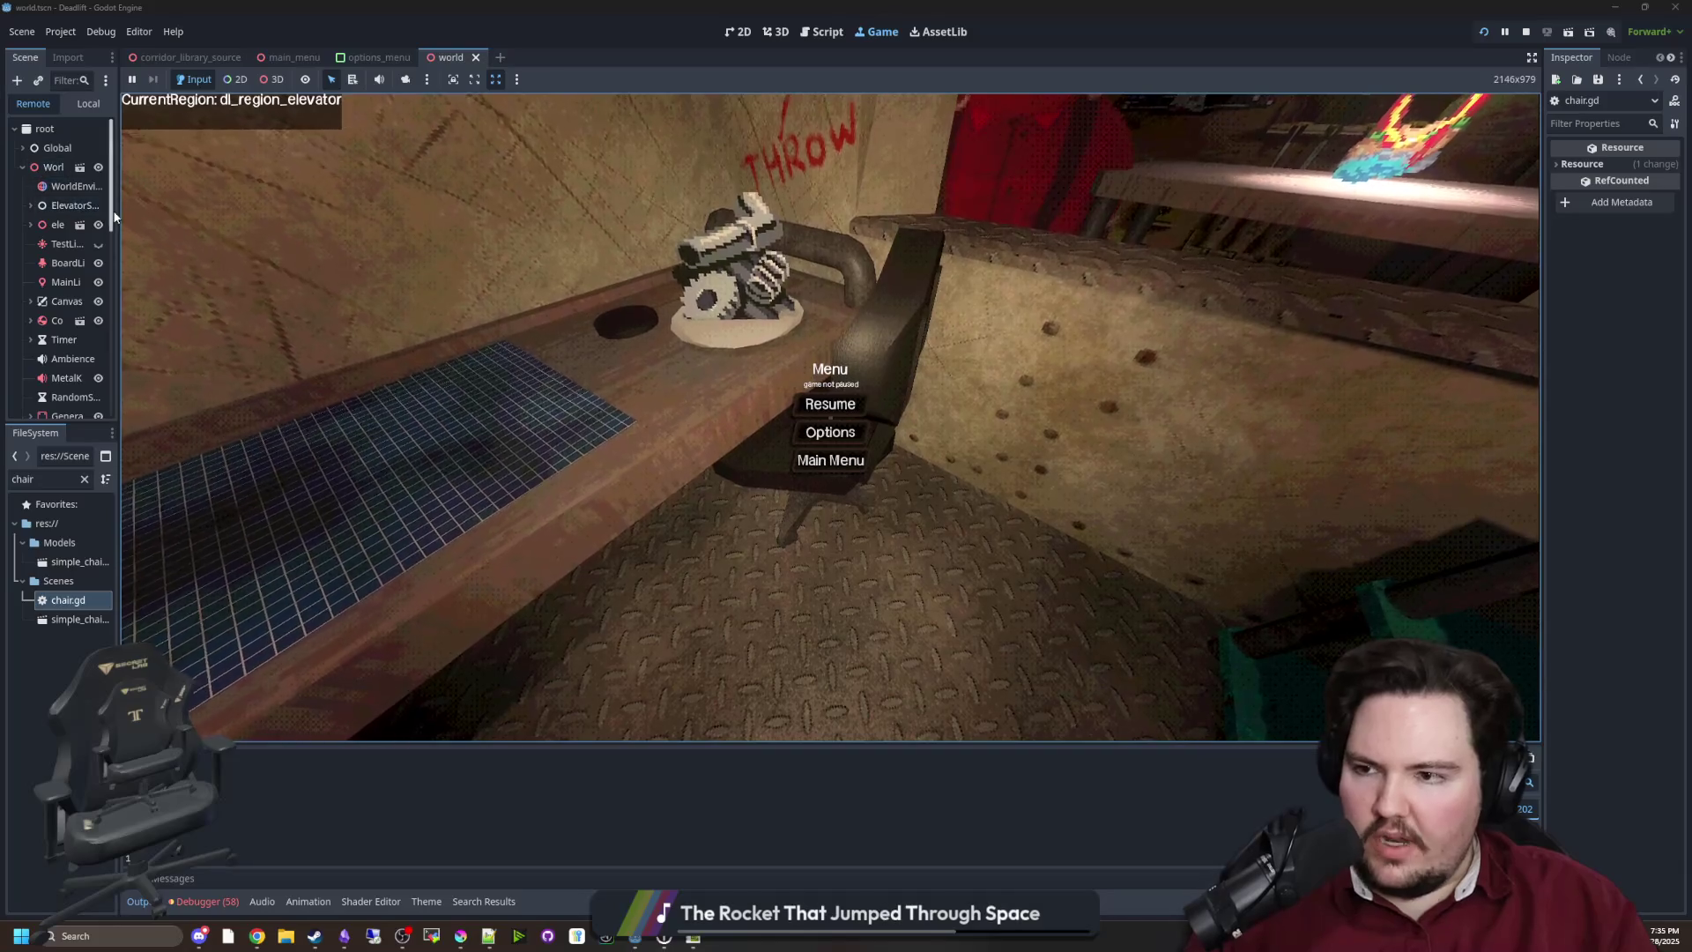
left_click_drag(117, 265, 302, 268)
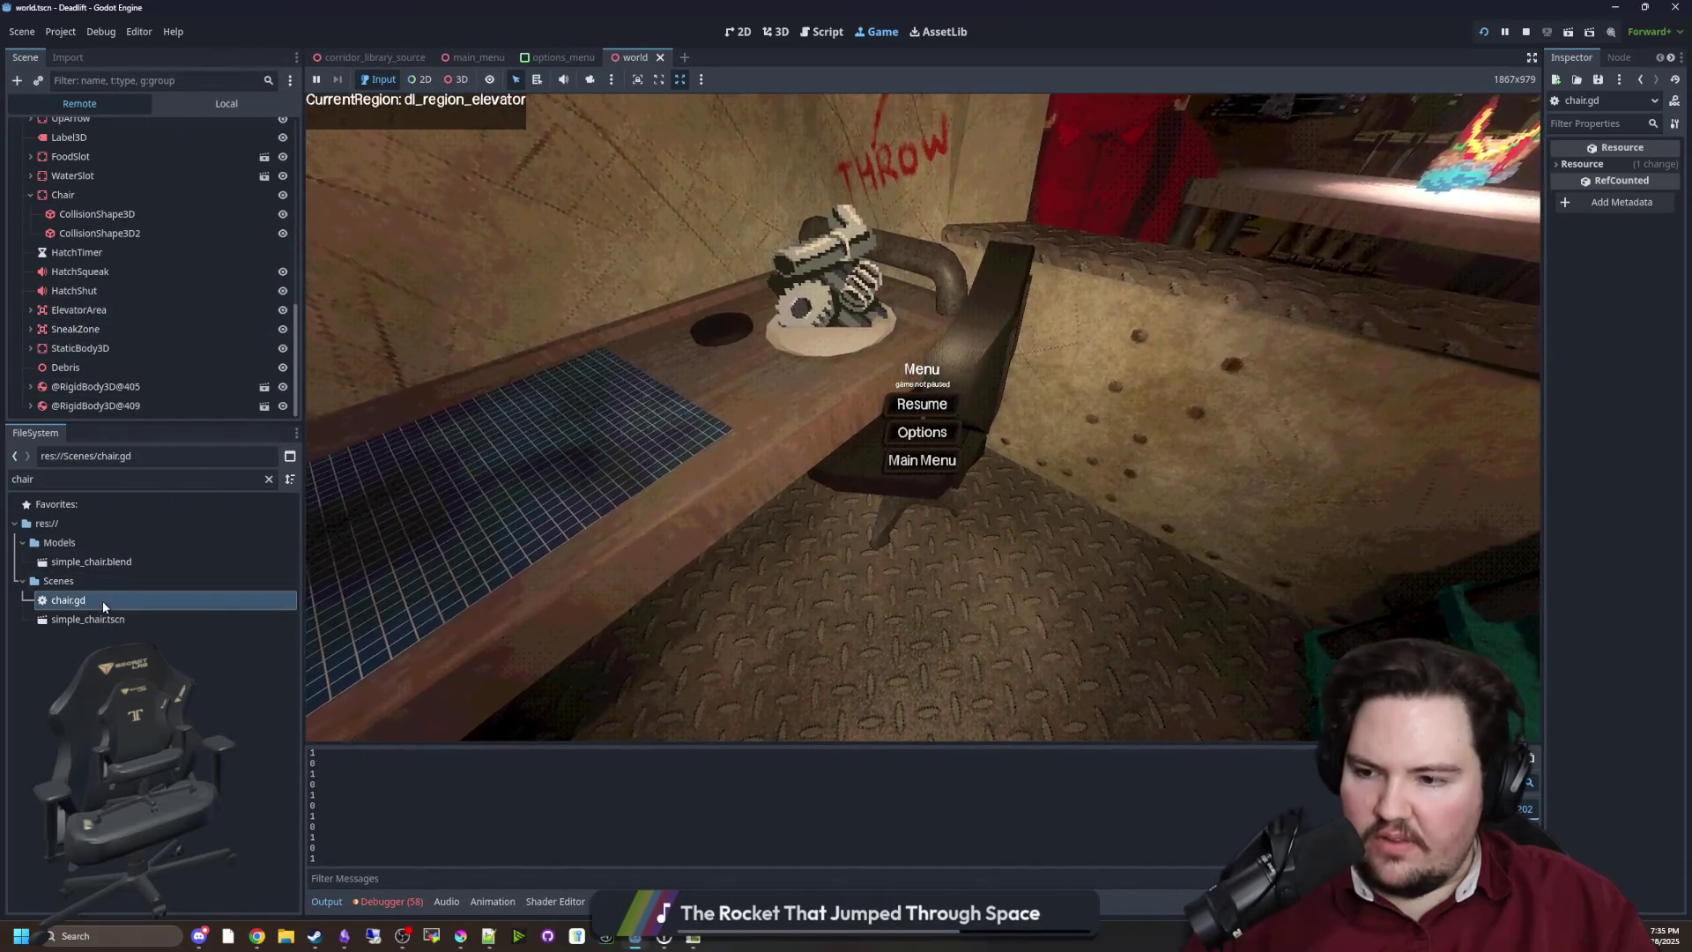
double_click(68, 600)
left_click_drag(895, 390, 575, 372)
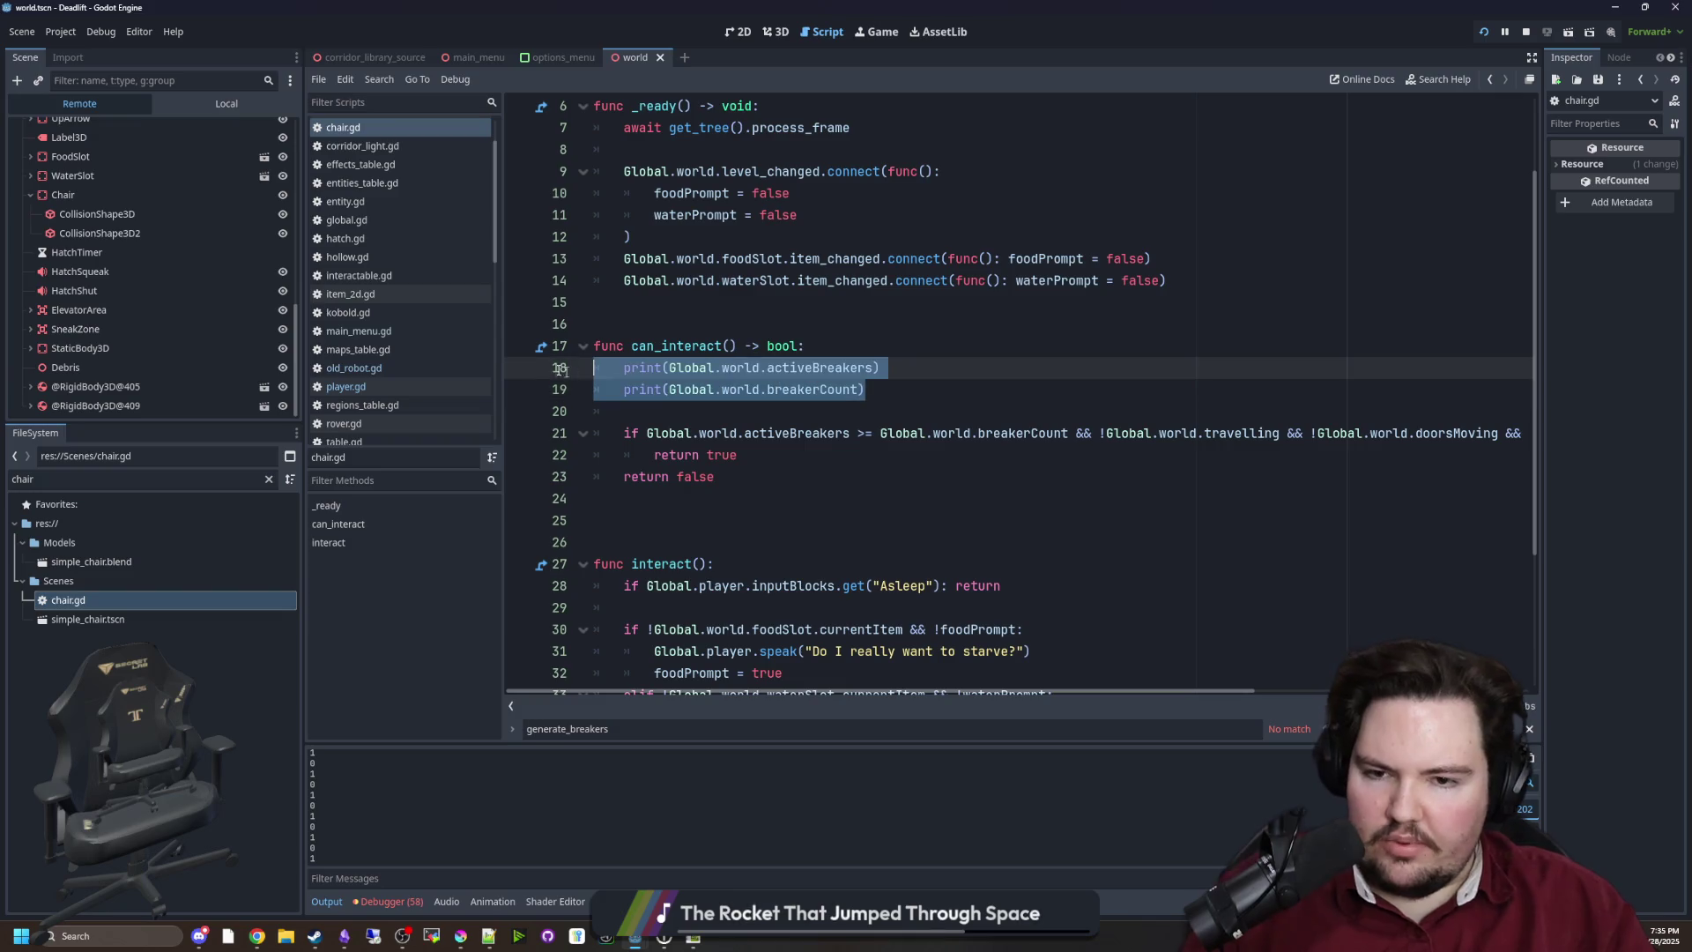
key("BackSpace")
key("BackSpace")
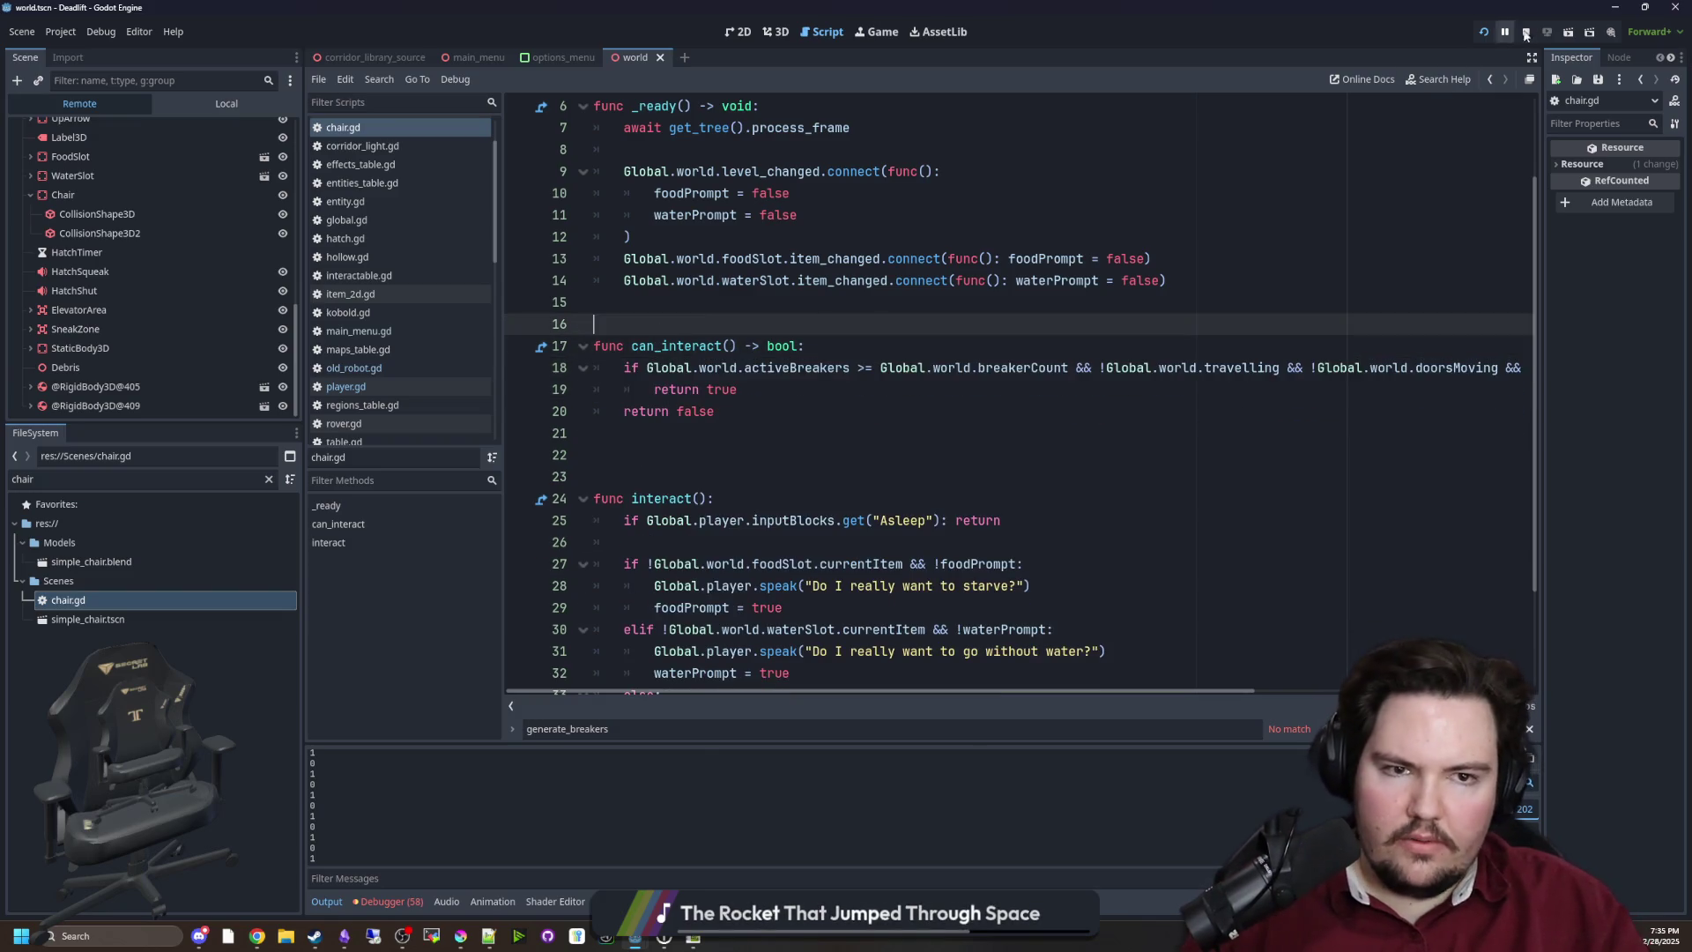
Stop the running game, open world.gd, and search for the clear_objects call
left_click(1526, 32)
key("Up")
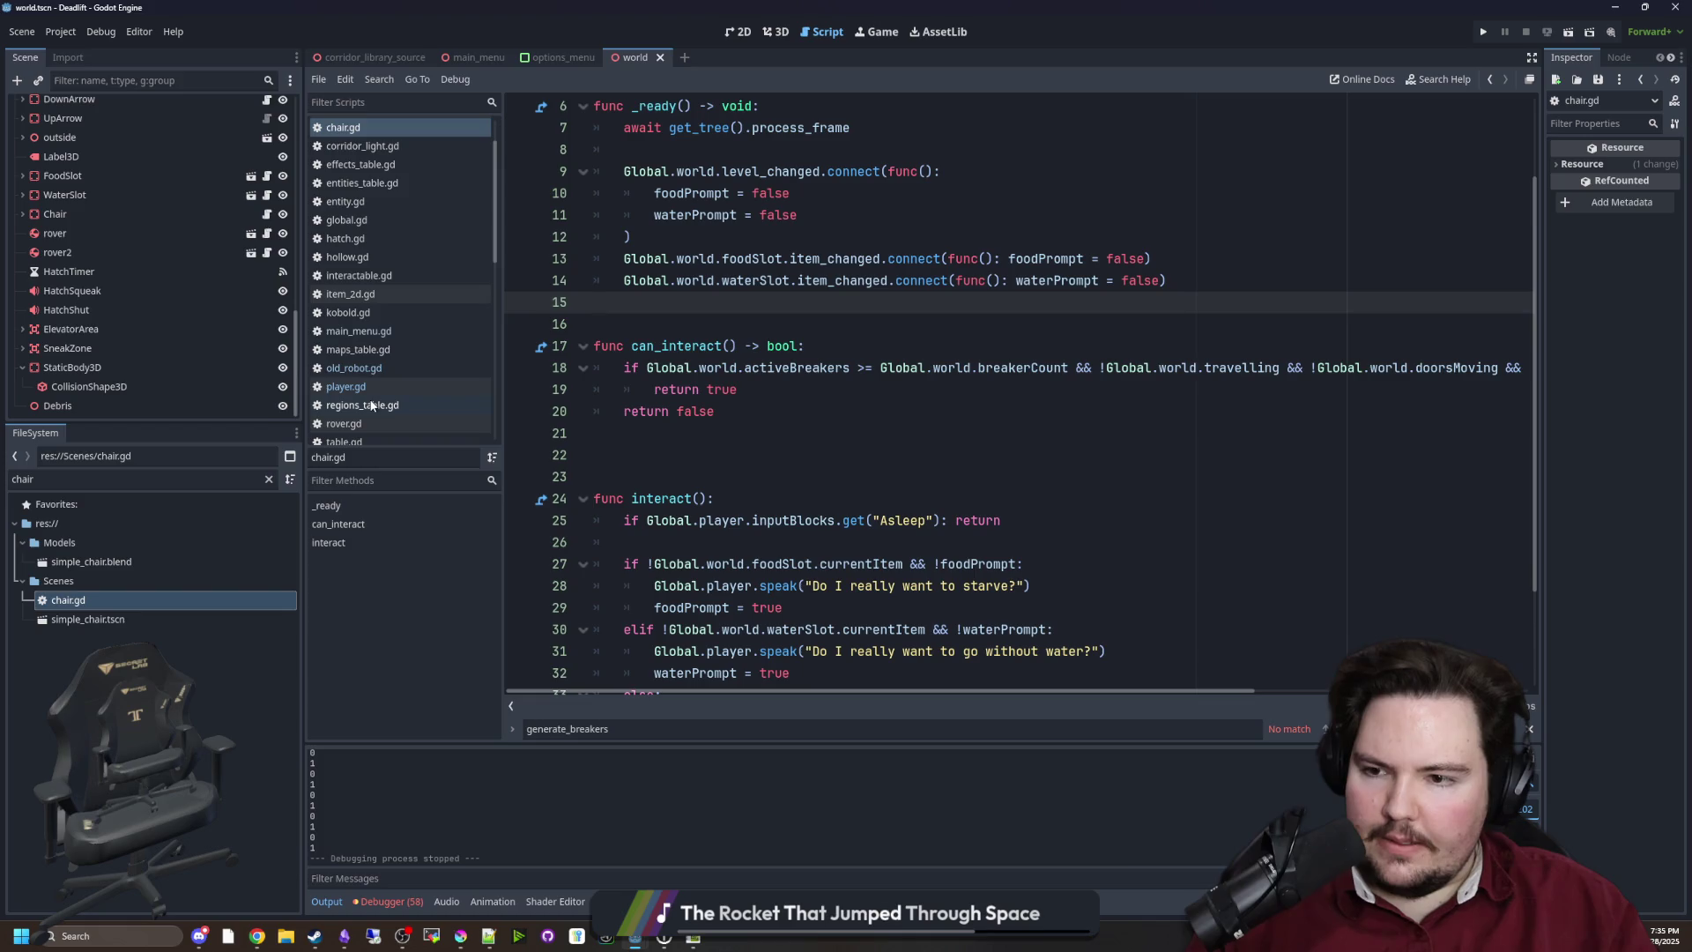
scroll(383, 339, "down", 3)
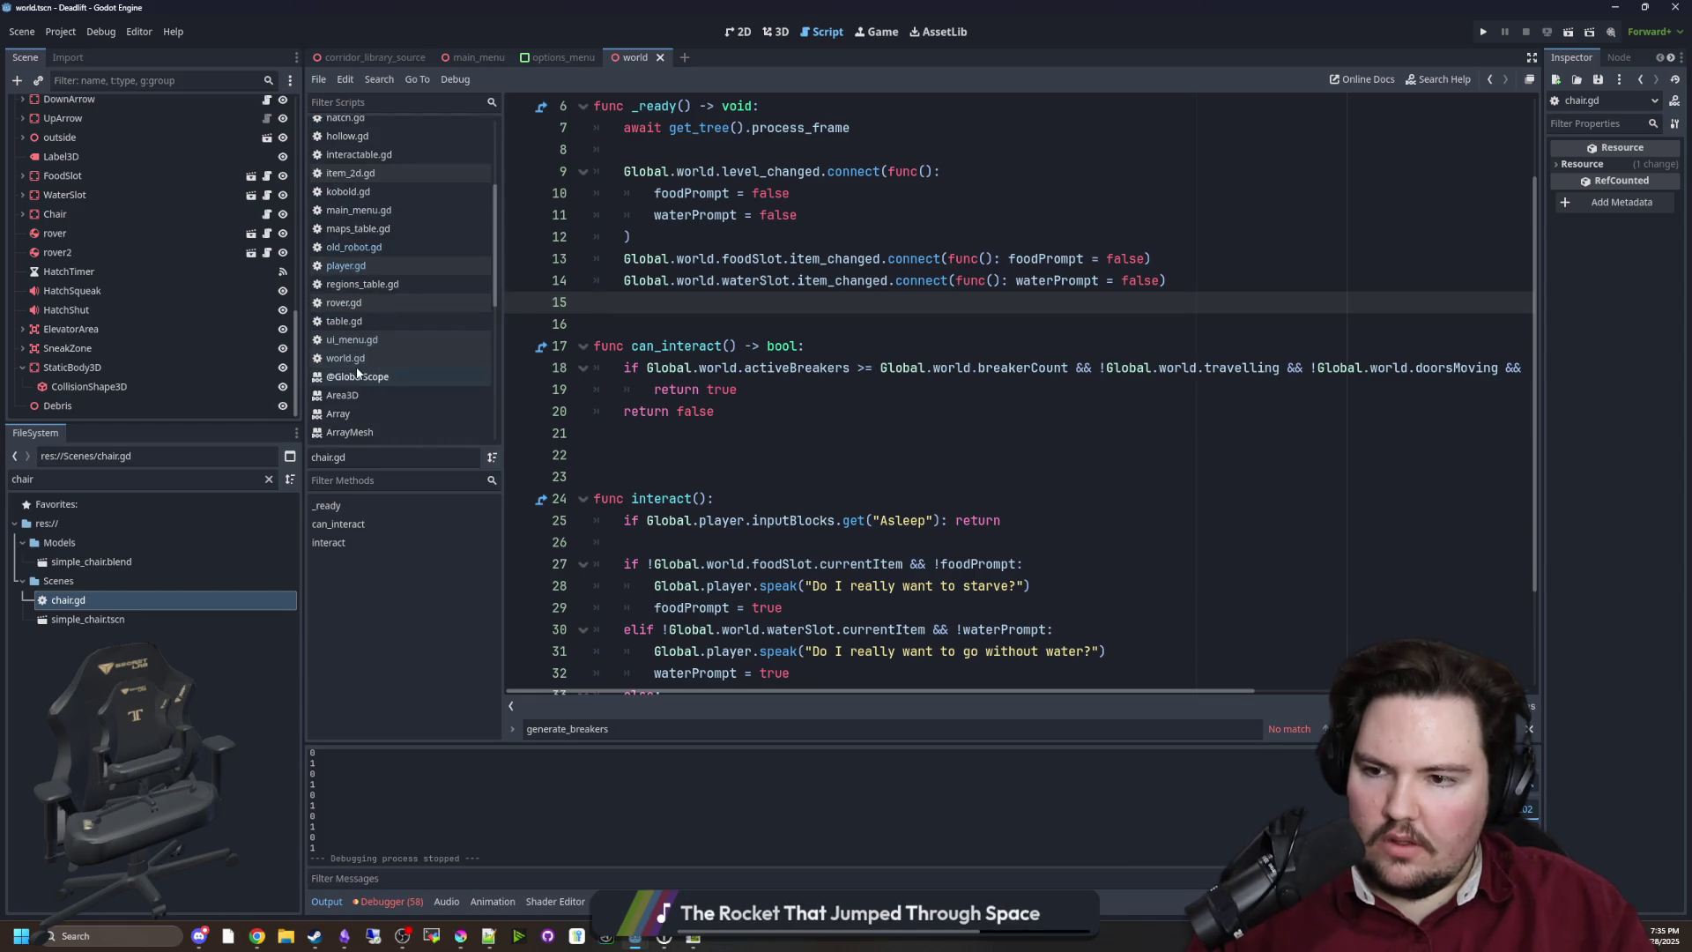
left_click(374, 358)
left_click(891, 389)
scroll(891, 412, "up", 4)
left_click(891, 427)
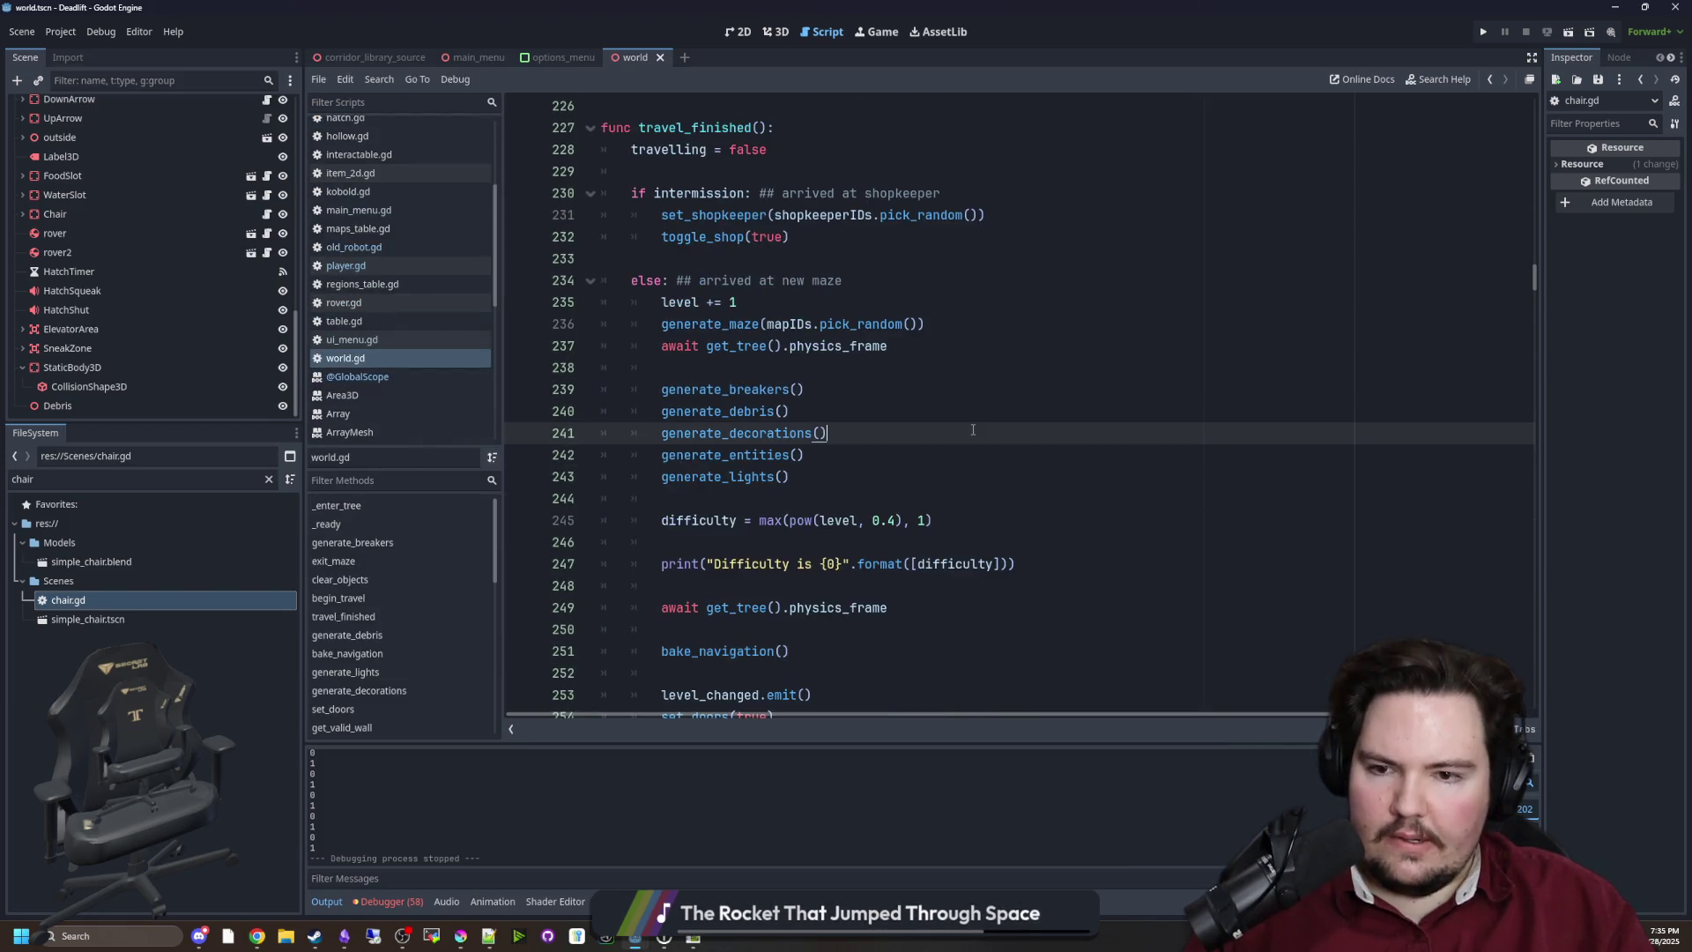
scroll(892, 412, "down", 2)
left_click(818, 449)
left_click(929, 347)
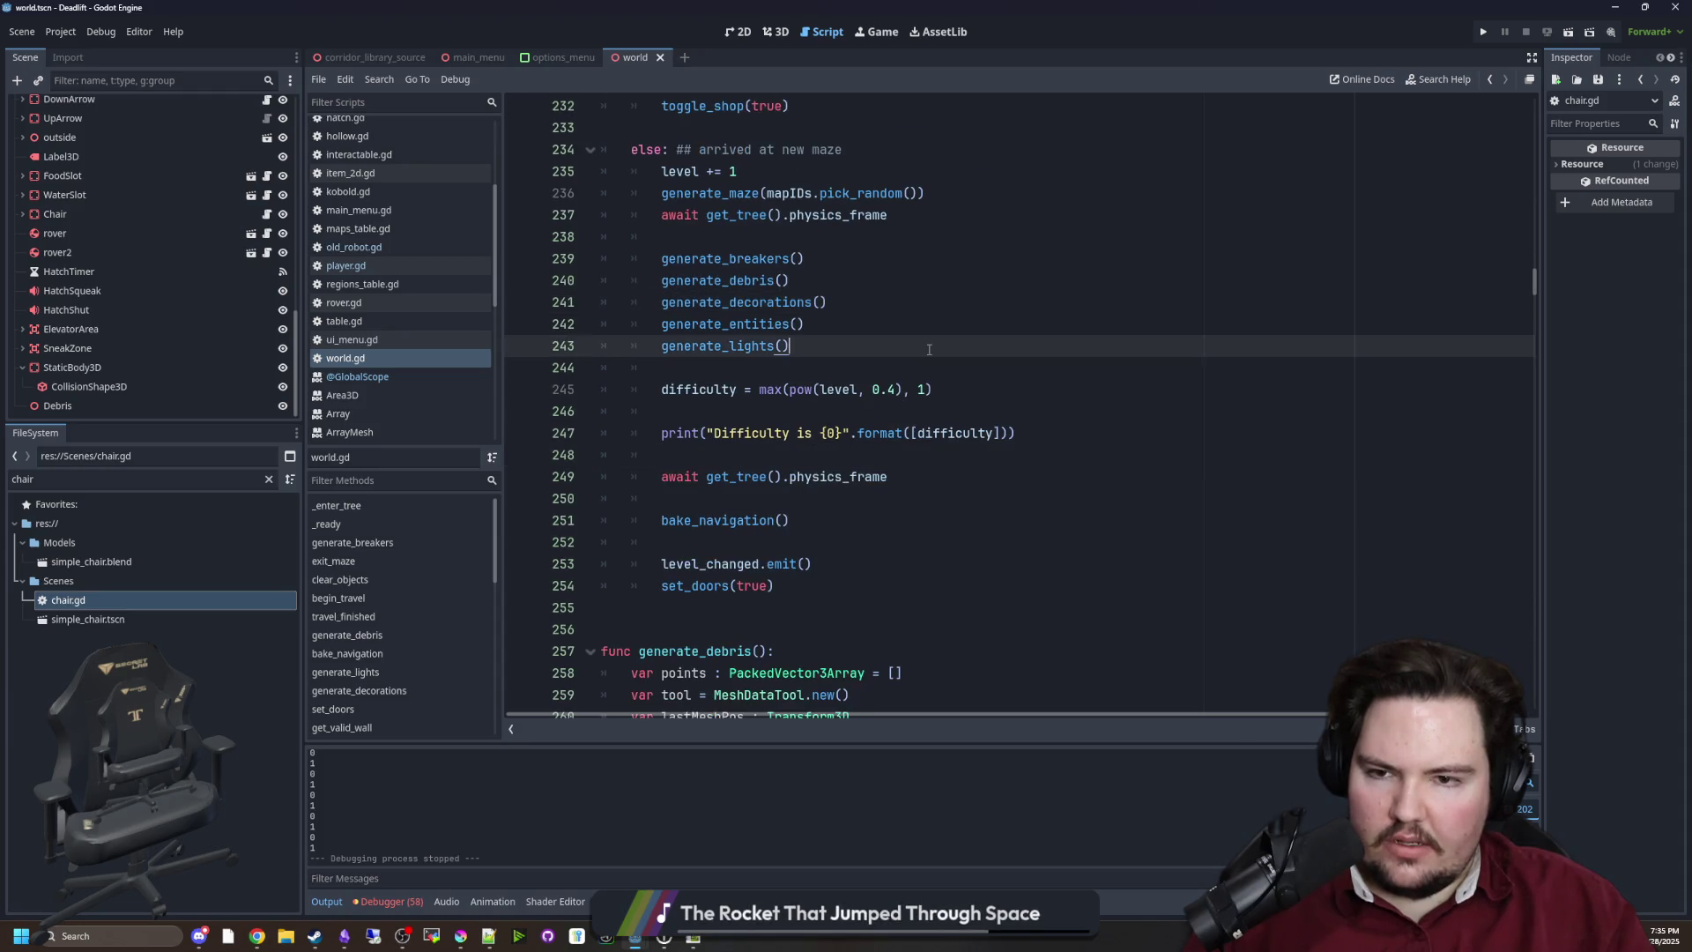
key("ctrl+f")
type("claear_o")
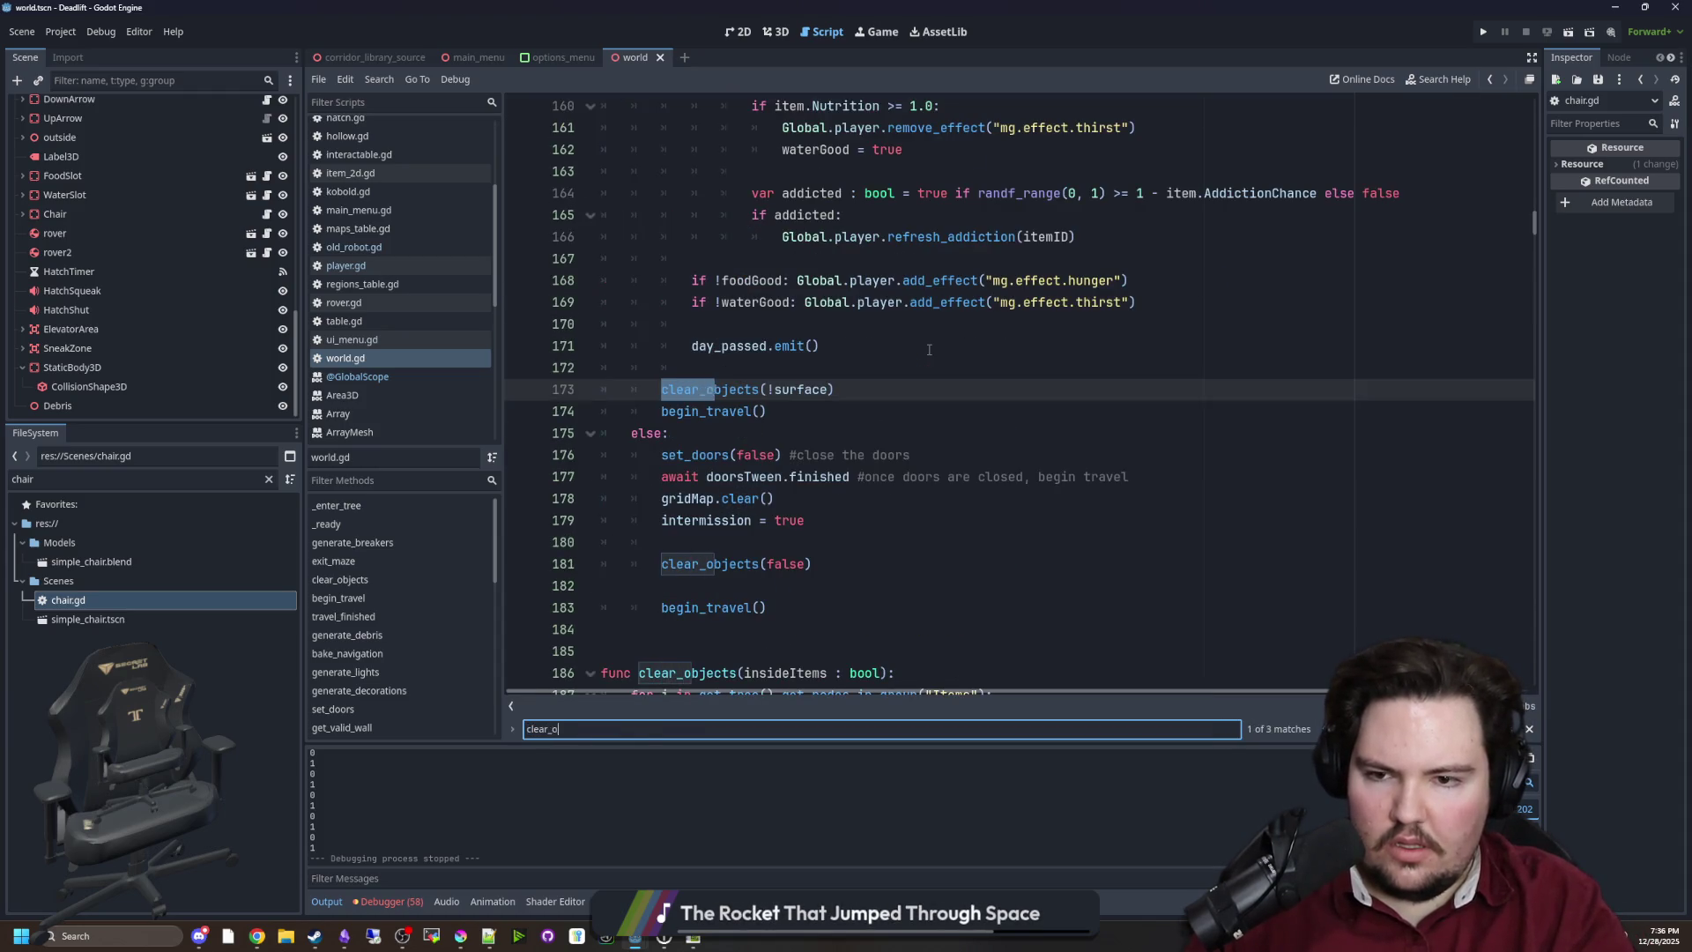
type("ts")
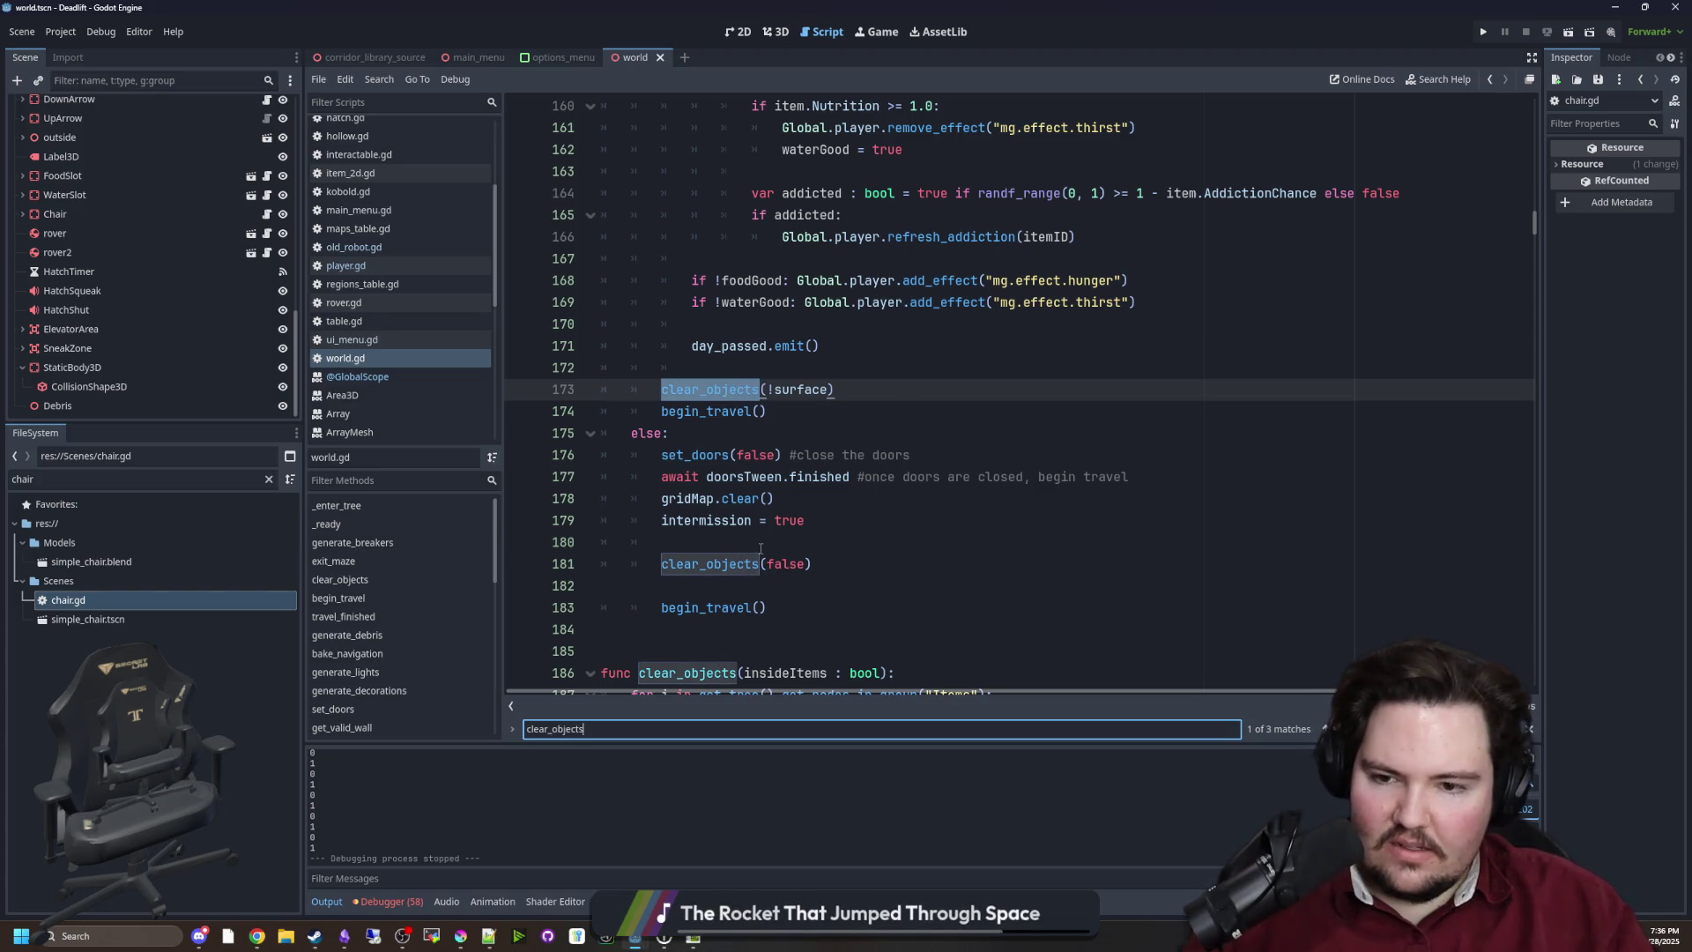
Insert 'activeBreakers = 0' on a new line above clear_objects(!surface)
scroll(760, 548, "up", 15)
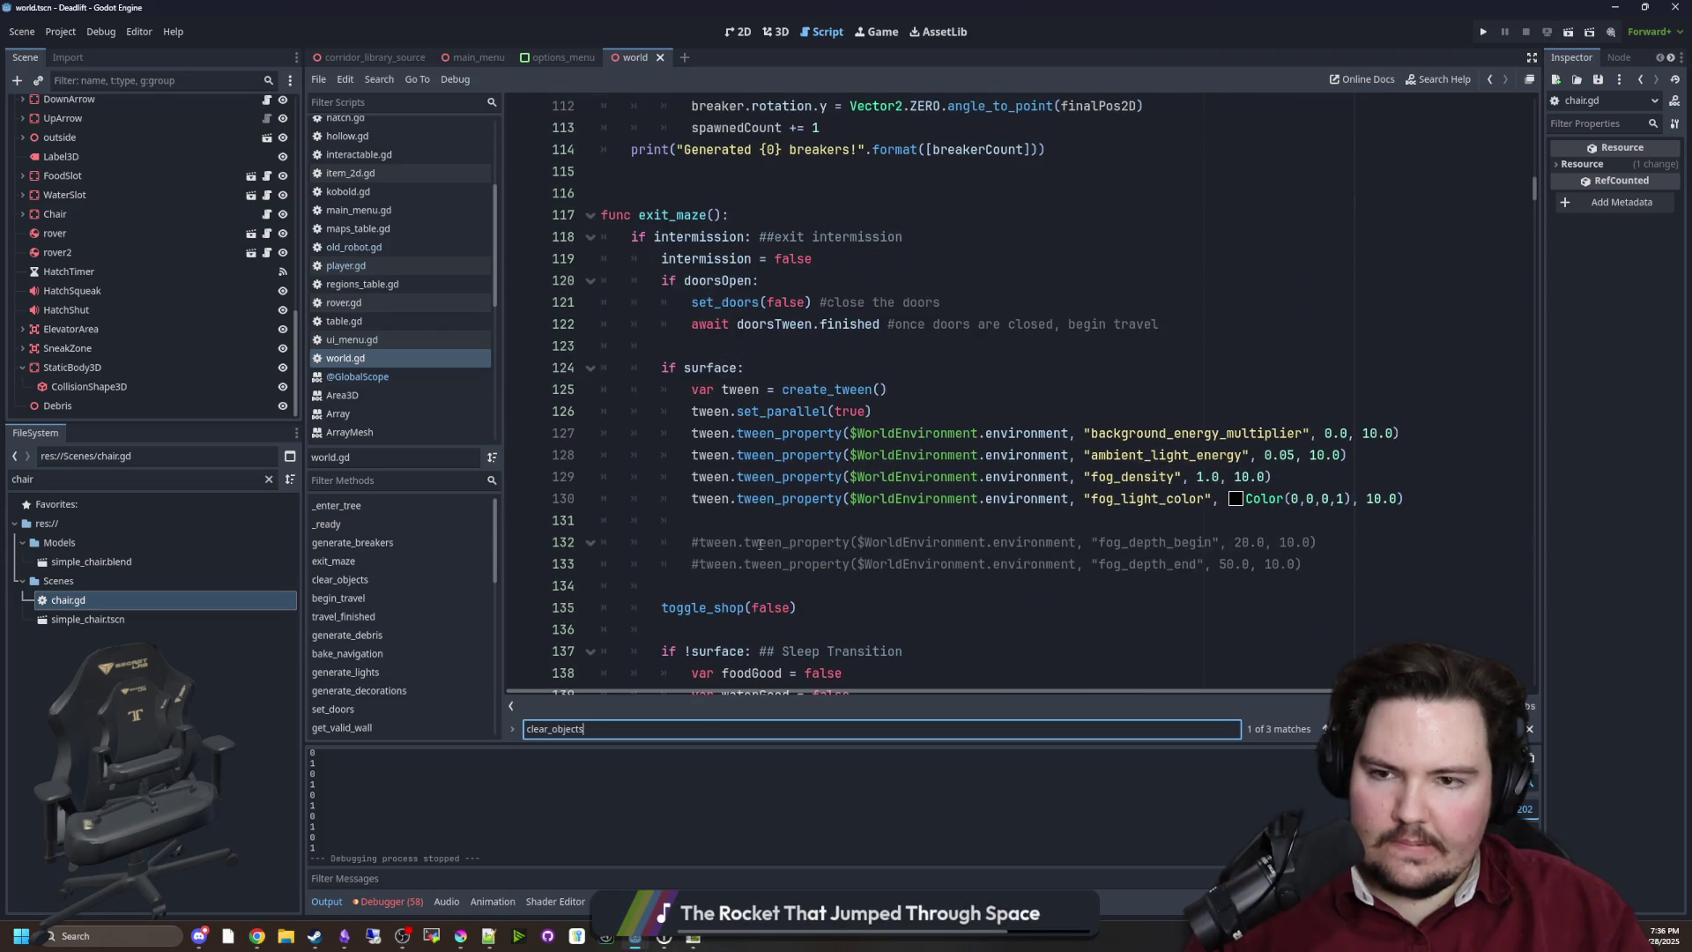
scroll(743, 425, "down", 15)
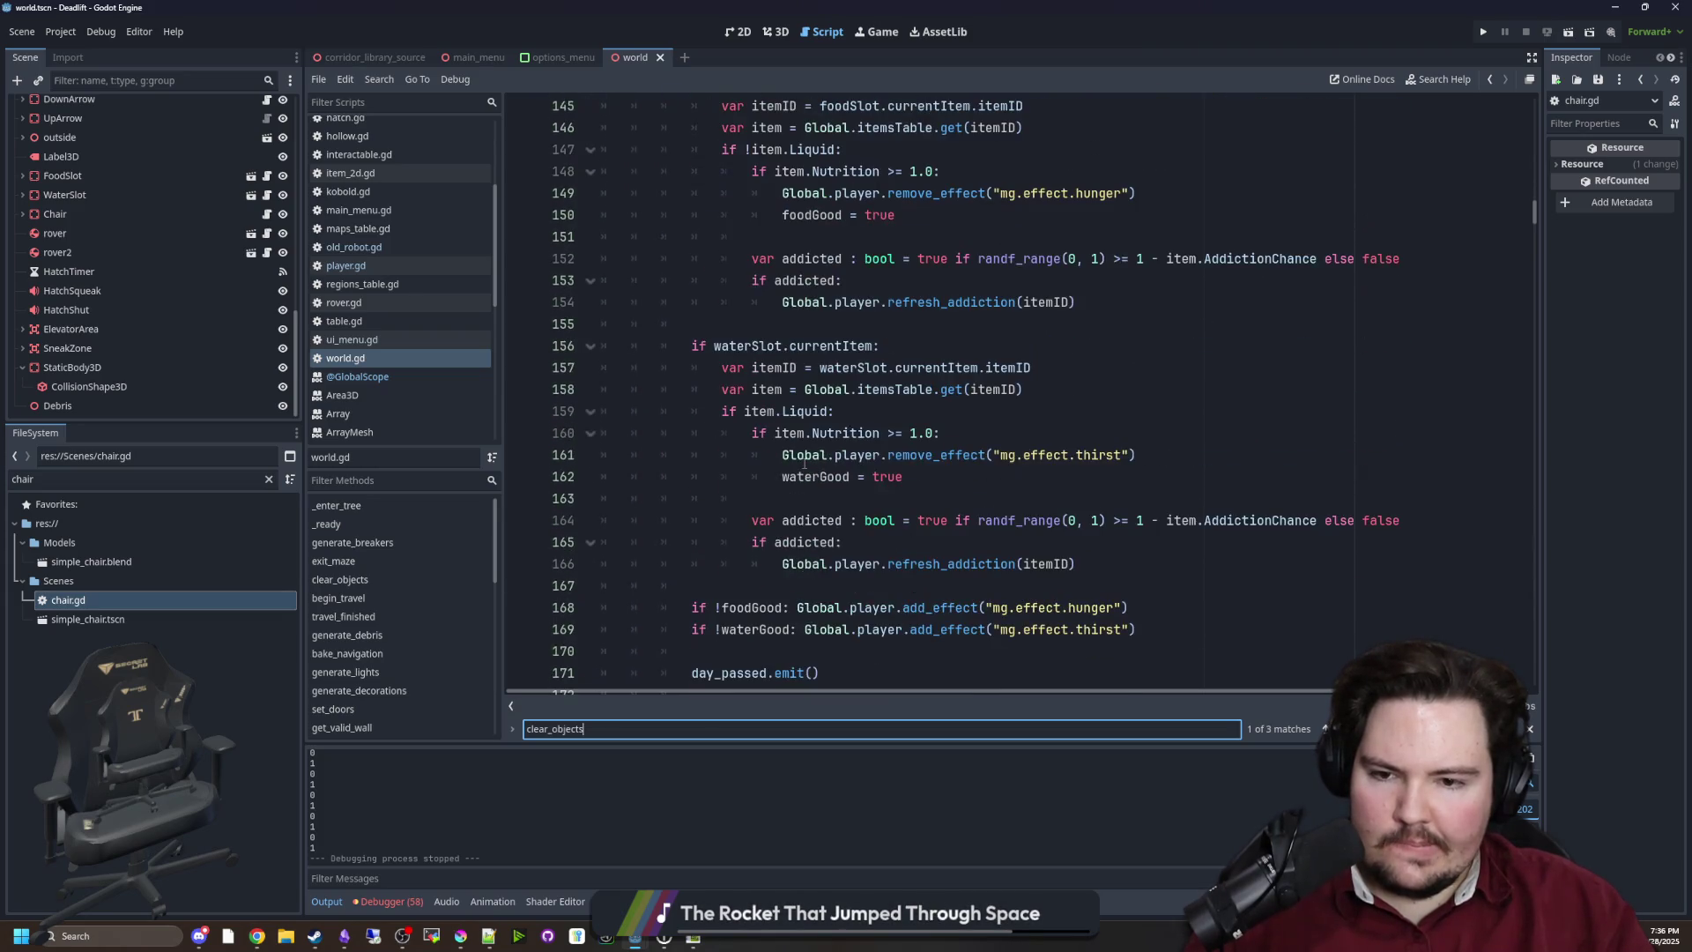
scroll(842, 468, "up", 2)
left_click(823, 502)
key("Return")
key("BackSpace")
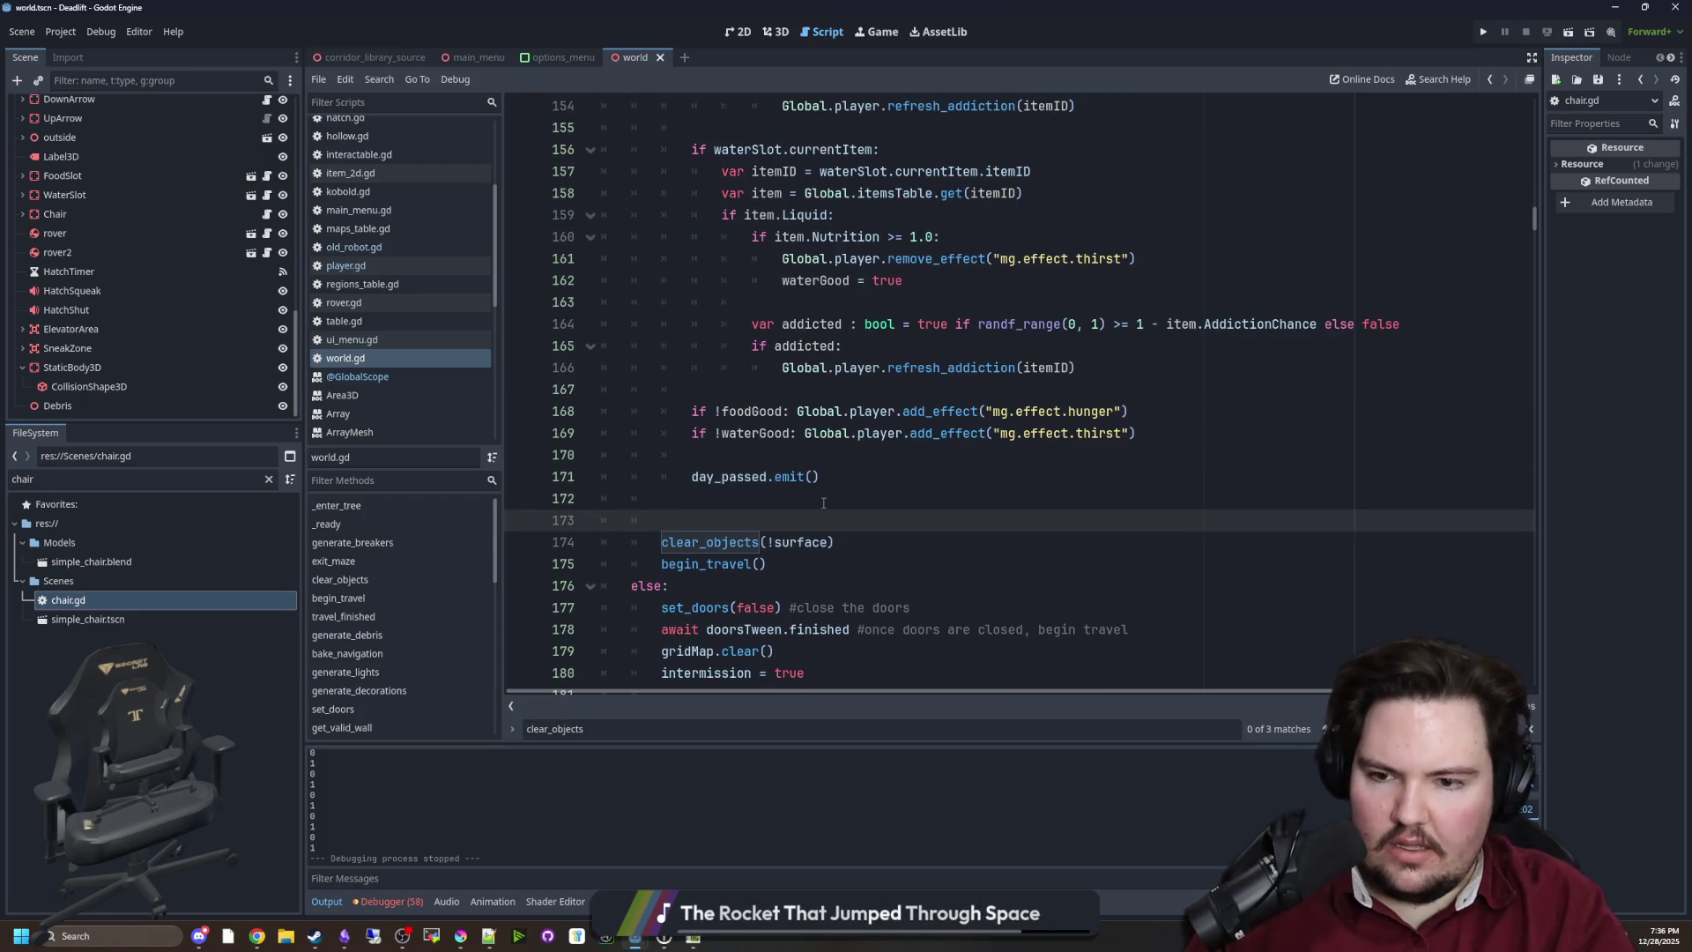
type("active")
key("Return")
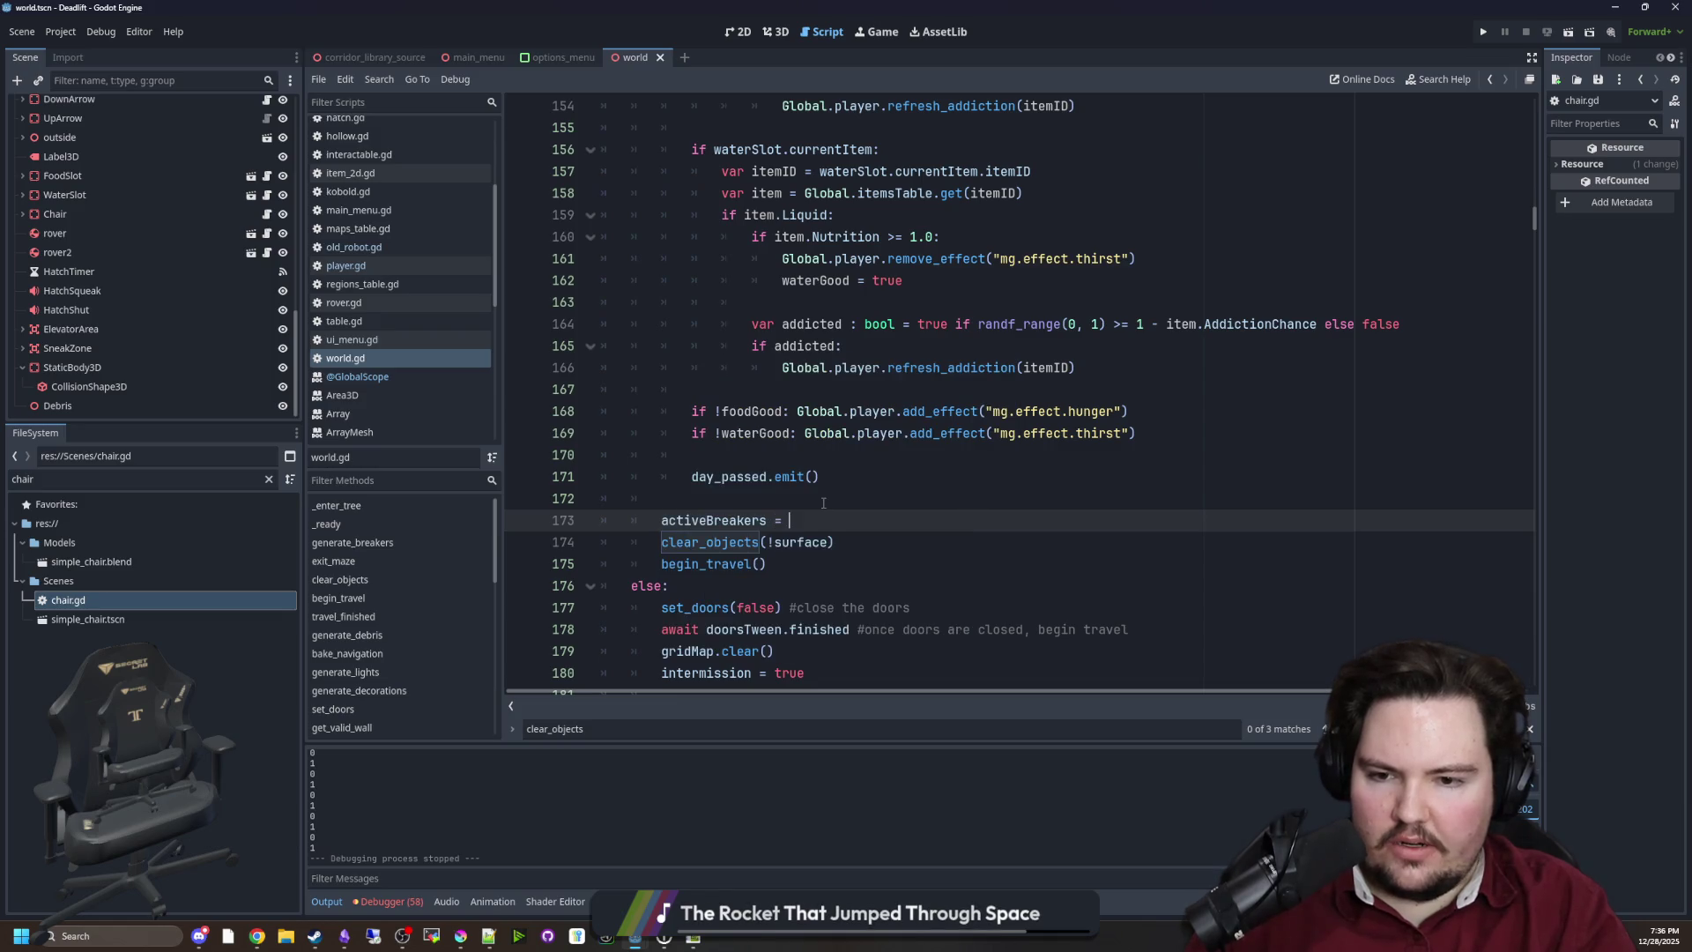
type("0")
key("Return")
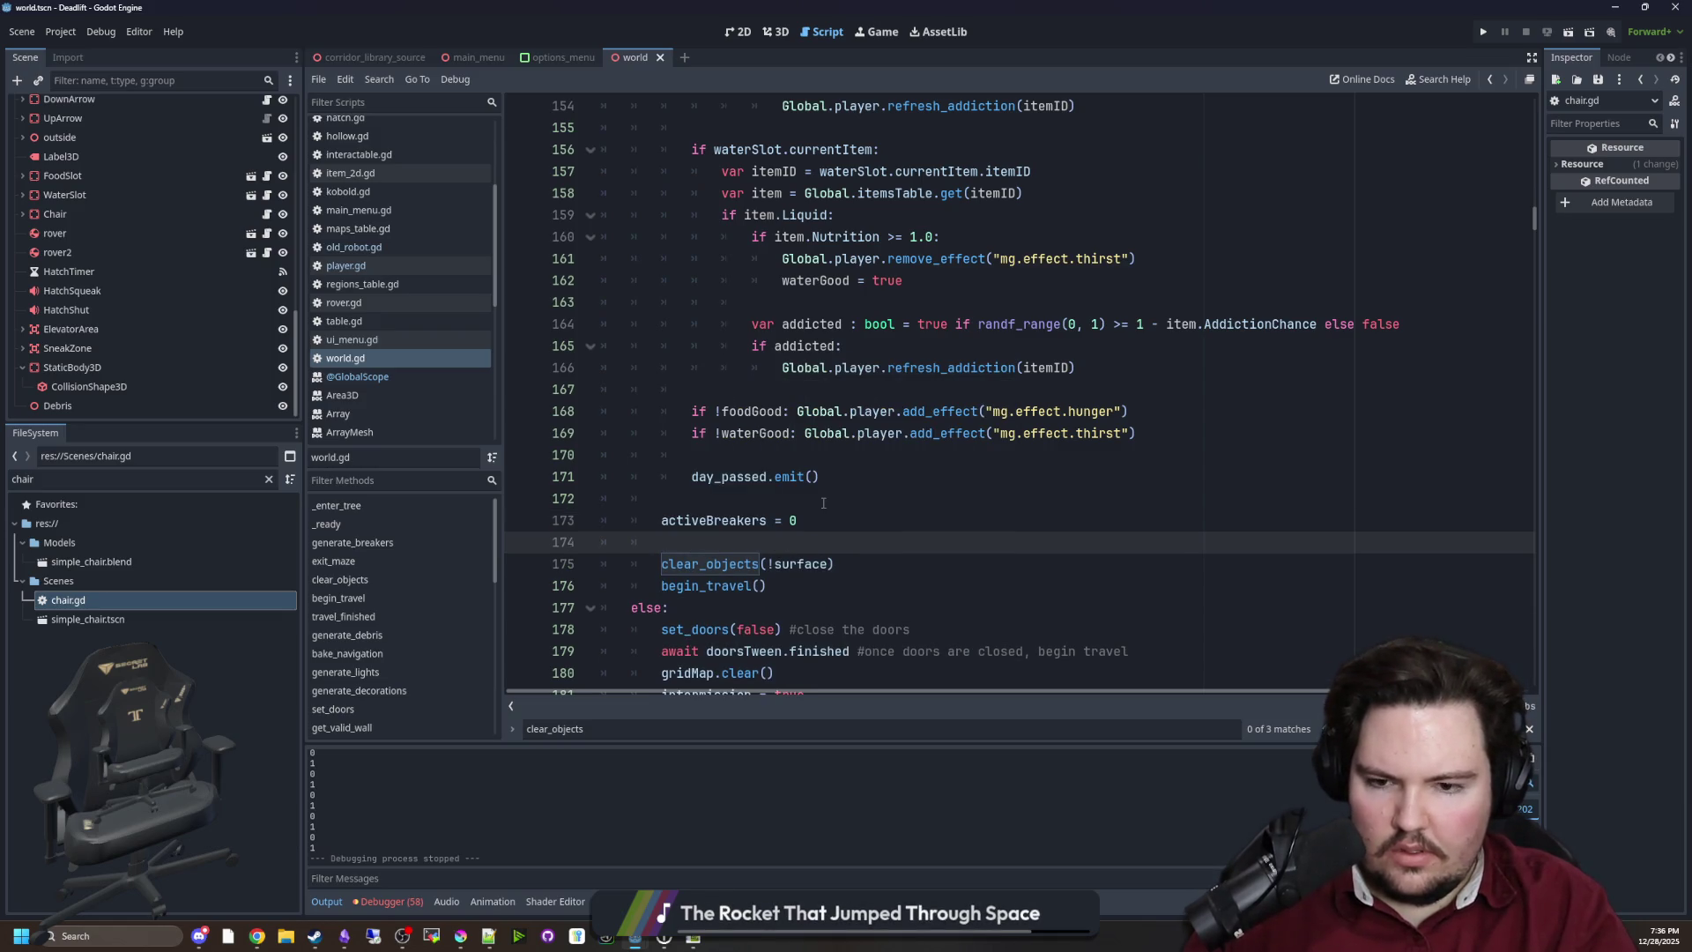
Add 'breakerCount = 0' below it and save world.gd
type("totalB")
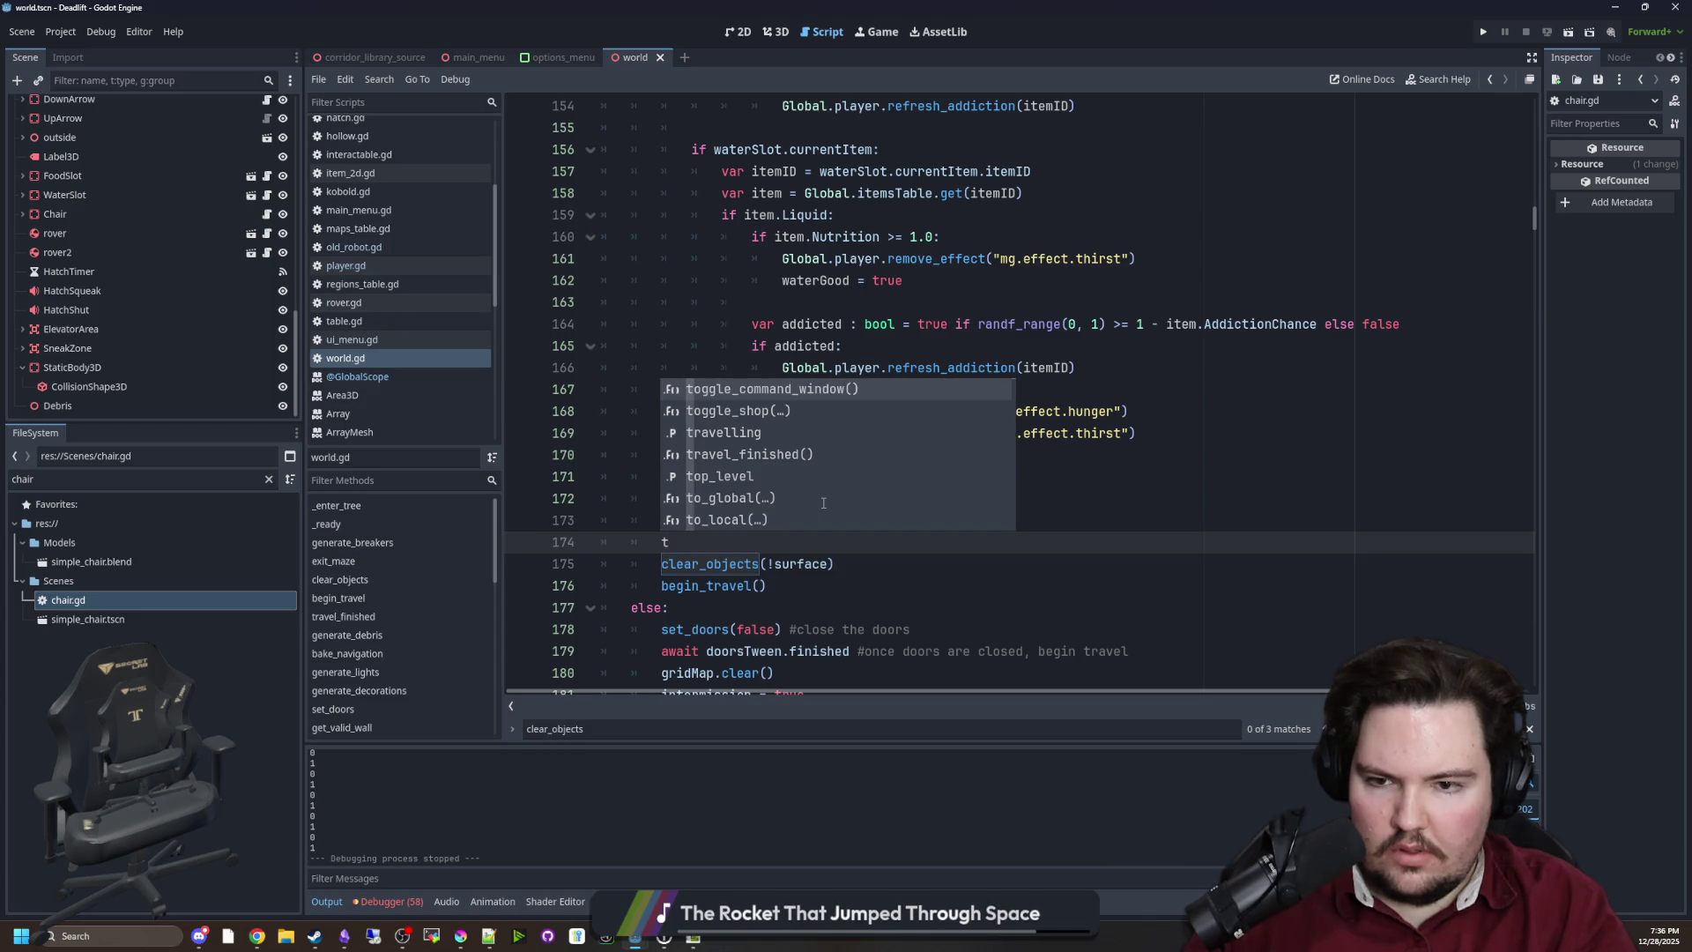
type("r")
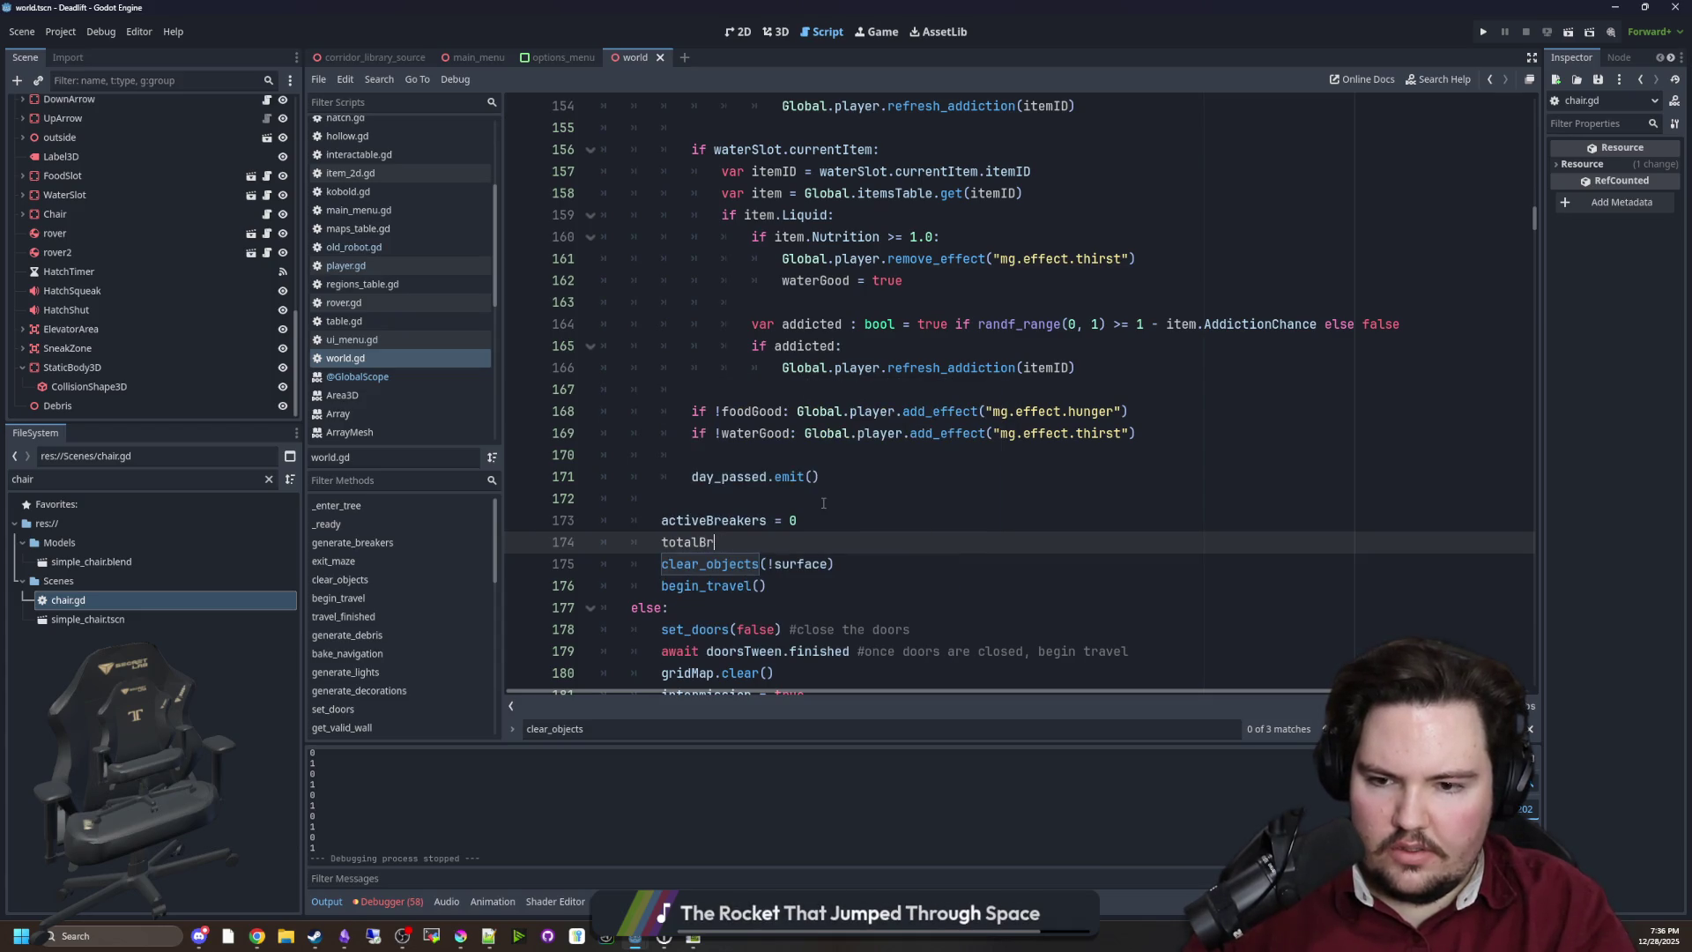
type("break")
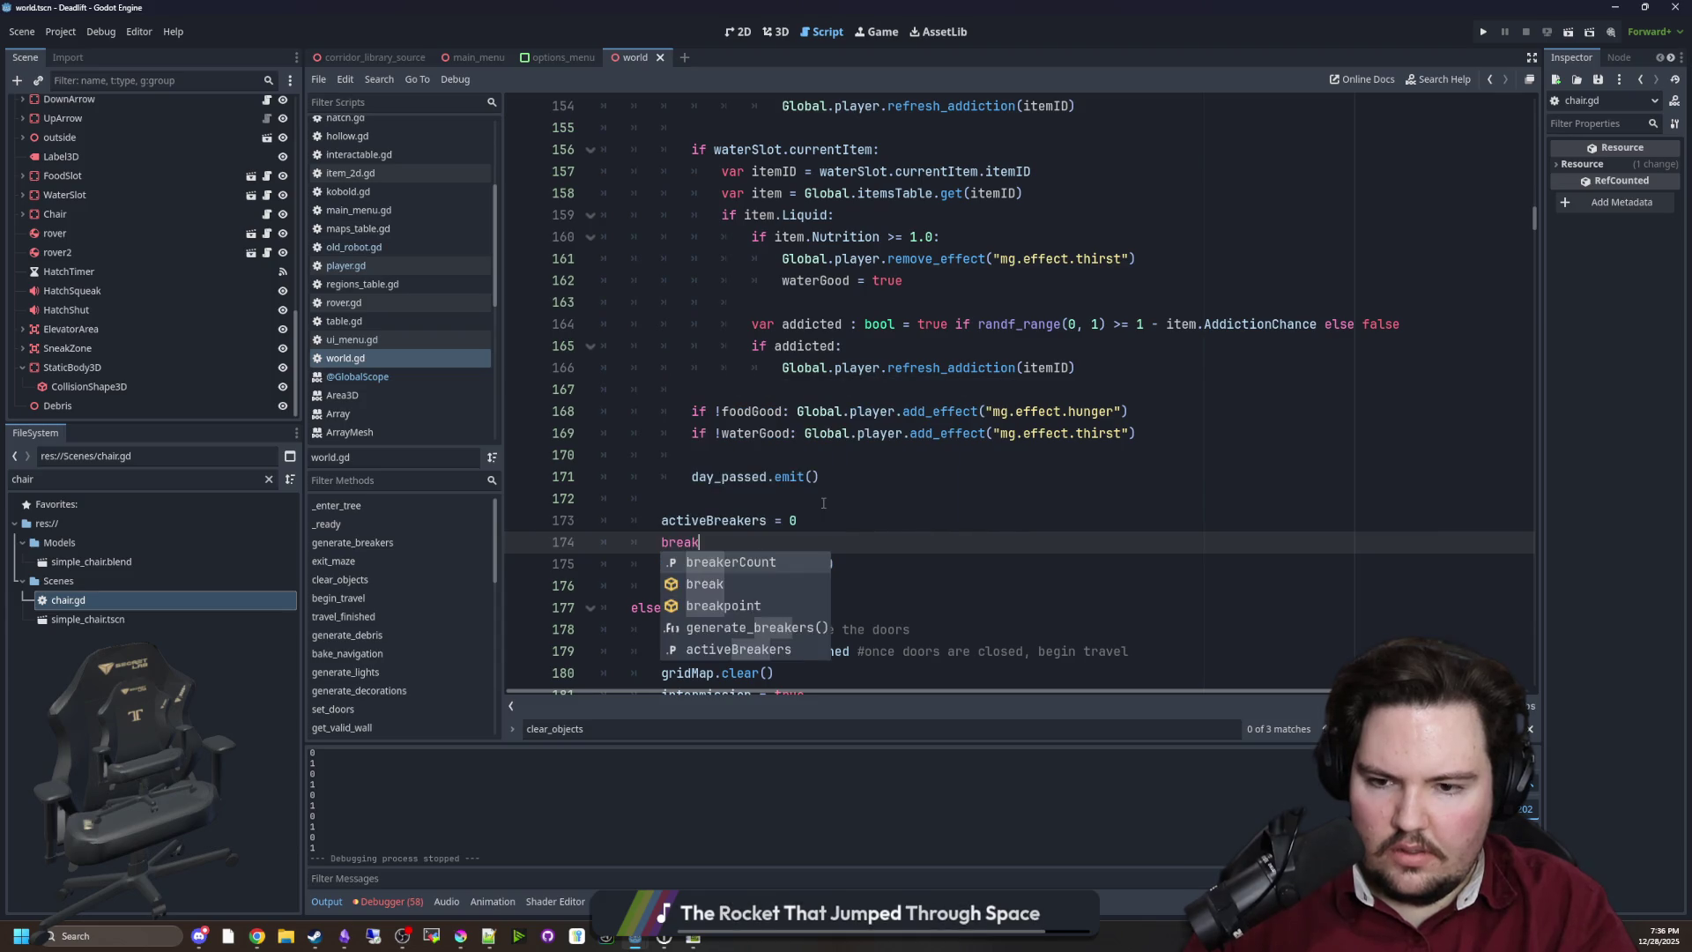
type("erCount")
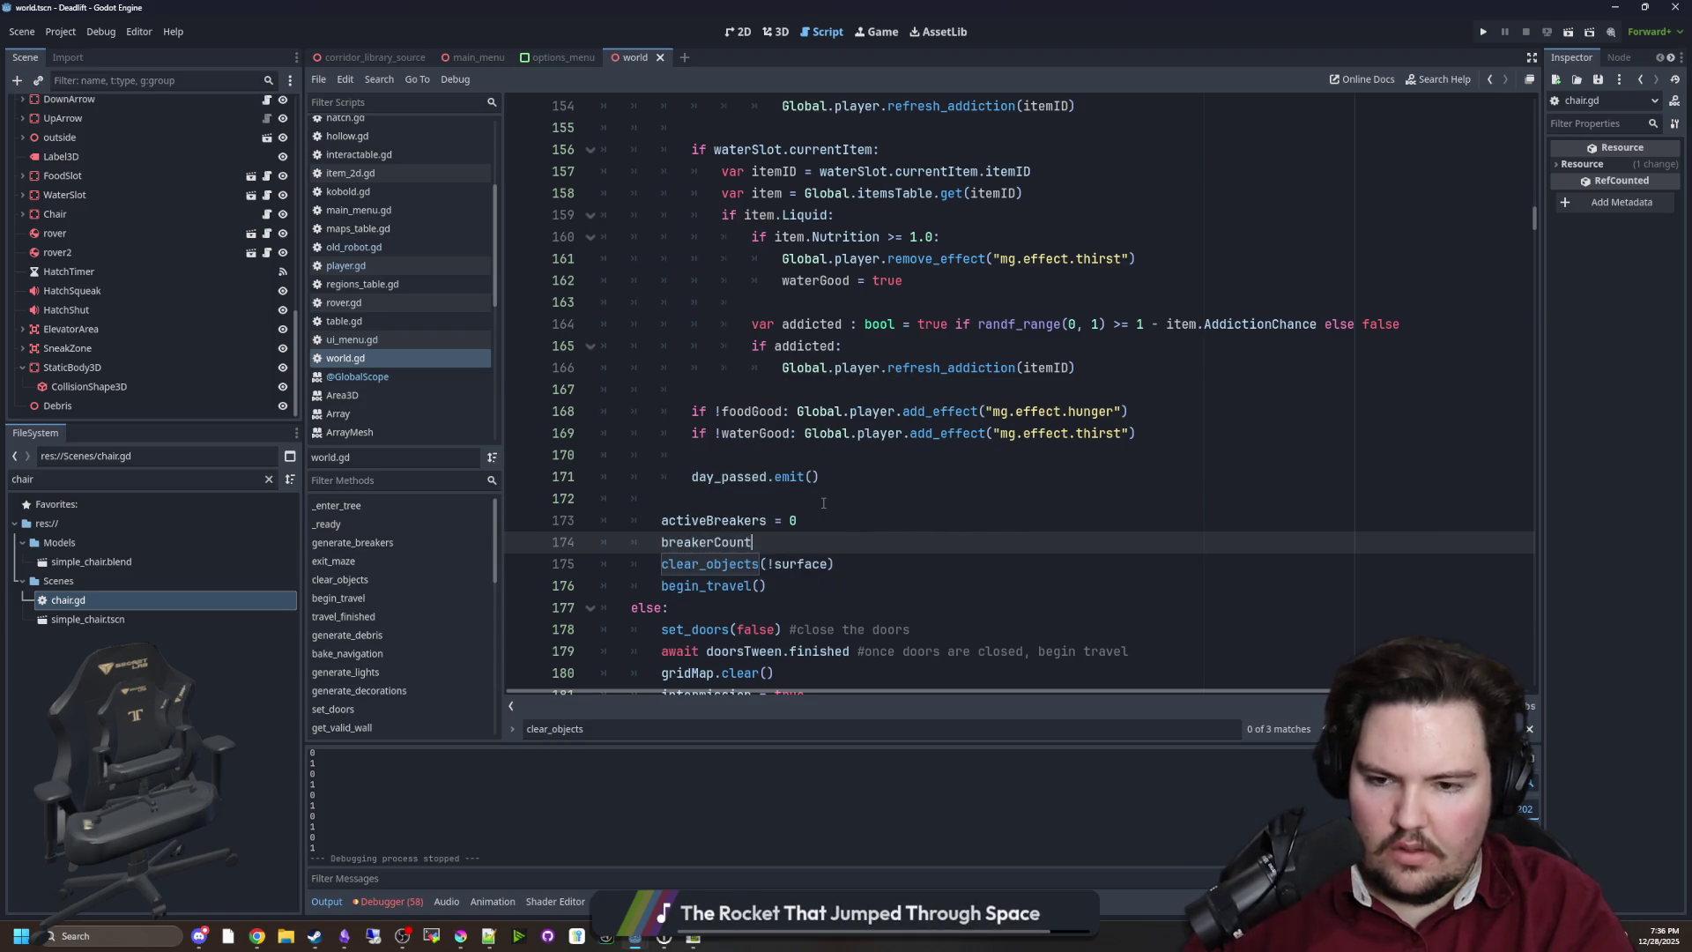
left_click(823, 502)
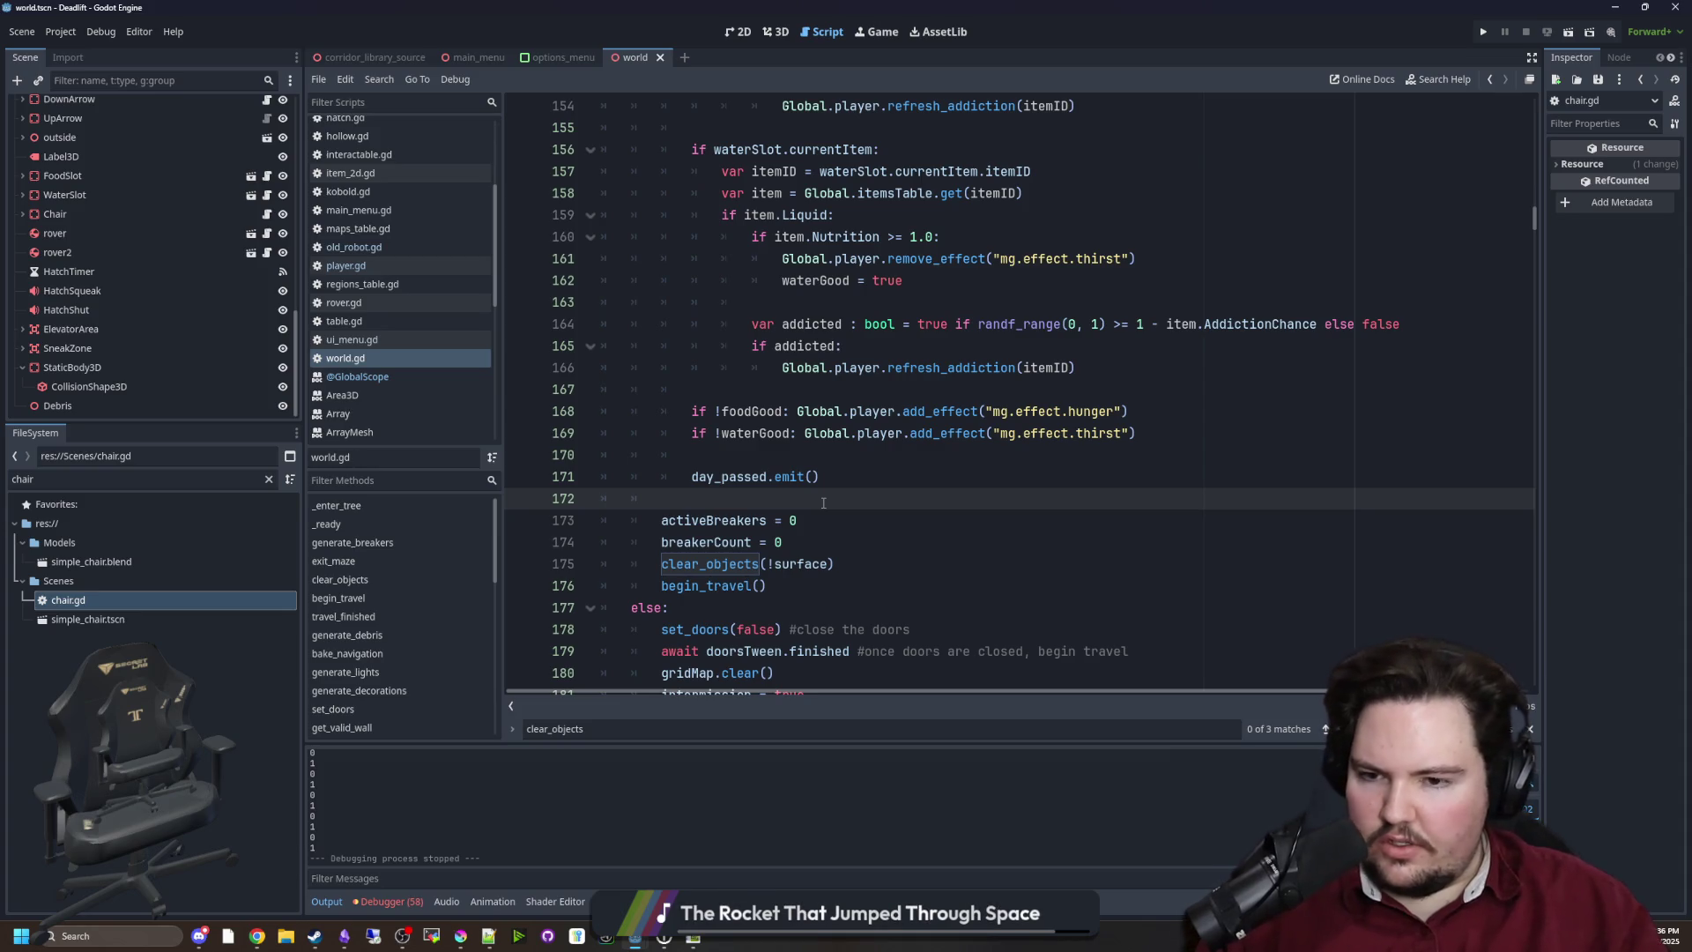
key("ctrl+s")
key("ctrl+z")
key("ctrl+y")
key("ctrl+s")
key("ctrl+s")
Launch the project from the Game workspace and start a new playthrough from the main menu
left_click(864, 35)
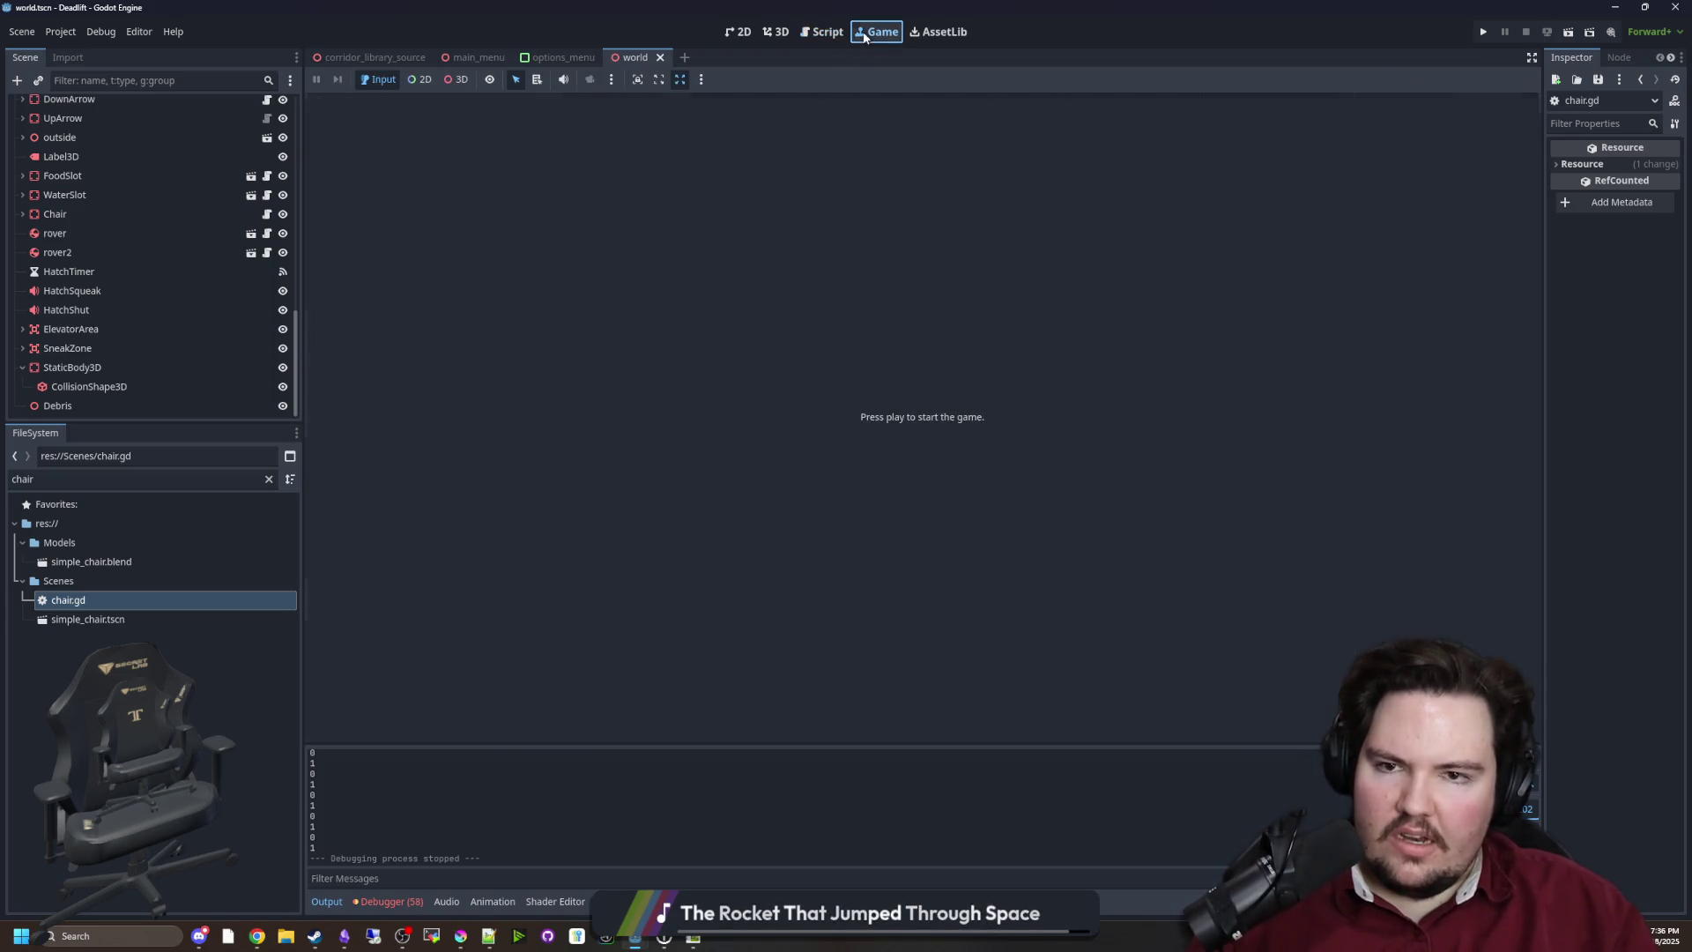
left_click(1483, 32)
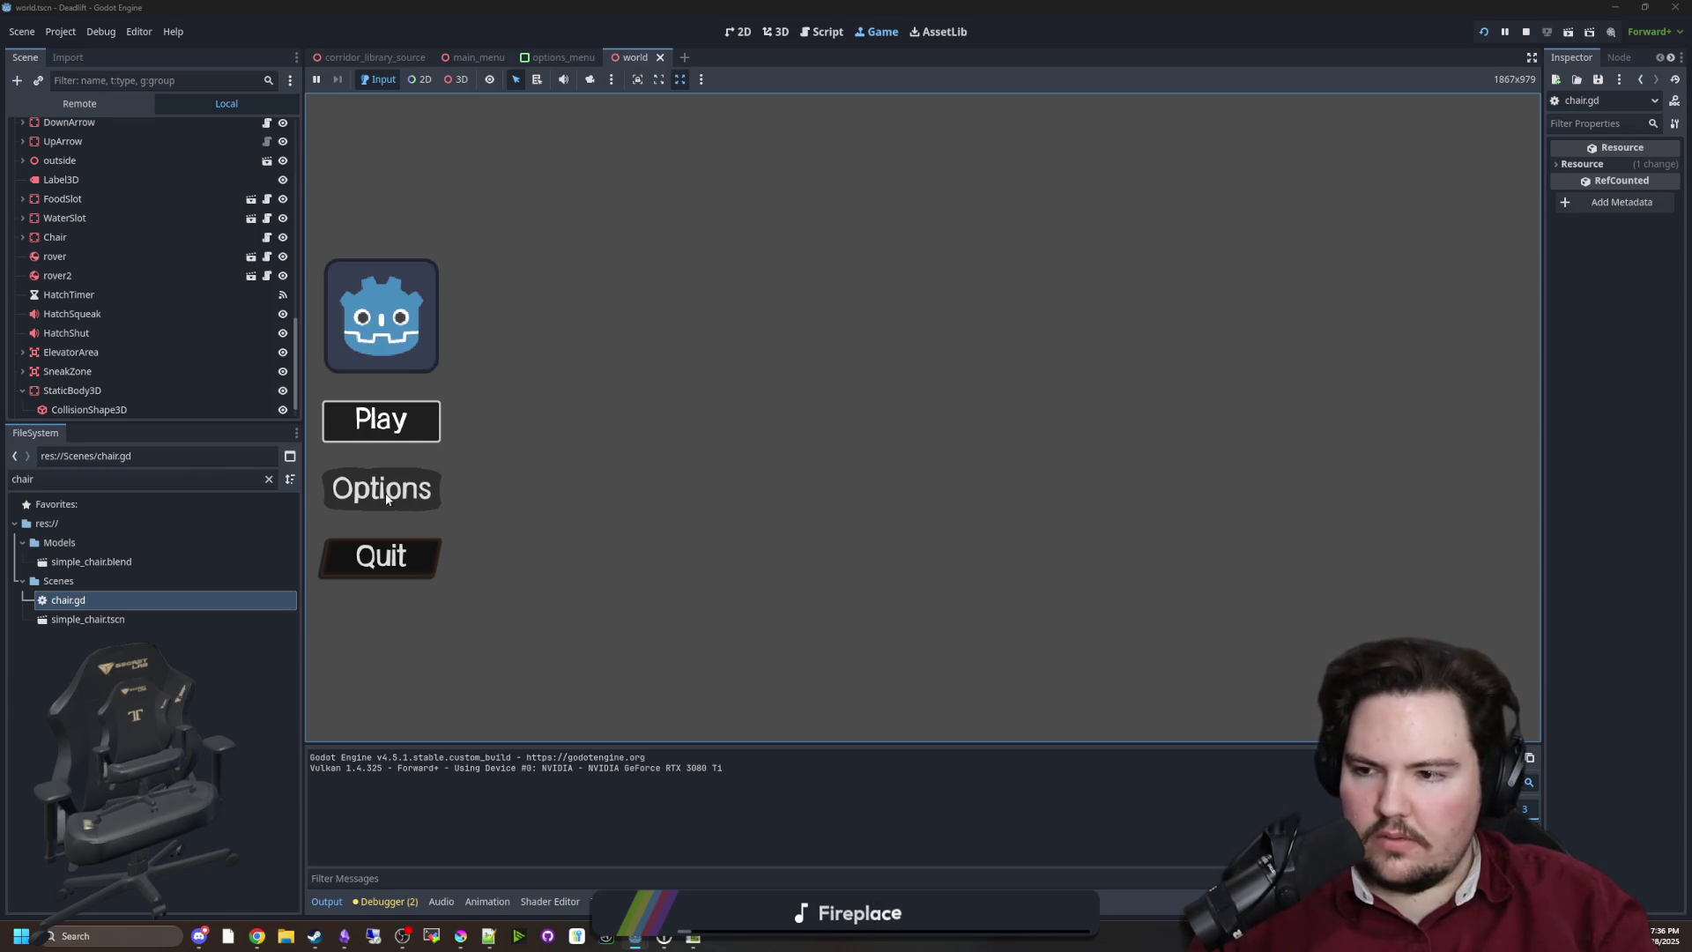
key("Return")
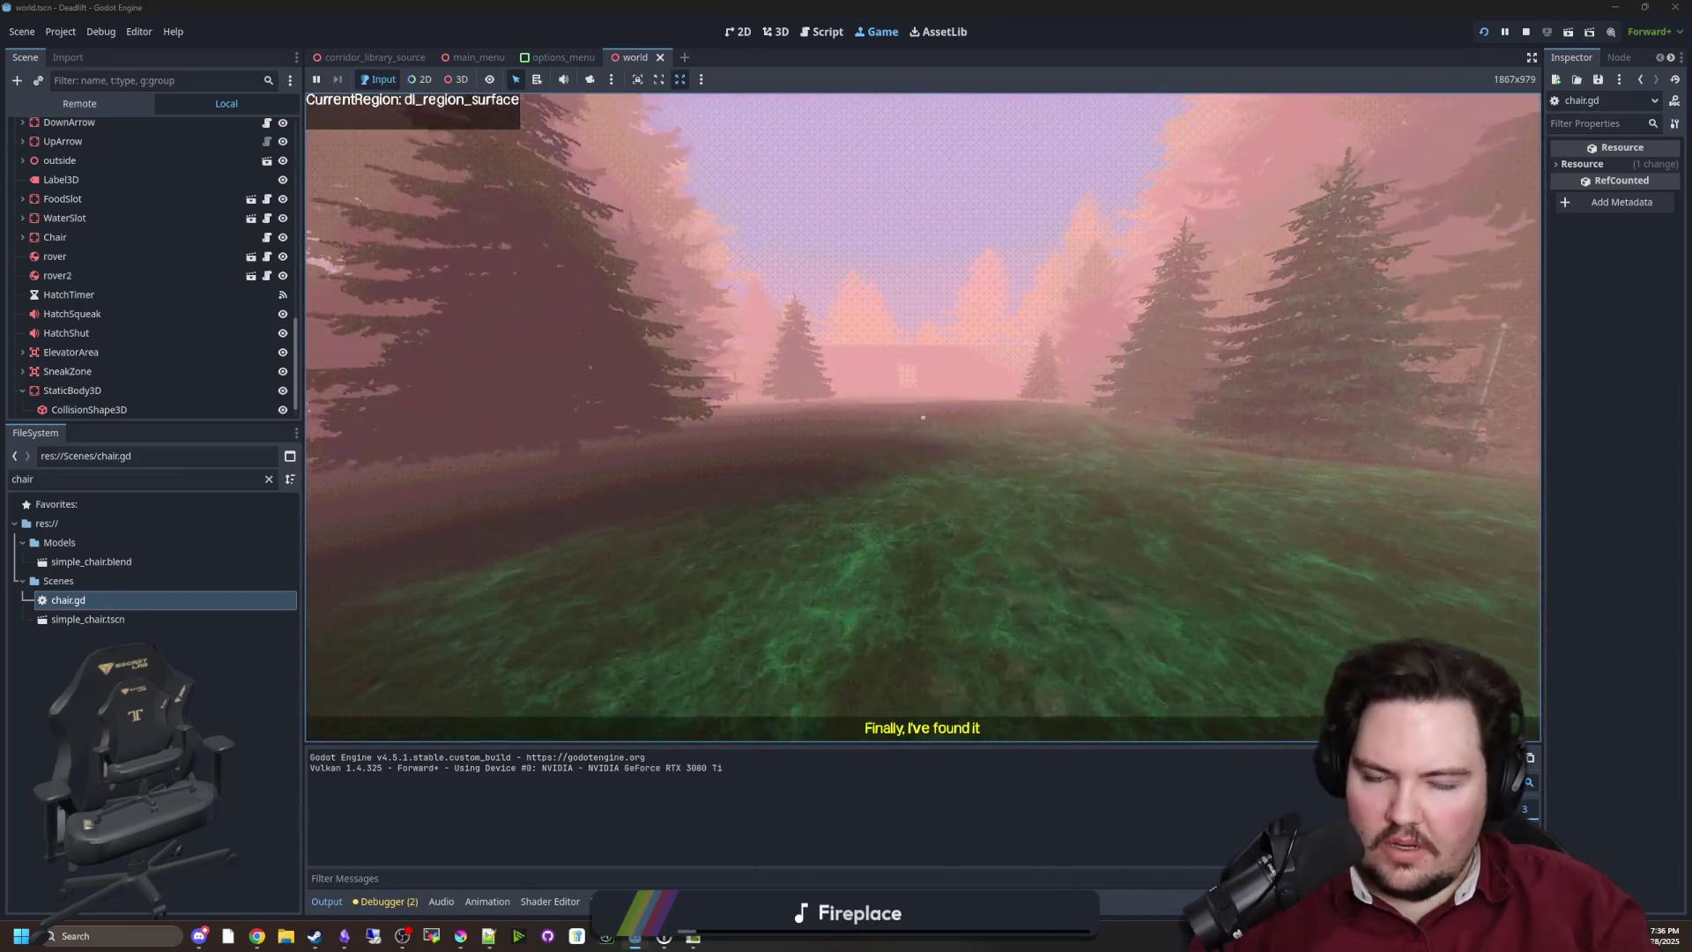
Walk past the trees and fence into the building's elevator, then pause into the options menu
key("w")
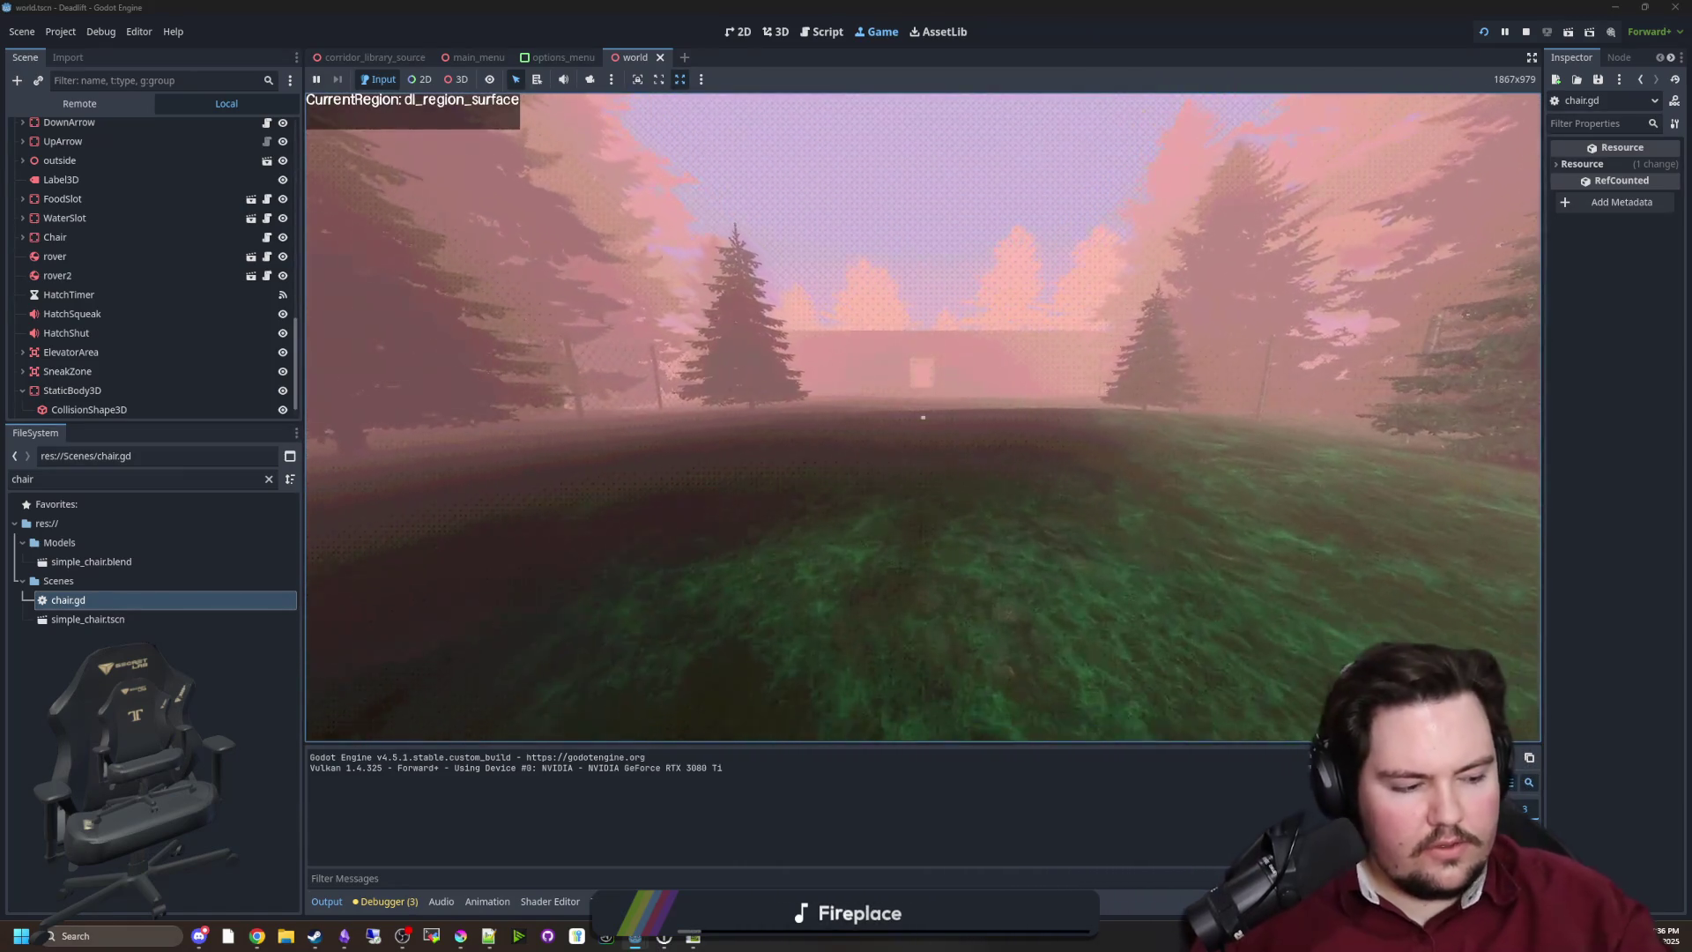
key("w")
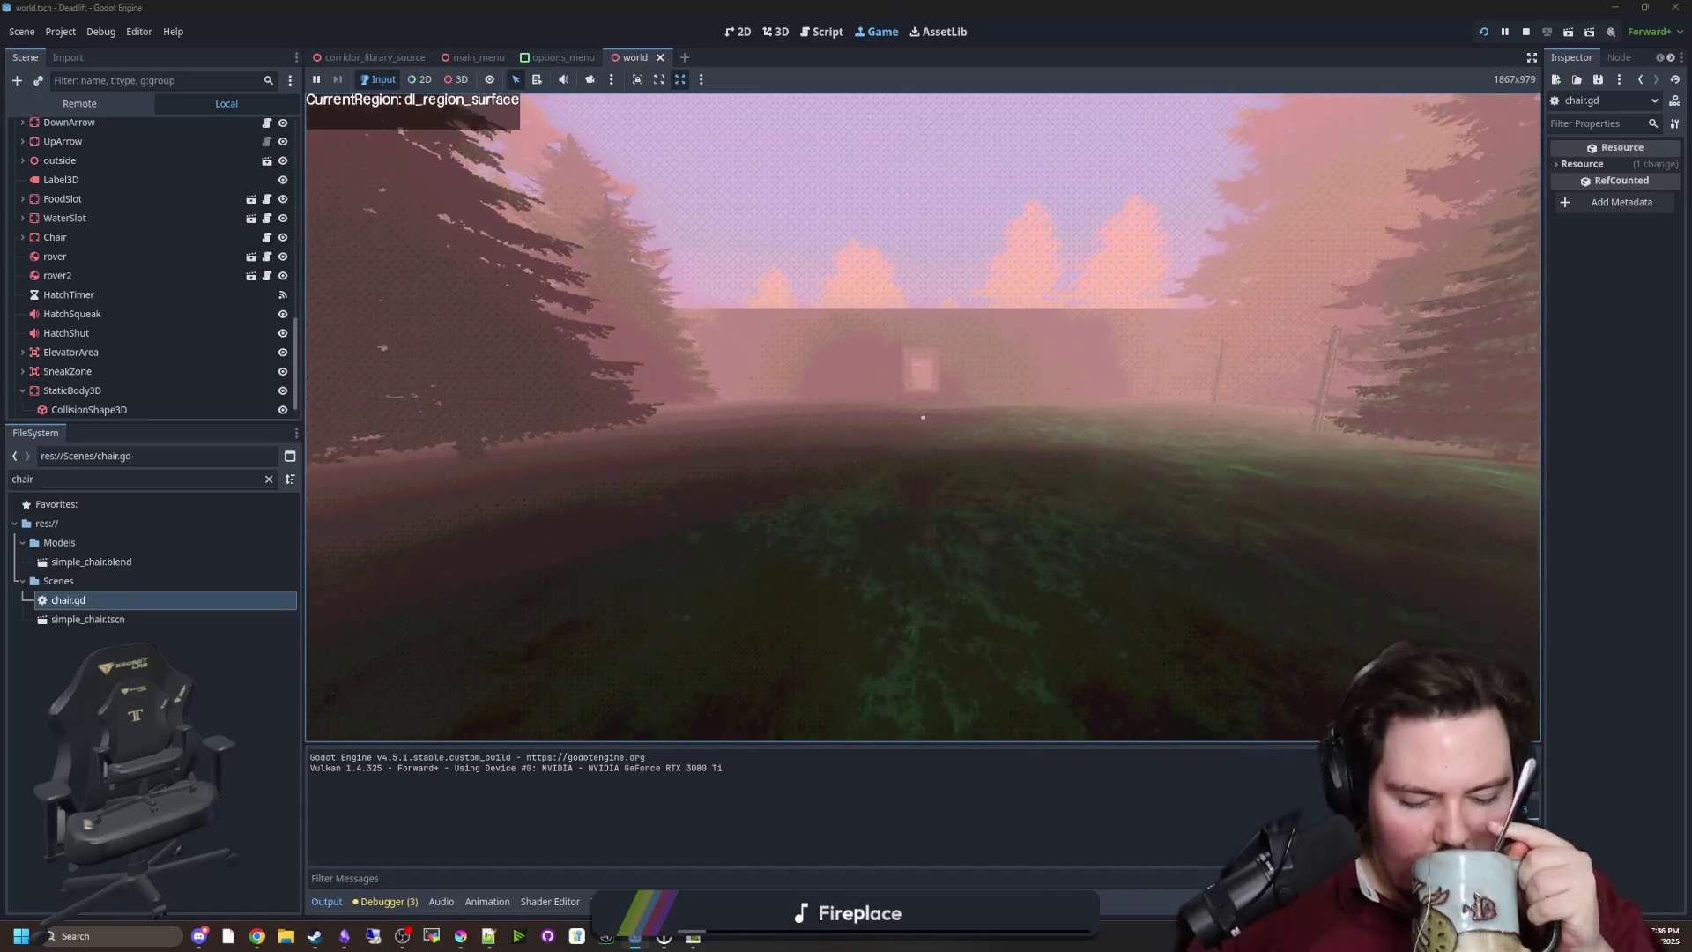
key("w")
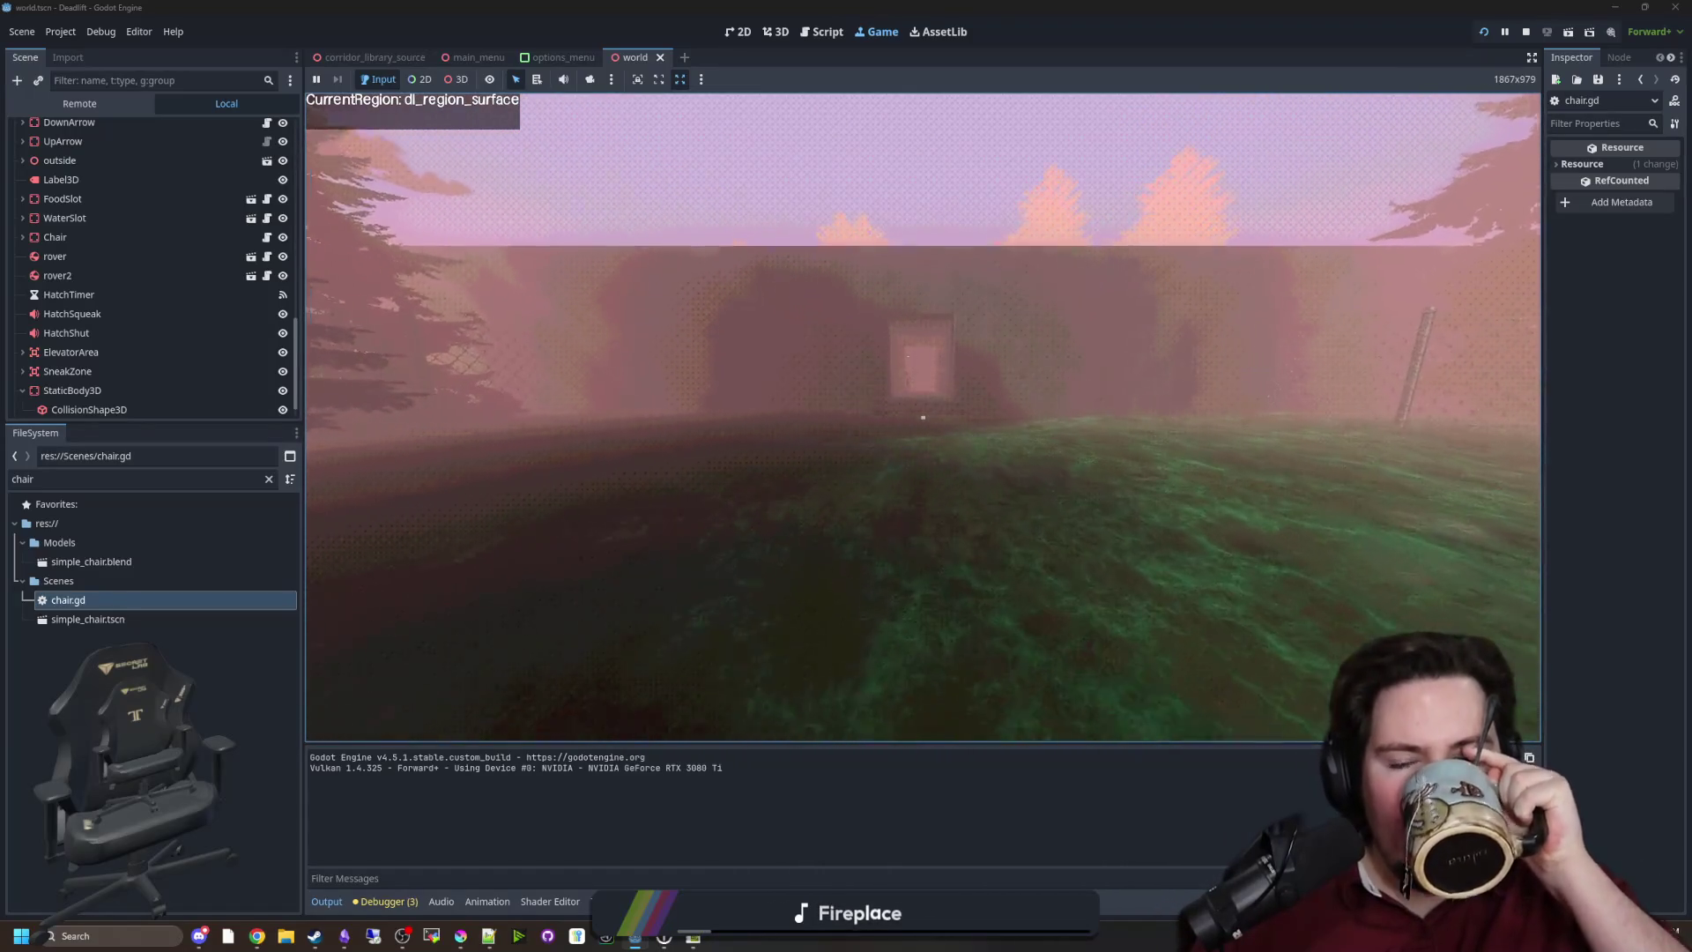
key("w")
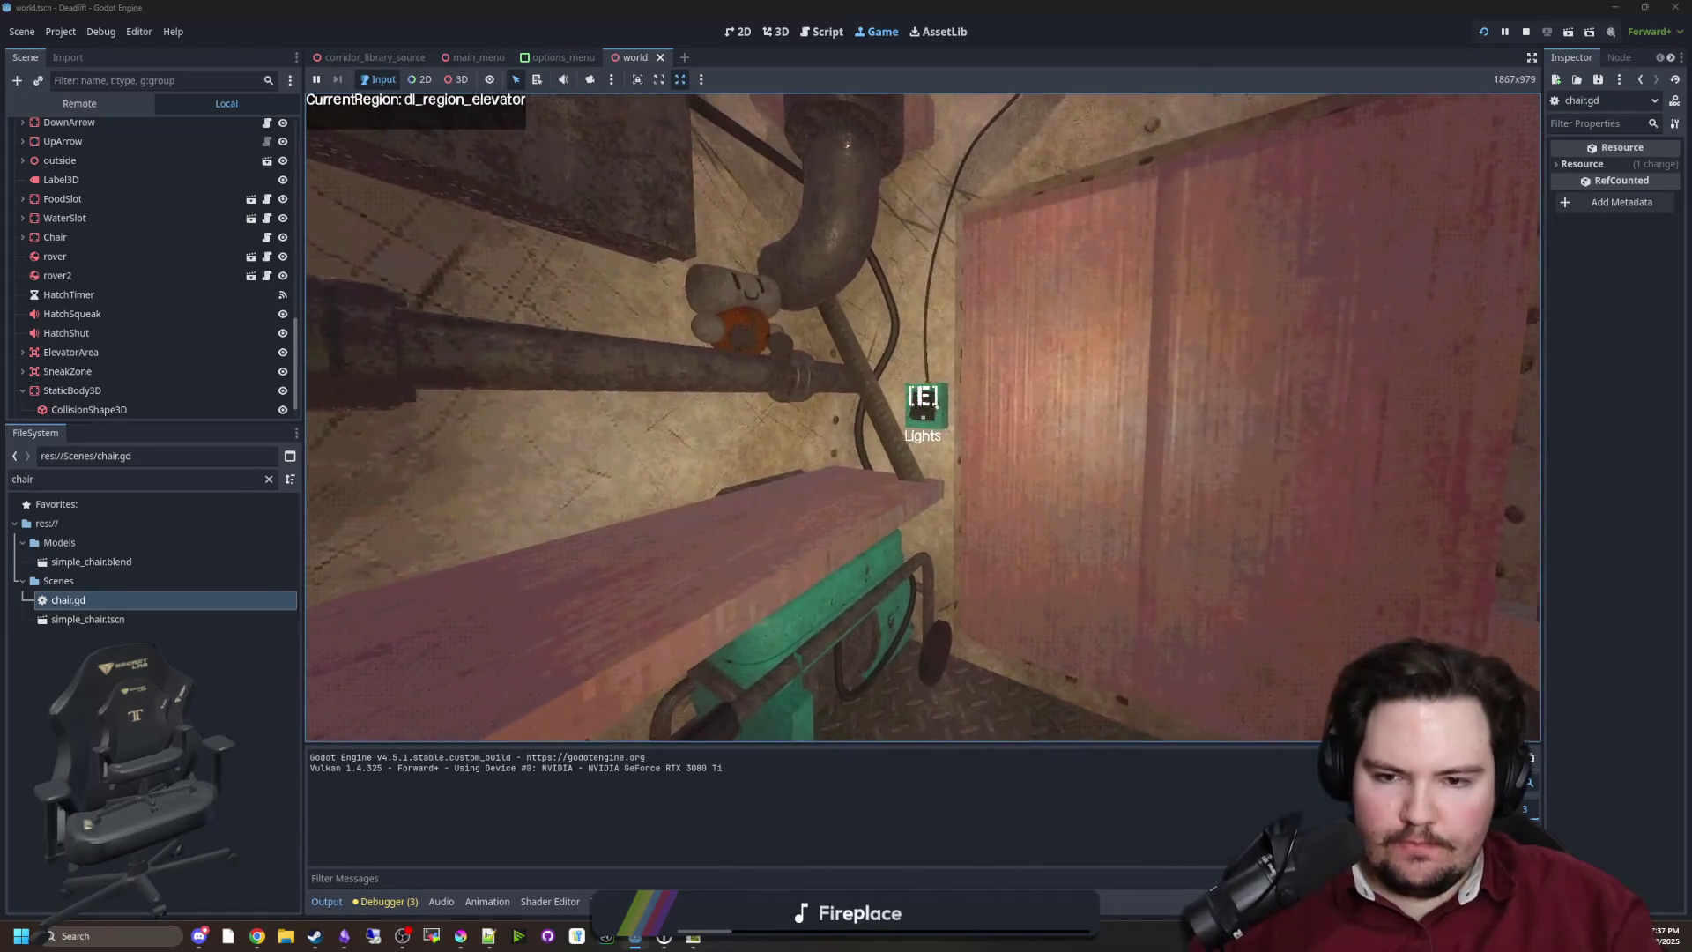
key("super")
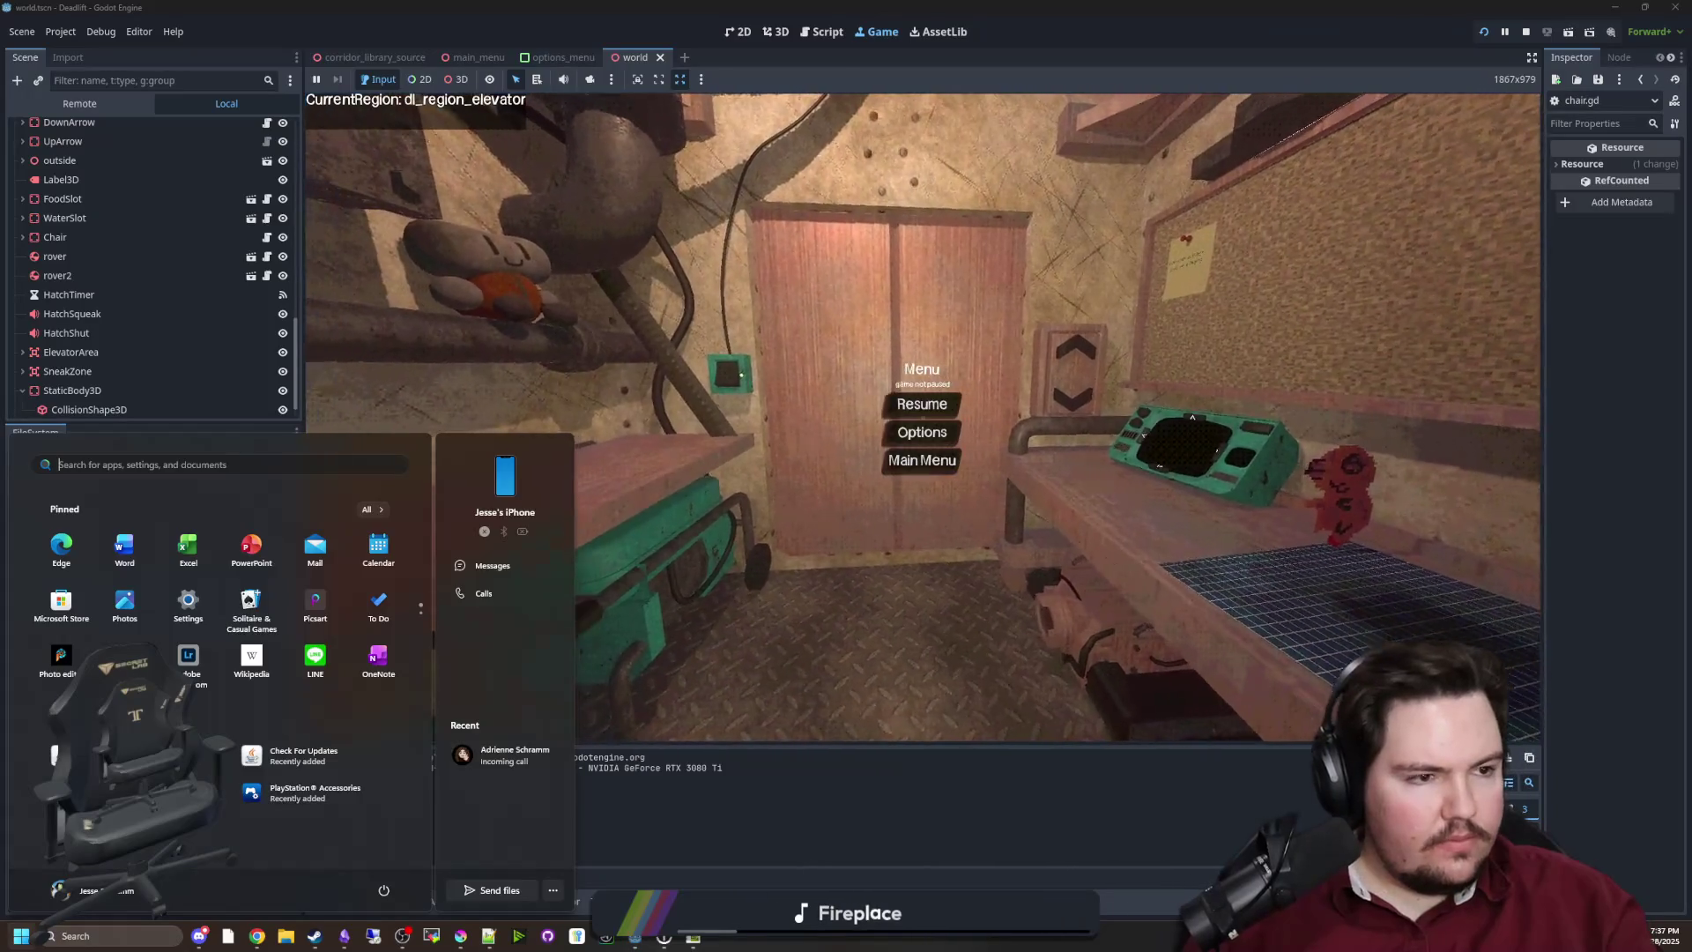
key("Escape")
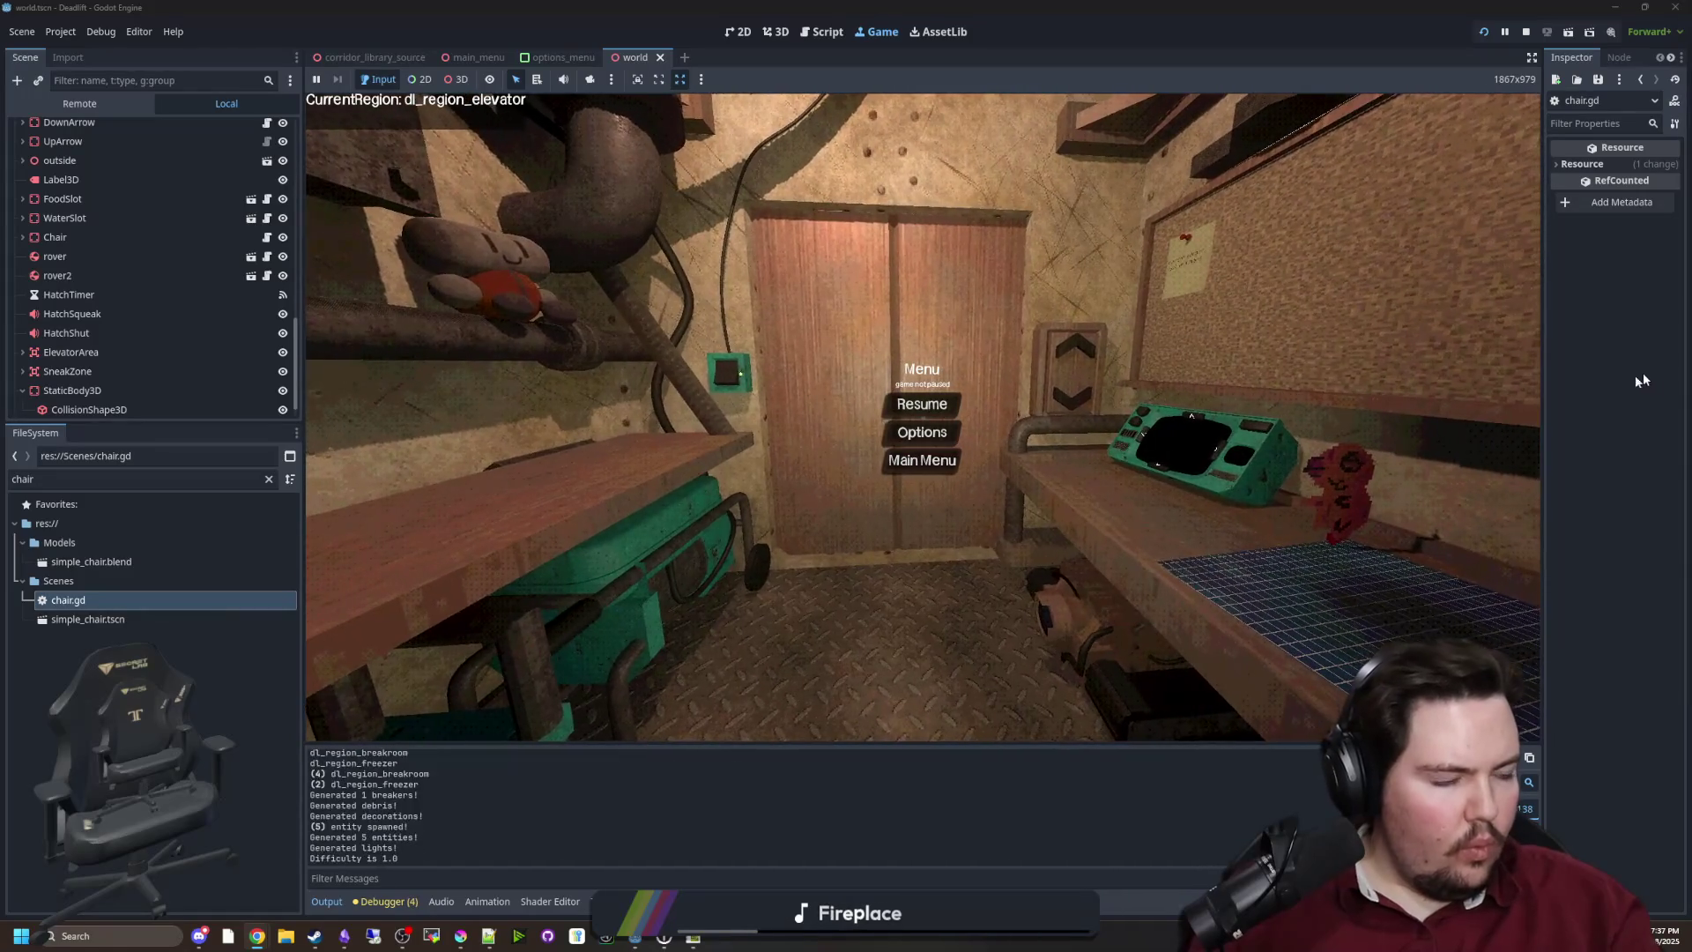
left_click(922, 432)
Resume play and walk out into the butchery corridor and back into the elevator
key("Escape")
key("Escape")
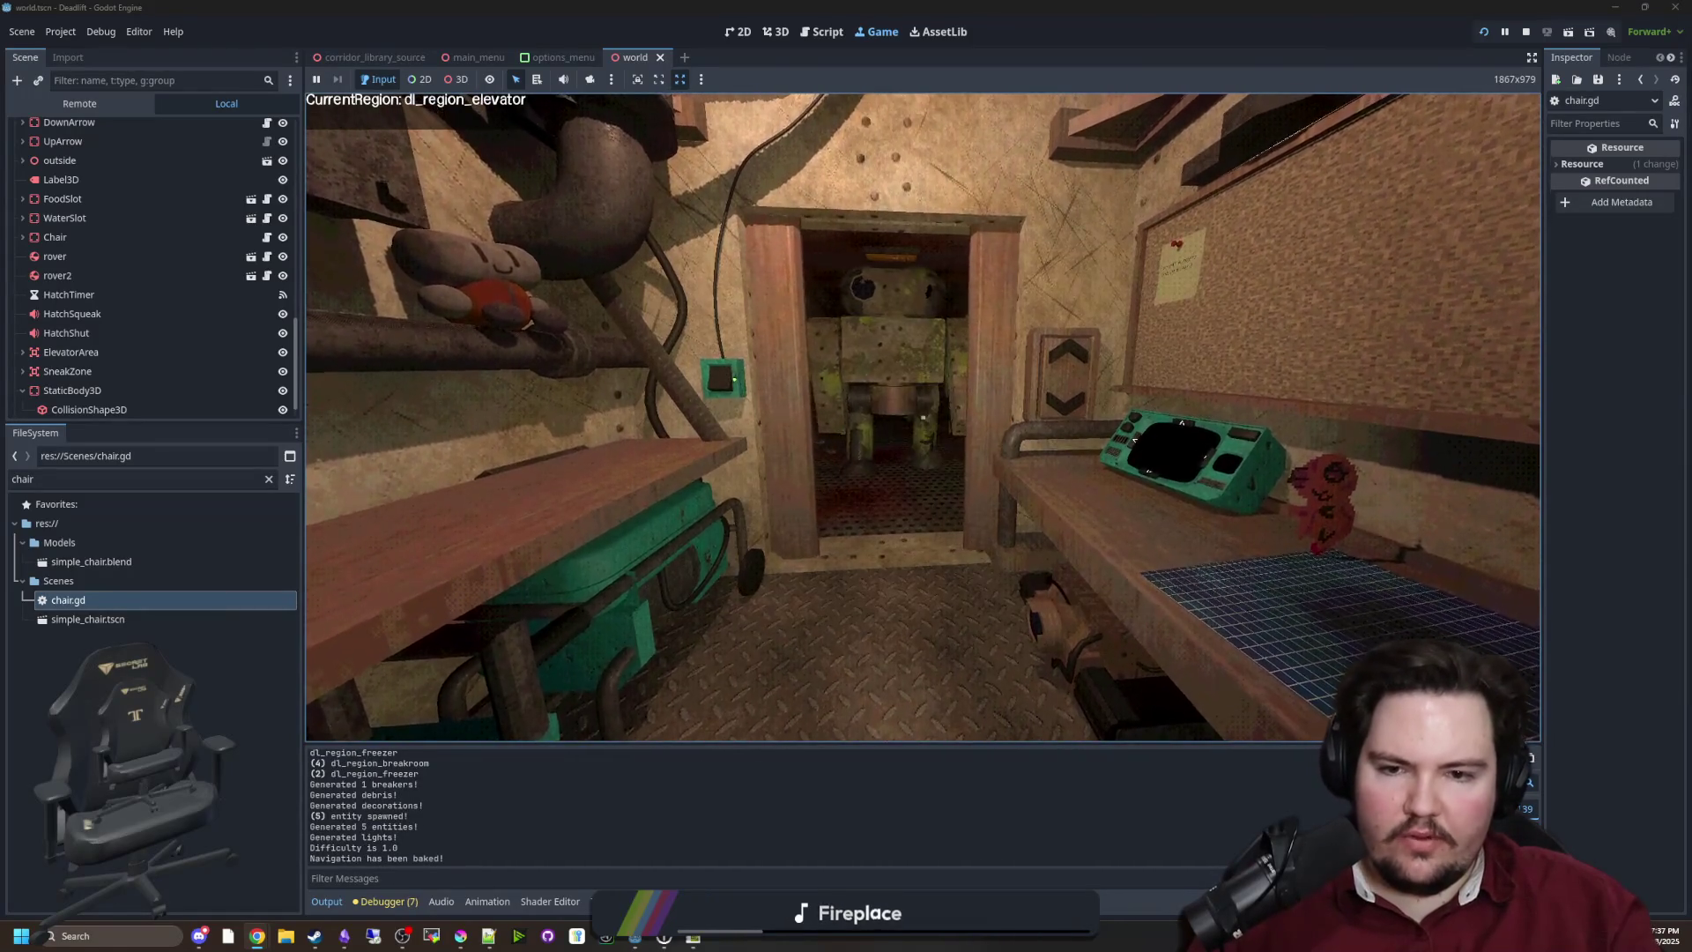
key("s")
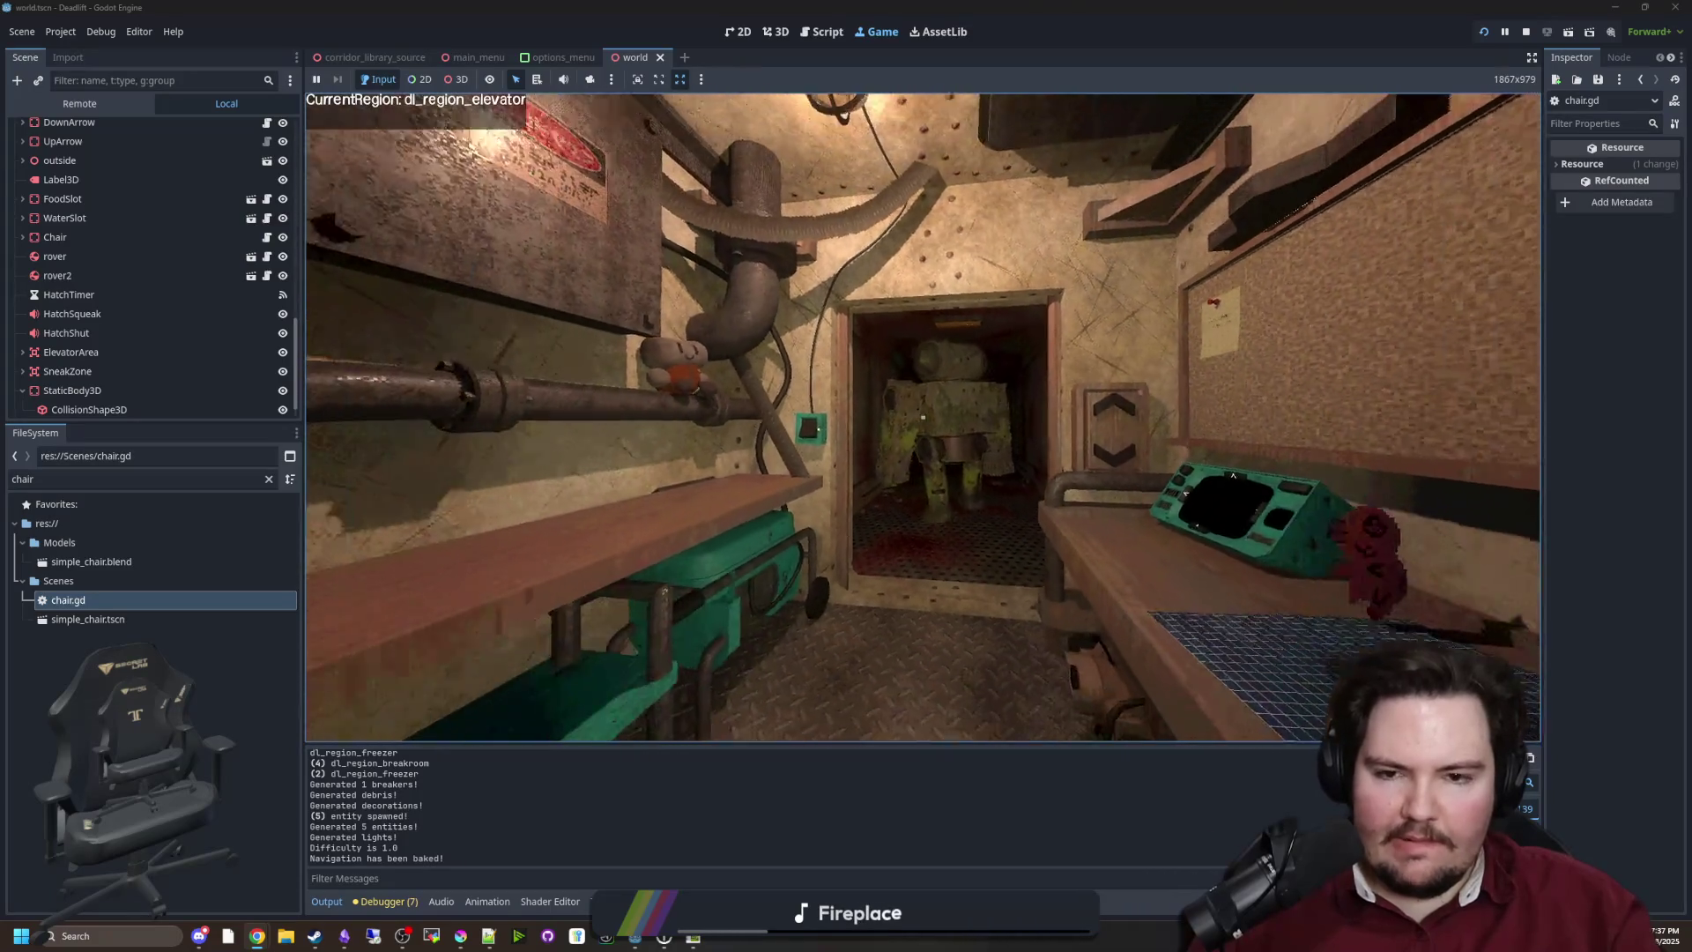
key("w")
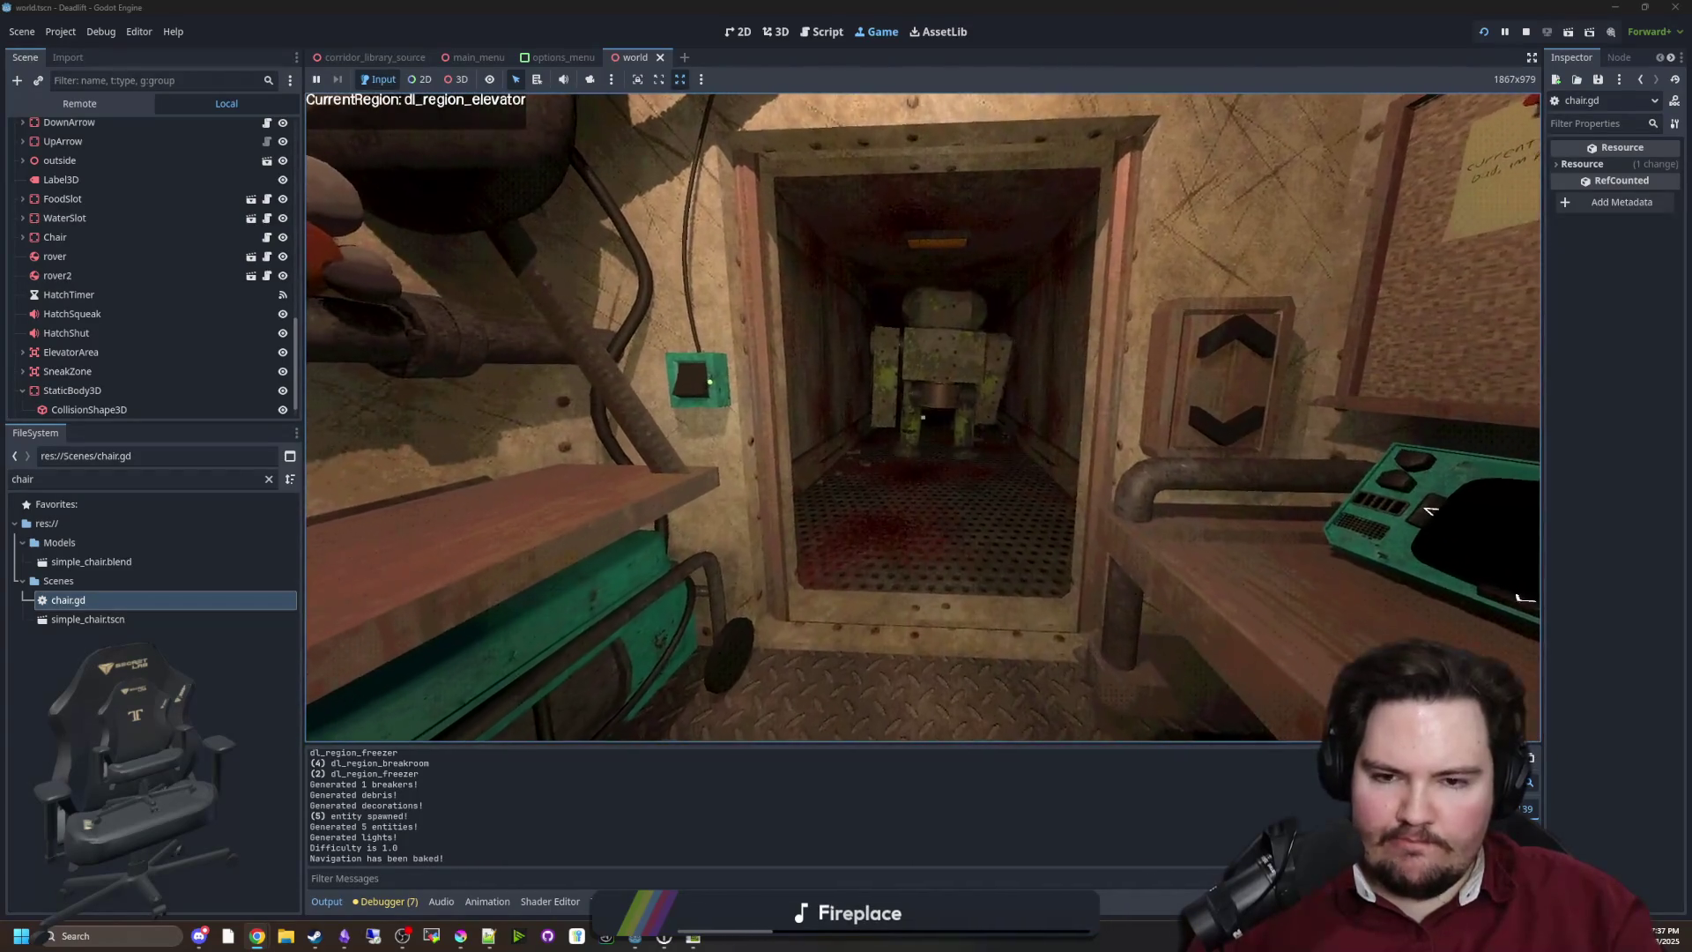
key("w")
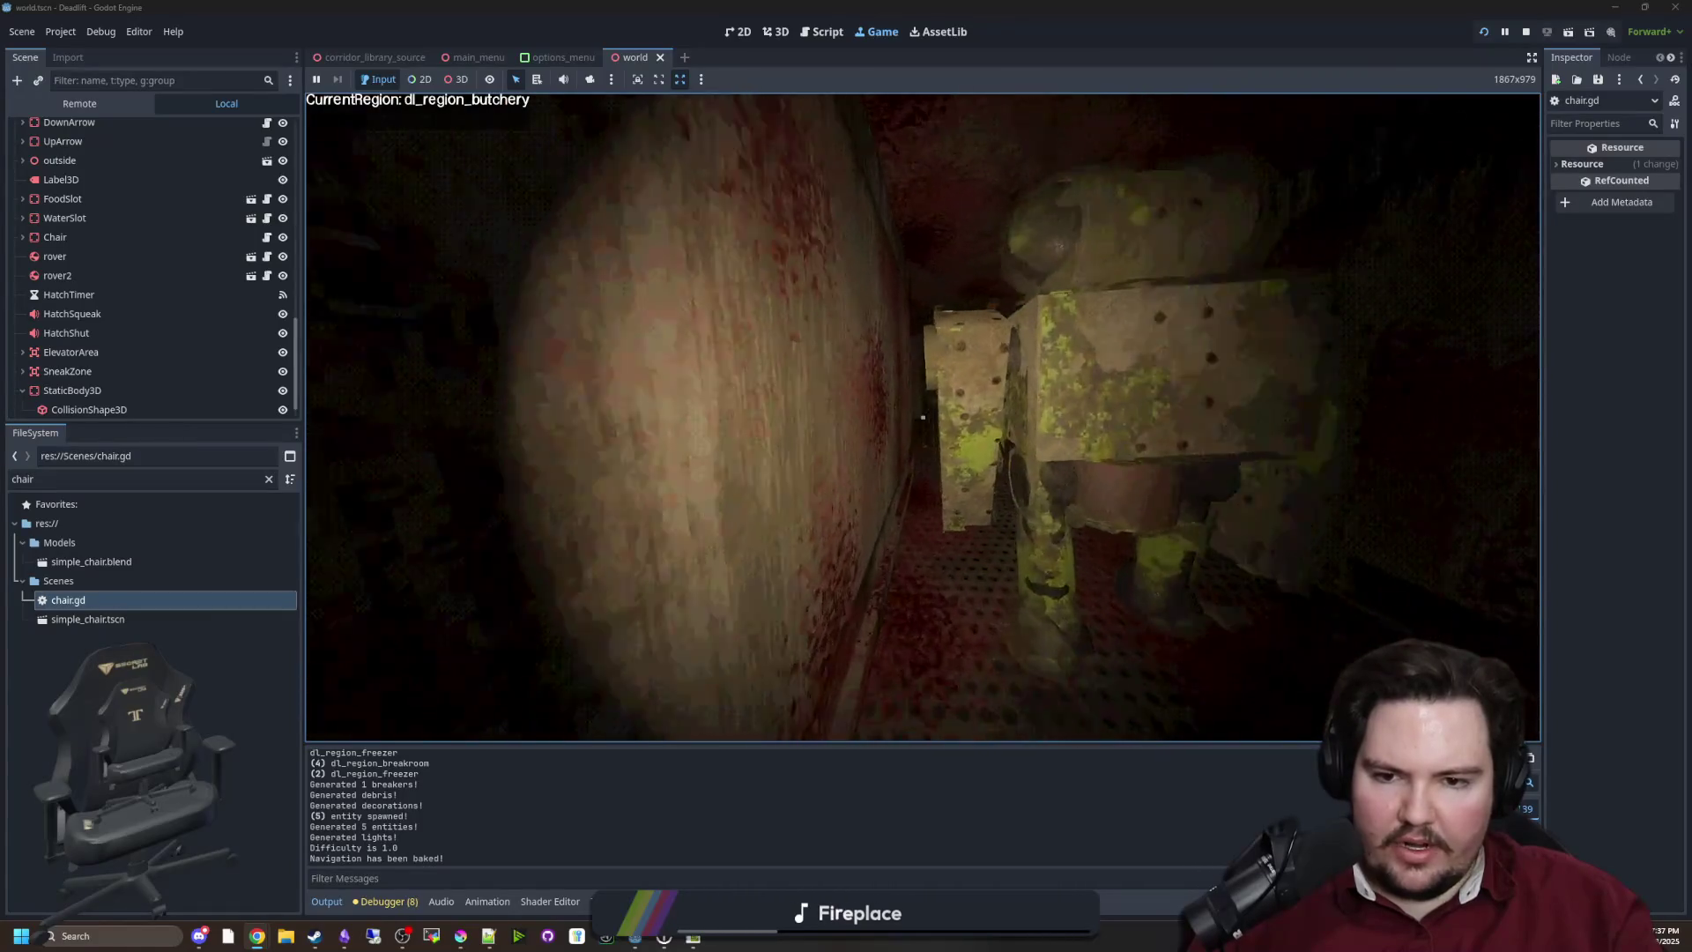
key("w")
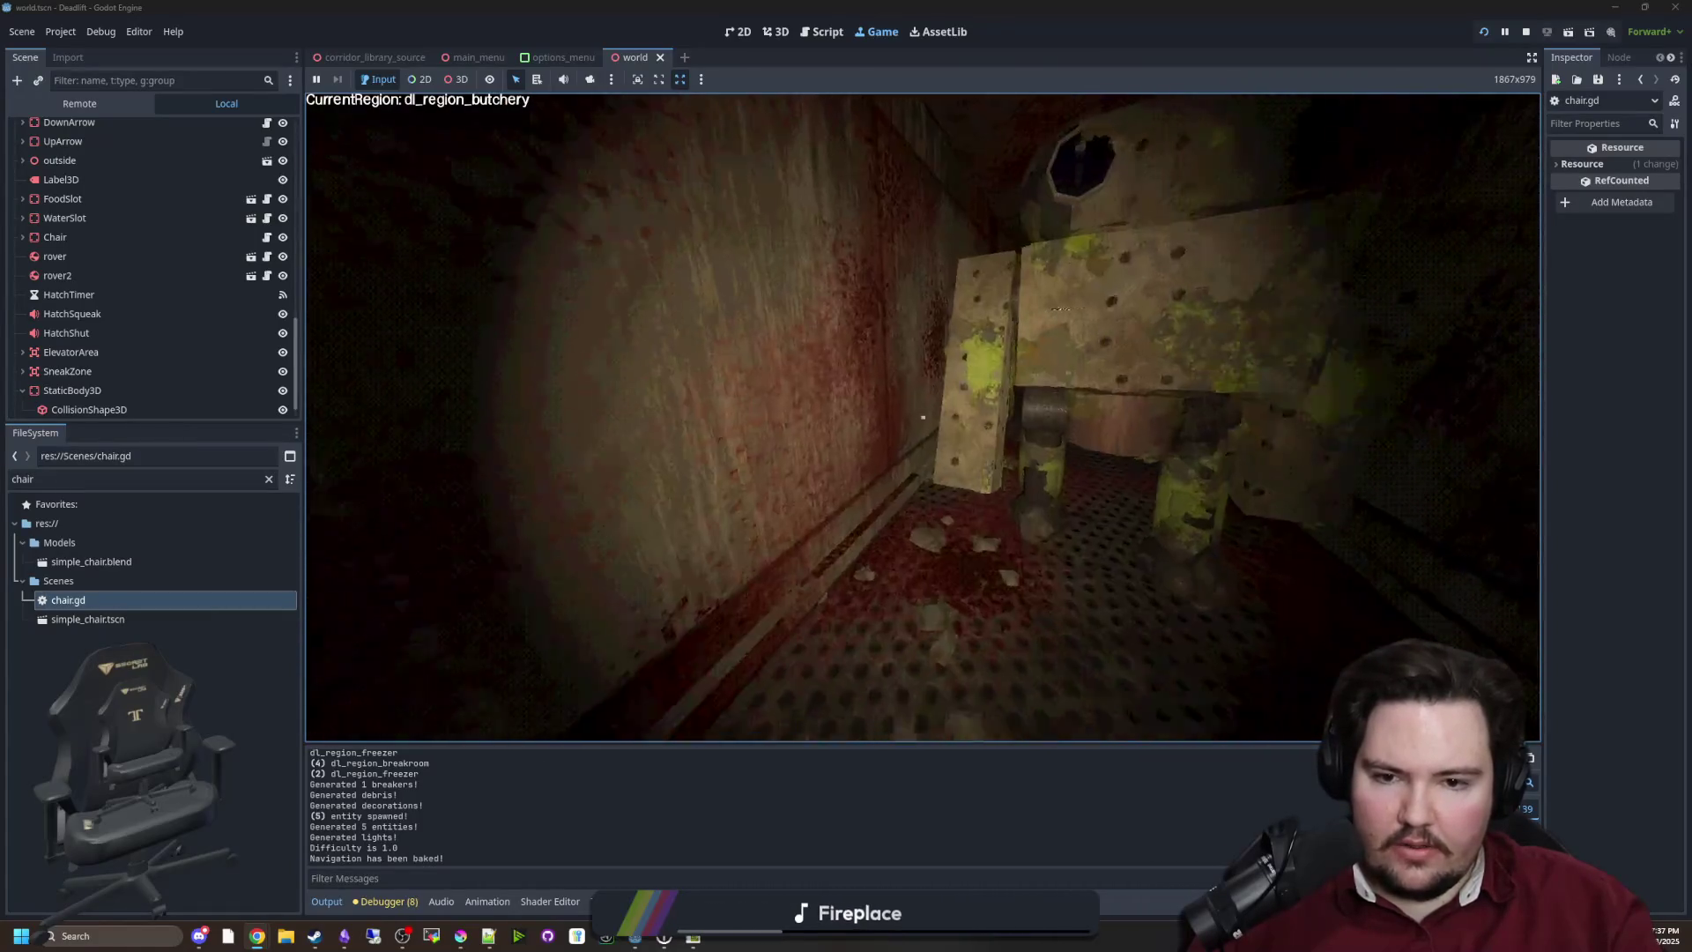
key("w")
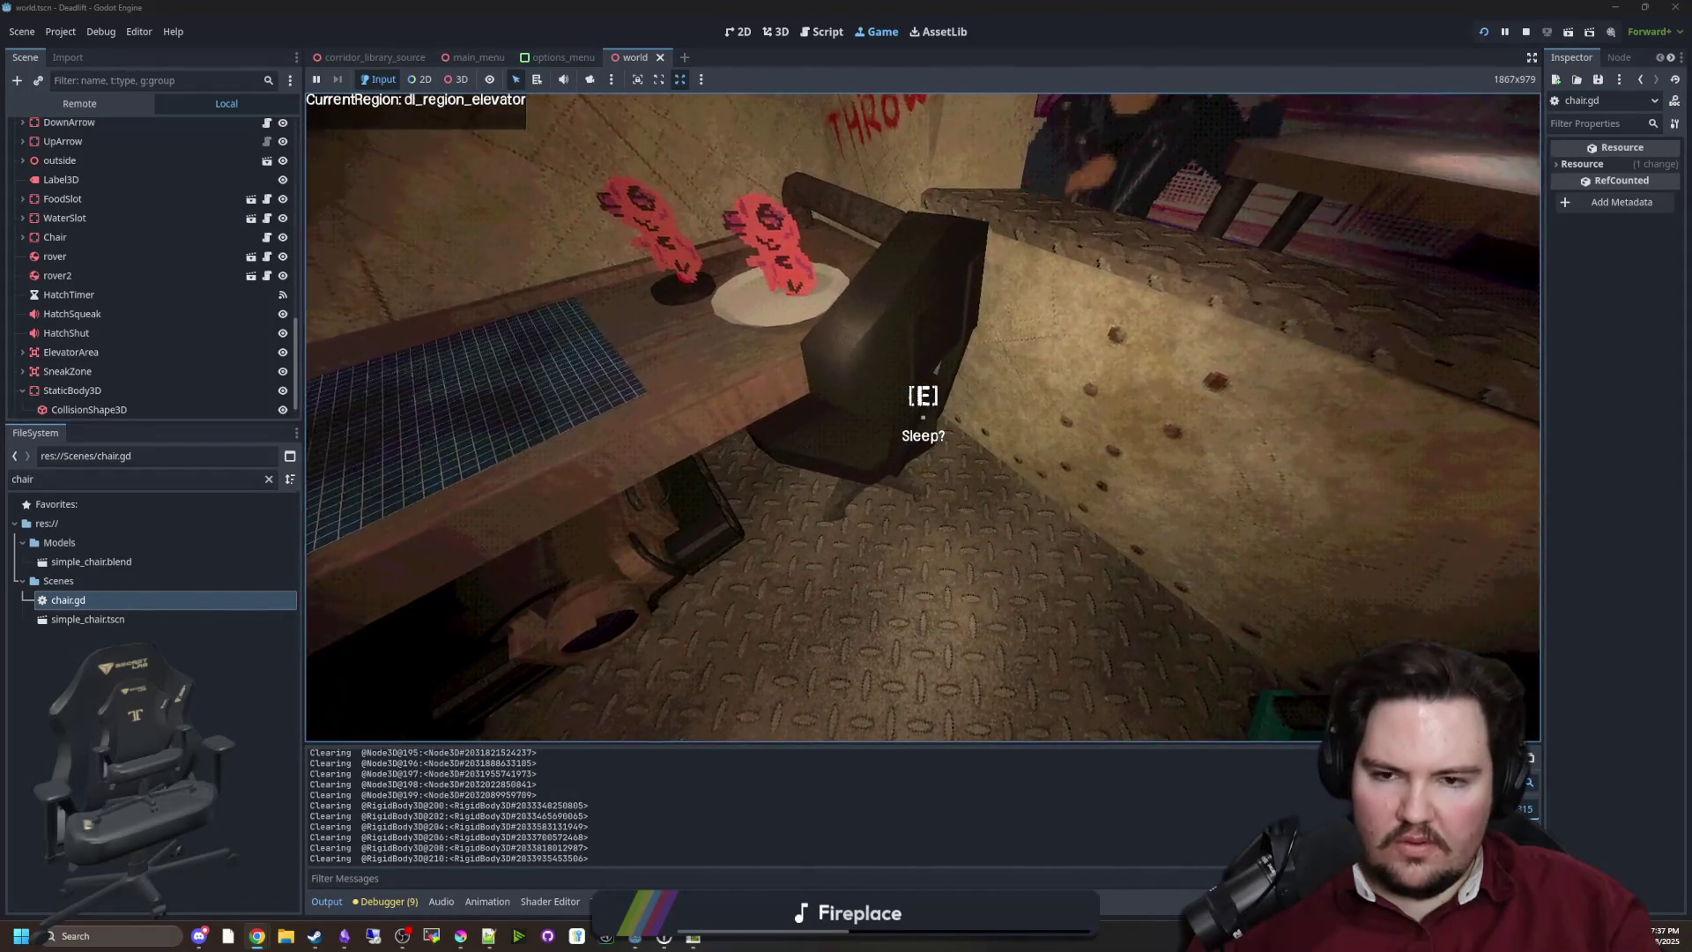
Sleep at the elevator chair to end the day, then leave the game for world.gd
key("e")
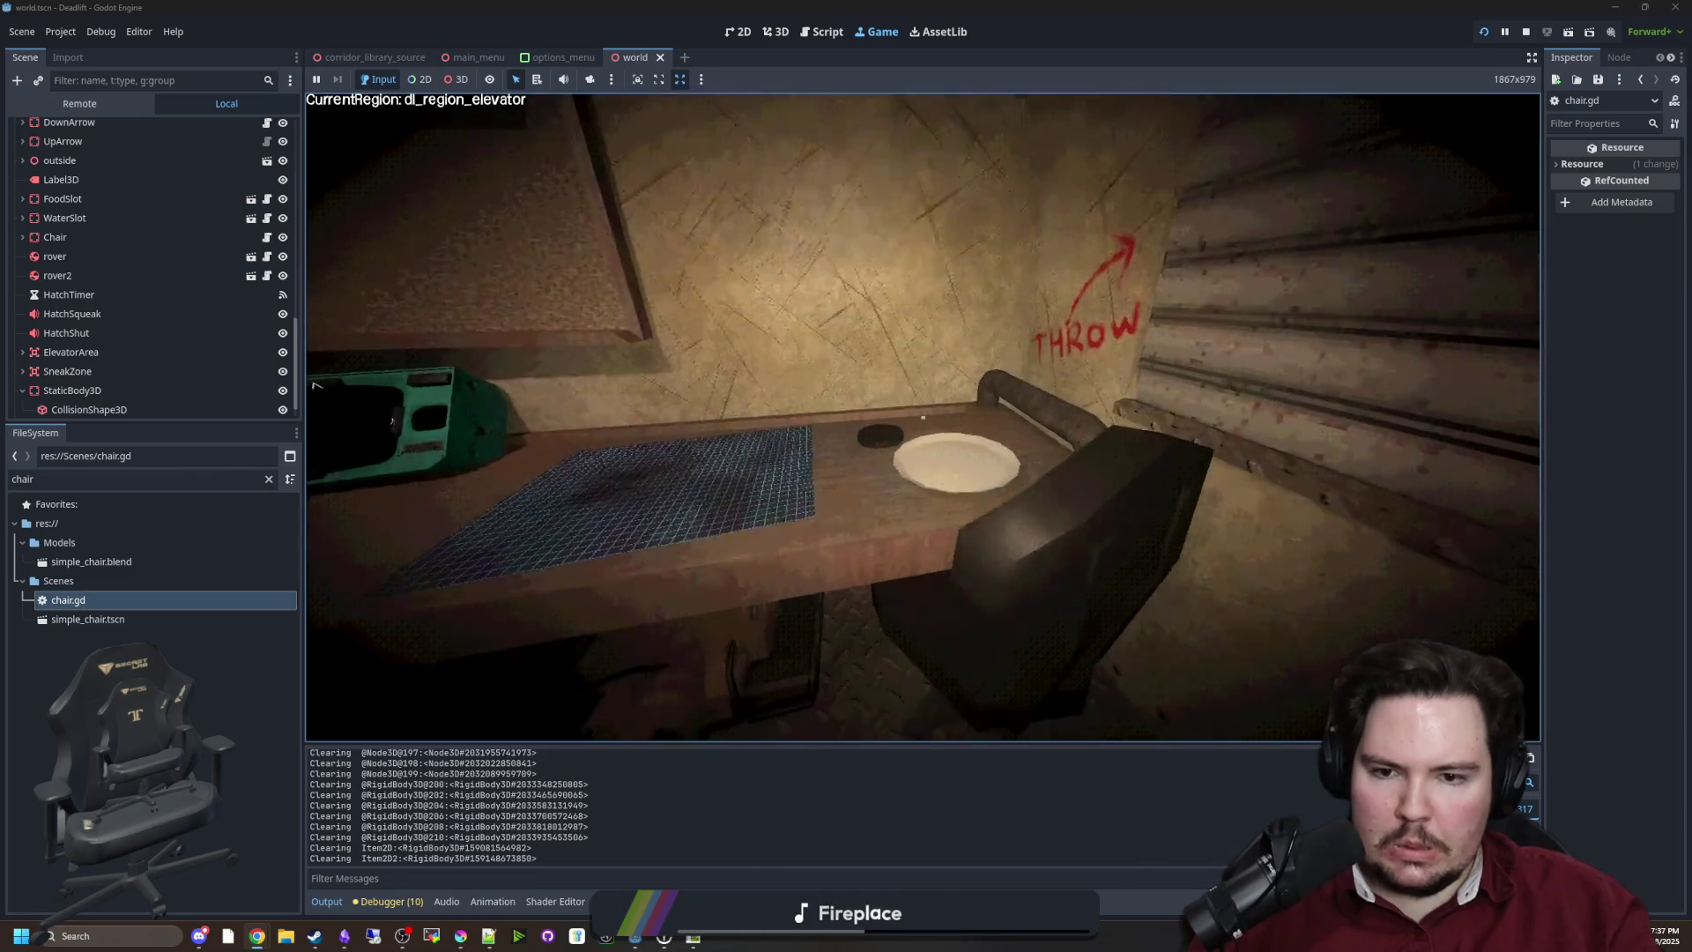
key("Escape")
key("super")
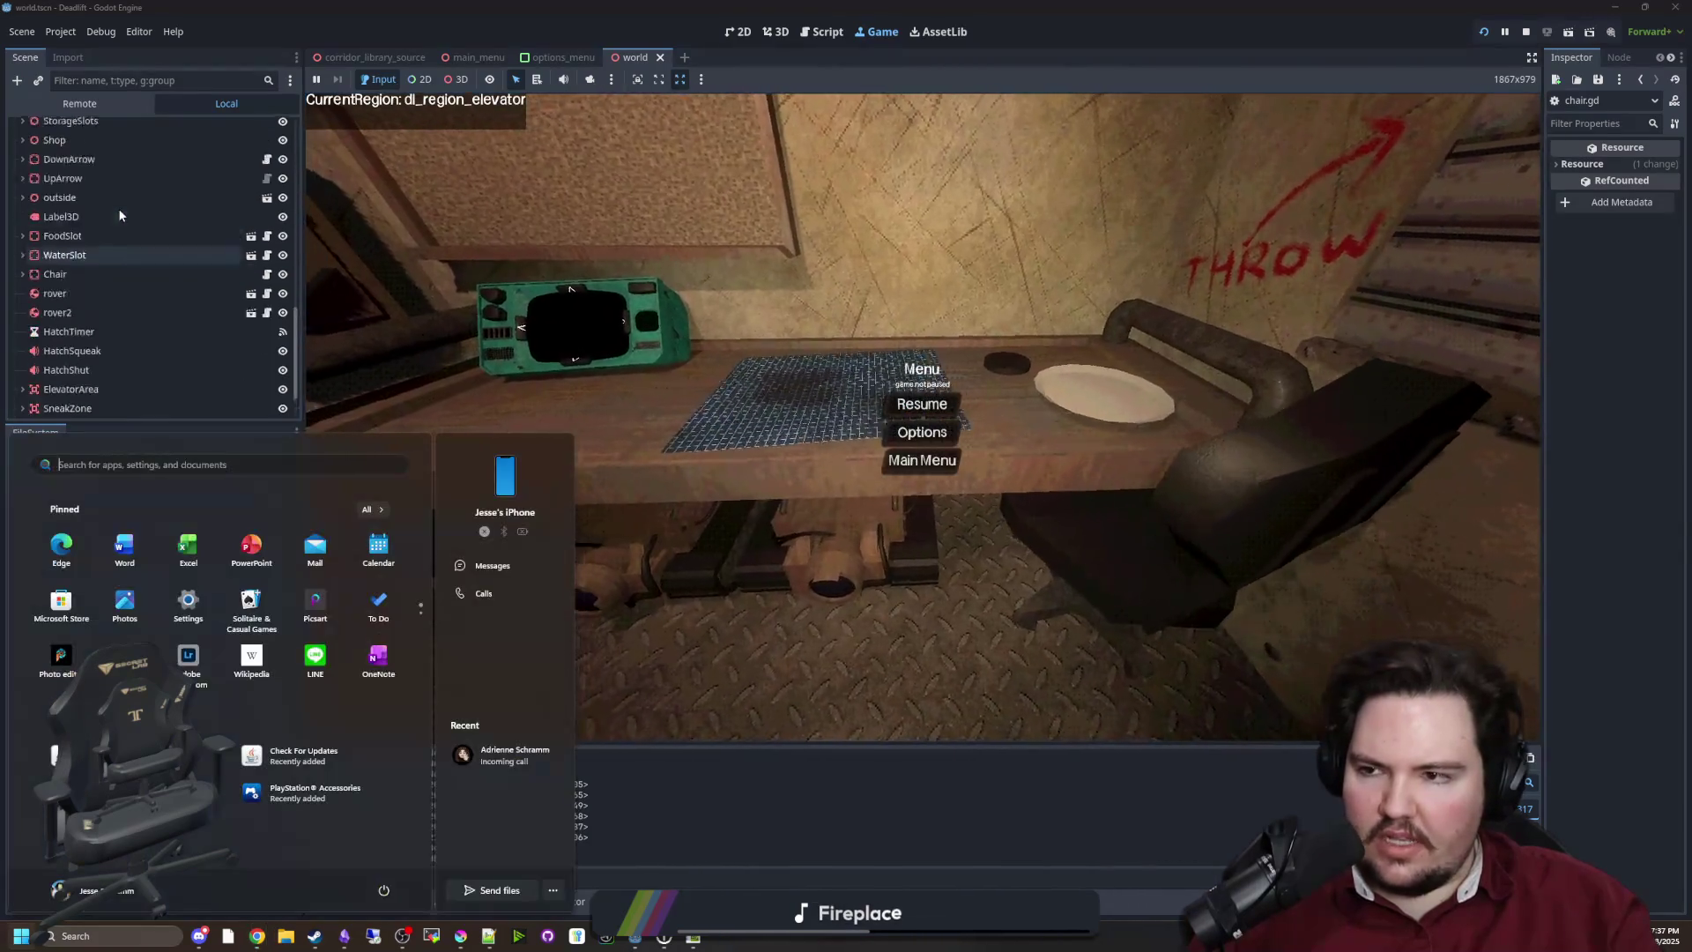
key("super")
key("ctrl+F3")
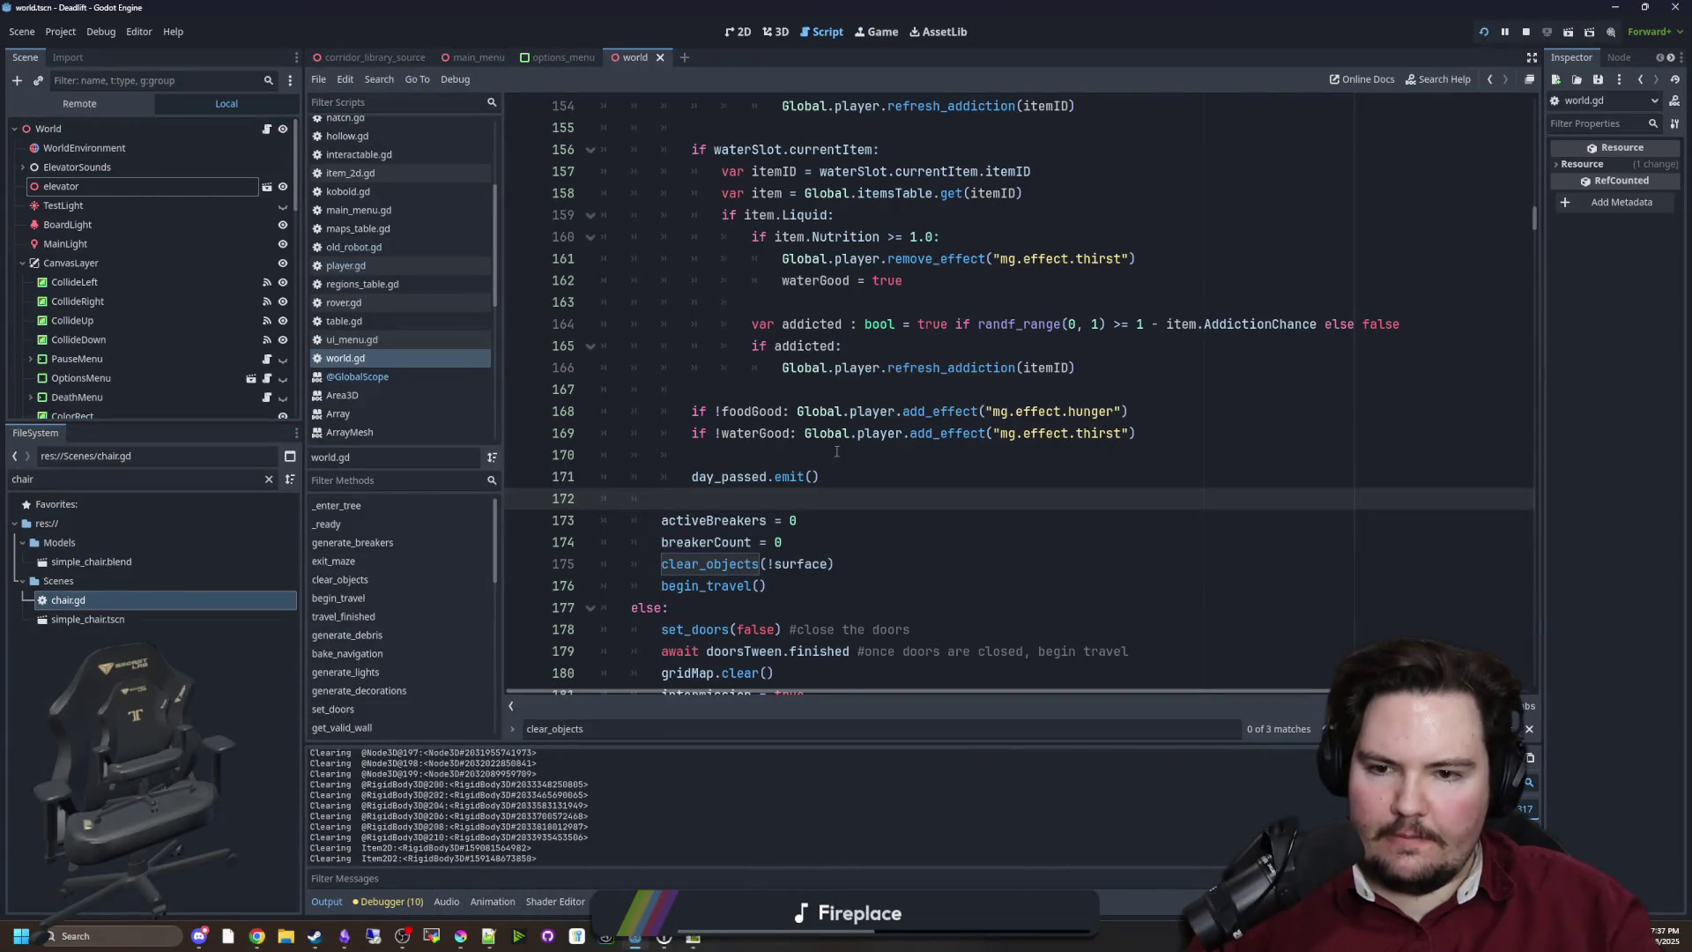
Review world.gd's sleep-transition code around lines 142–170
left_click(836, 451)
left_click(934, 382)
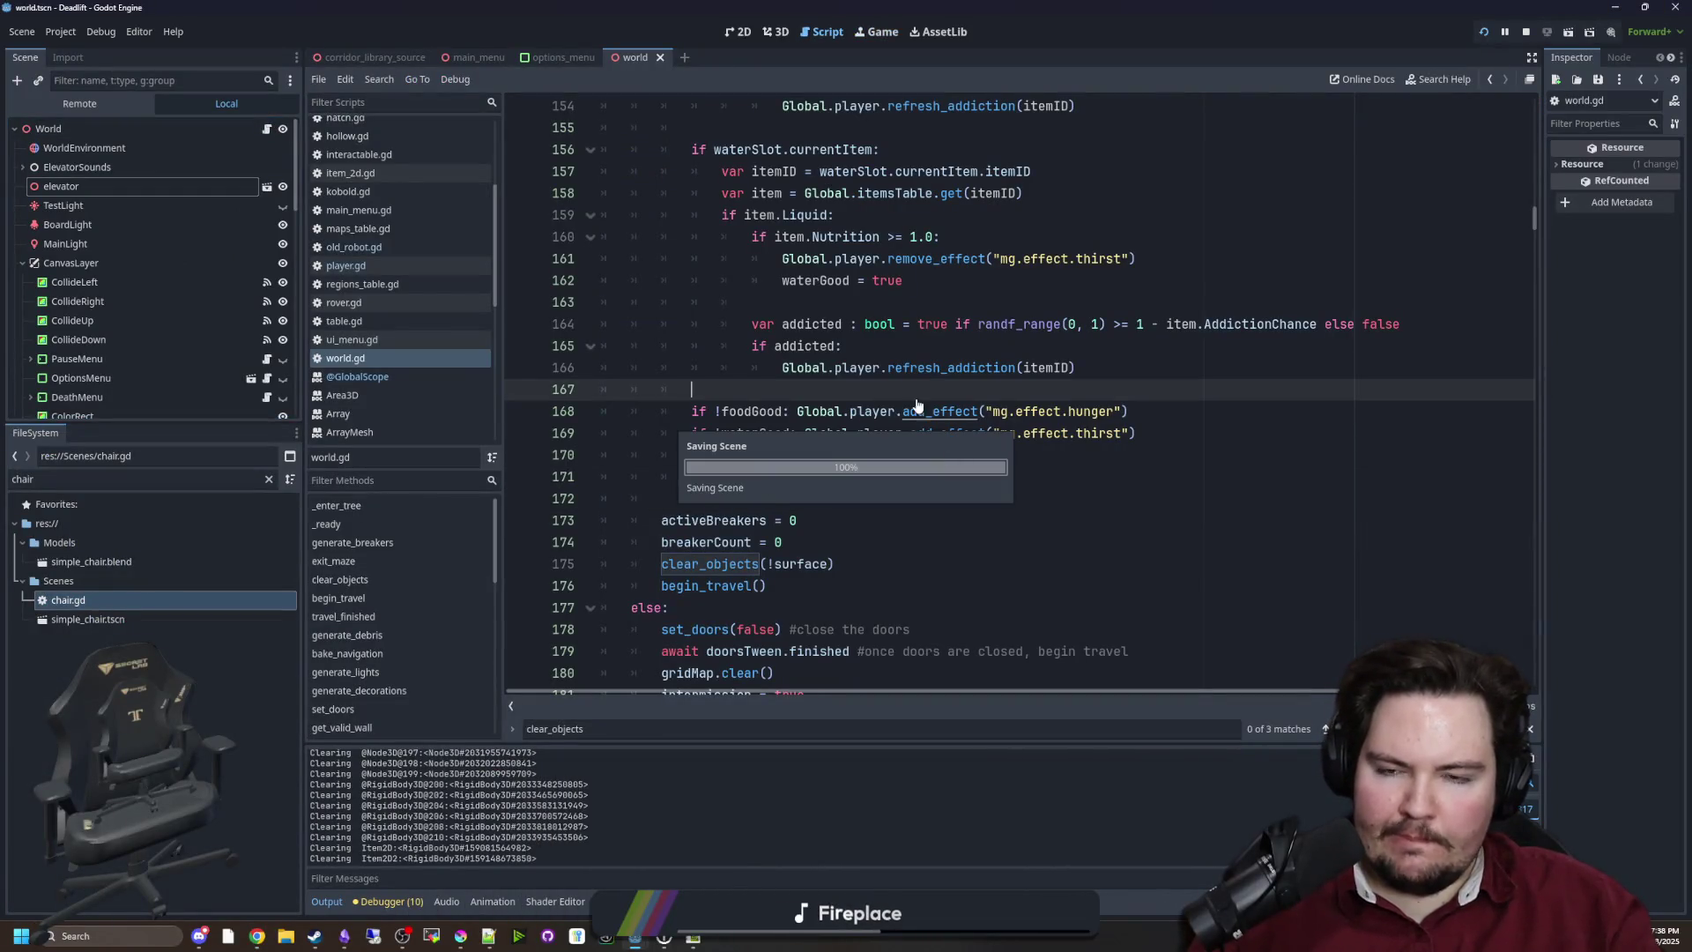
scroll(873, 375, "up", 6)
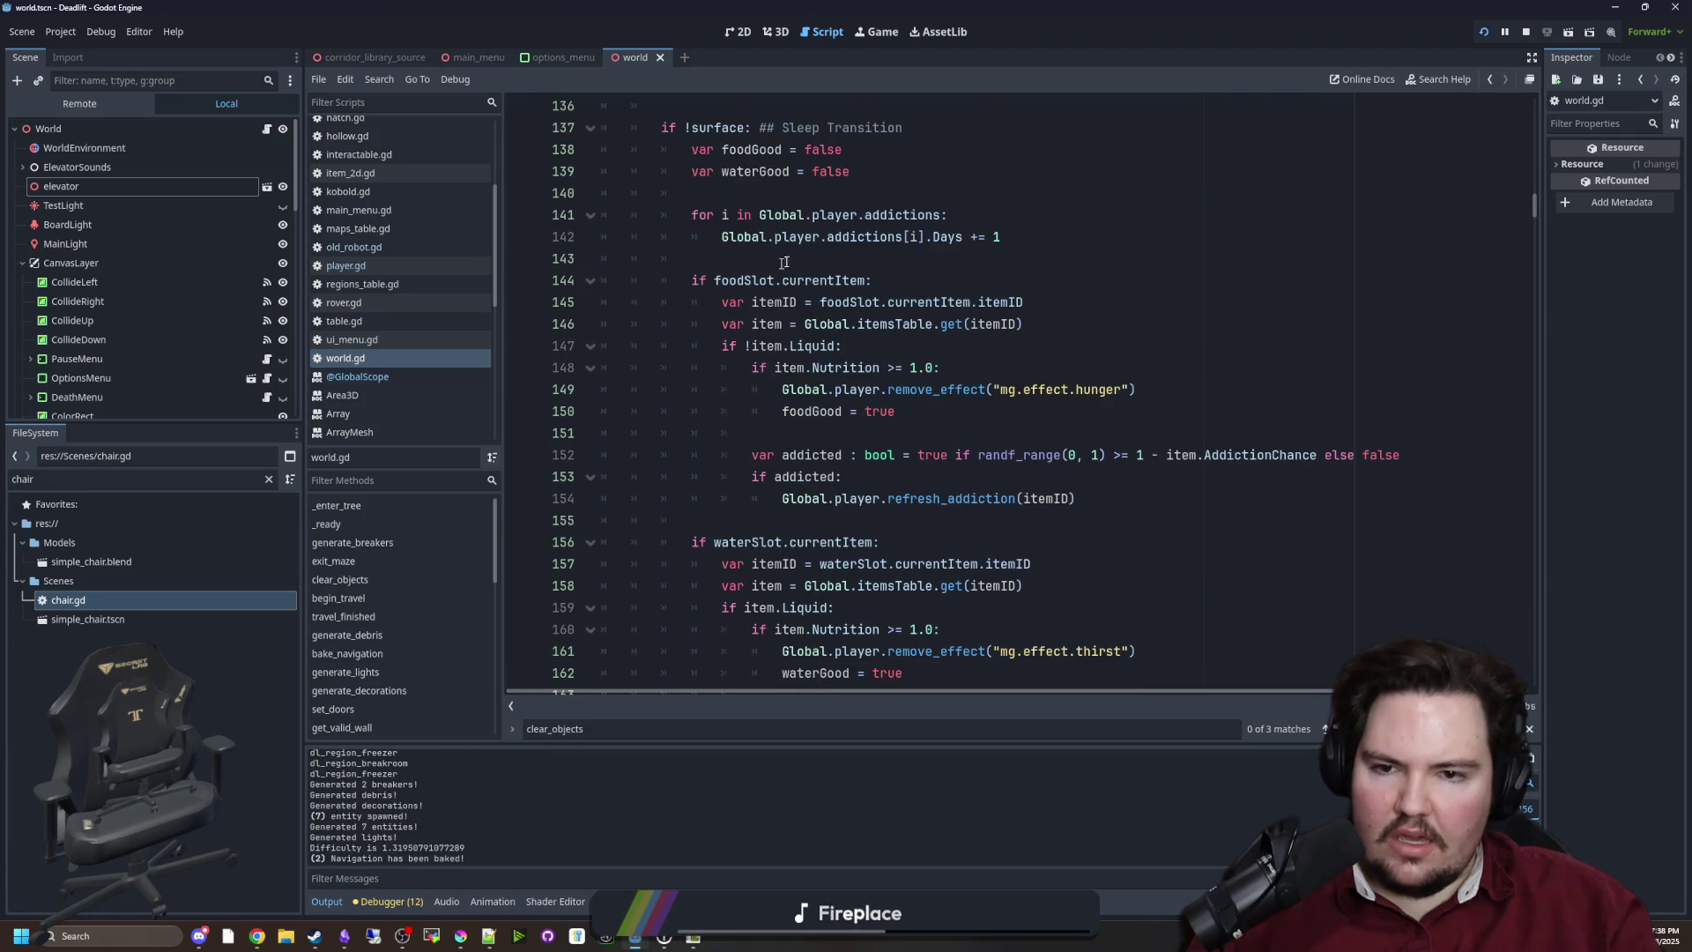
left_click(777, 238)
left_click(782, 255)
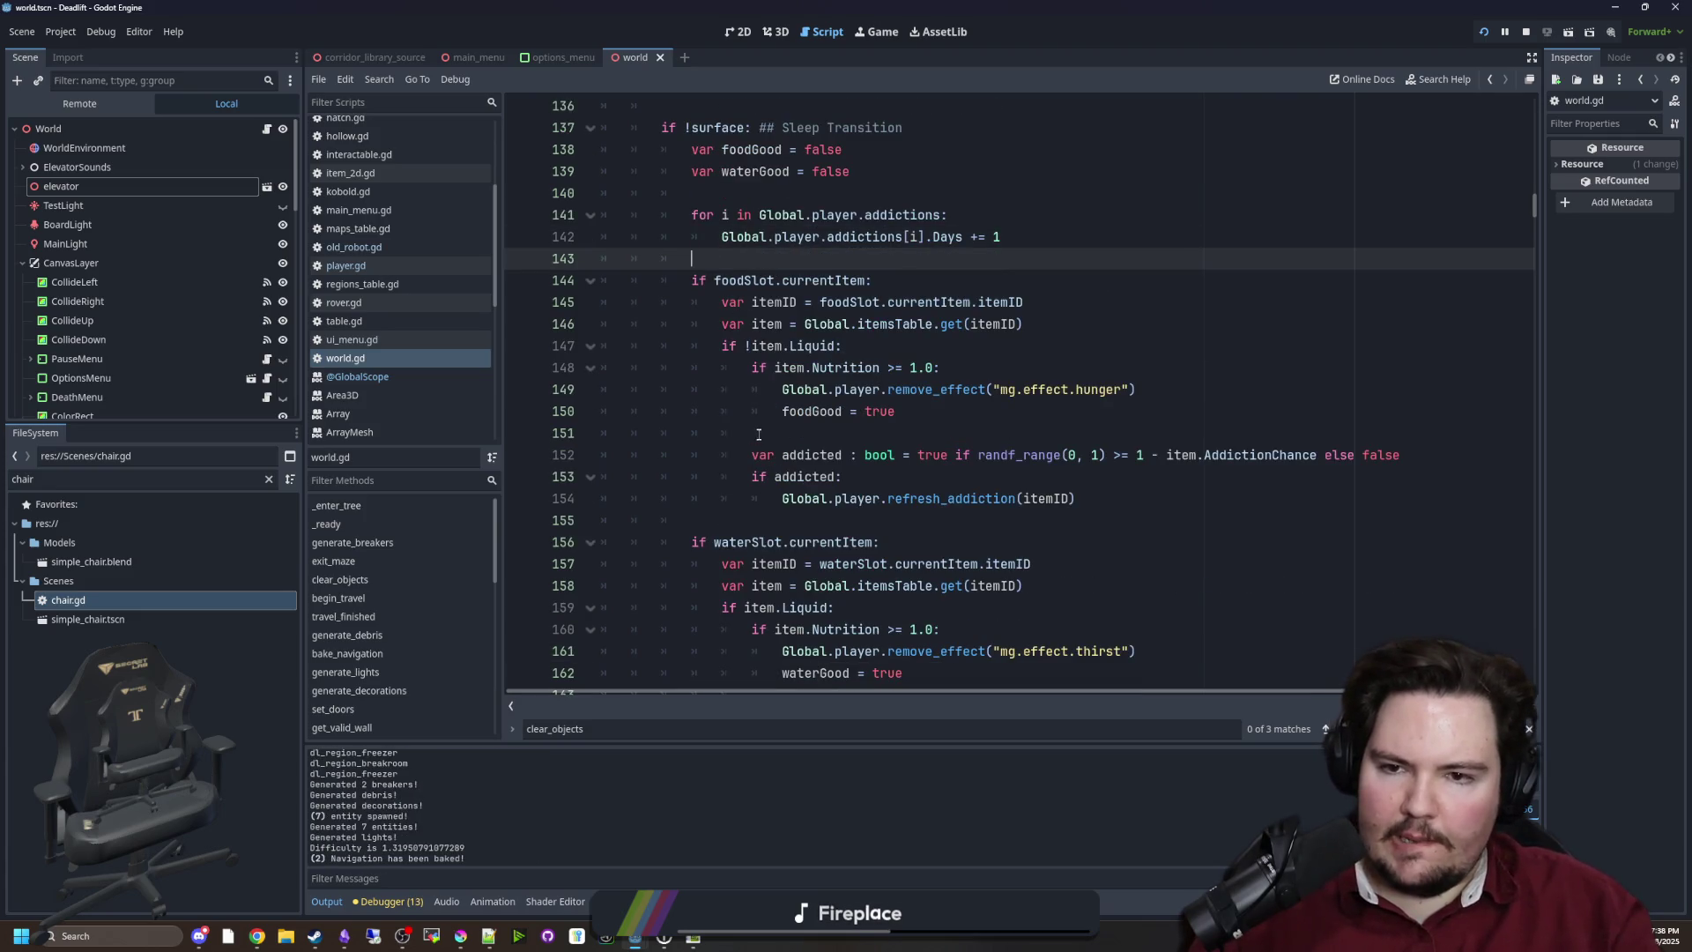
scroll(760, 437, "down", 3)
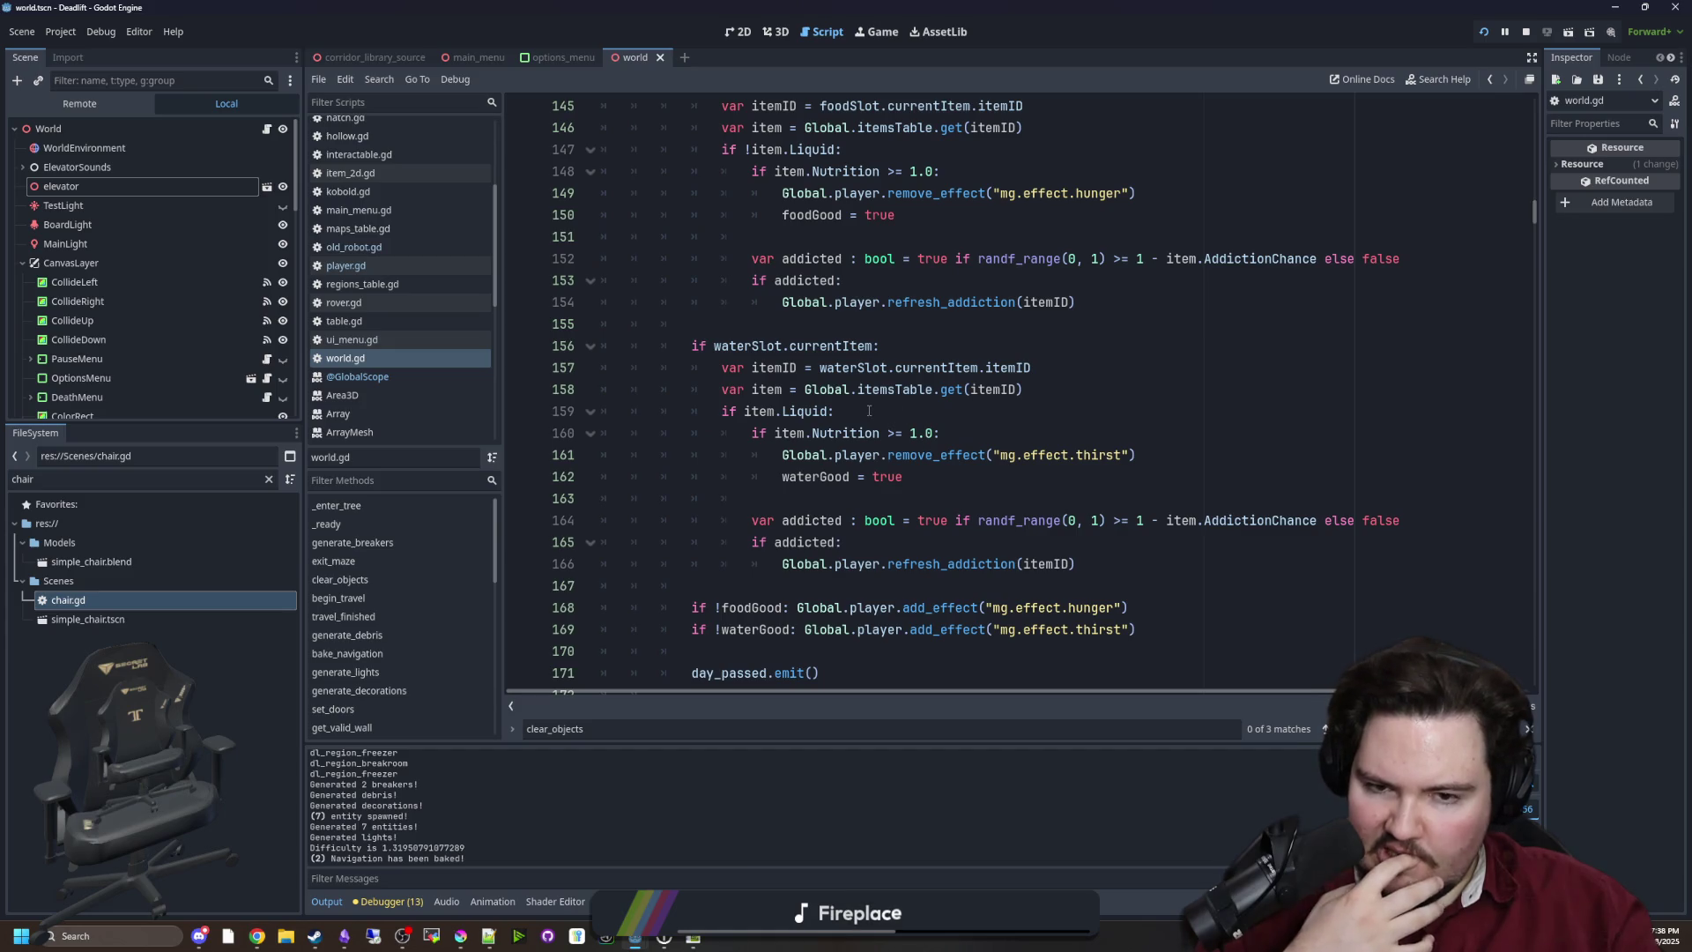
scroll(876, 402, "down", 1)
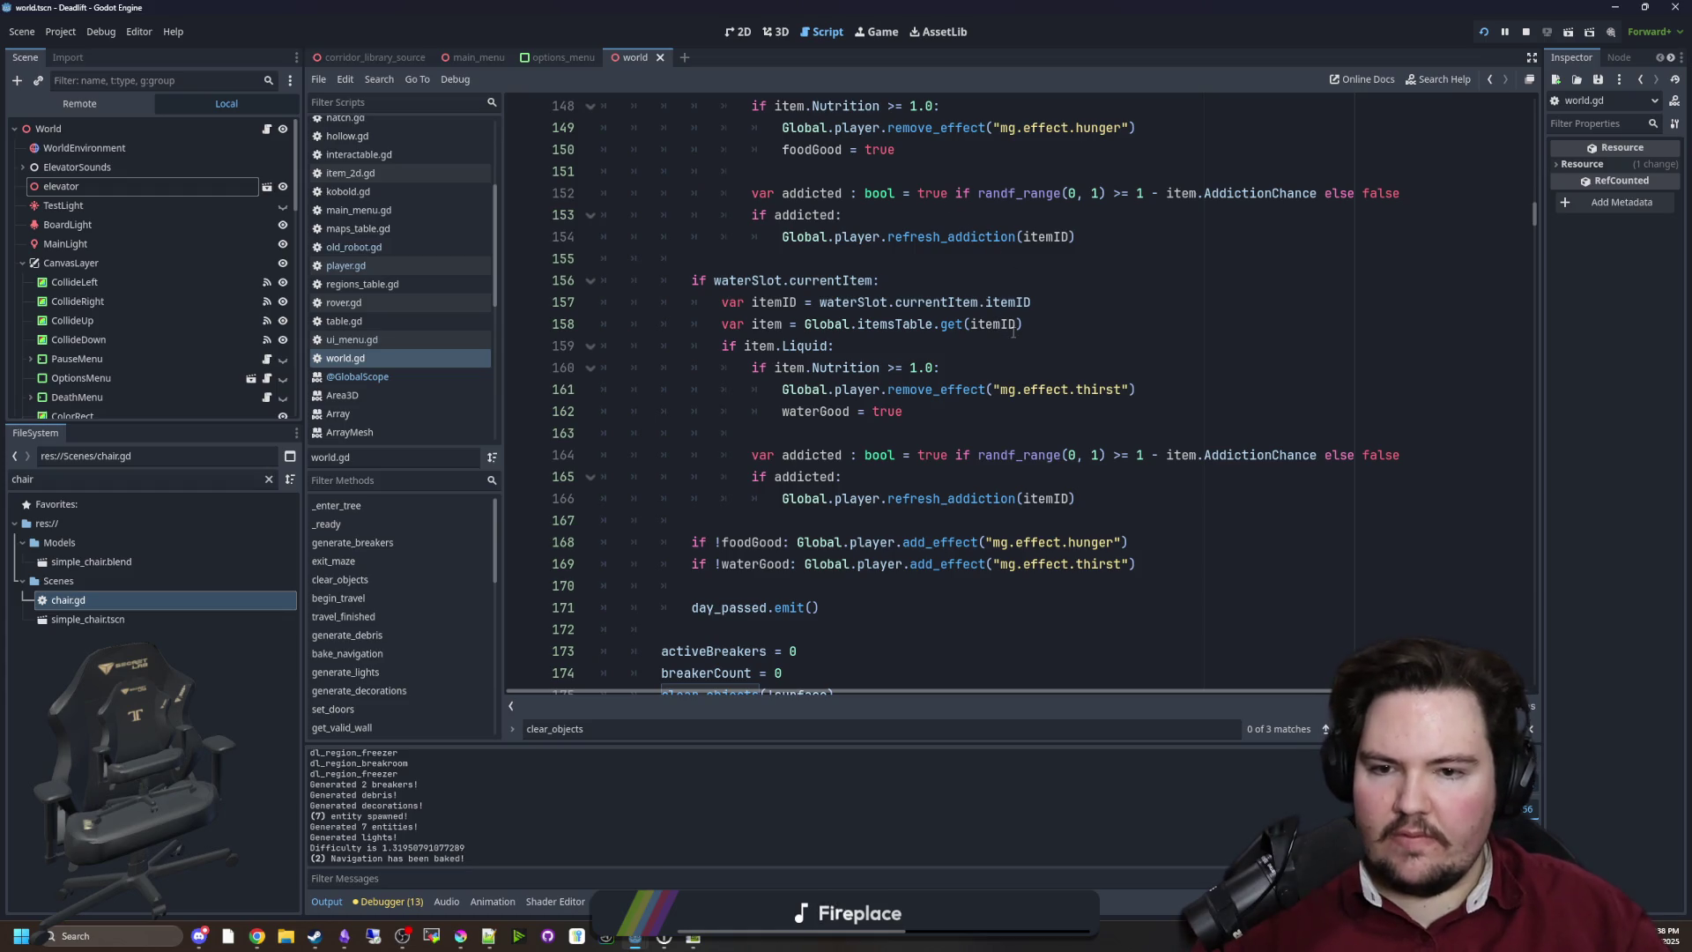
scroll(794, 384, "up", 5)
Inspect the code near line 156, then clear the 'chair' text from the FileSystem filter
left_click(788, 258)
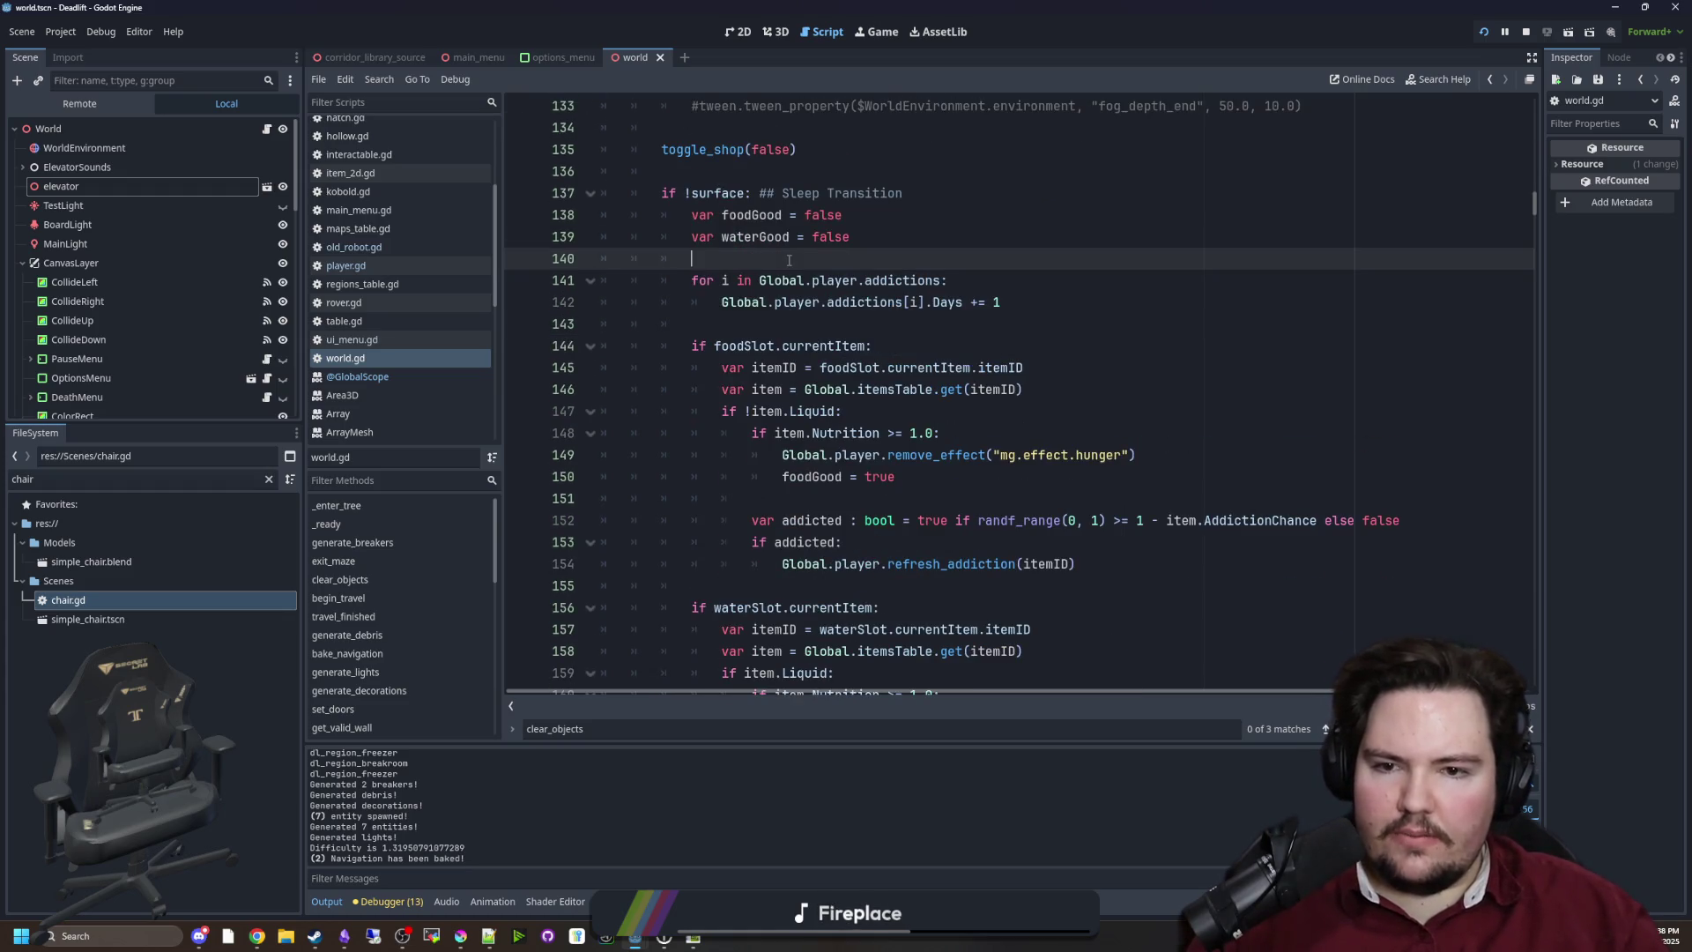
scroll(858, 333, "down", 5)
left_click_drag(714, 280, 911, 284)
left_click(921, 282)
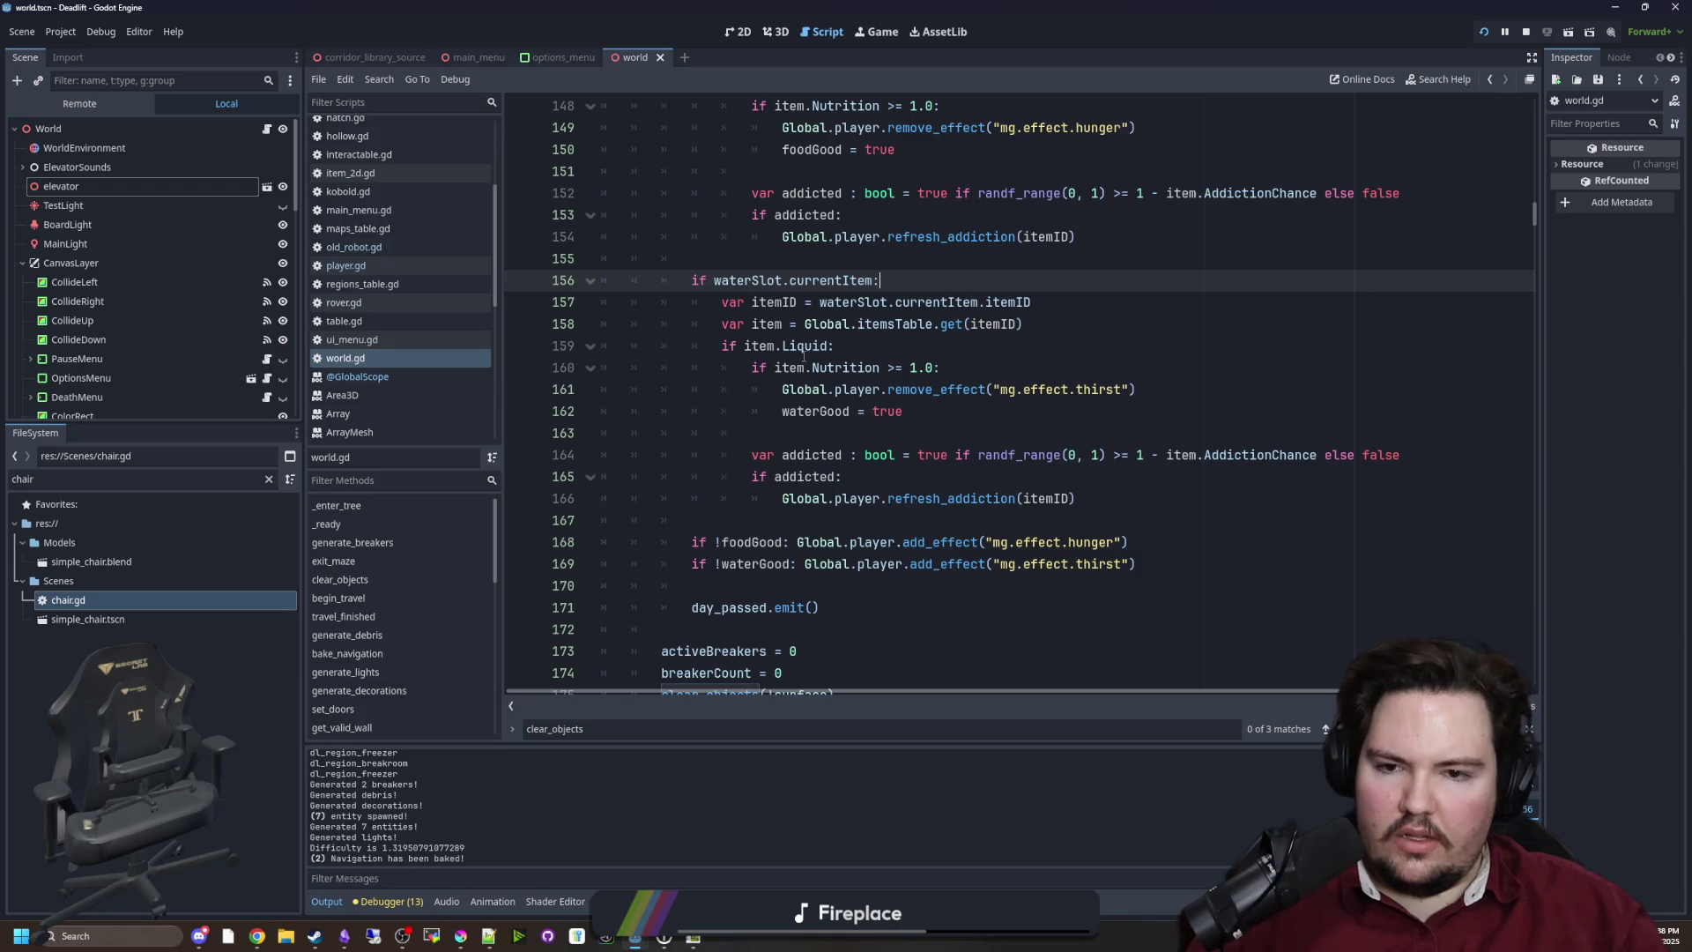
scroll(810, 367, "up", 3)
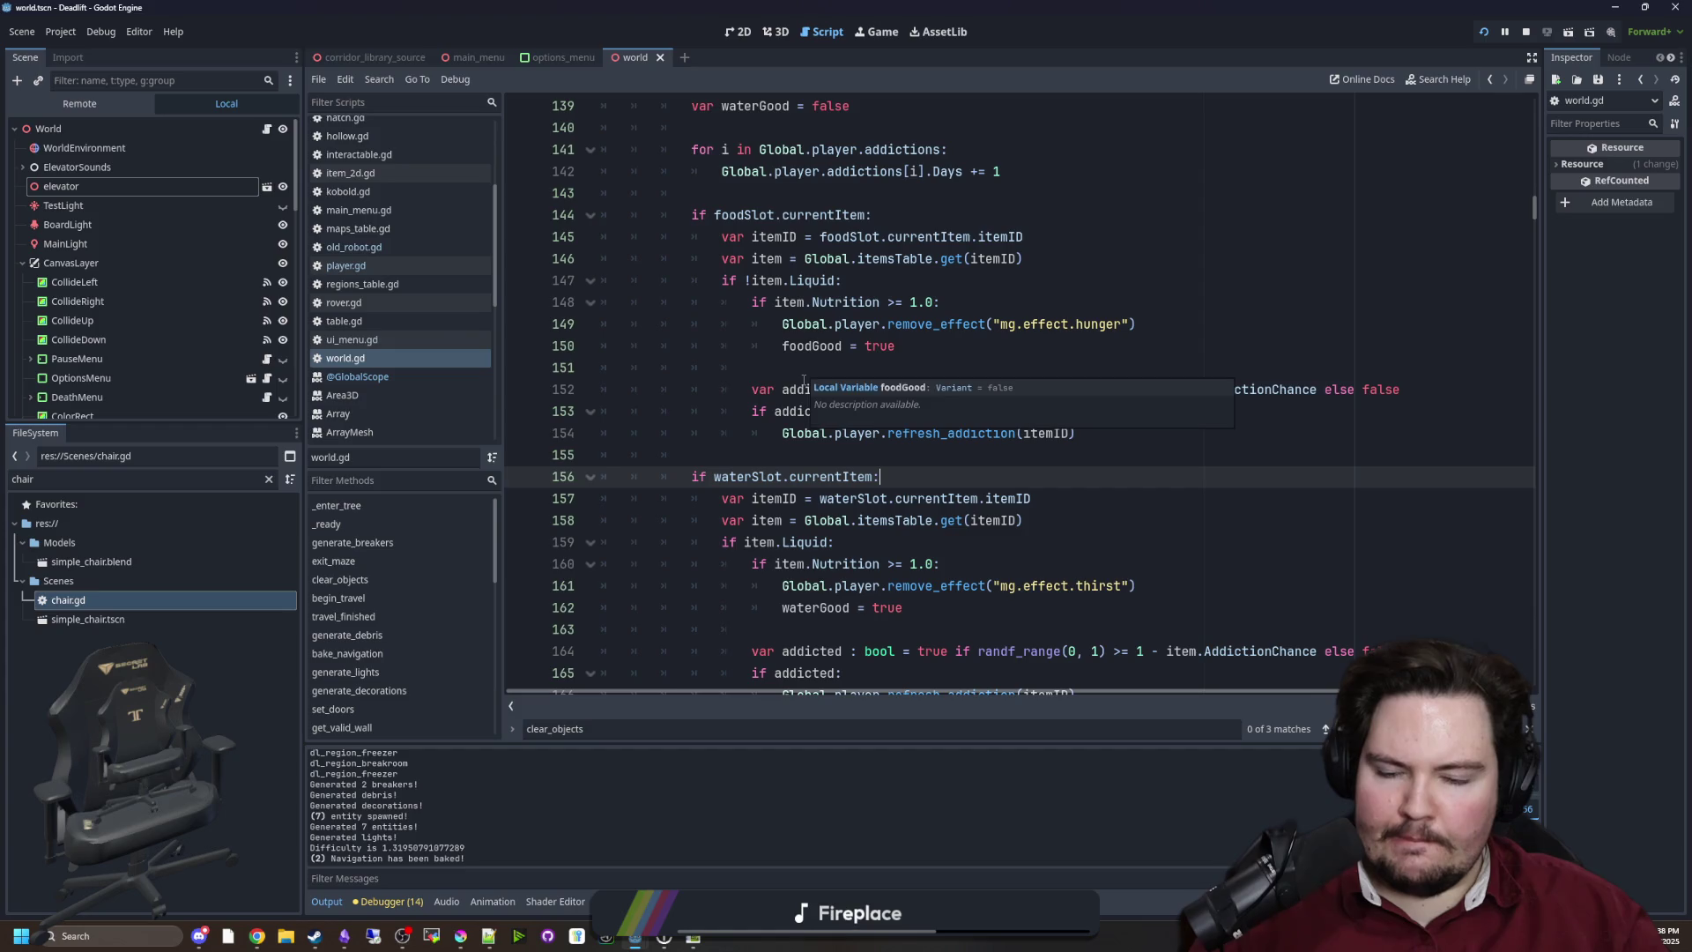
scroll(852, 490, "down", 2)
scroll(855, 411, "down", 1)
left_click(268, 479)
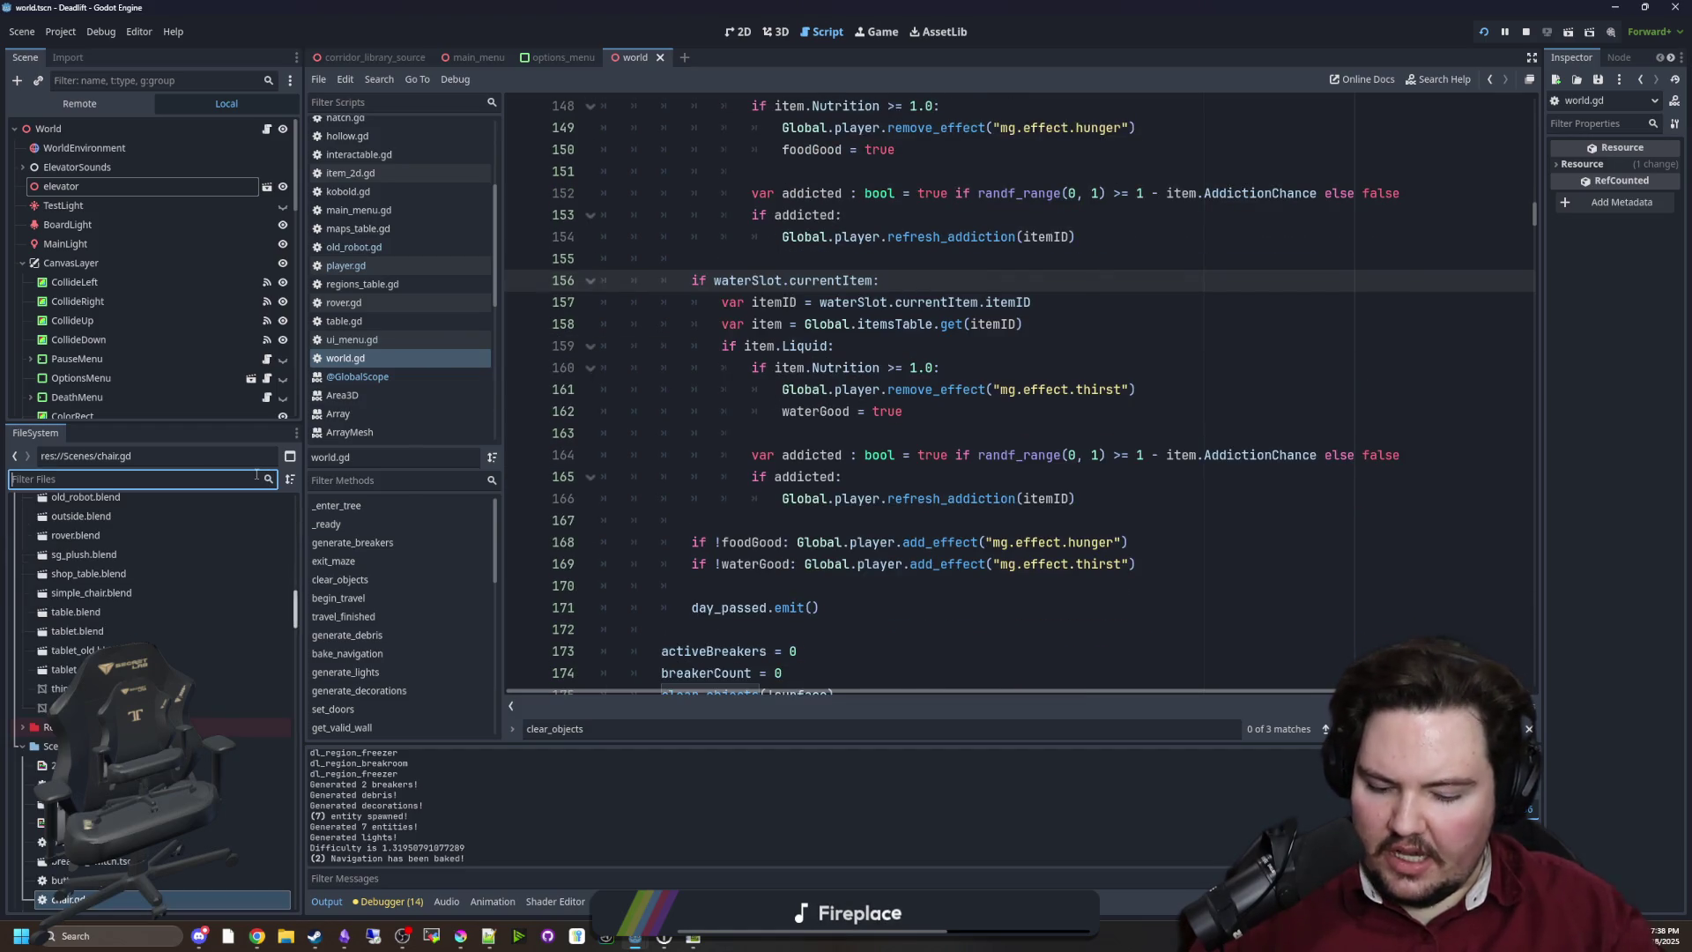
Filter files for 'items', open items_table.gd and search 'hom' to check Liquid items, then return to world.gd
type("items")
left_click(133, 562)
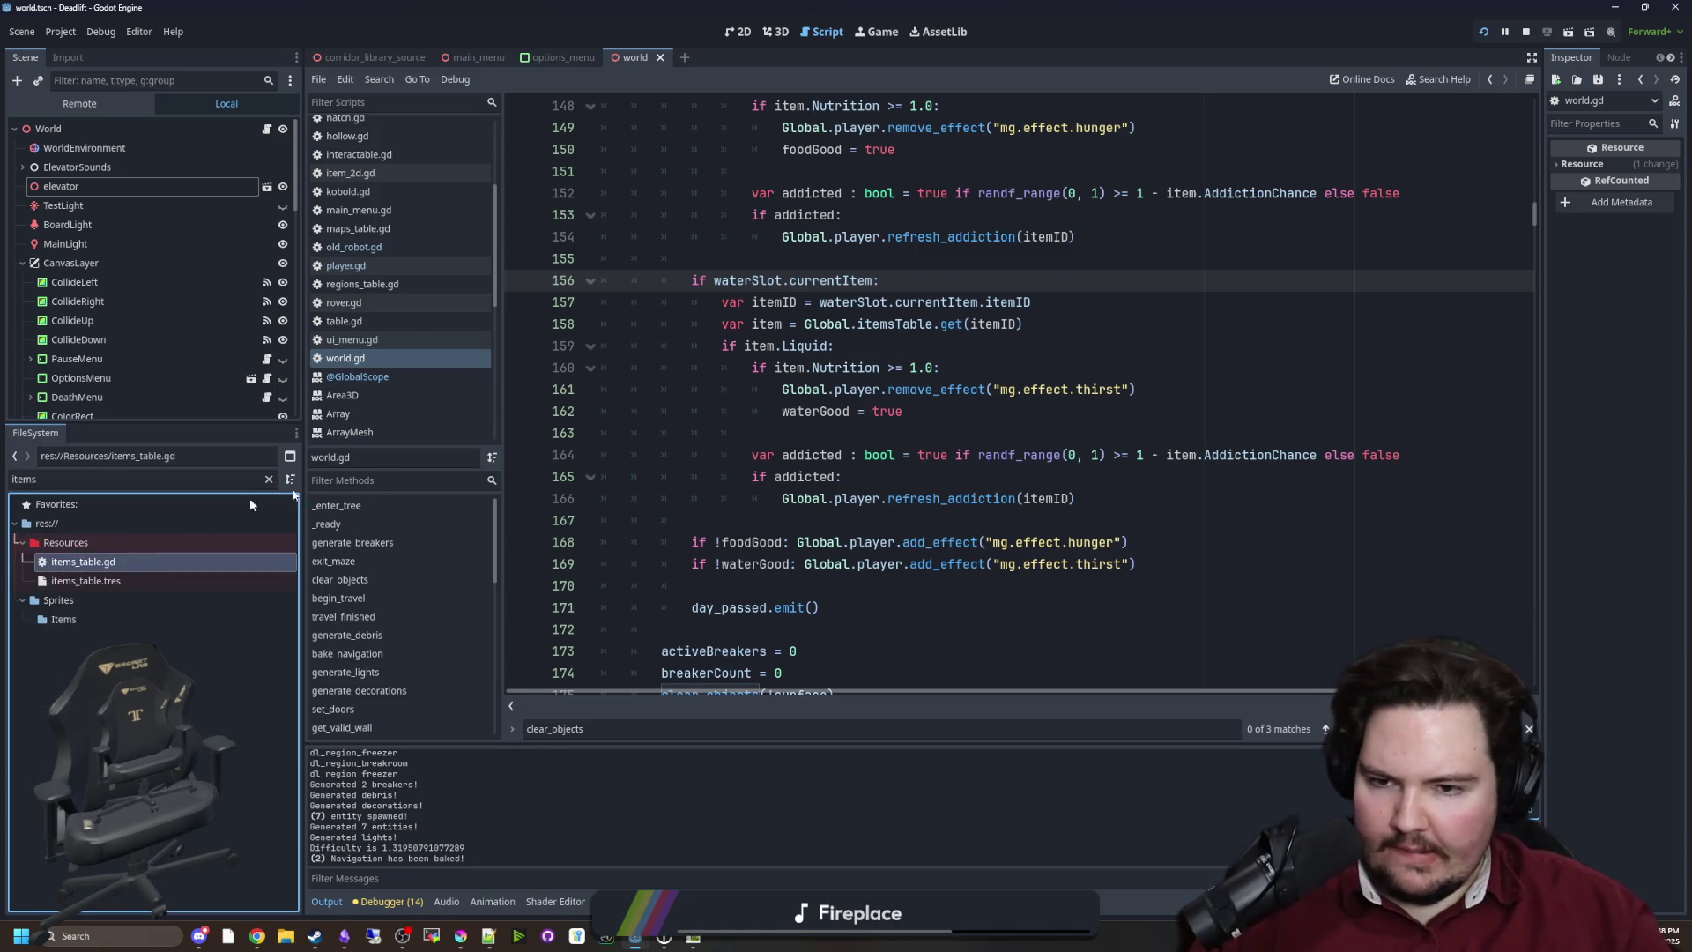
double_click(133, 563)
key("ctrl+f")
type("h")
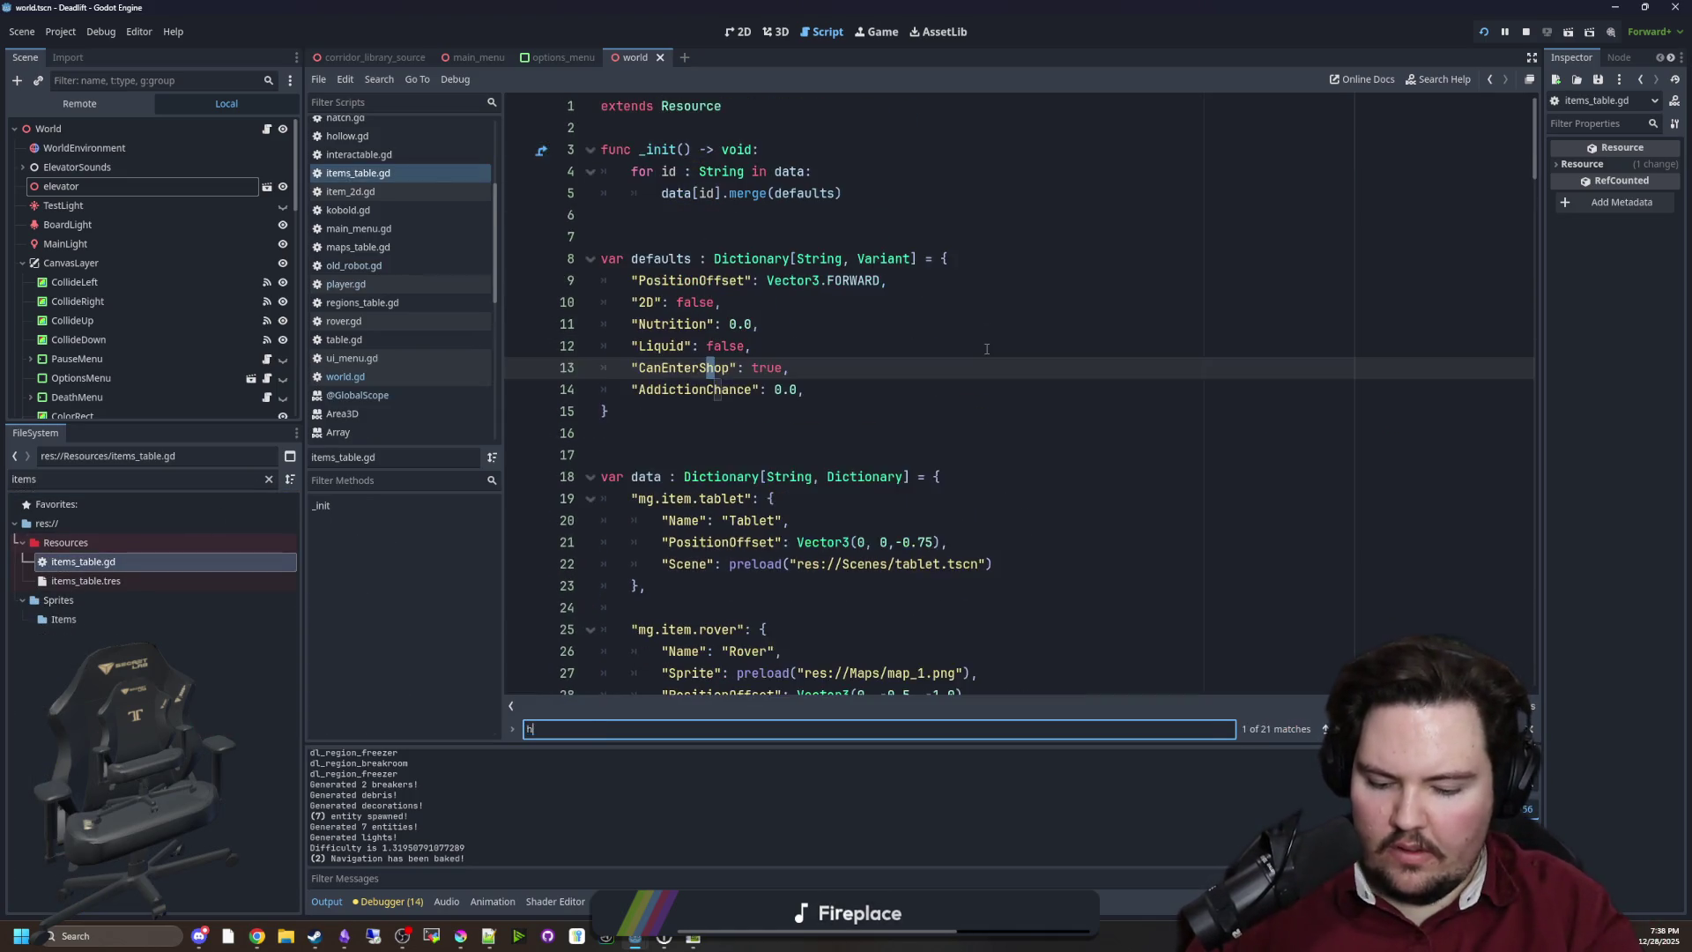
type("omun")
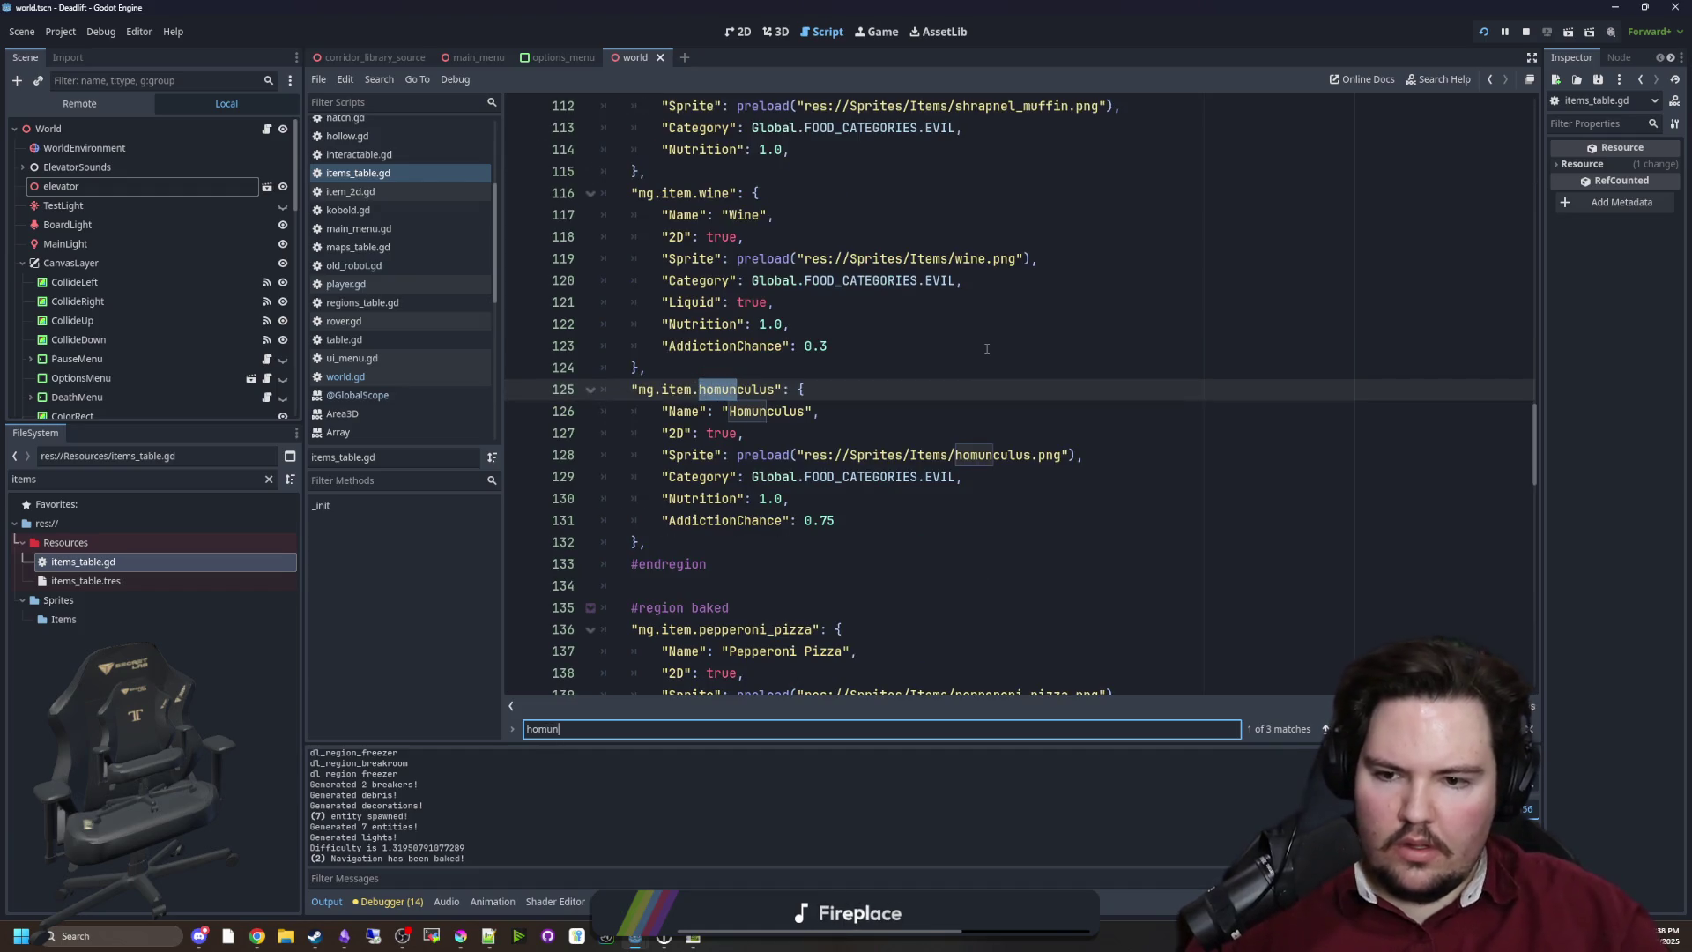
left_click_drag(1534, 445, 1552, 146)
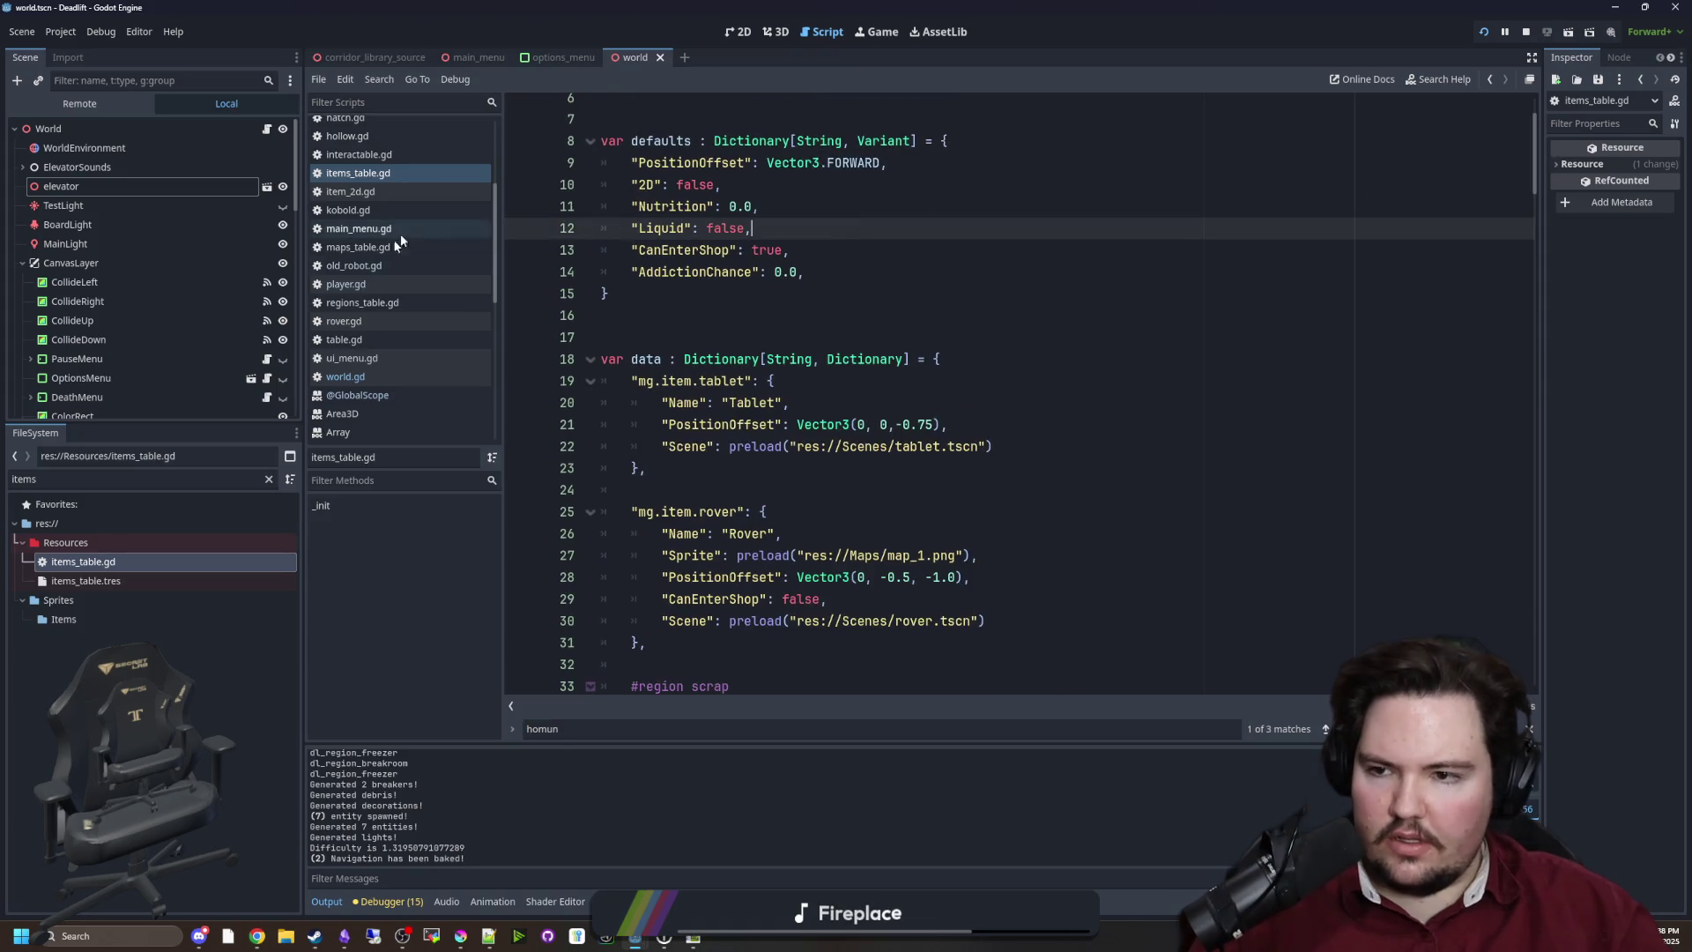
left_click(372, 379)
left_click(992, 407)
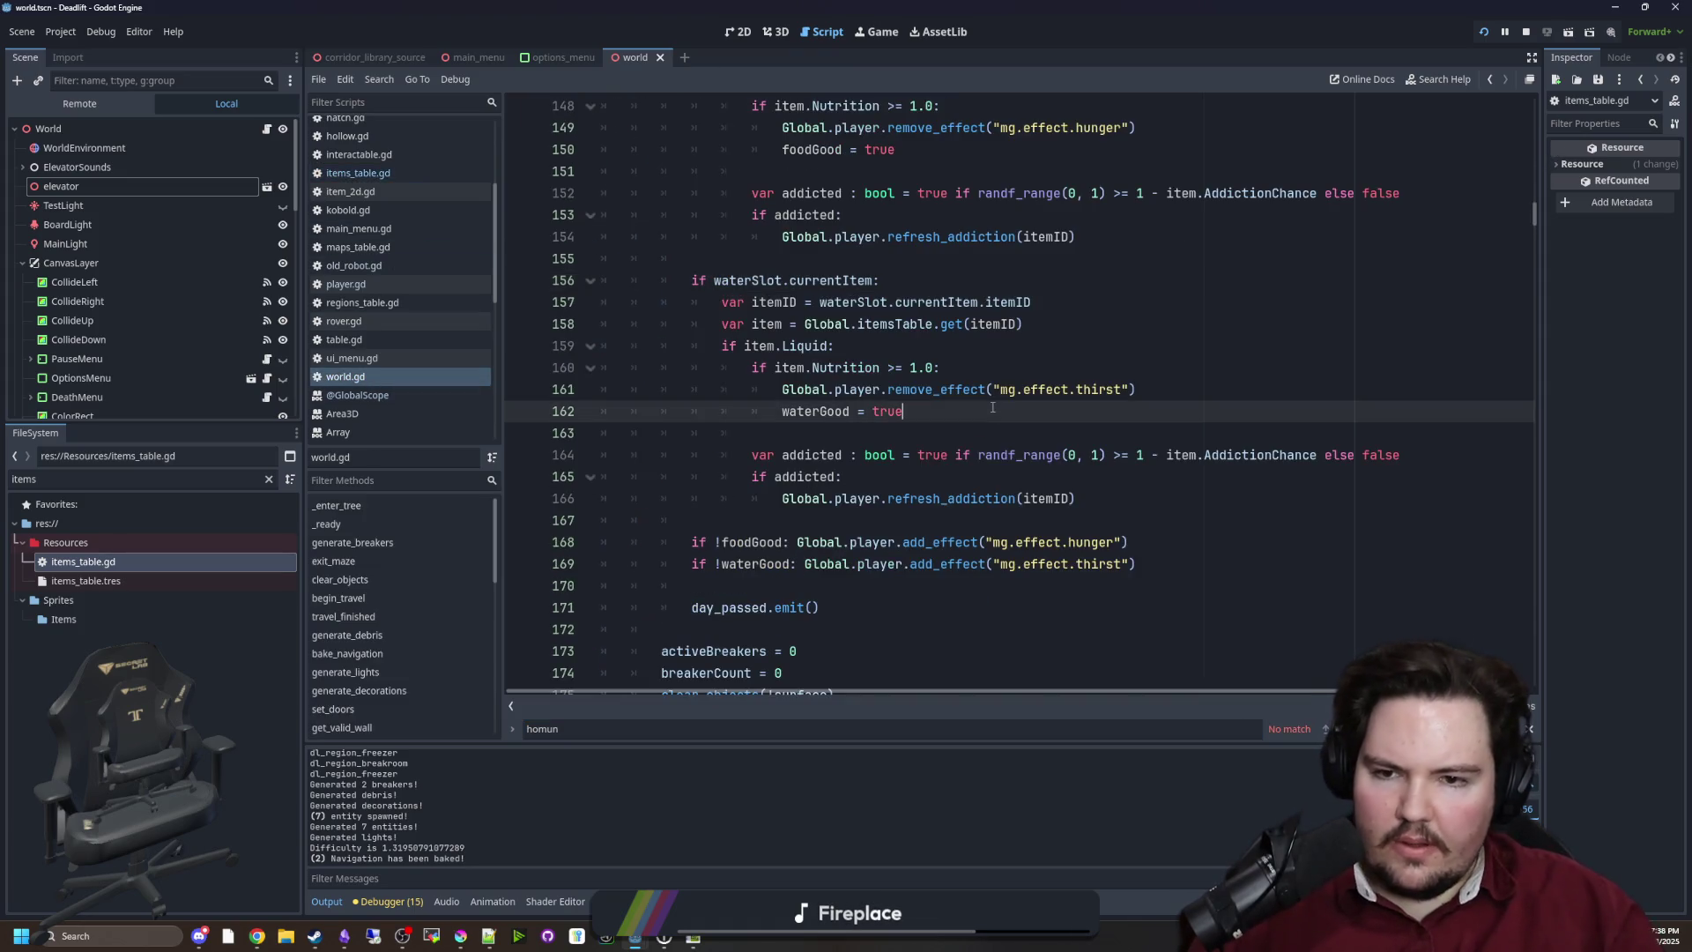
Review world.gd's sleep code around lines 163–167
left_click(872, 435)
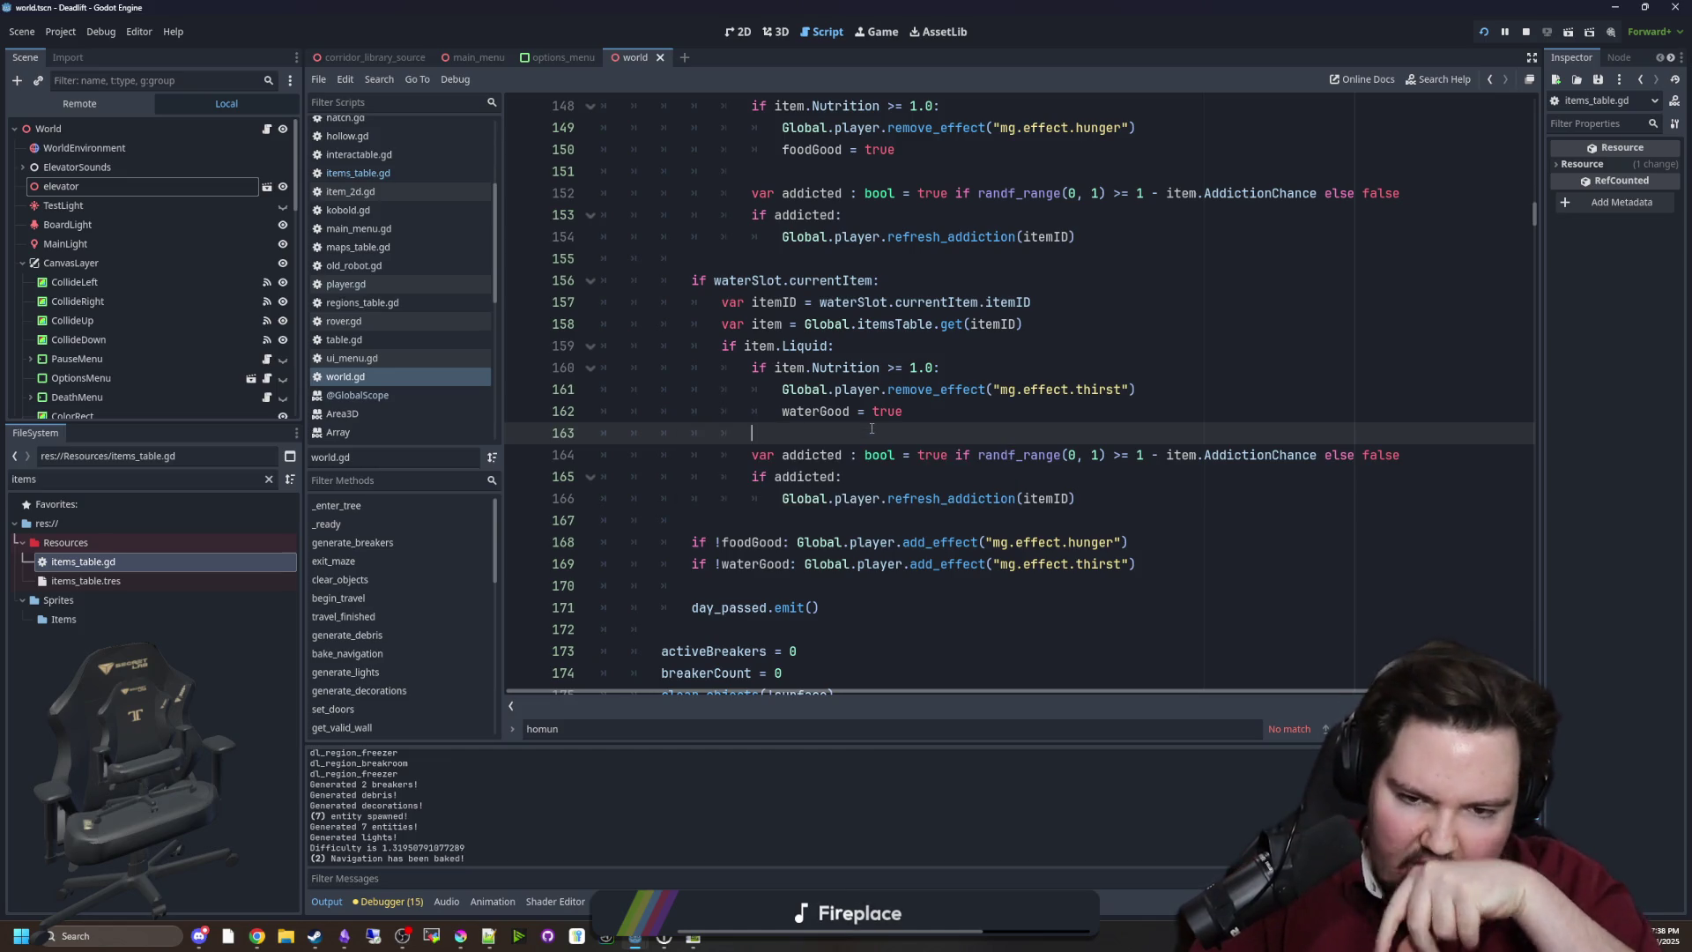
scroll(883, 389, "down", 2)
scroll(811, 414, "up", 3)
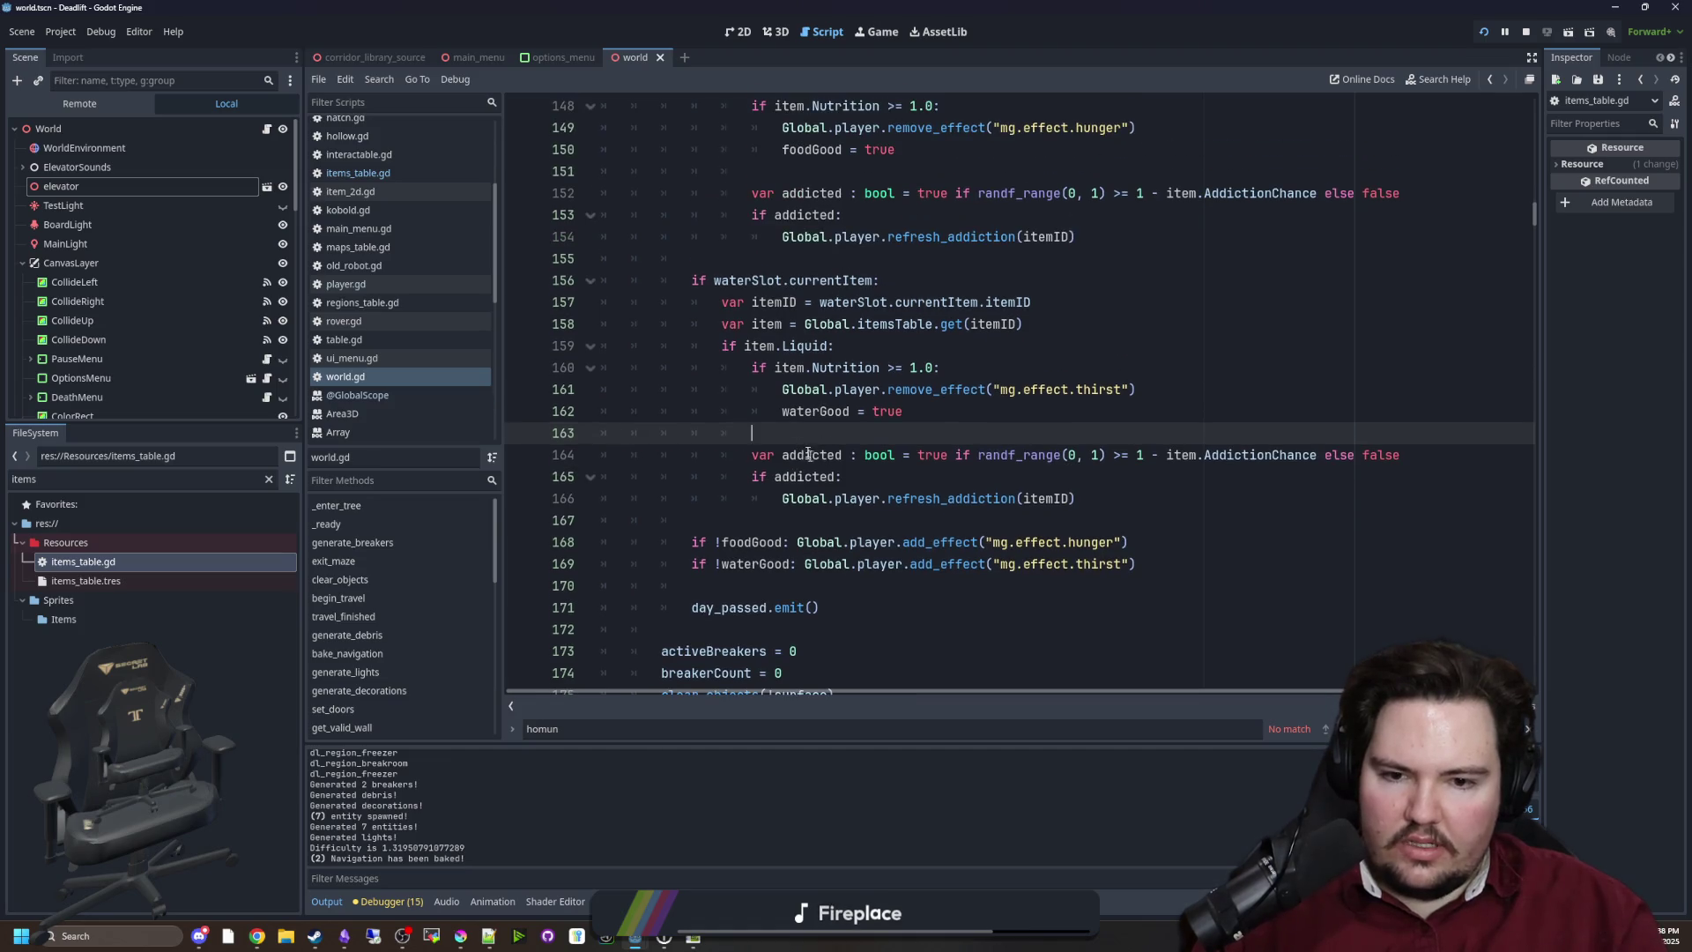
left_click(888, 513)
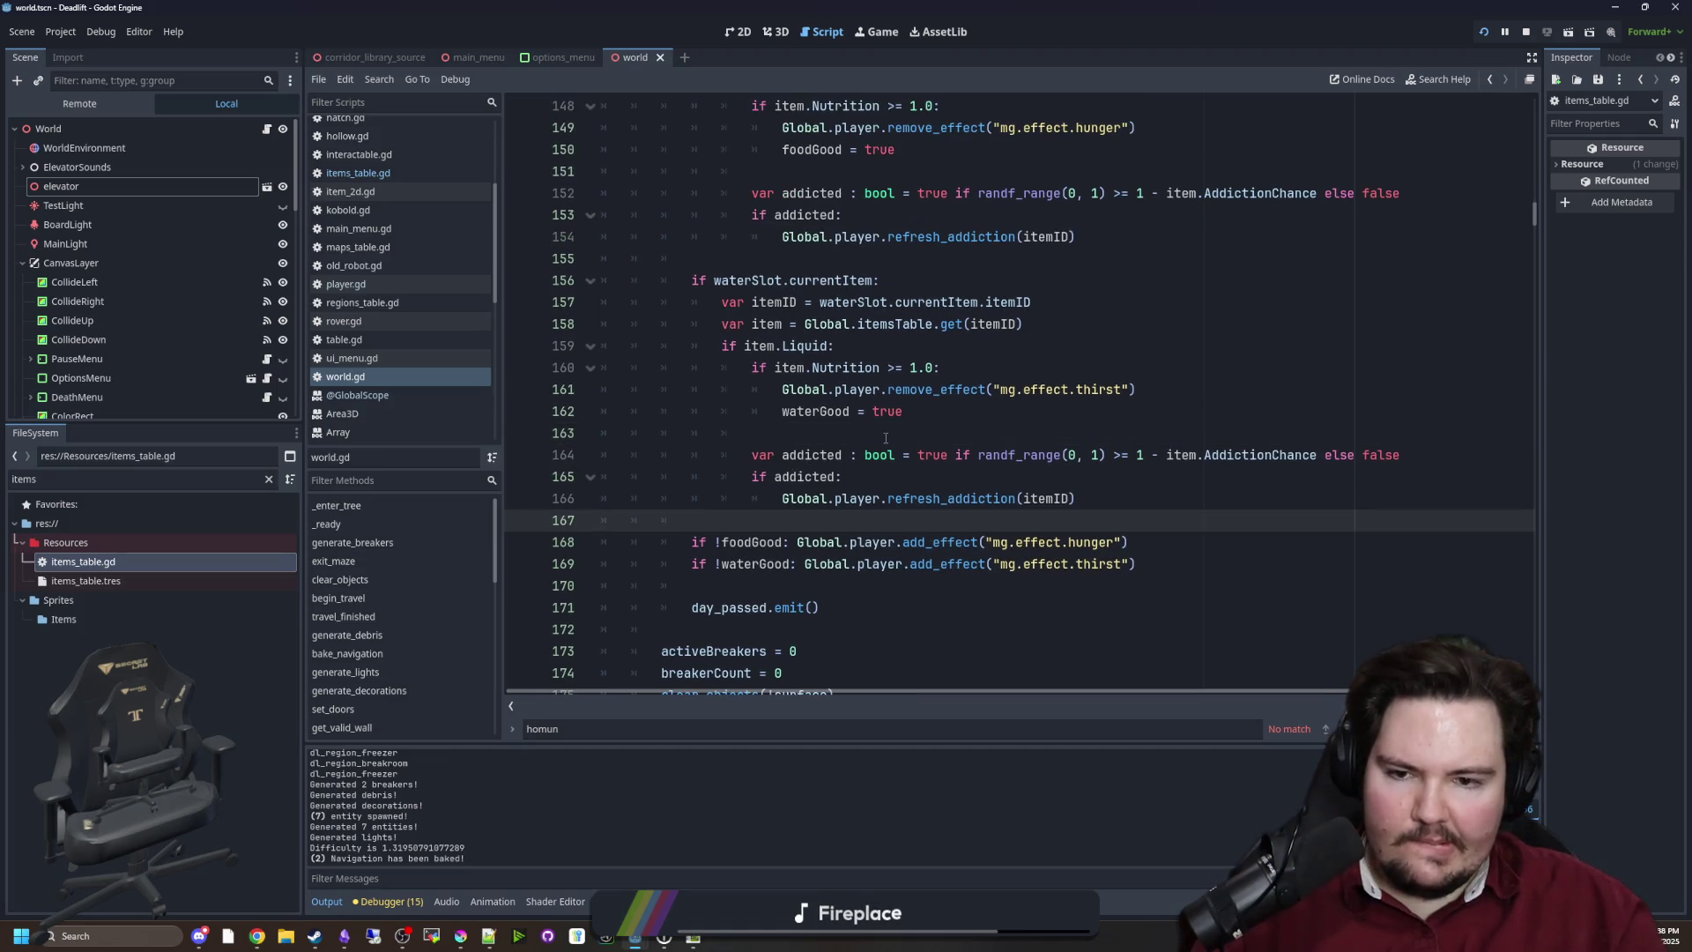
left_click(886, 433)
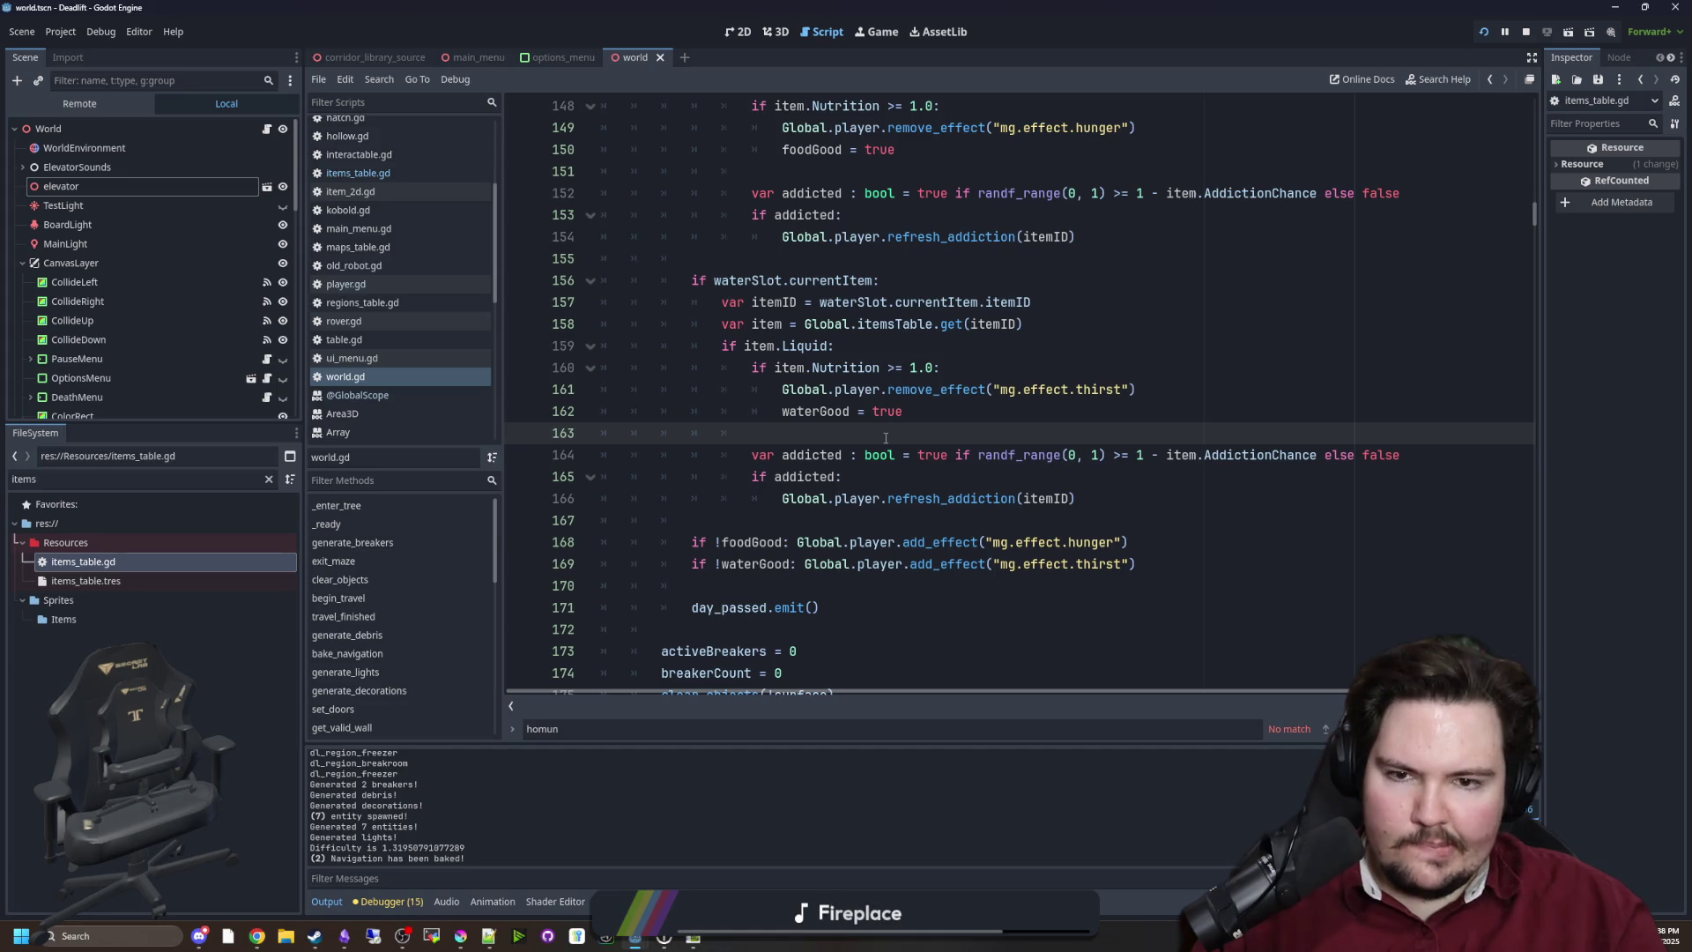
scroll(891, 435, "down", 3)
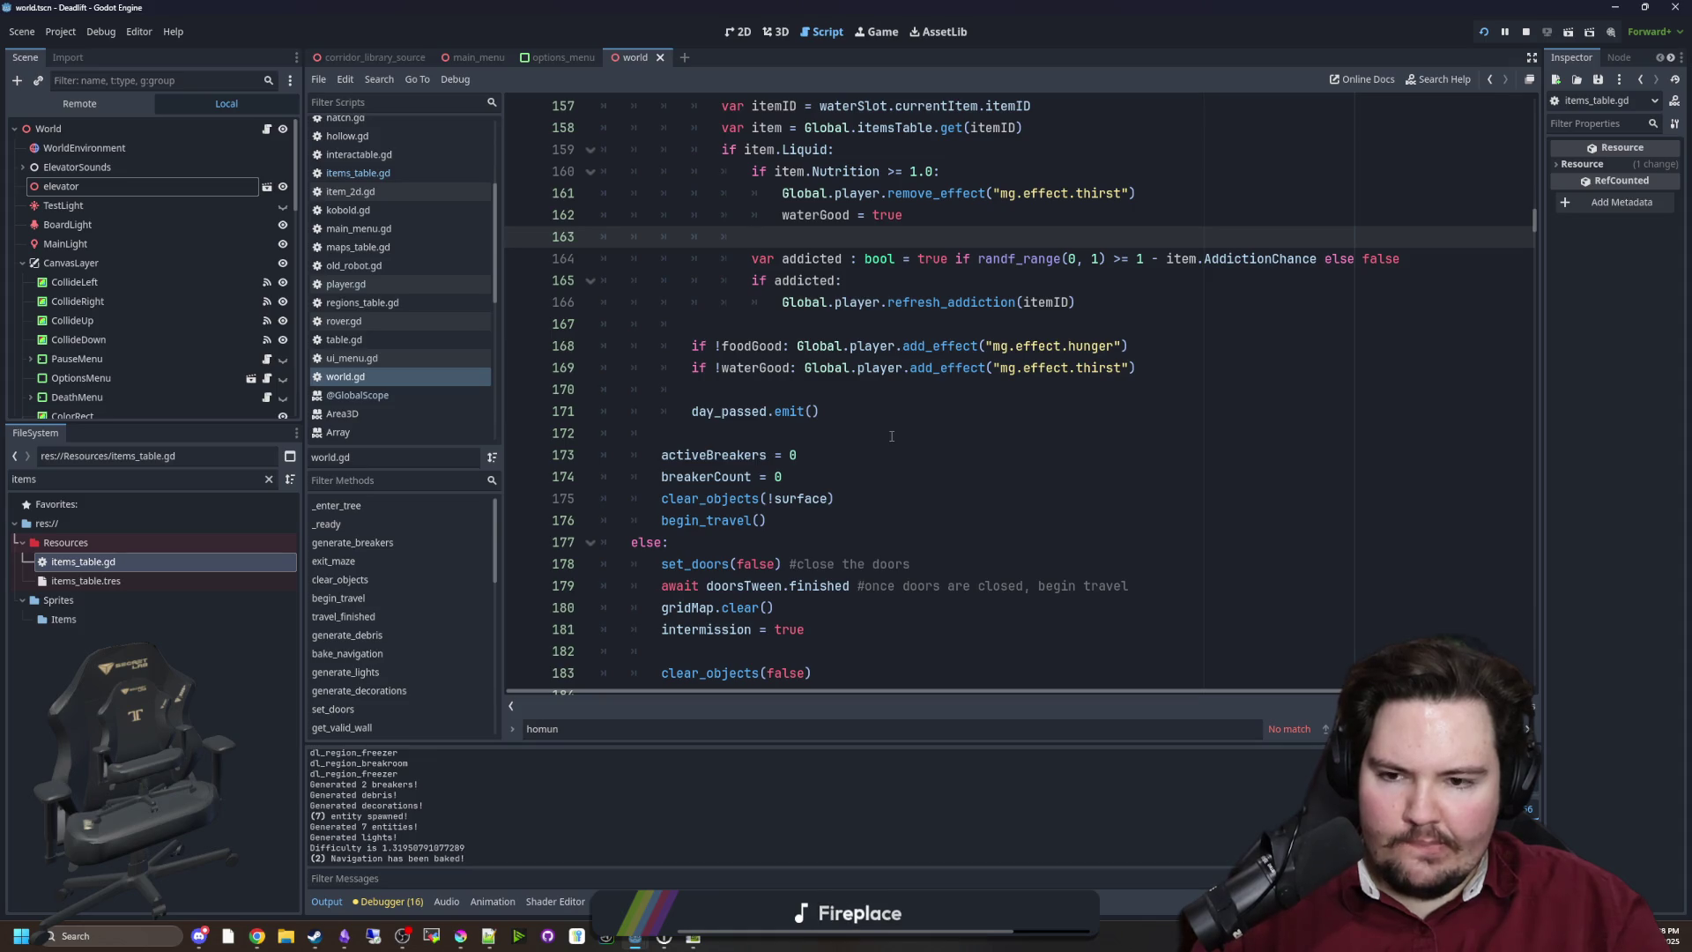
Peek at the clear_objects definition, then return to its call on line 175
left_click(728, 500, "ctrl")
scroll(806, 445, "down", 3)
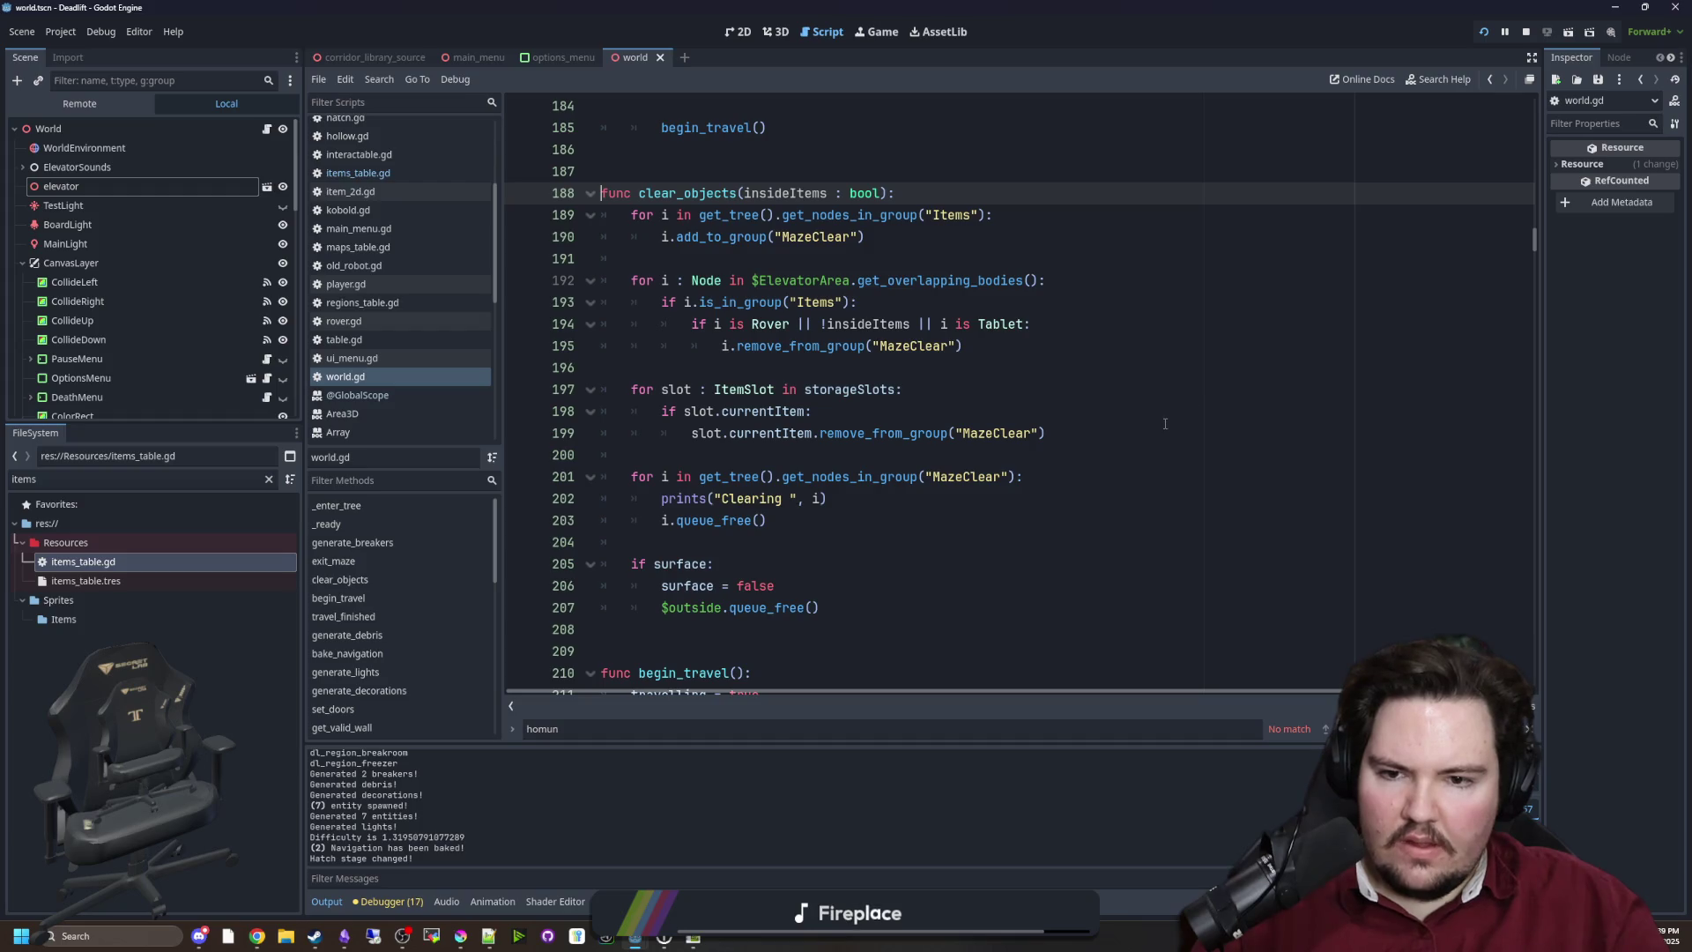
key("alt+Left")
scroll(951, 365, "up", 3)
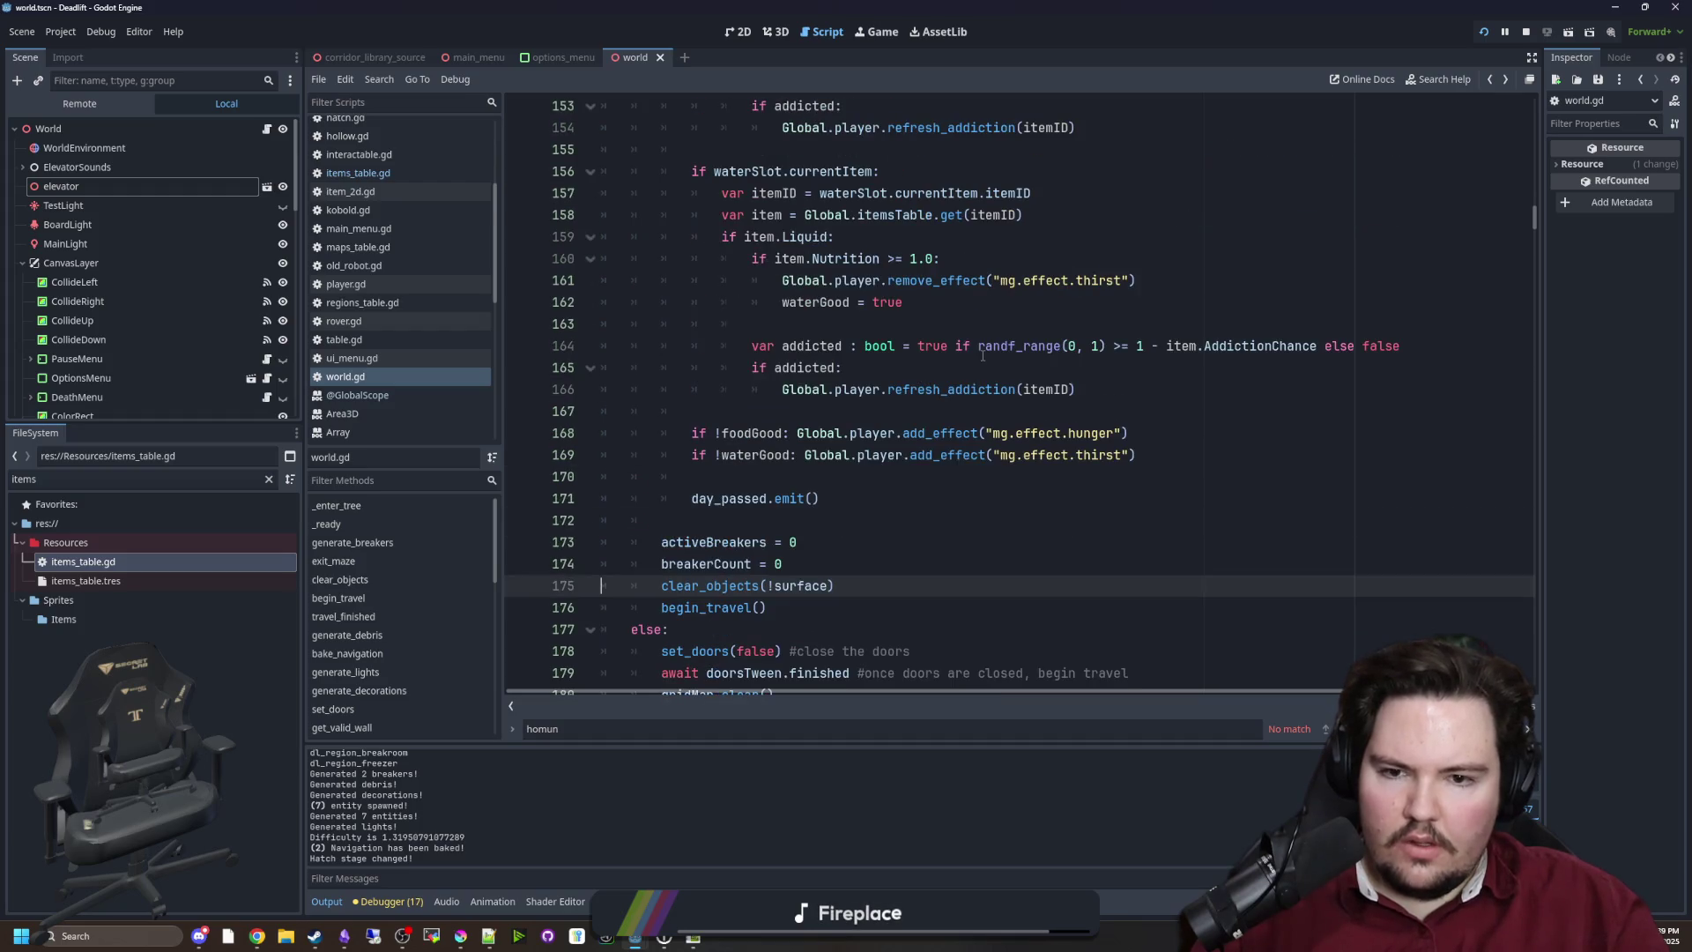
scroll(940, 435, "up", 5)
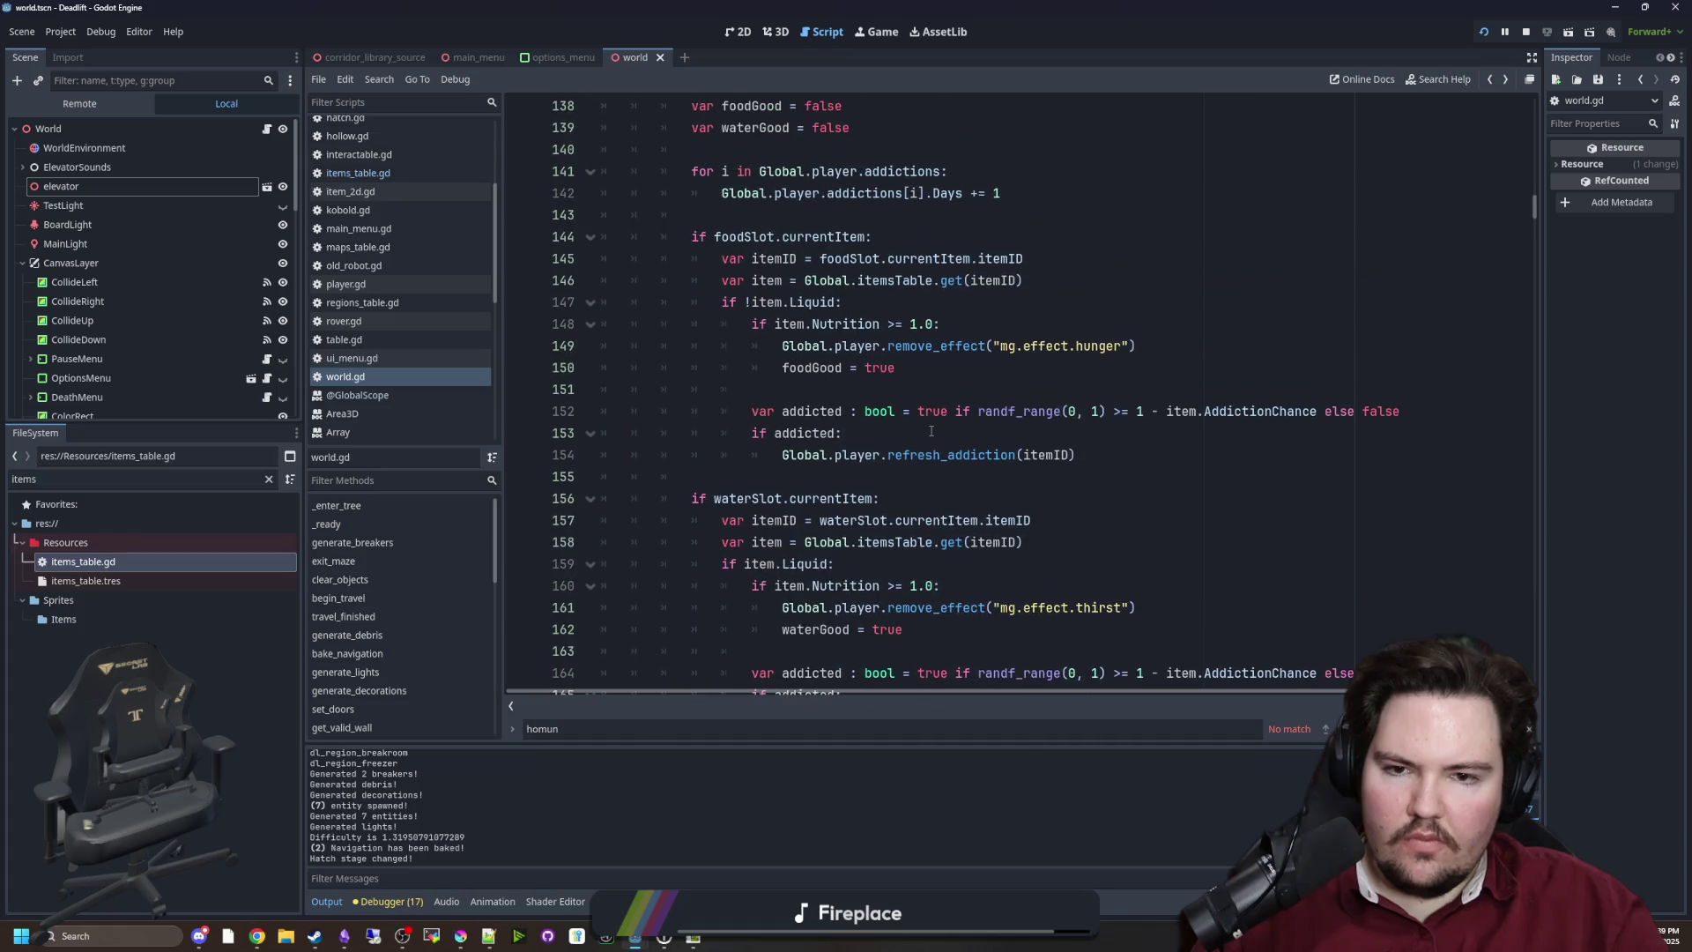
scroll(923, 436, "up", 1)
scroll(921, 434, "down", 5)
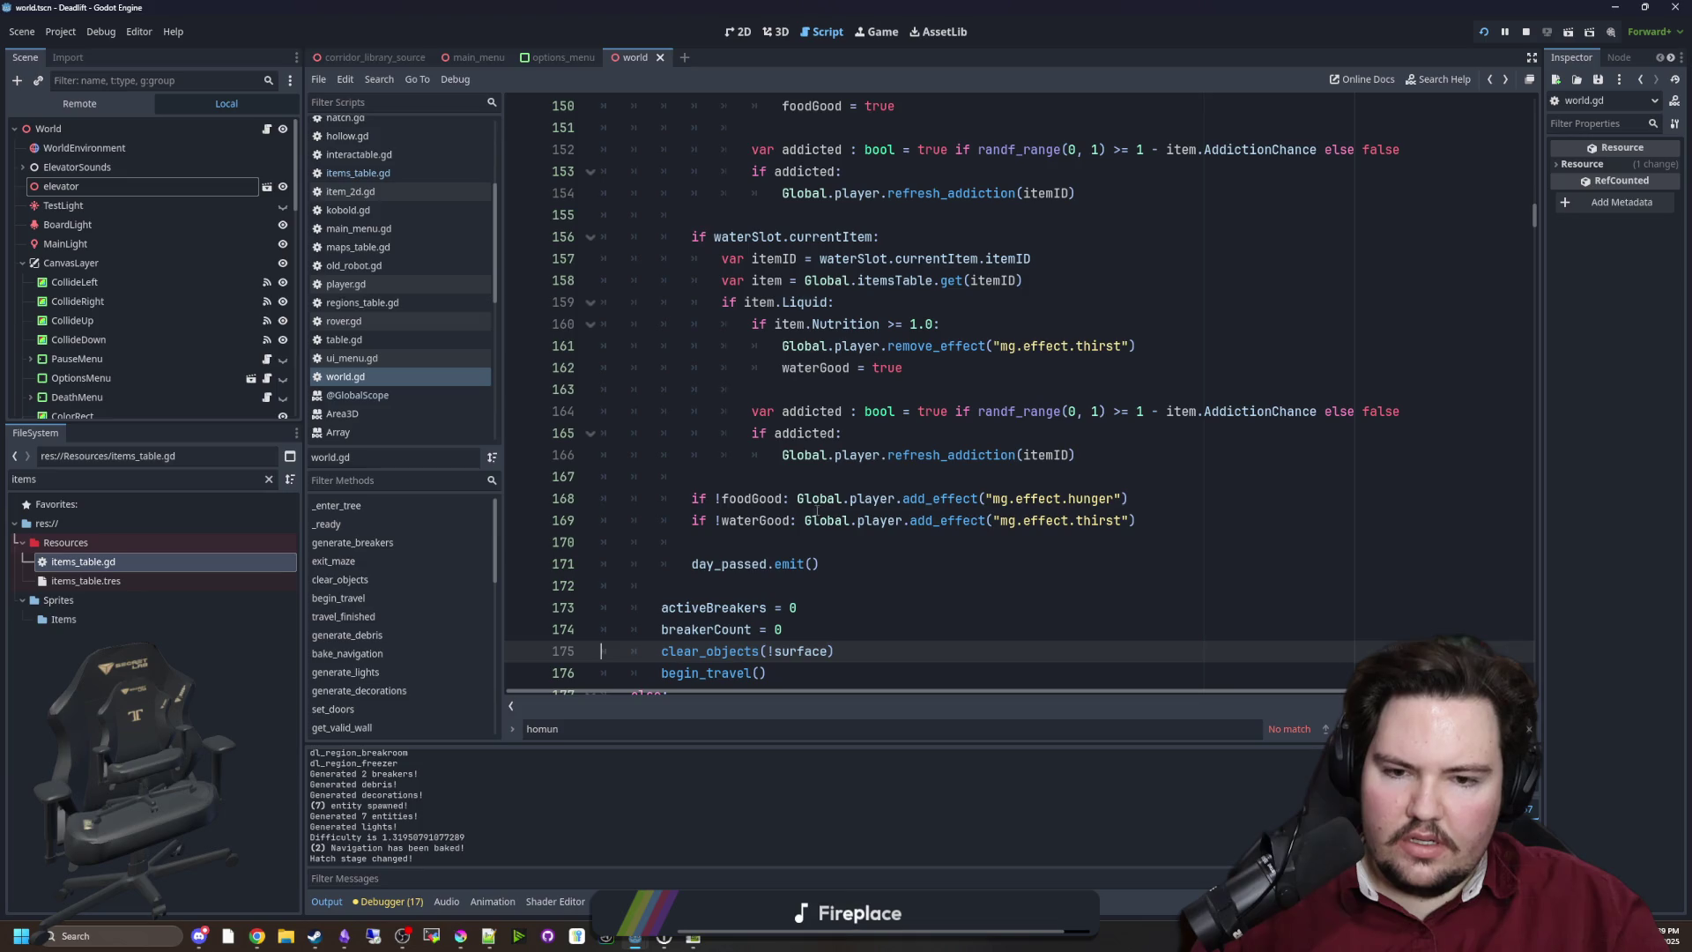
scroll(781, 527, "down", 3)
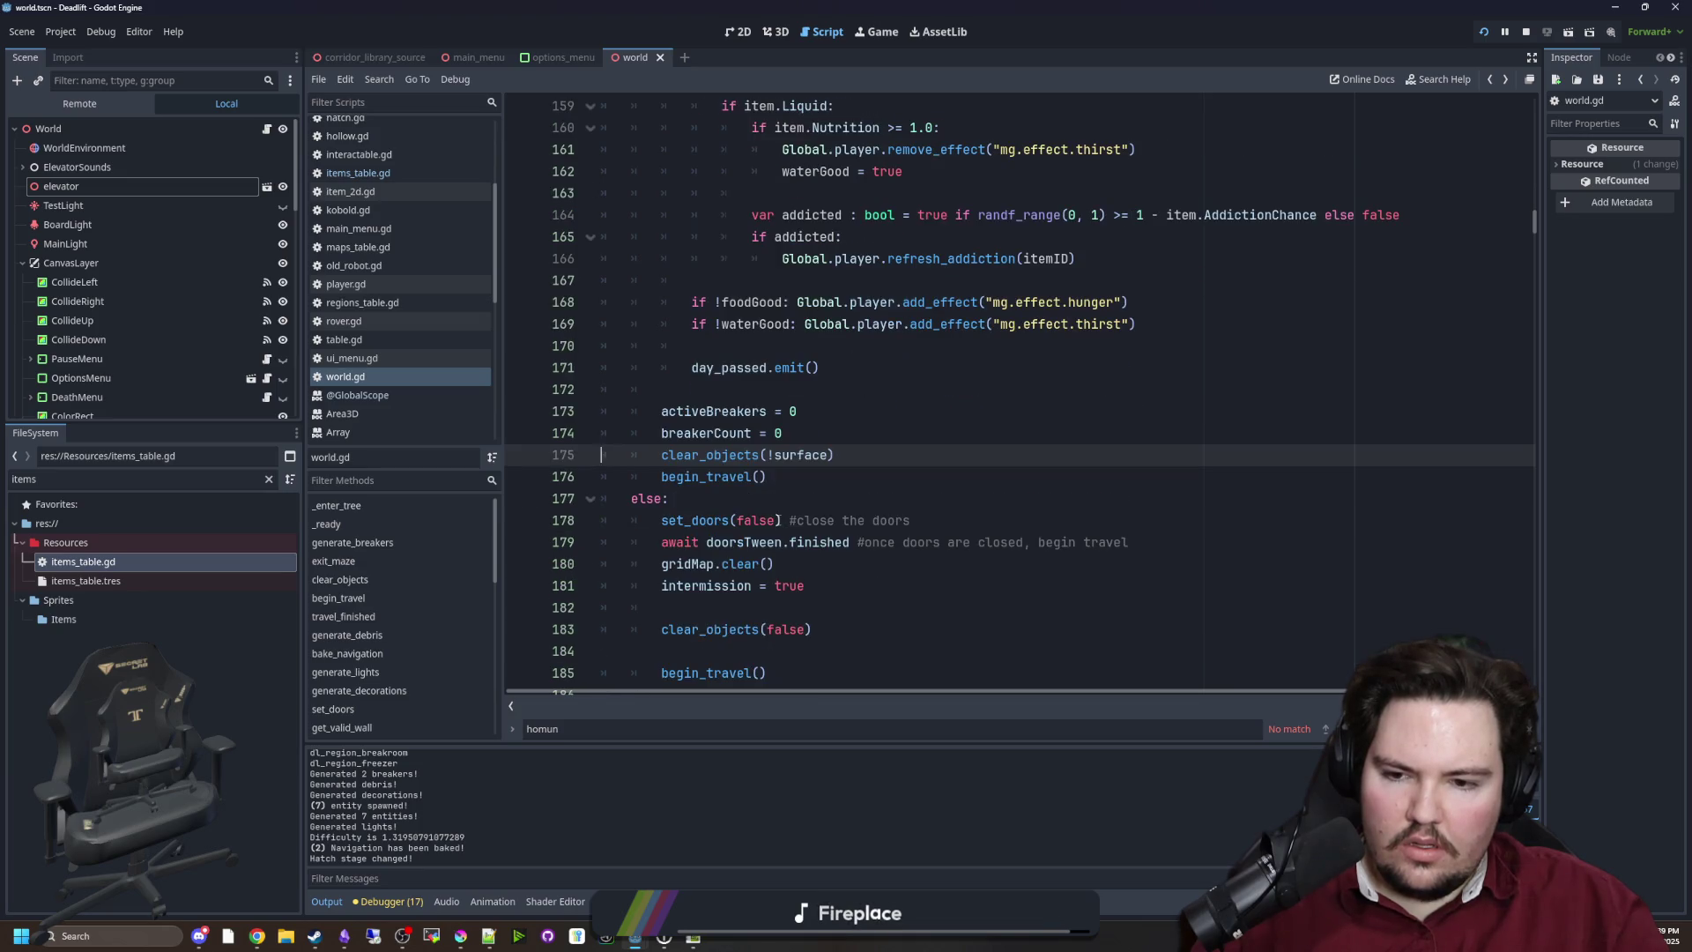
scroll(807, 511, "up", 10)
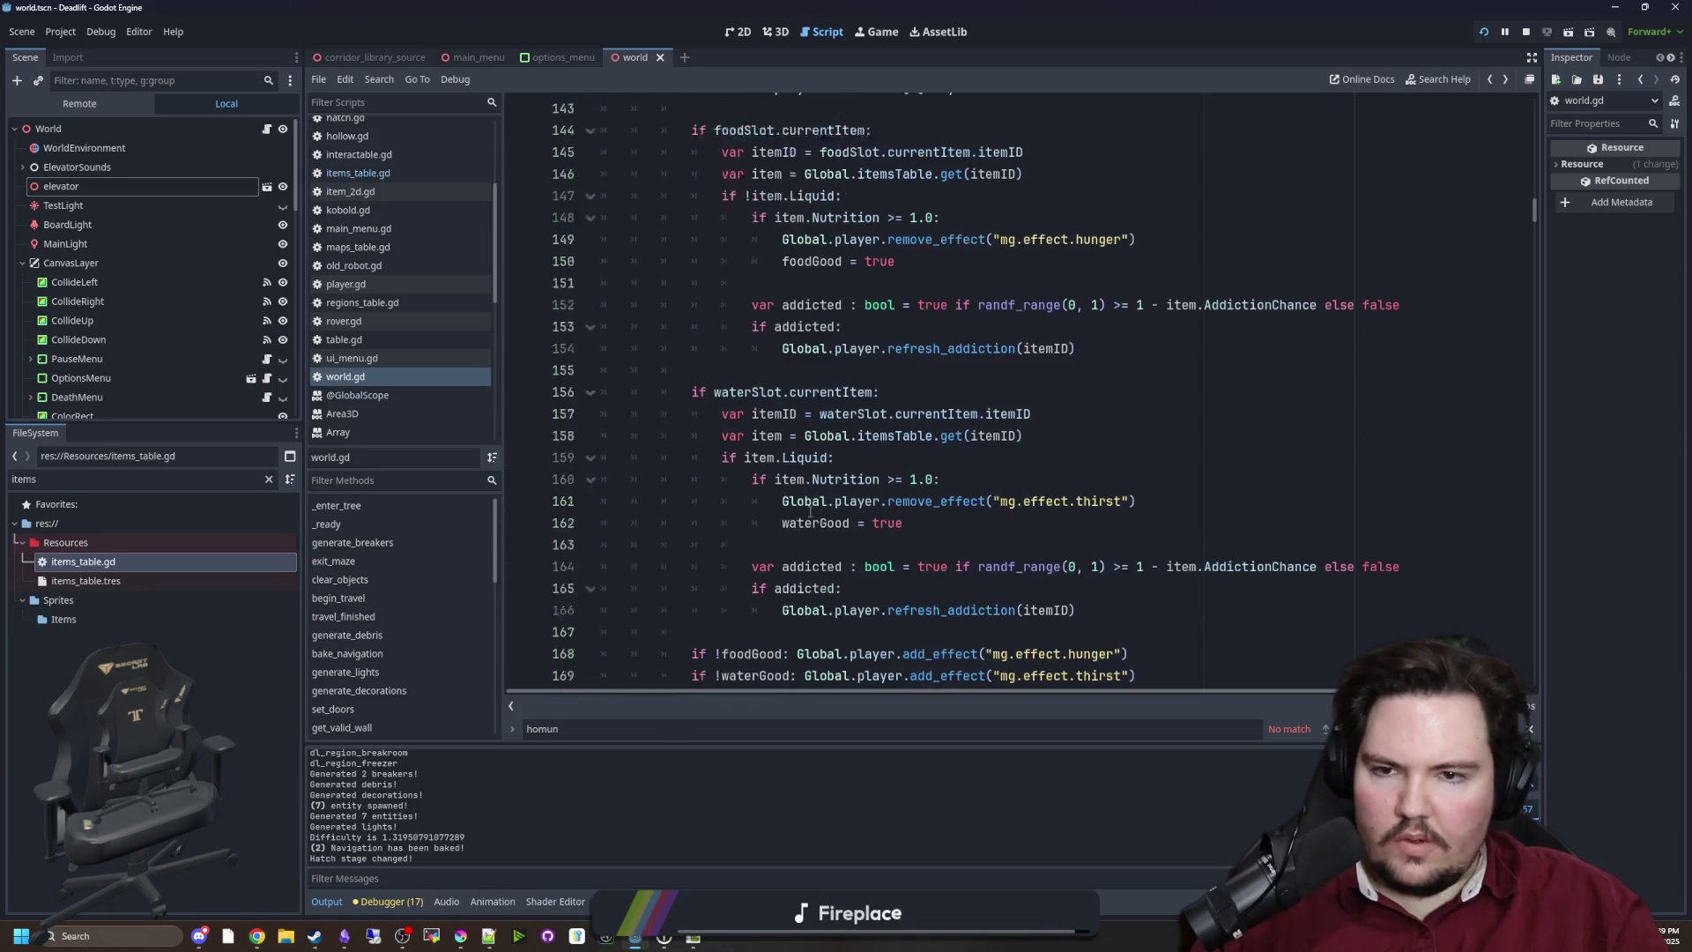
scroll(810, 507, "up", 3)
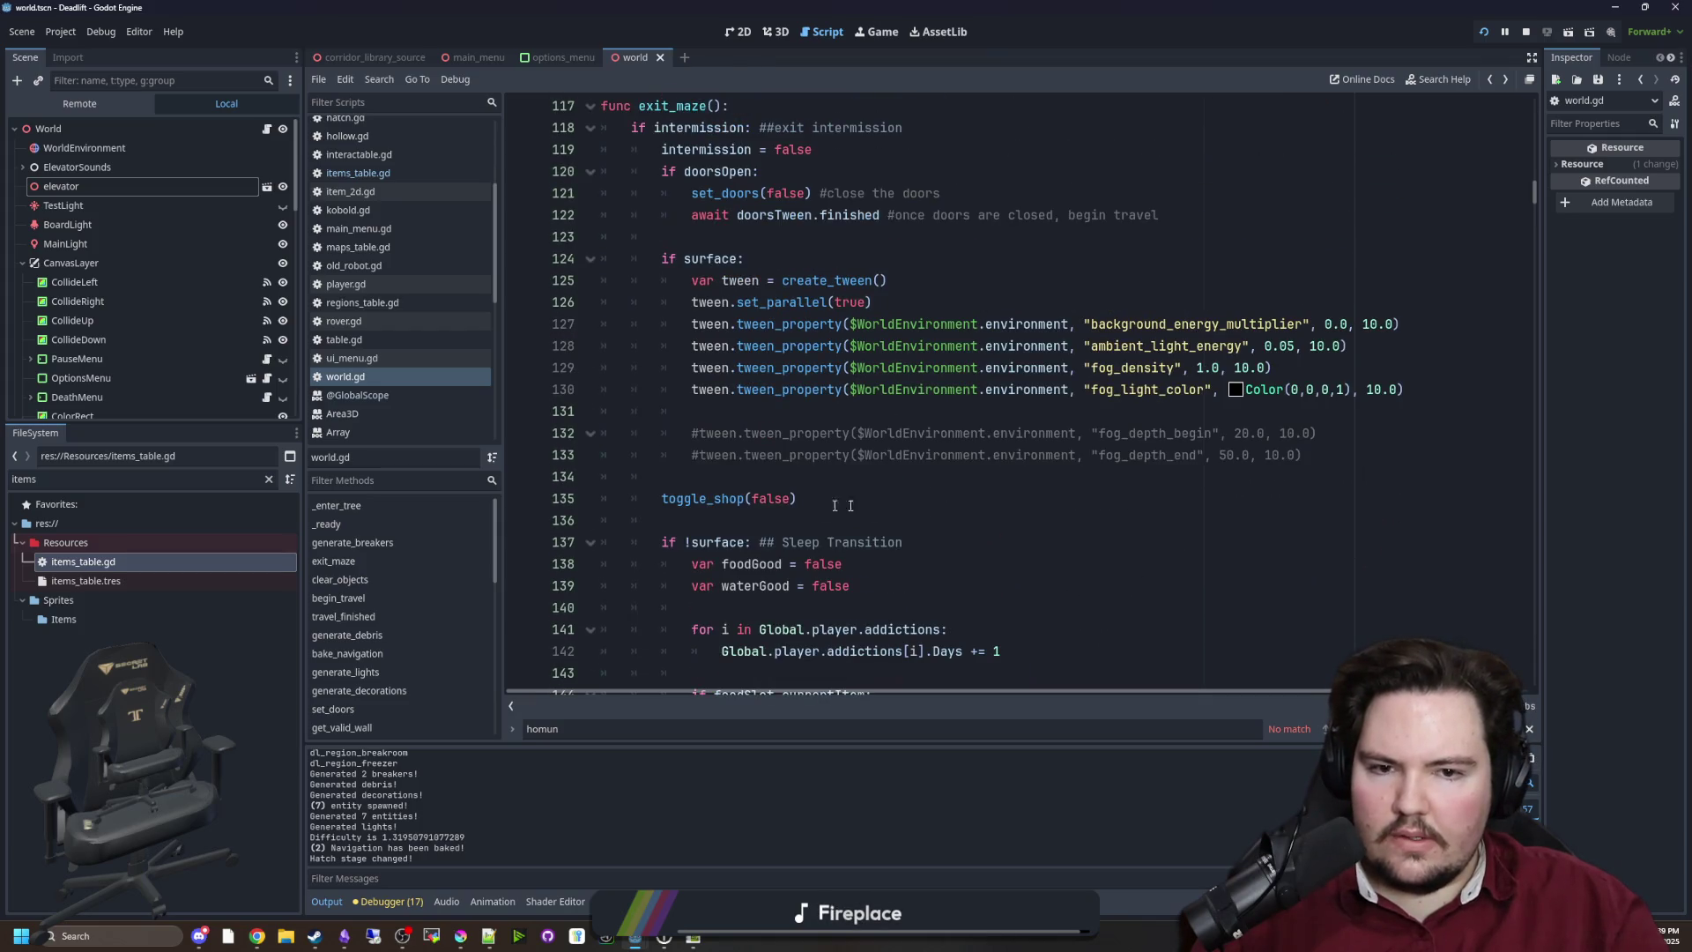
scroll(820, 507, "down", 3)
scroll(923, 377, "down", 3)
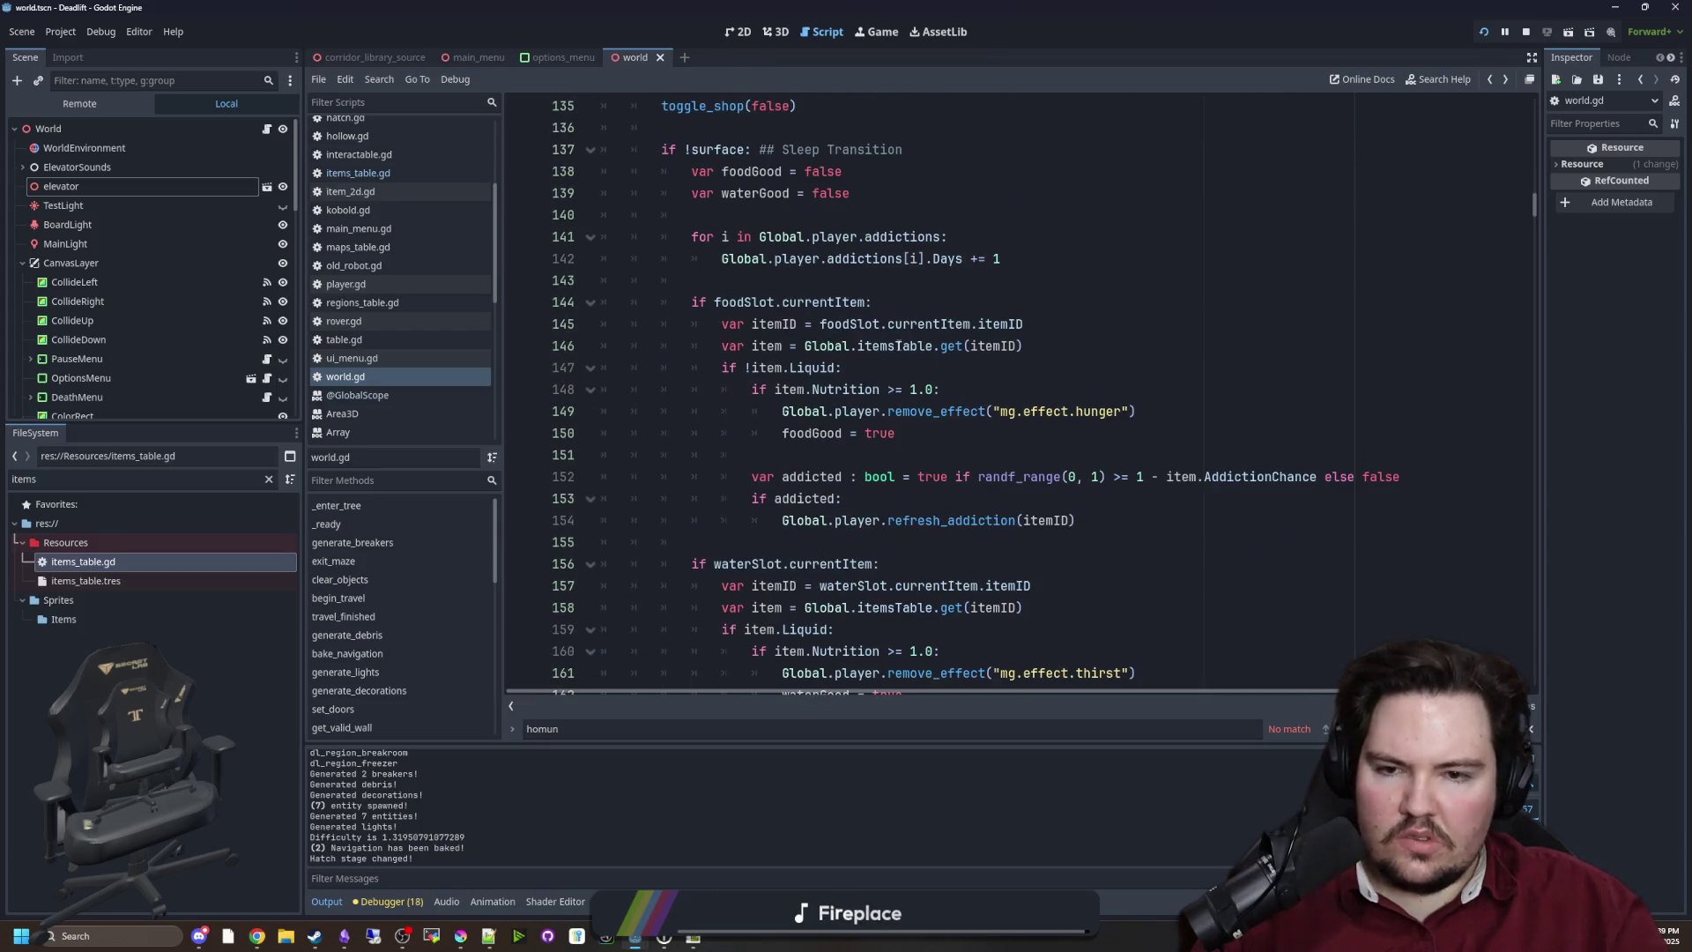
Inspect refresh_addiction in player.gd and navigate back to world.gd
mouse_move(899, 347)
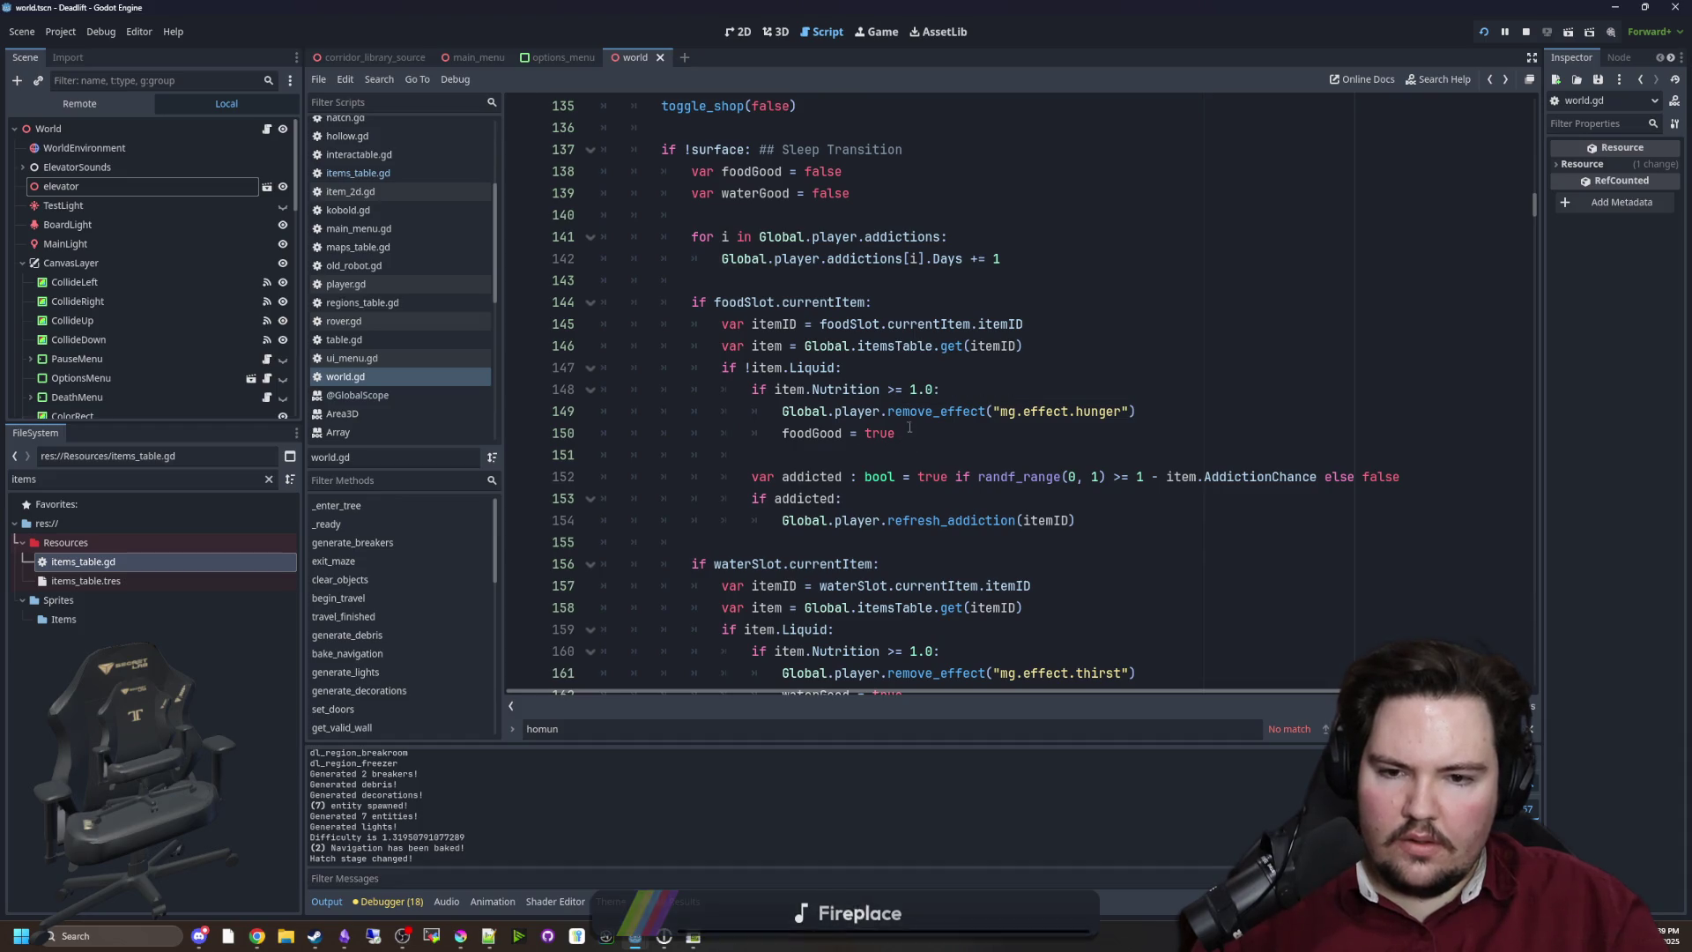
left_click(957, 526, "ctrl")
key("alt+Left")
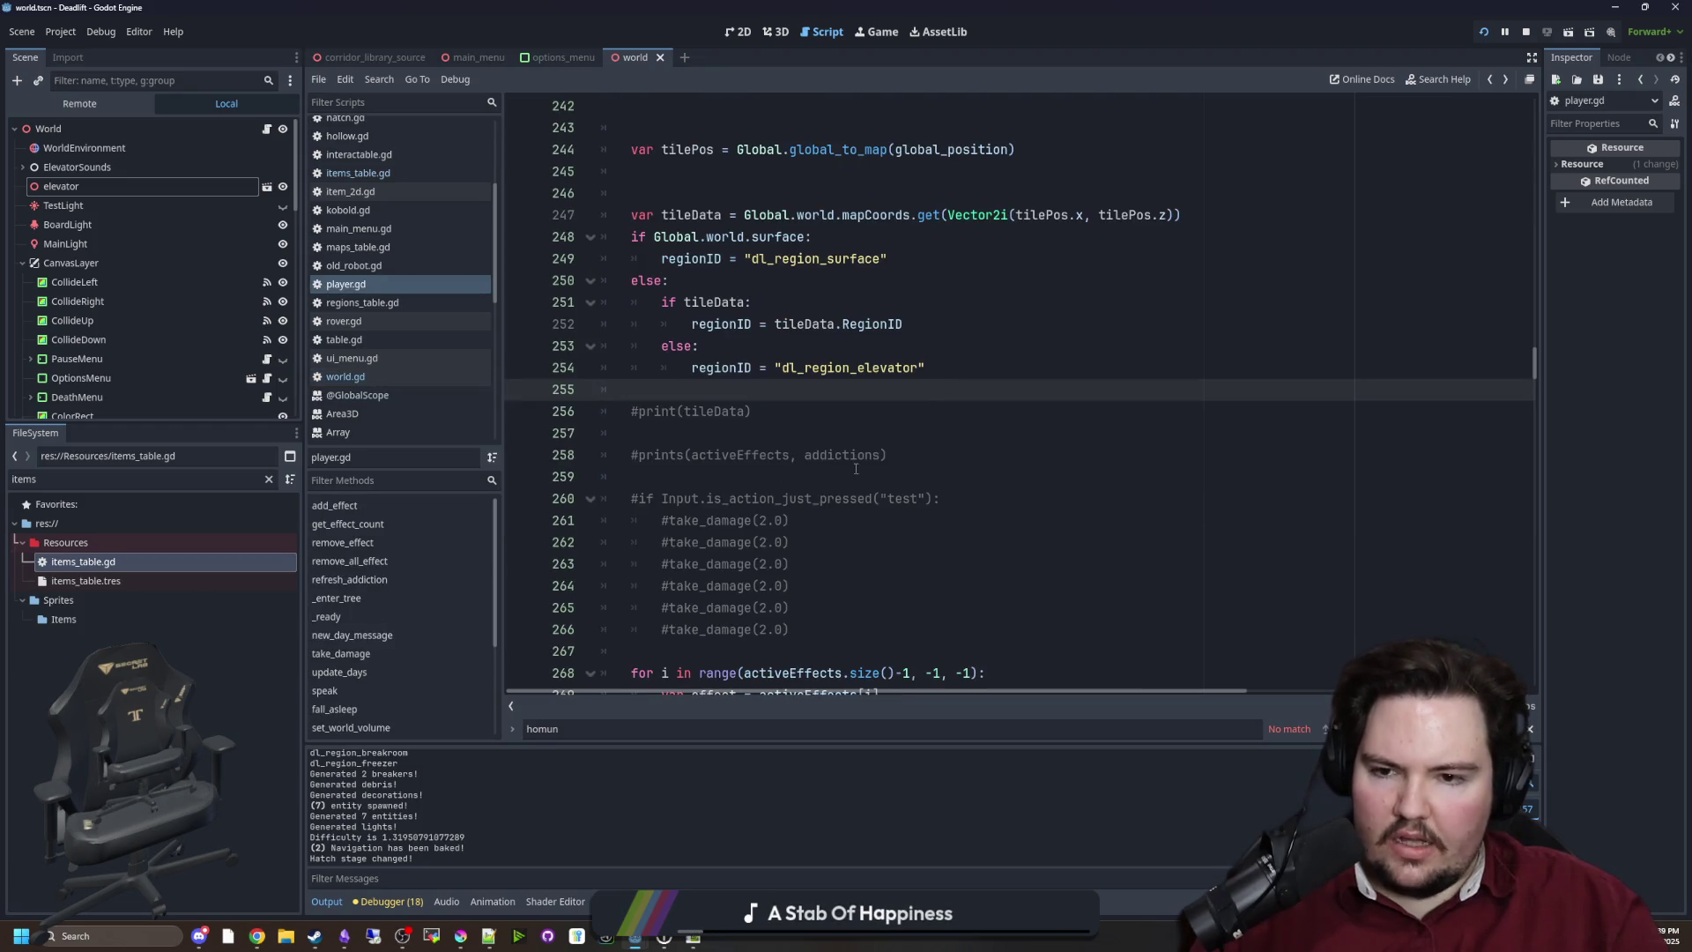
key("alt+Left")
key("alt+Left")
key("alt+Left")
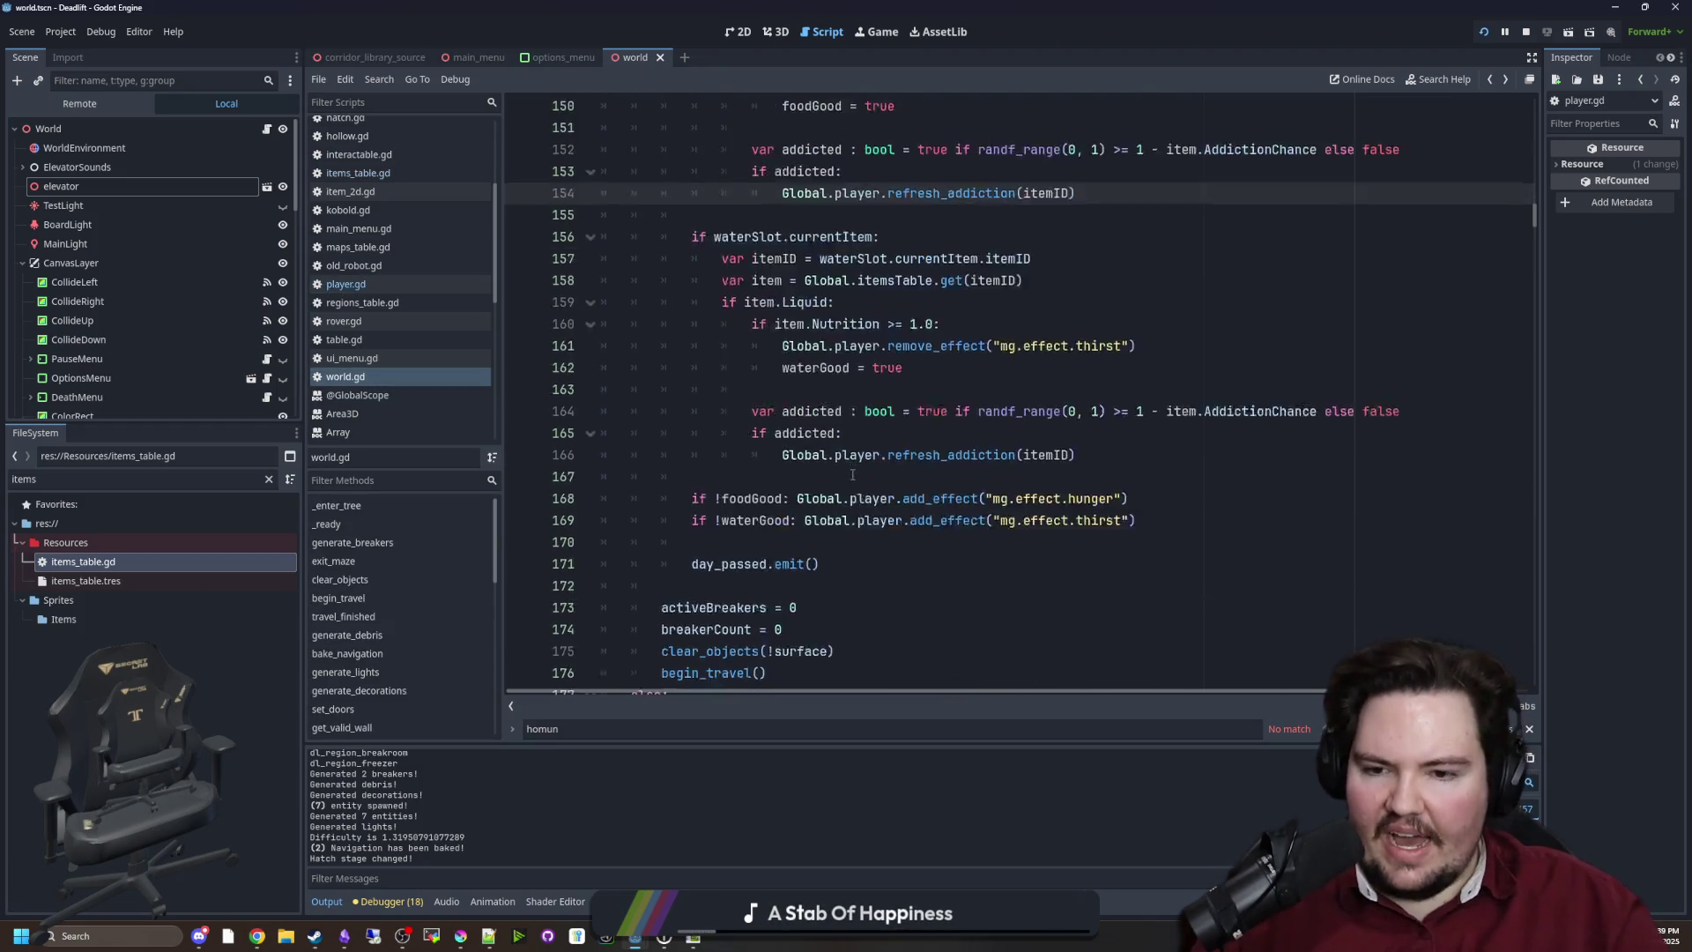
key("alt+Left")
Jump to clear_objects and select its storageSlots loop on lines 197–199
left_click(732, 588, "ctrl")
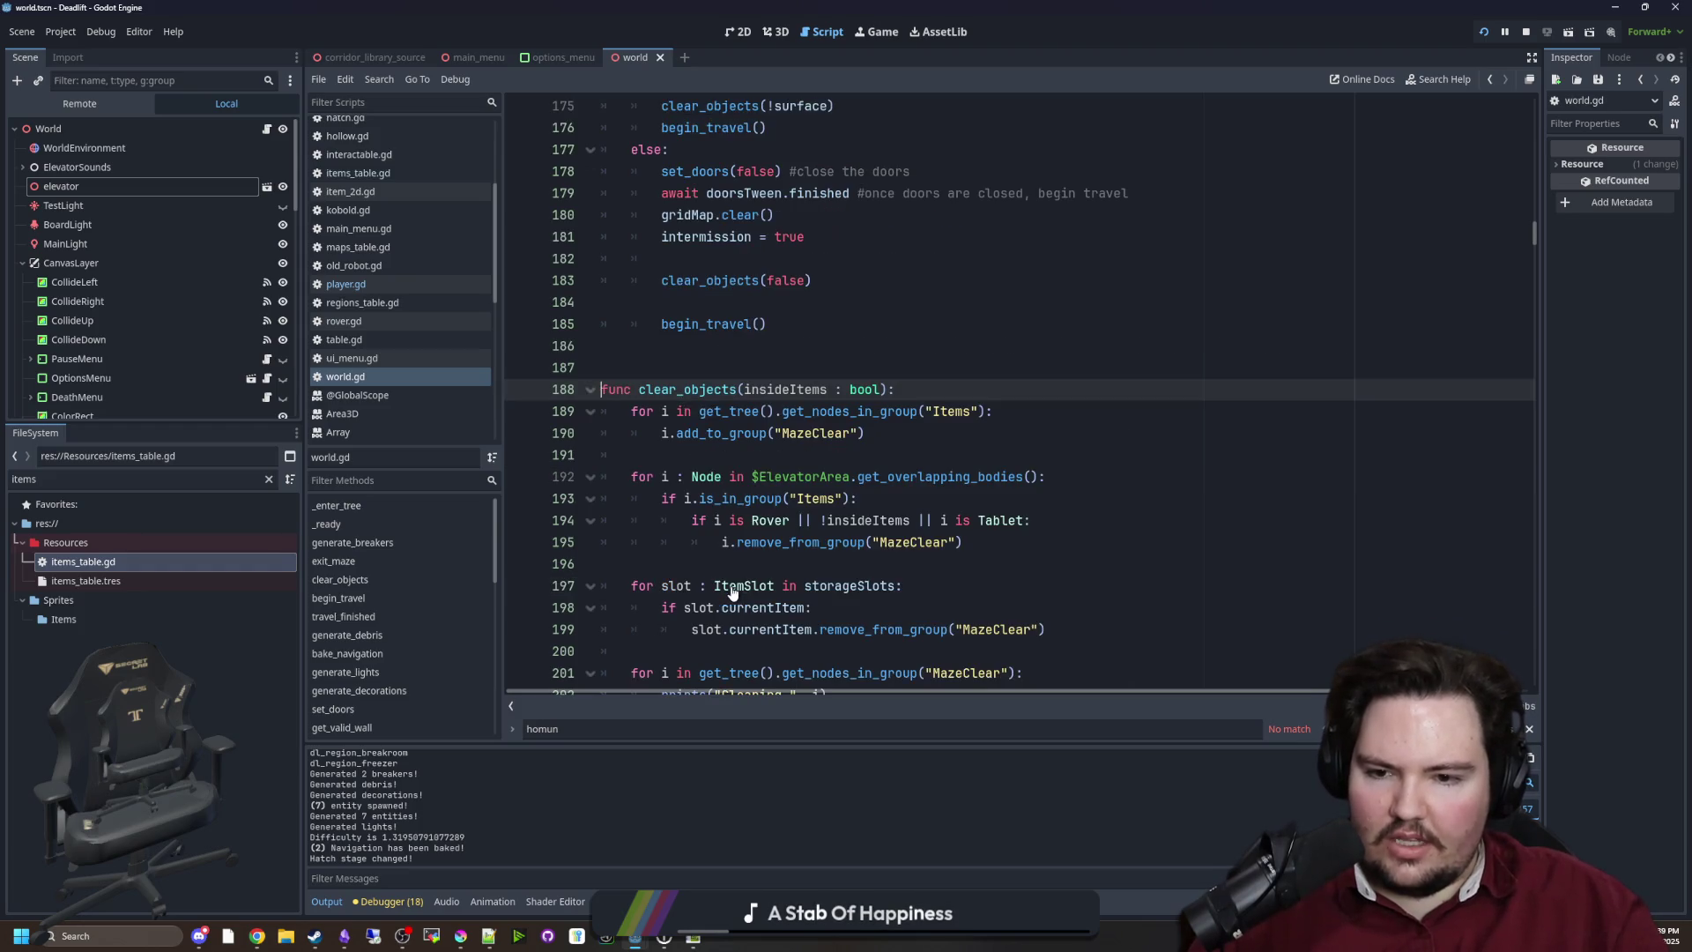
scroll(779, 477, "down", 3)
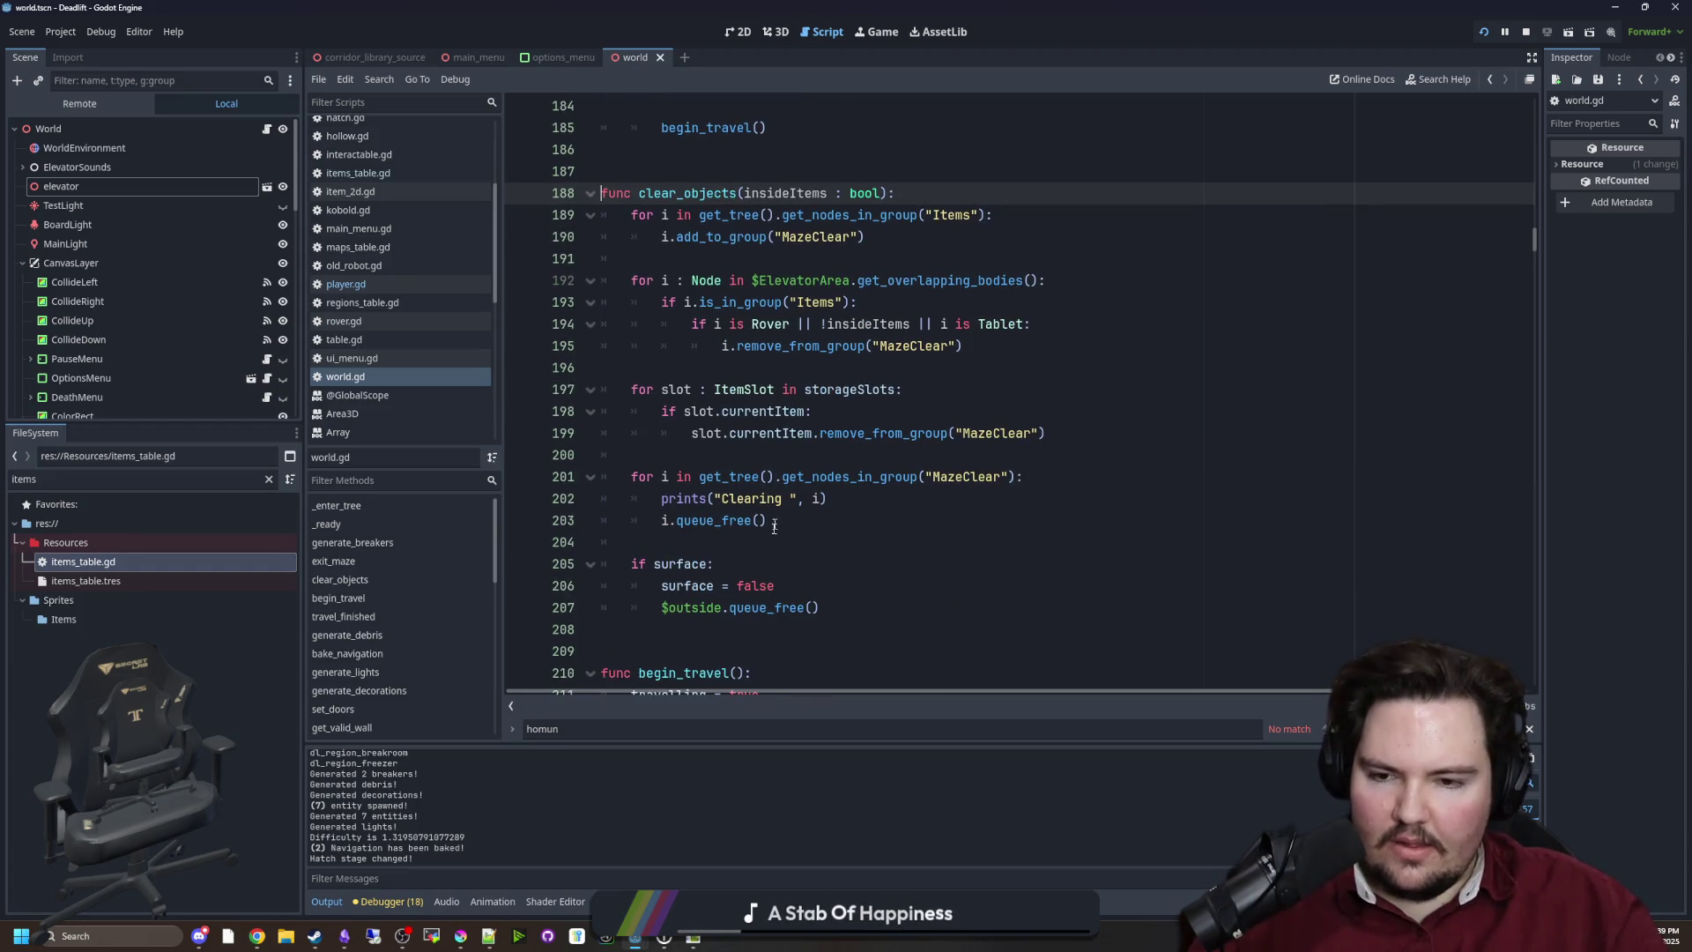
left_click(779, 520)
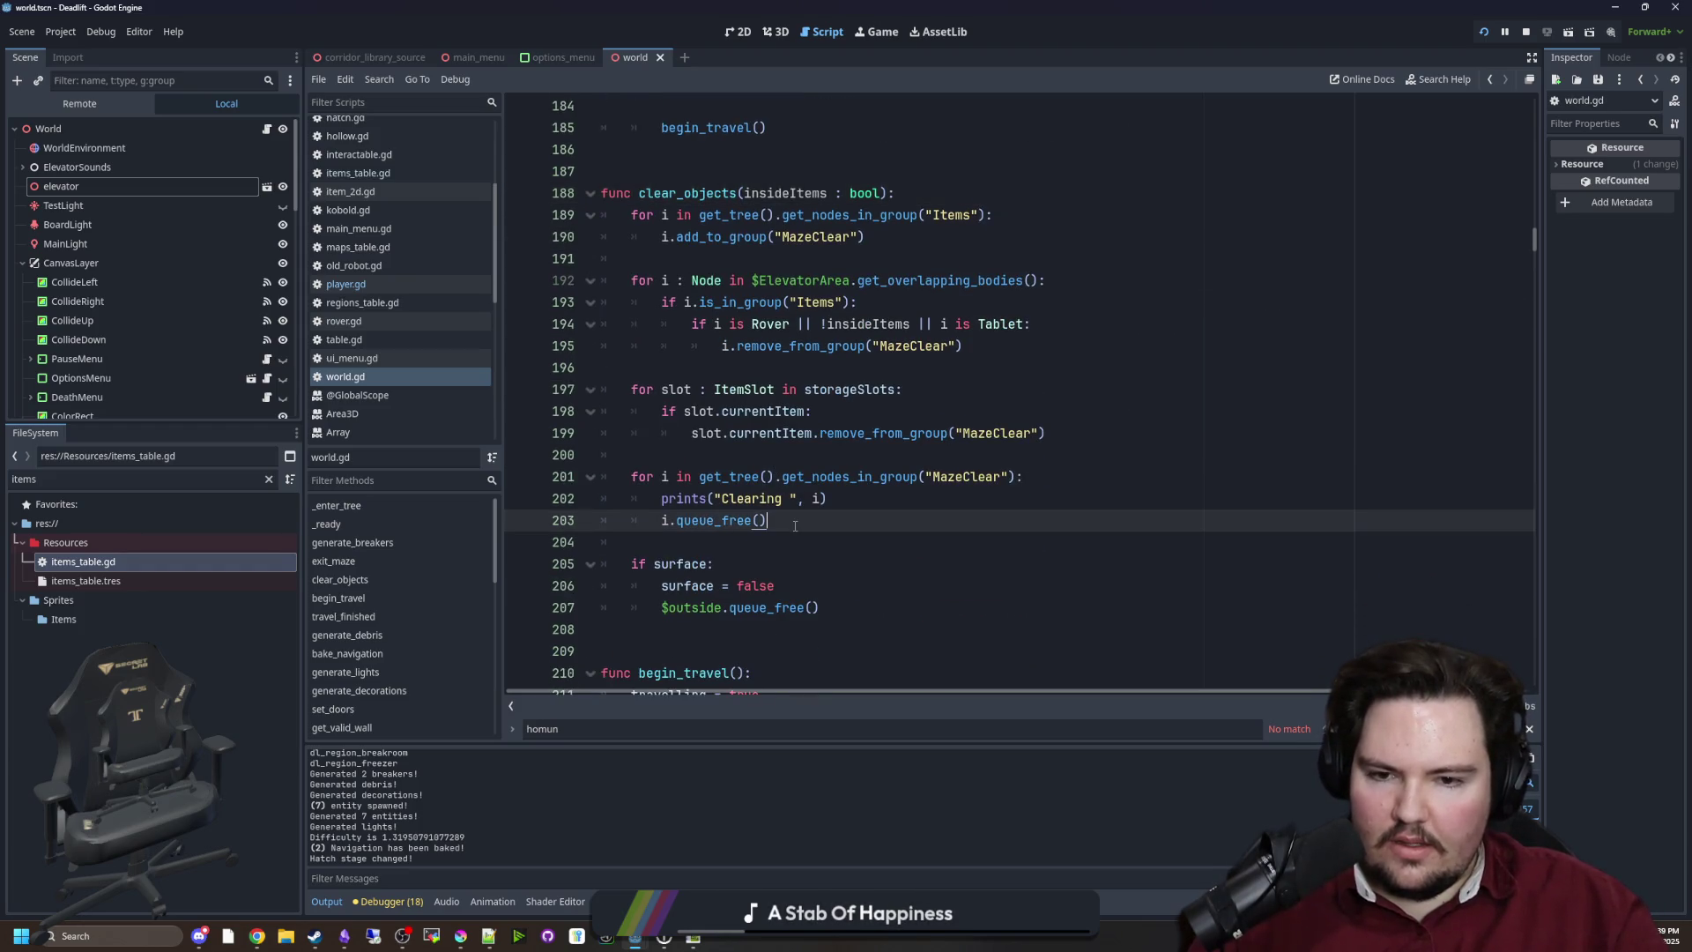
left_click(842, 432)
left_click_drag(1105, 445, 553, 390)
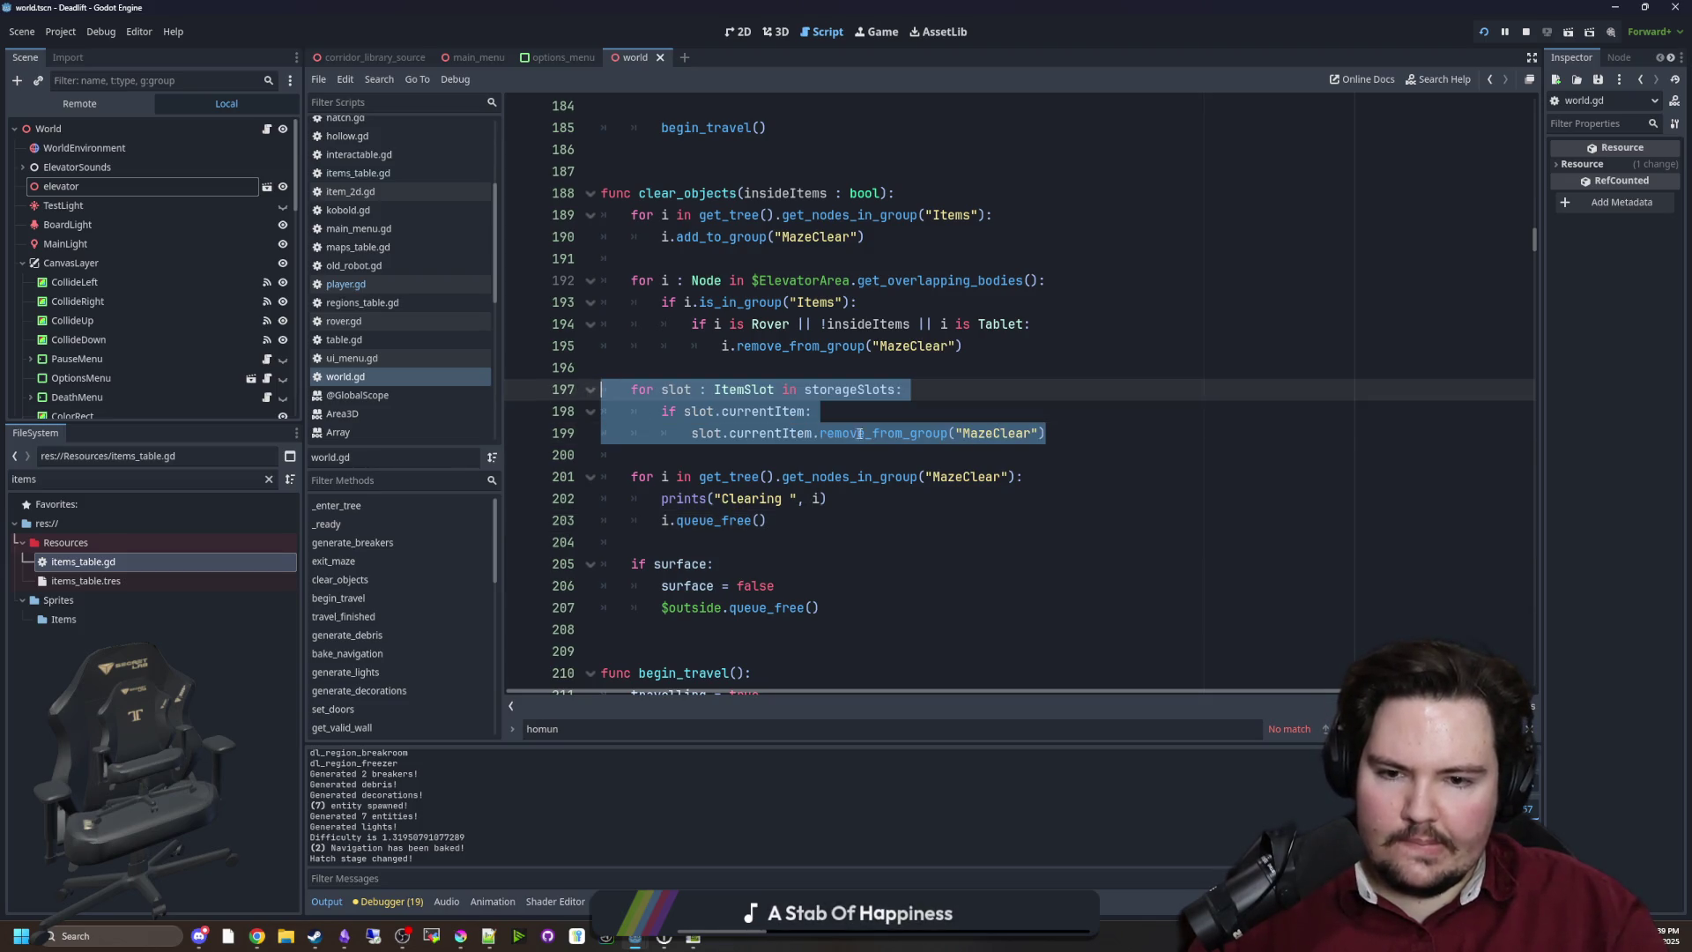
left_click(799, 453)
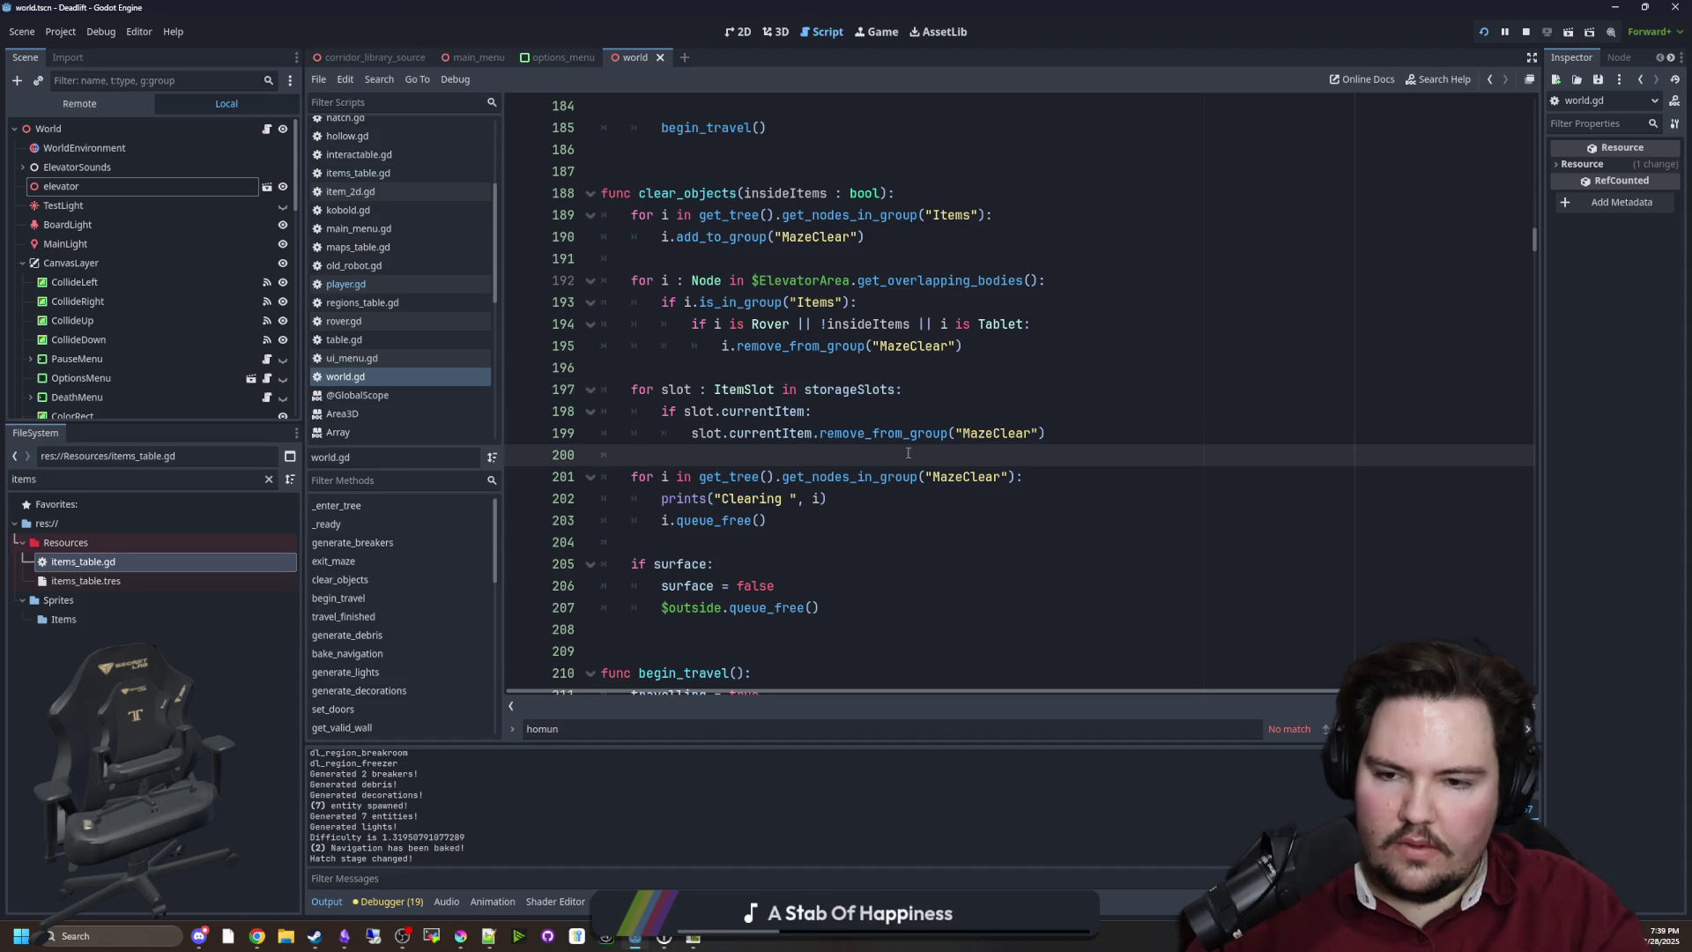
Add an 'if foodSlot.currentItem:' block calling foodSlot...remove_from_group below the slot loop
key("Return")
key("Return")
key("Up")
type("if food")
key("Return")
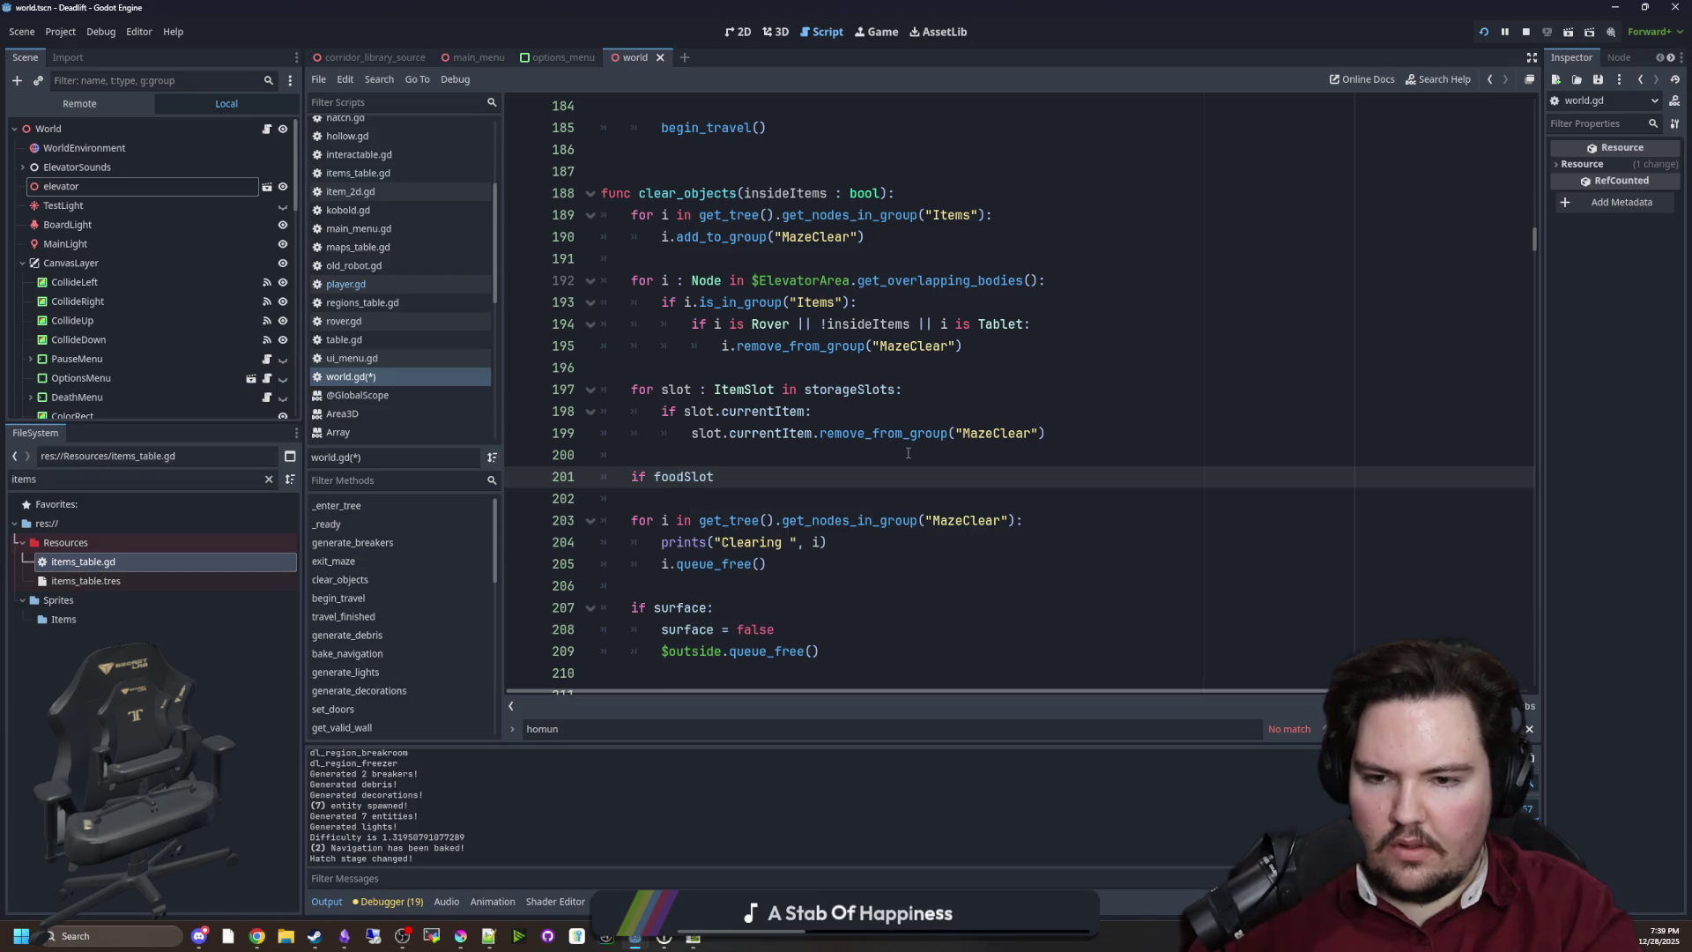
type(".")
type("cur")
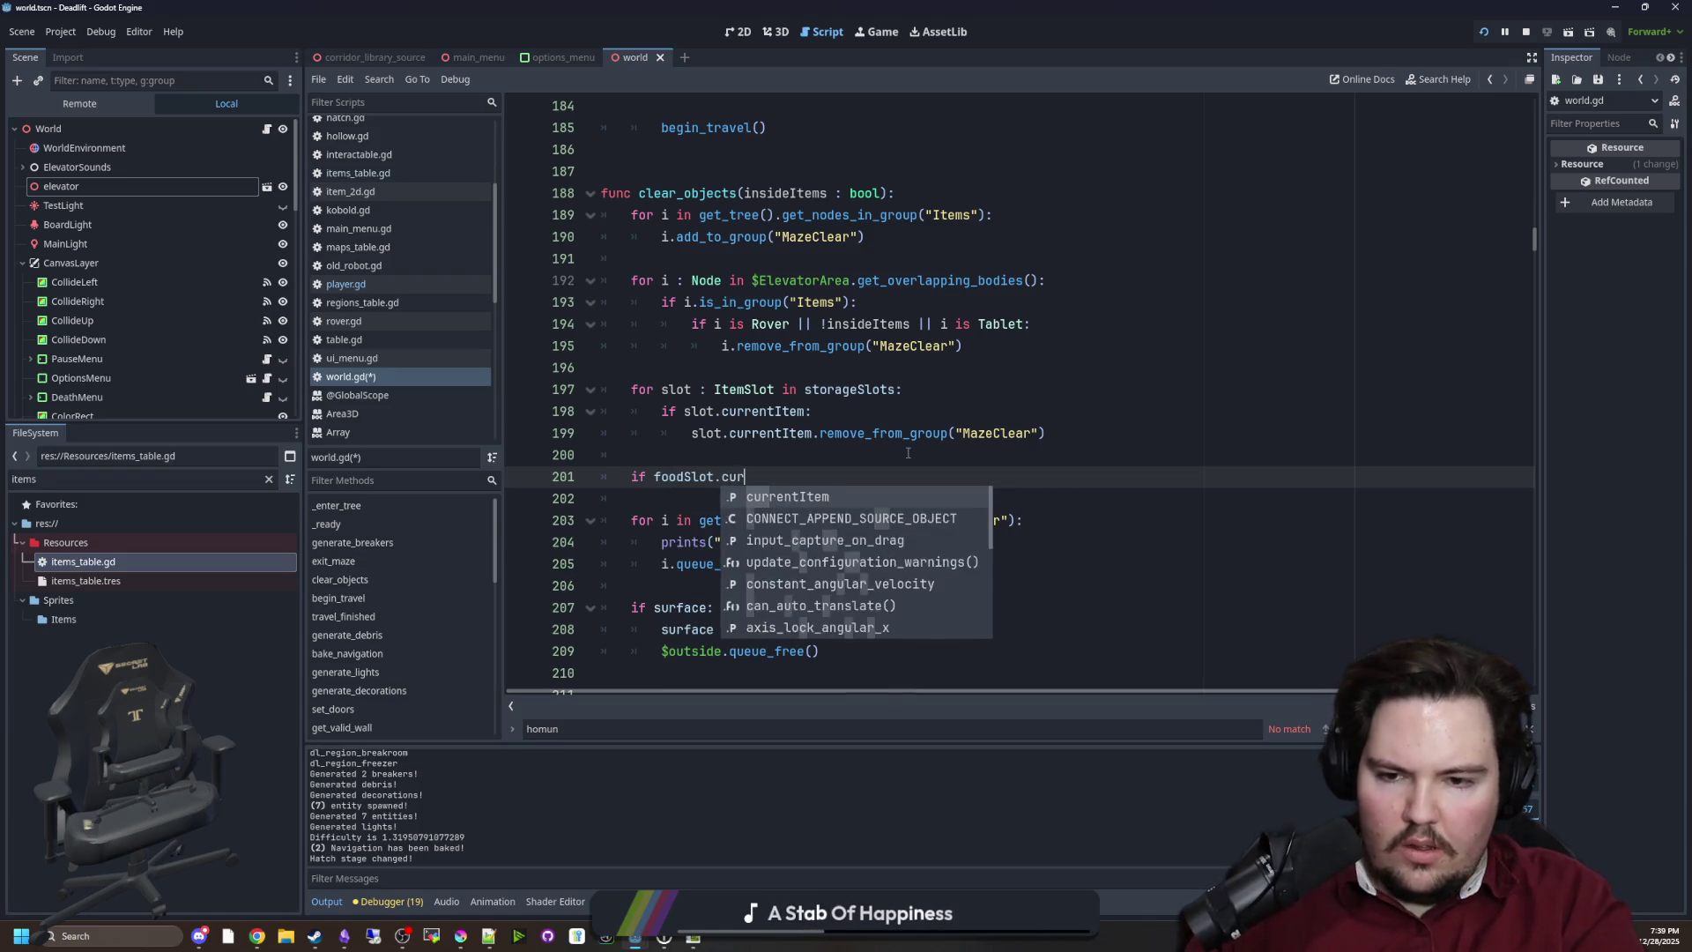
key("Return")
type(":")
key("Return")
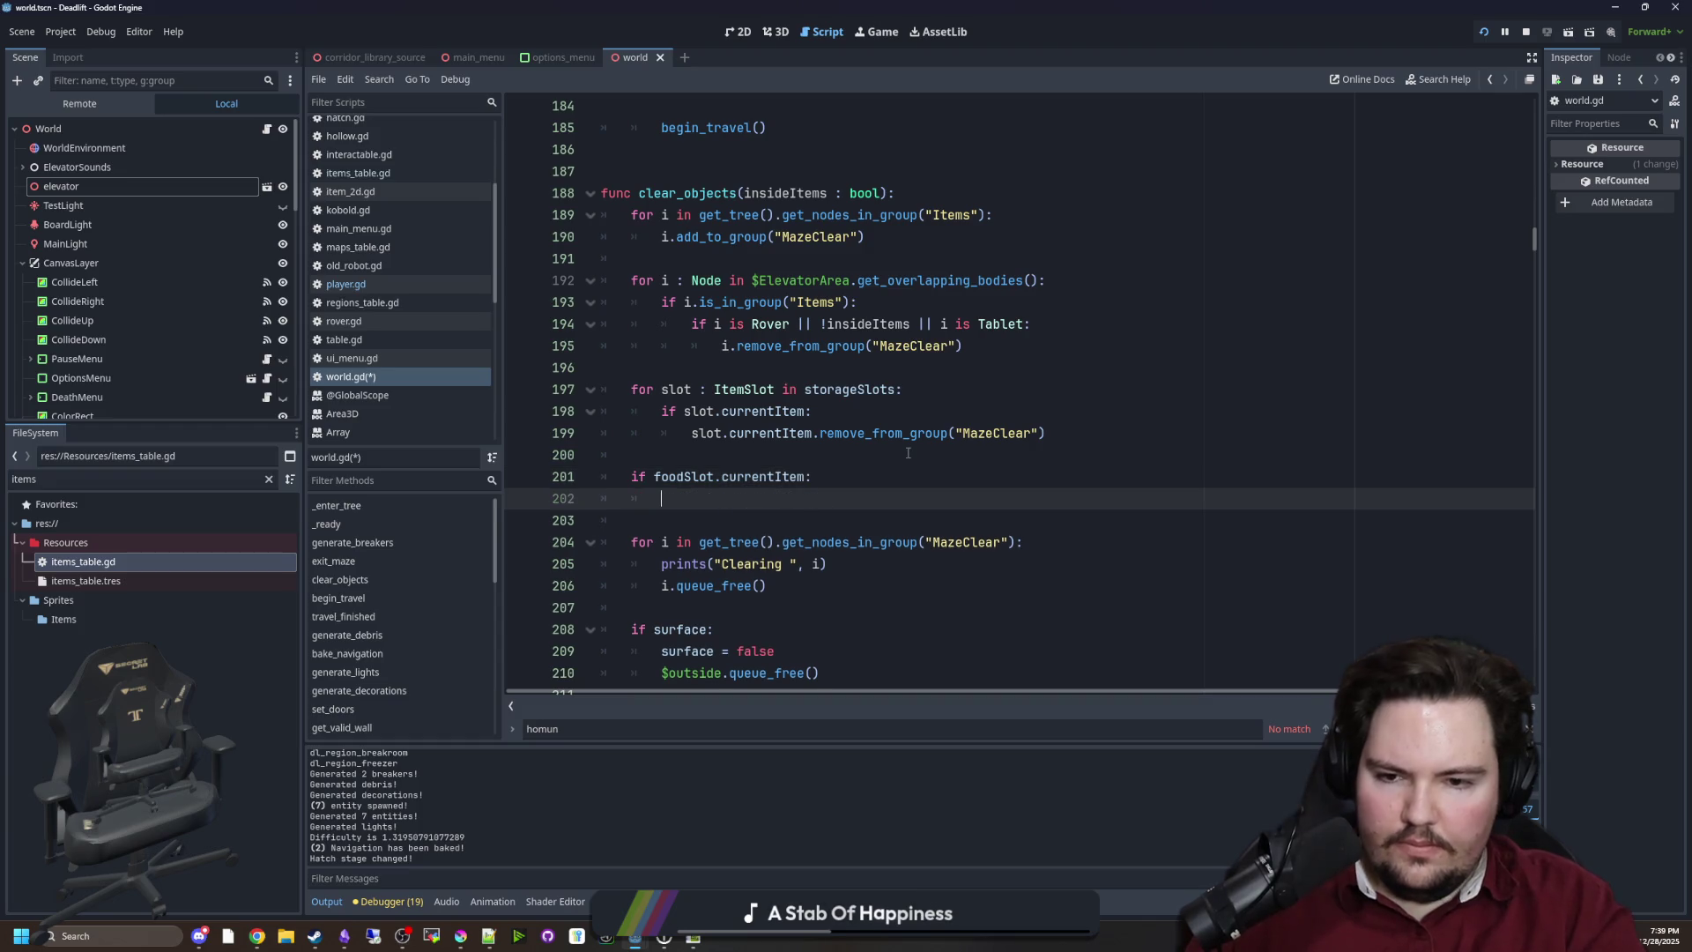
type("foodSl")
key("Return")
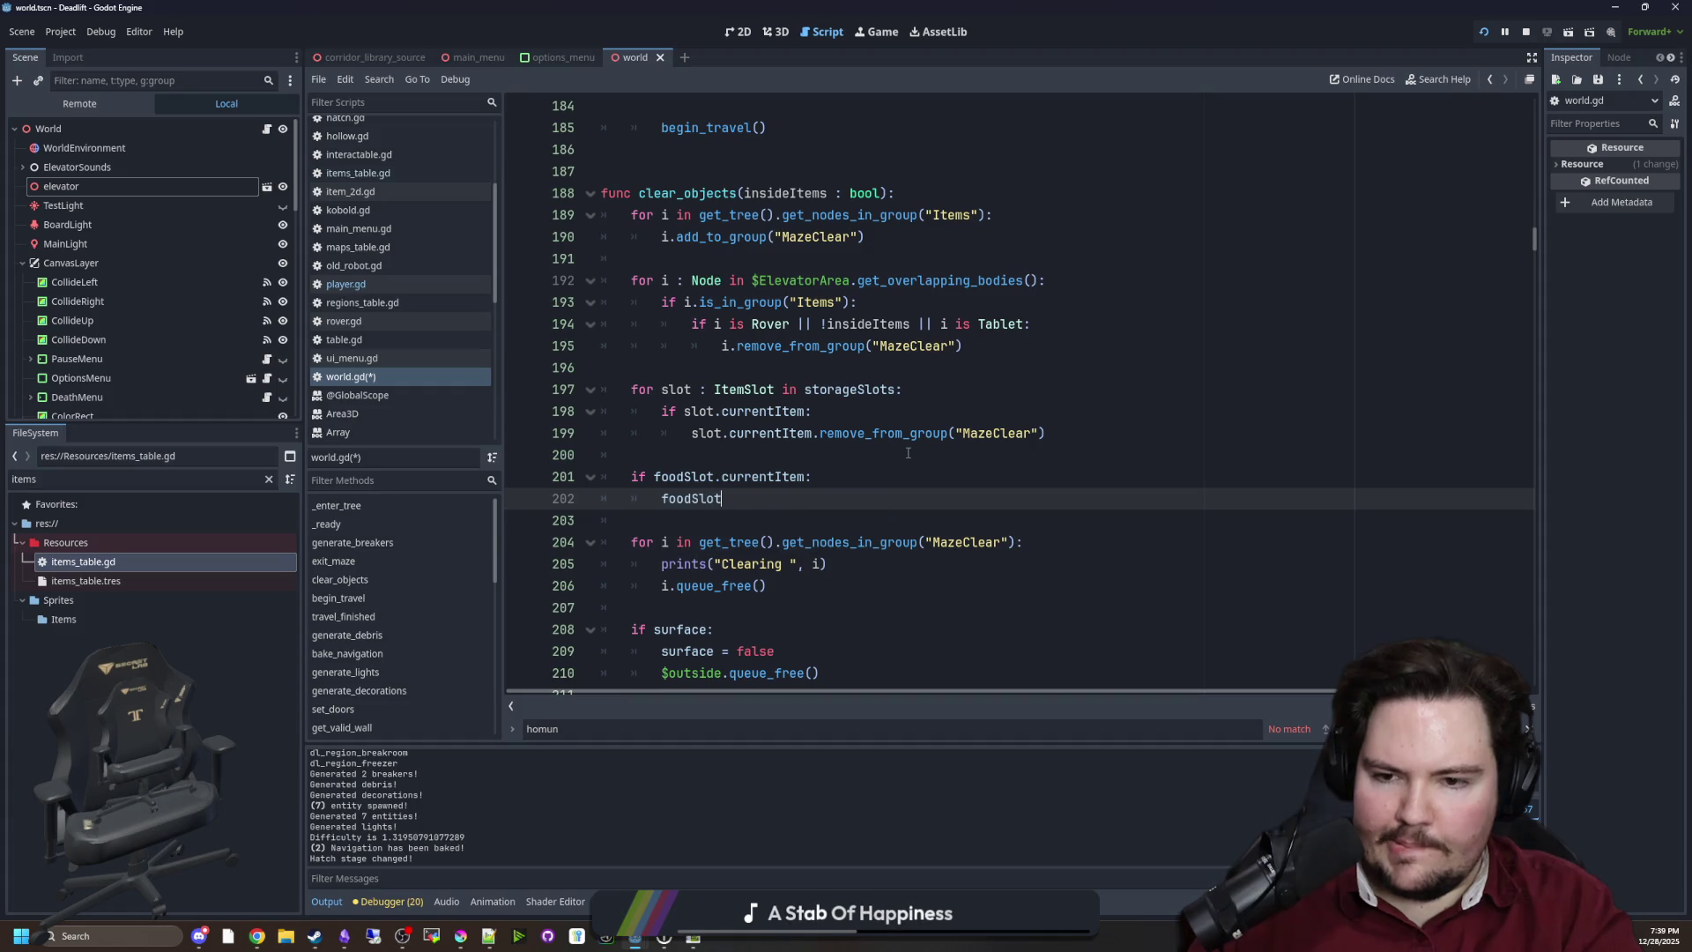
type(".remove_from")
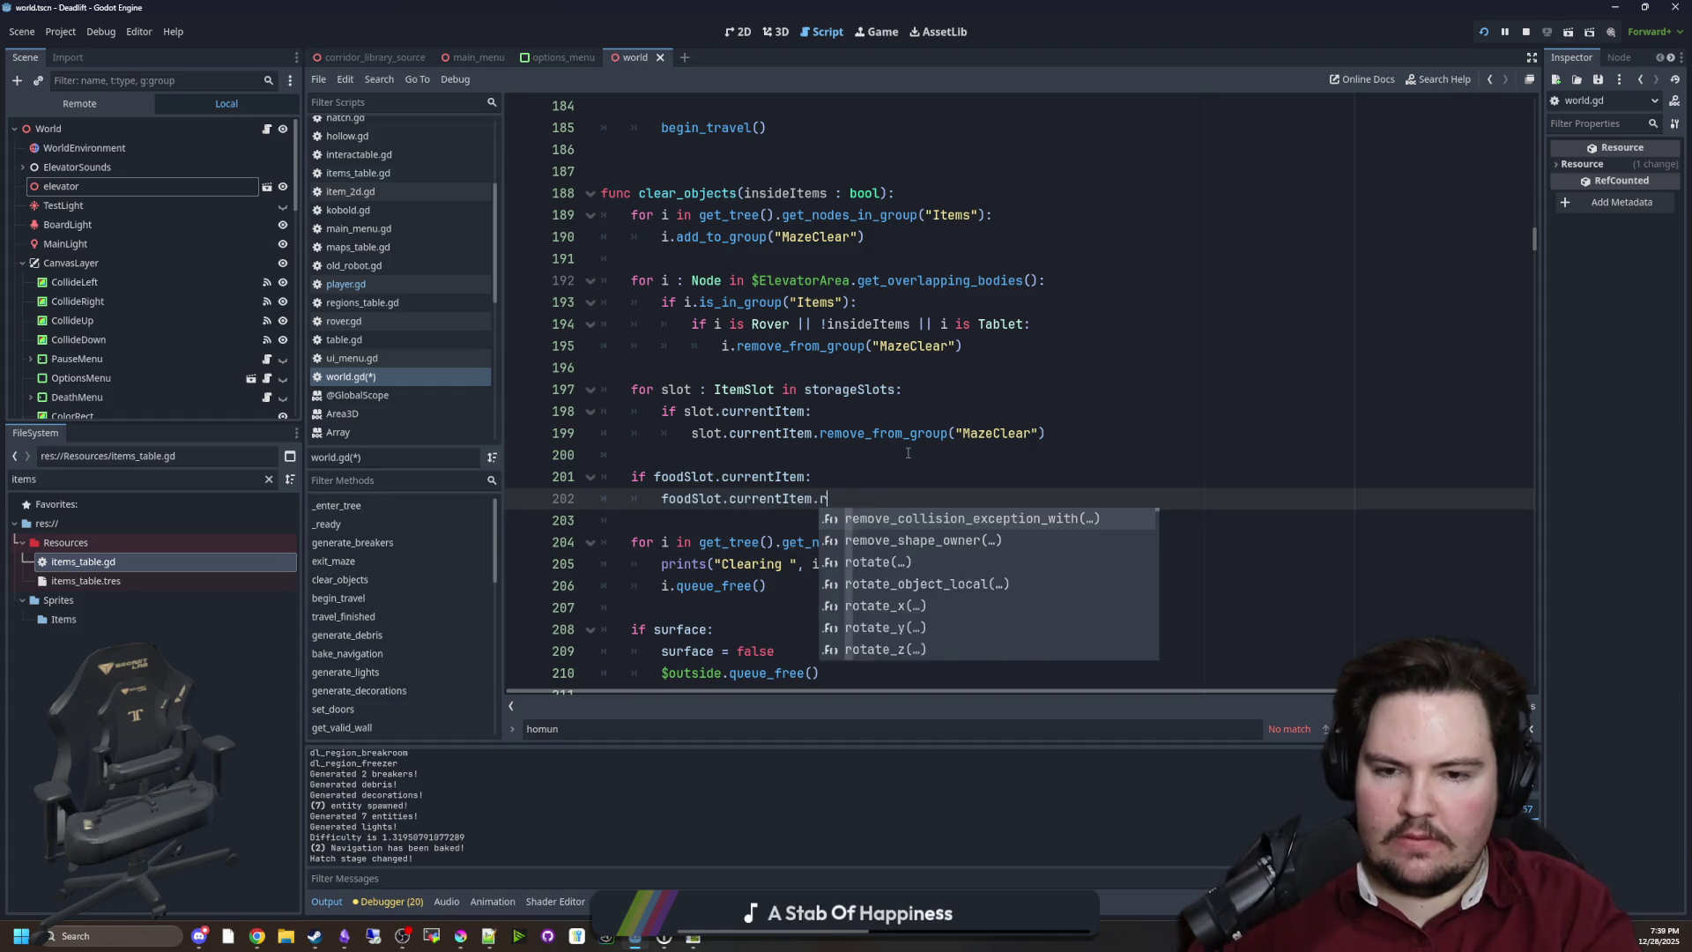
key("Return")
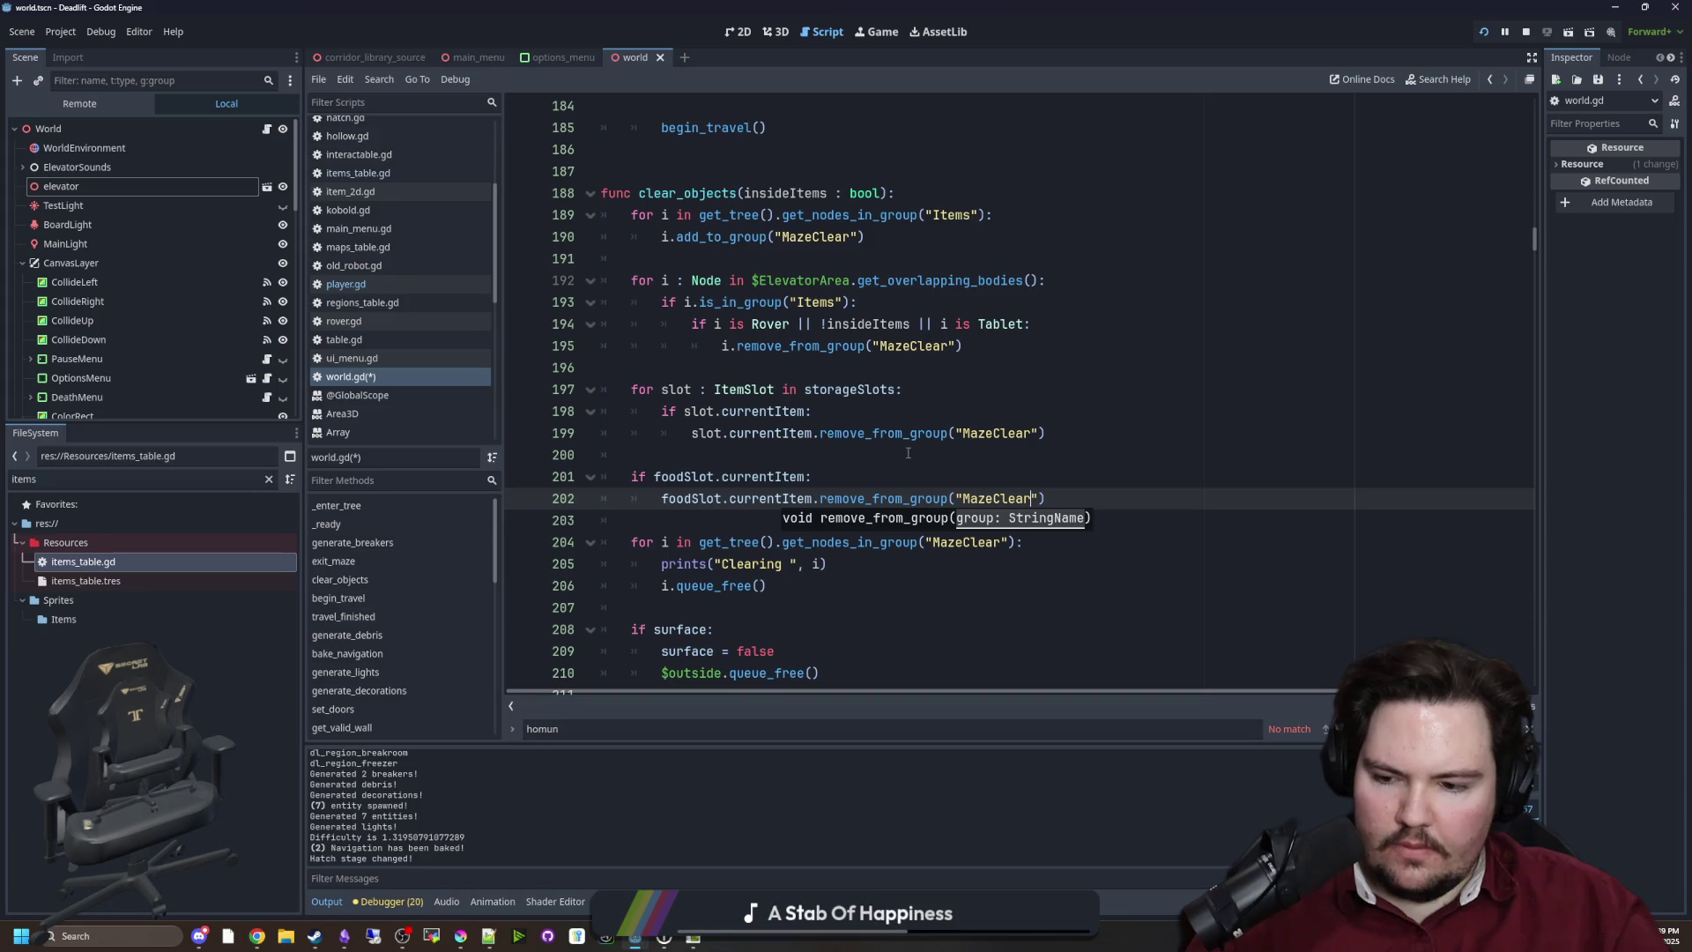
Duplicate the food block as an 'if waterSlot.currentItem:' block using waterSlot
left_click(912, 453)
left_click_drag(1047, 499, 653, 500)
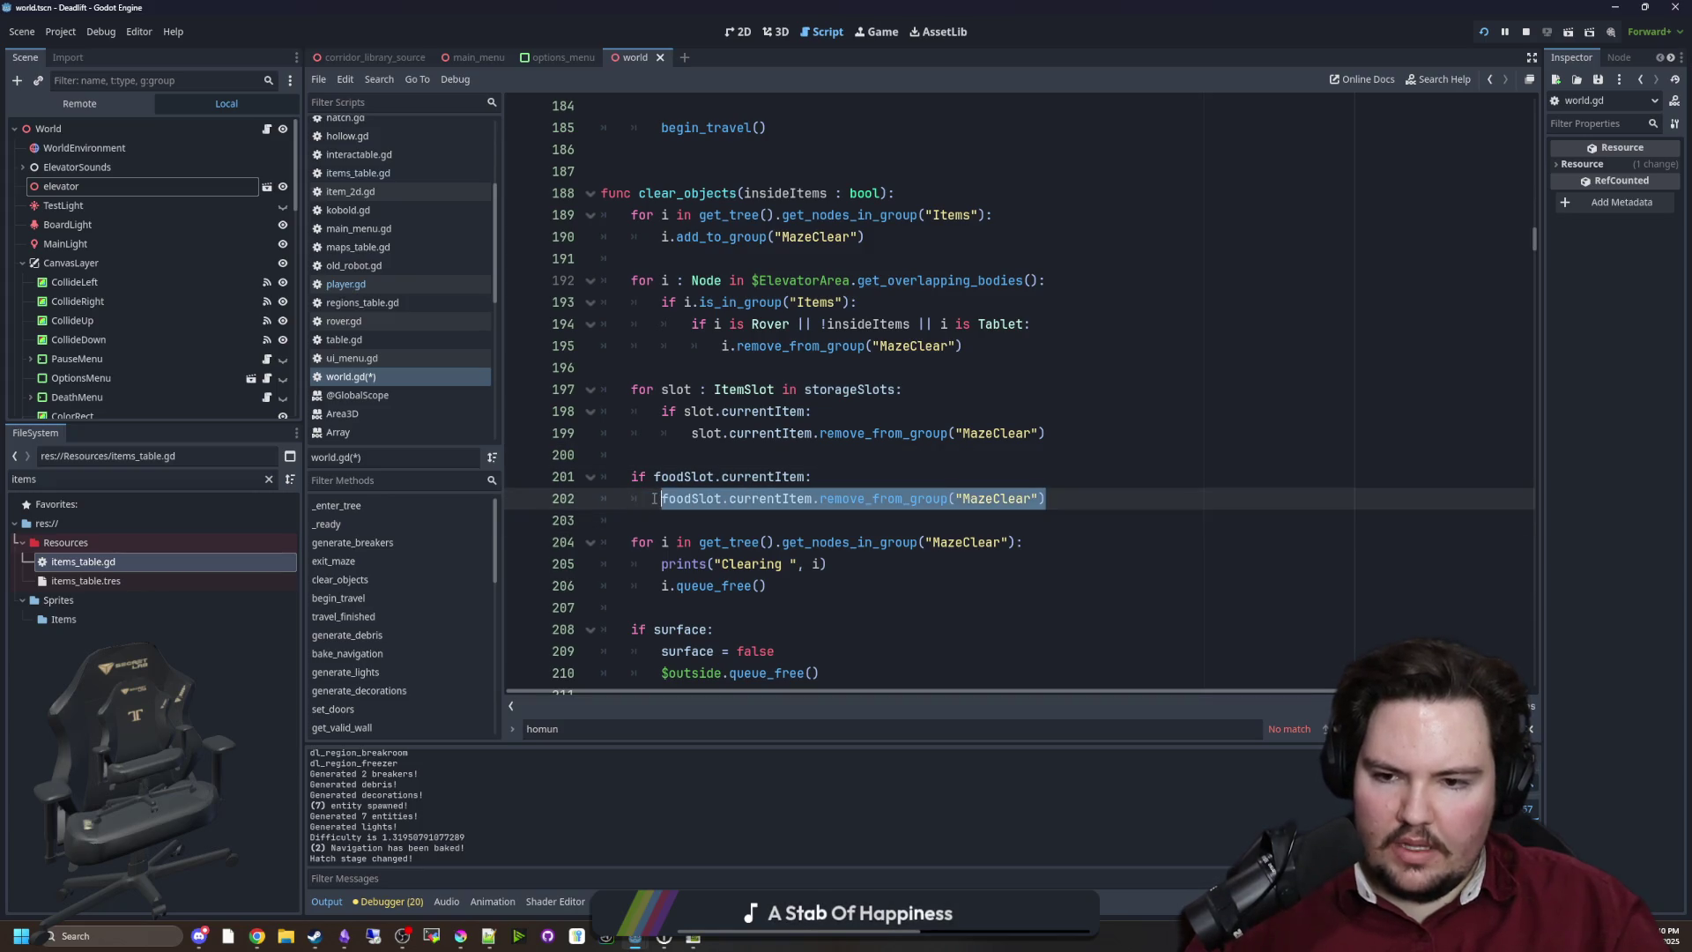
left_click(1013, 481)
left_click_drag(1084, 502, 617, 476)
key("ctrl+c")
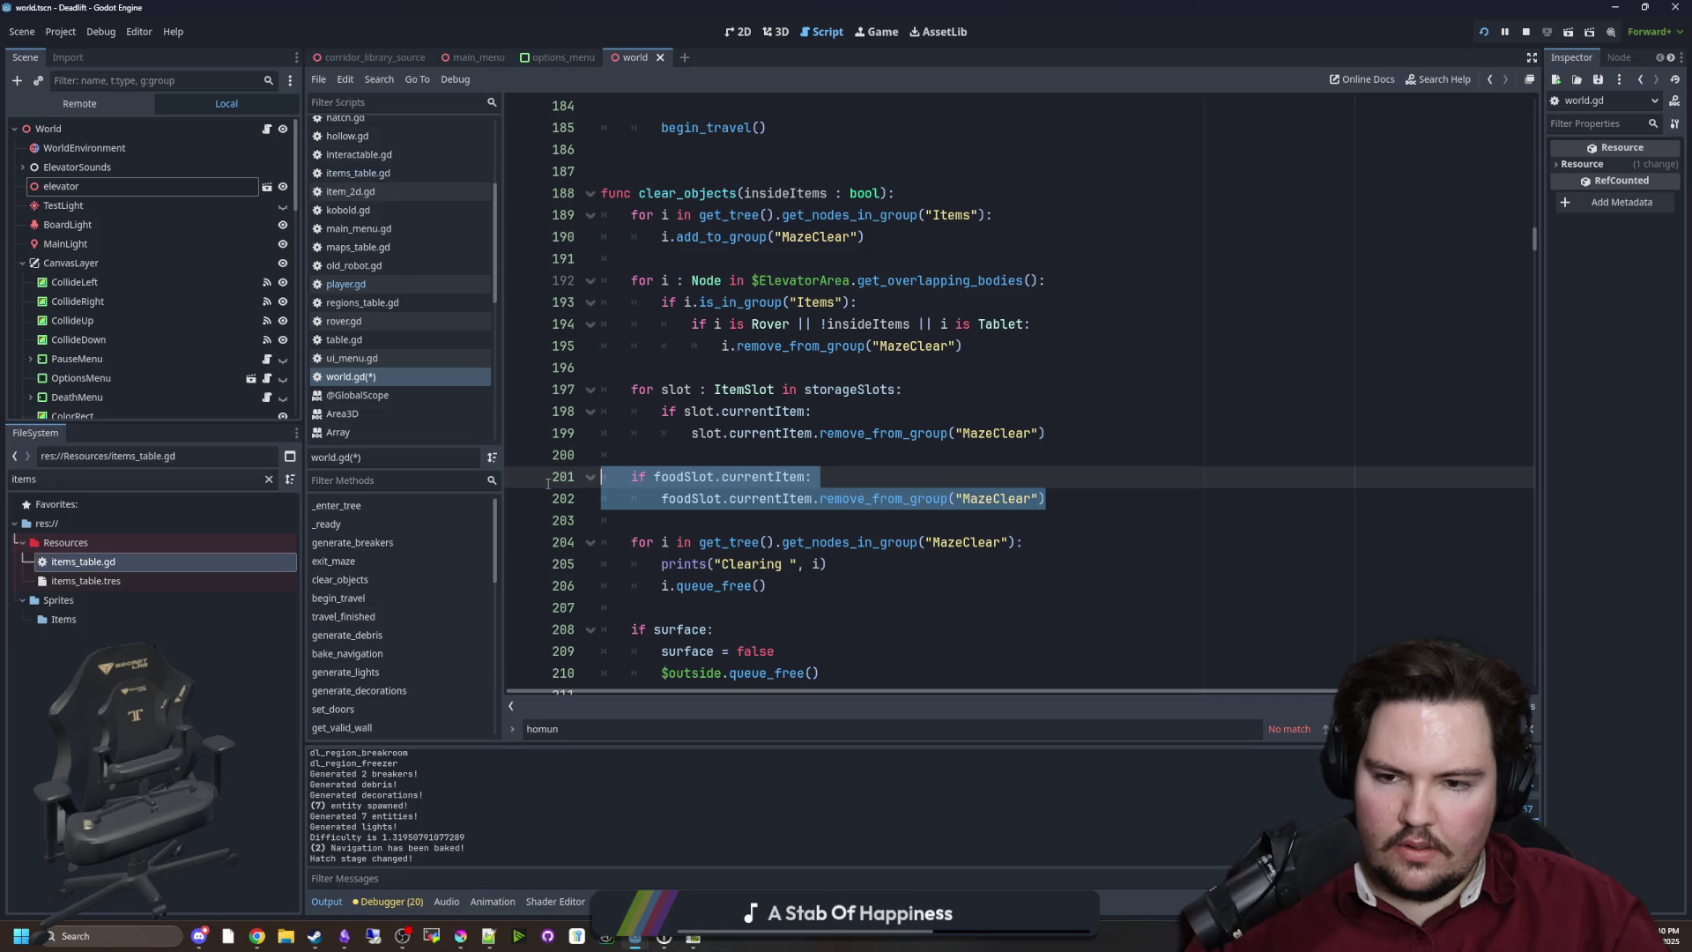
left_click(1084, 499)
key("Return")
key("Return")
key("ctrl+v")
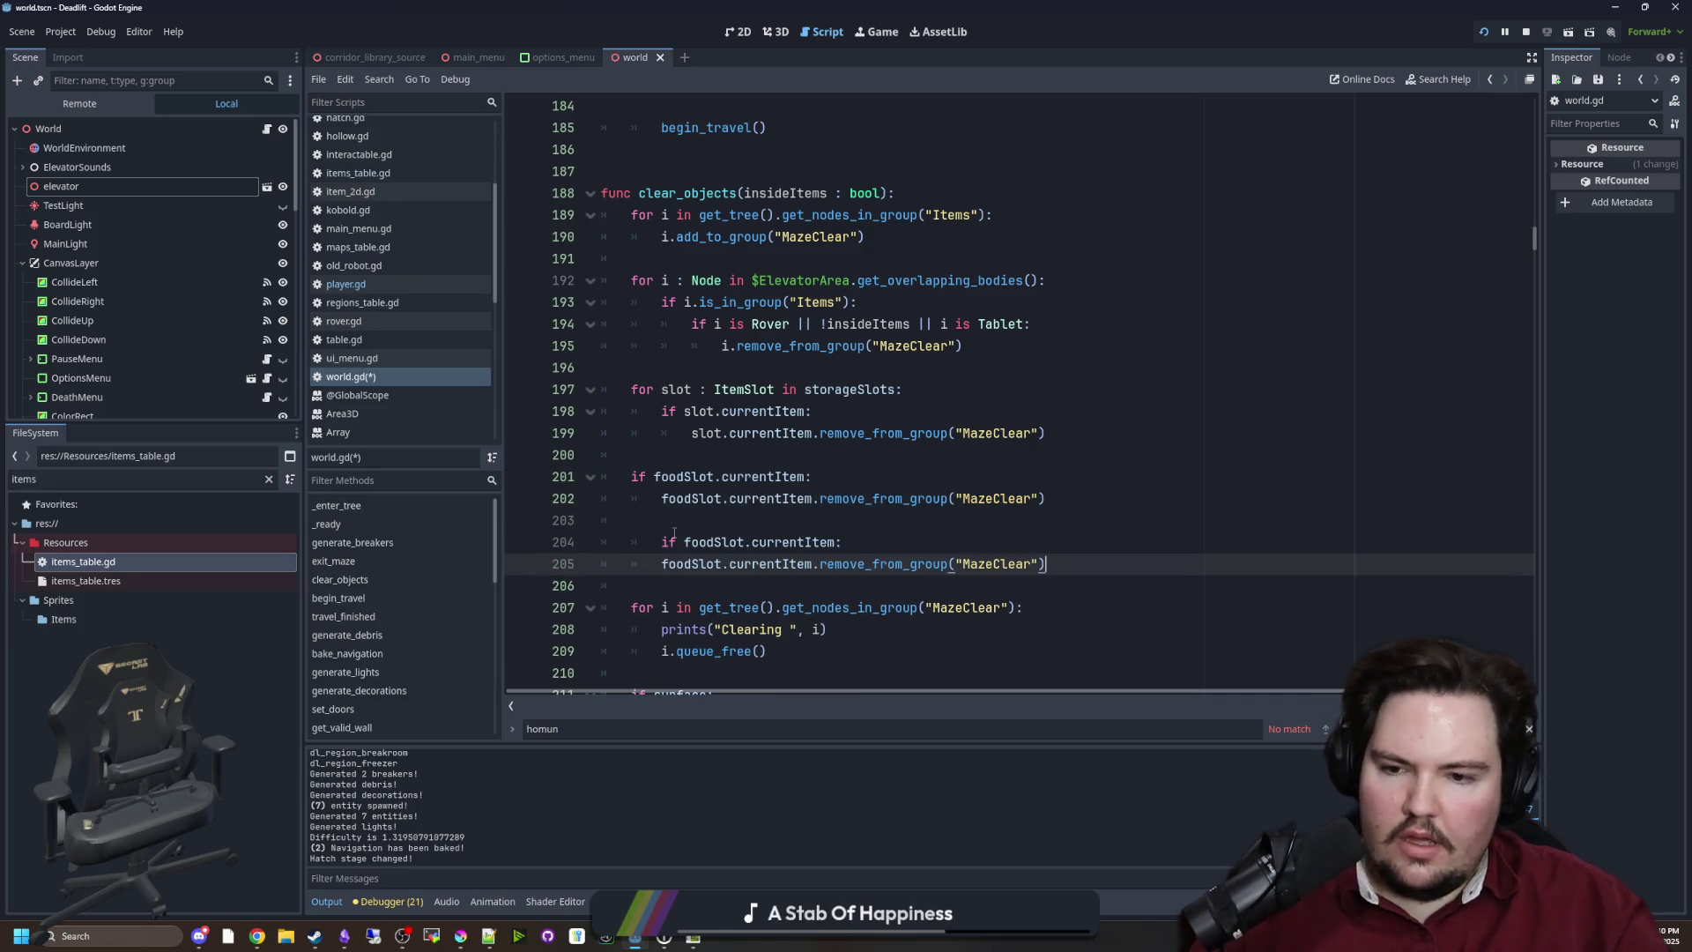
double_click(684, 542)
type("water")
key("Return")
double_click(688, 543)
key("ctrl+c")
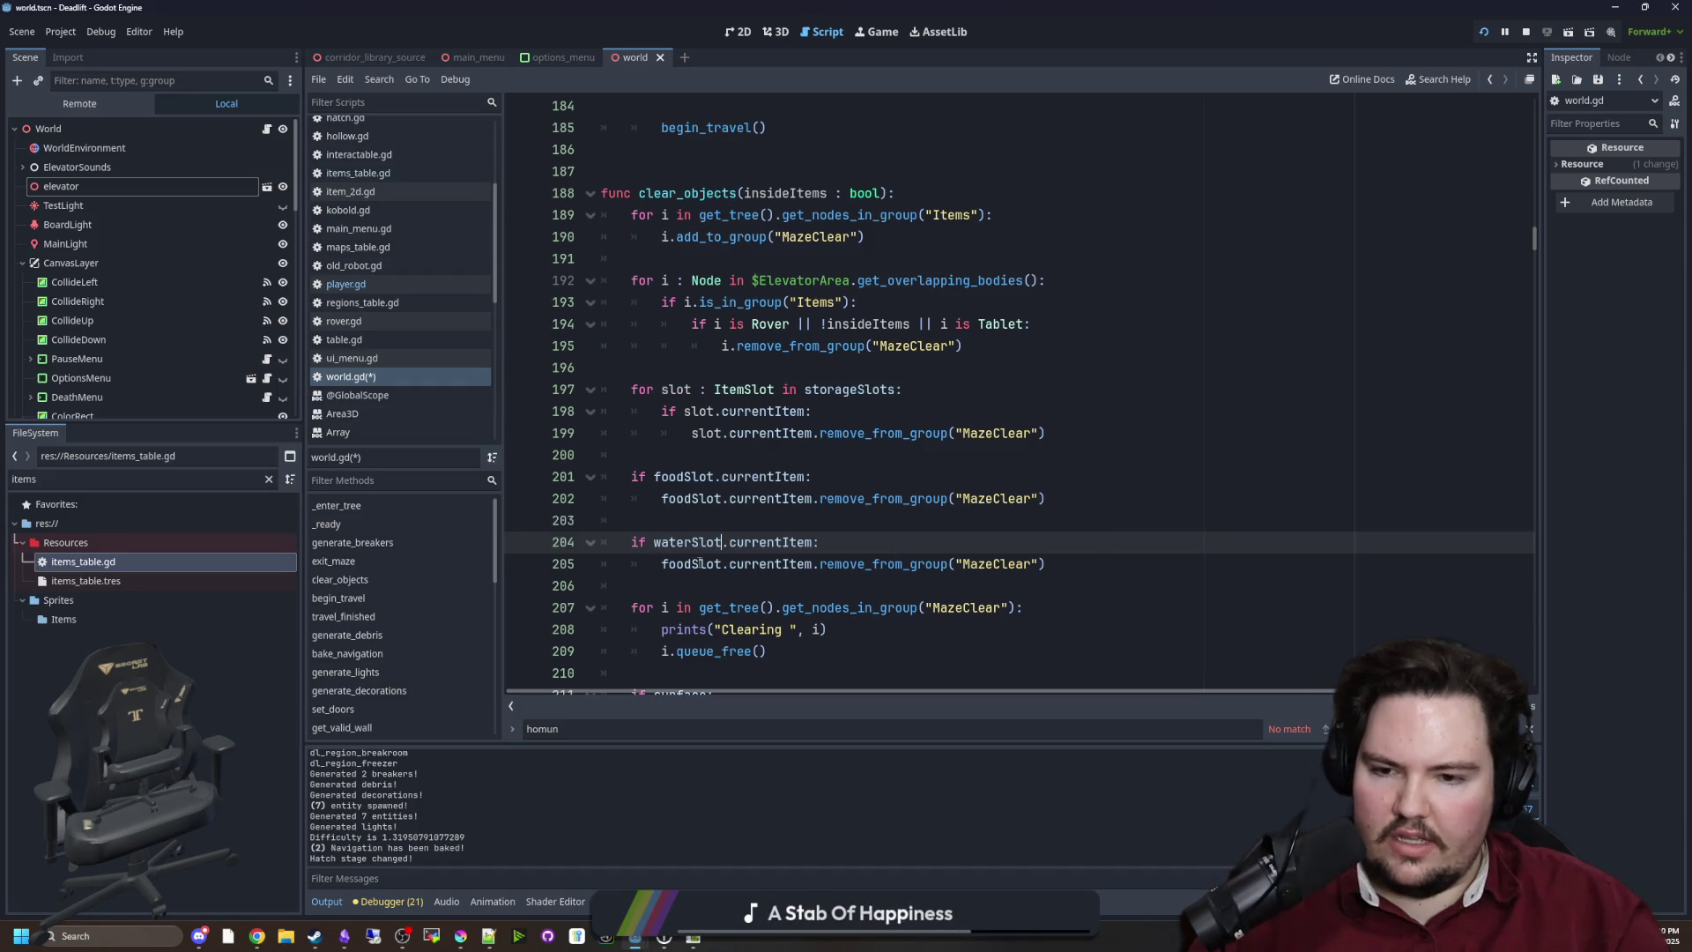
double_click(692, 564)
key("ctrl+v")
Save world.gd and stop the running game
left_click(725, 520)
key("ctrl+s")
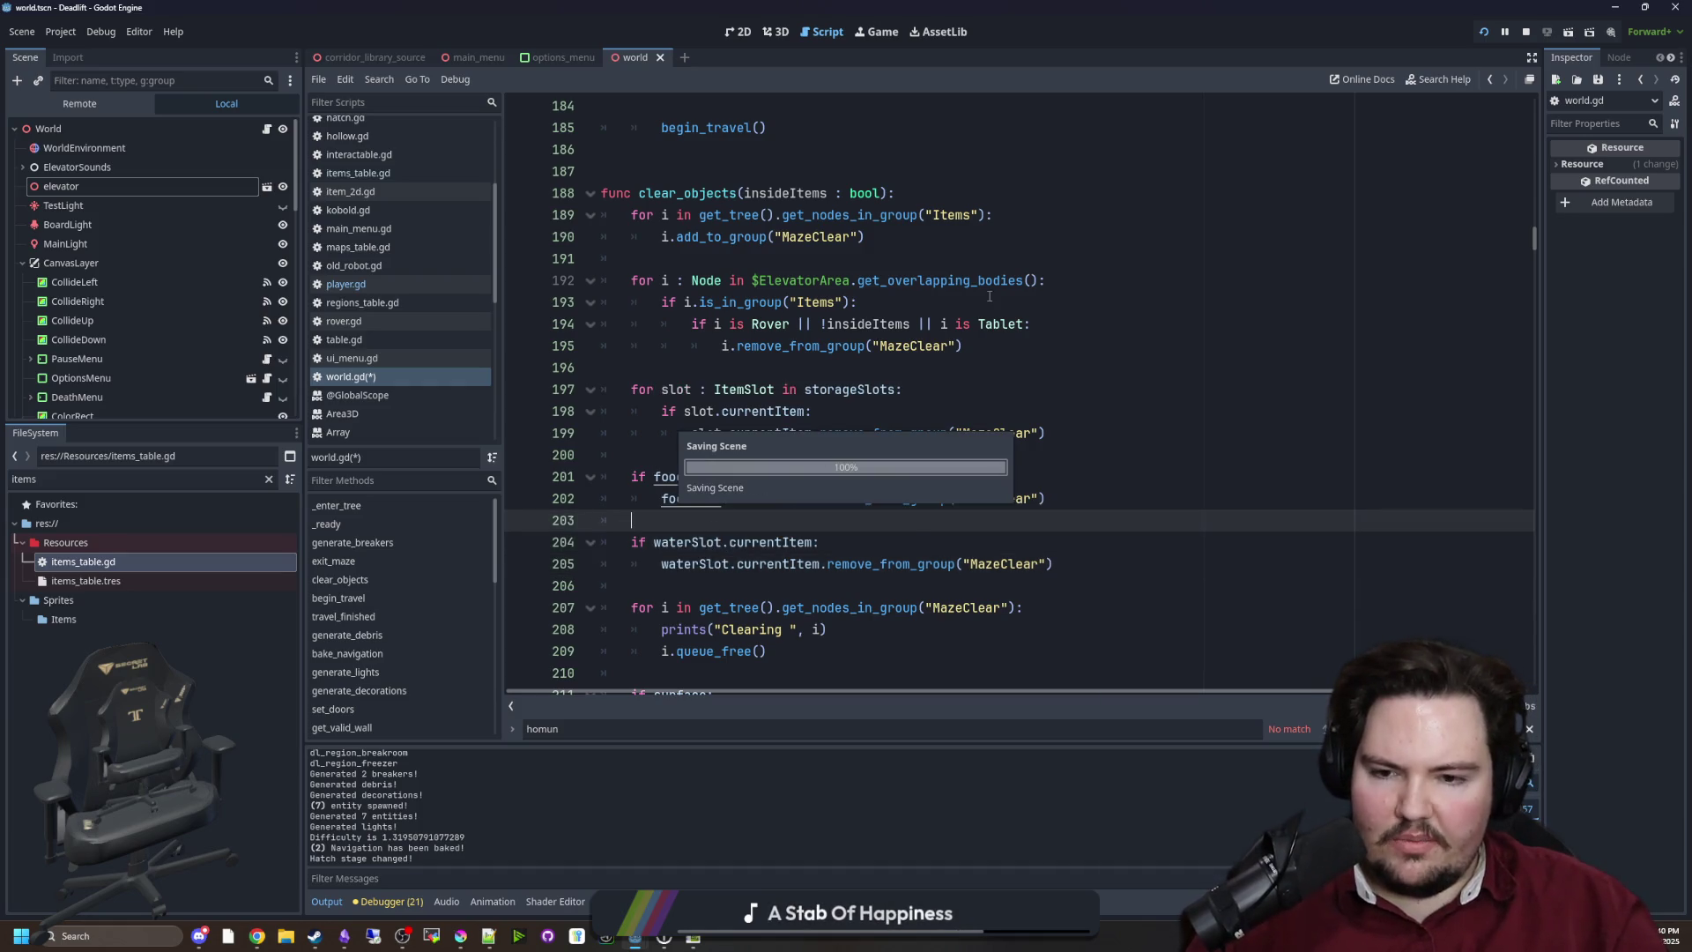
left_click(1526, 31)
Run the project, filter FileSystem for 'chair' and open chair.gd's interact code
left_click(1486, 31)
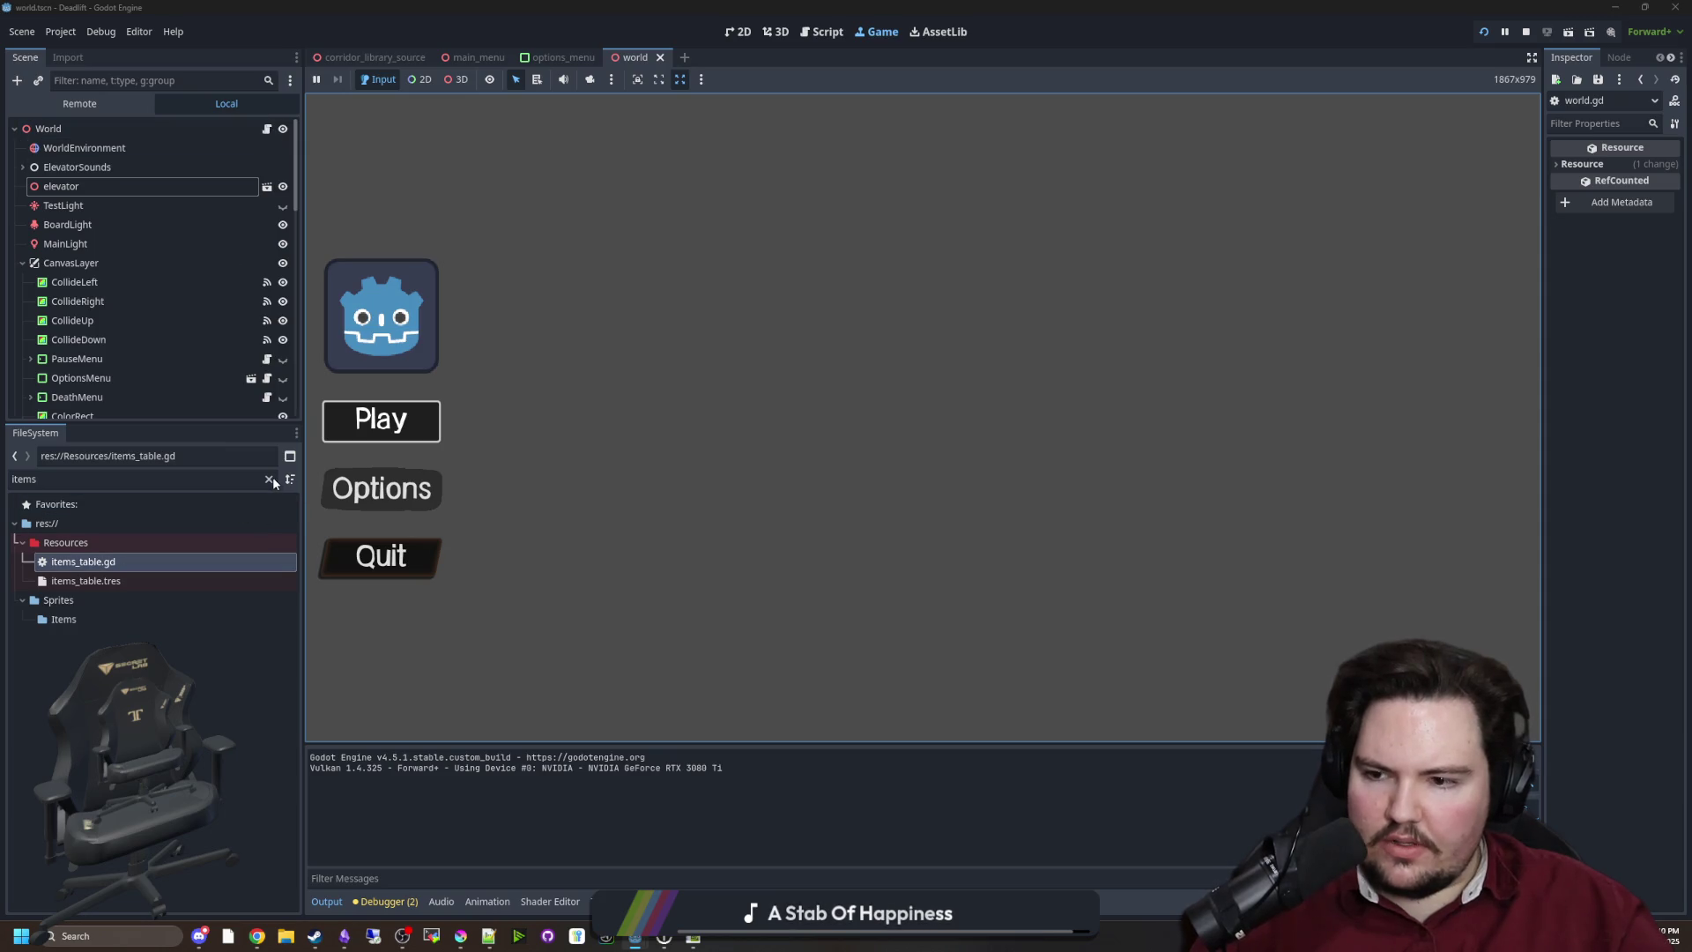
double_click(247, 483)
type("c")
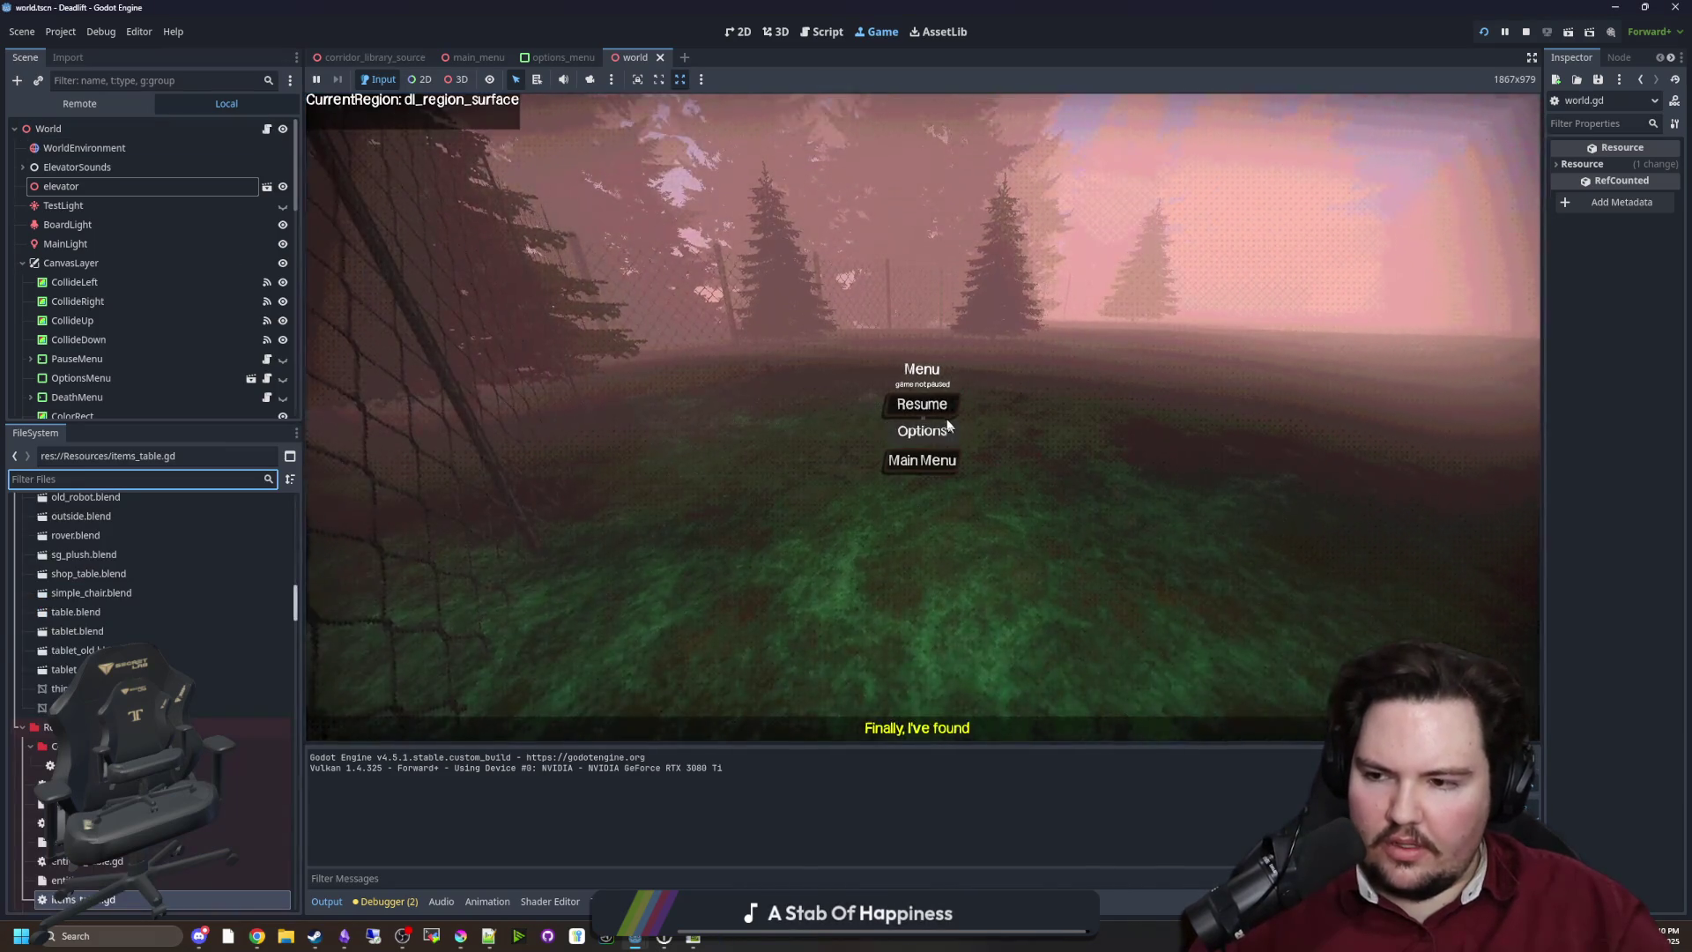
type("hair")
double_click(68, 601)
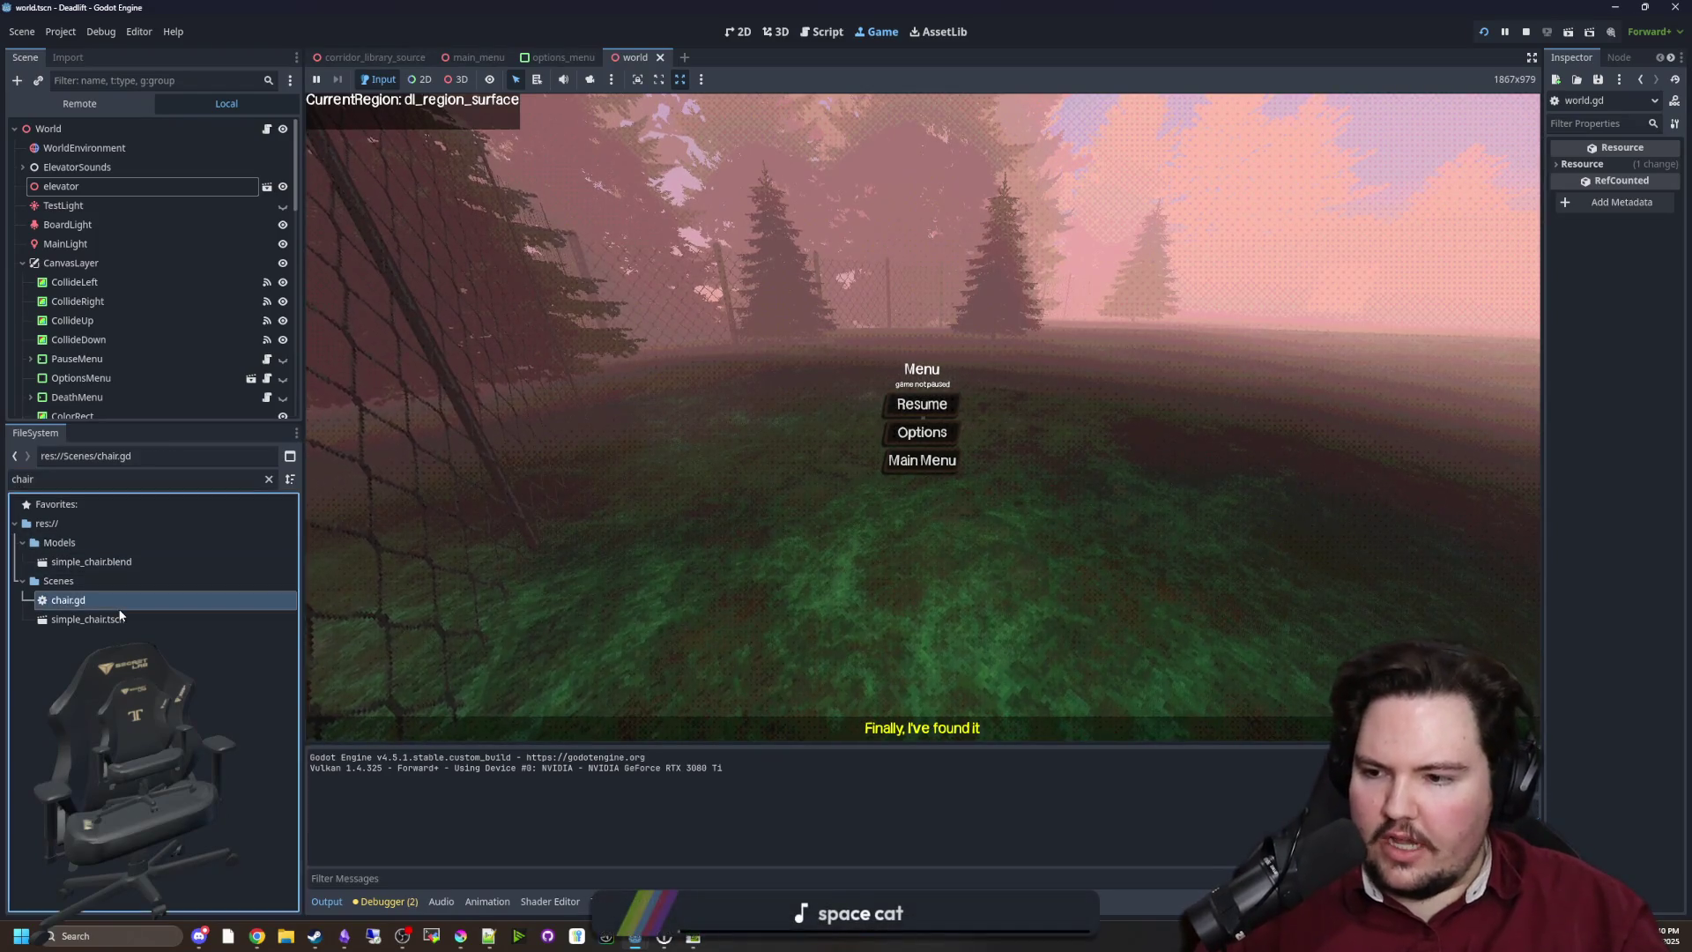
left_click(831, 433)
scroll(831, 432, "down", 2)
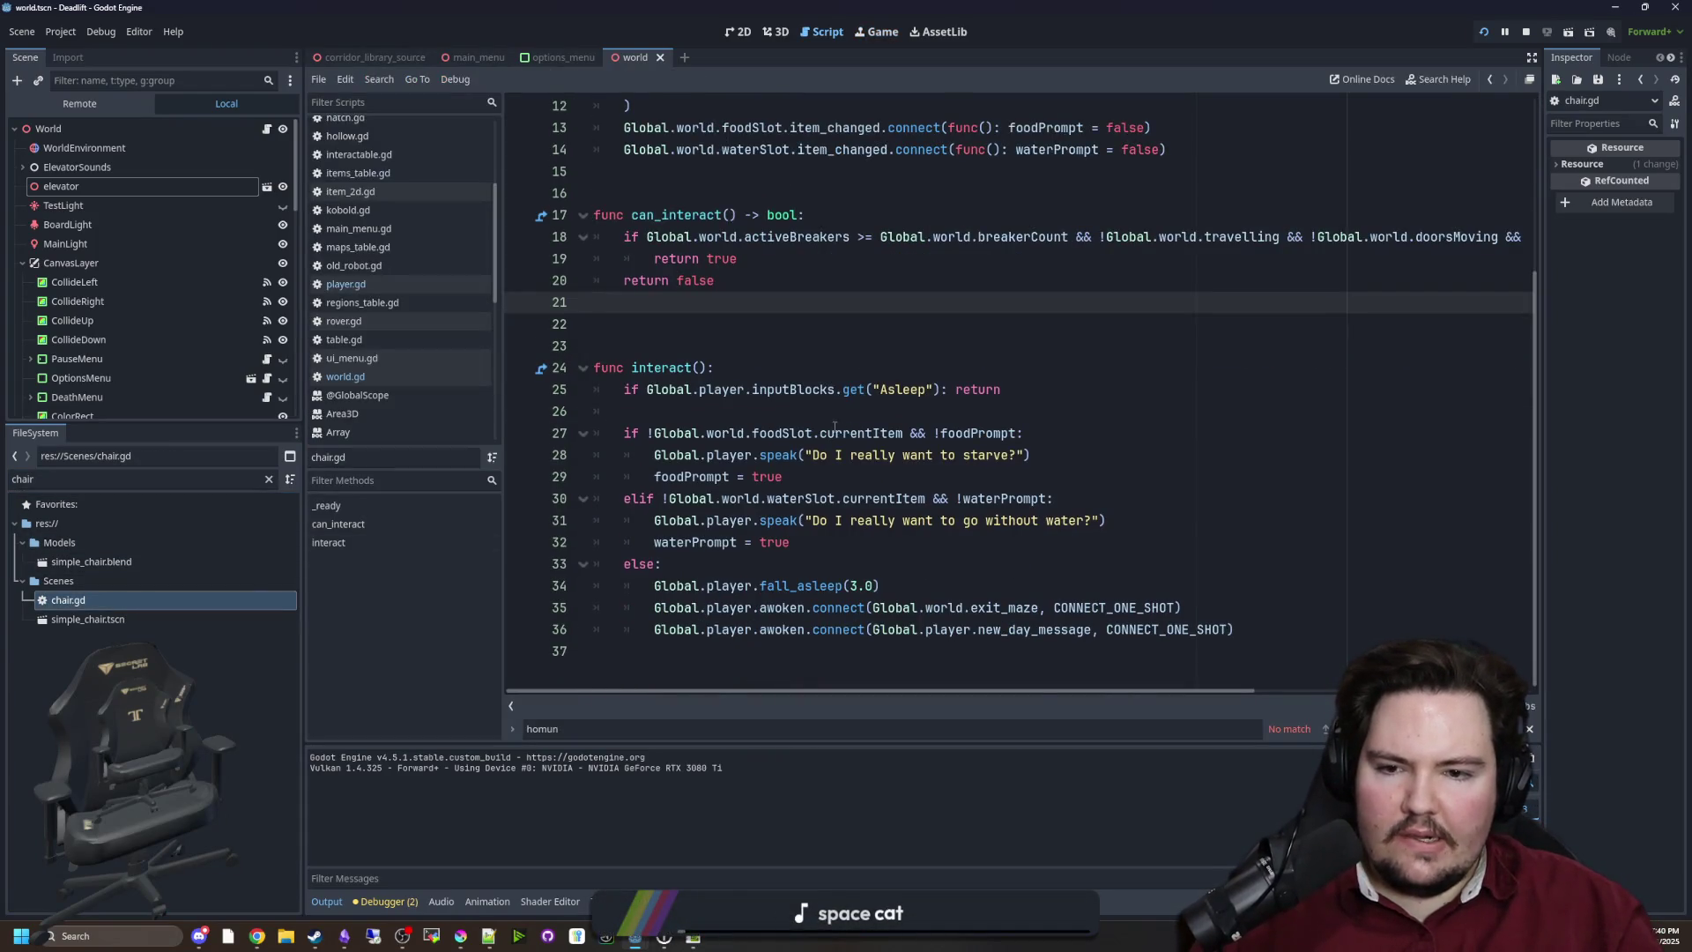
Examine the food slot condition on line 27 of chair.gd
left_click_drag(717, 419, 1031, 433)
left_click(1129, 440)
left_click_drag(702, 433, 911, 433)
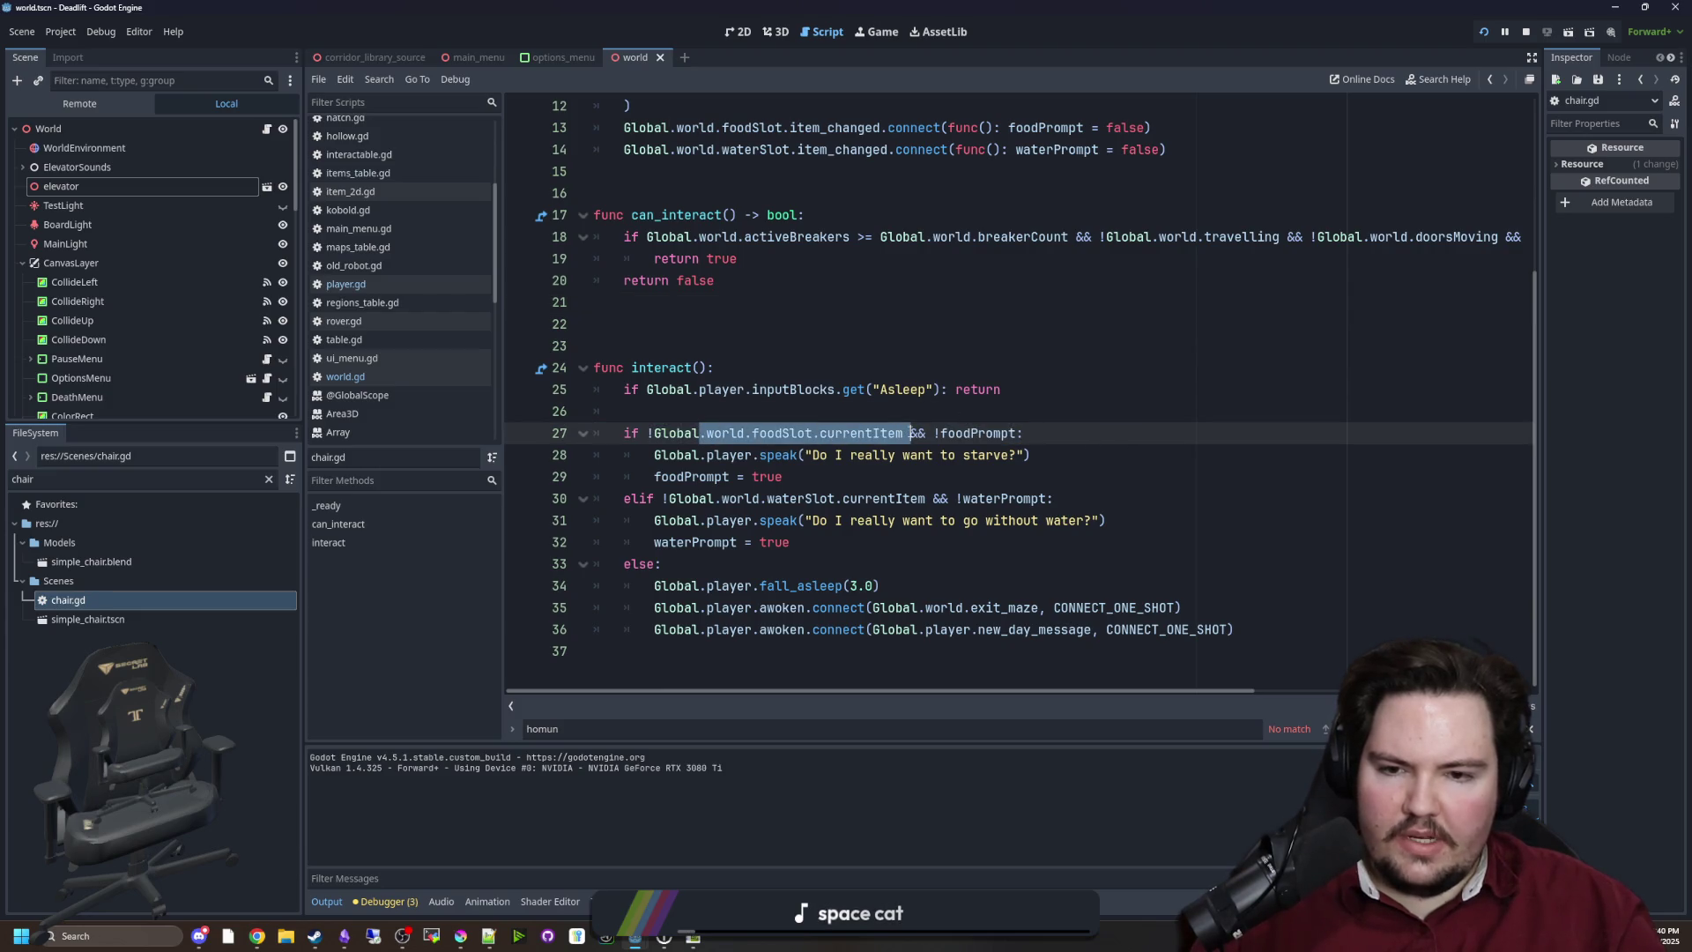
left_click(891, 415)
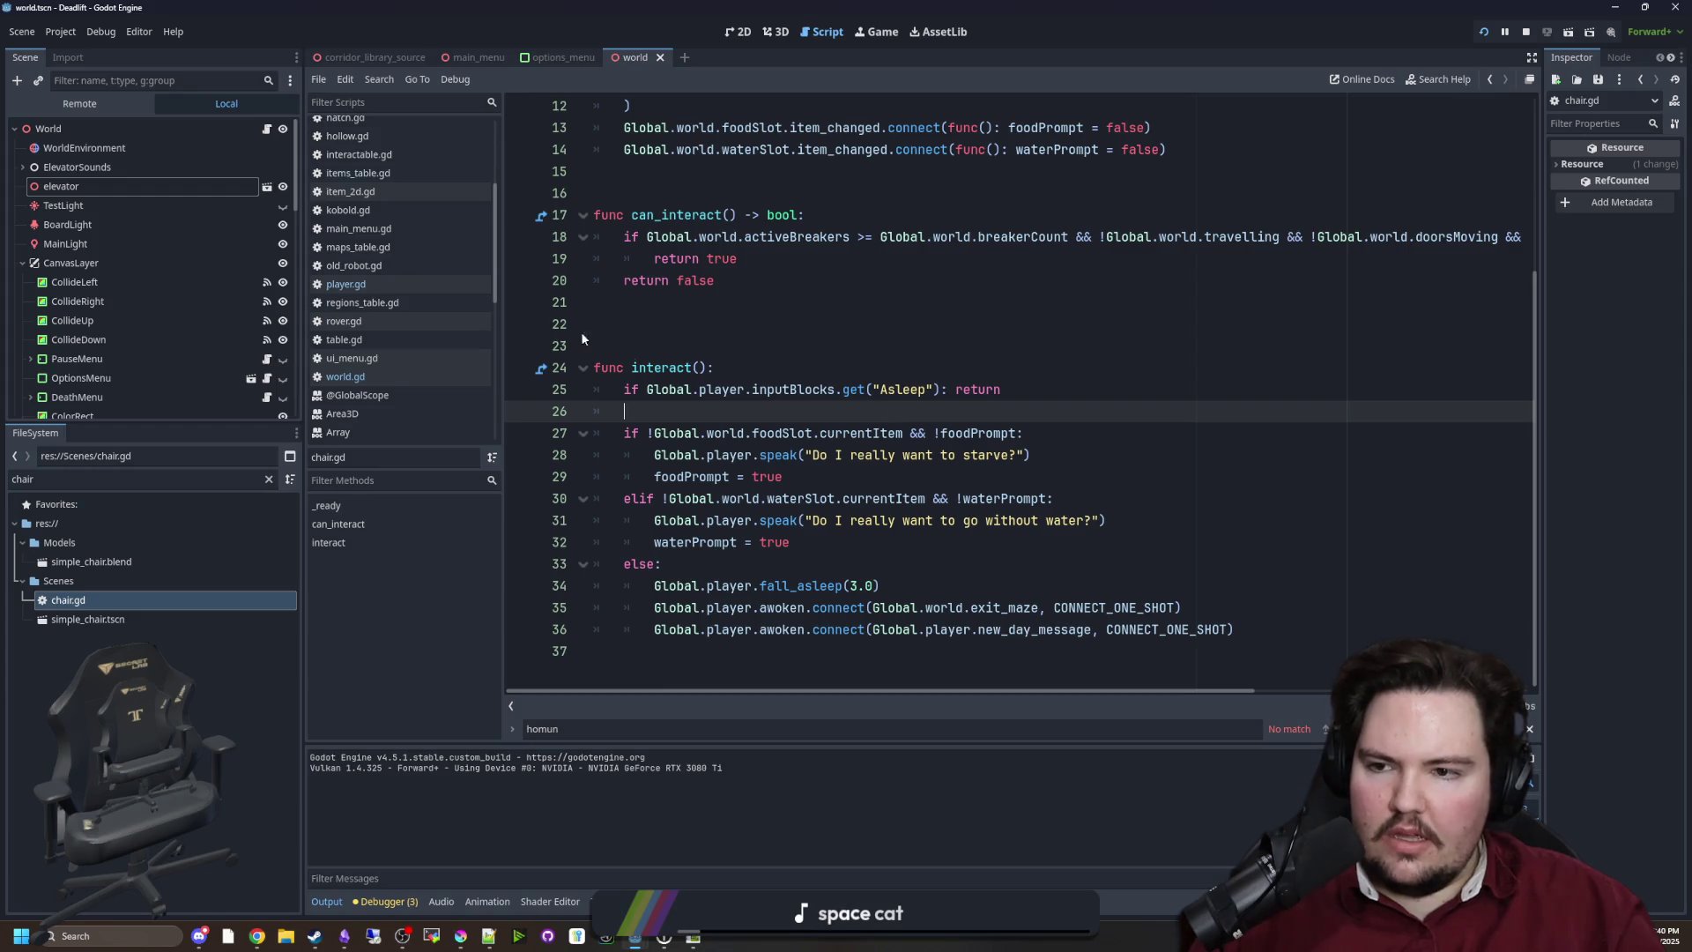
scroll(722, 413, "up", 4)
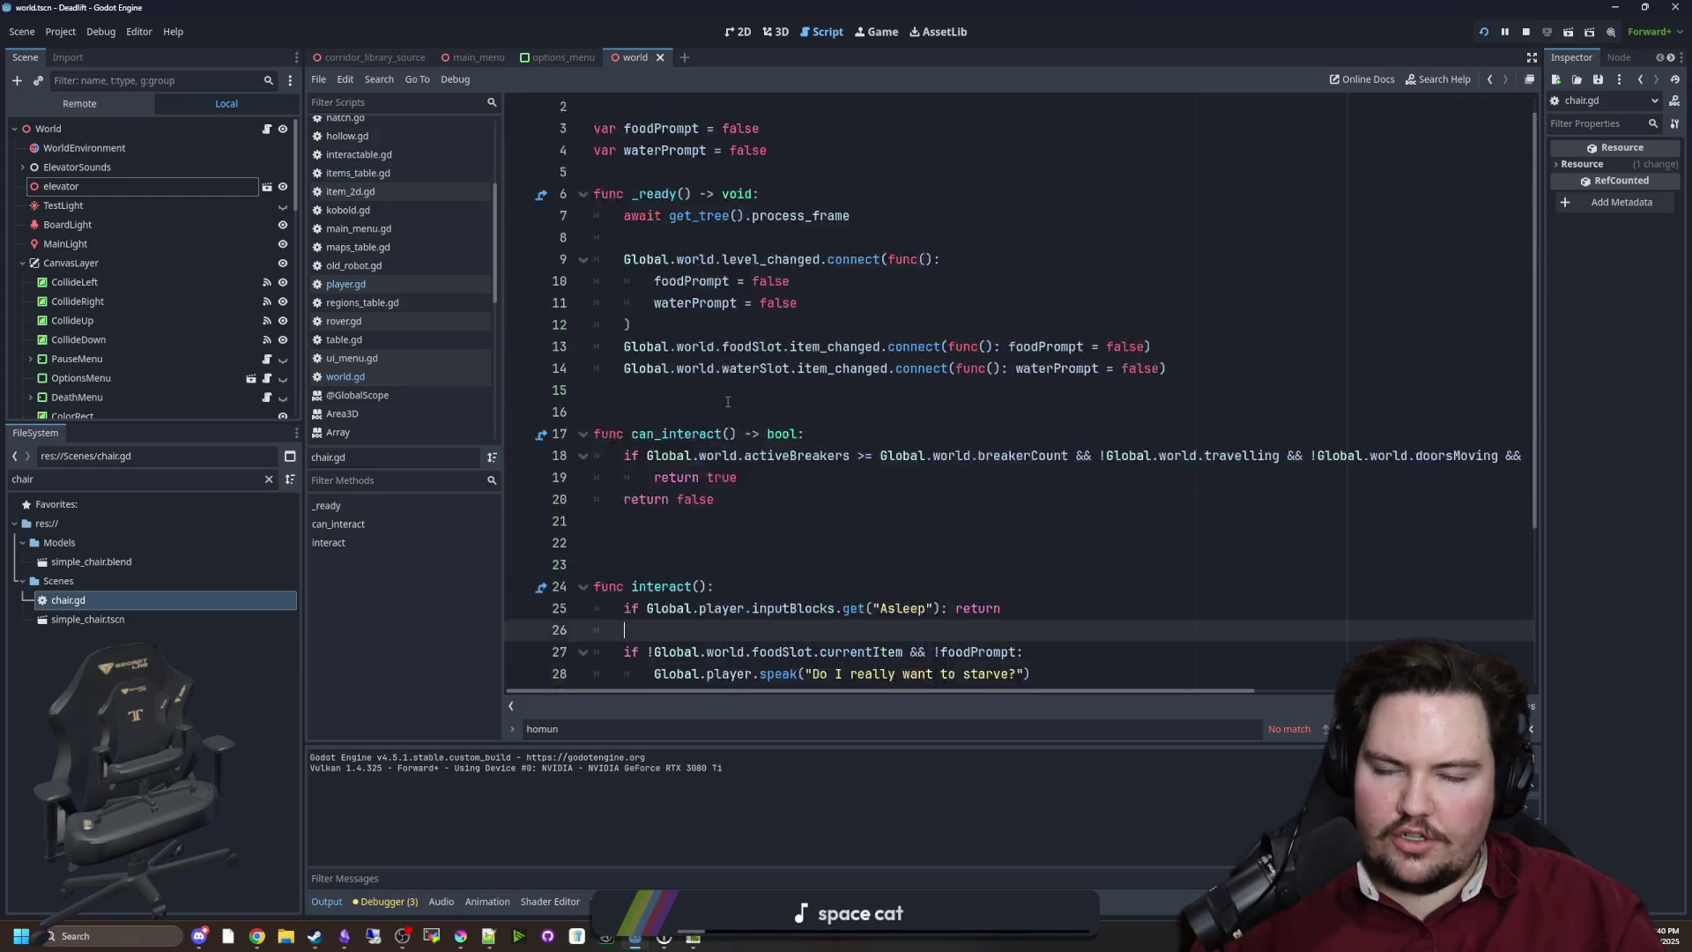
scroll(721, 413, "down", 4)
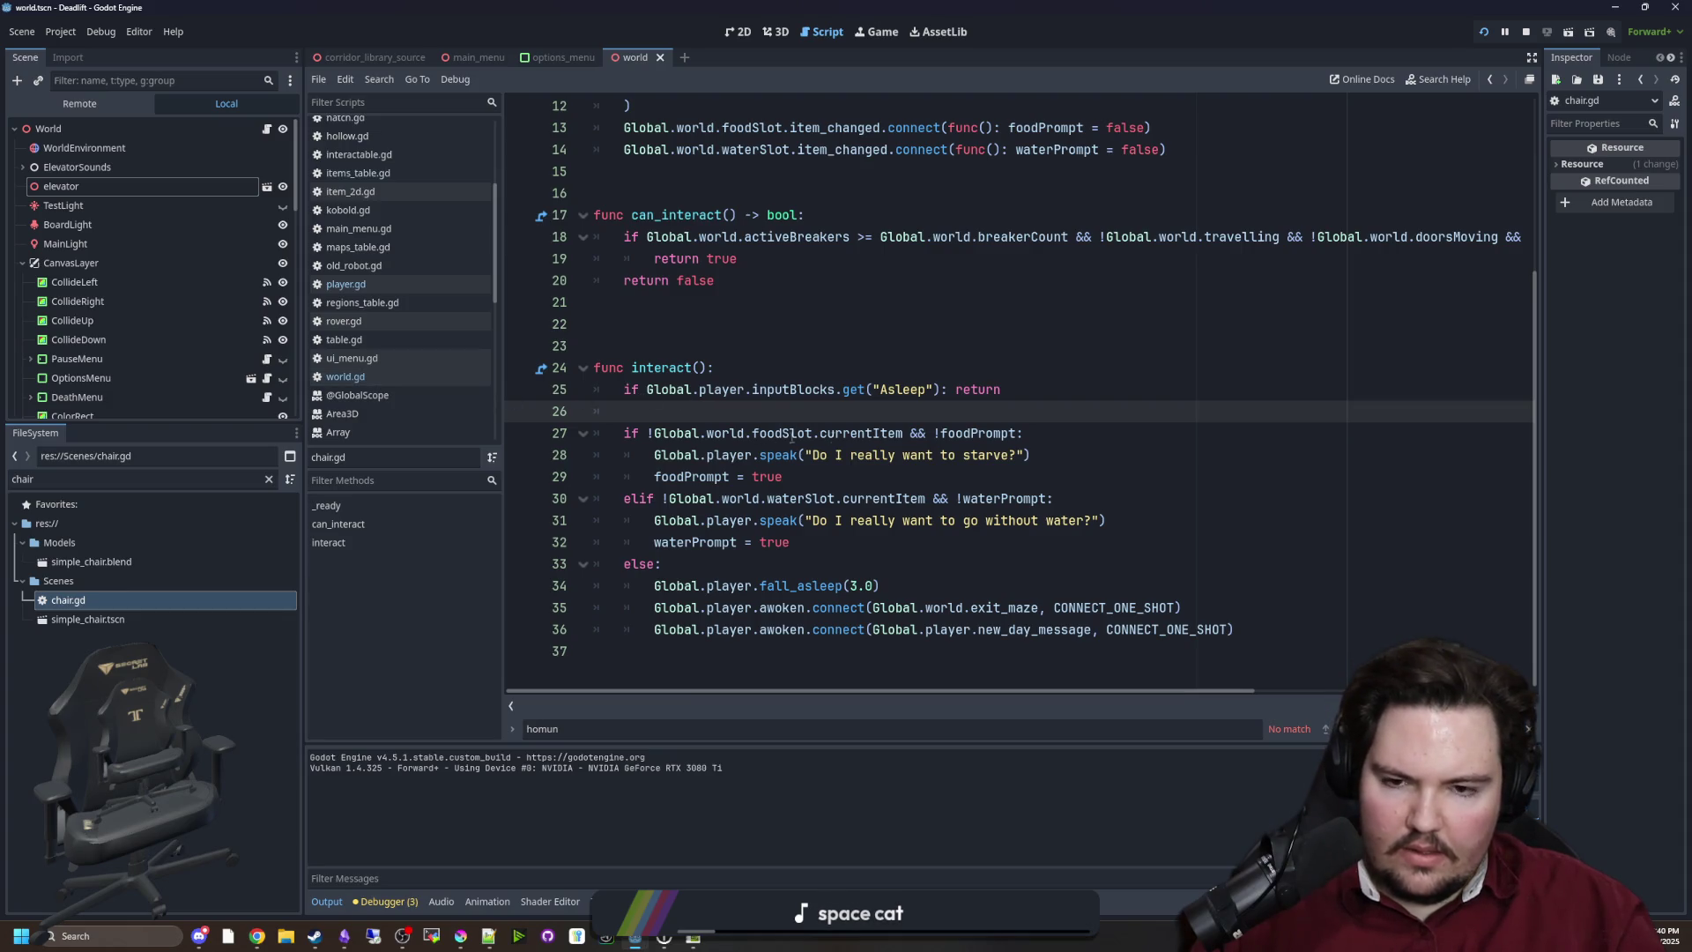
left_click(906, 434)
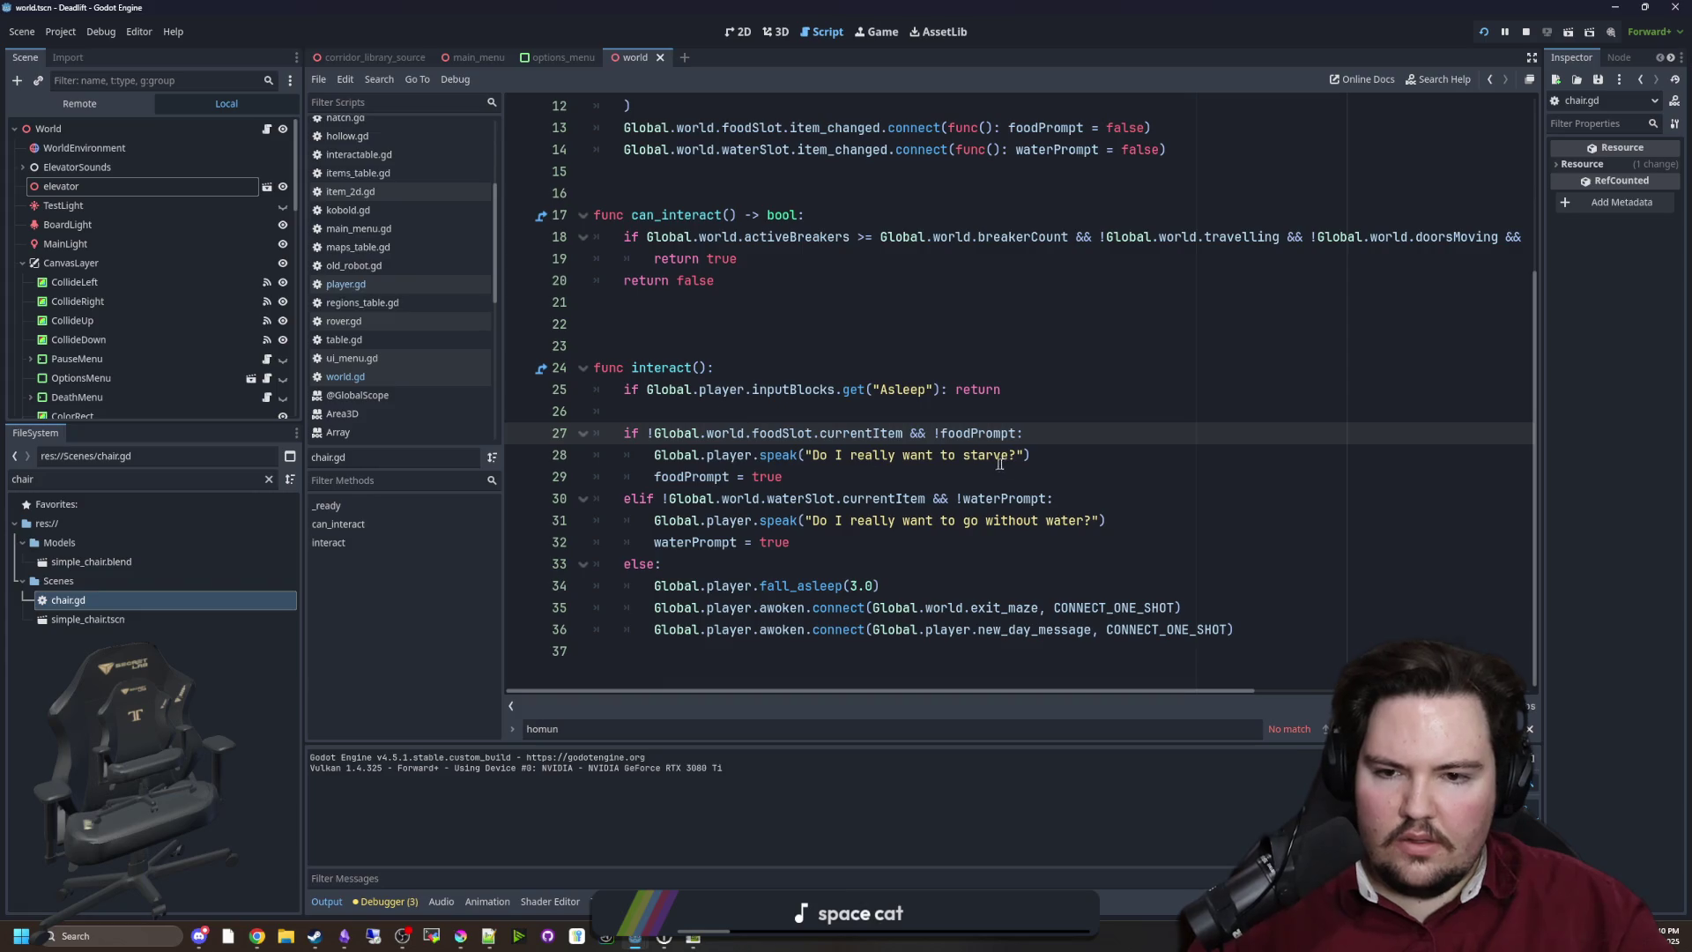
Append a food slot currentItem.itemData.Liquid check with && to line 27's starve condition
left_click(1122, 431)
key("Left")
type("&&")
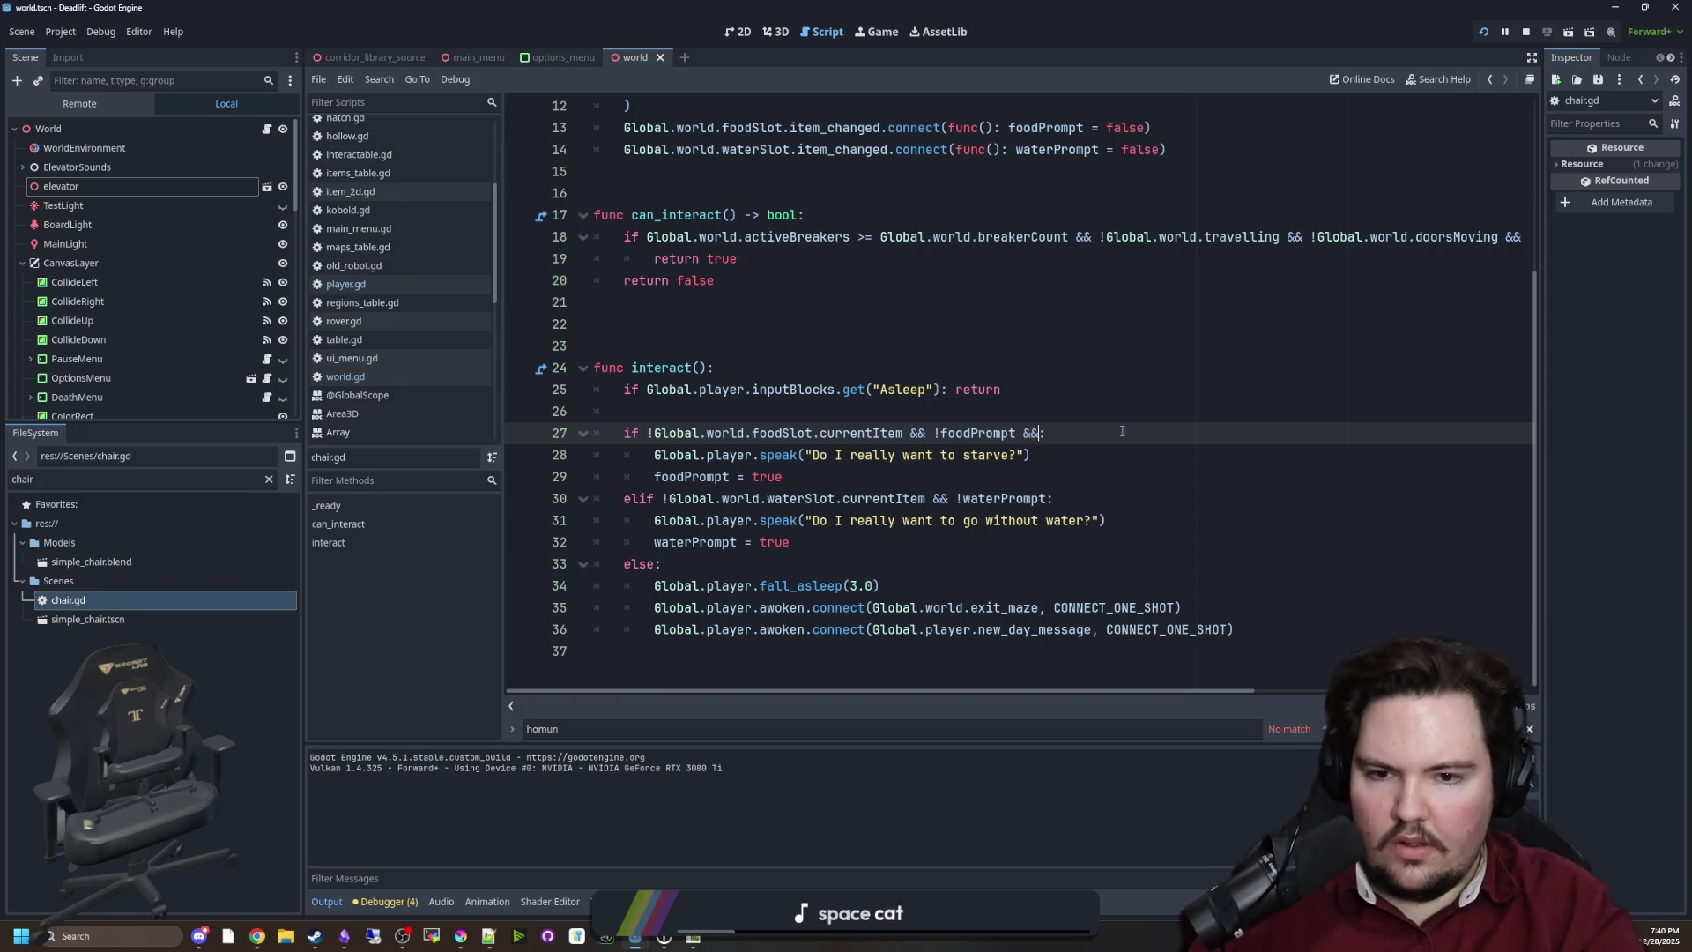
left_click_drag(905, 434, 654, 434)
key("ctrl+c")
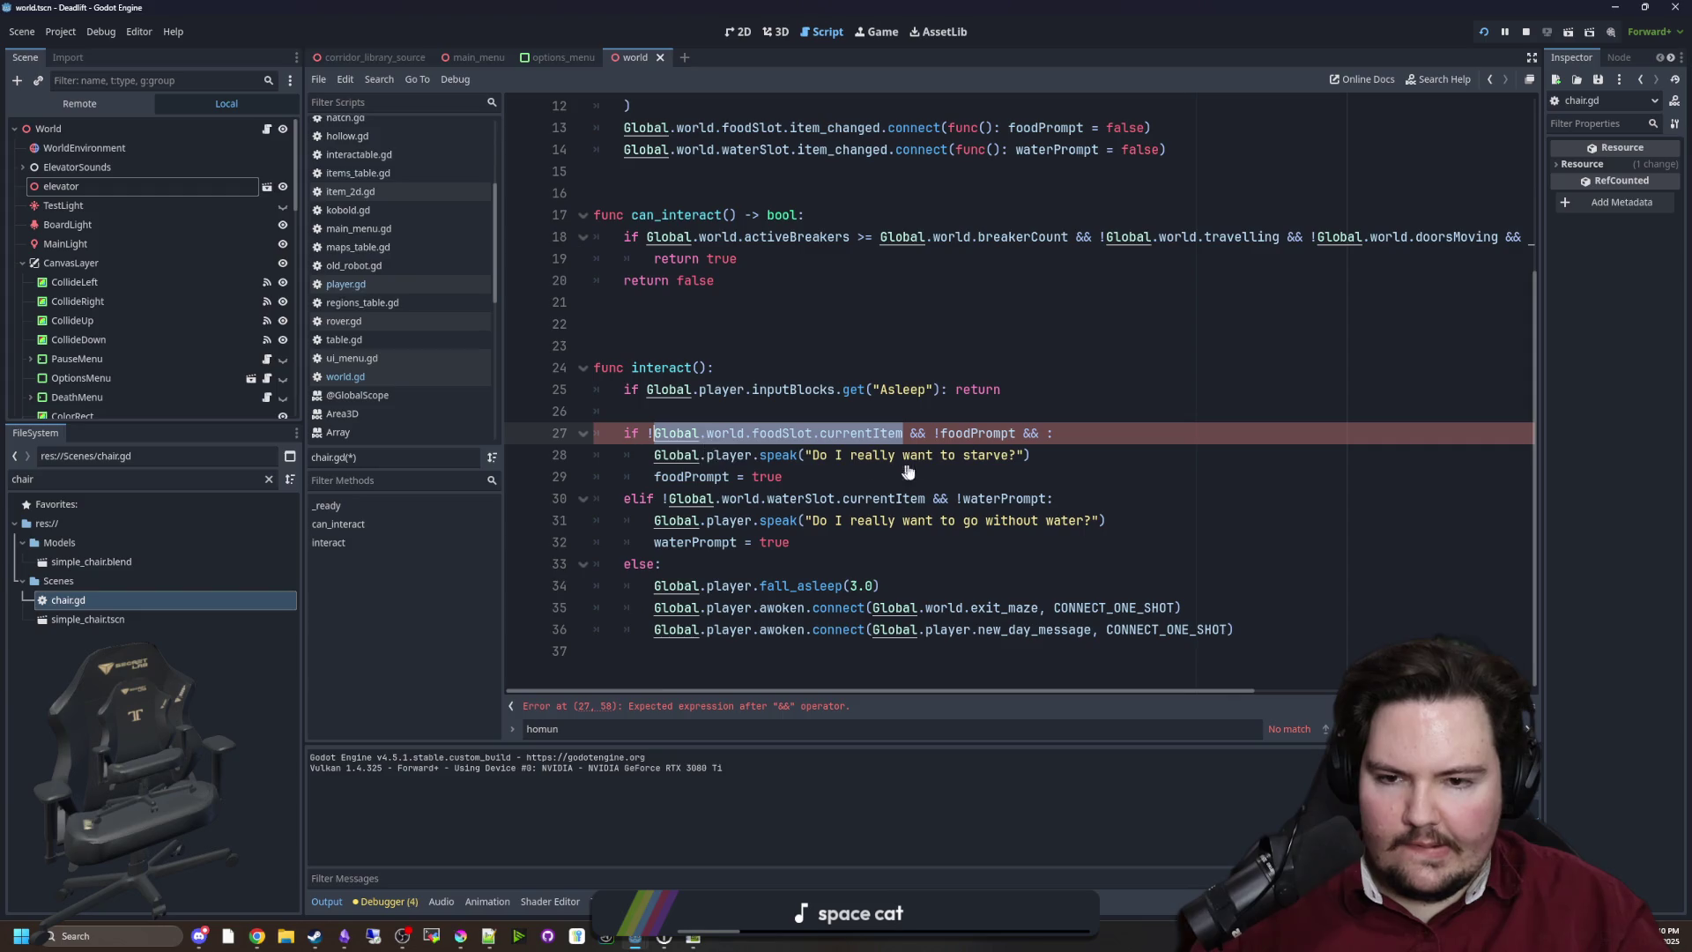
left_click(1044, 432)
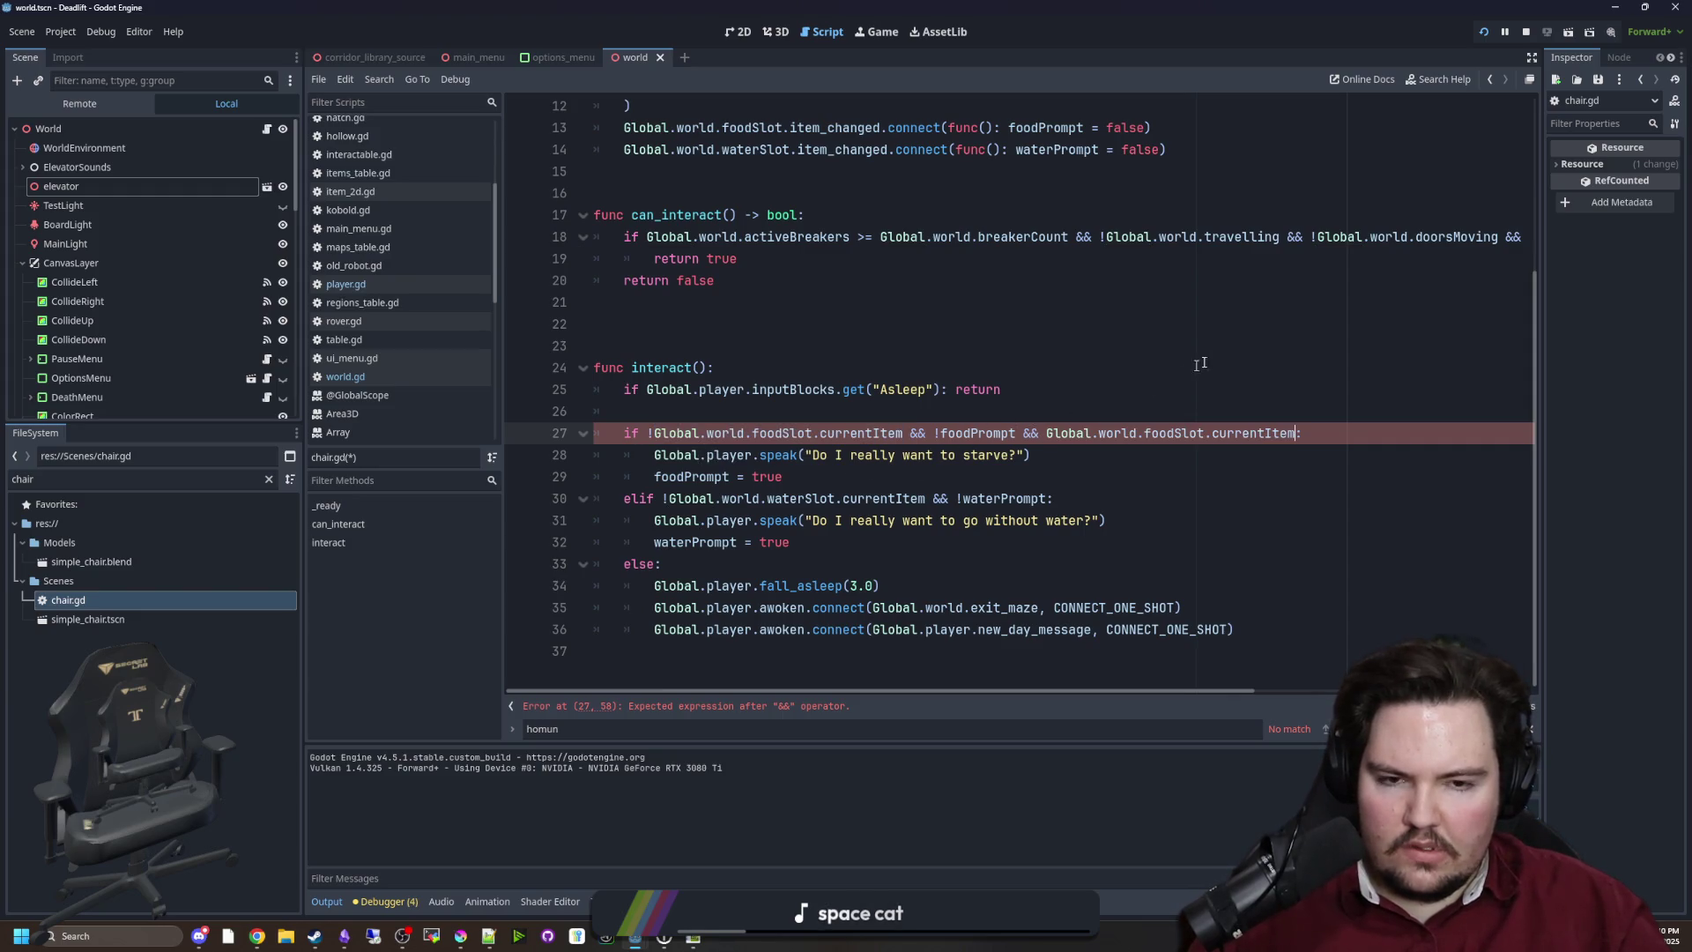
key("ctrl+v")
type(".itemD")
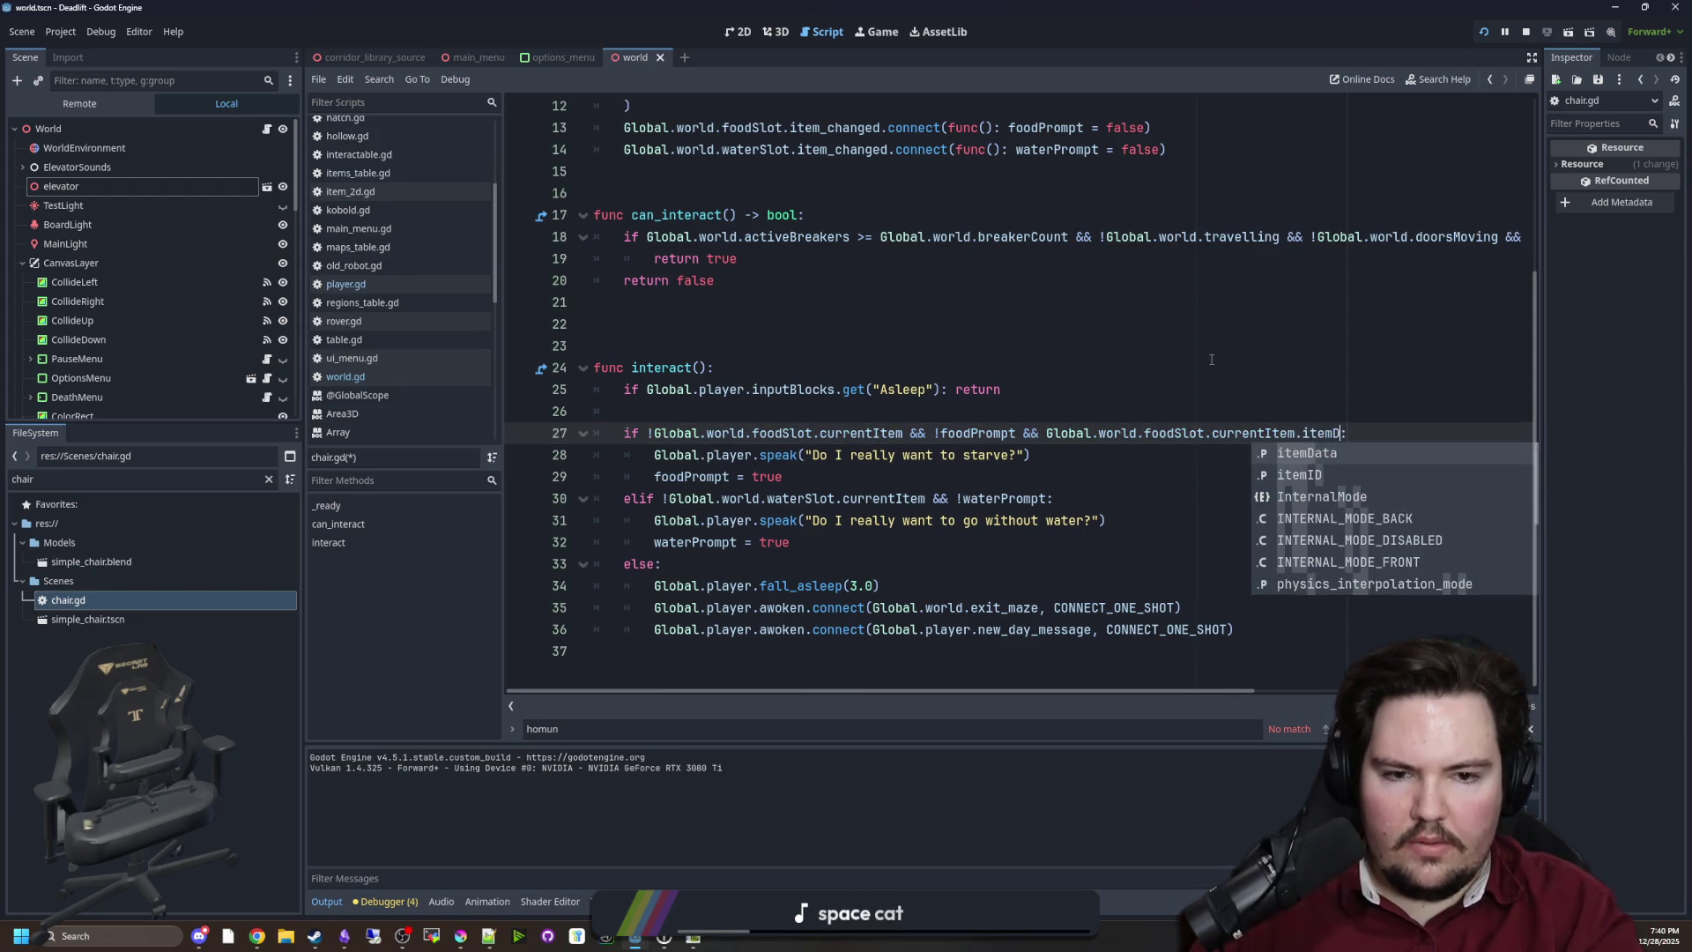
key("Return")
type(".")
type("Liquid")
type("!")
Add the same Liquid check to line 30's water condition and save chair.gd
left_click_drag(1423, 433, 1055, 433)
key("ctrl+c")
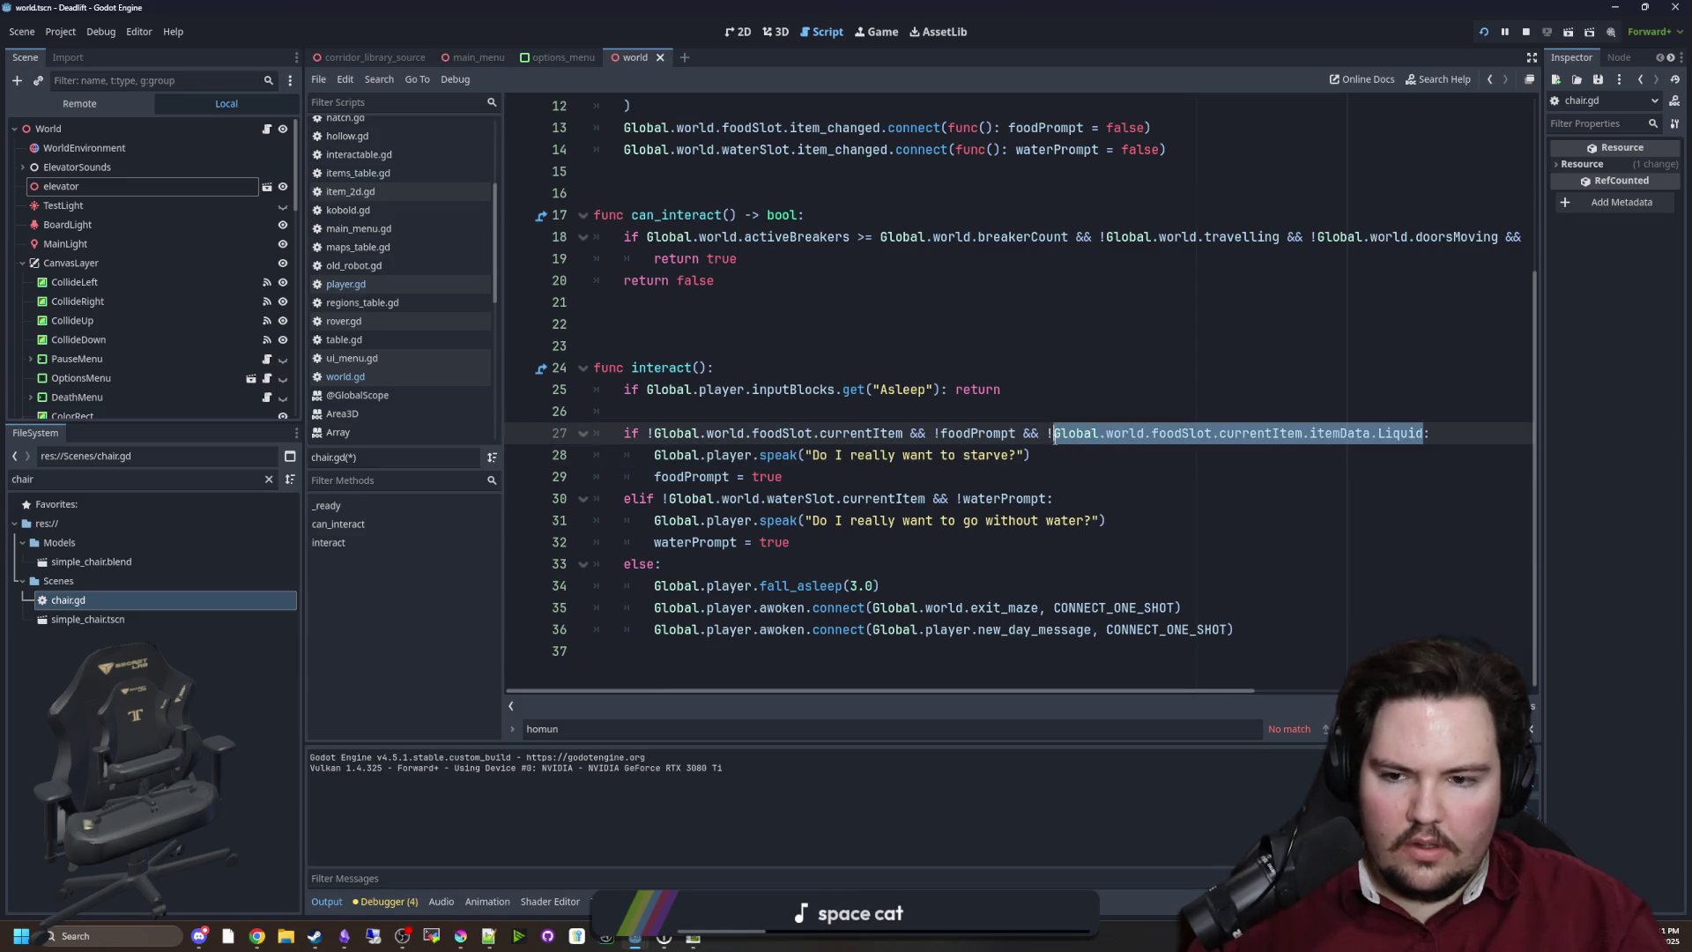
left_click(1054, 499)
type("&&")
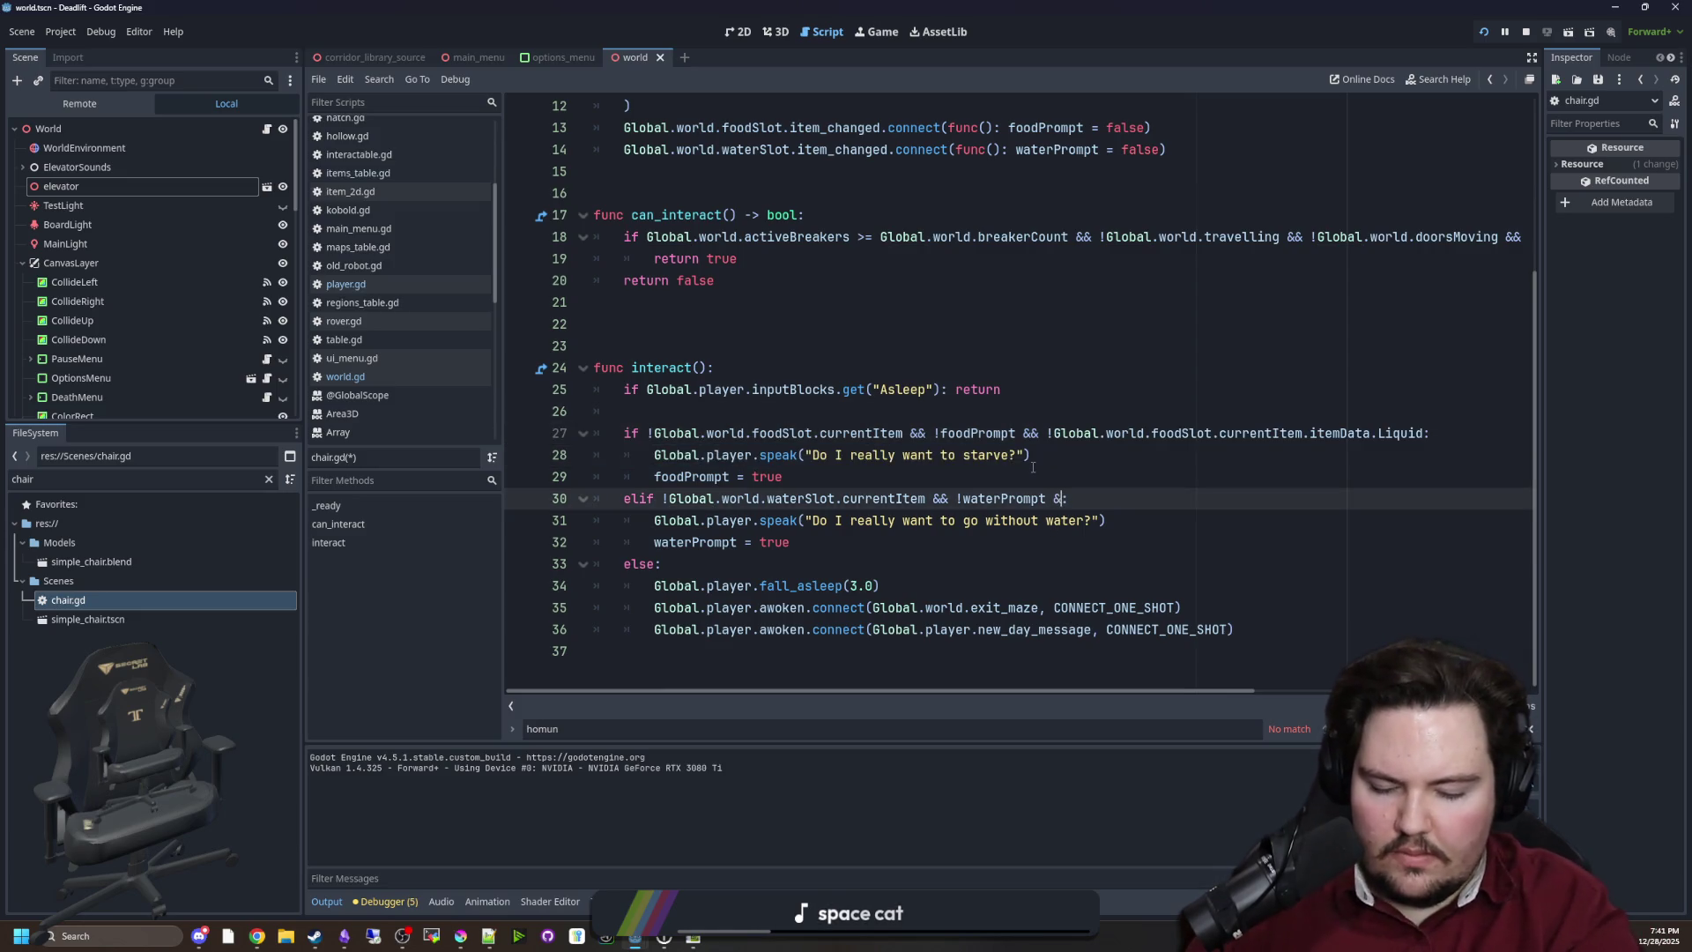
key("ctrl+v")
left_click(1105, 480)
key("ctrl+s")
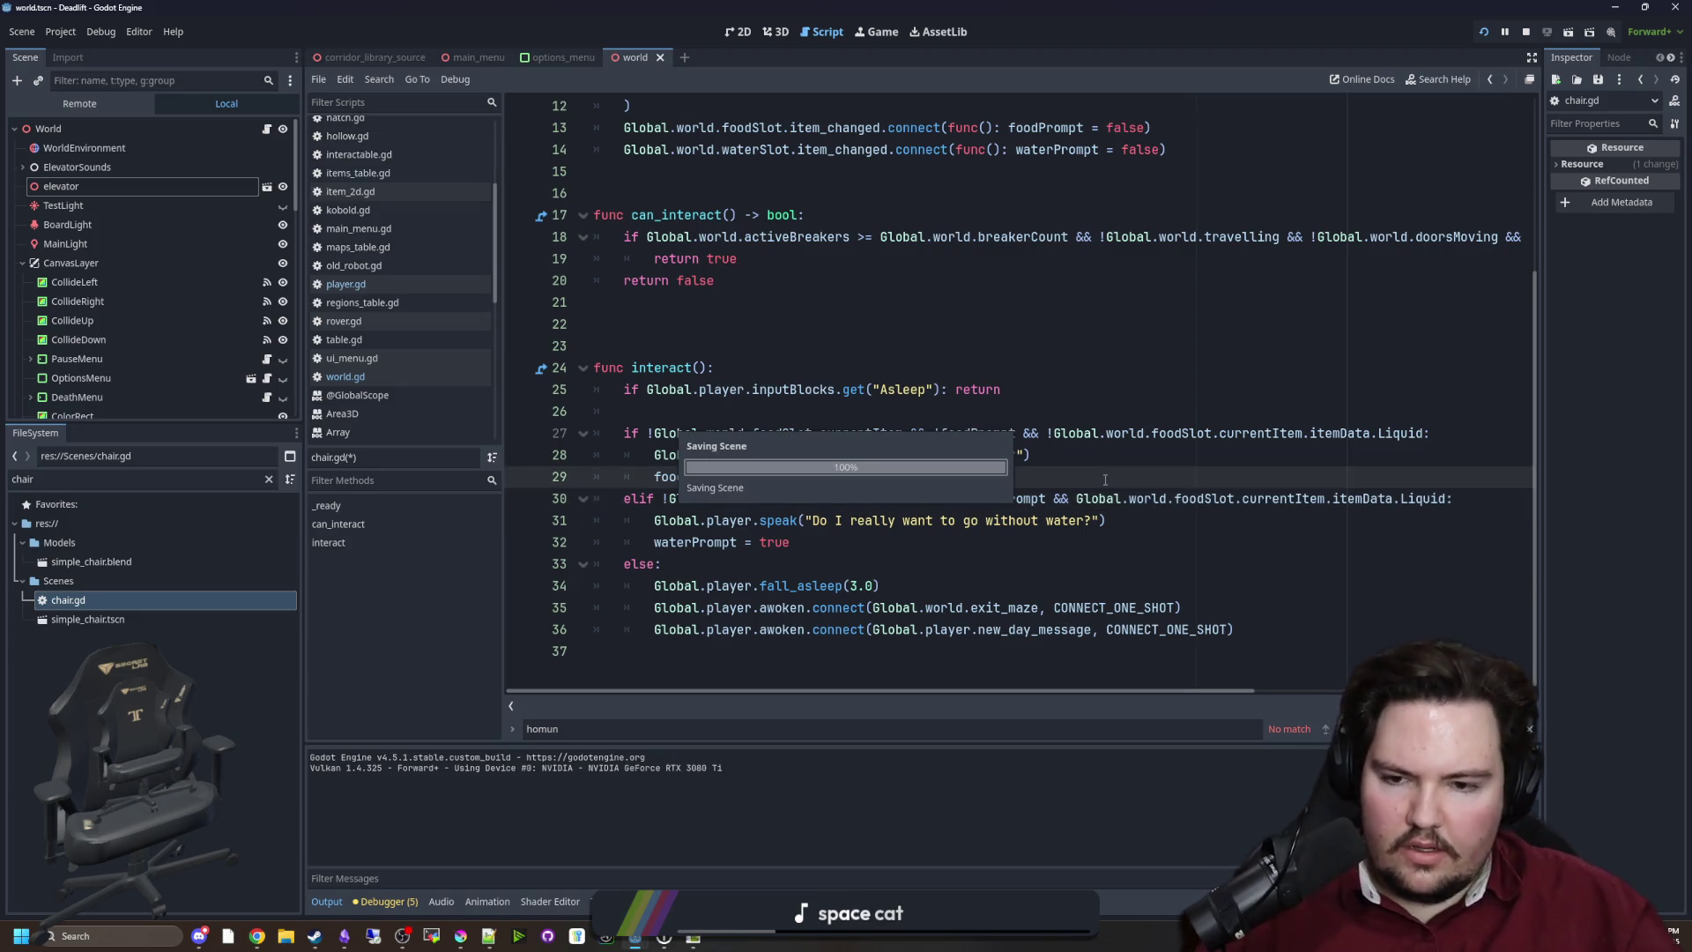
left_click(878, 33)
Resume the game and walk up to the elevator's THROW desk until the [E] prompt appears
left_click(826, 398)
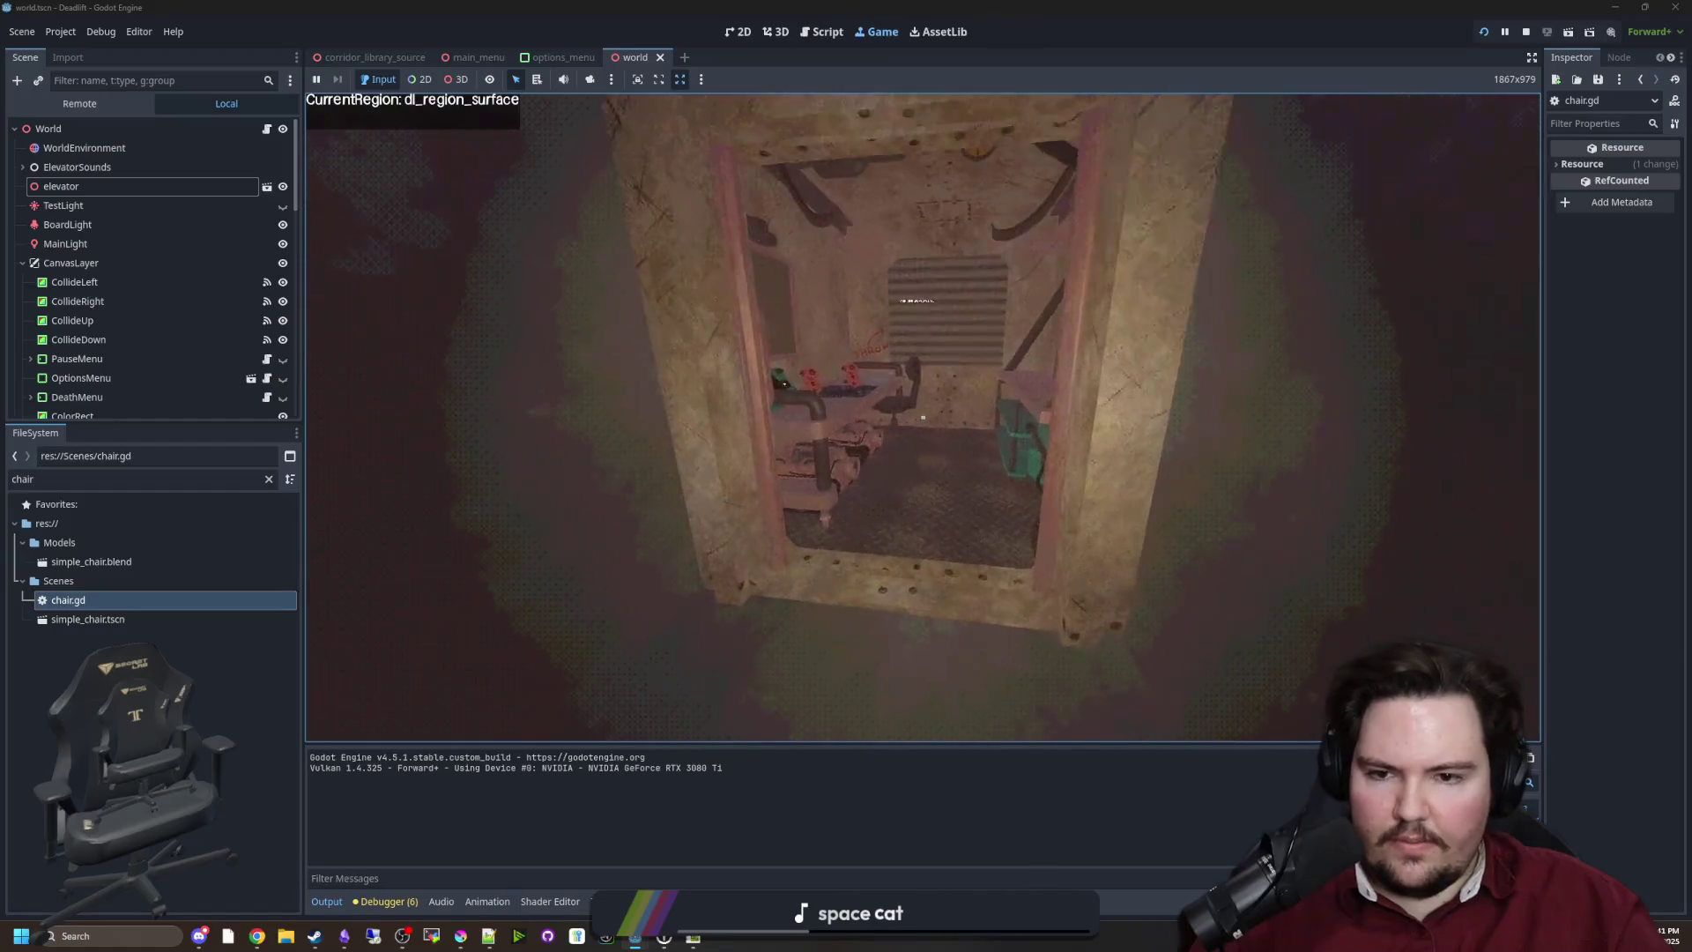
key("w")
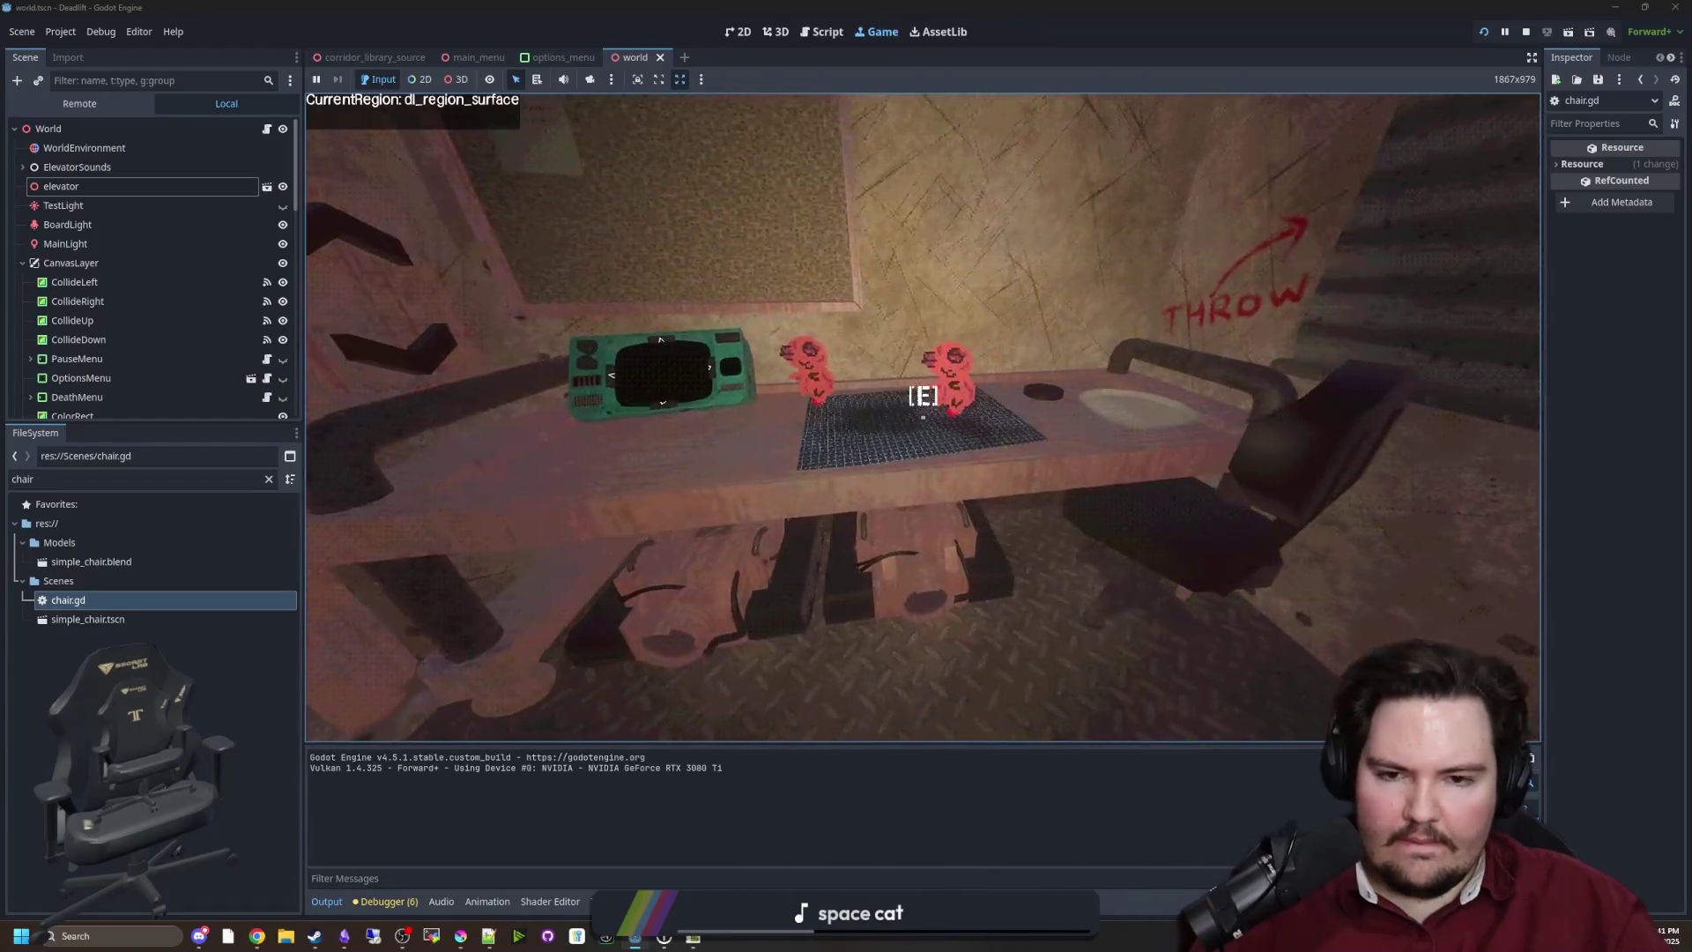
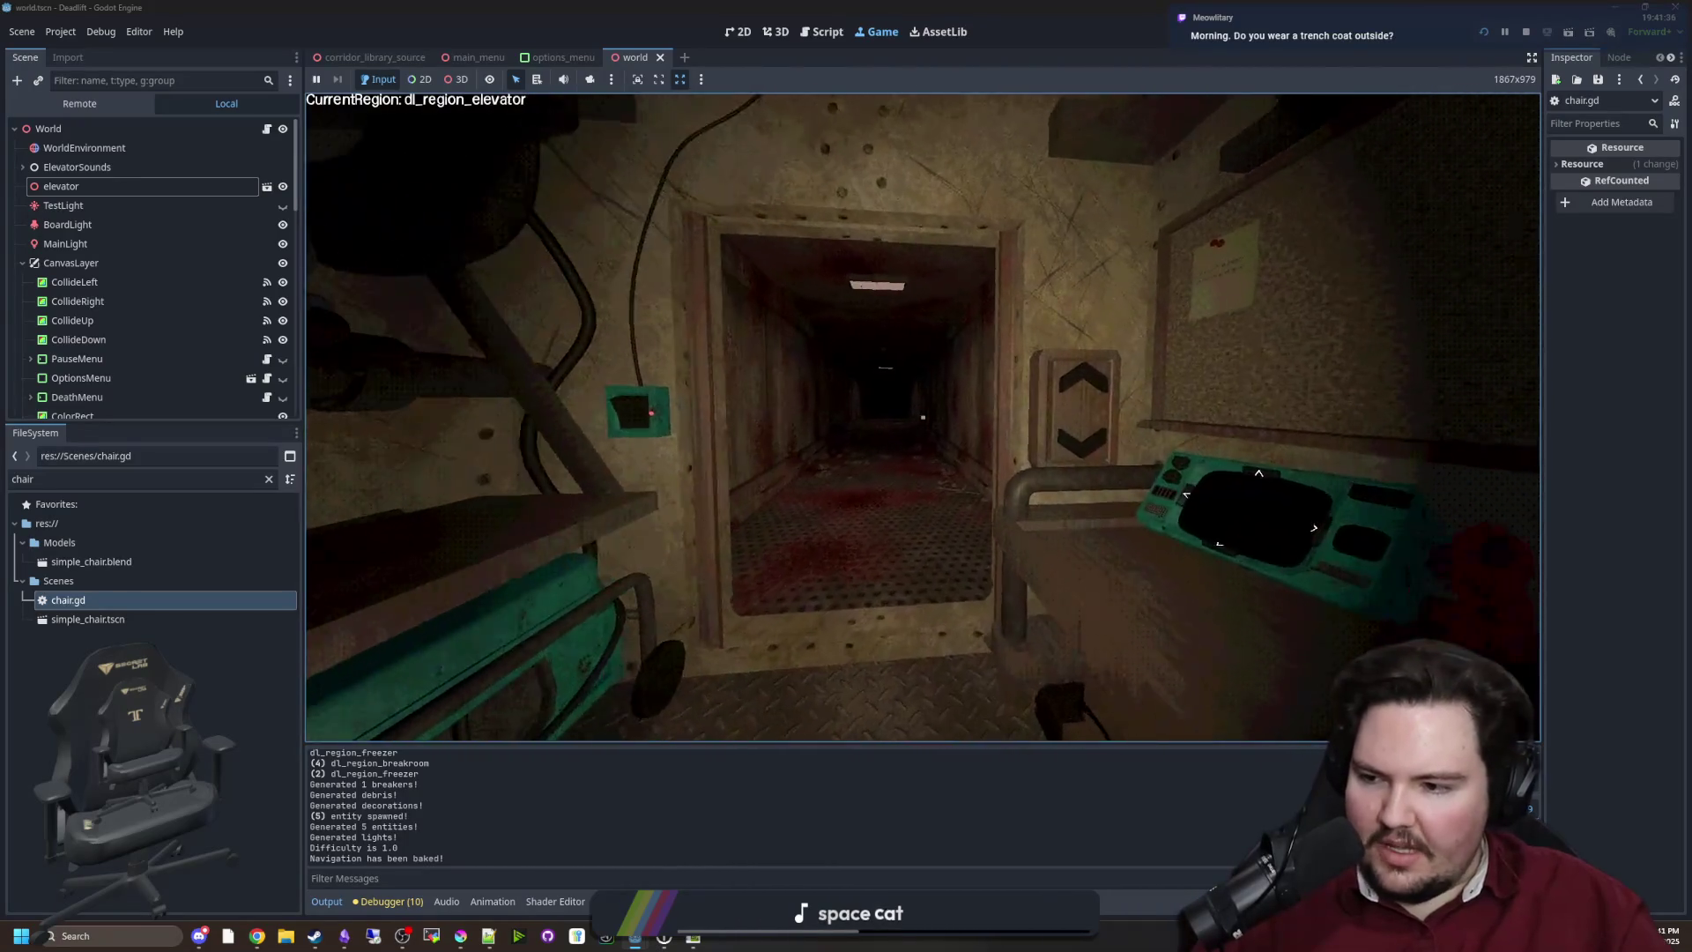
Search Chrome for trenchcoat images, close the browser, and resume the paused game
key("super")
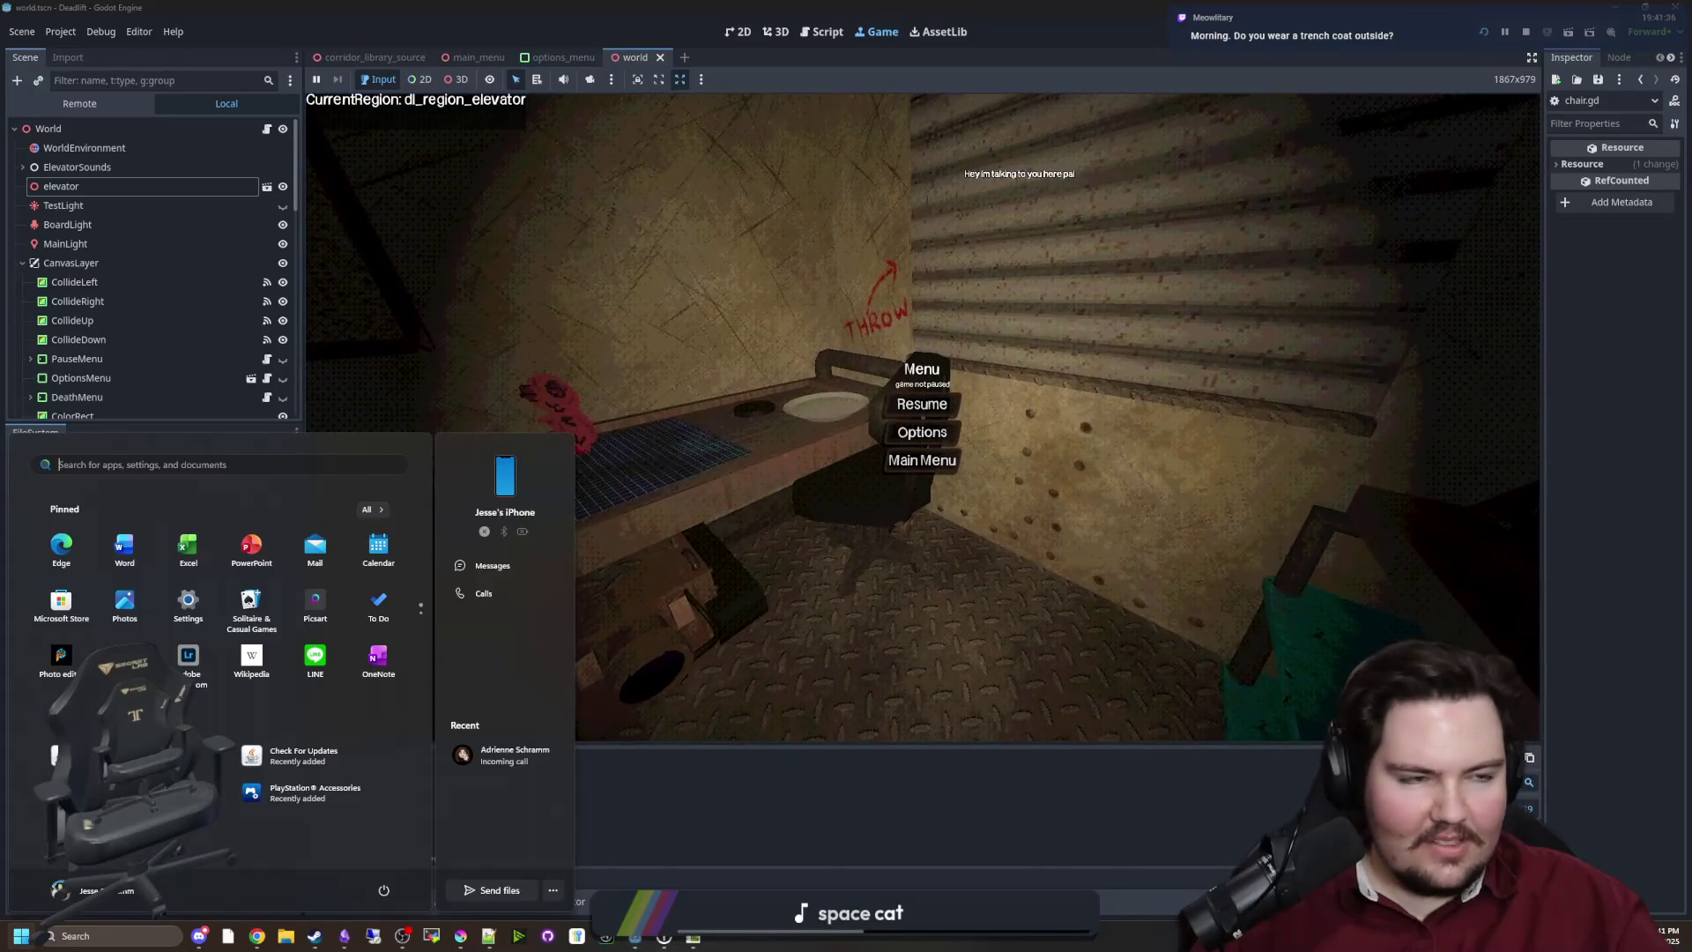
type("chrome")
key("Return")
type("trenchcoat")
key("Return")
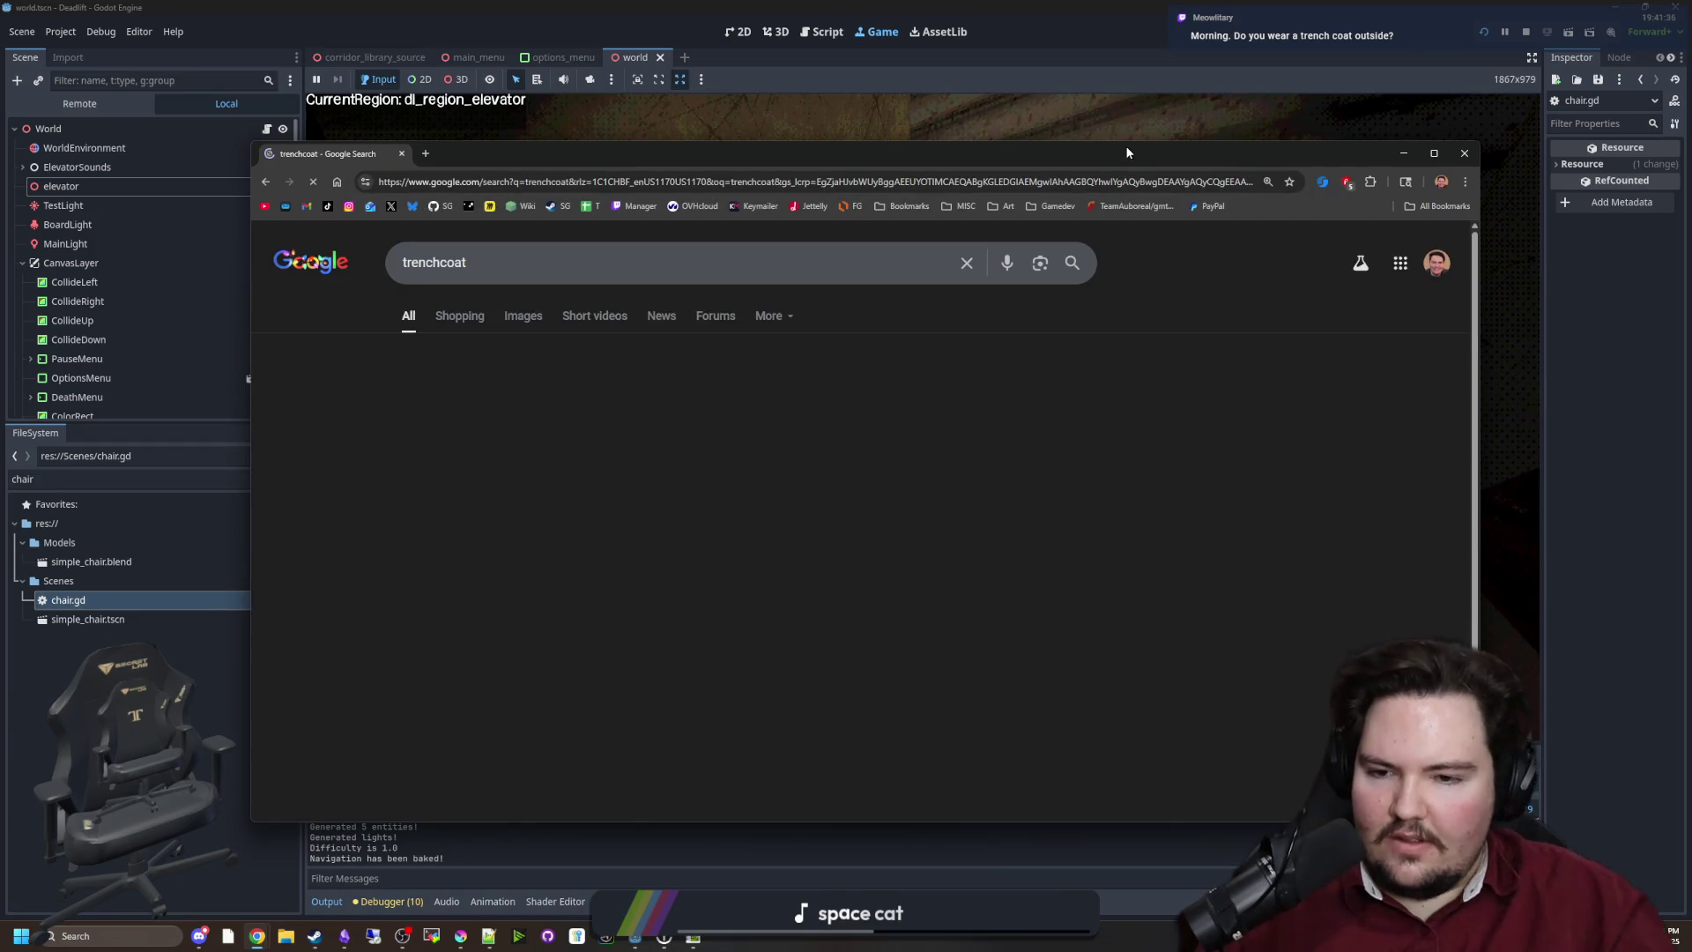
left_click(524, 317)
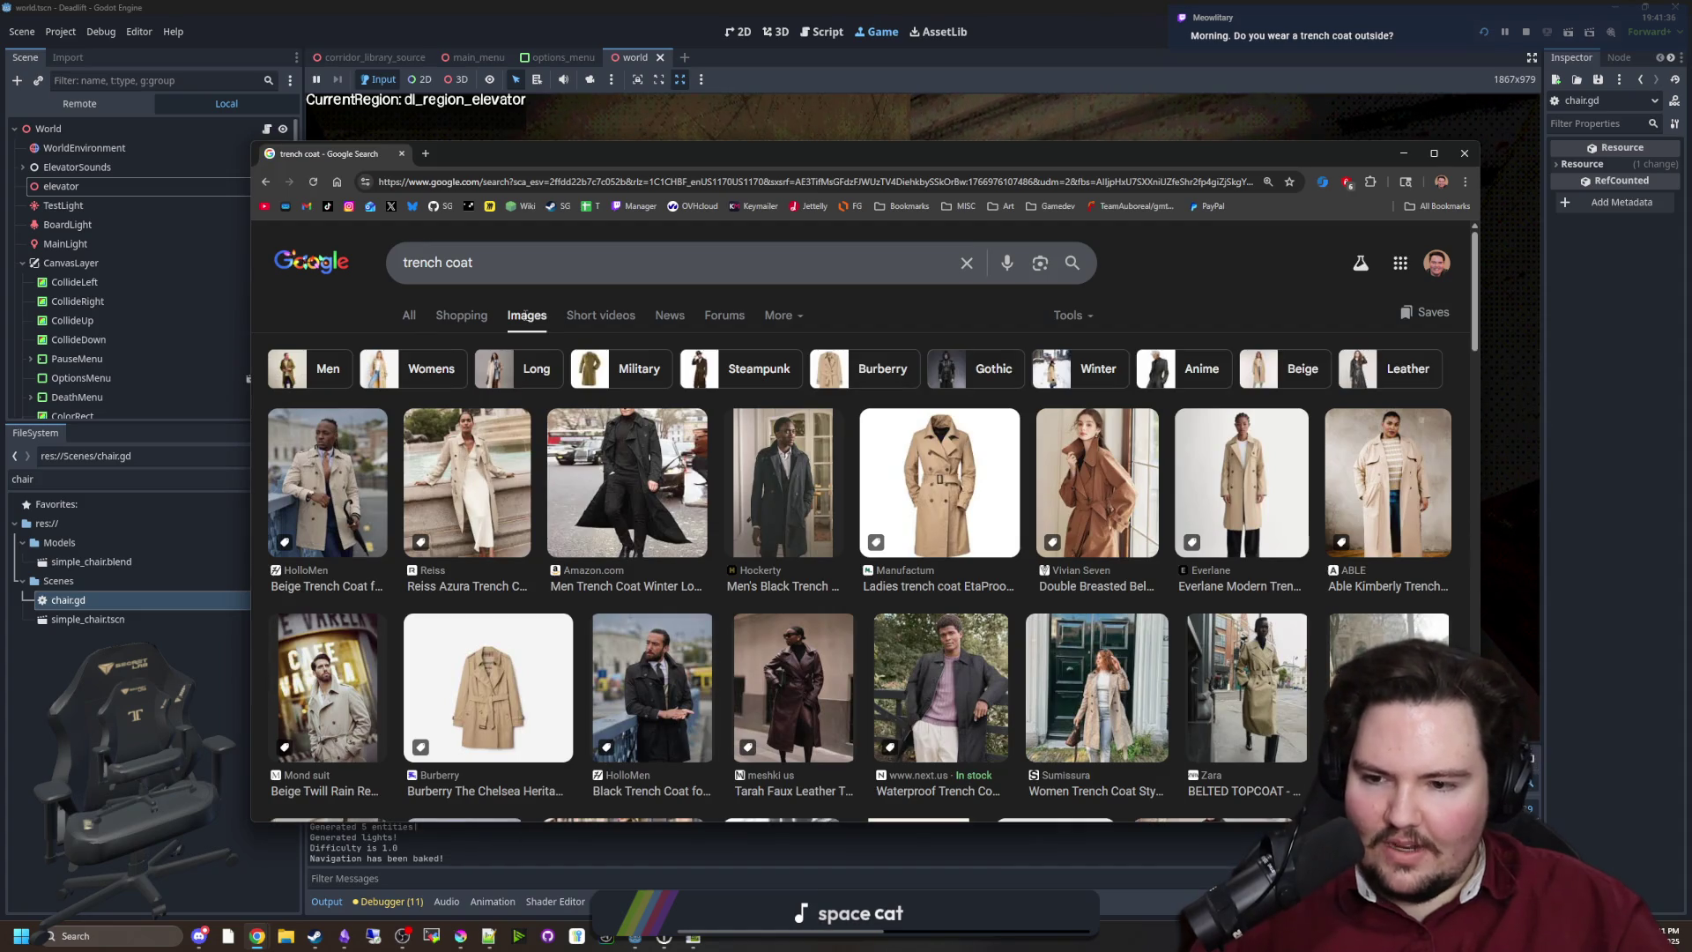
left_click(402, 153)
left_click(924, 401)
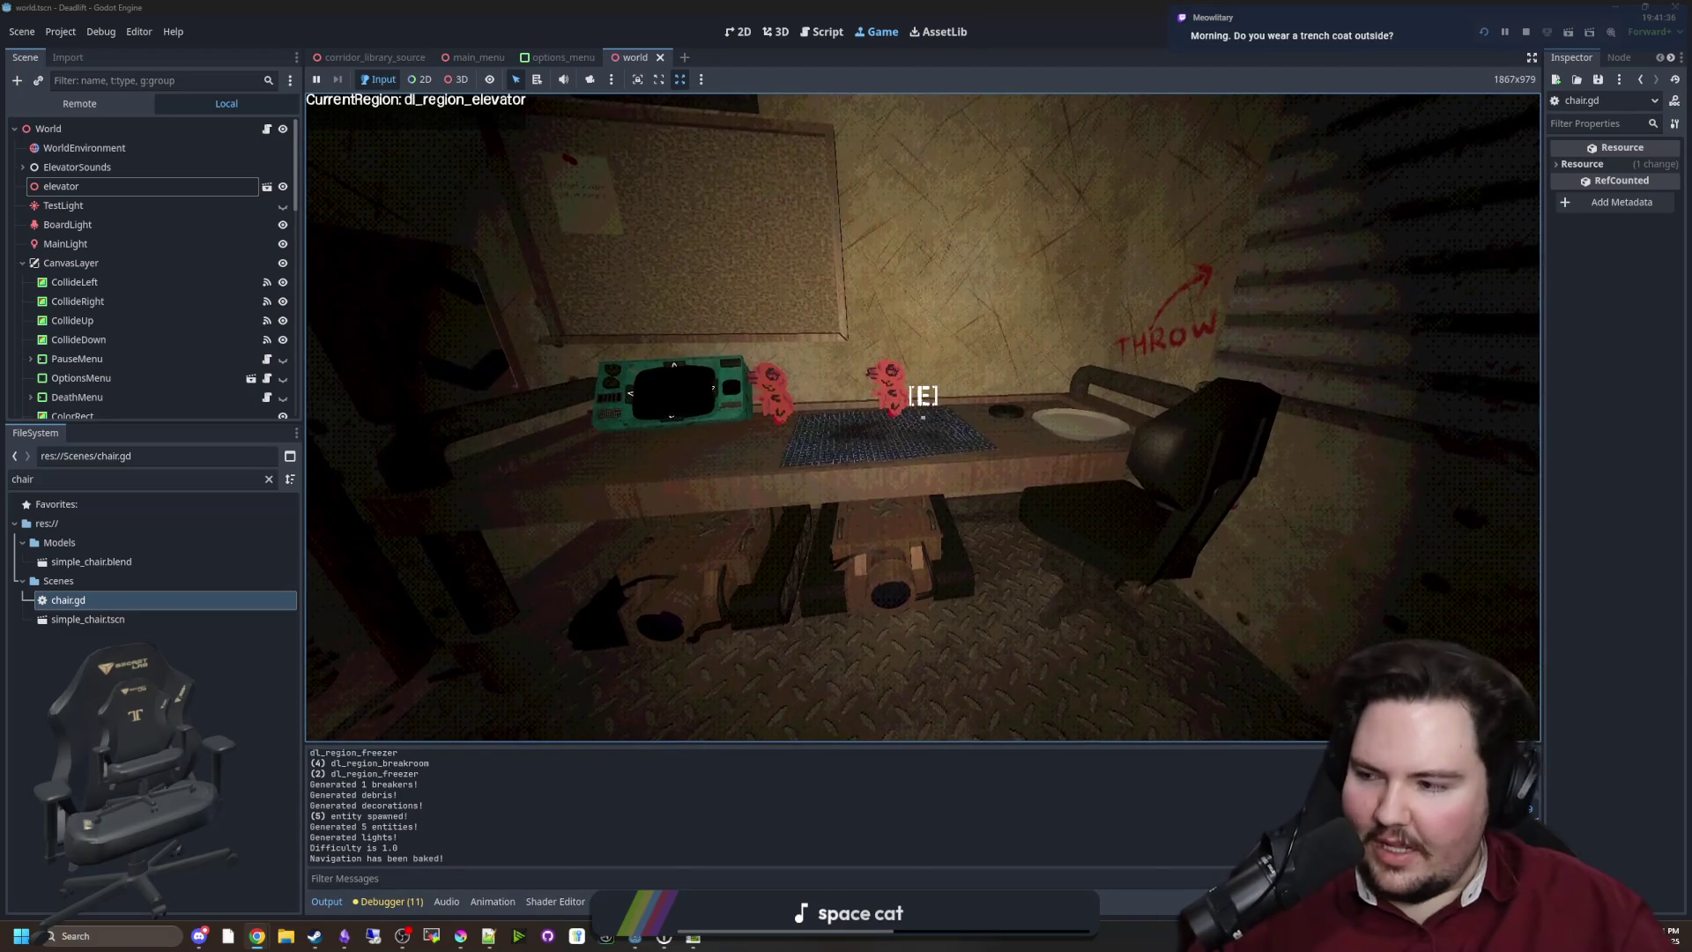
Walk from the elevator desk out the door and down the butchery corridor
key("w")
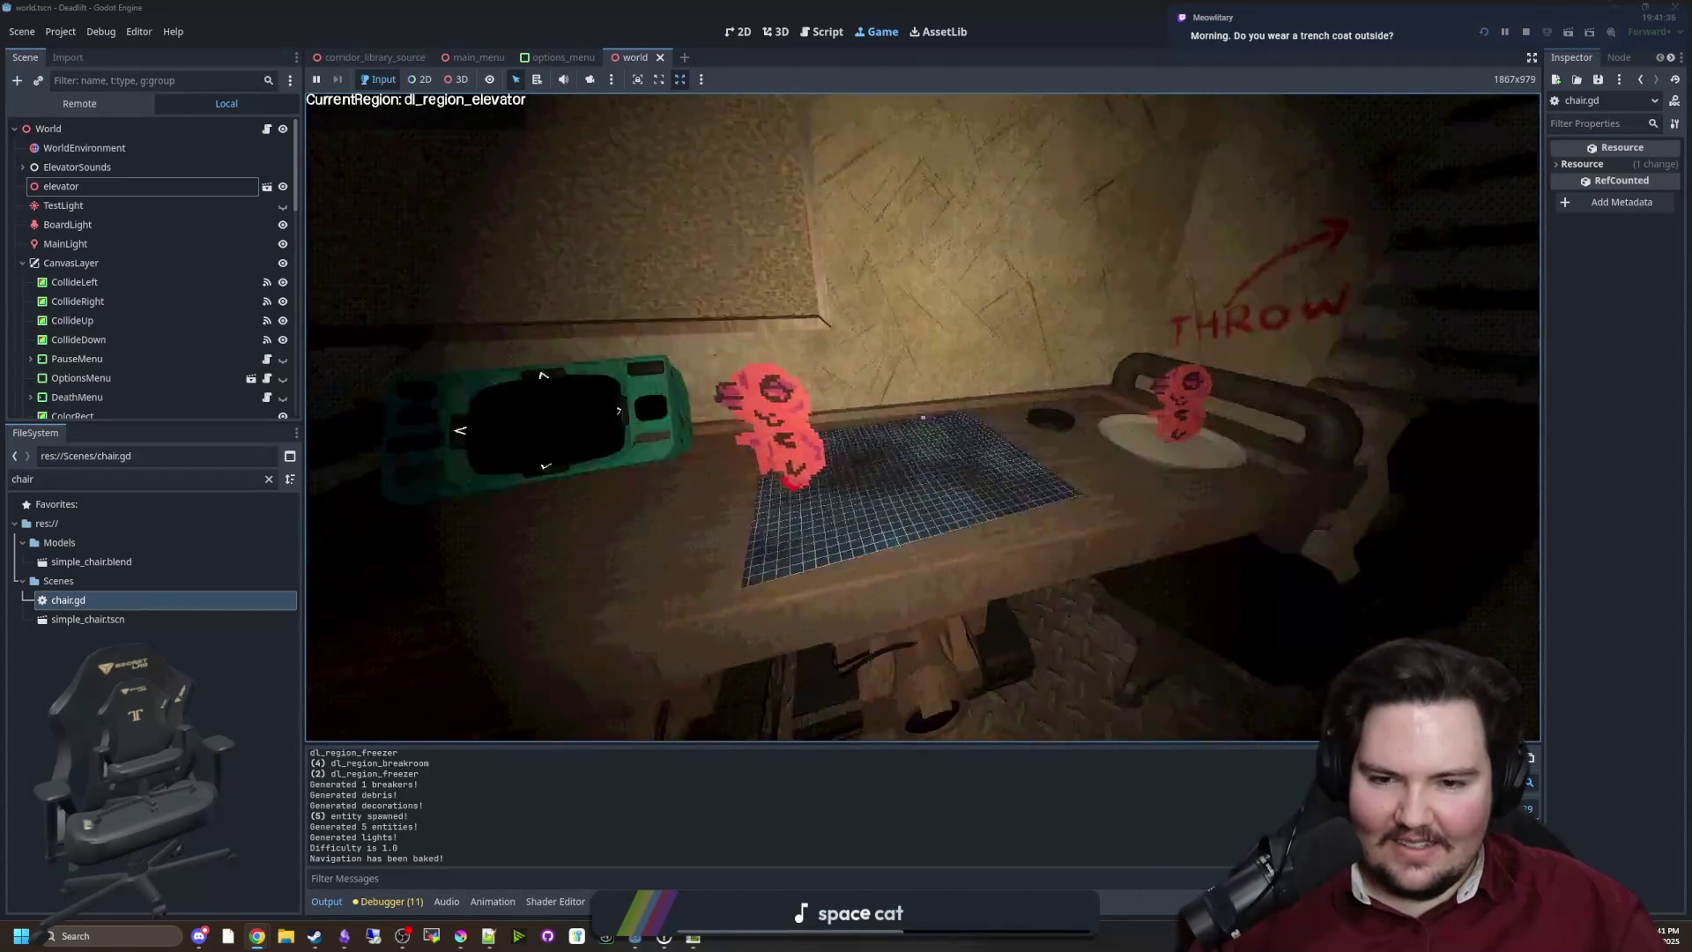
key("w")
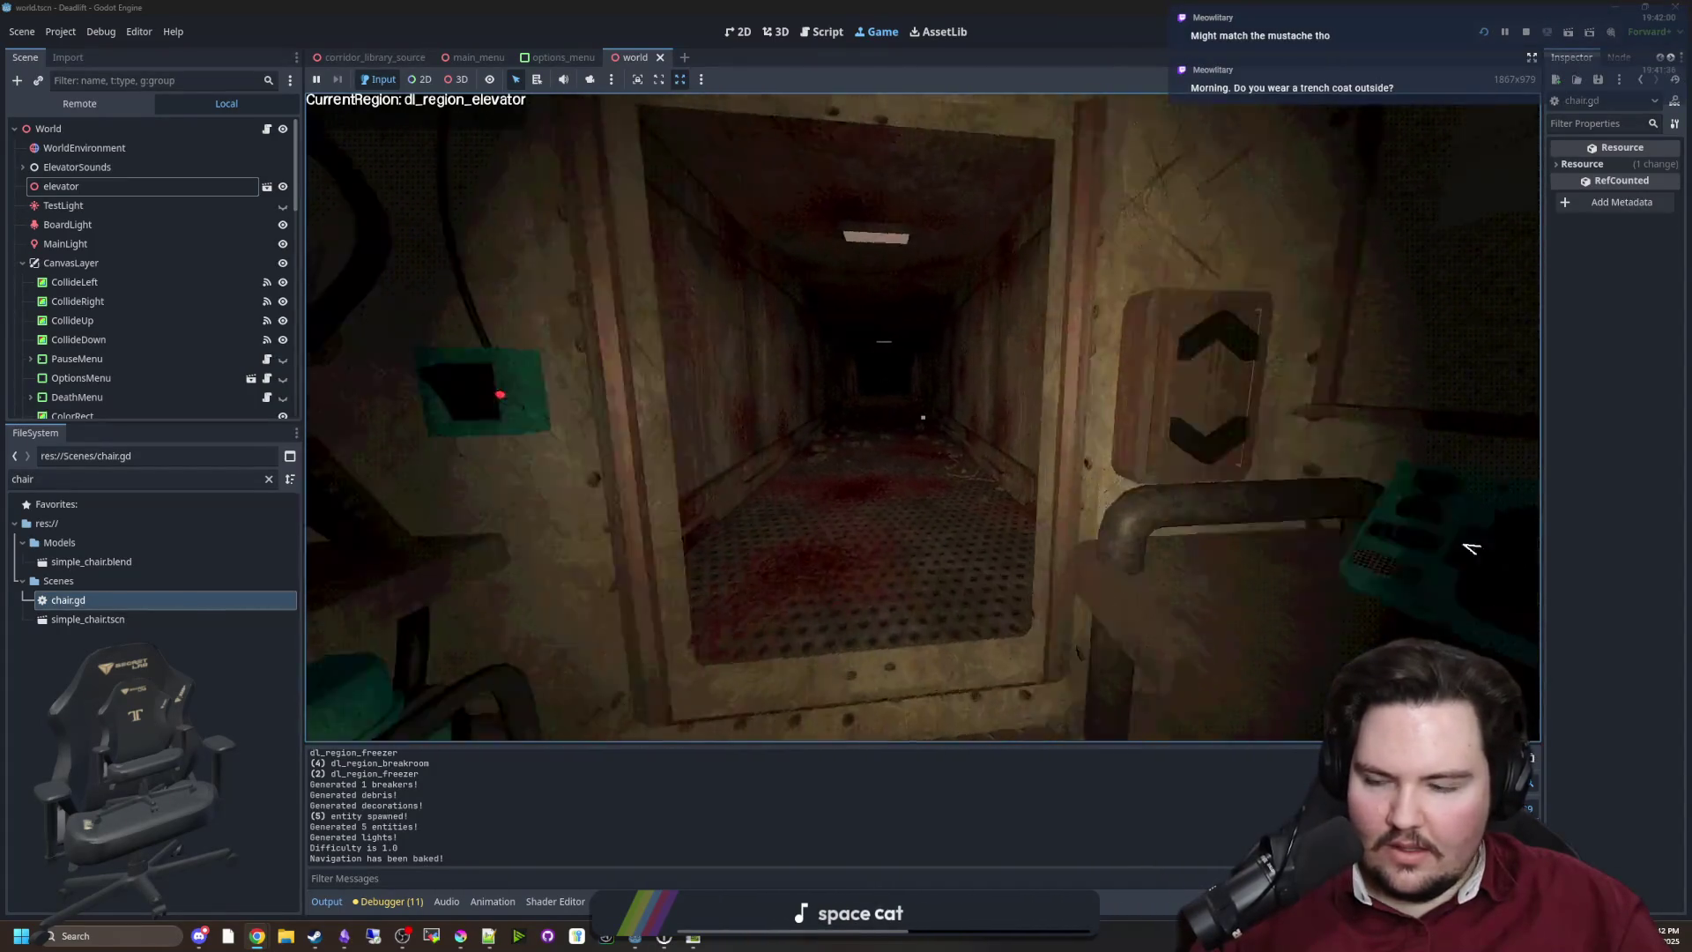
key("w")
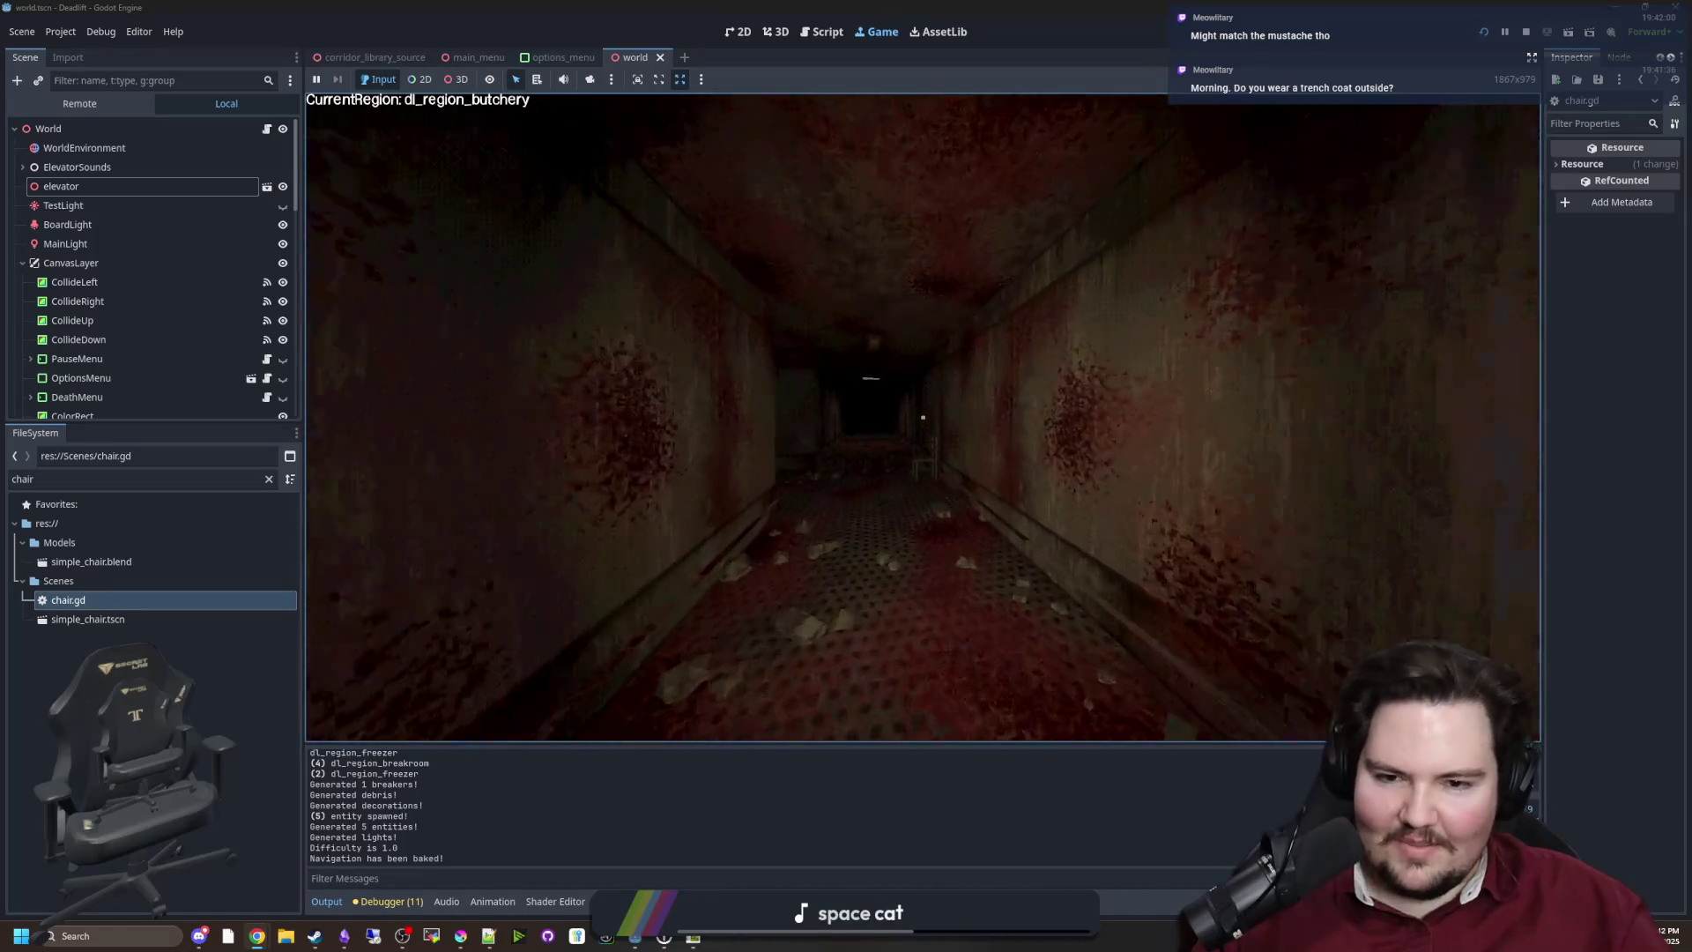
key("w")
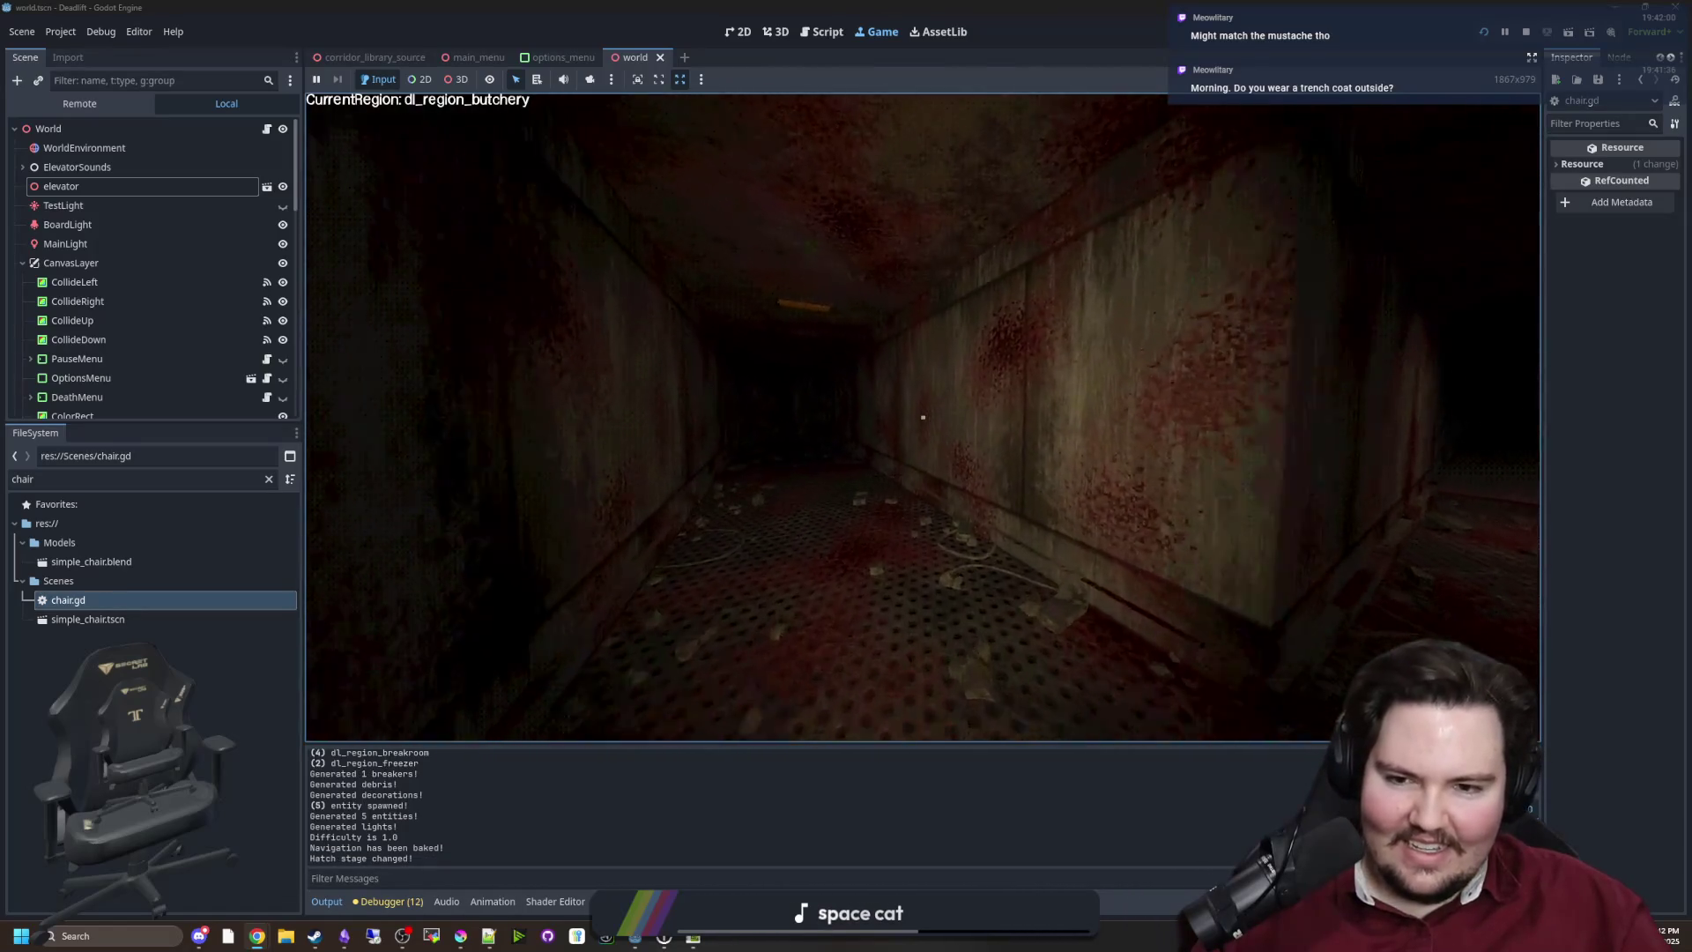
key("w")
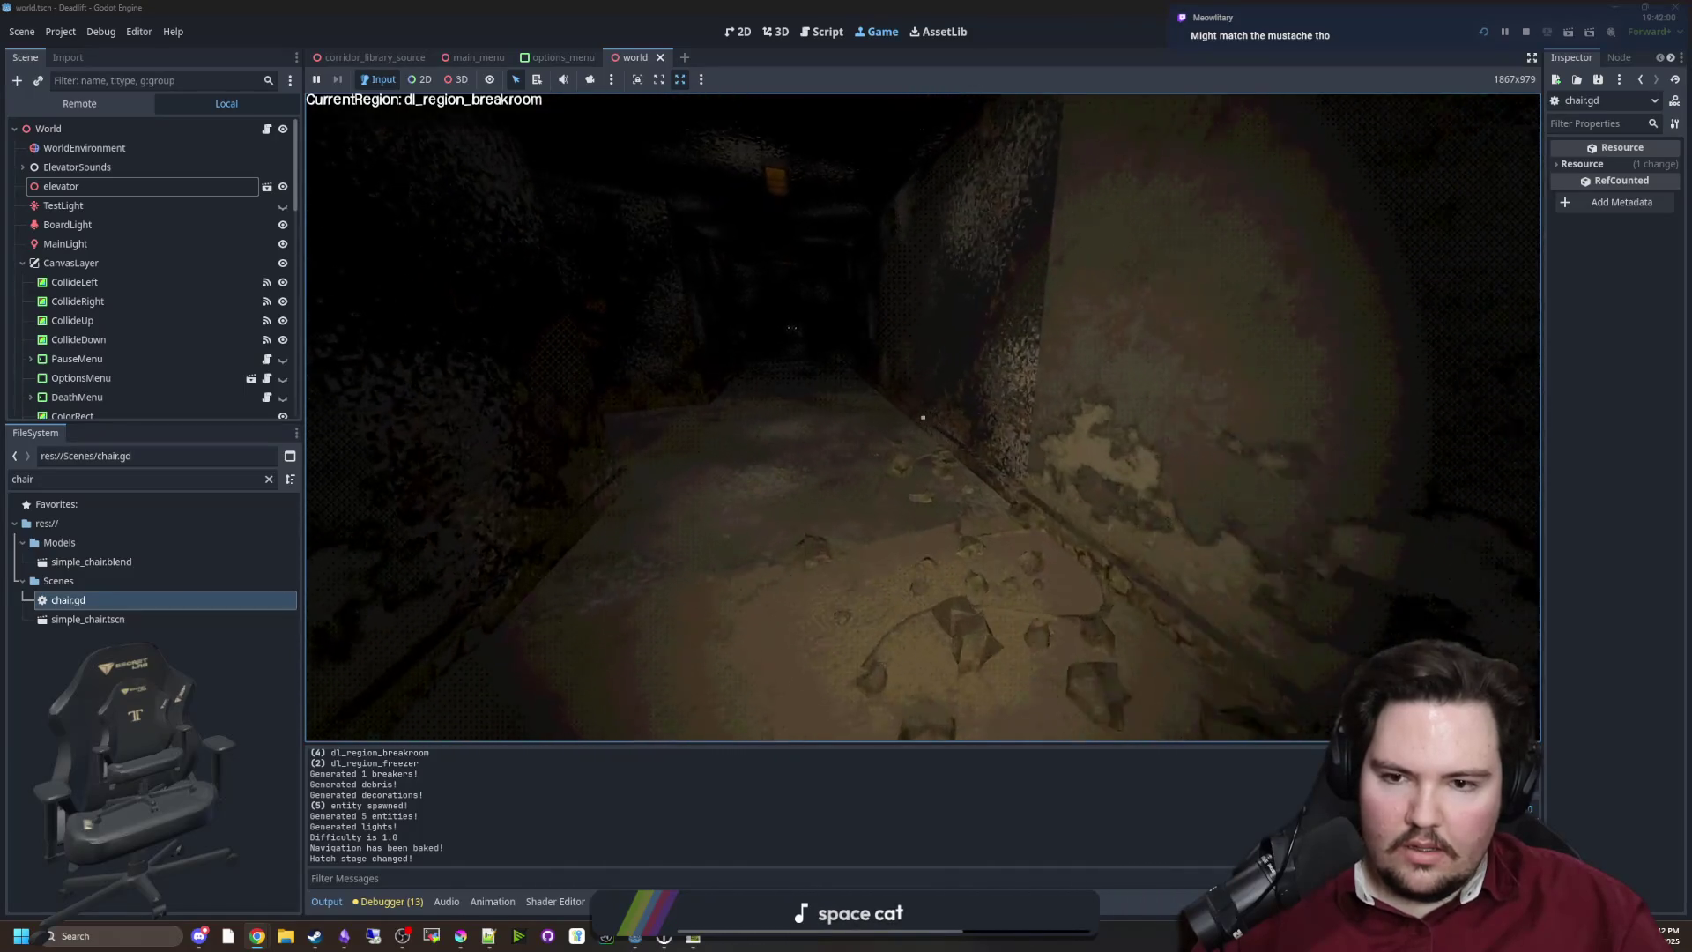
Walk from the breakroom into the freezer region and along its corridor
key("w")
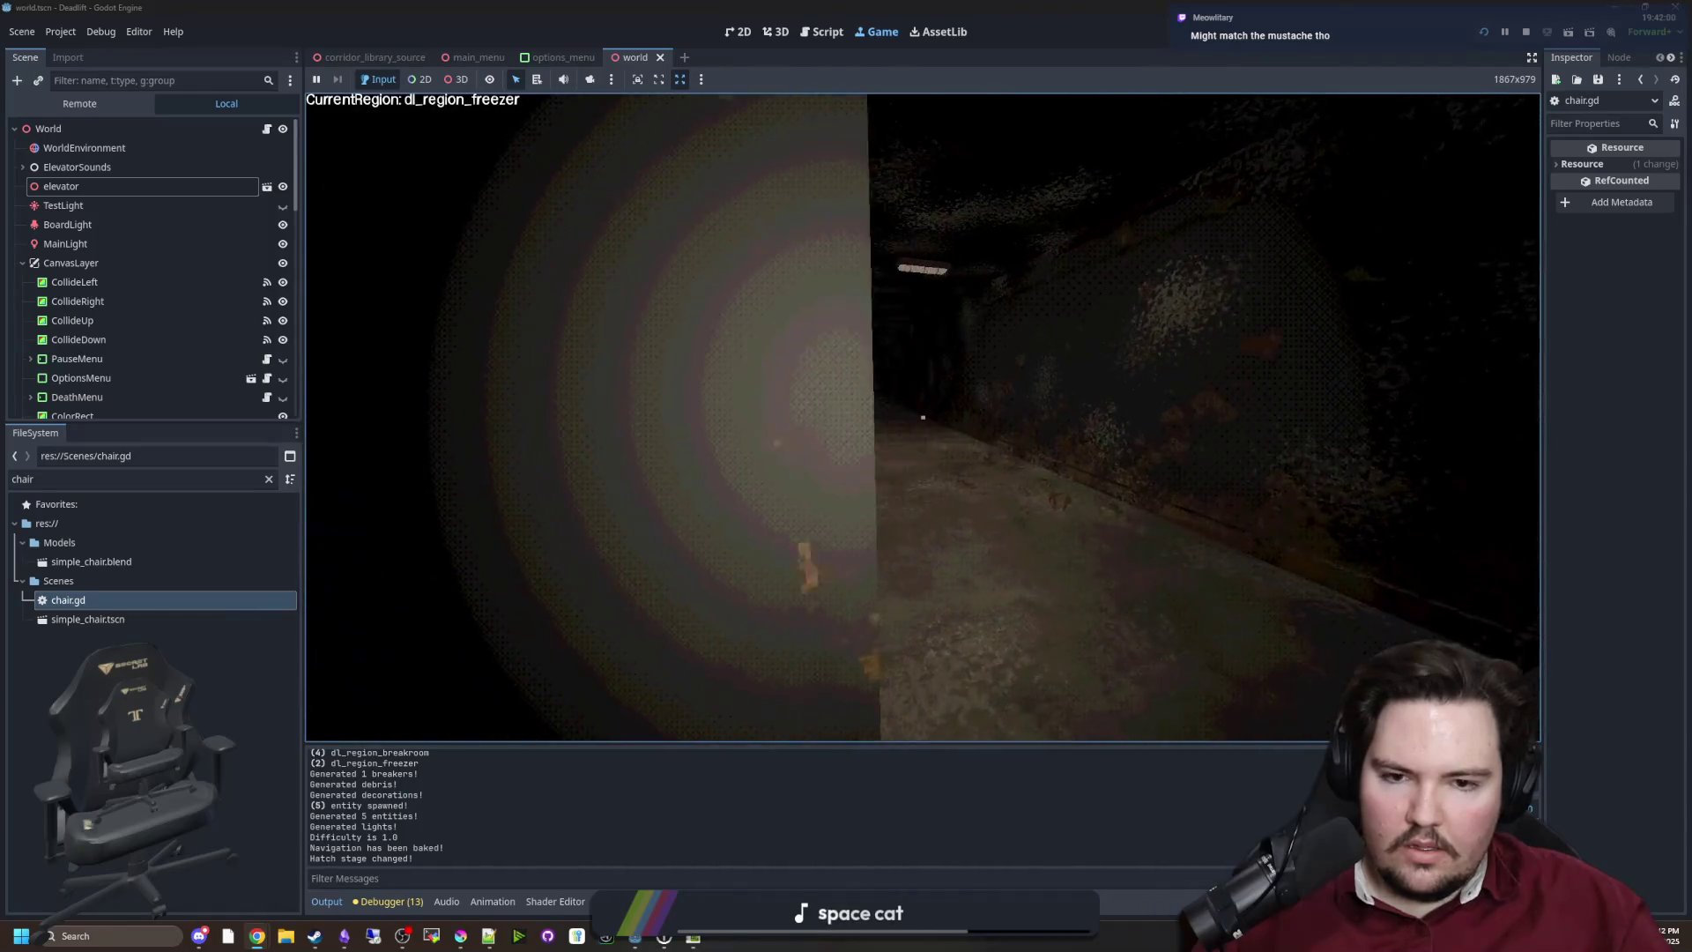
key("w")
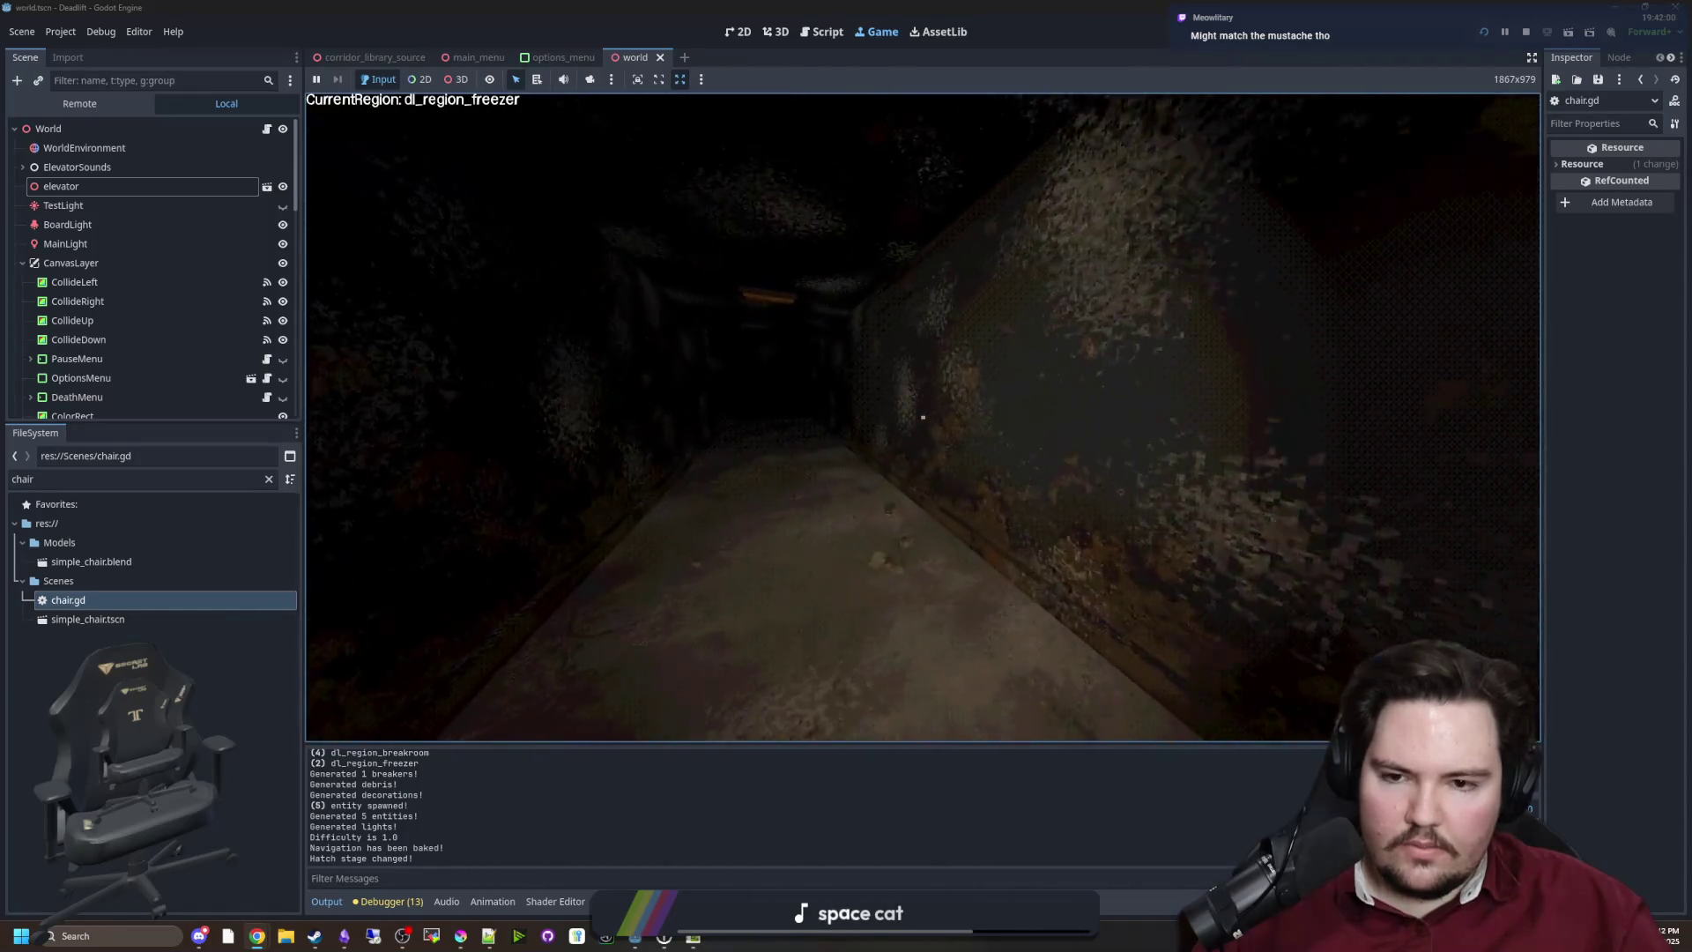
mouse_move(923, 417)
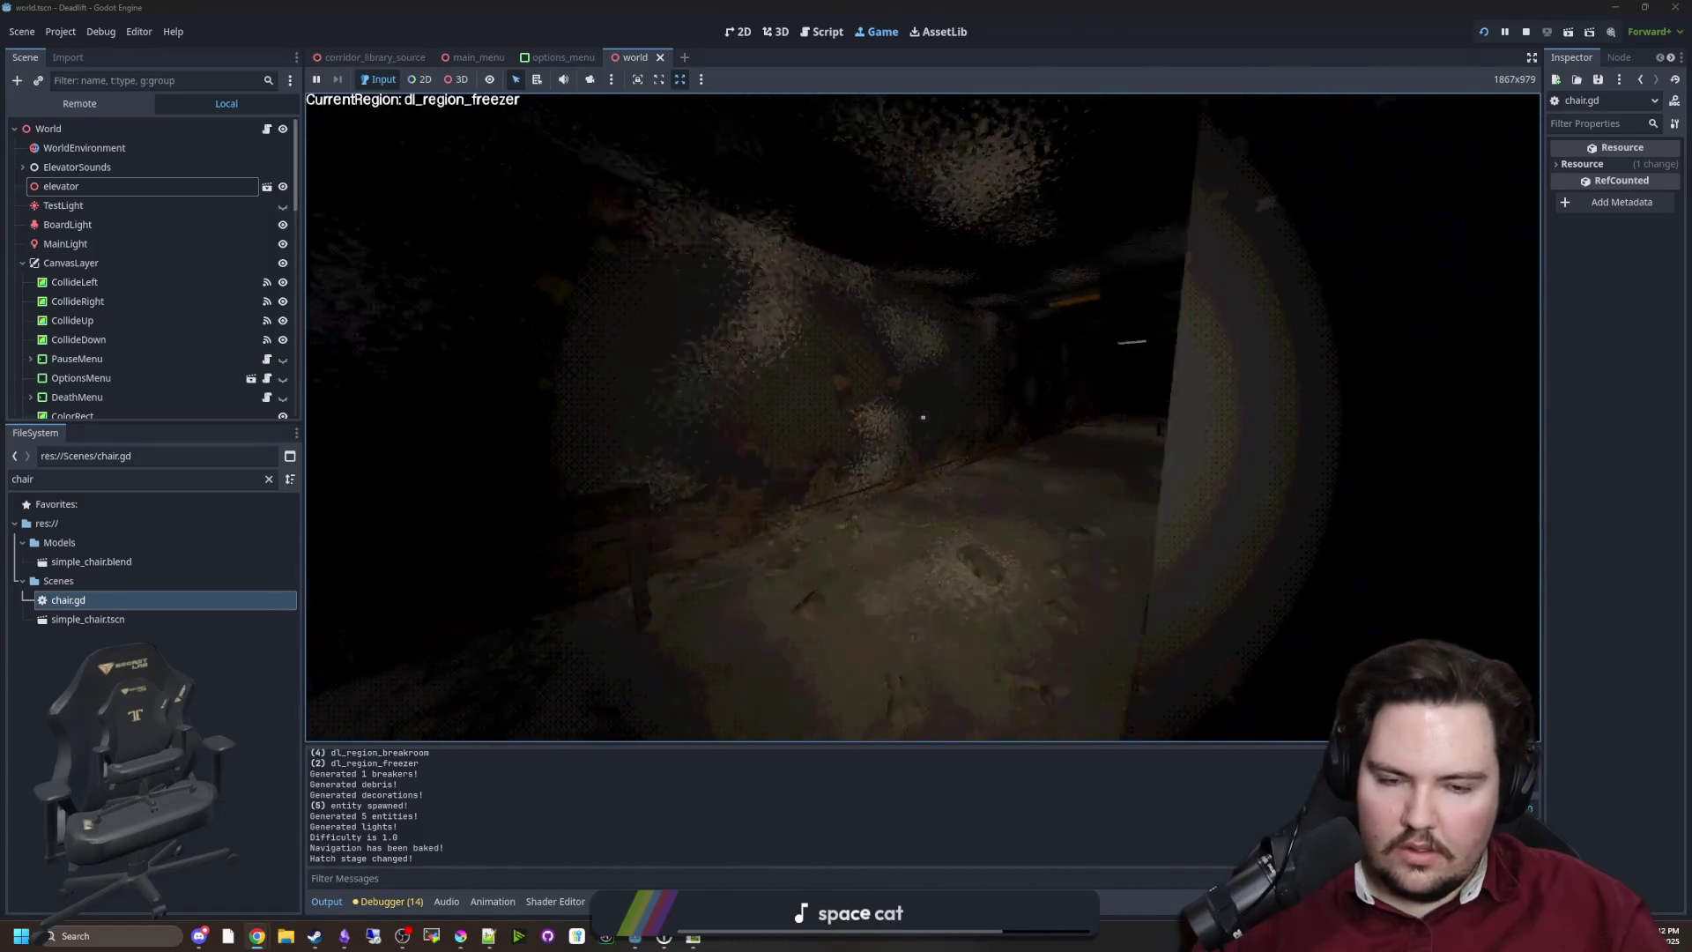
key("w")
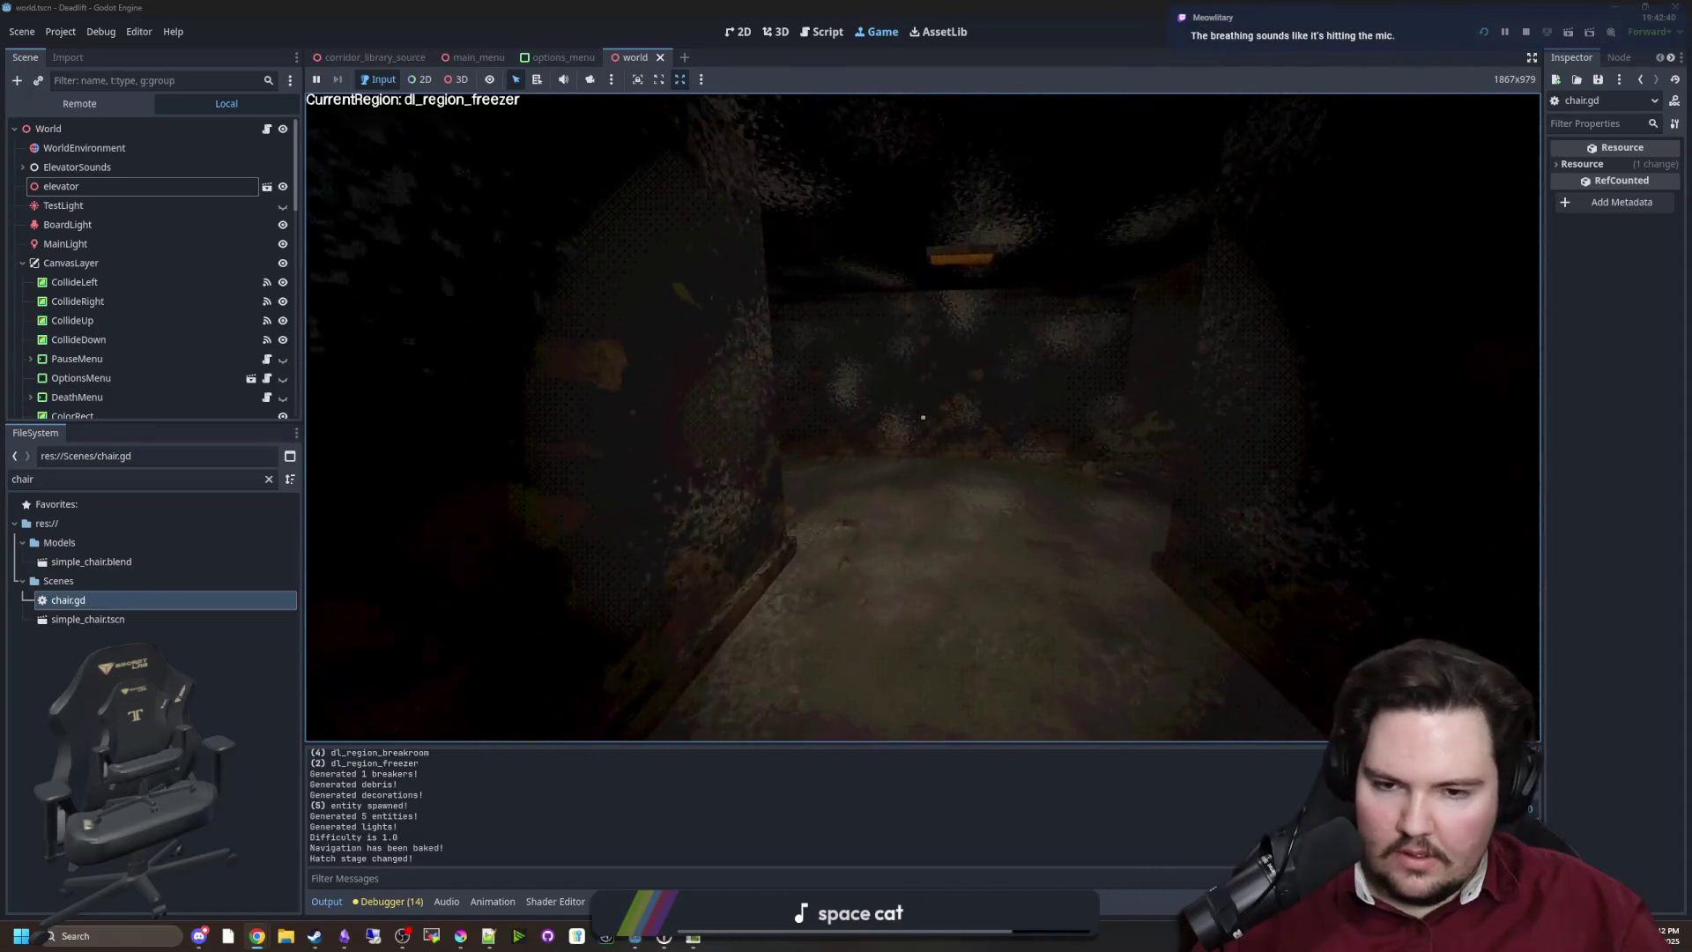
key("w")
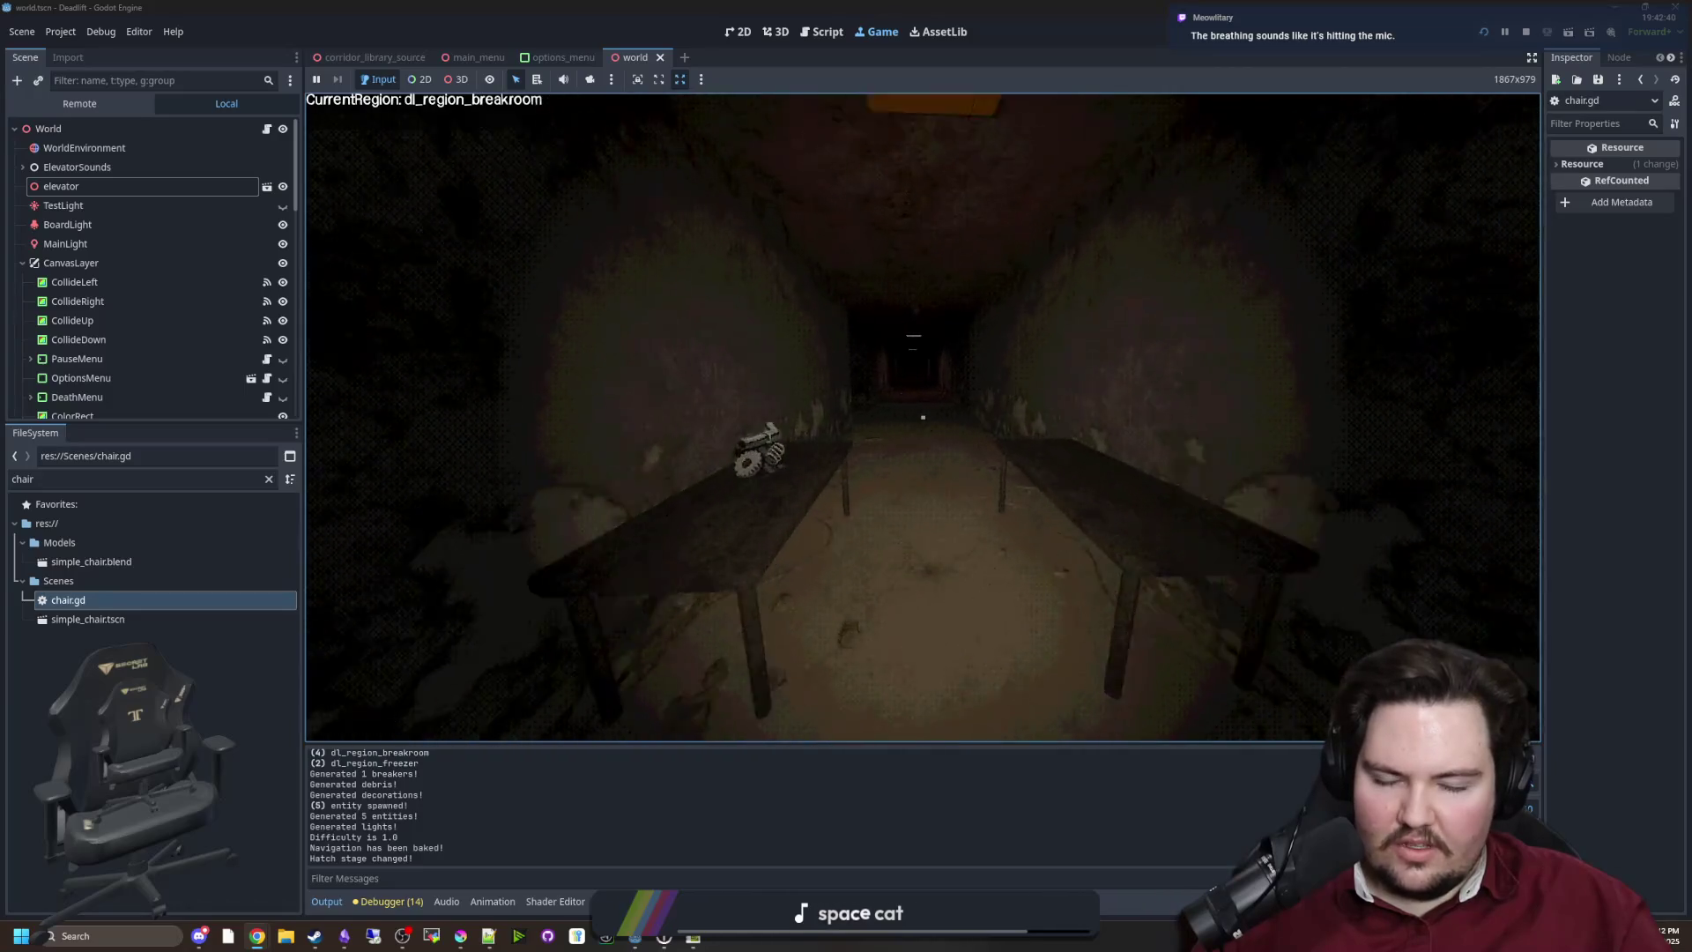
Walk back through the breakroom corridor into the butchery toward the end doorway
key("w")
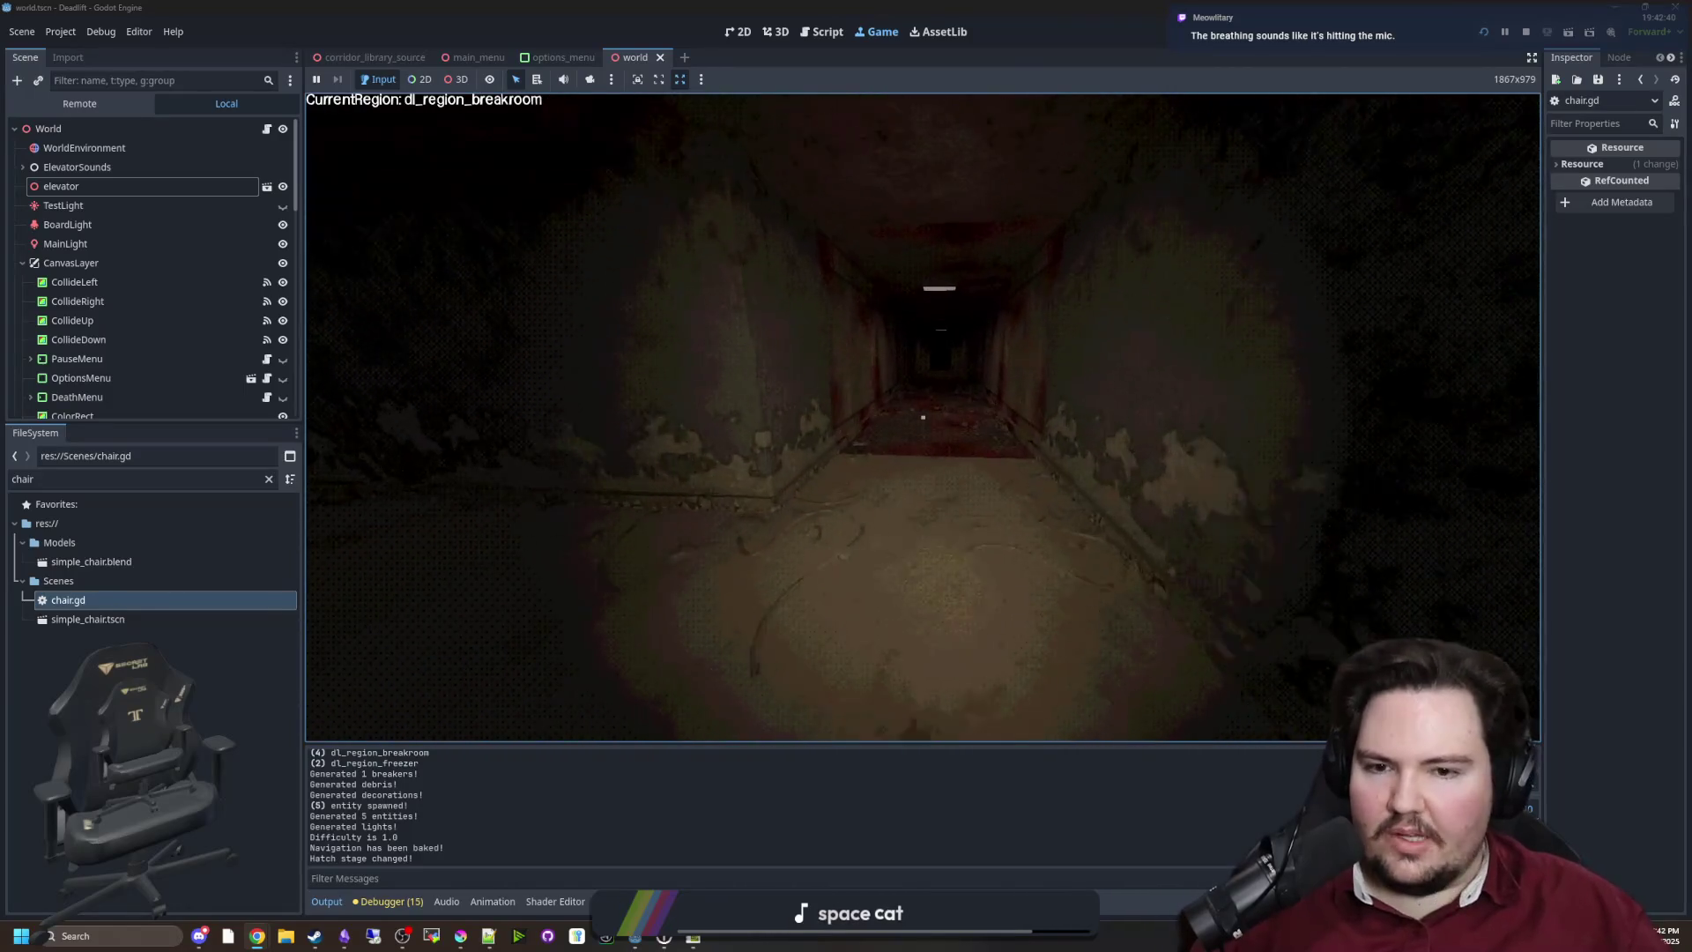
key("w")
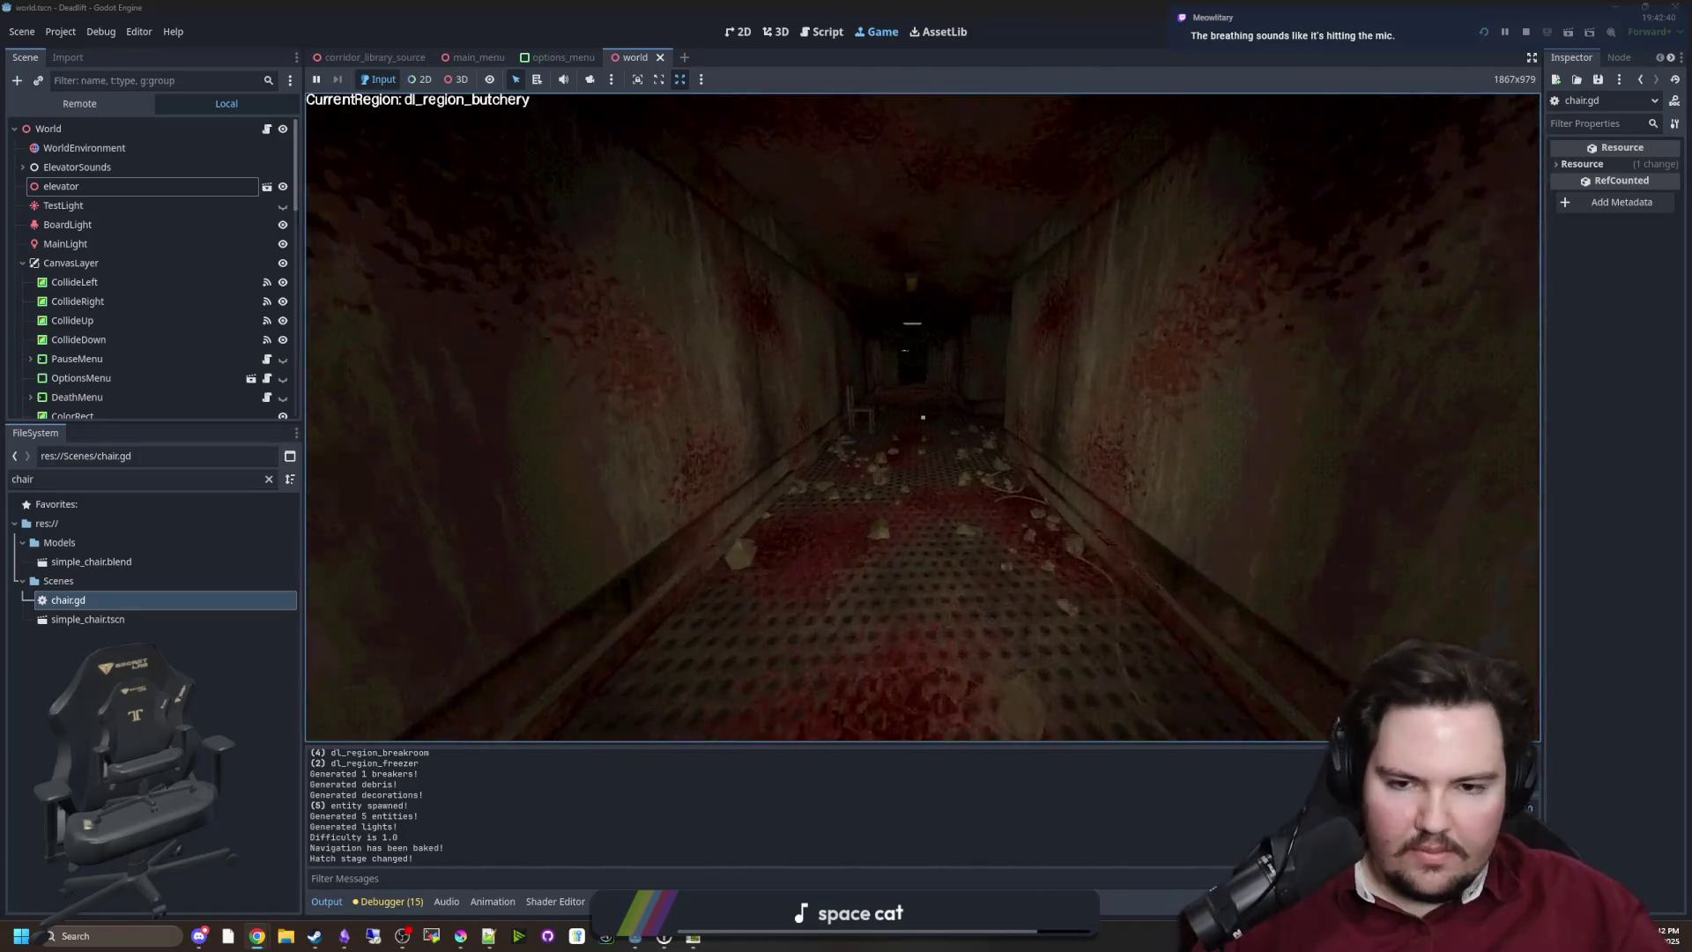
key("w")
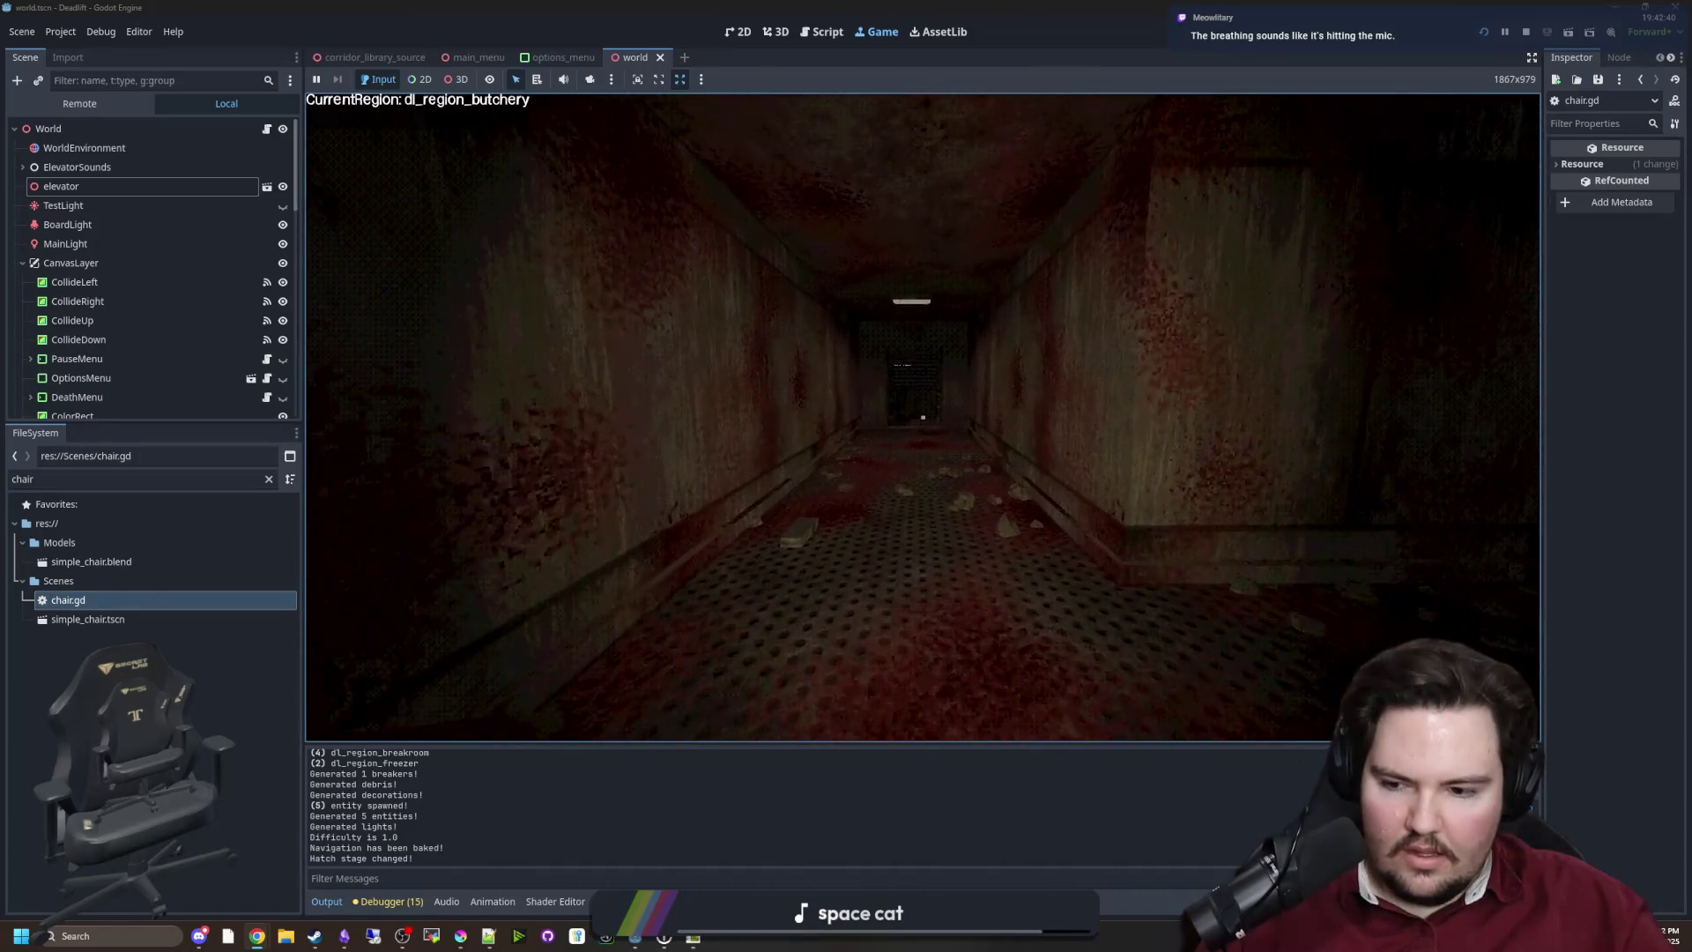
key("w")
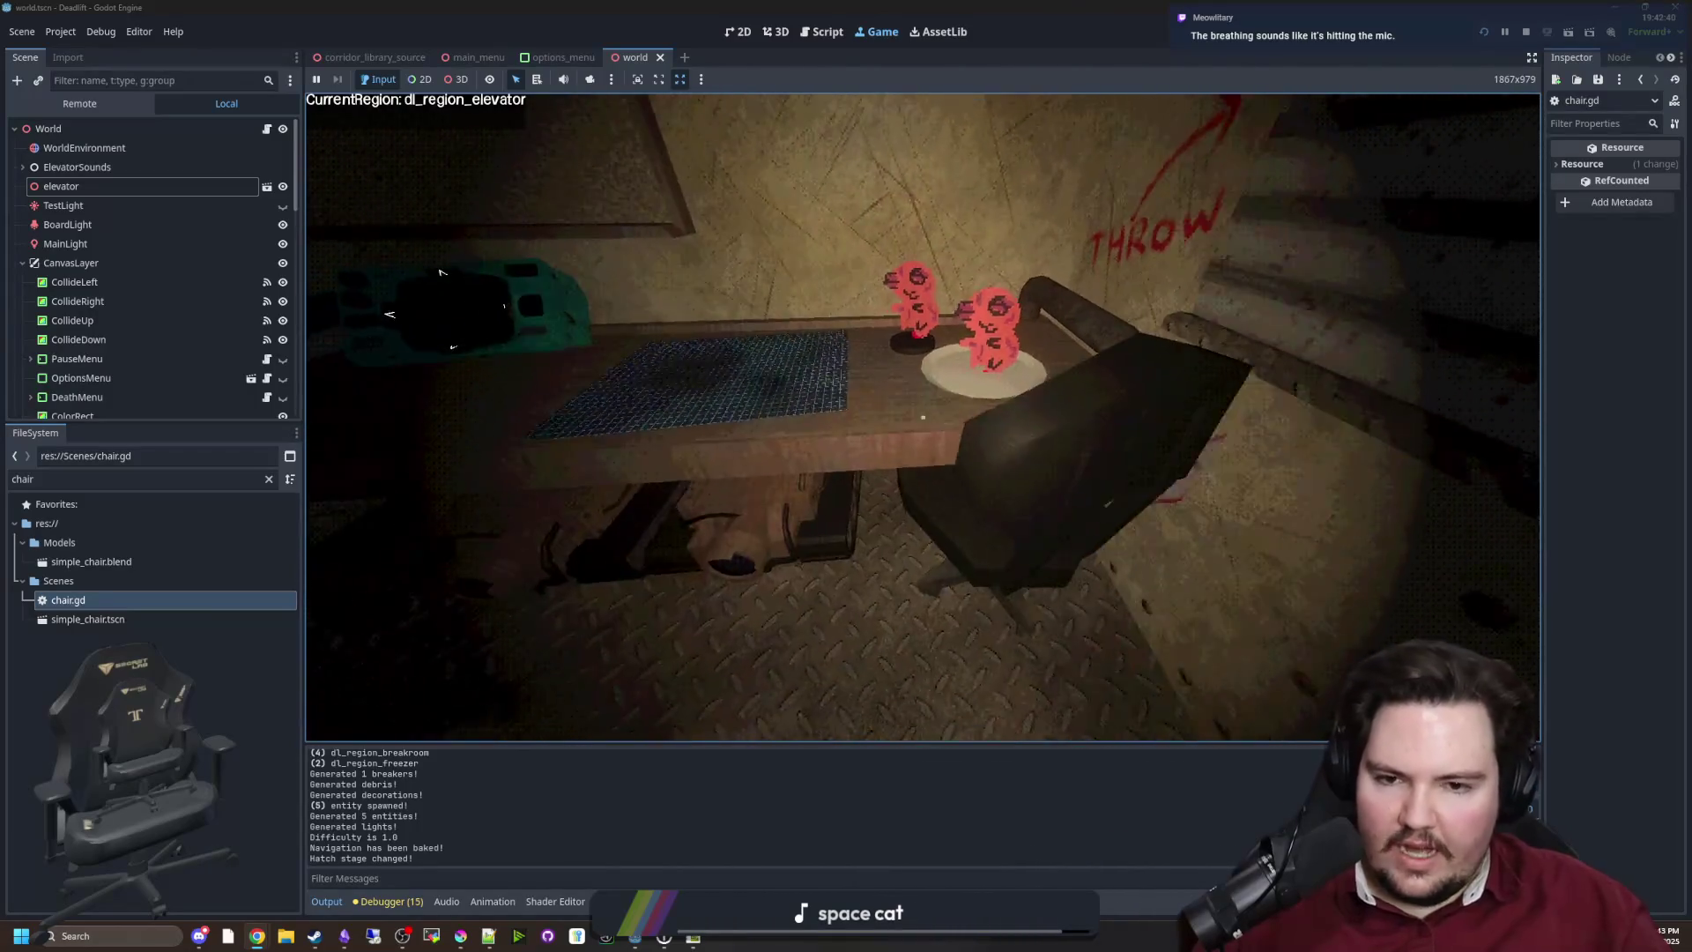
Line up with the elevator desk, fall asleep in the chair with E, then pause and resume
key("a")
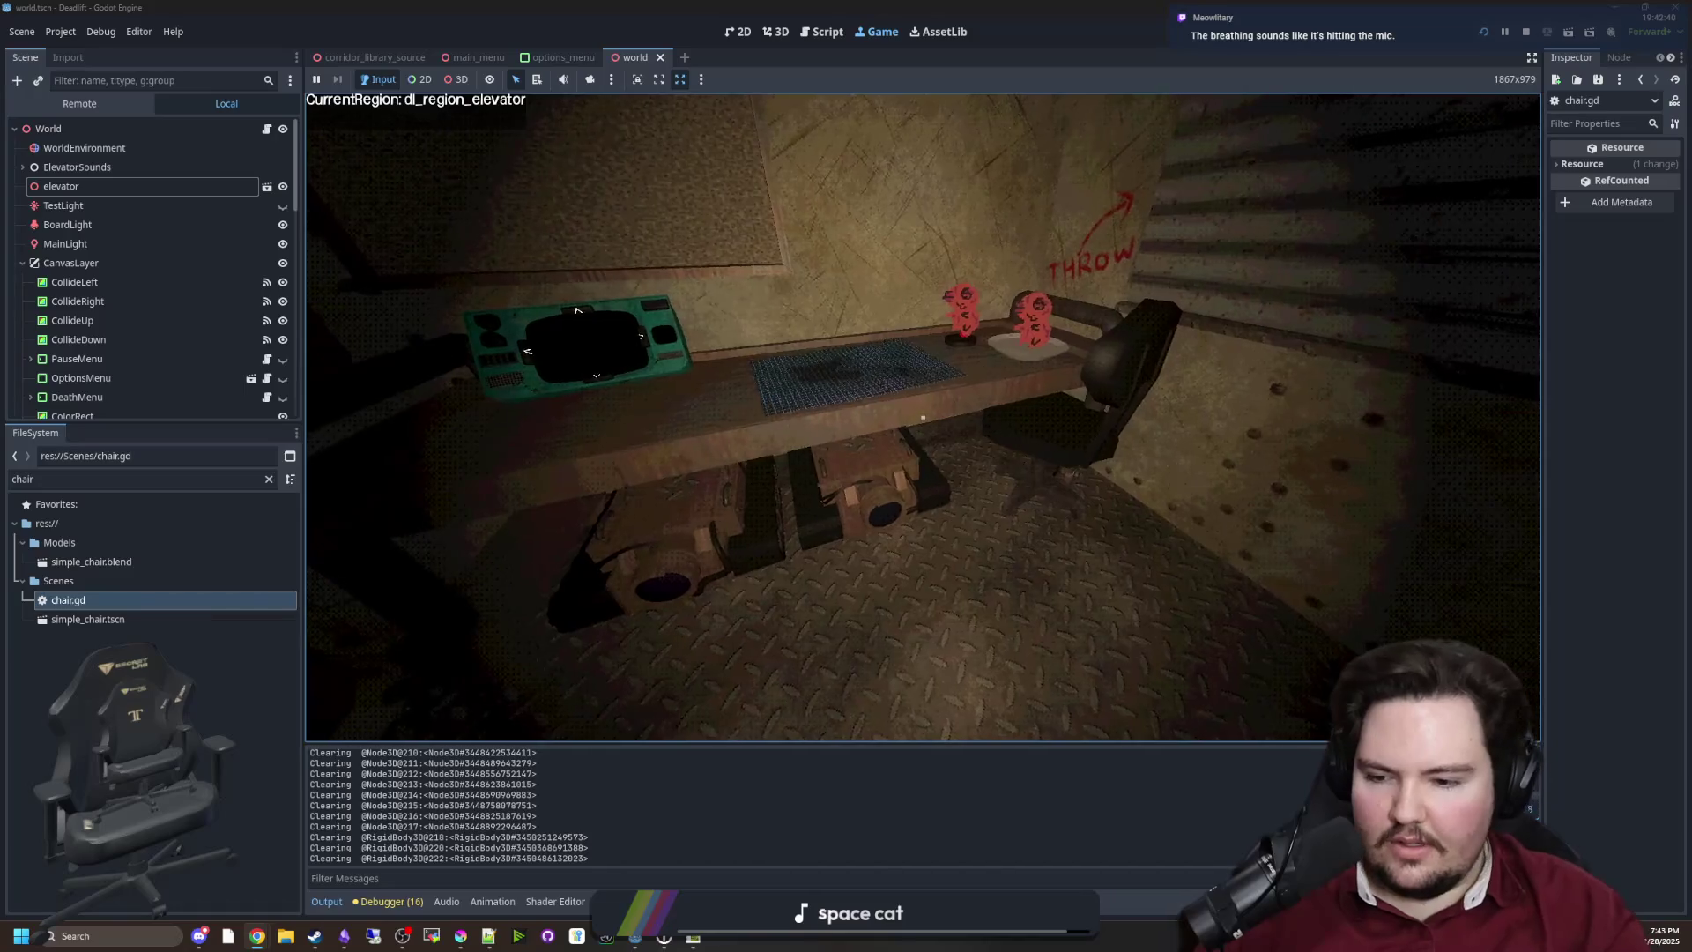
key("a")
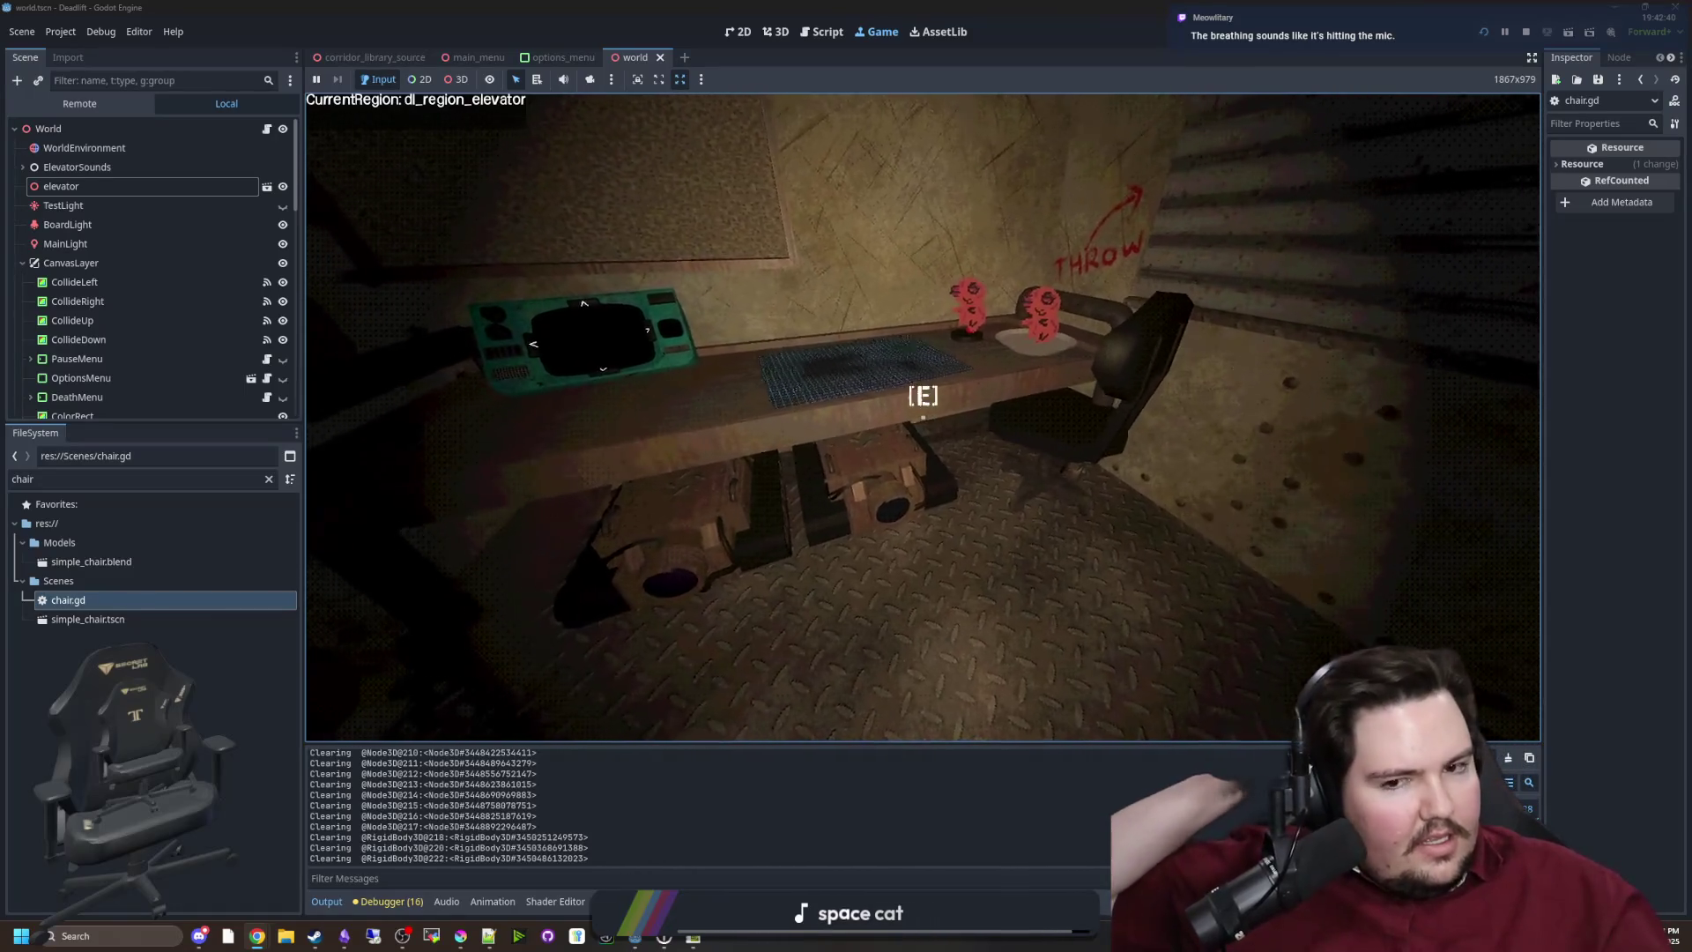
key("w")
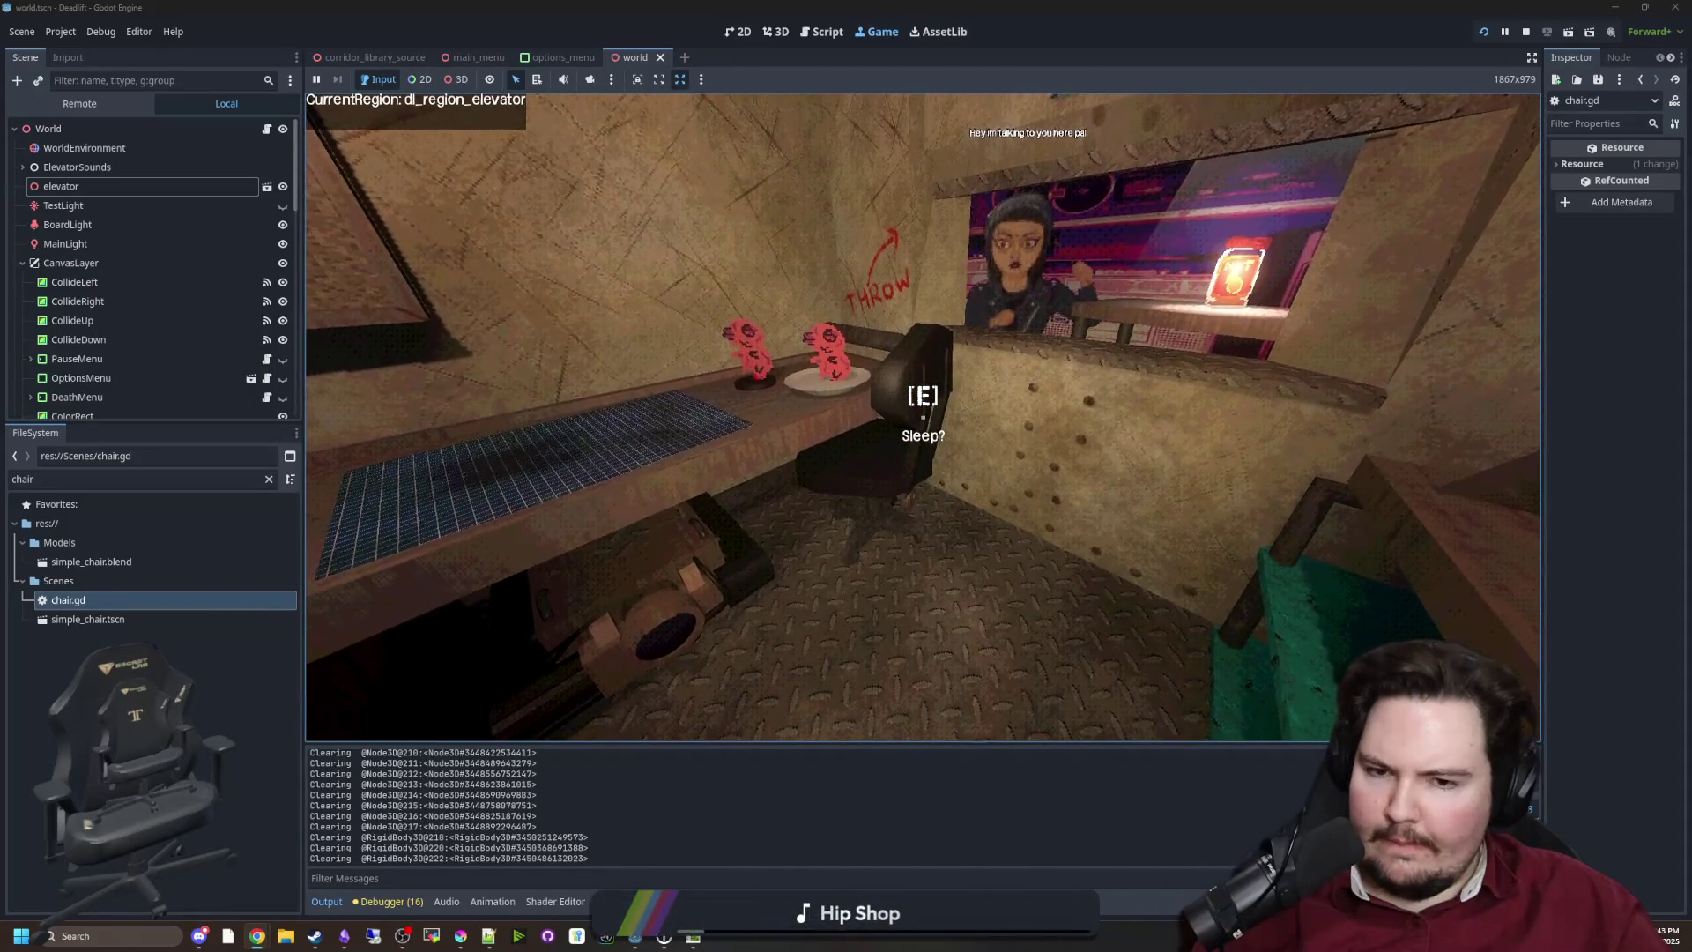
key("e")
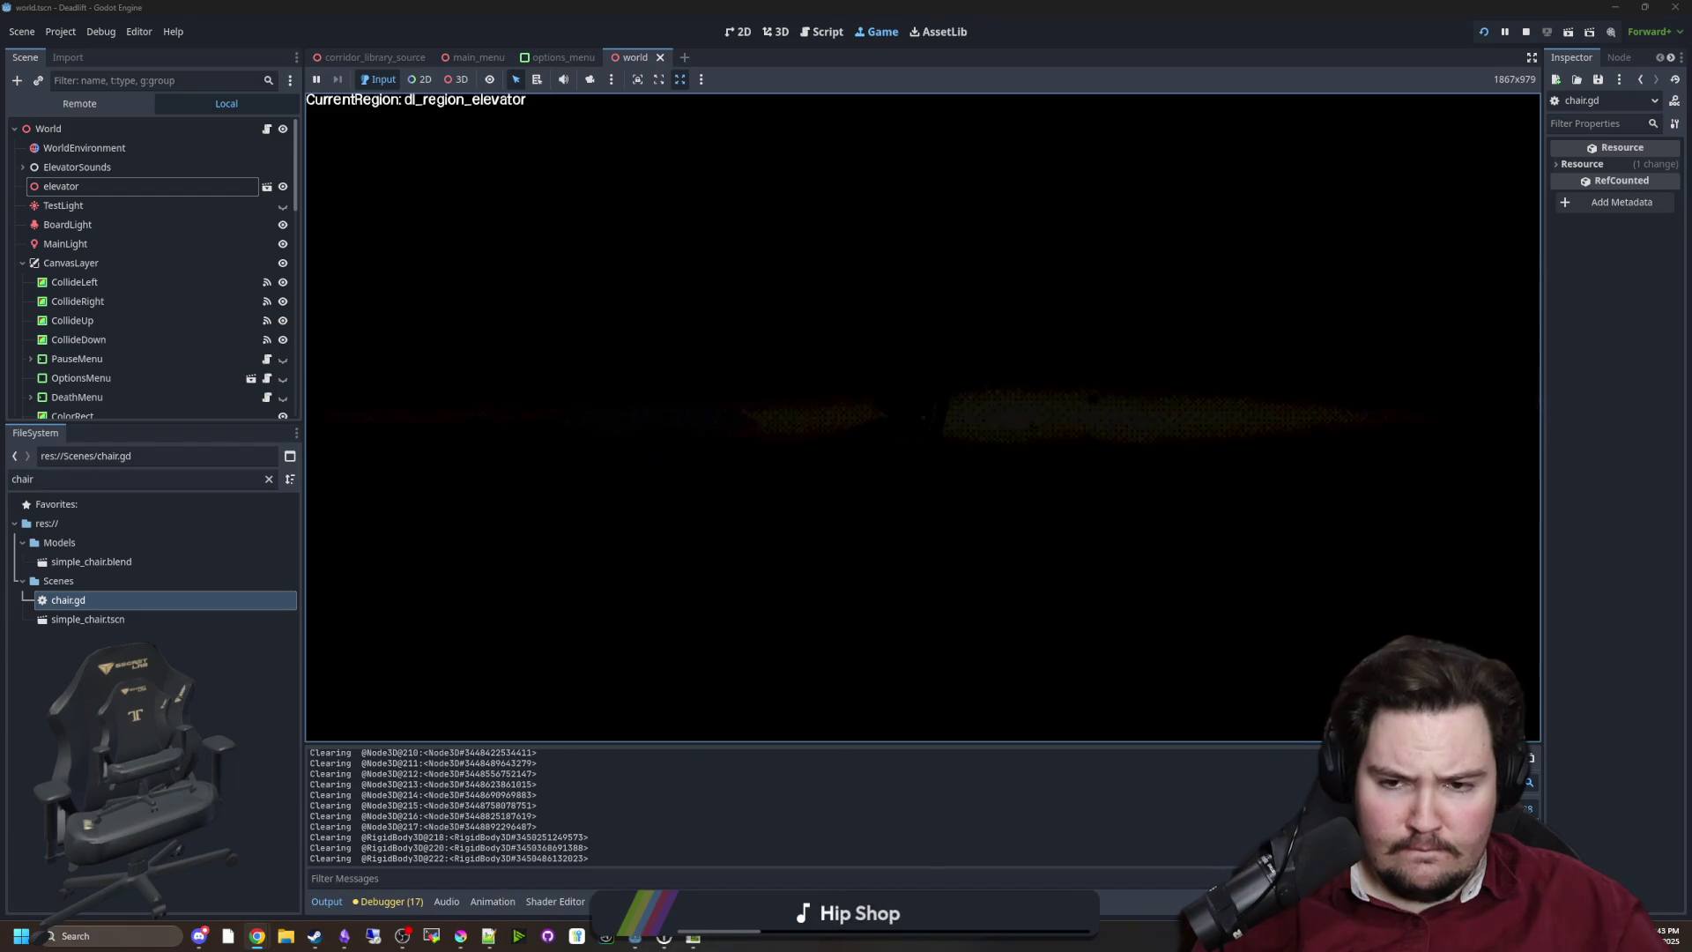
key("super")
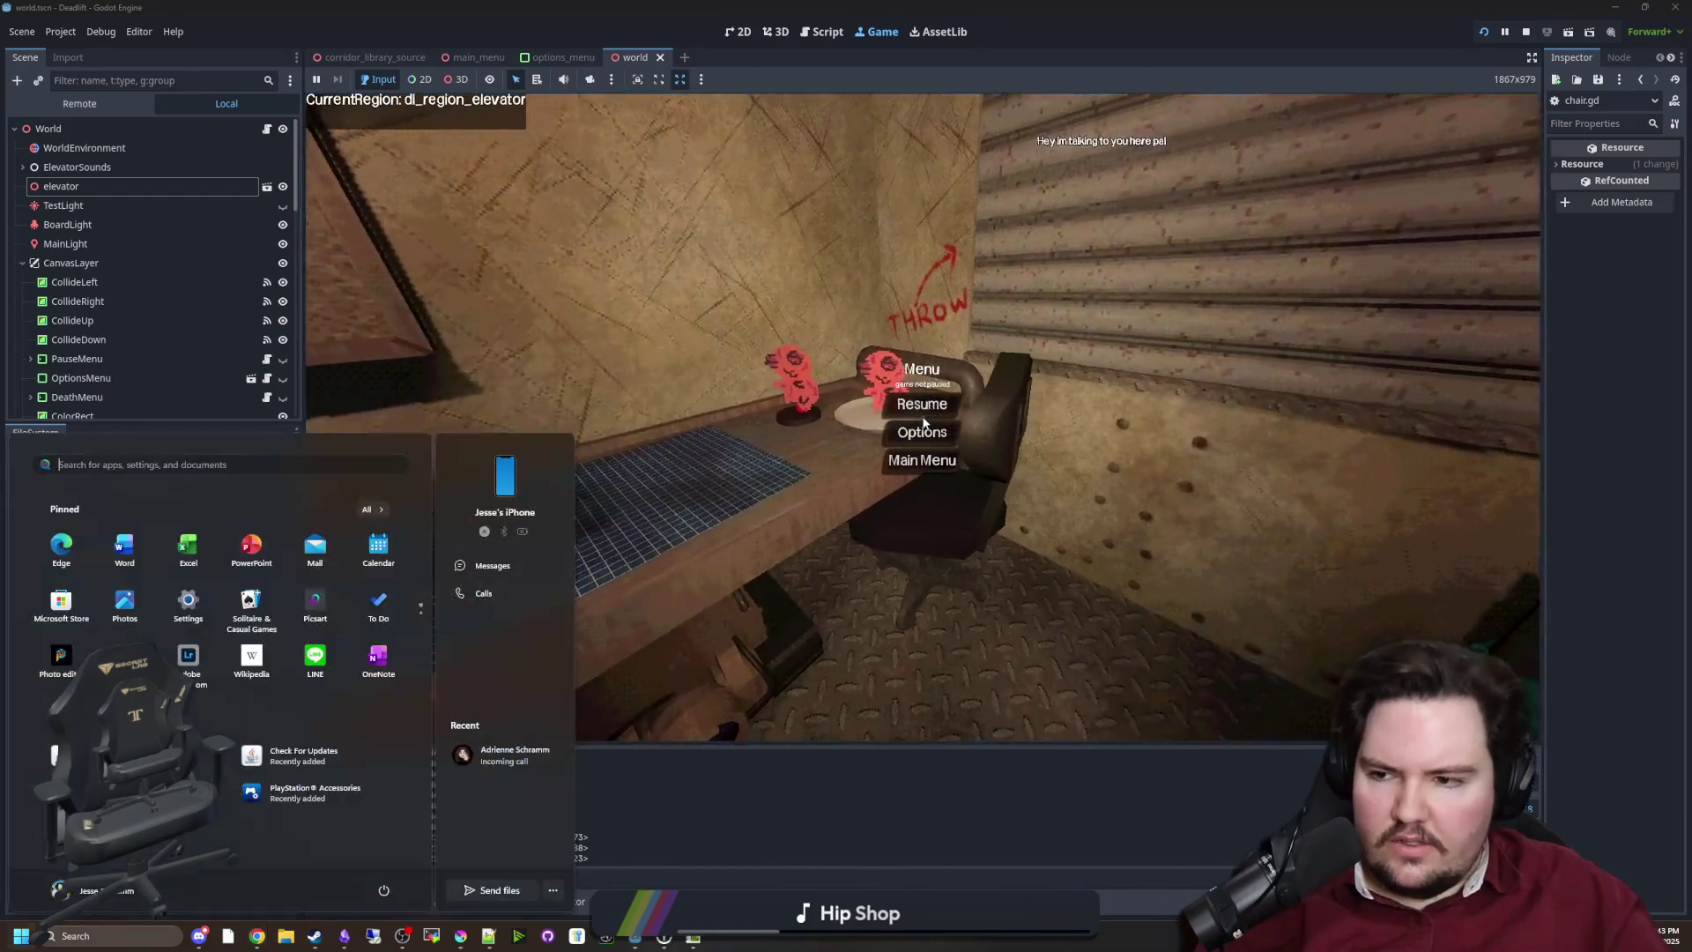
left_click(925, 797)
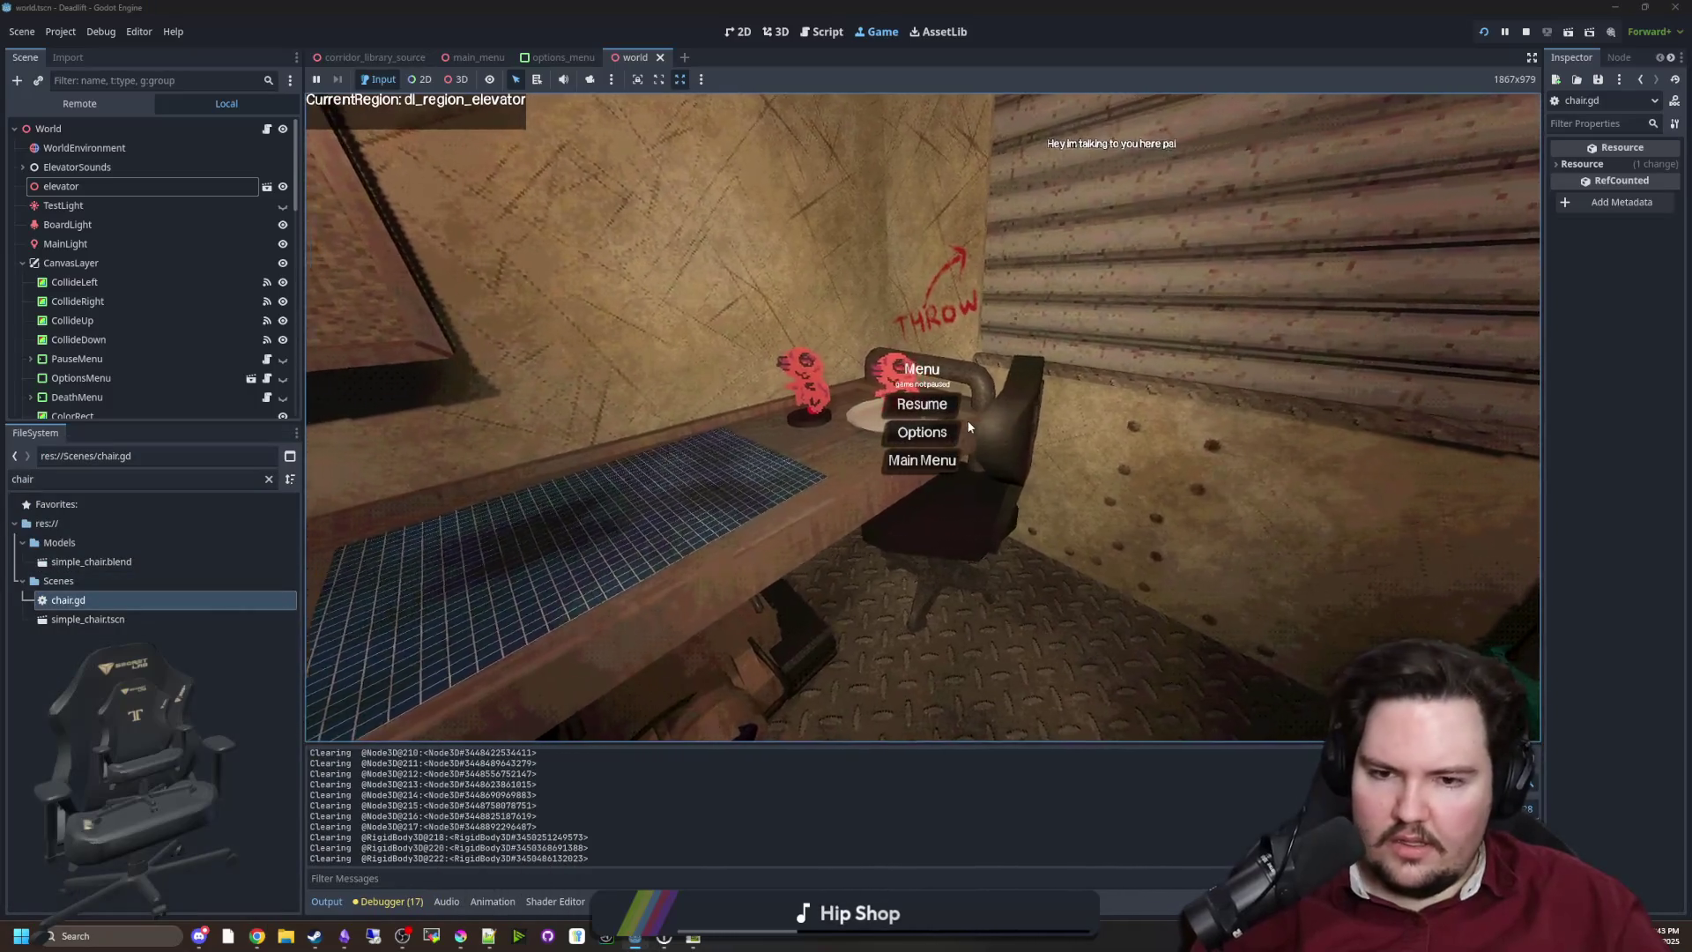
key("Escape")
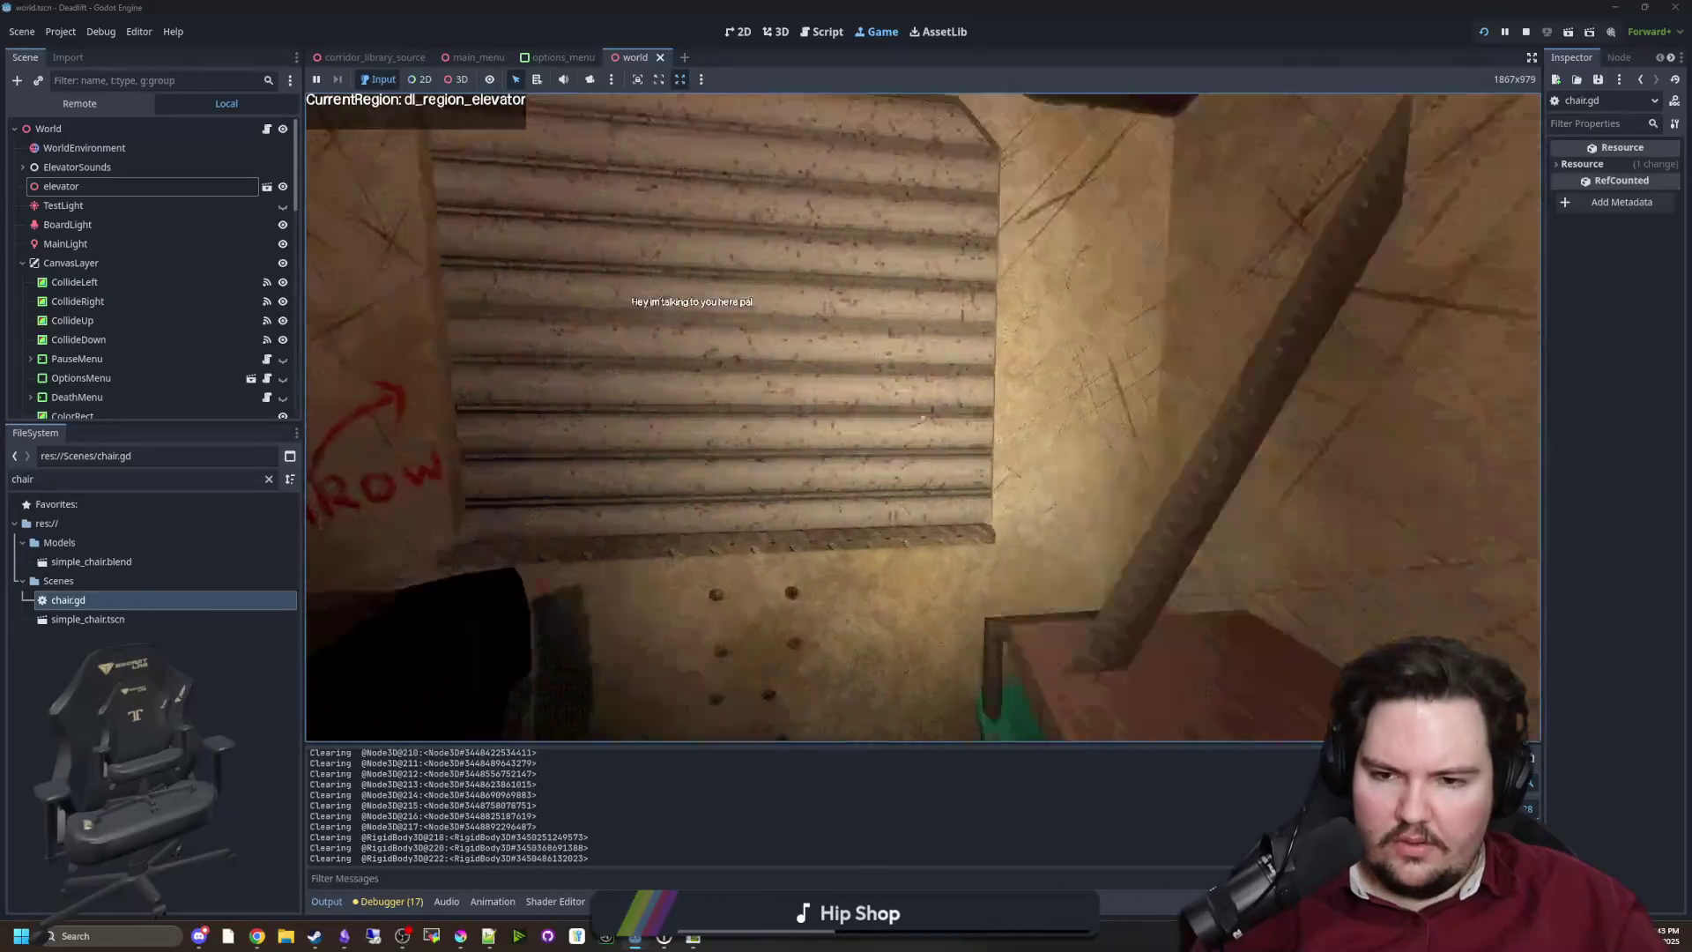
Walk out into the butchery and back, pause, and open chair.gd at the empty line 26
key("w")
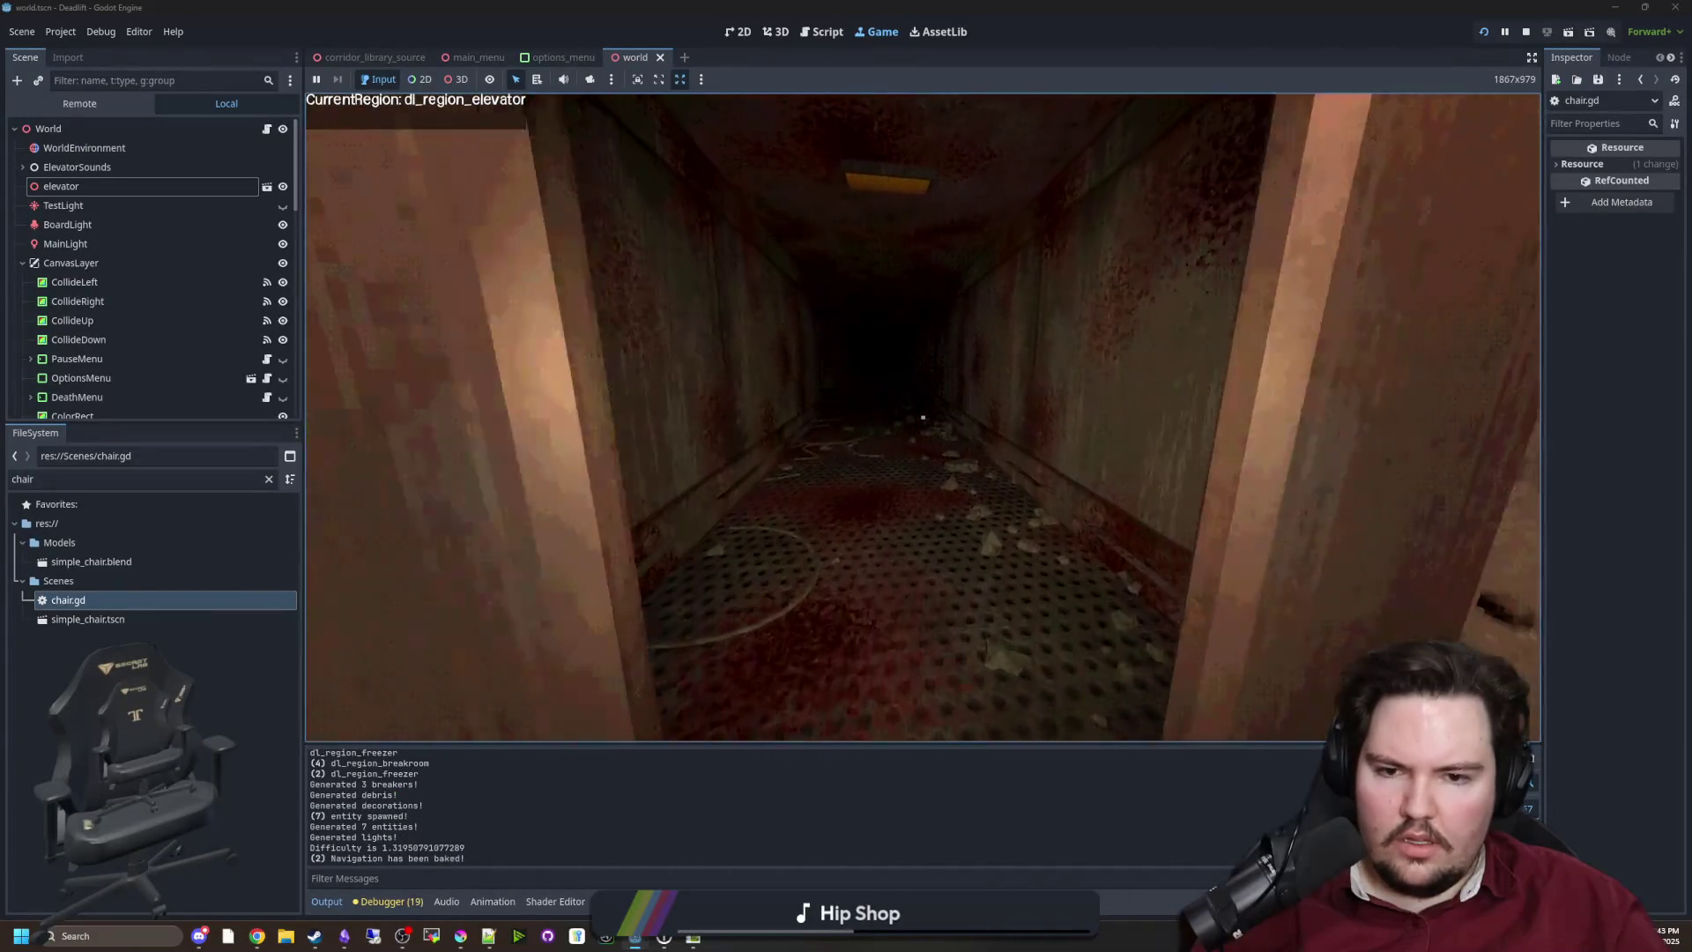
key("super")
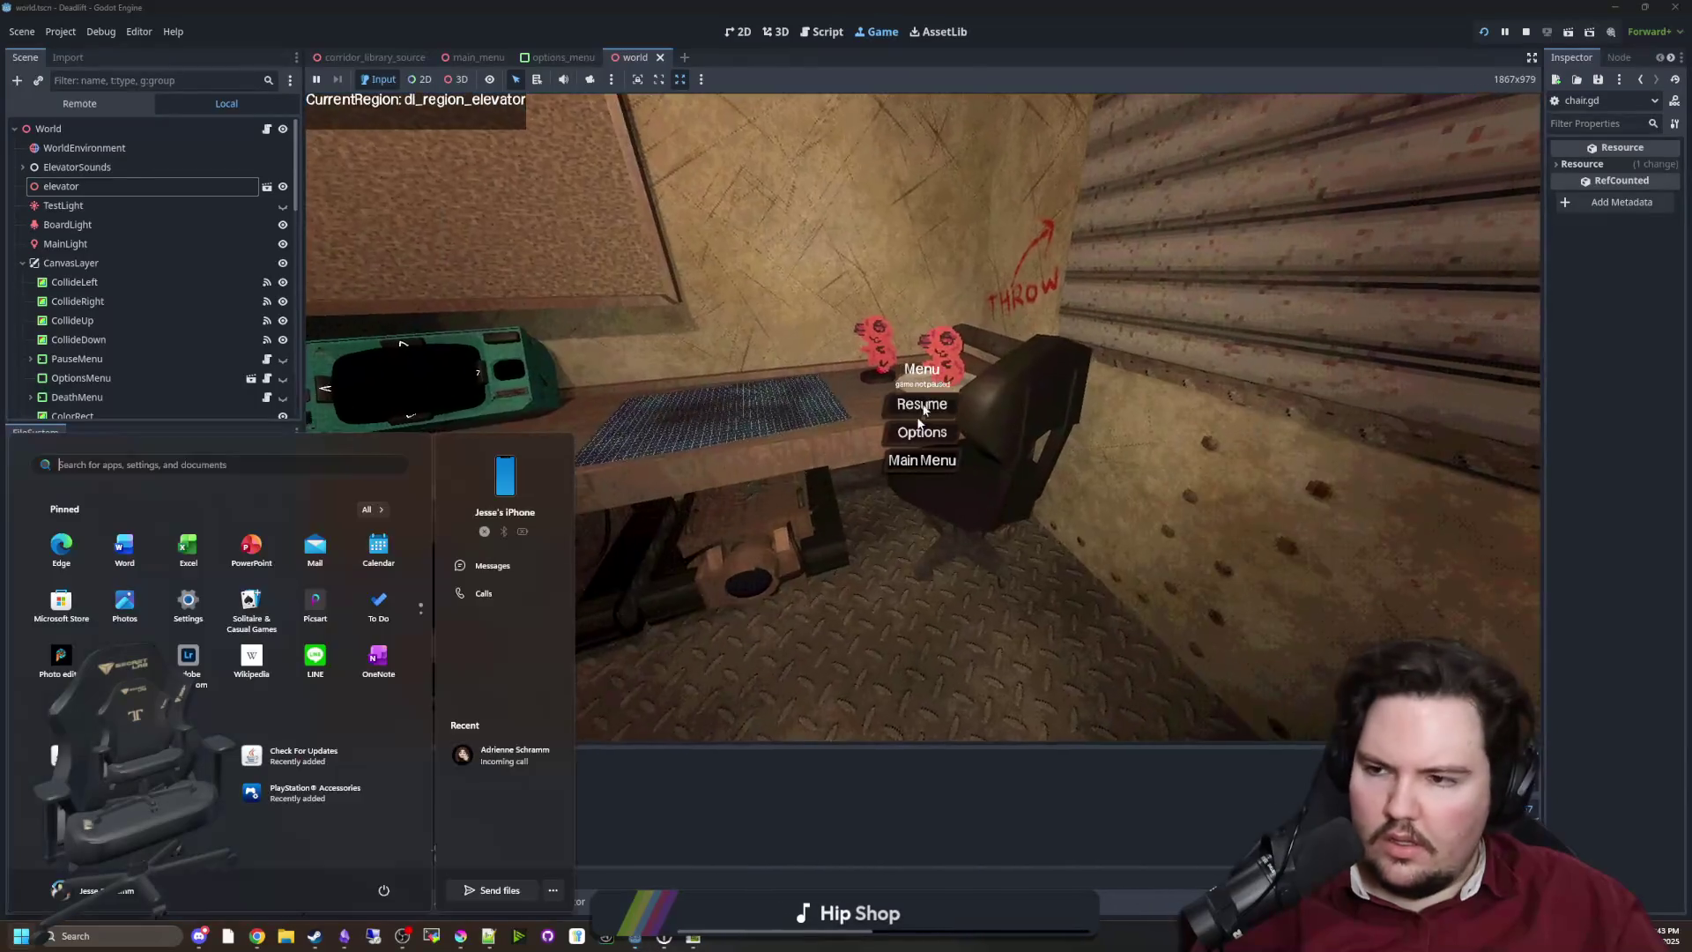
key("Escape")
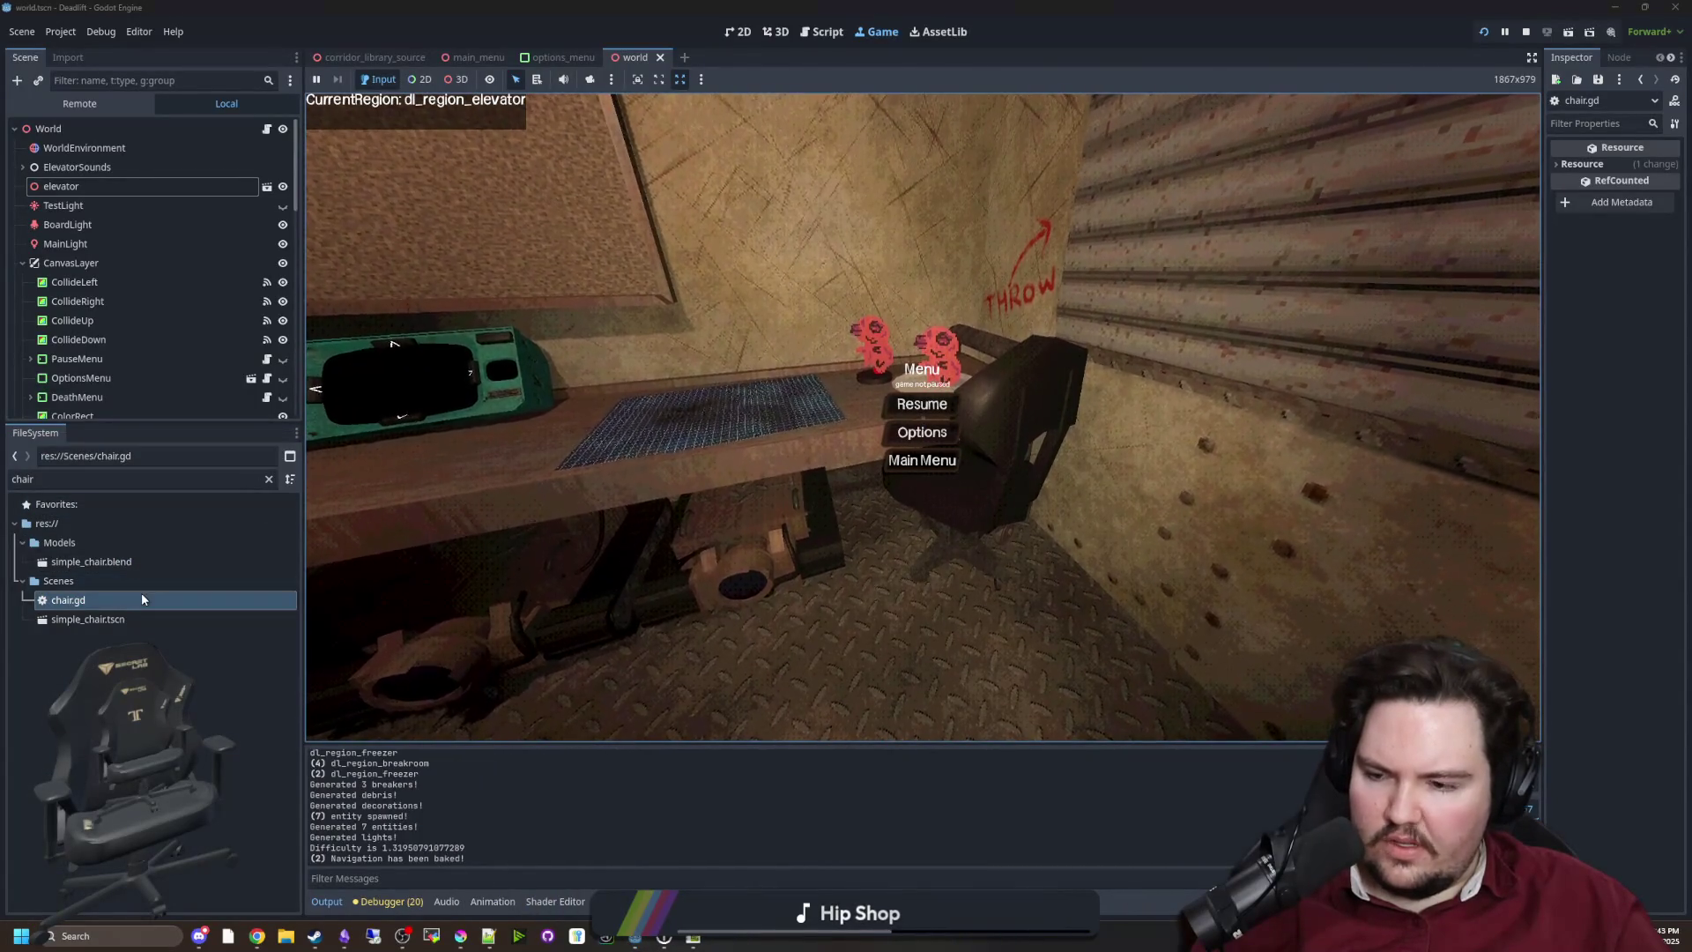
double_click(141, 596)
key("Up")
key("Up")
key("Up")
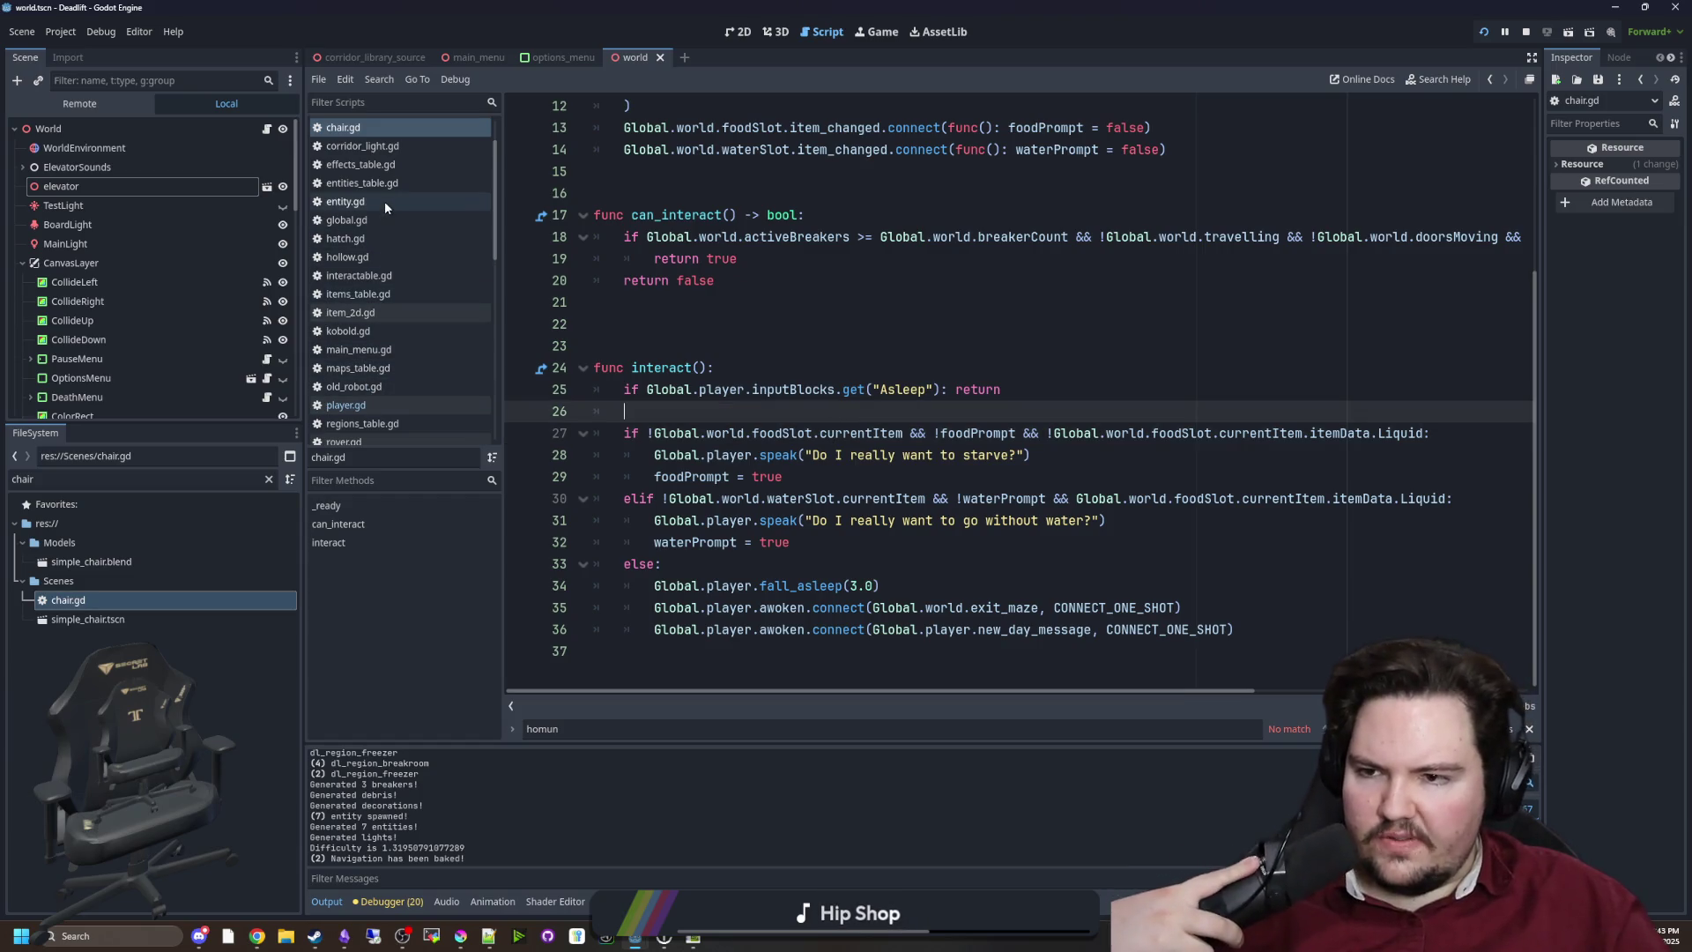
Open world.gd from the FileSystem filter and search it for 'clear_object'
left_click(269, 479)
type("w")
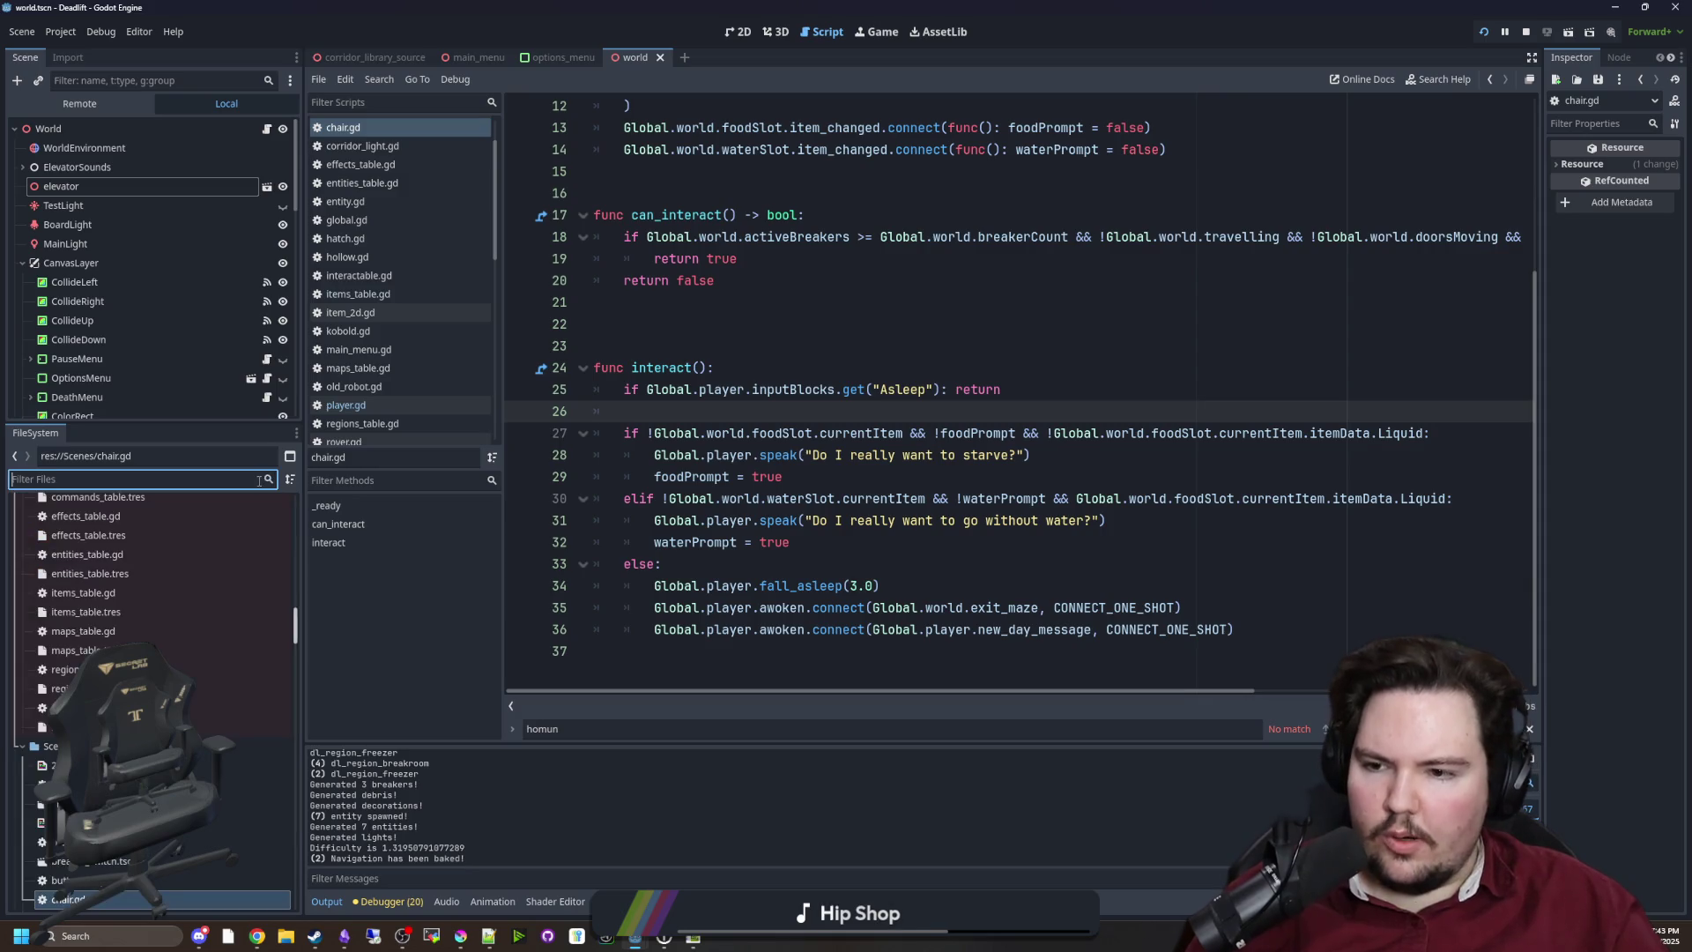
type("orld")
double_click(71, 561)
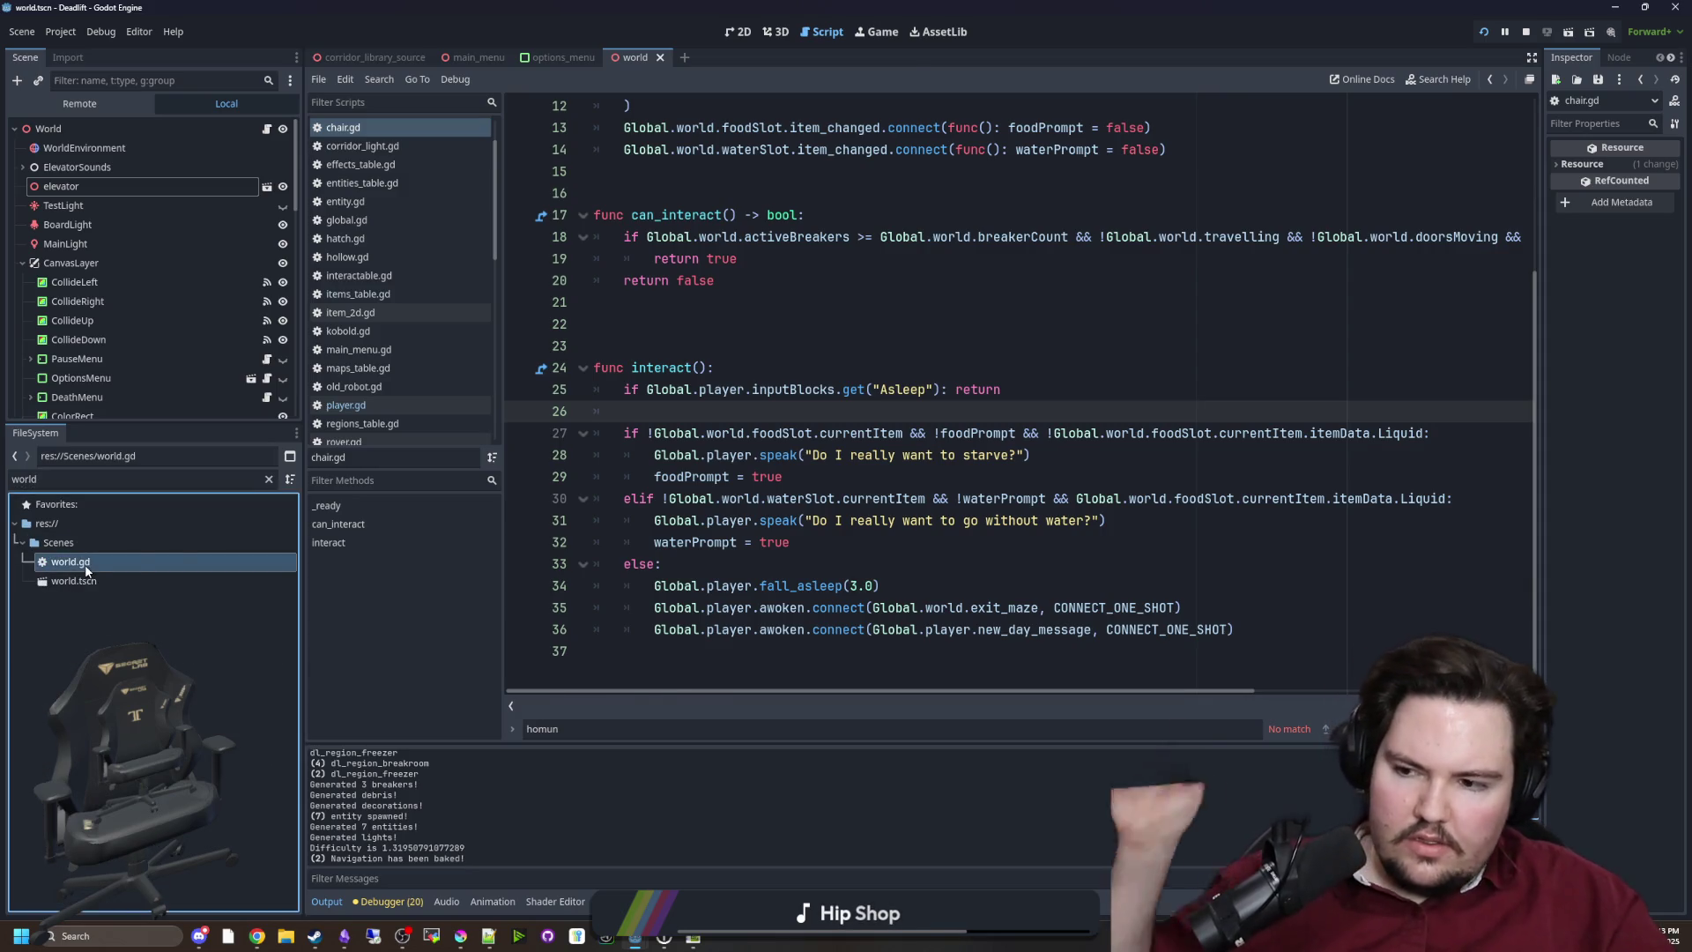
scroll(776, 324, "down", 20)
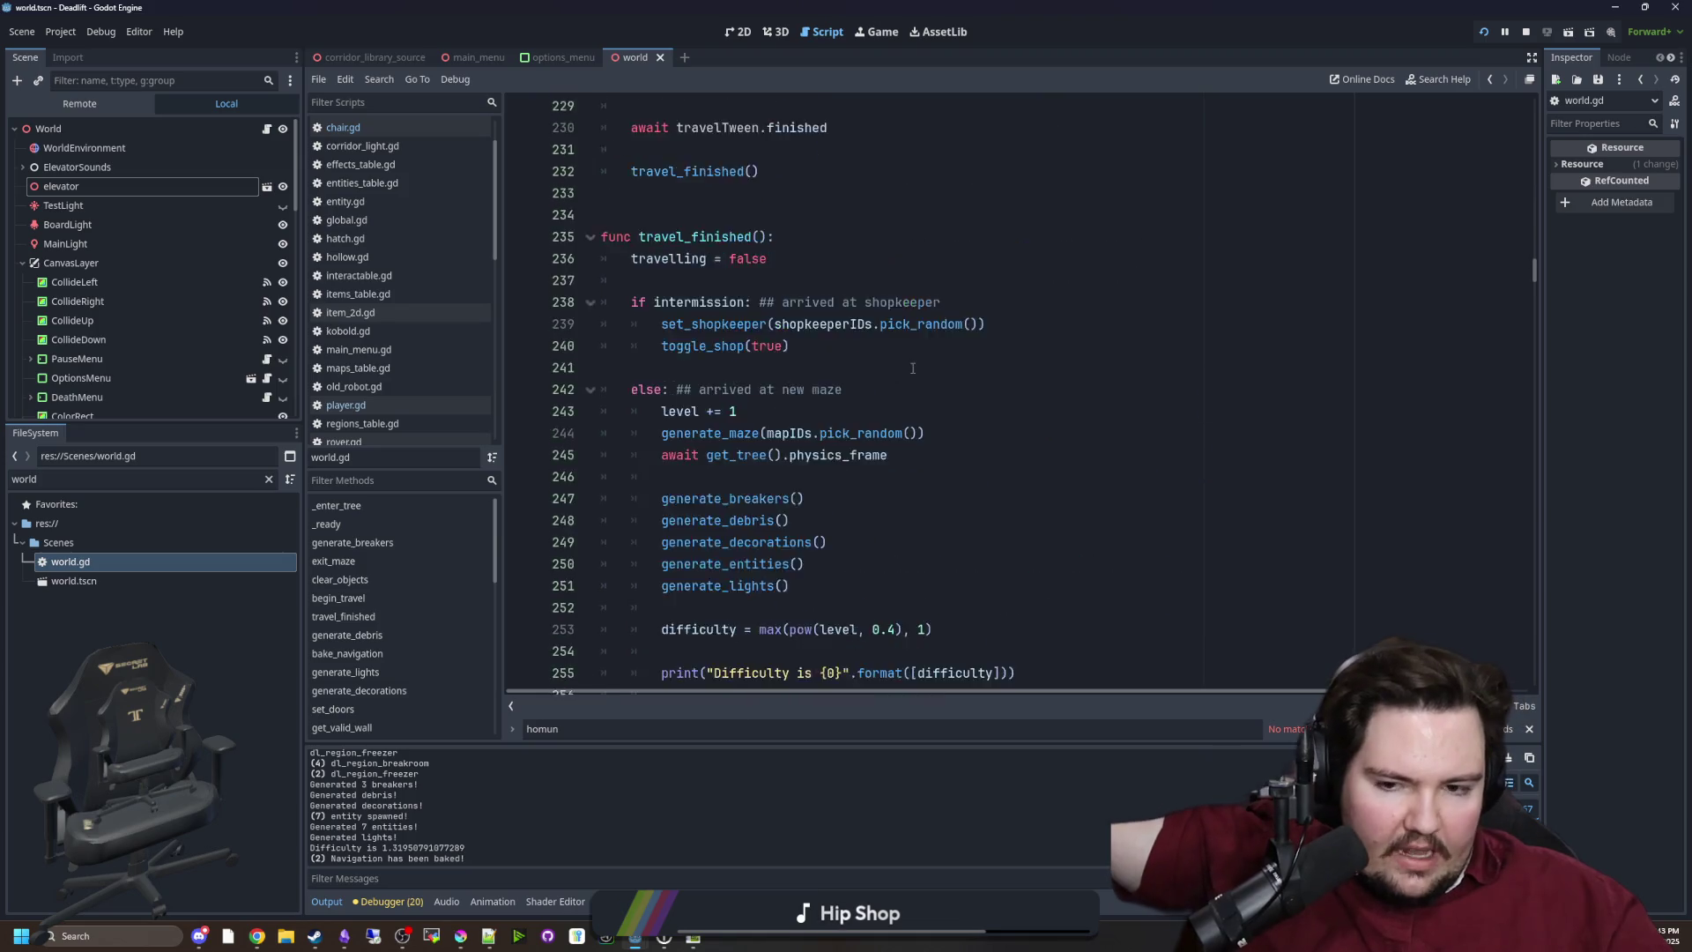
scroll(913, 368, "down", 3)
key("ctrl+f")
type("clae")
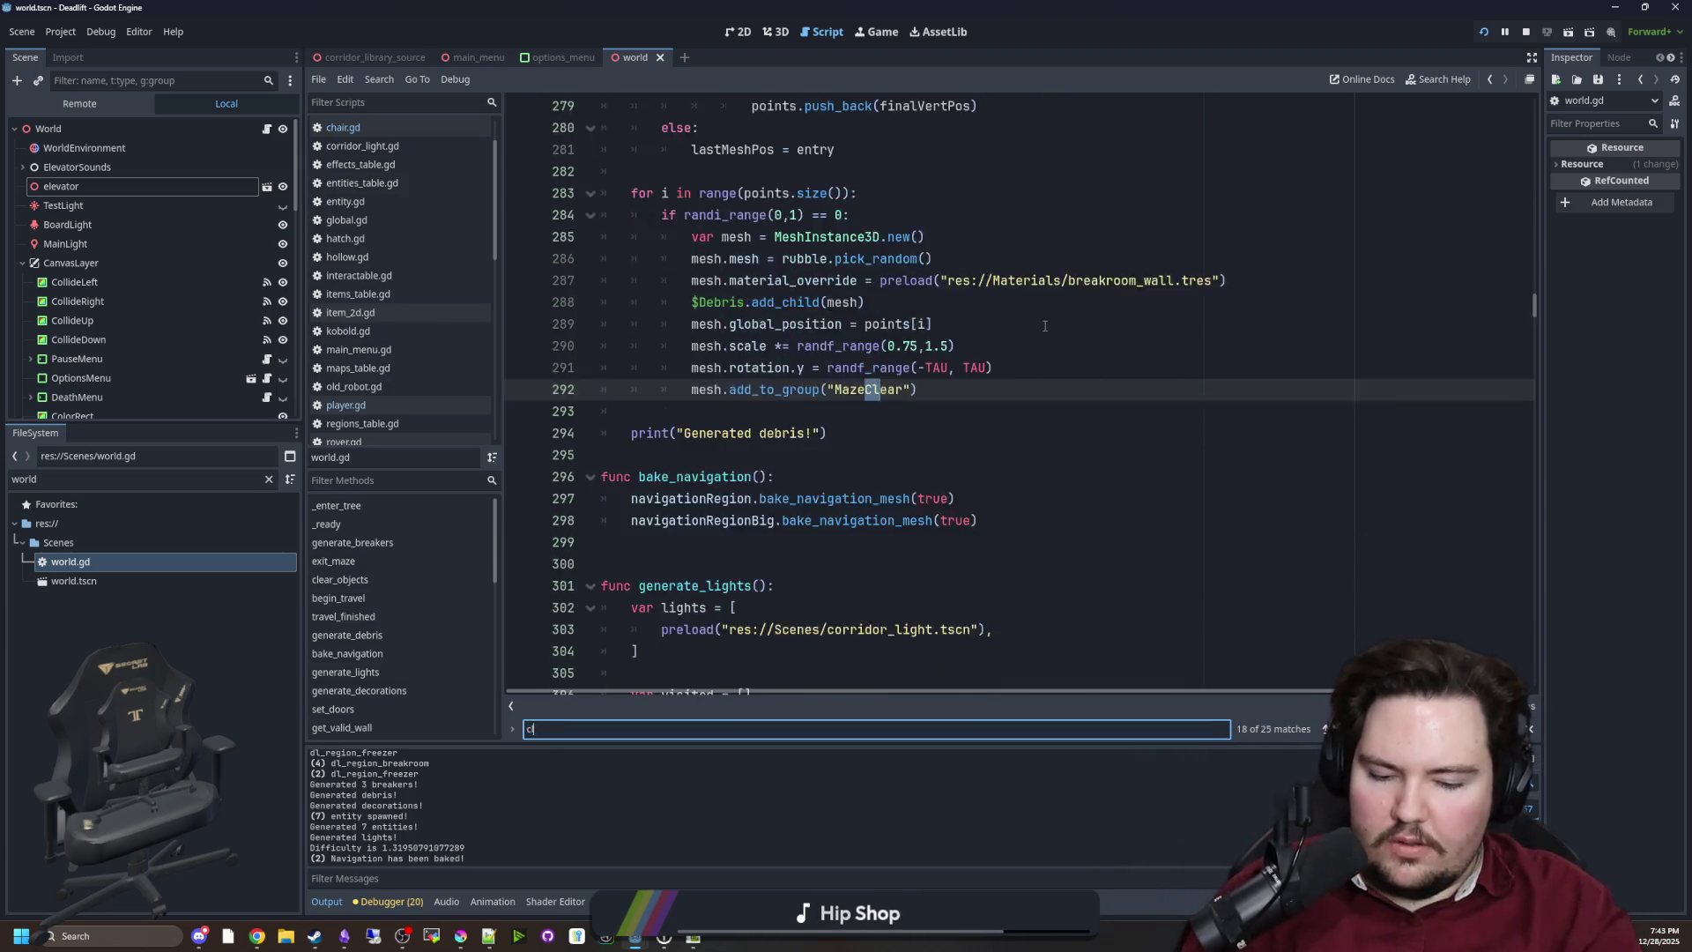
key("BackSpace")
type("r_o")
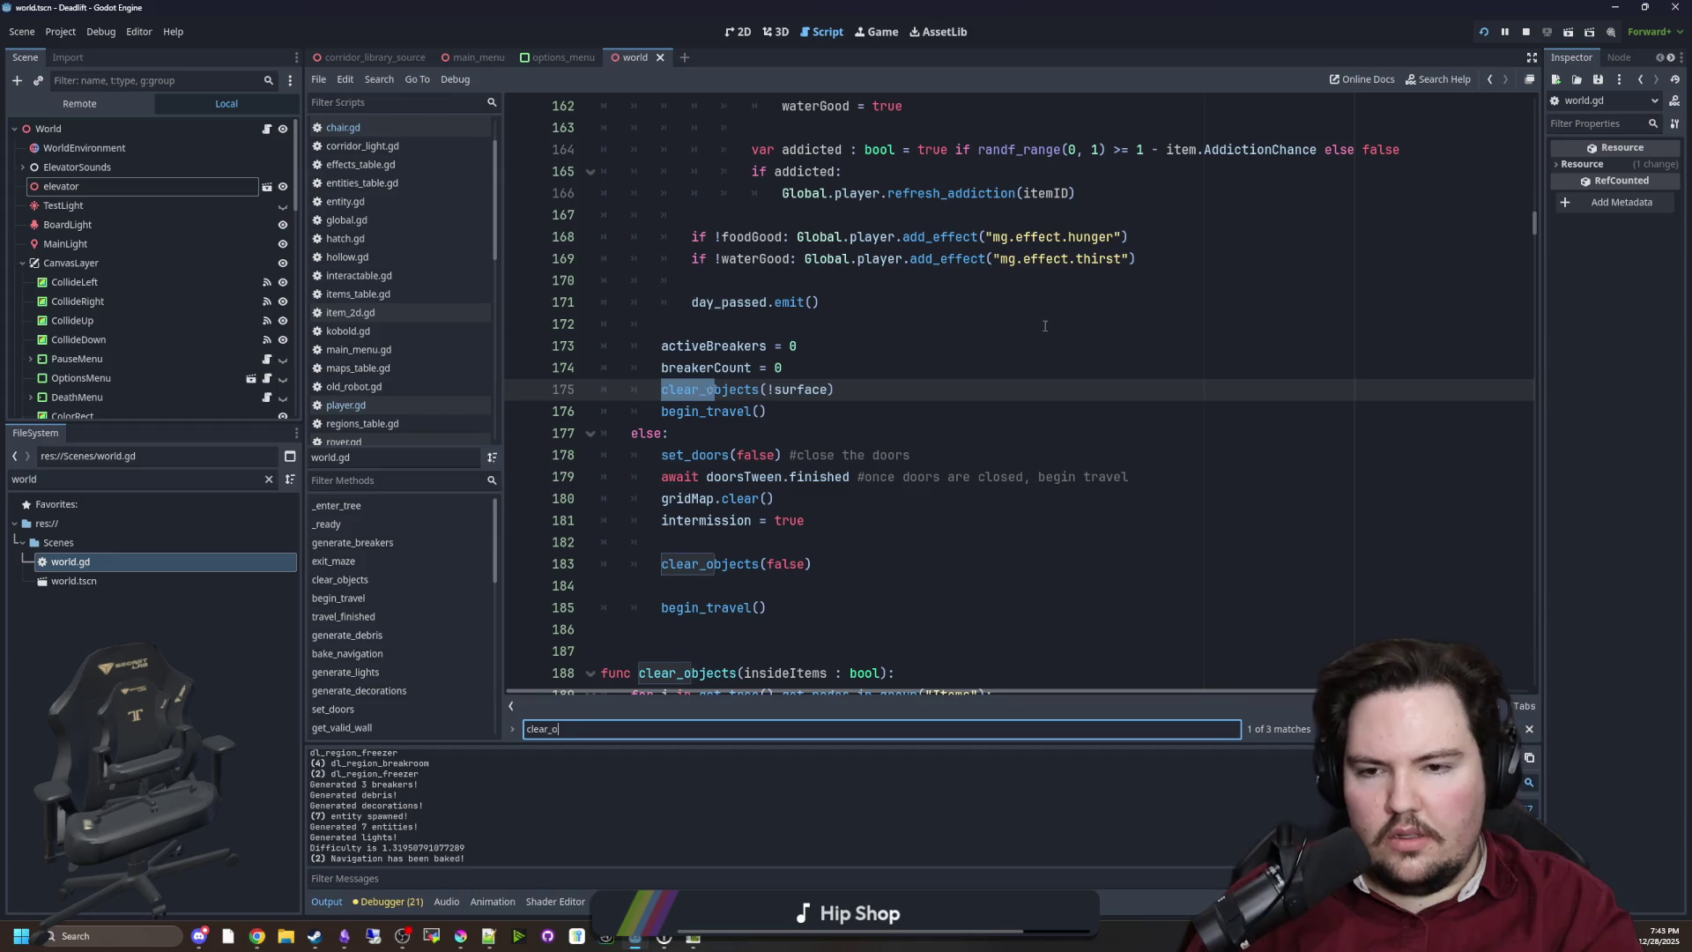
type("bject")
scroll(759, 441, "down", 3)
Declare func is_food_valid(): and func is_water_valid(): above clear_objects
left_click(759, 436)
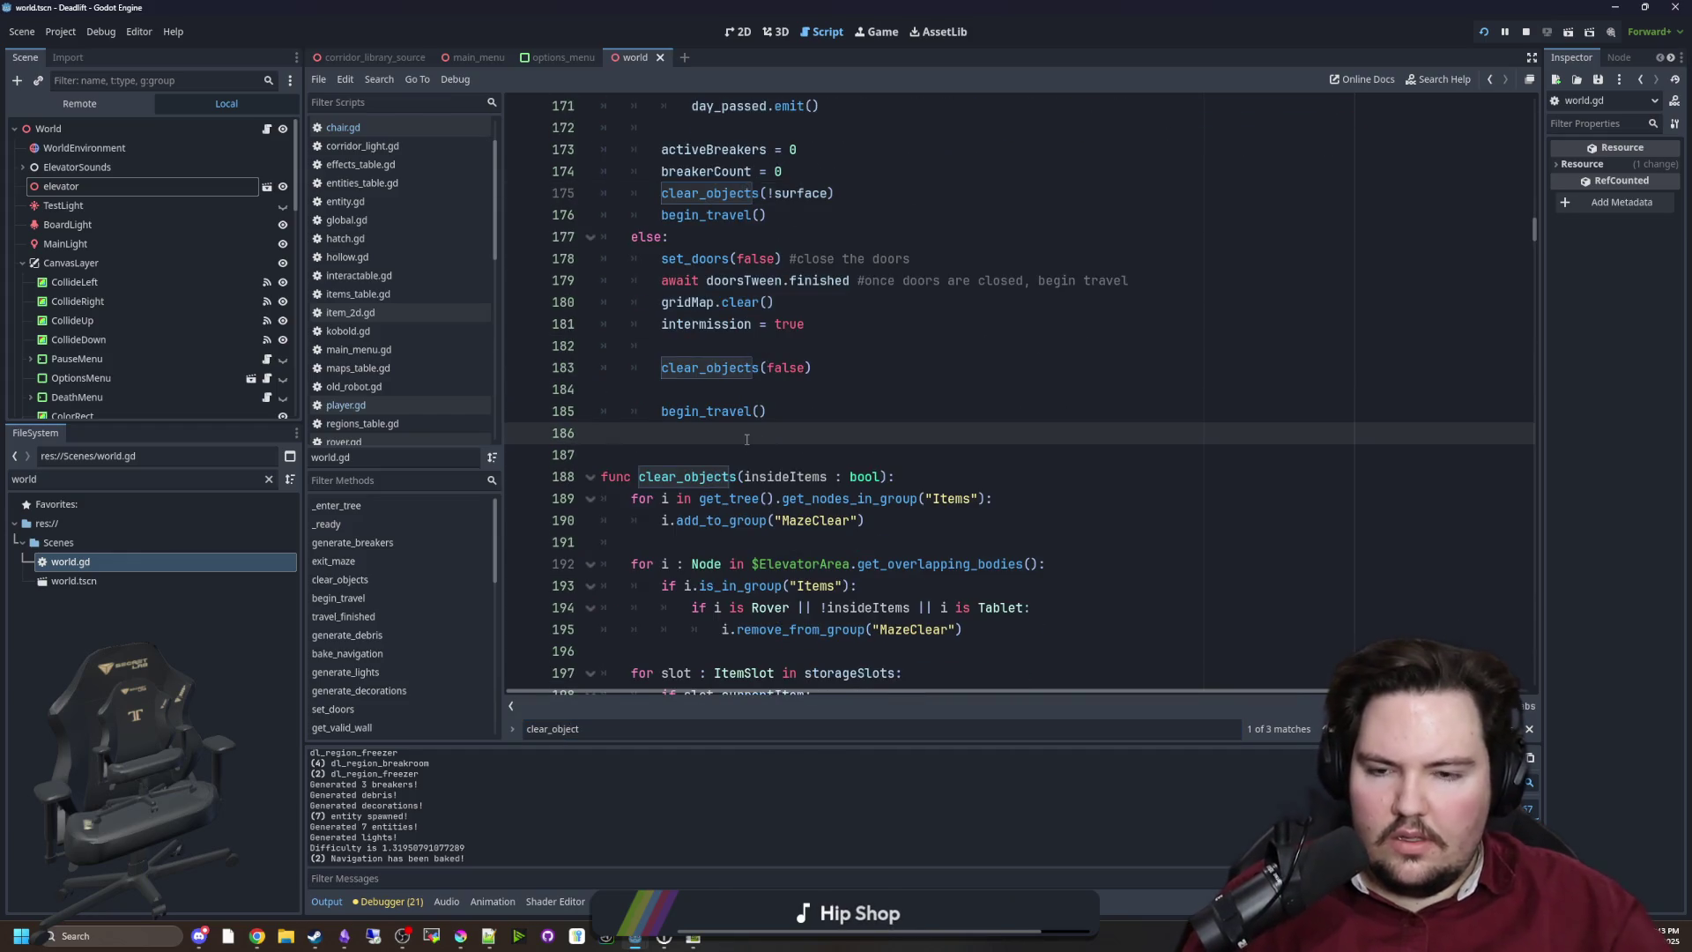
key("Return")
key("Return")
key("Return")
type("is")
key("BackSpace")
key("BackSpace")
type("func is_food_valid():")
key("Return")
key("Return")
key("BackSpace")
type("func is_water_valid():")
Cut the waterSlot check lines 156–159 and replace them with 'if is_water_valid():'
key("Return")
key("Return")
scroll(902, 424, "up", 6)
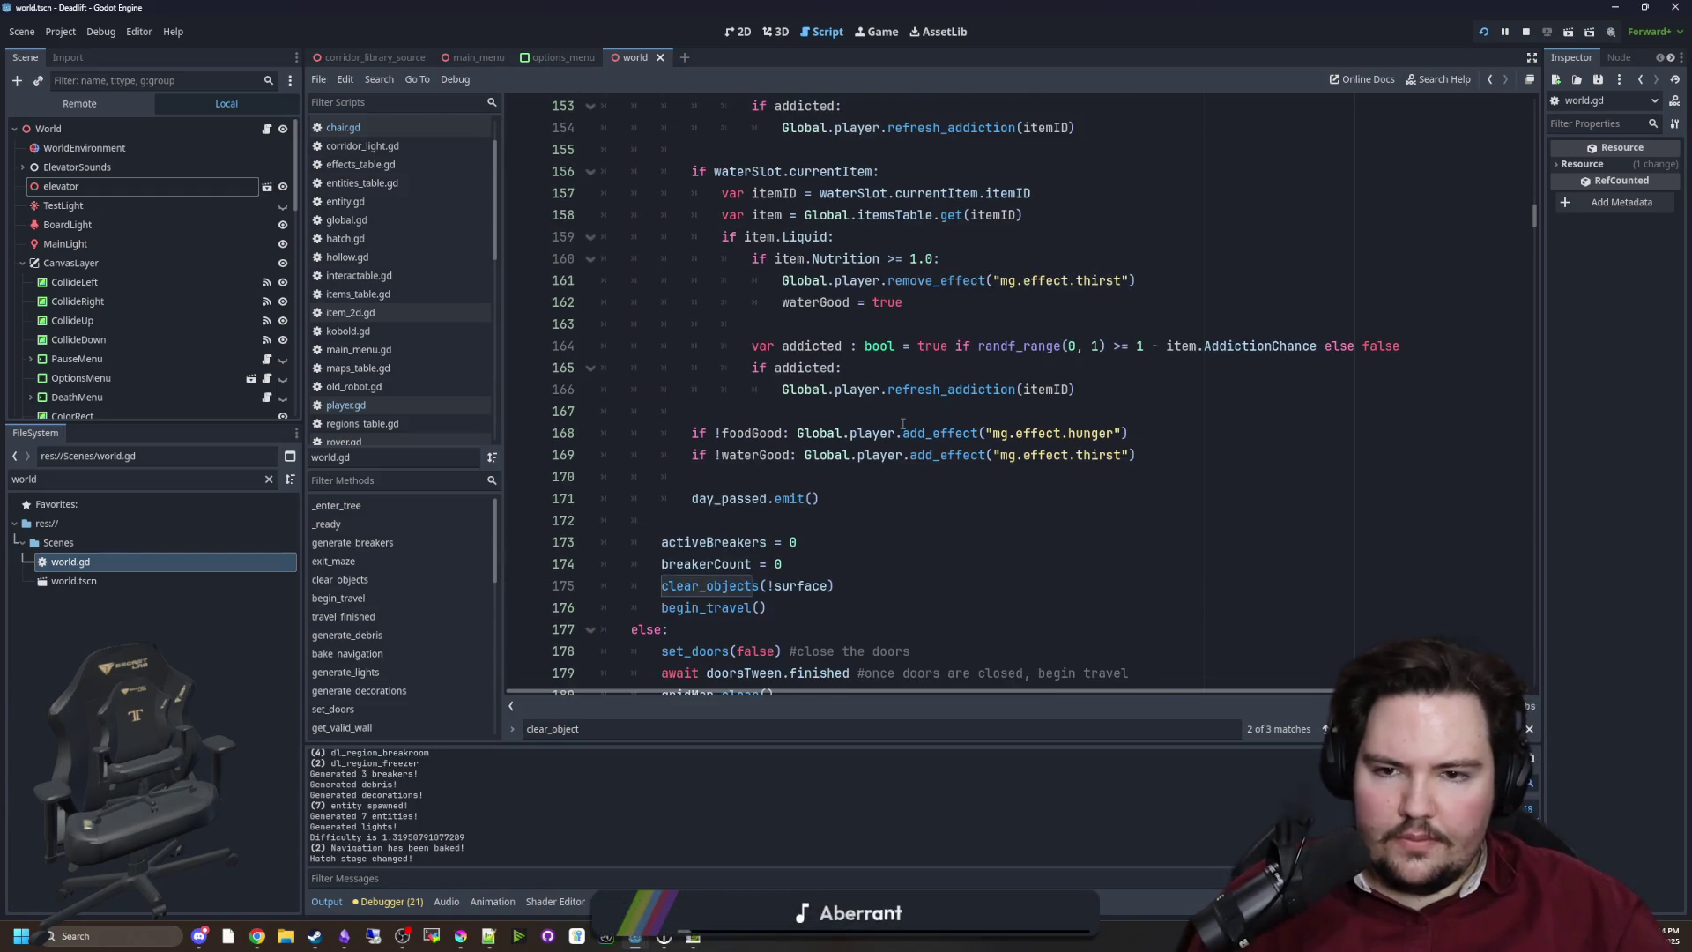
scroll(902, 424, "up", 2)
left_click(1205, 537)
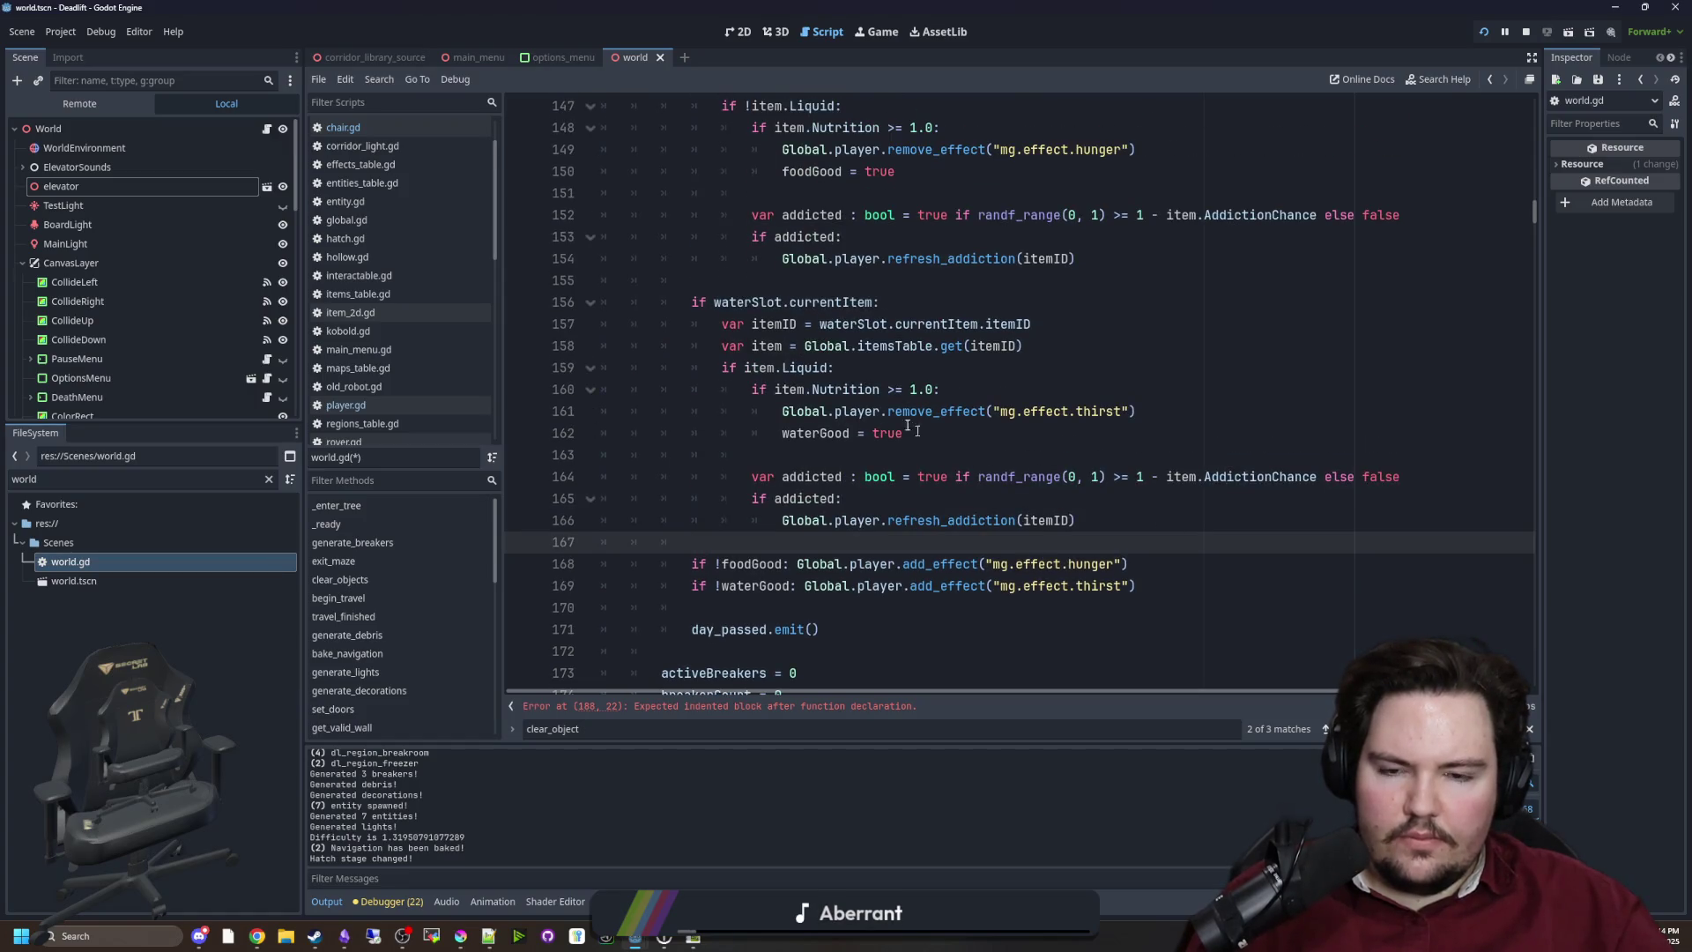
left_click(966, 390)
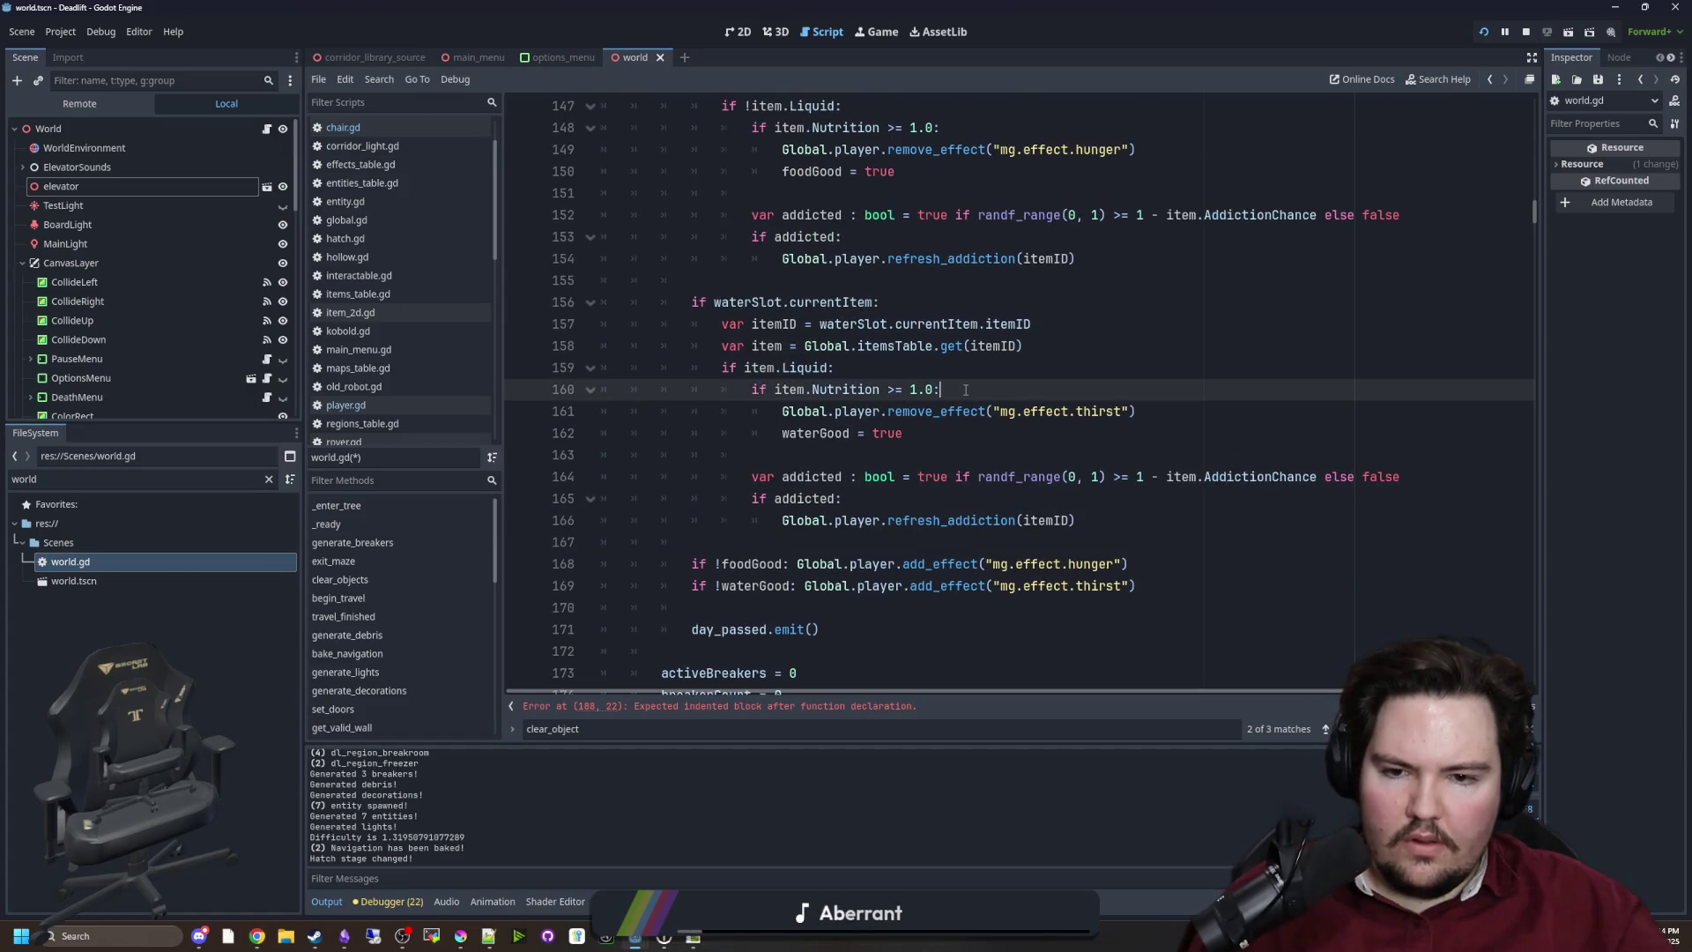
left_click(859, 376)
mouse_move(859, 376)
left_mouse_down()
mouse_move(608, 348)
mouse_move(553, 310)
left_mouse_up()
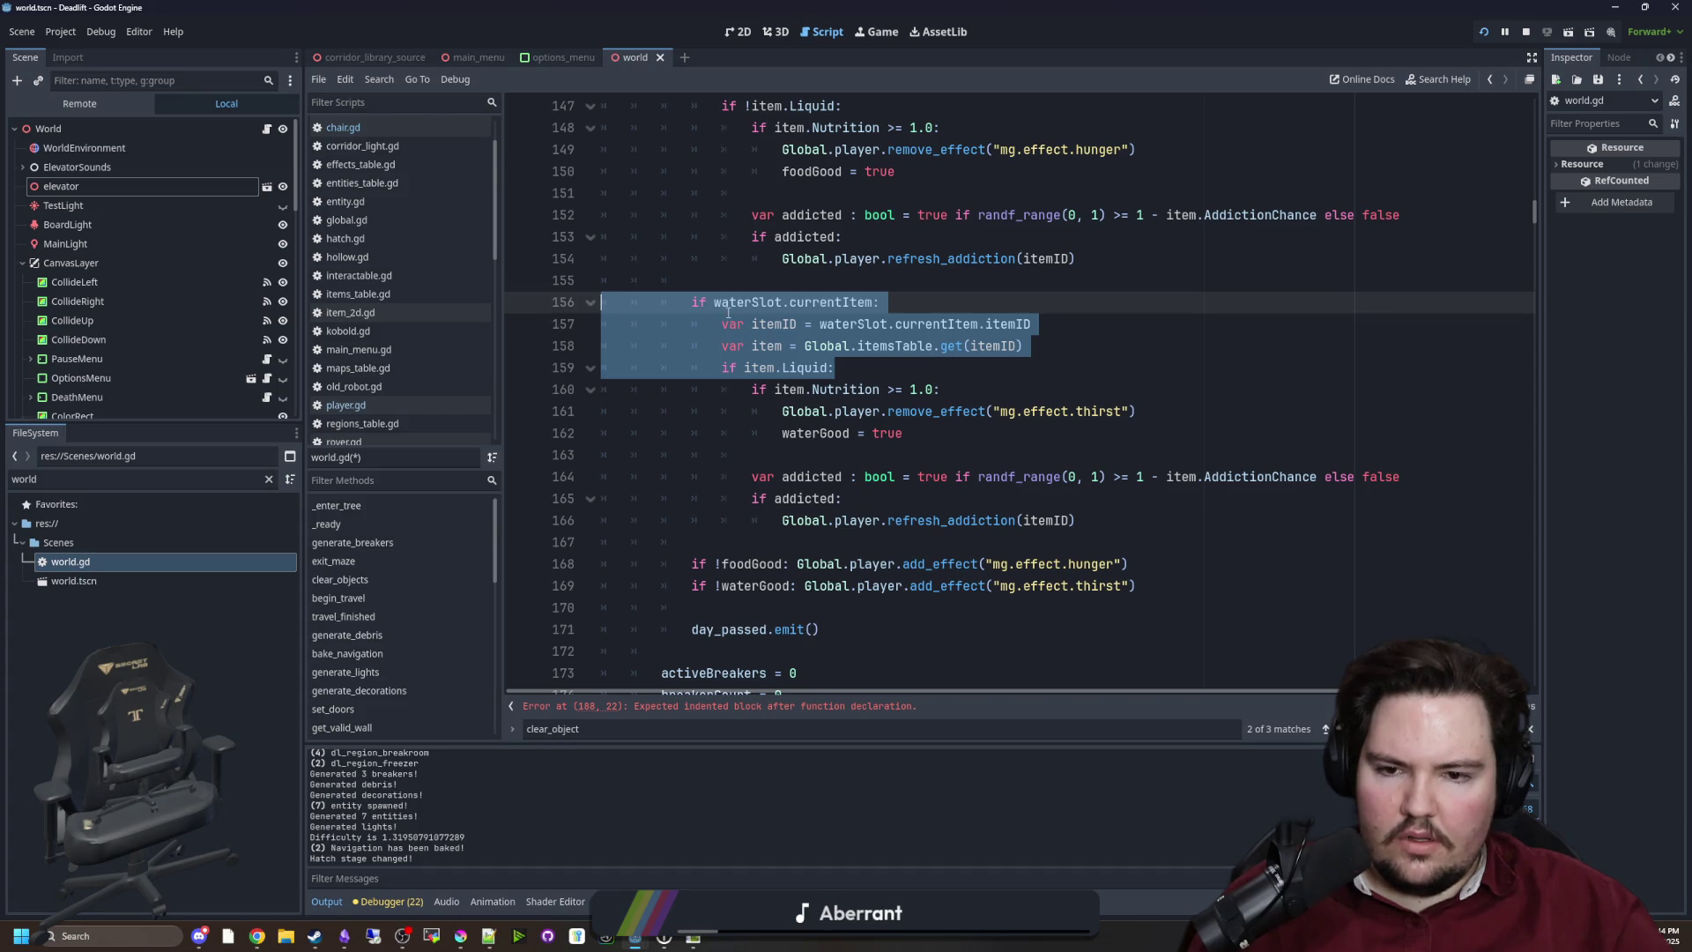
key("BackSpace")
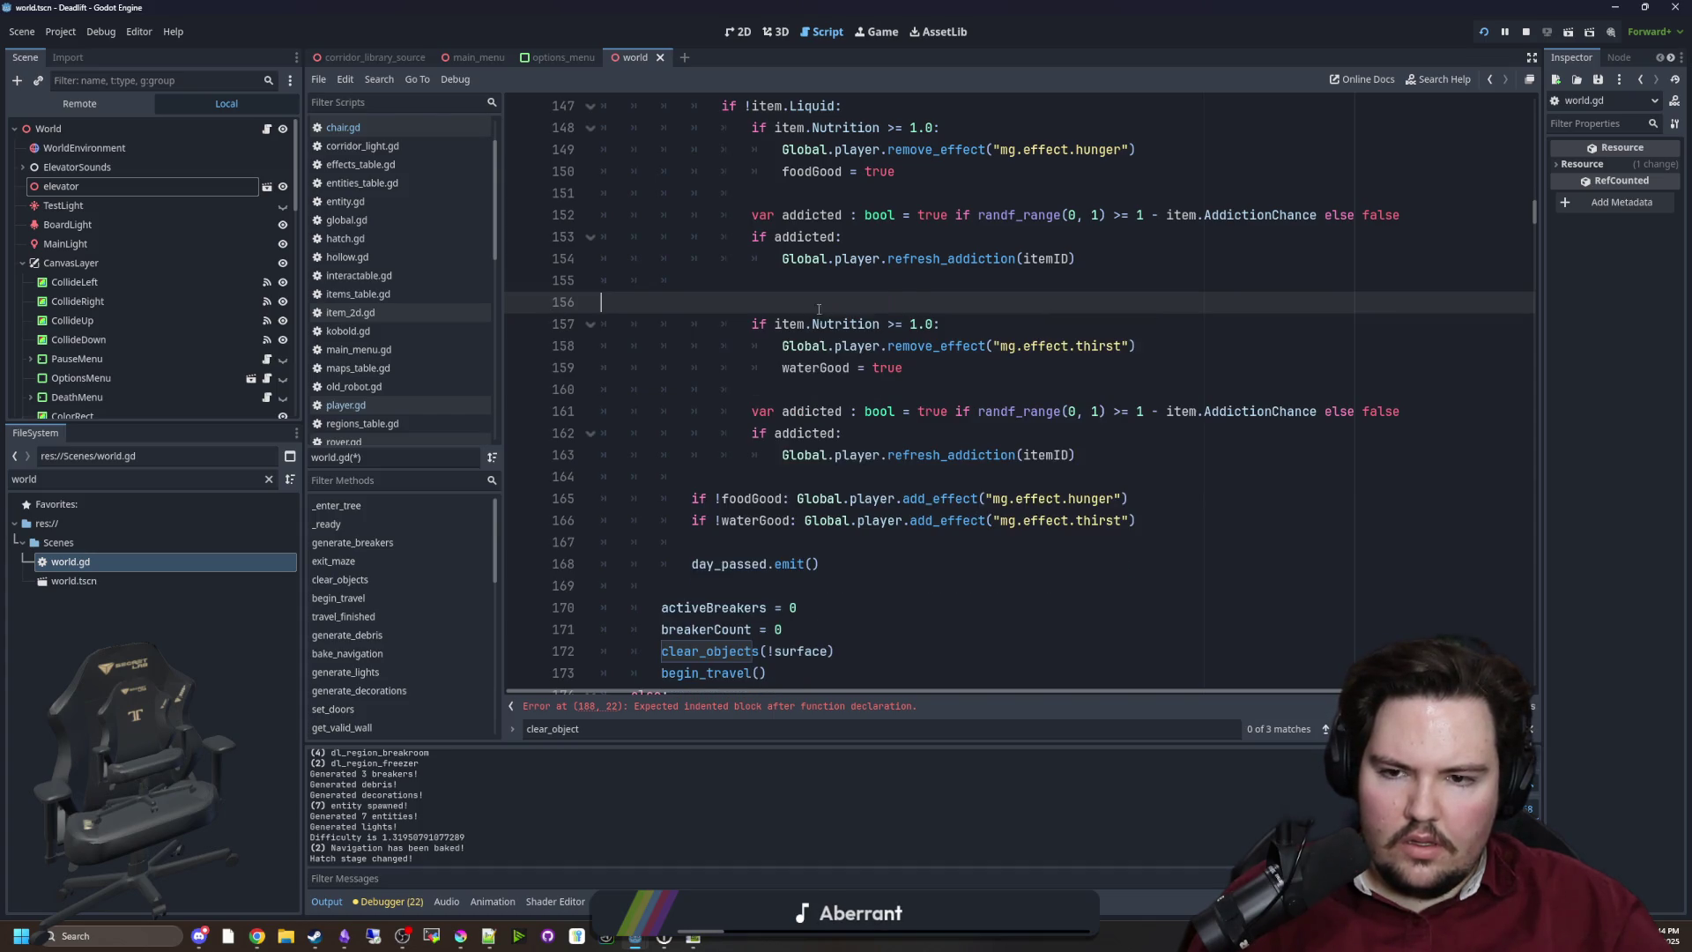
key("Tab")
key("Tab")
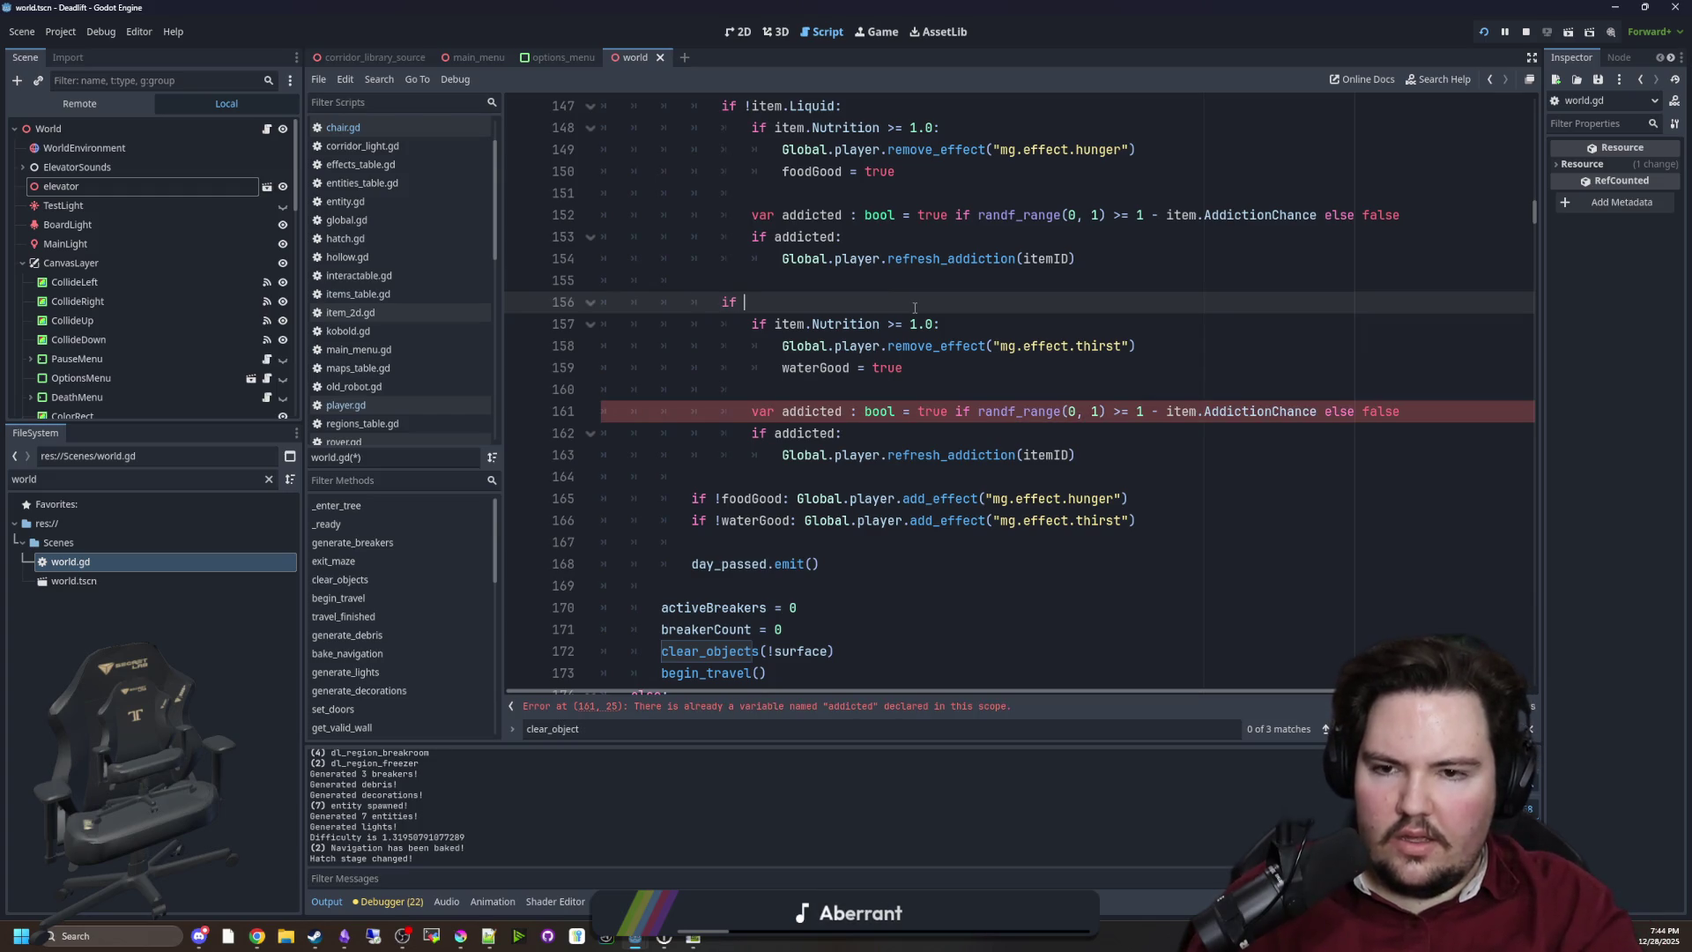
scroll(908, 291, "up", 2)
key("BackSpace")
key("BackSpace")
key("BackSpace")
type("if is_water_valid():")
Paste the waterSlot checks into is_water_valid, dedent them, and give it a '-> bool' return type
scroll(709, 575, "down", 7)
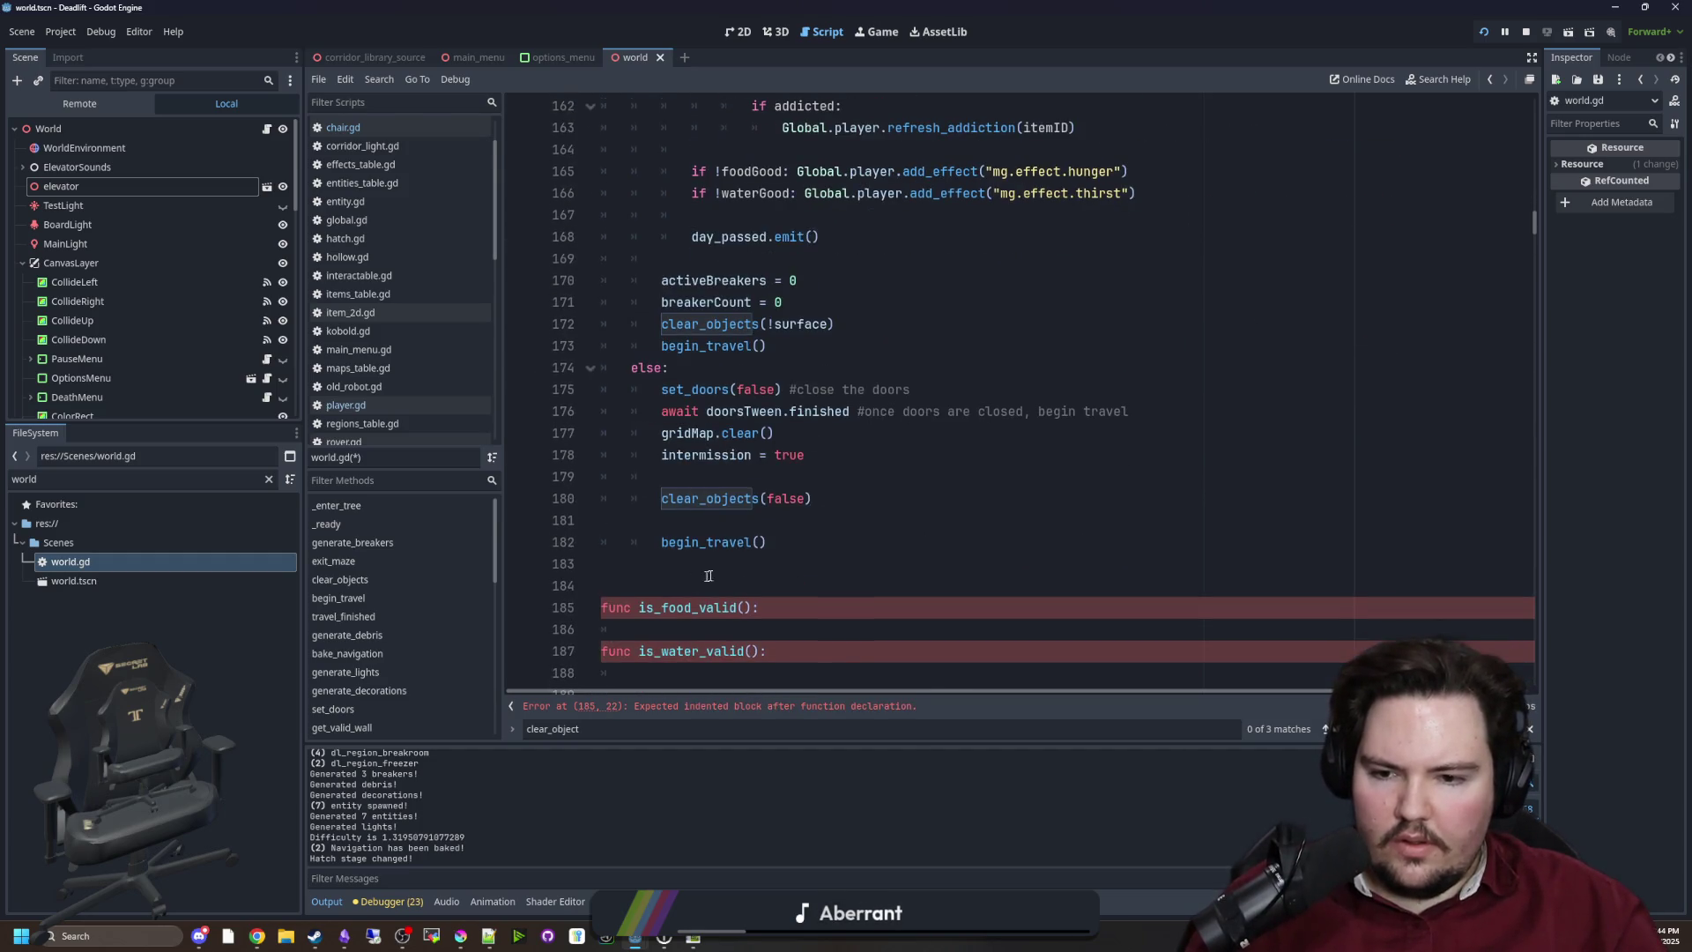
scroll(709, 575, "down", 3)
left_click(728, 477)
type("if waterSlot.currentItem: \t\t\t\t\tvar itemID = waterSlot.currentItem.itemID \t\t\t\t\tvar item = Global.itemsTable.get(itemID) \t\t\t\t\tif item.Liquid:")
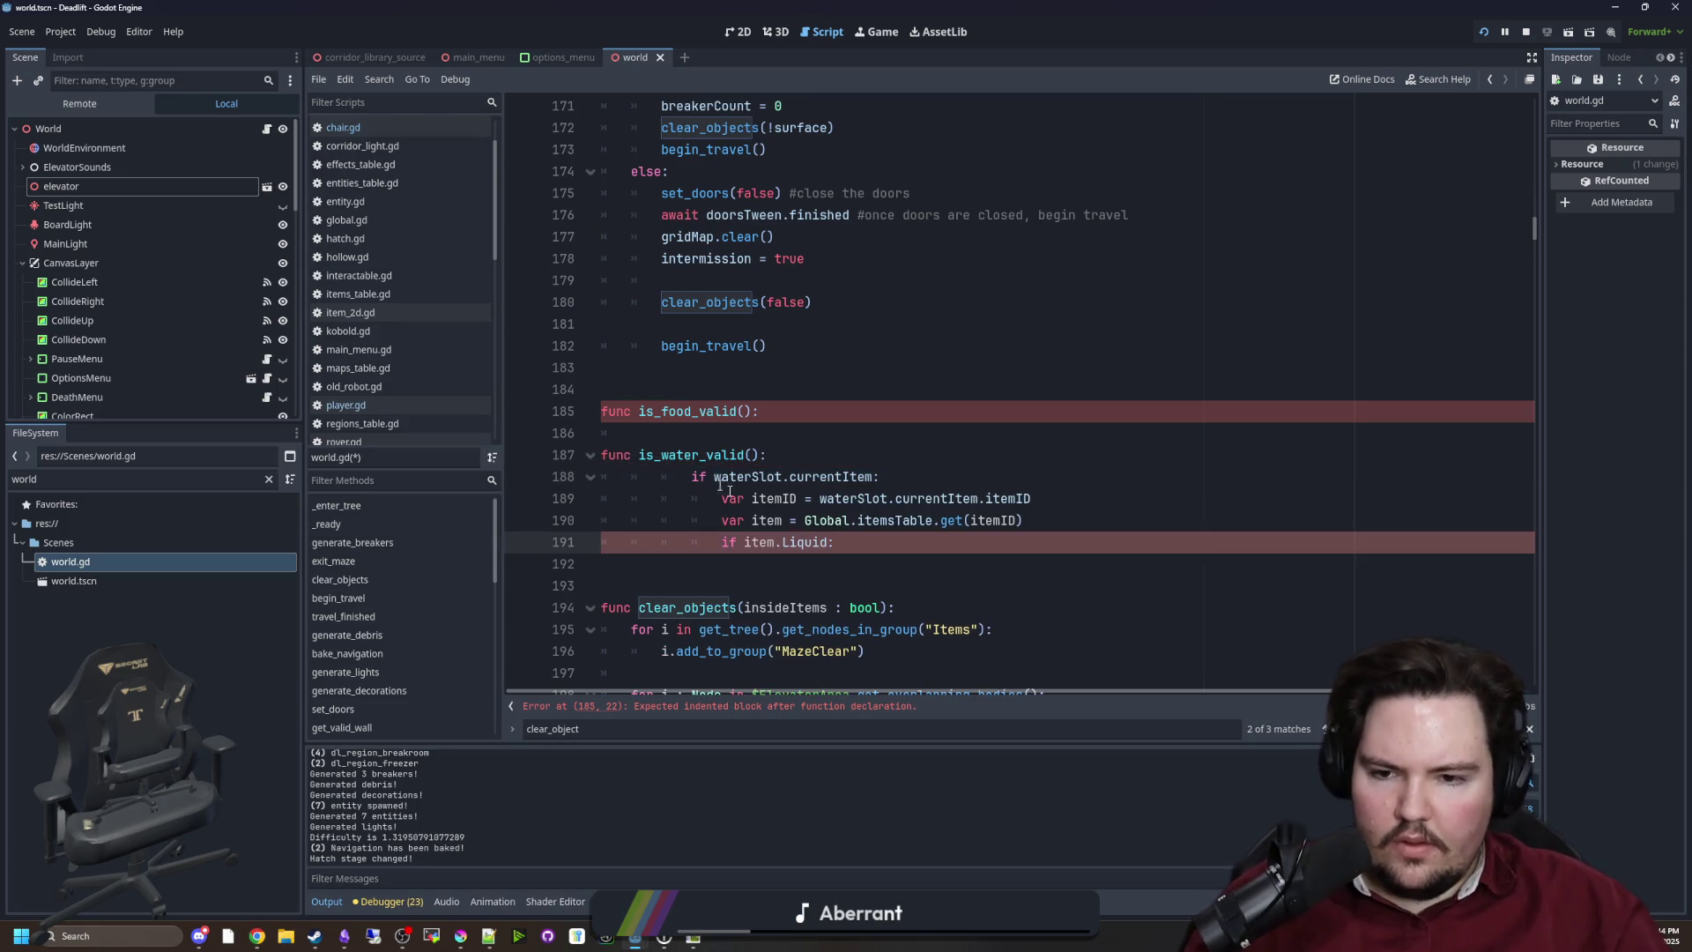
left_click_drag(834, 543, 764, 455)
key("shift+Tab")
key("shift+Tab")
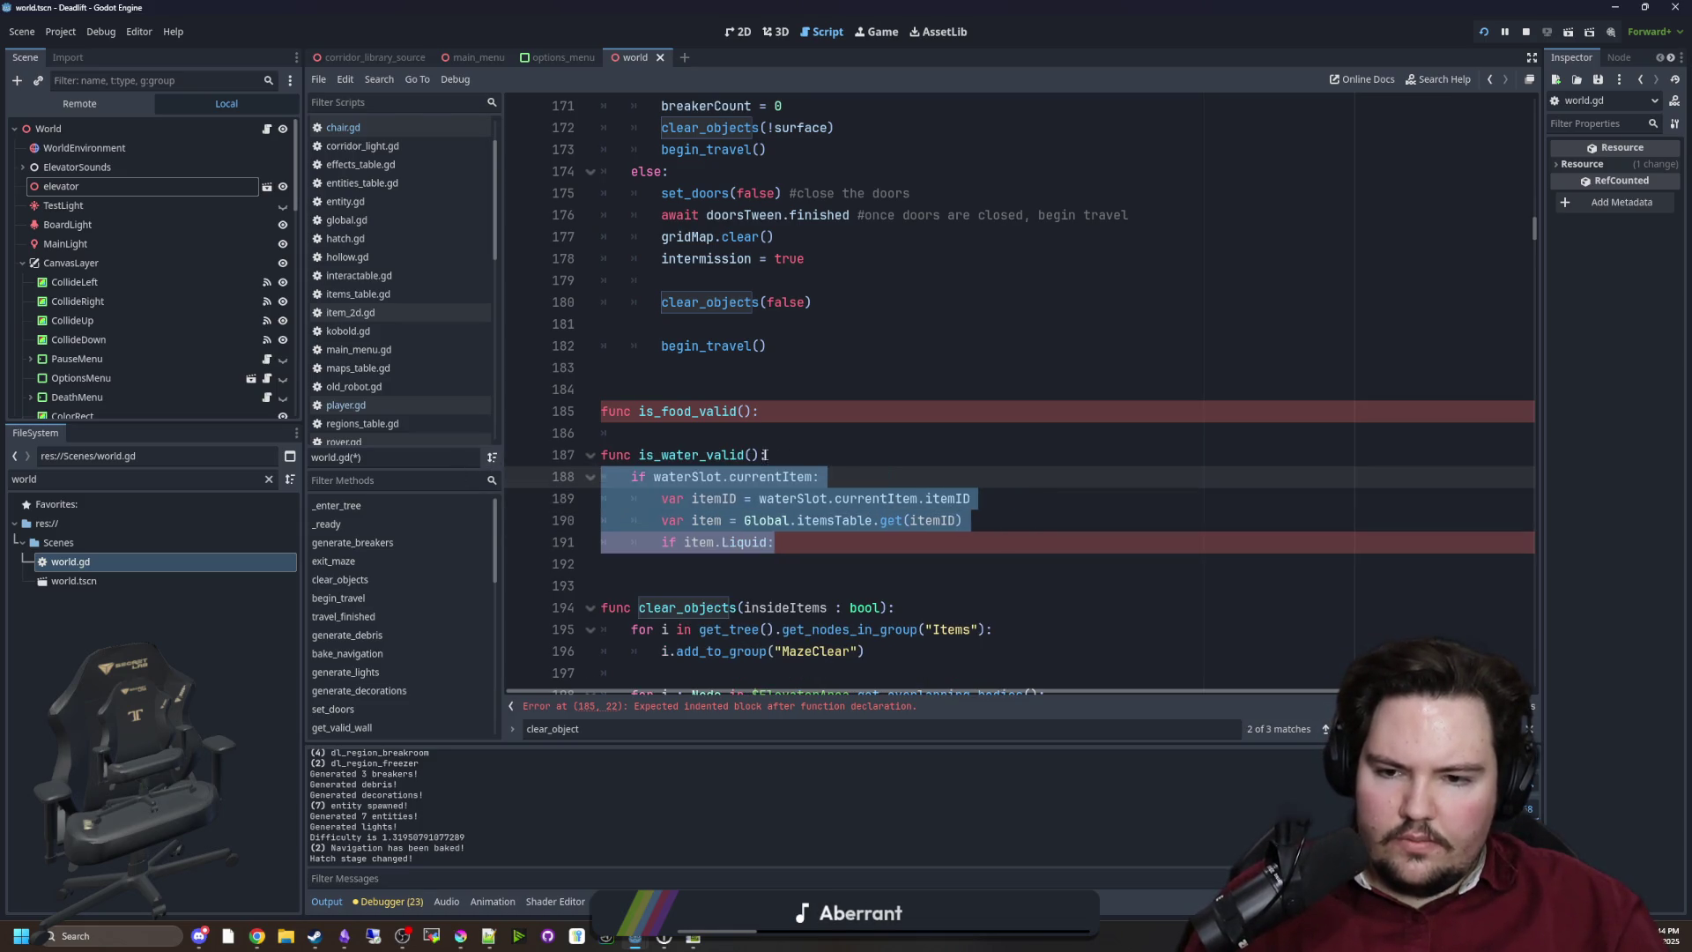
left_click(763, 455)
type("-> bool")
Make is_water_valid return true under the item.Liquid check and false otherwise
left_click(778, 435)
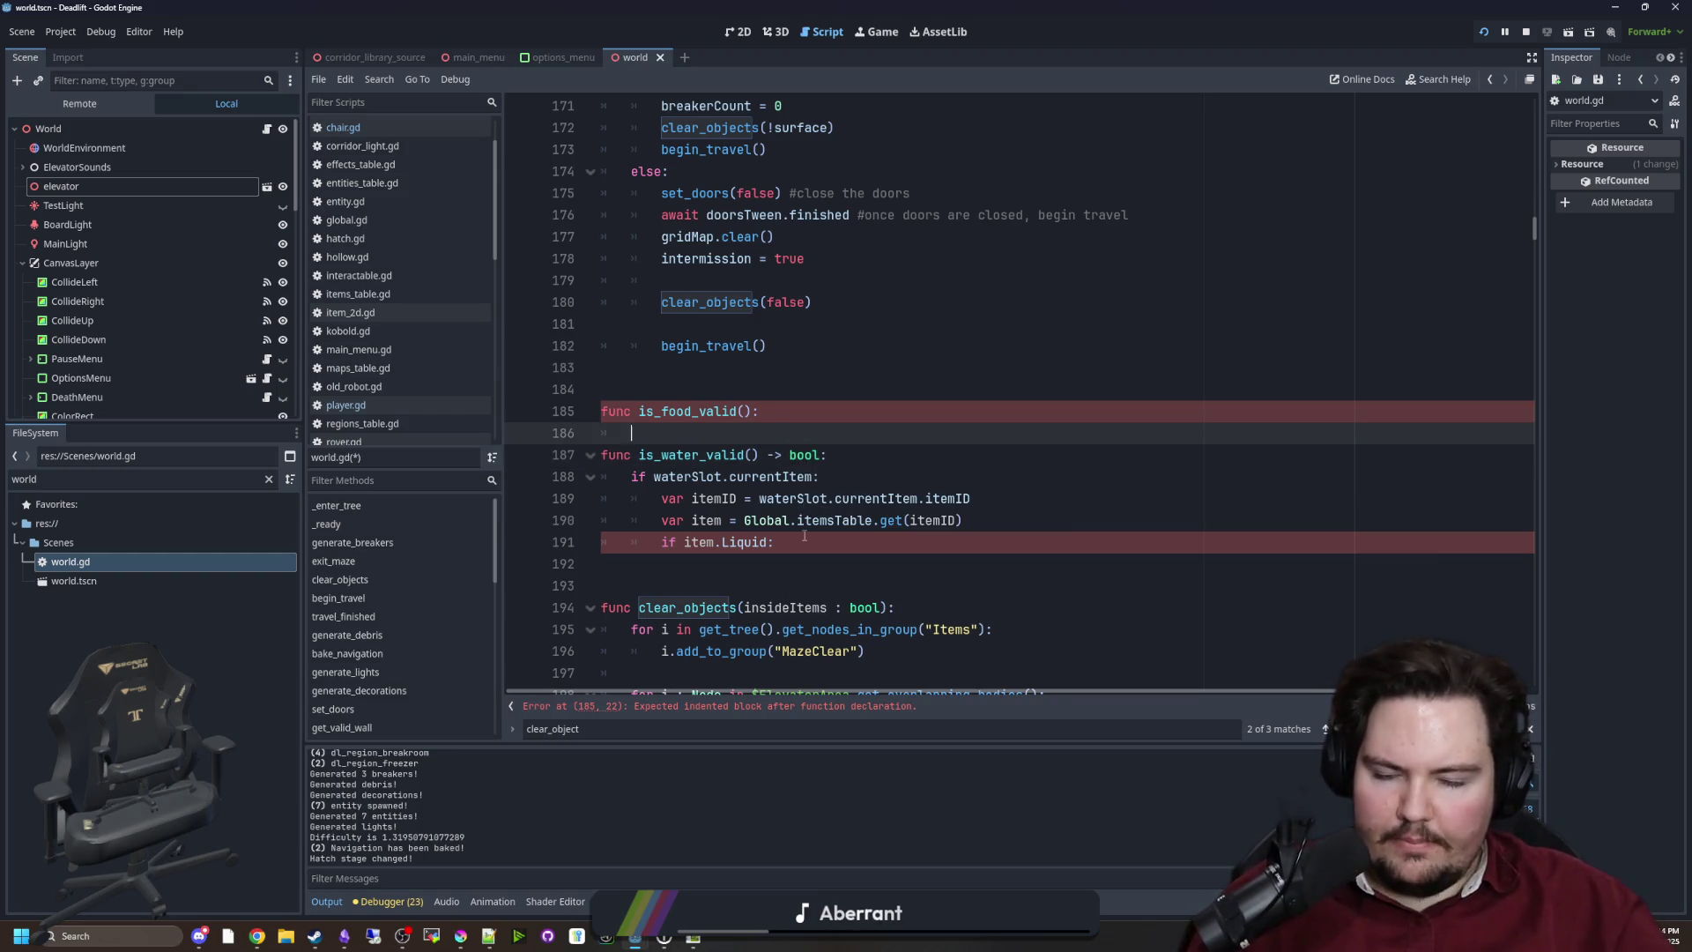
scroll(804, 535, "down", 1)
left_click(793, 499)
left_click(790, 477)
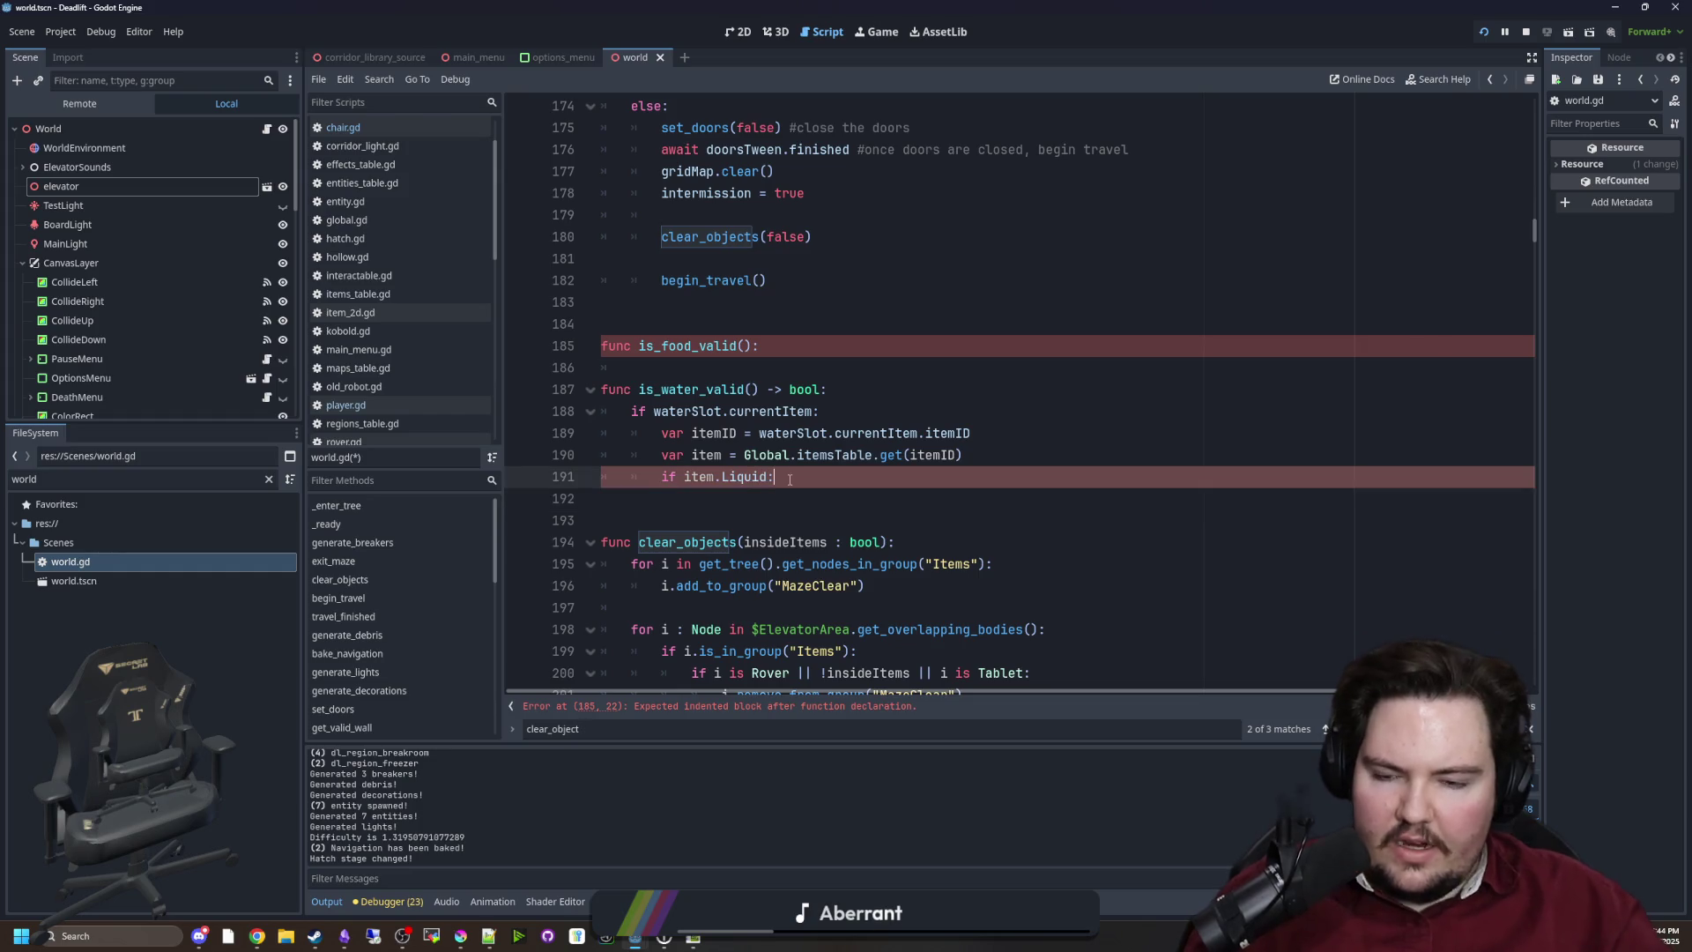
key("Return")
type("return true")
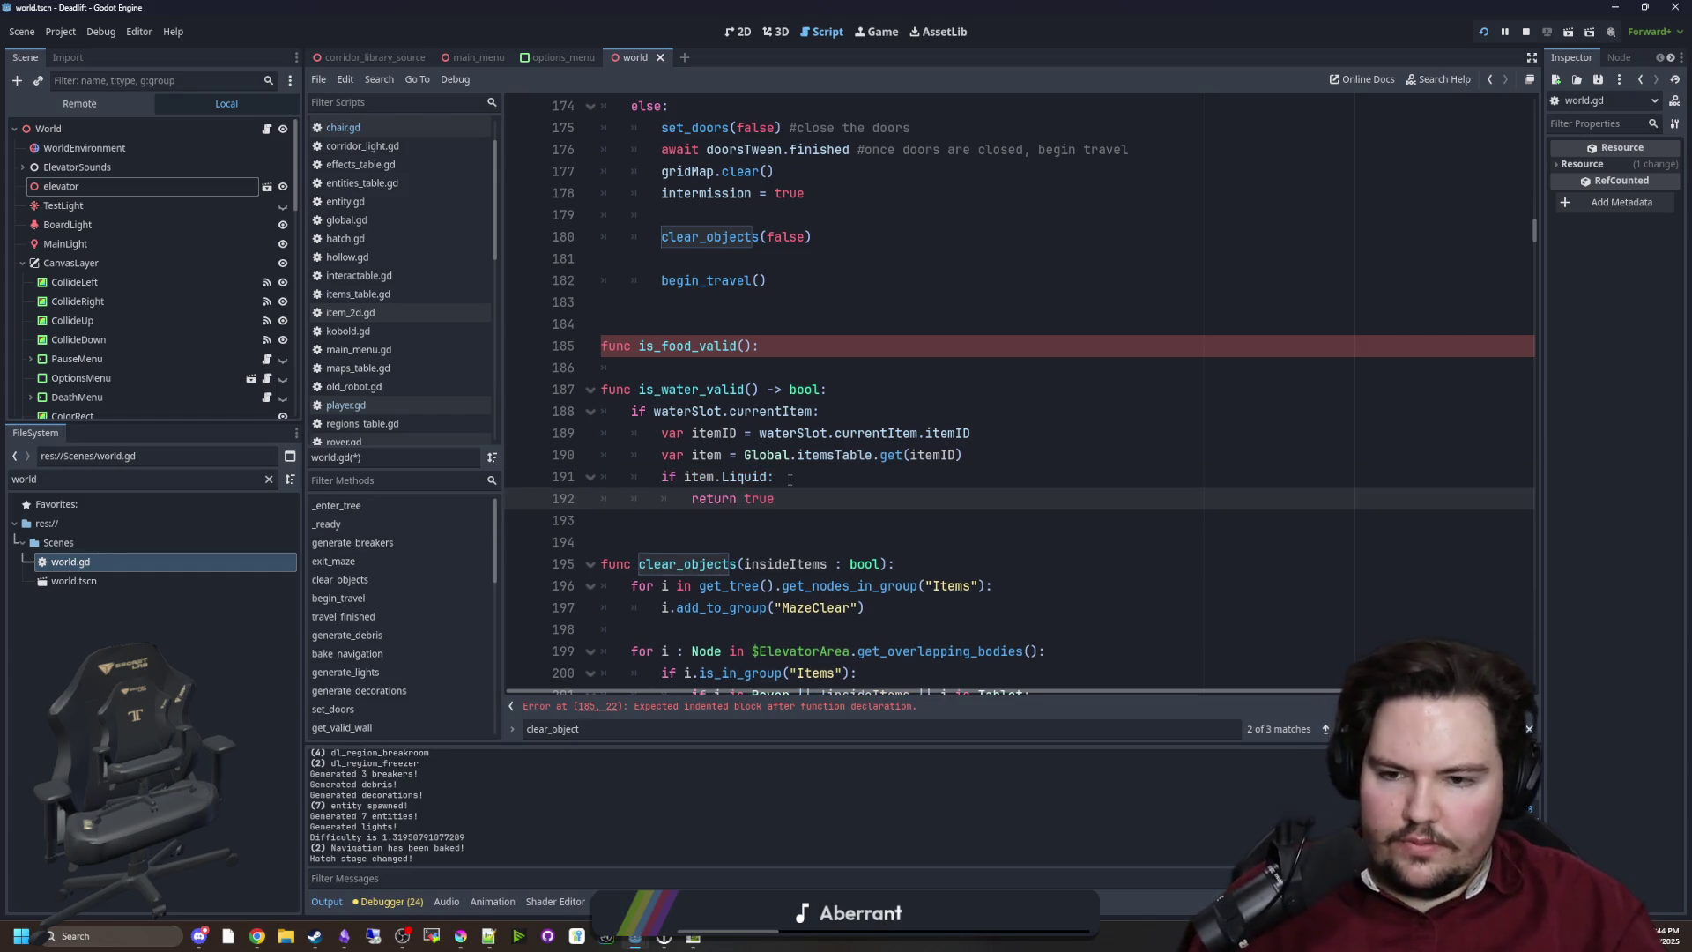
key("Return")
key("BackSpace")
key("BackSpace")
type("return false")
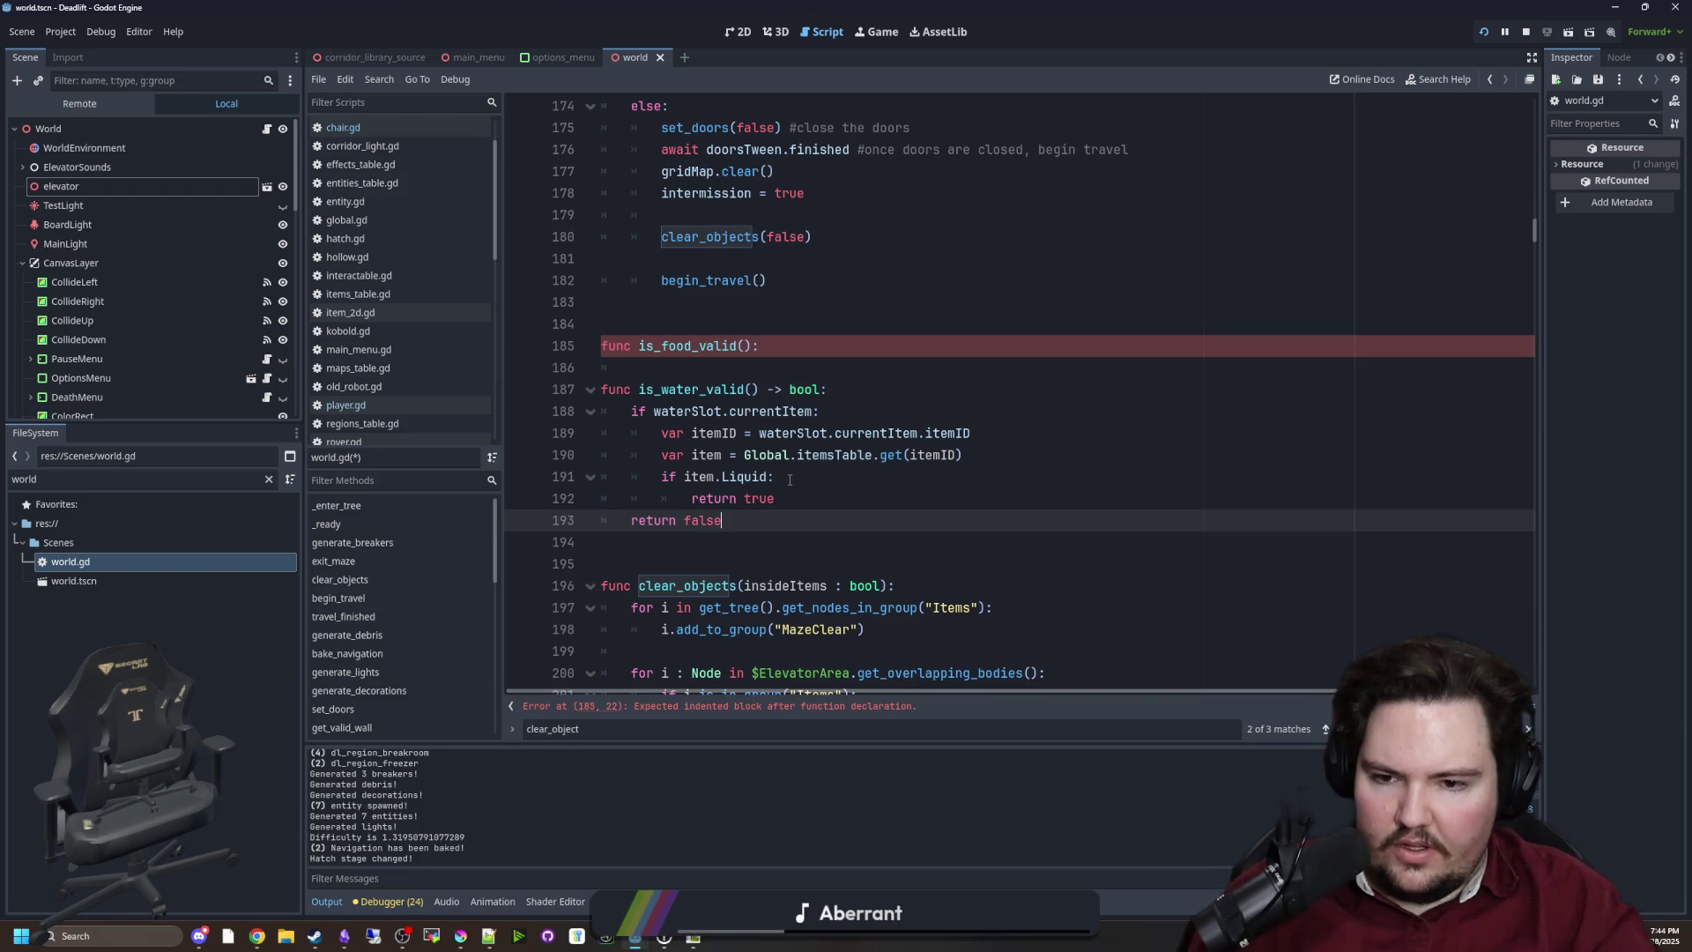
Copy the is_water_valid body into is_food_valid and dedent it
mouse_move(776, 521)
left_mouse_down()
mouse_move(617, 388)
mouse_move(619, 407)
left_mouse_up()
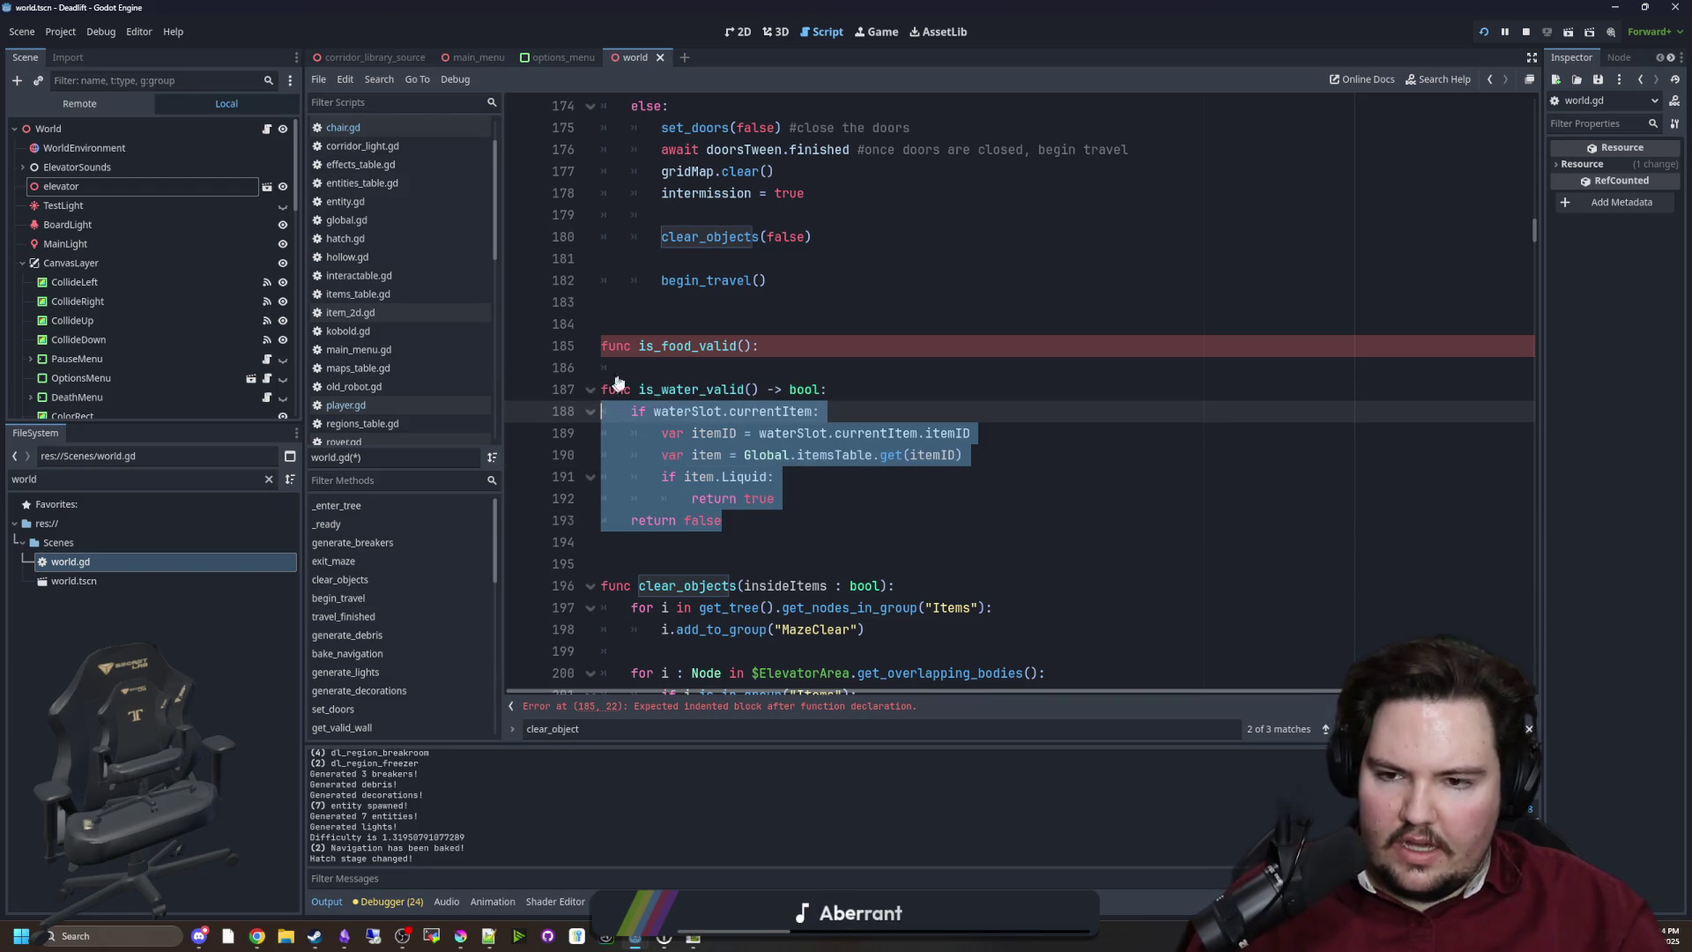
key("ctrl+c")
left_click(655, 369)
key("ctrl+v")
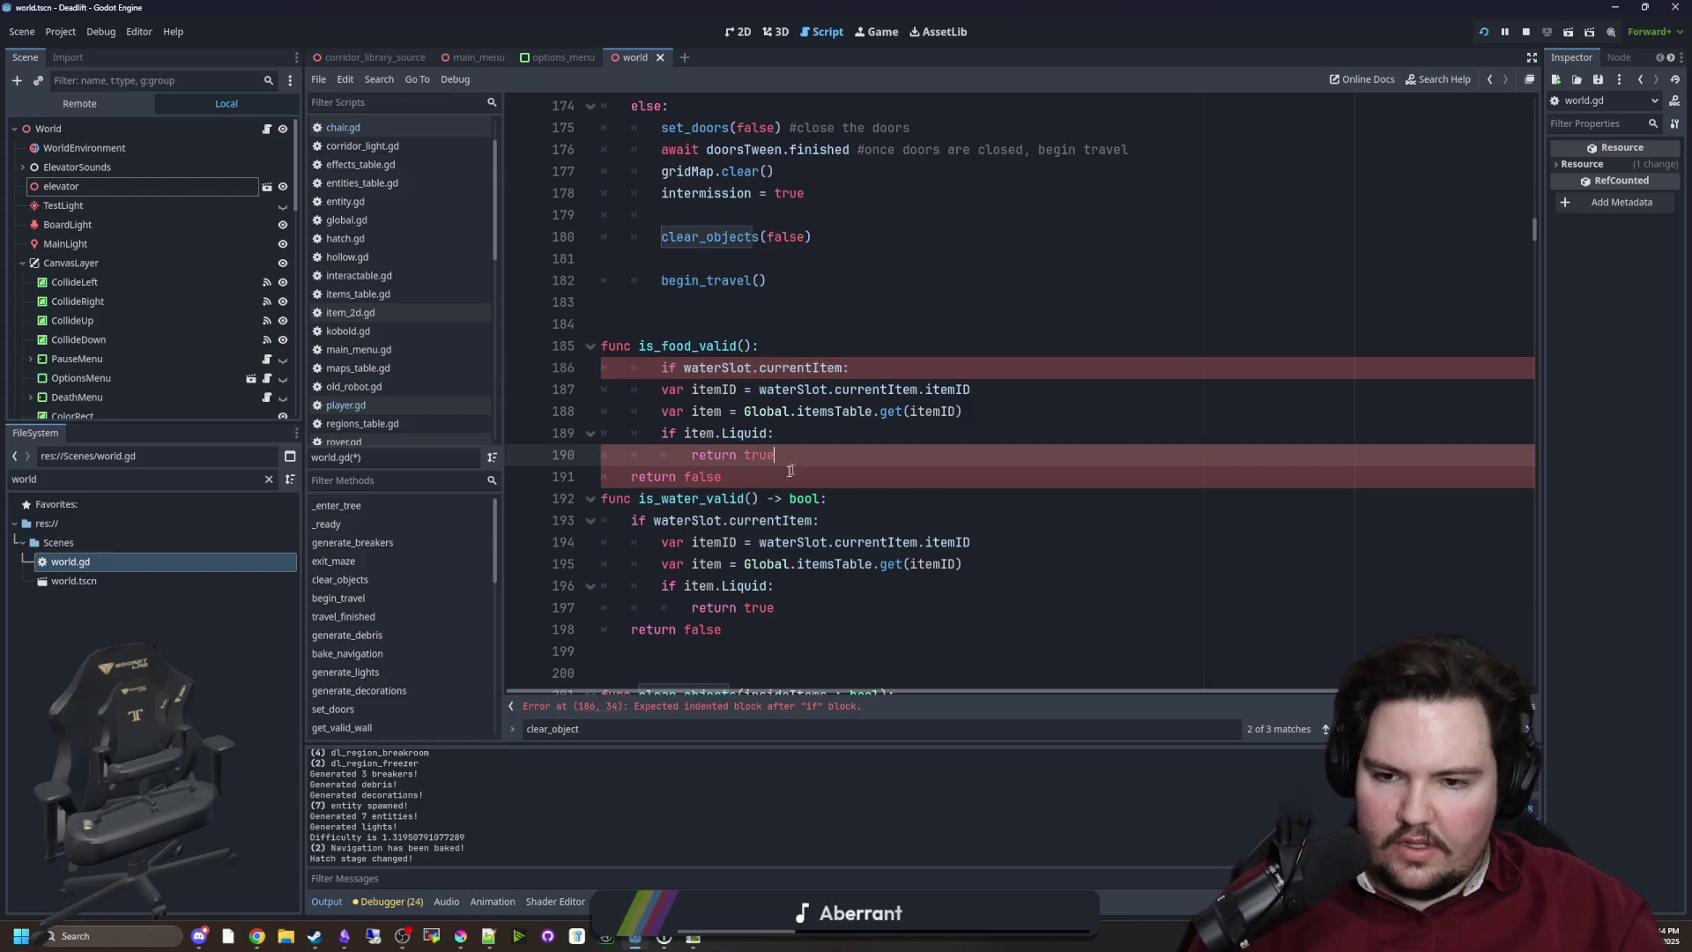
left_click(657, 367)
key("shift+Tab")
left_click(723, 477)
key("Return")
key("Return")
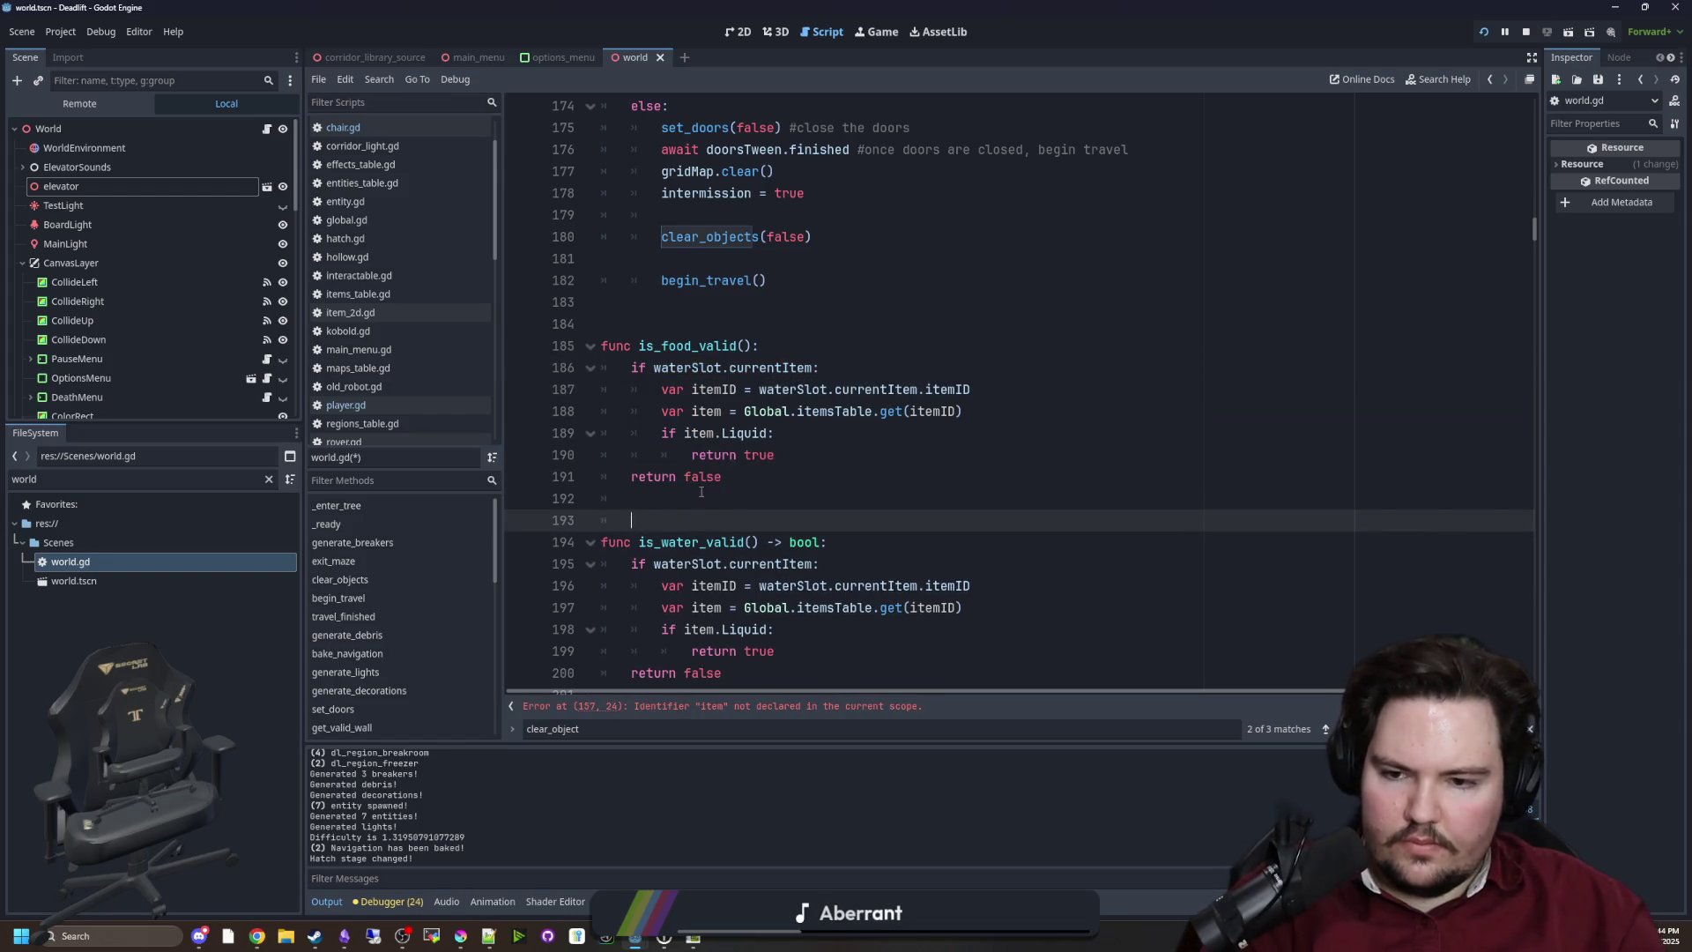
In is_food_valid, replace waterSlot with foodSlot and negate the liquid check with '!'
double_click(687, 368)
type("foodSlot")
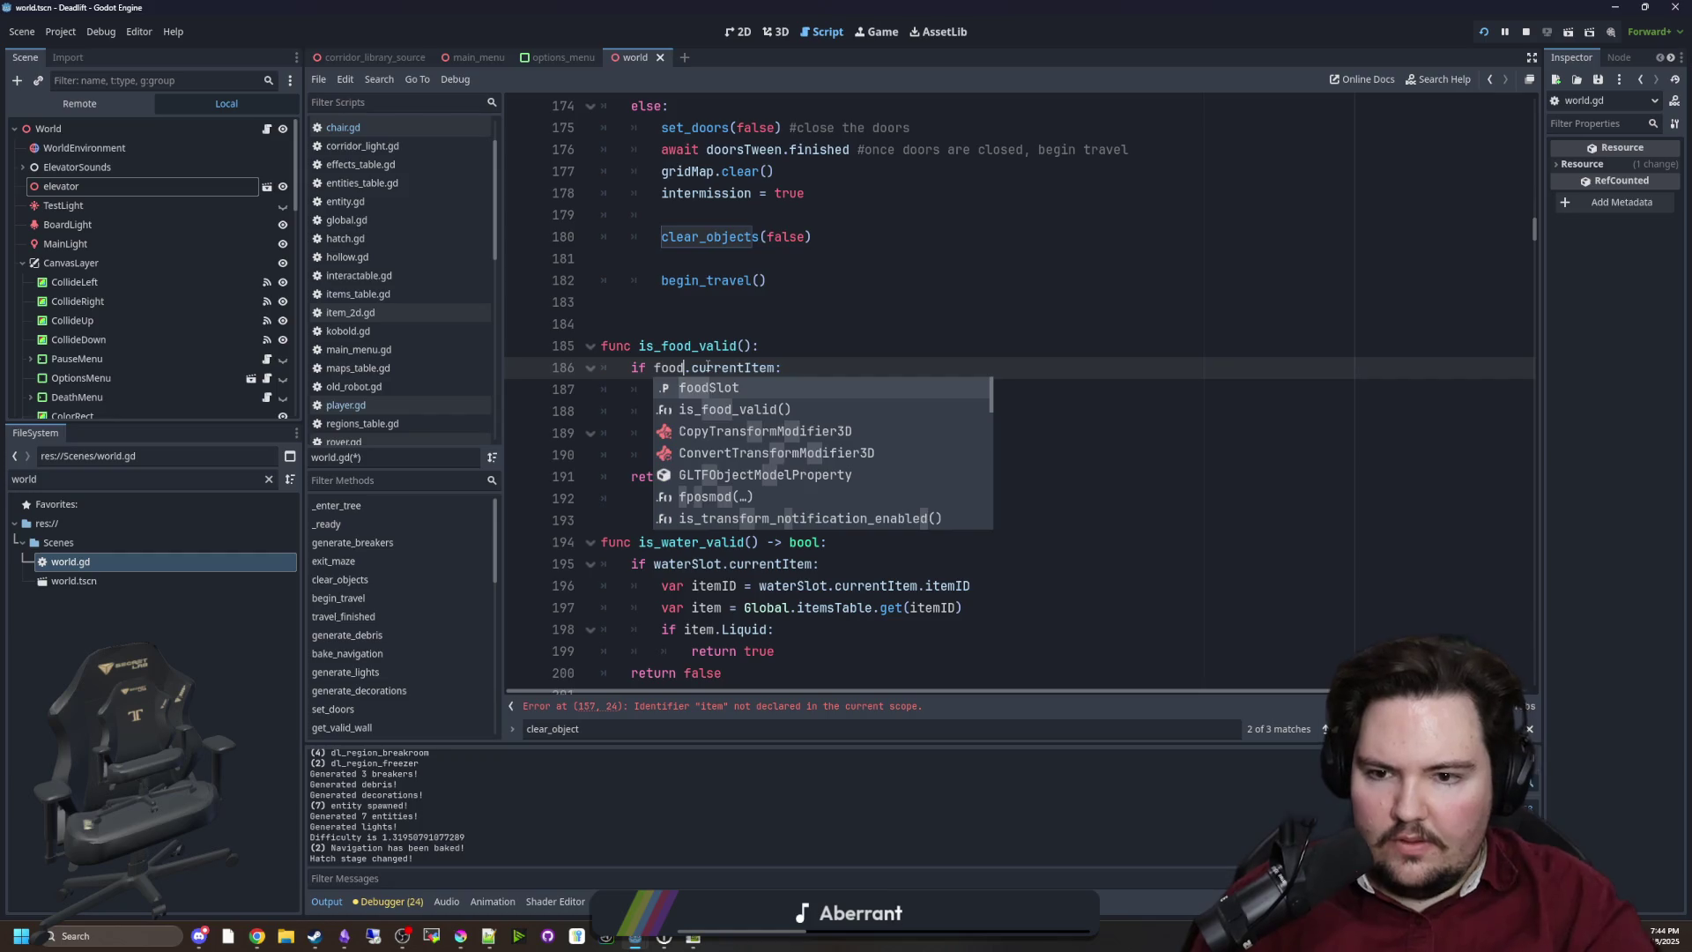
double_click(700, 367)
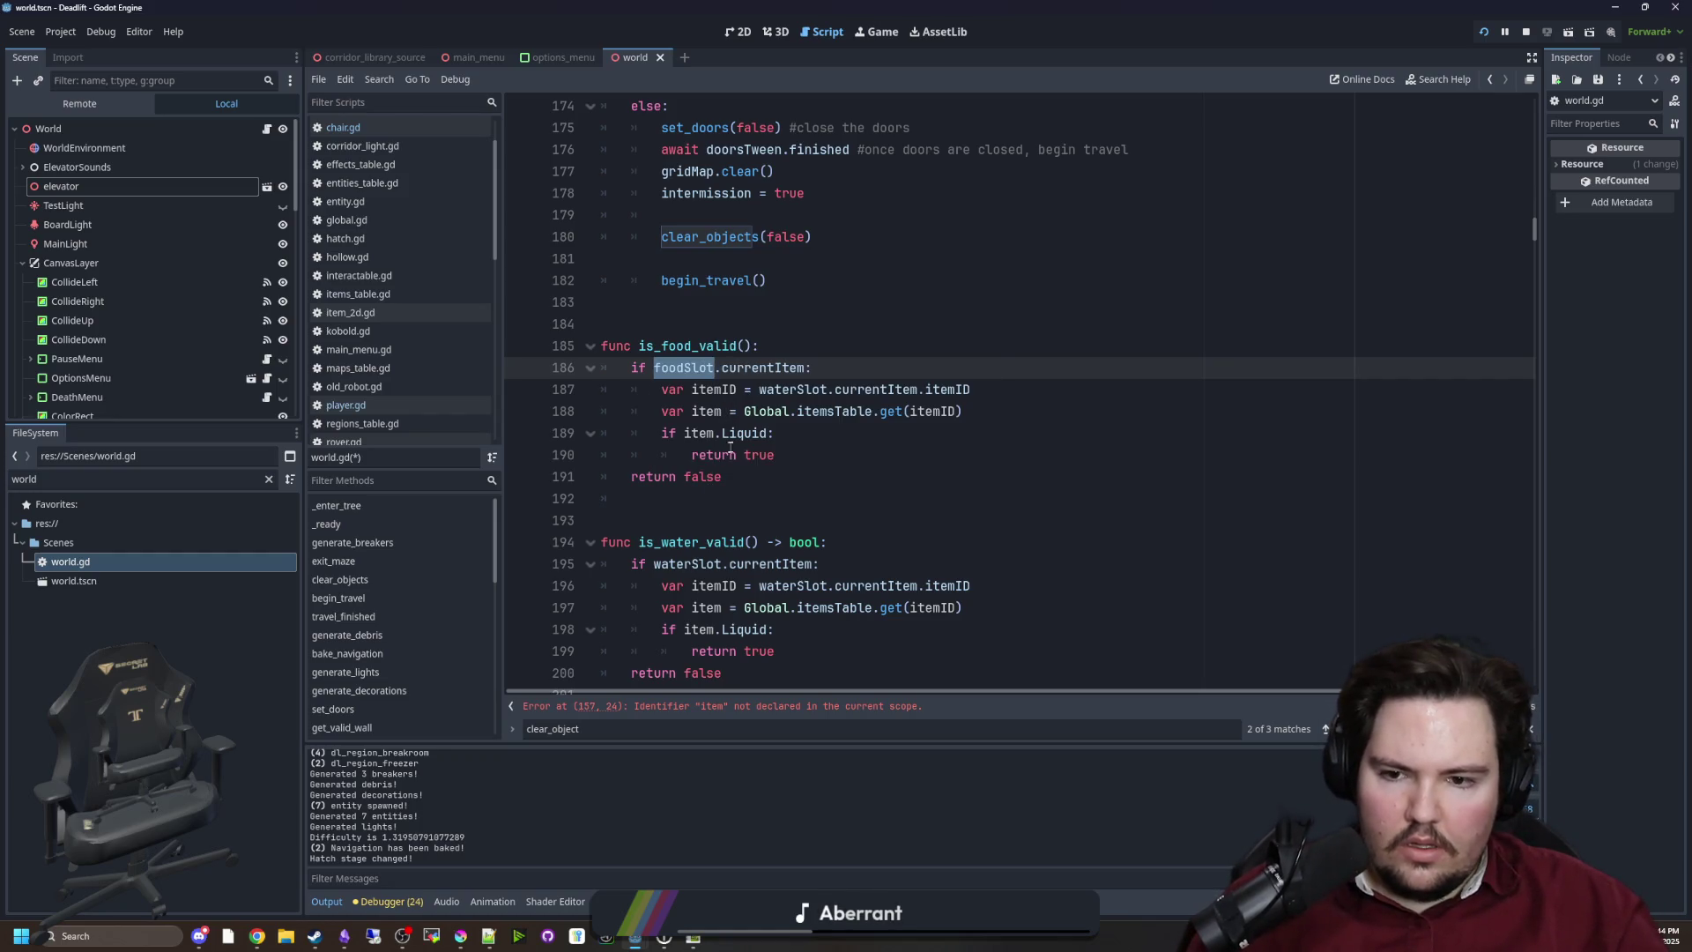
left_click(685, 433)
type("!")
left_click(805, 477)
scroll(805, 432, "down", 1)
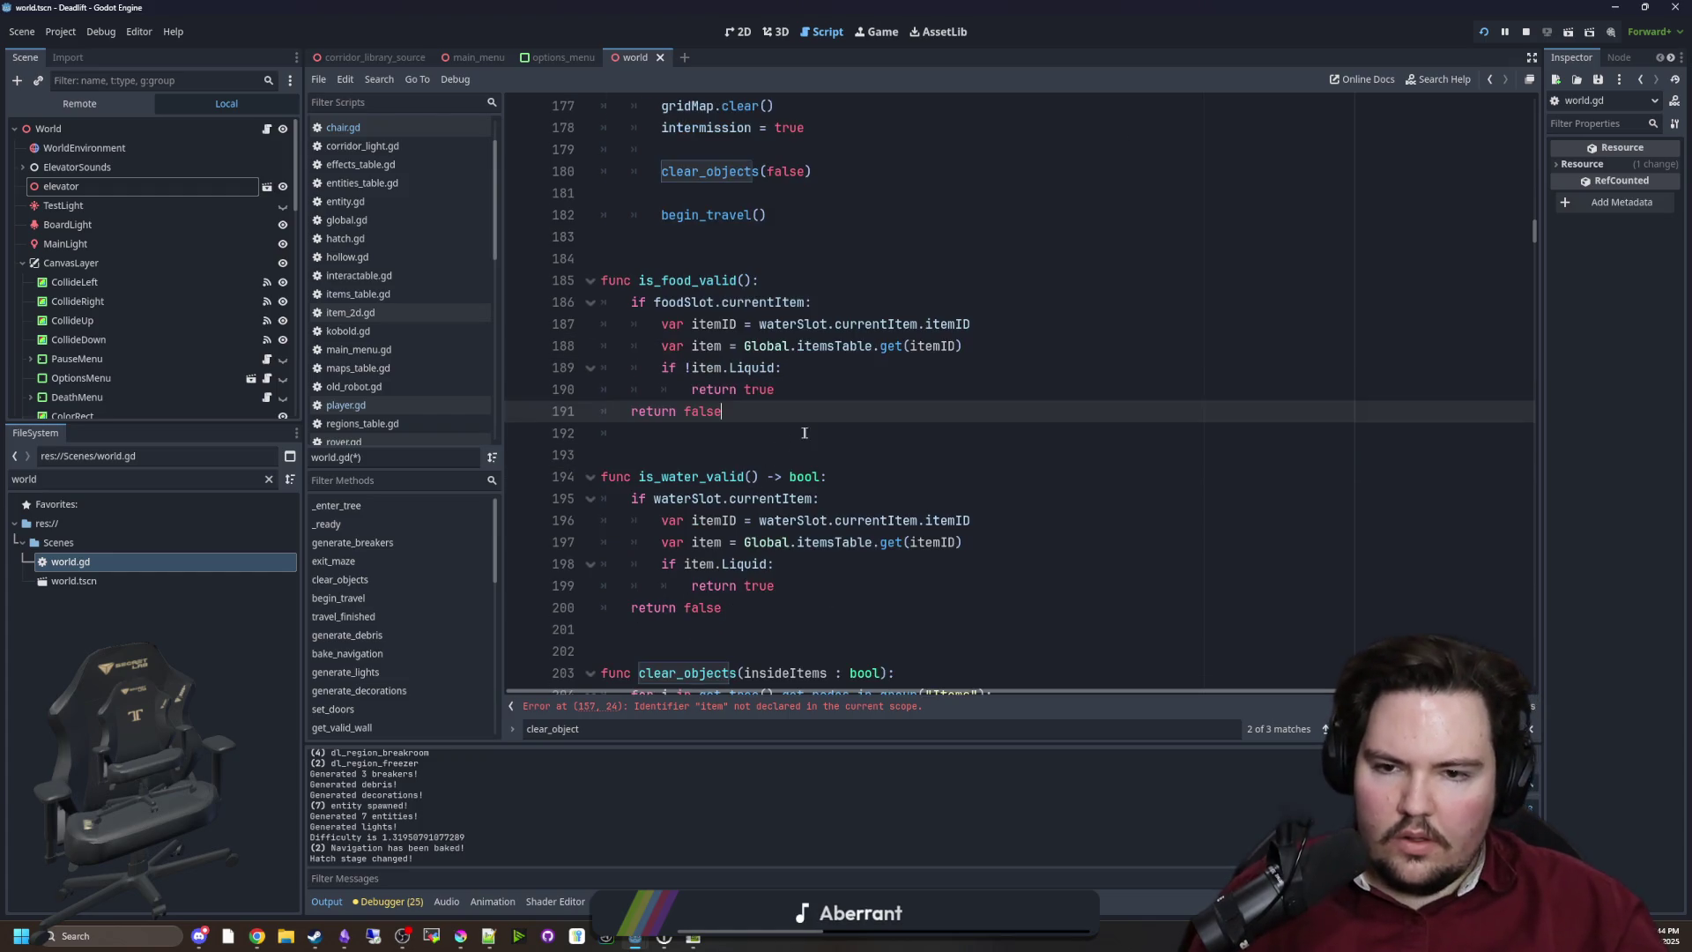
double_click(812, 330)
key("ctrl+v")
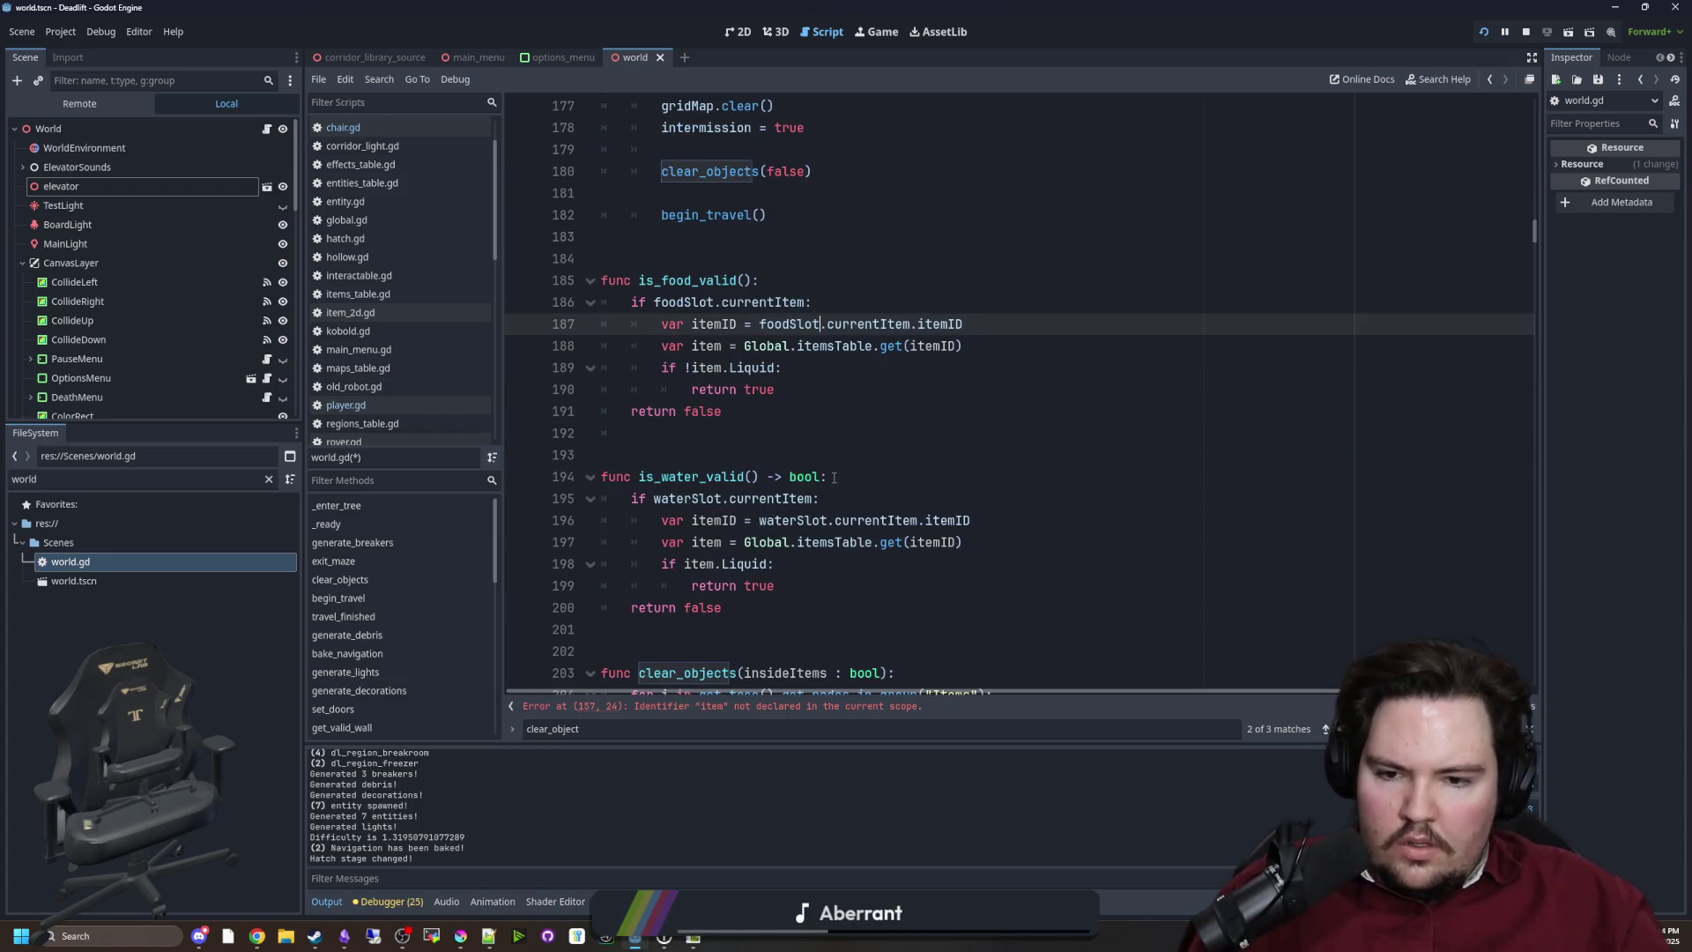
Dedent the water checks on lines 157–163 and select is_food_valid's two item lookup lines
scroll(834, 477, "up", 10)
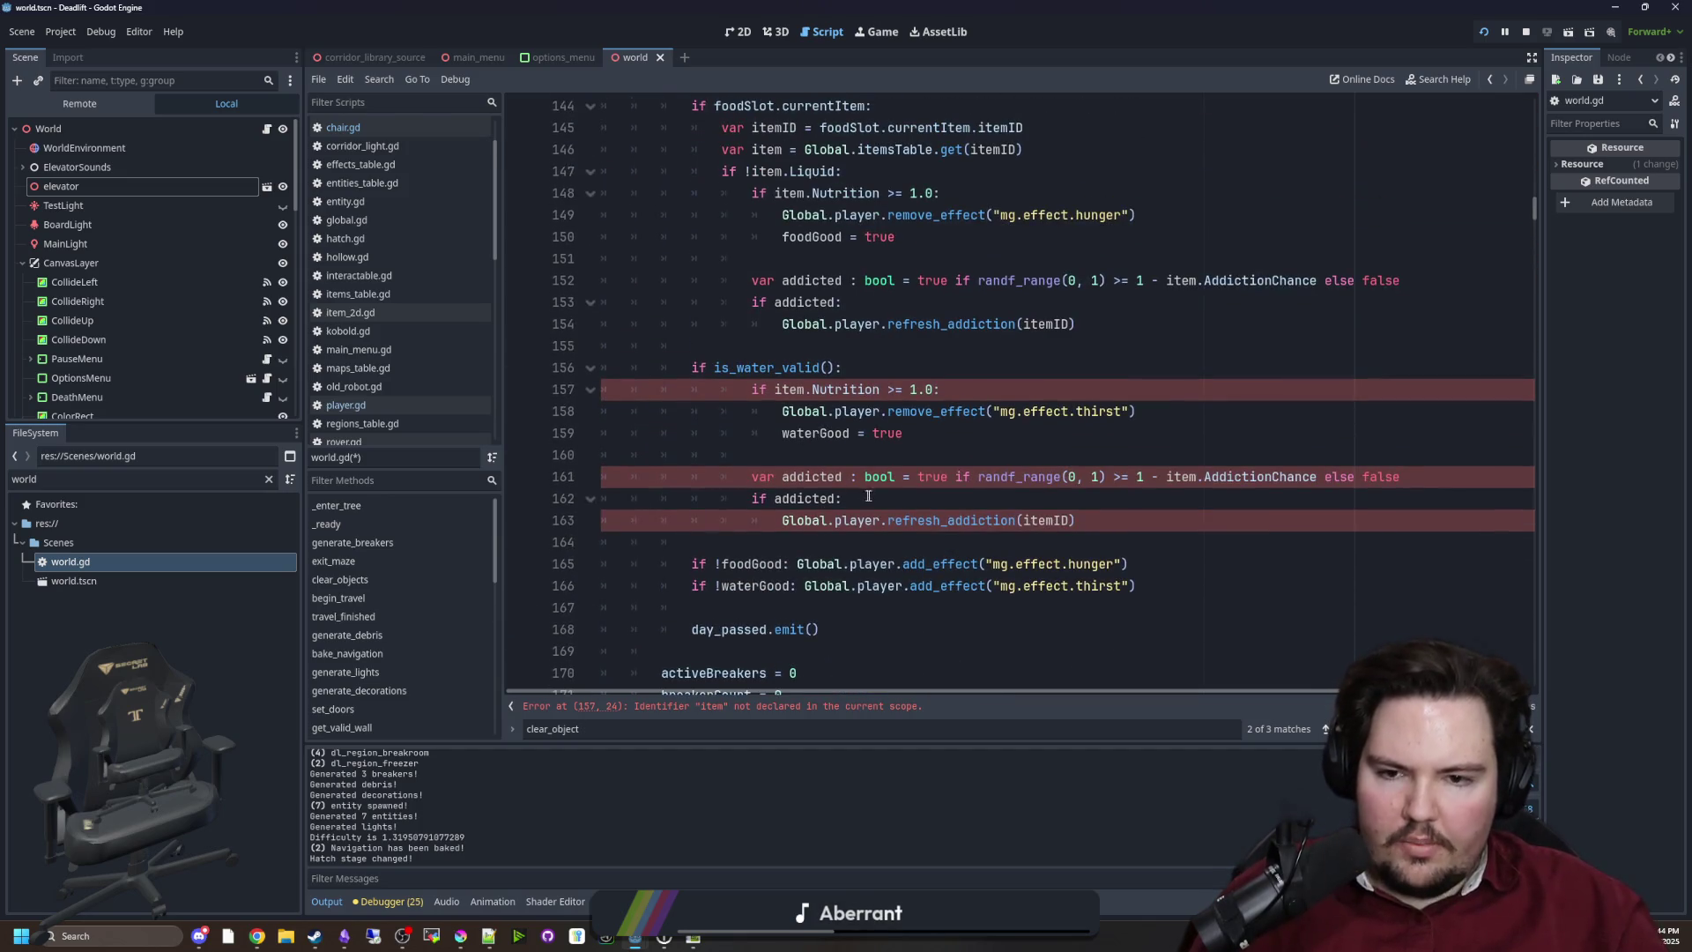
left_click_drag(1077, 521, 608, 389)
key("shift+Tab")
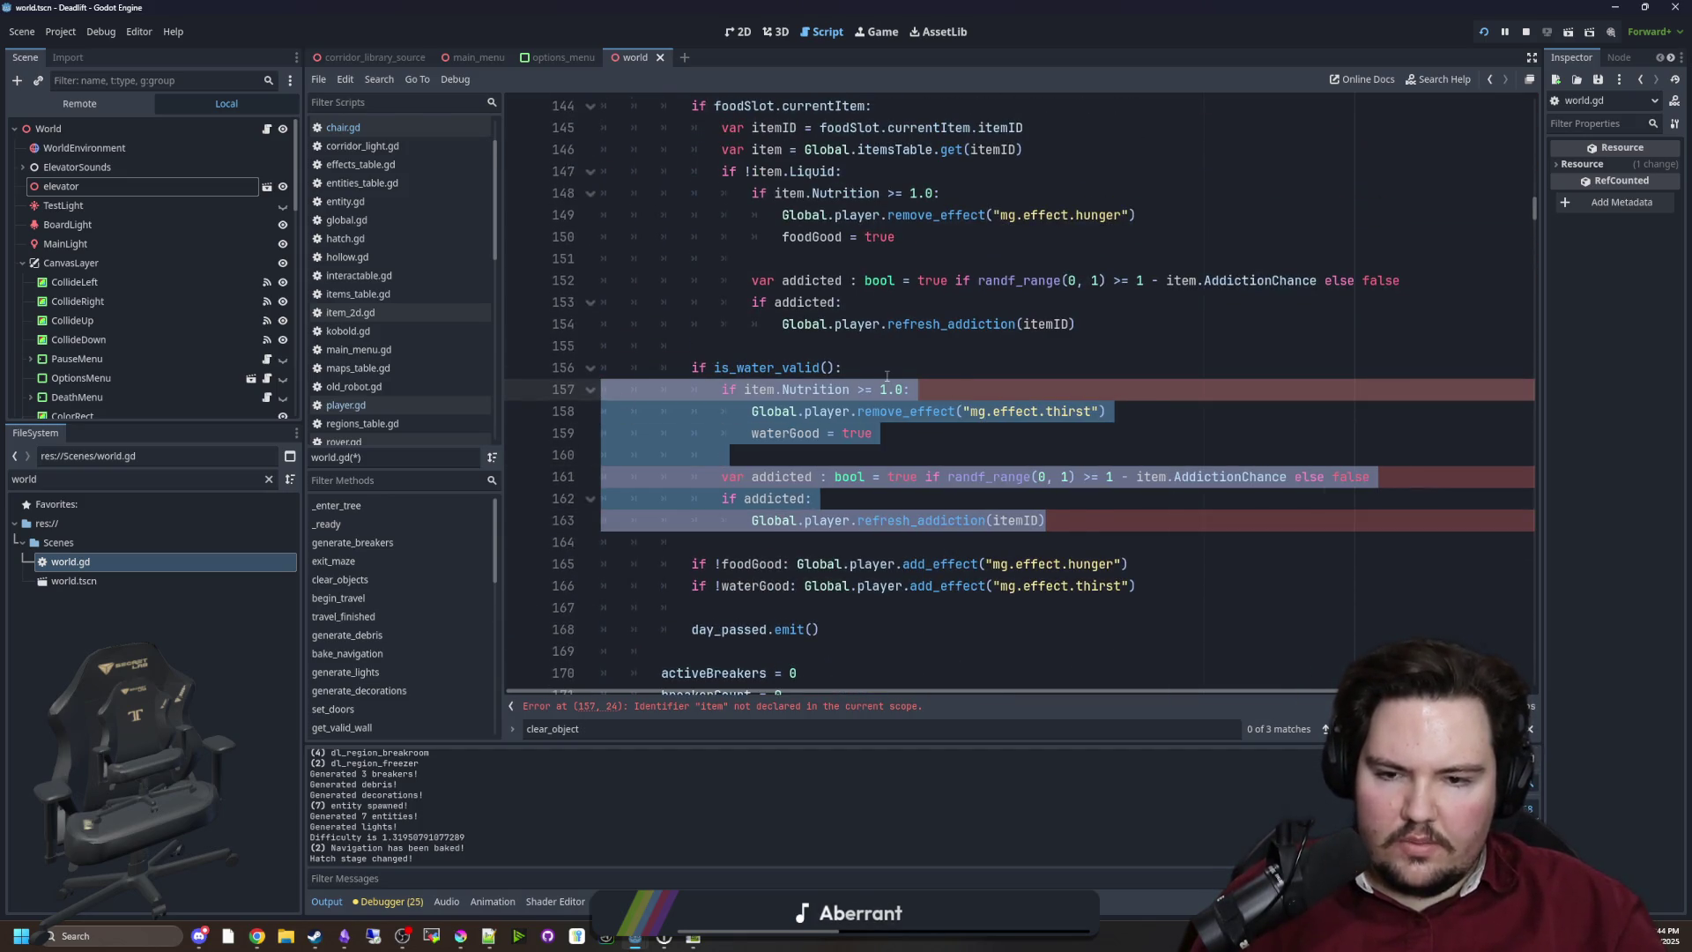
left_click(887, 376)
scroll(847, 387, "down", 10)
left_click(822, 413)
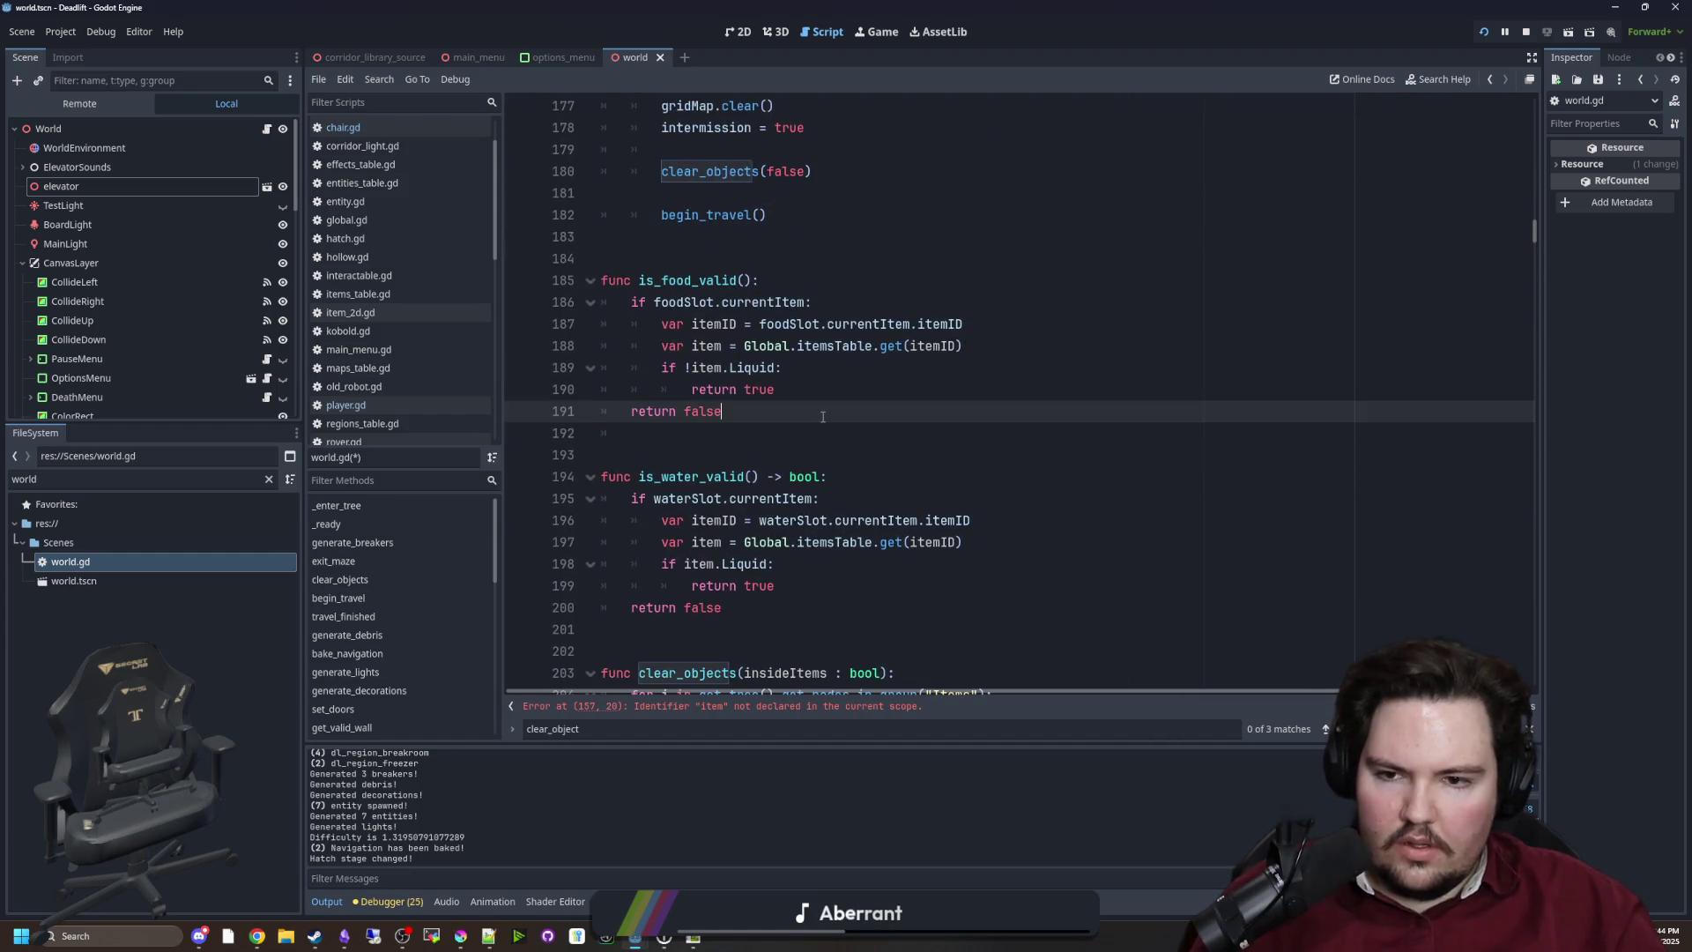
left_click_drag(964, 345, 555, 331)
key("ctrl+c")
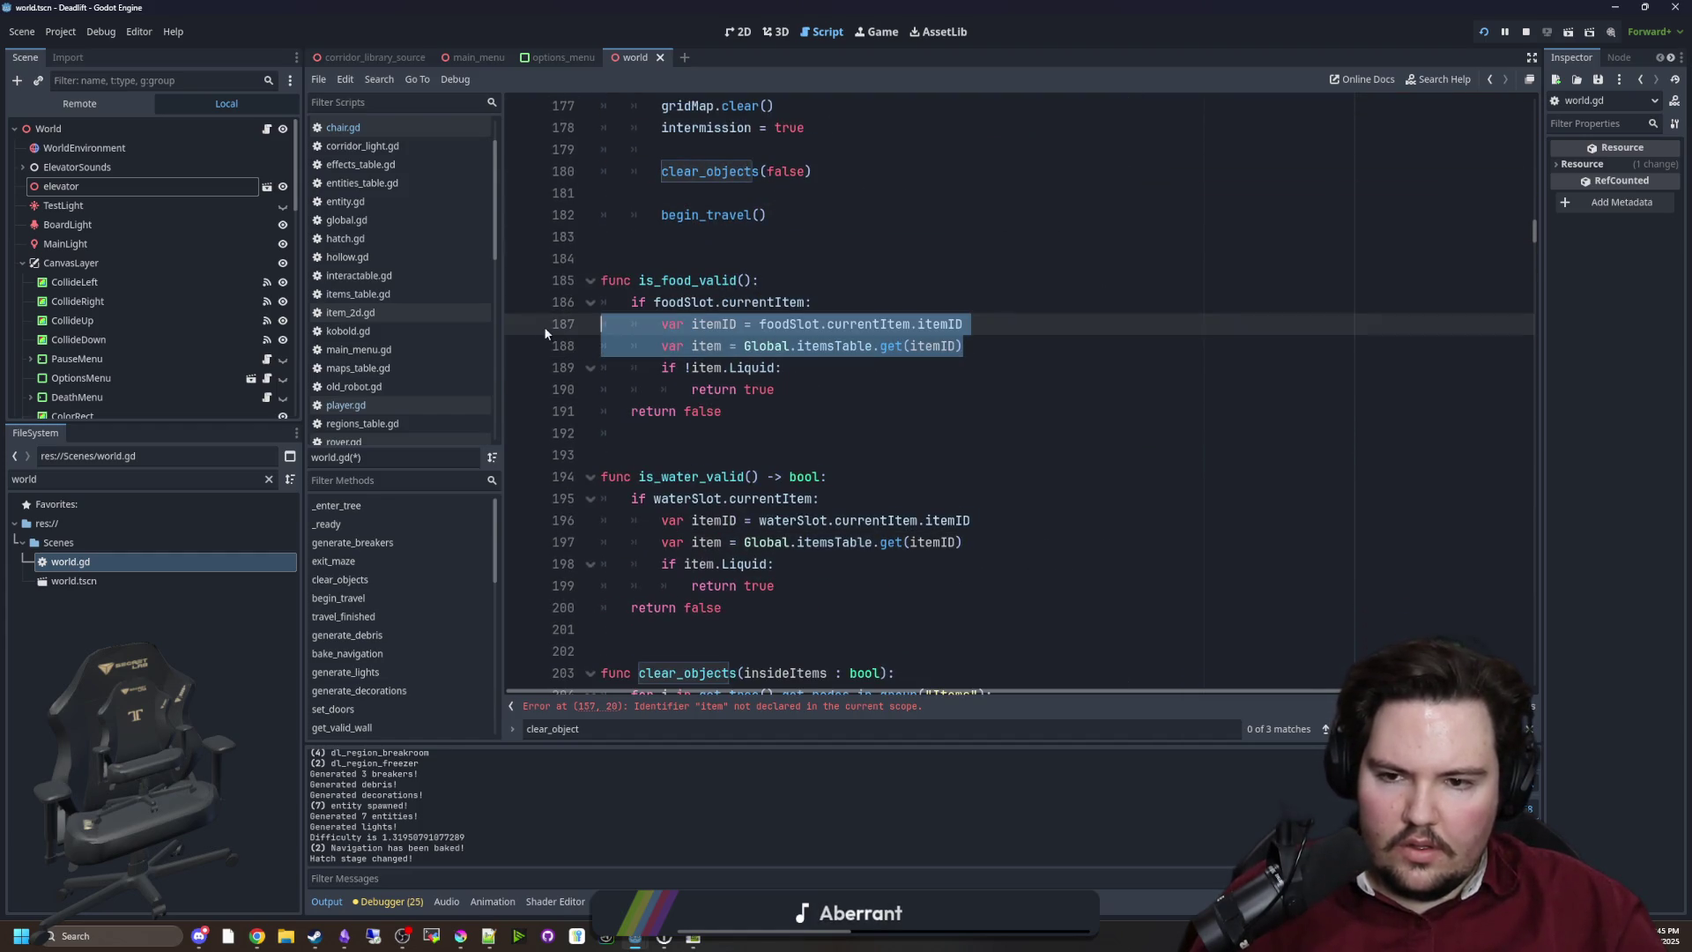
Paste the item lookup lines under the is_water_valid() check and fix their indentation
scroll(793, 309, "up", 8)
left_click(879, 258)
key("Home")
key("ctrl+v")
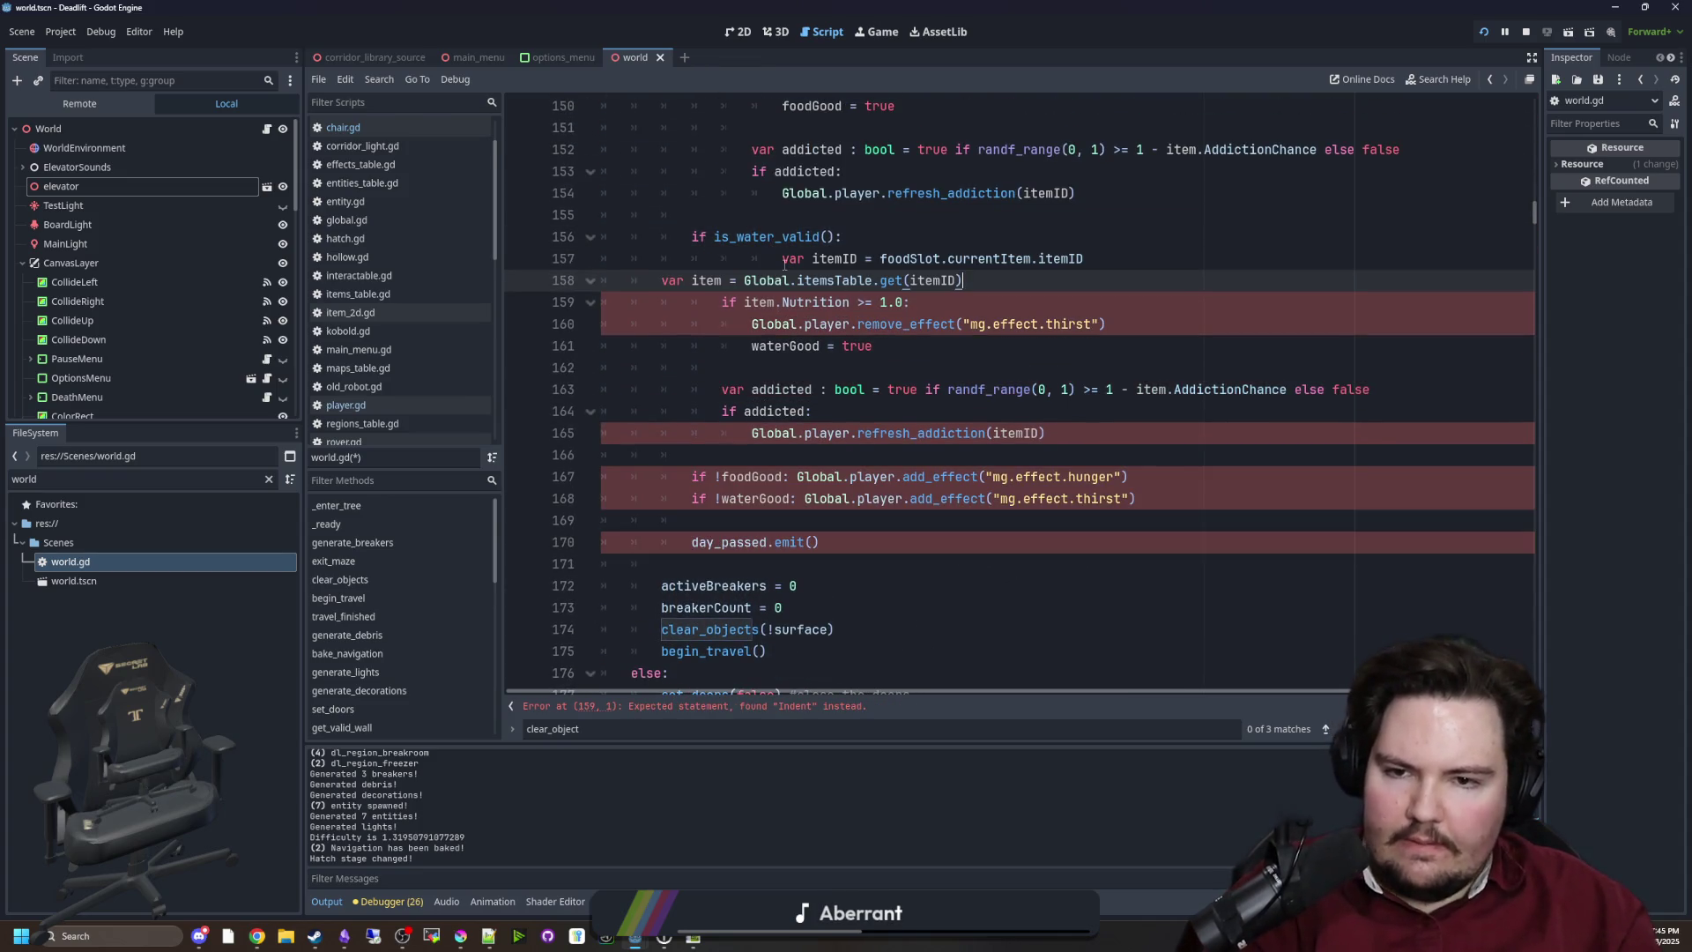
key("Home")
key("Tab")
key("Tab")
left_click(783, 258)
key("BackSpace")
key("BackSpace")
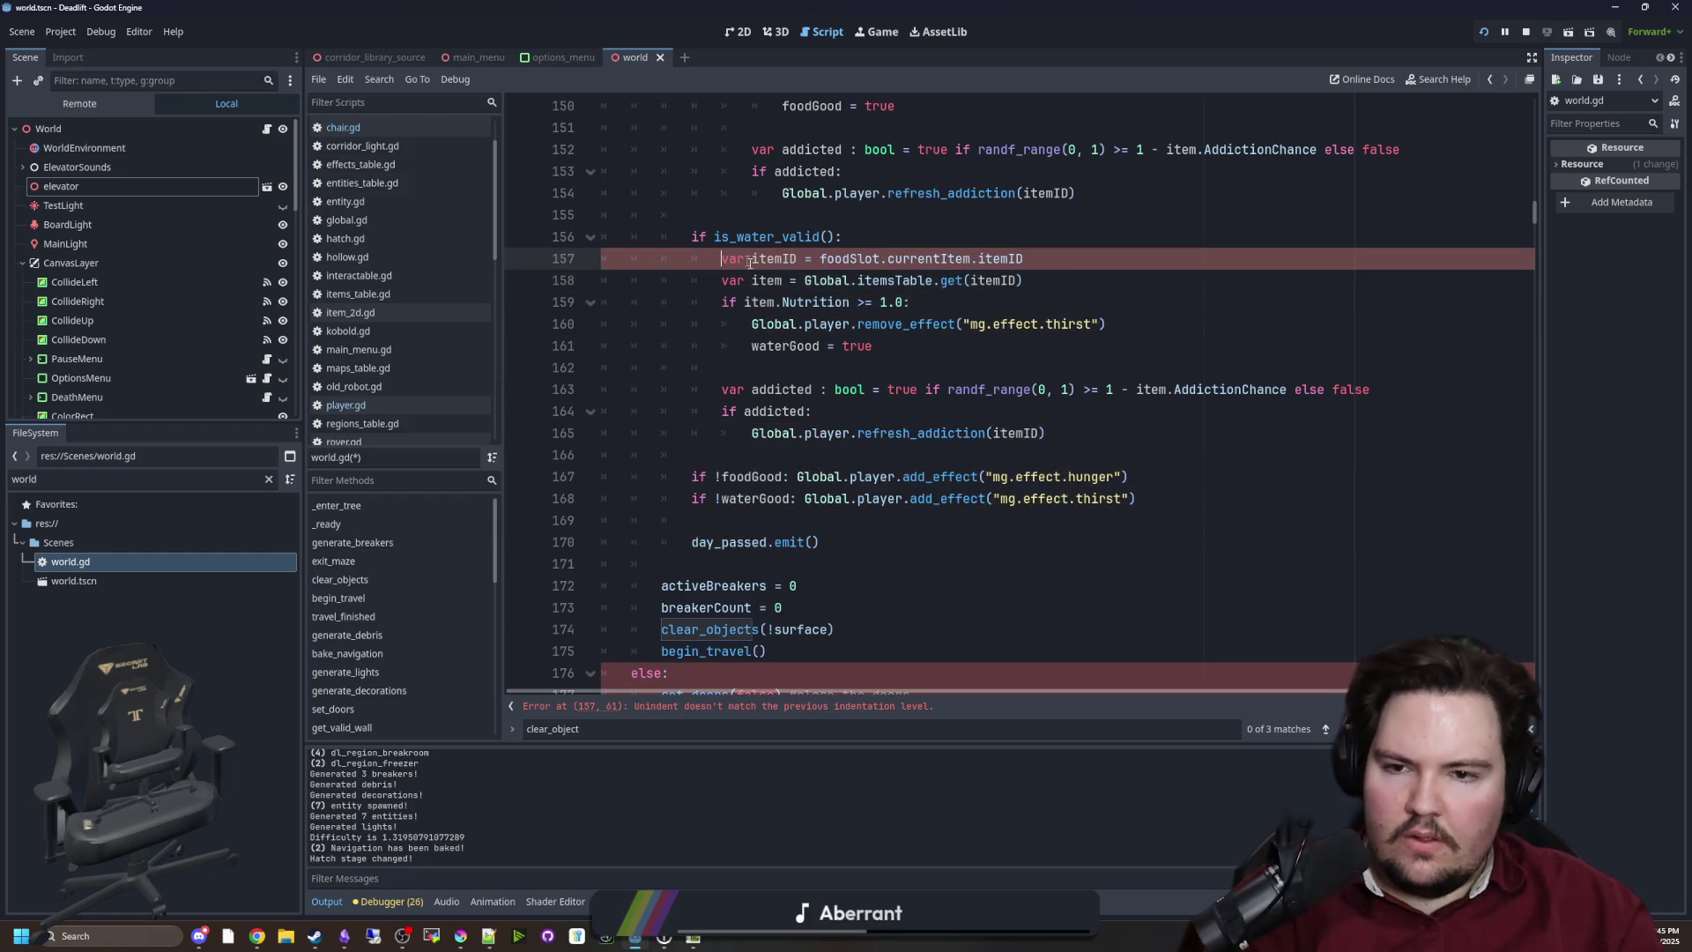
key("Down")
key("End")
scroll(836, 432, "up", 1)
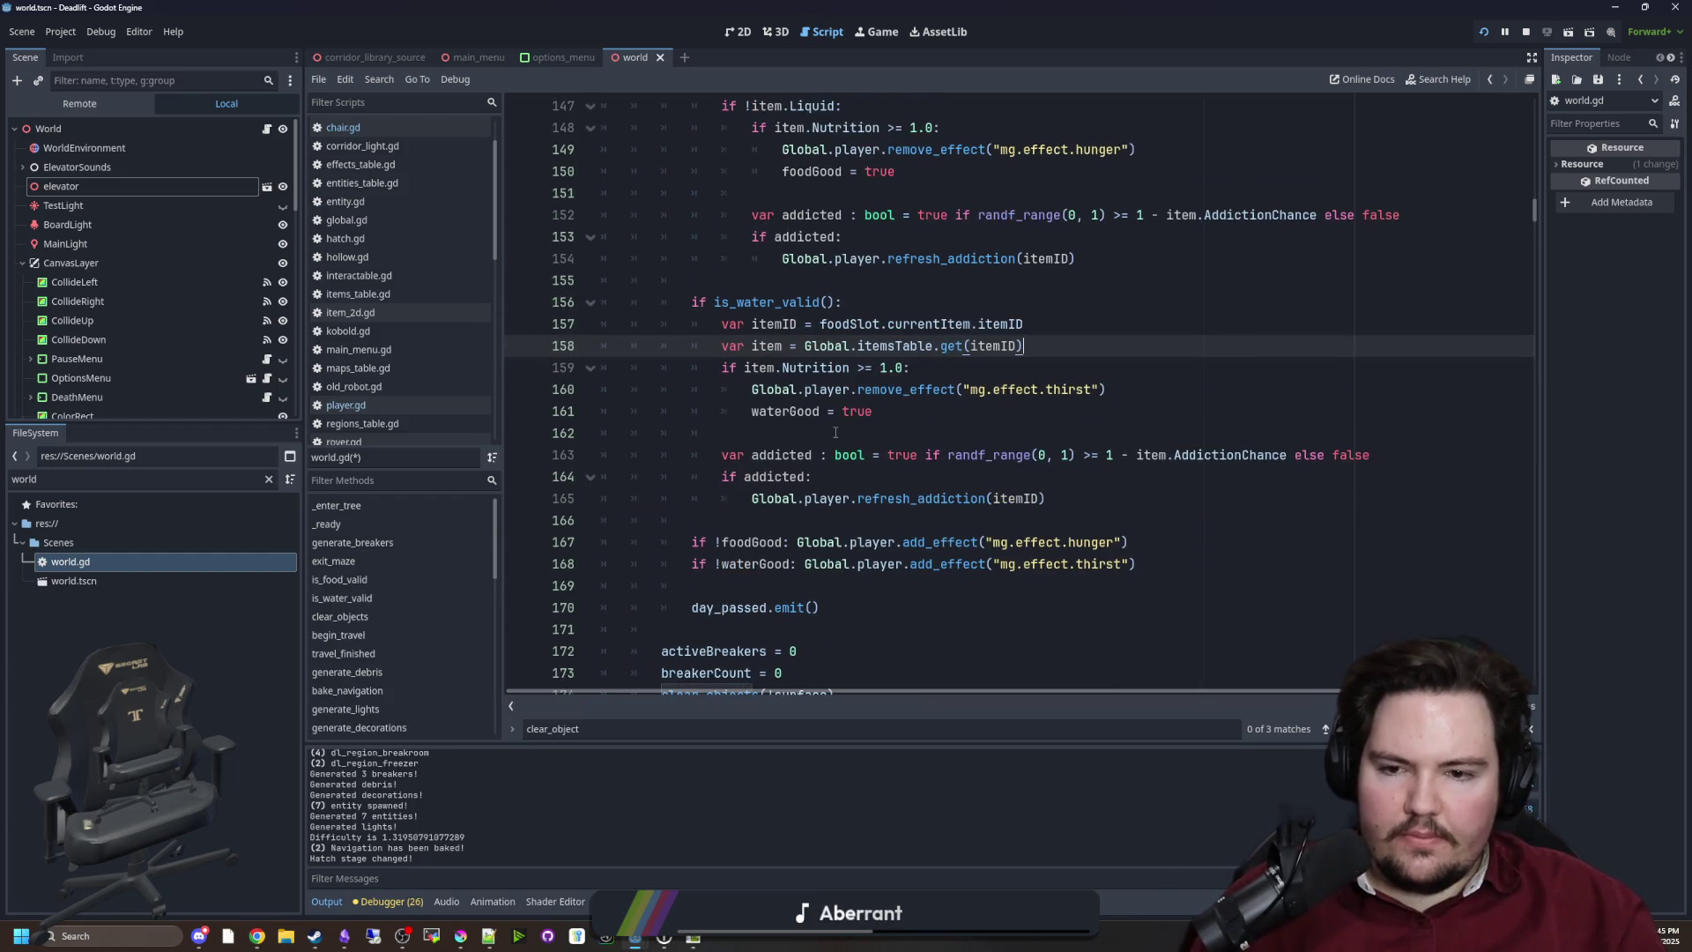
scroll(876, 473, "up", 2)
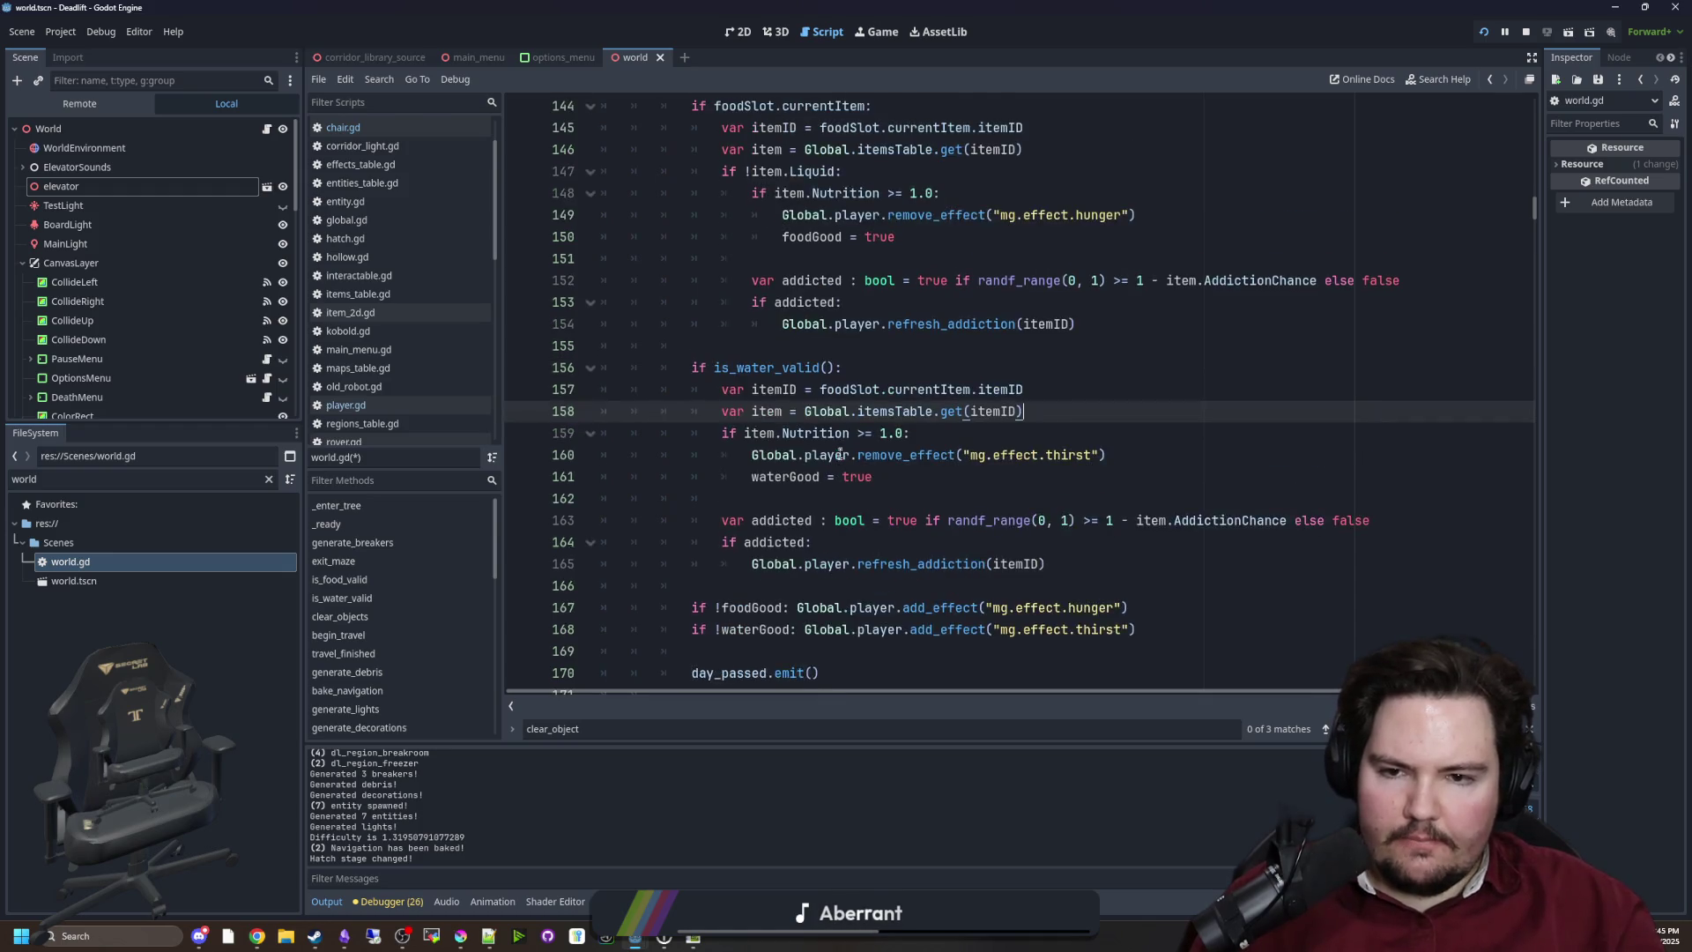
left_click_drag(873, 171, 693, 174)
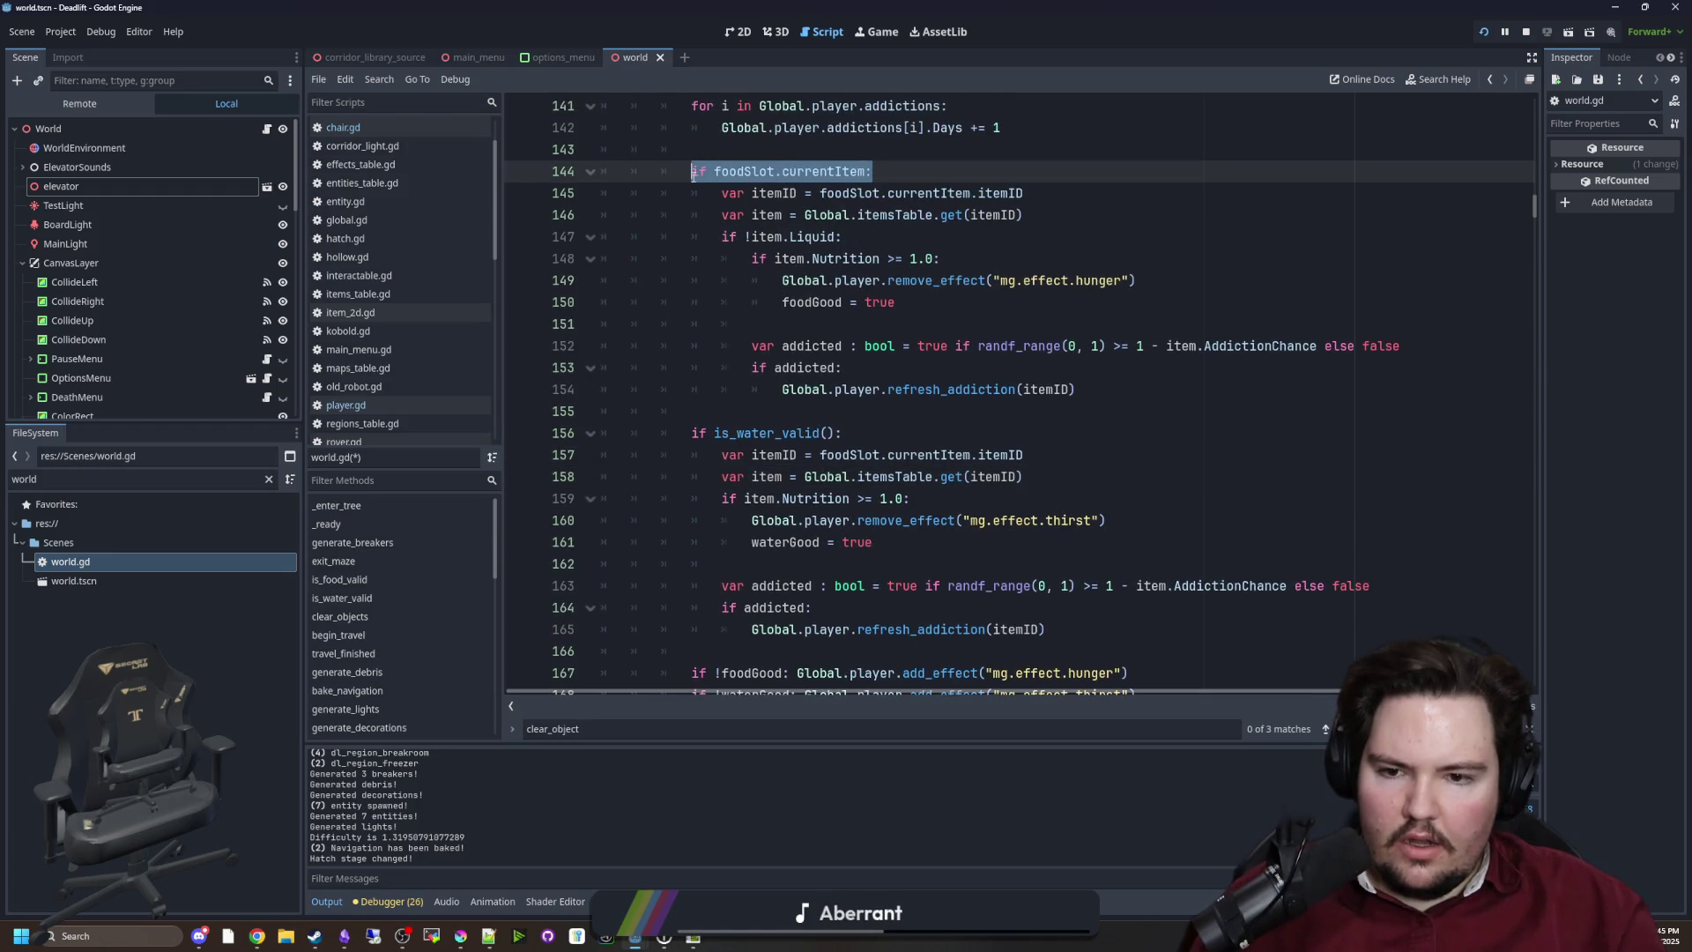
Change foodSlot to waterSlot in the pasted water item lookup lines
left_click(842, 498)
double_click(842, 454)
type("water")
key("Return")
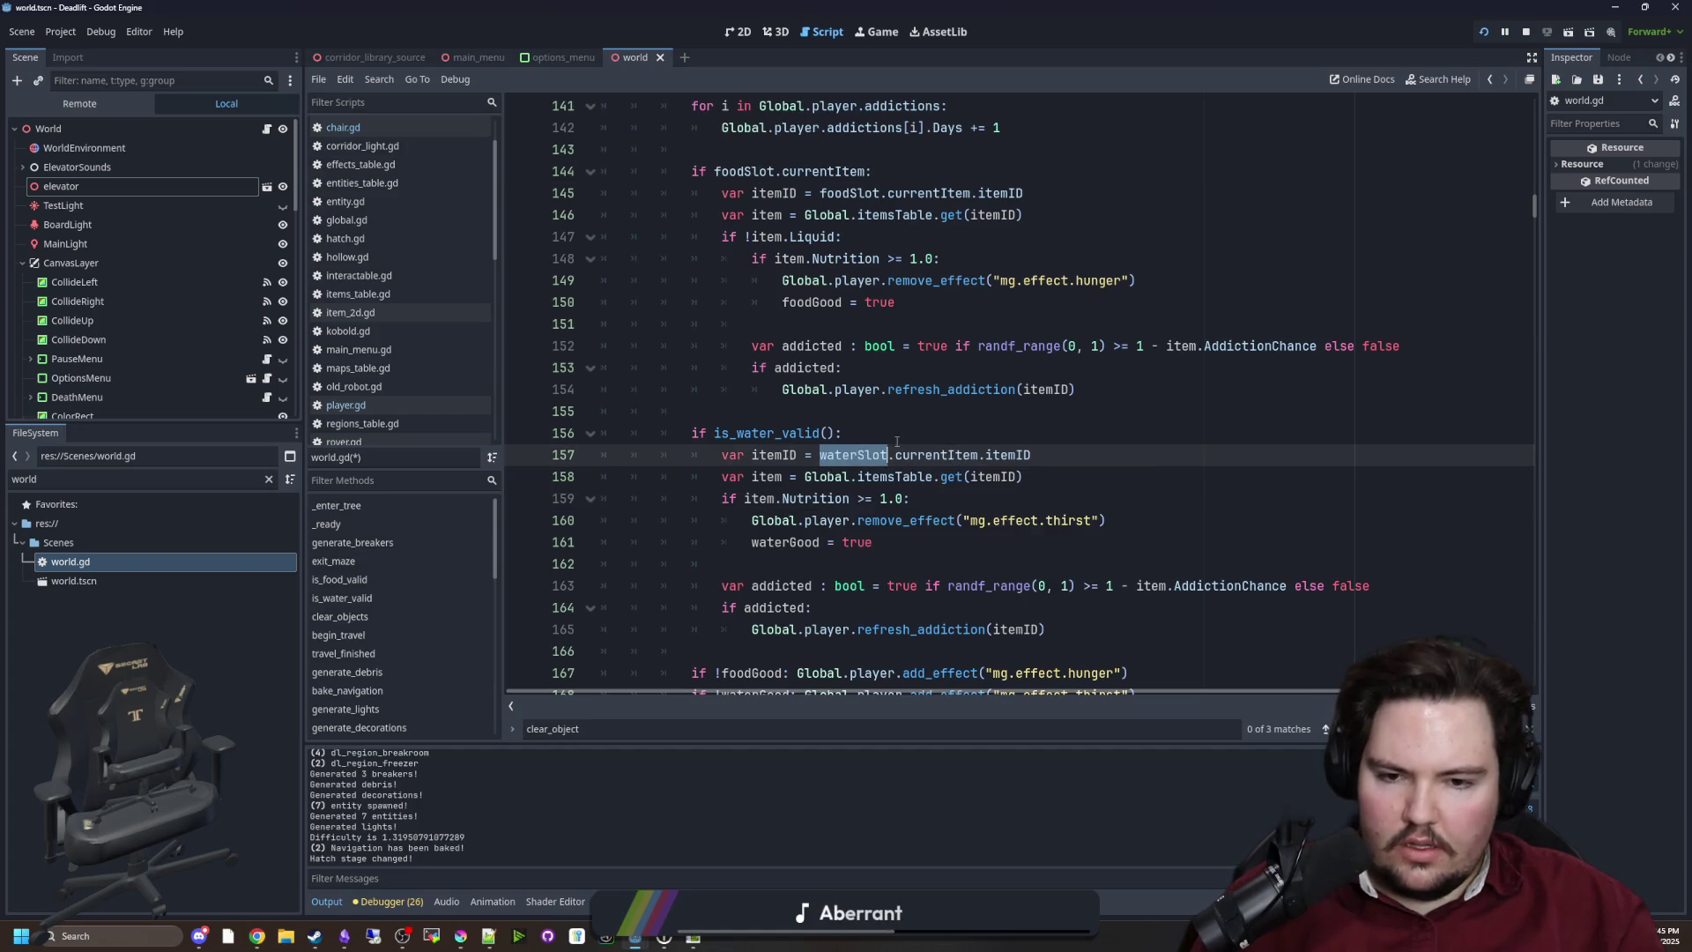
left_click(1066, 476)
mouse_move(1066, 476)
left_mouse_down()
mouse_move(608, 477)
mouse_move(558, 462)
left_mouse_up()
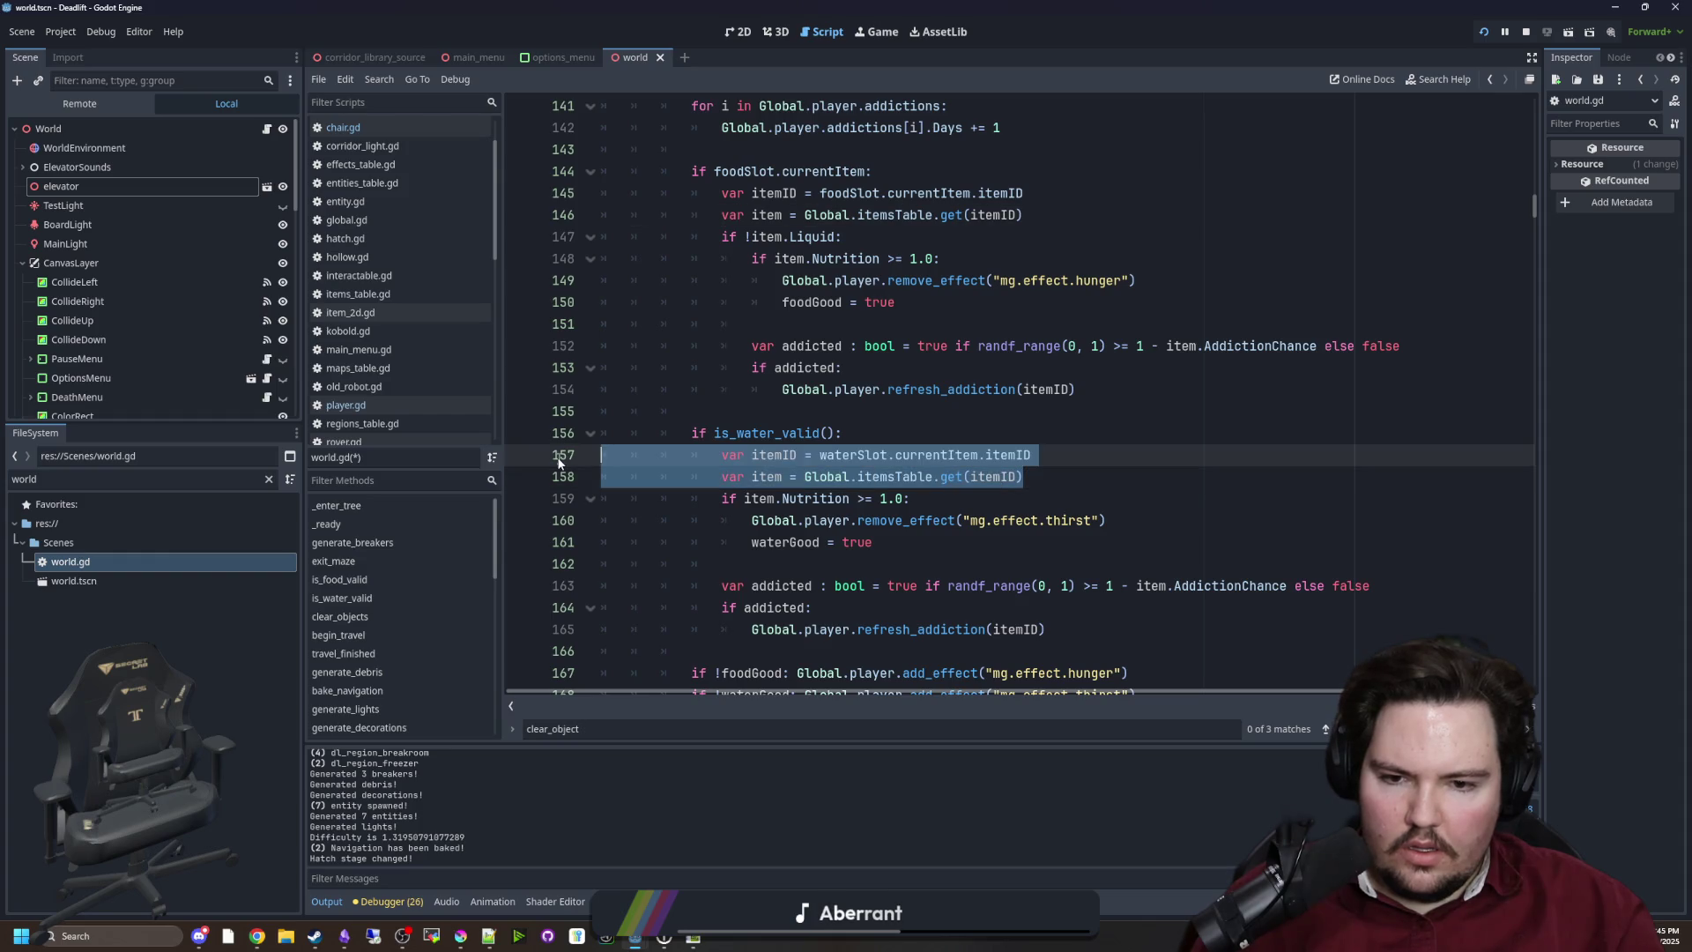
scroll(831, 443, "up", 1)
Replace the foodSlot condition on line 144 with is_food_valid():
left_click(739, 236)
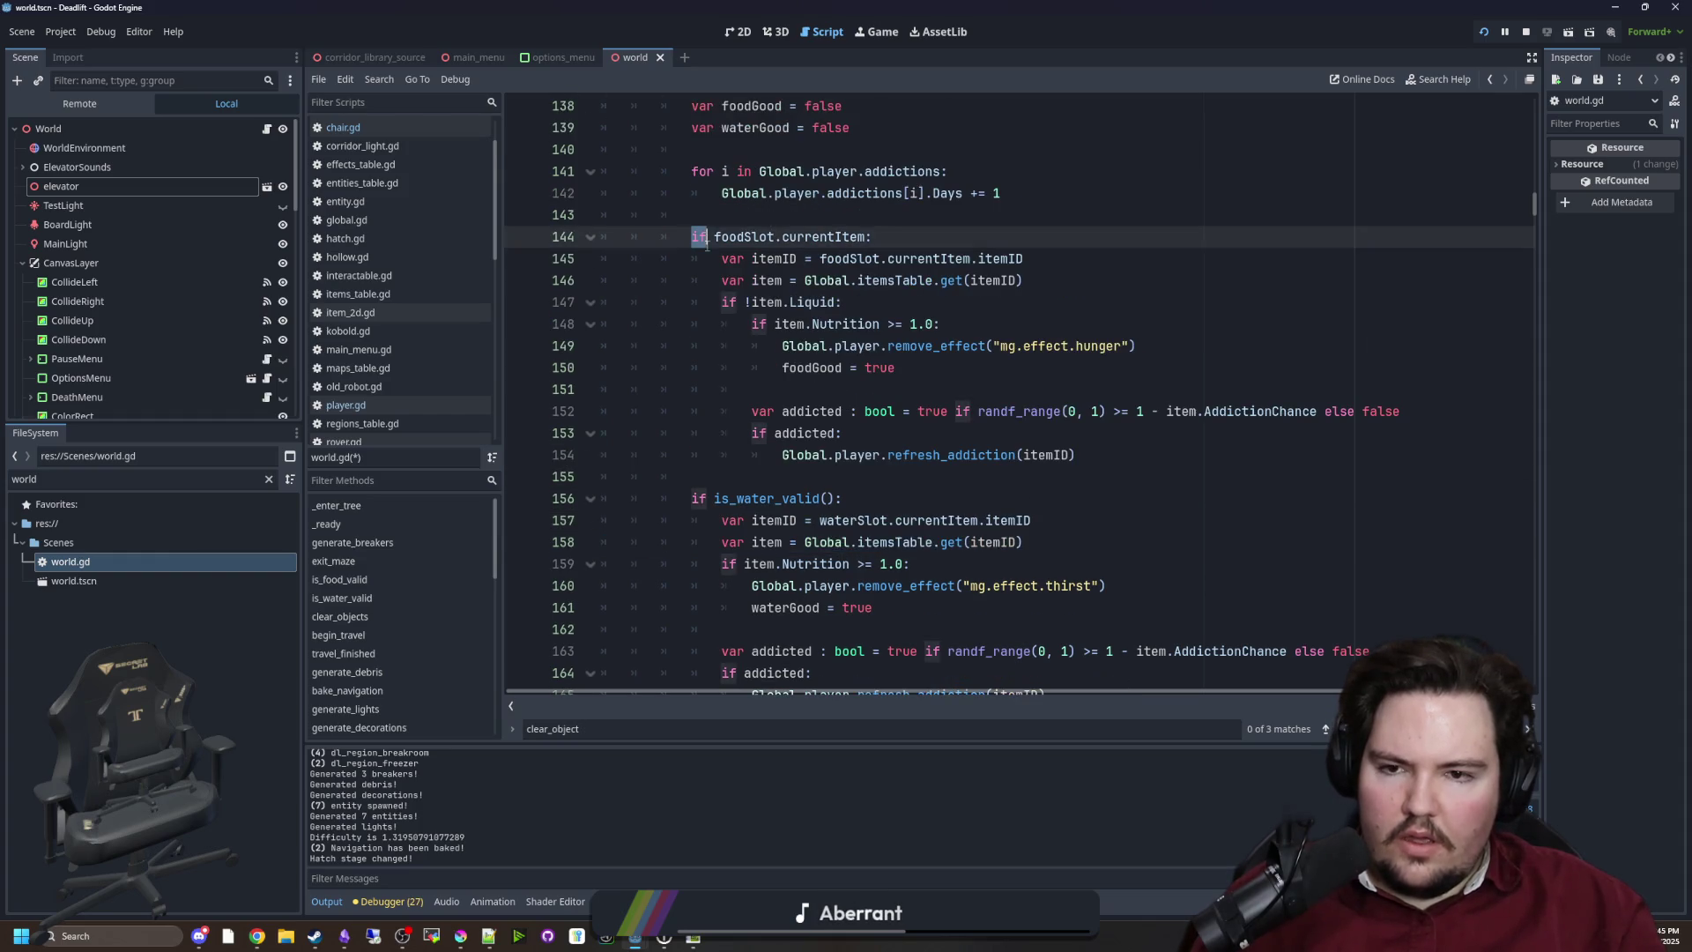
left_click_drag(896, 232, 736, 236)
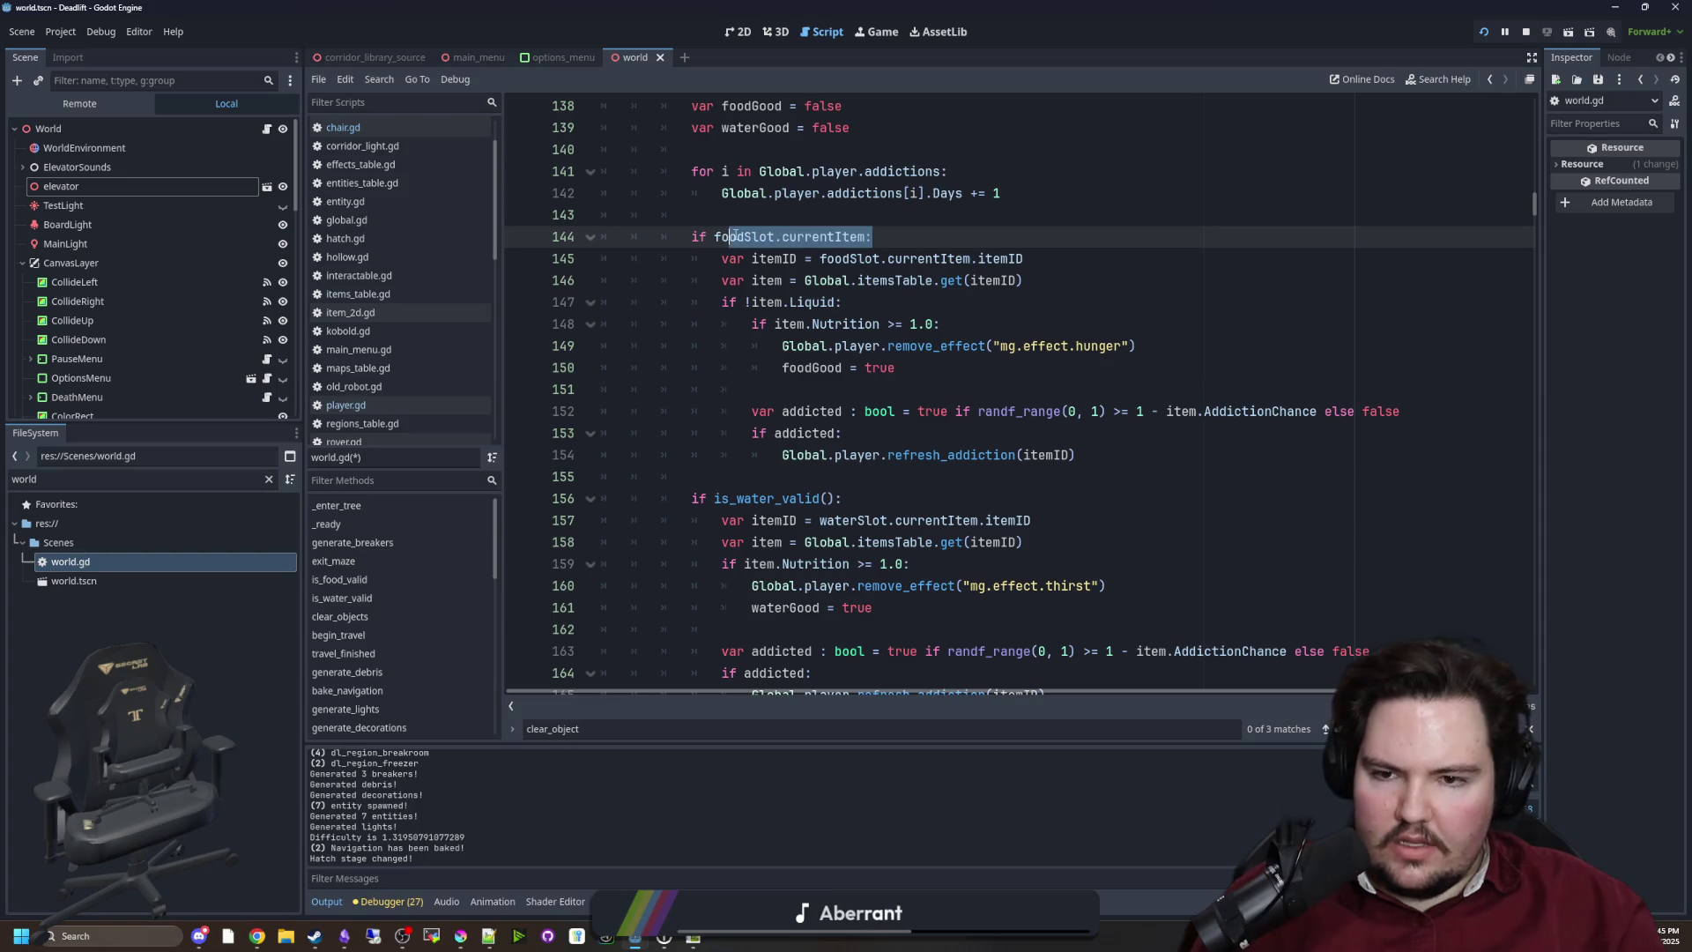
type("is_")
key("Left")
key("Left")
key("Left")
key("BackSpace")
key("End")
type("food")
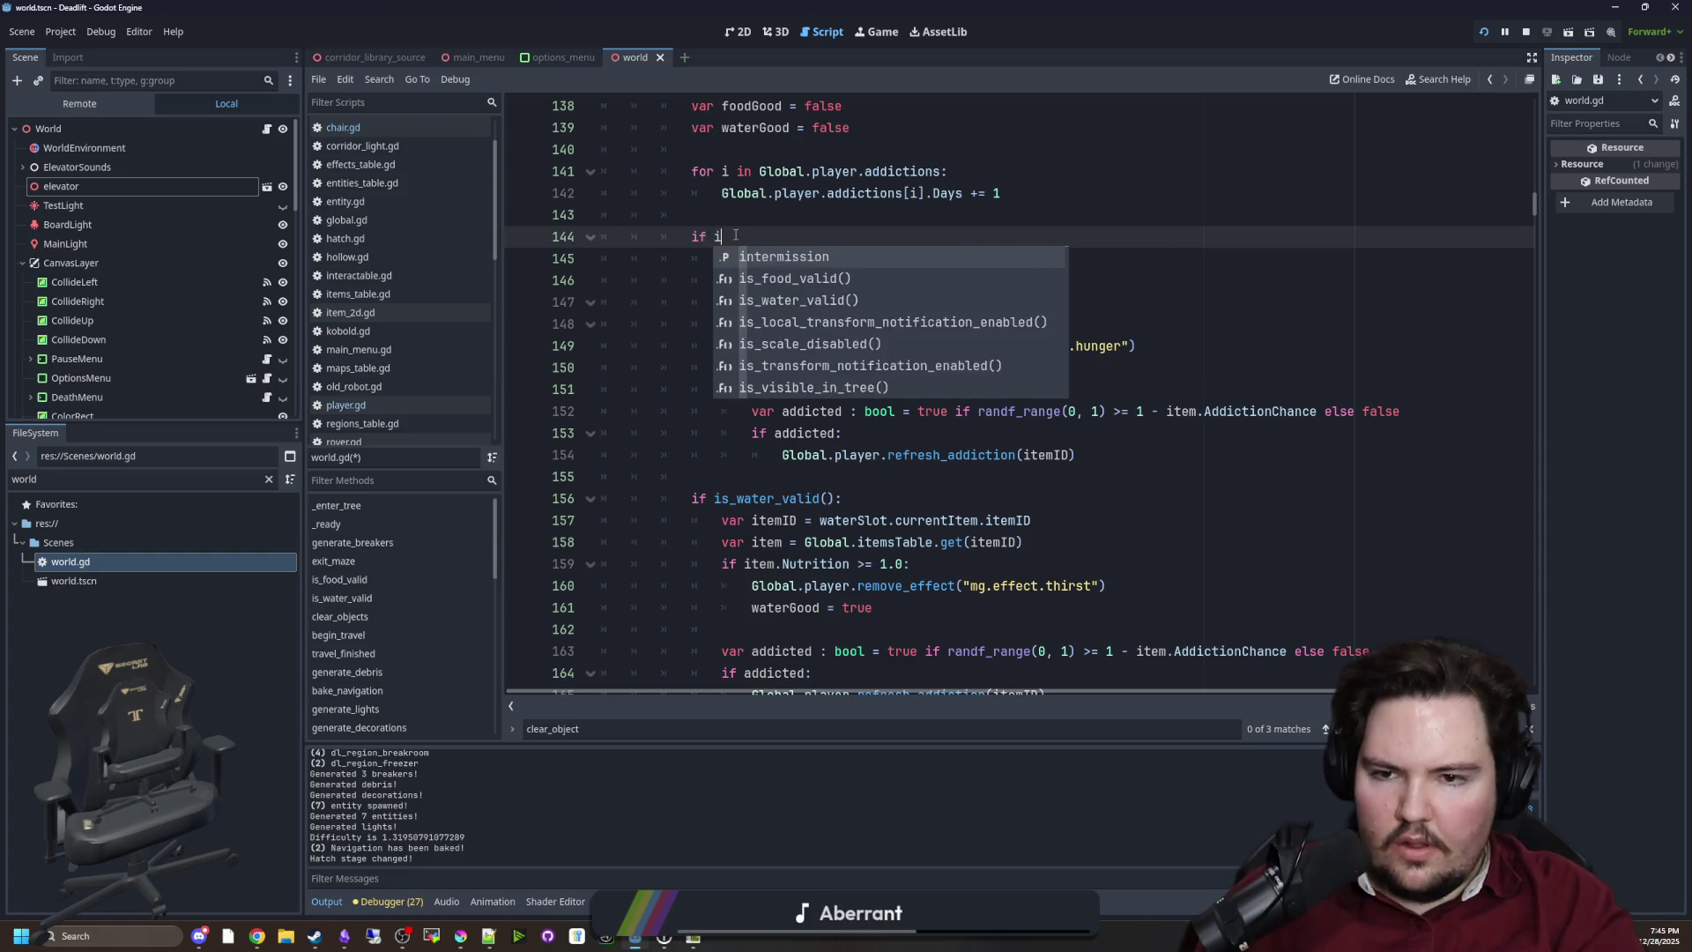
key("Return")
type(":")
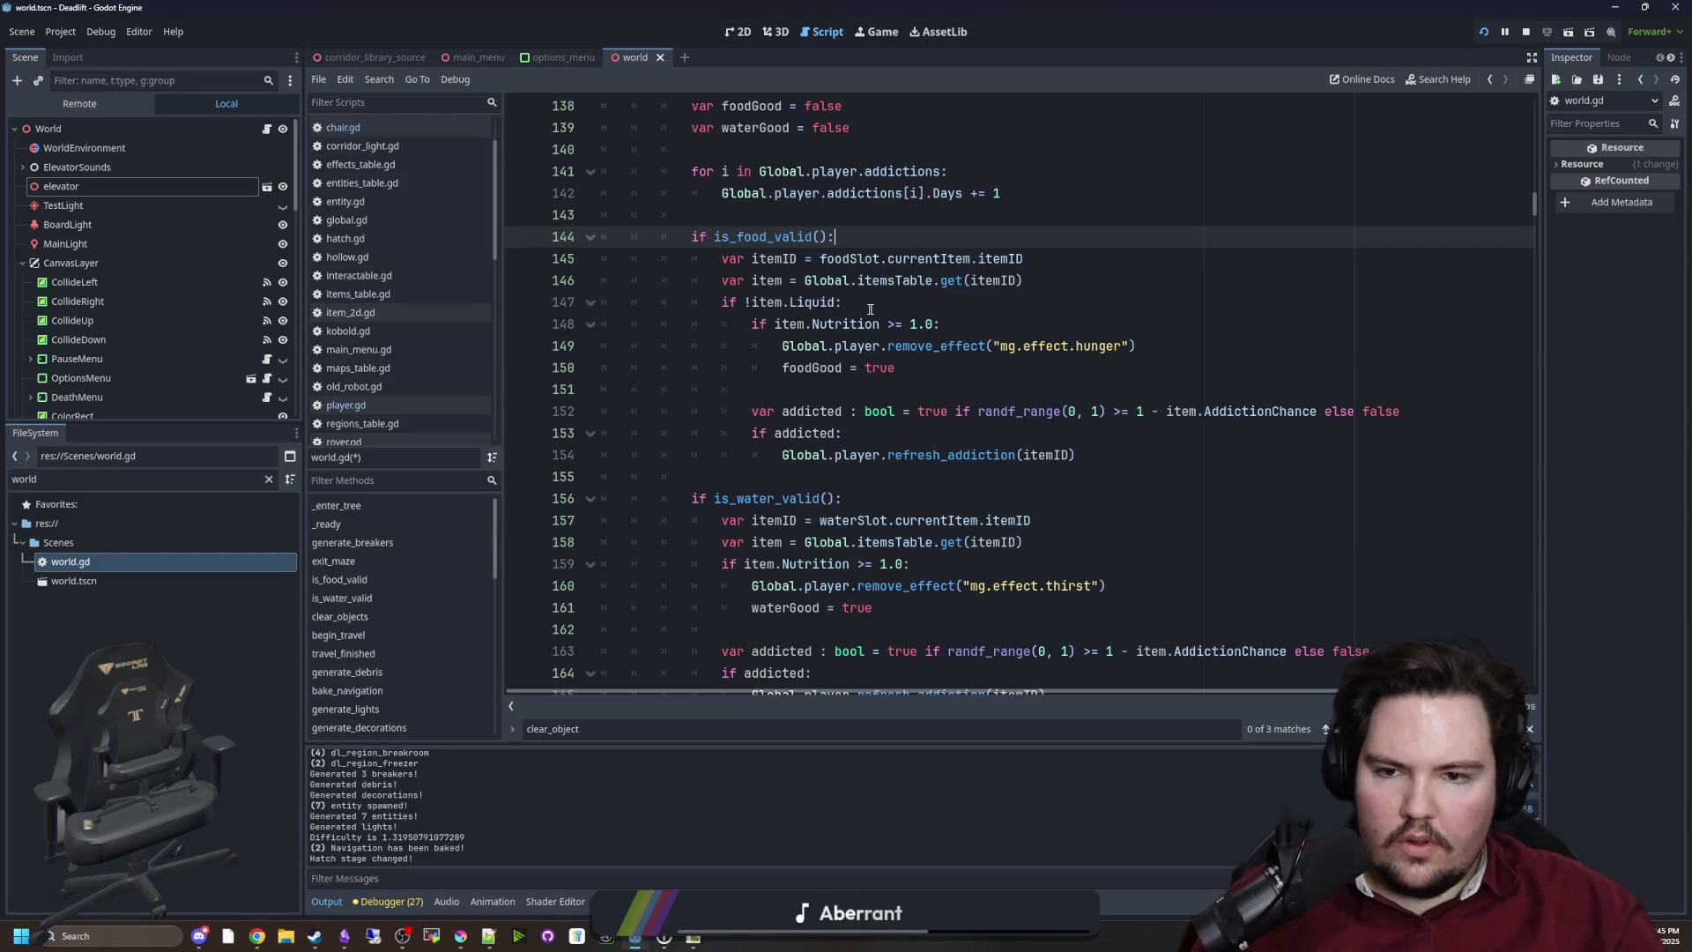
Delete the redundant Liquid check, dedent the lines beneath it, and save world.gd
left_click_drag(870, 310, 632, 305)
key("BackSpace")
key("BackSpace")
mouse_move(1084, 433)
left_mouse_down()
mouse_move(881, 326)
mouse_move(609, 302)
left_mouse_up()
key("shift+Tab")
left_click(1105, 431)
left_click_drag(1105, 431, 608, 389)
key("shift+Tab")
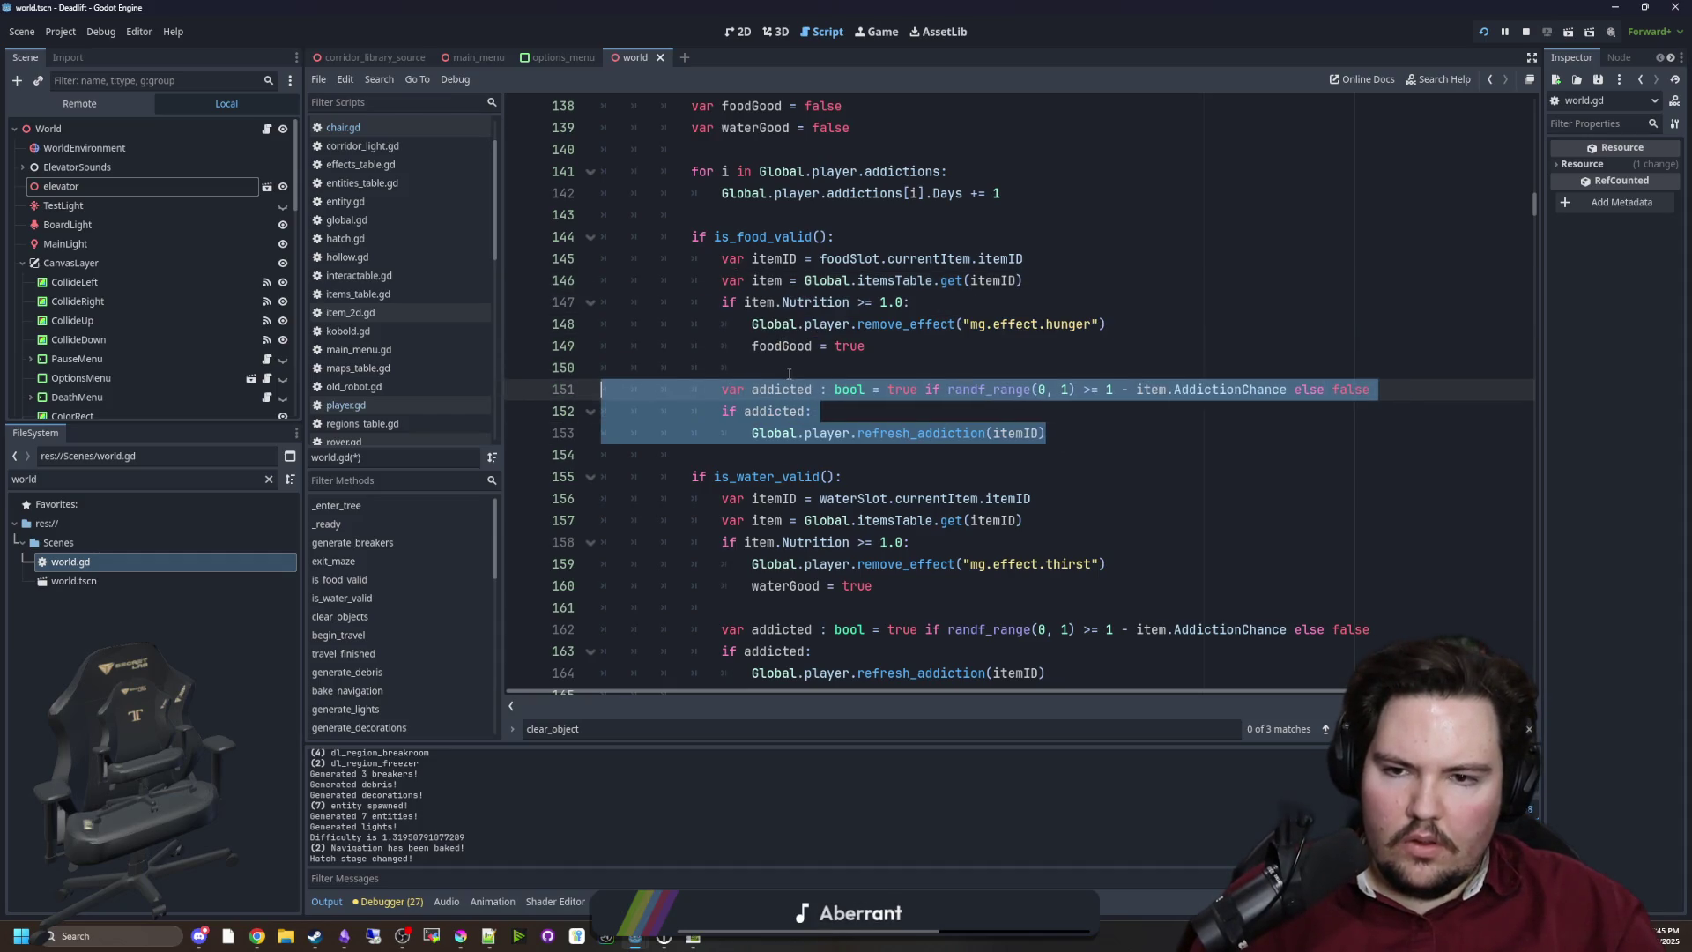
left_click(818, 370)
left_click(962, 310)
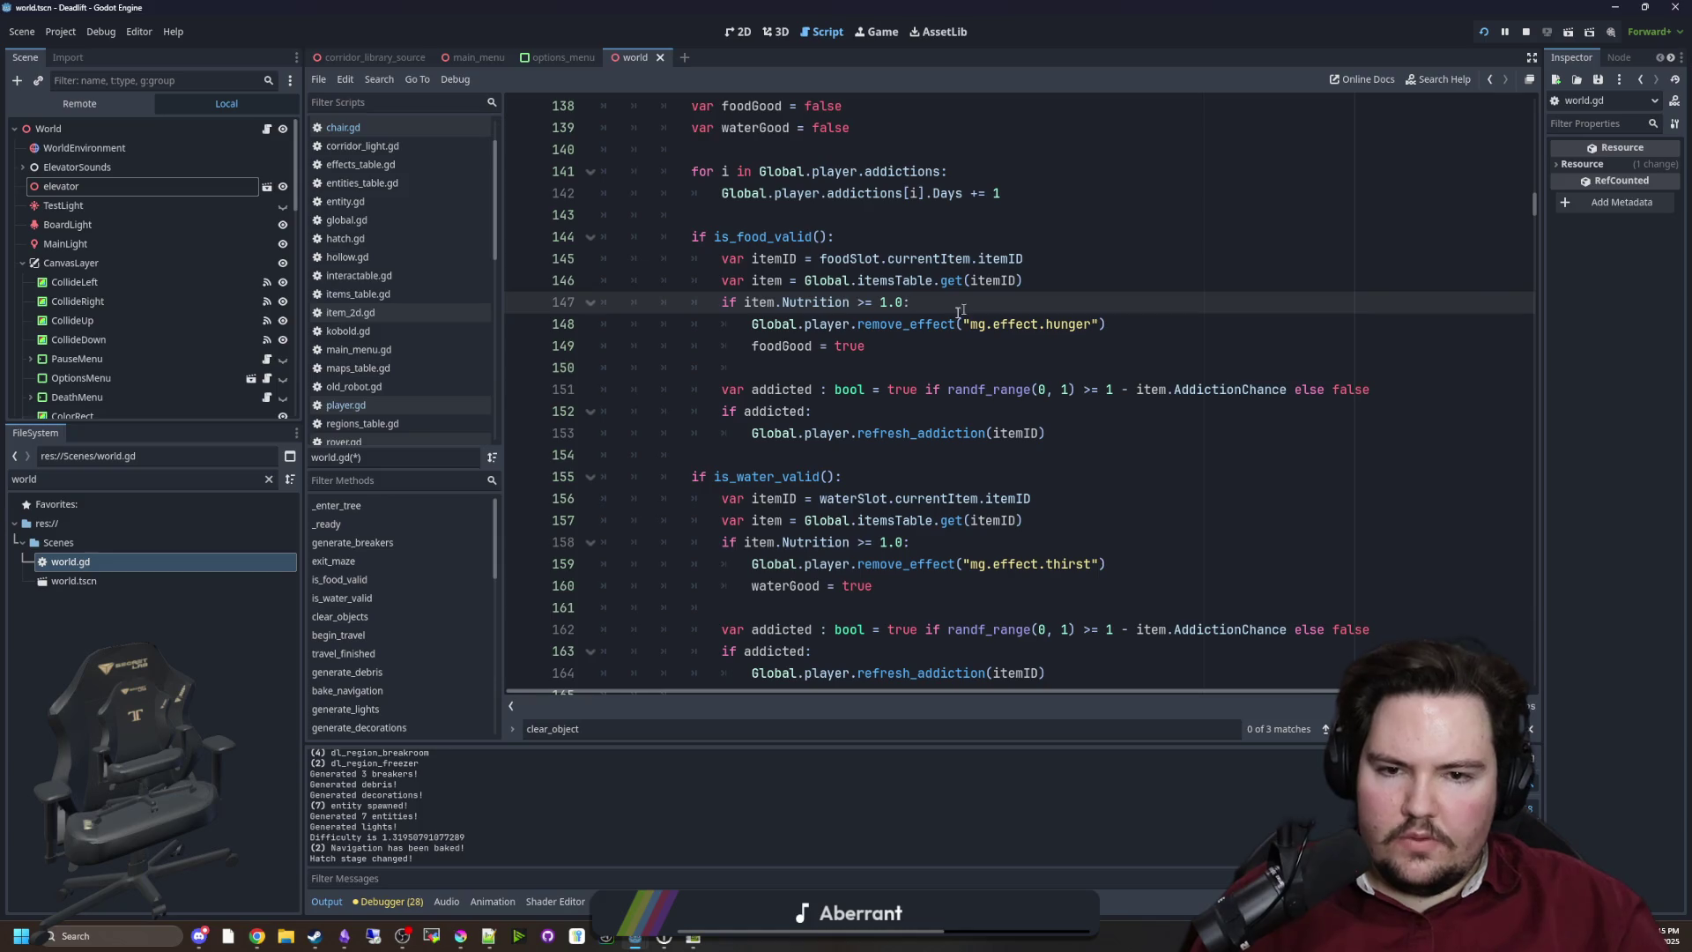
left_click(814, 370)
scroll(815, 371, "down", 4)
left_click(692, 432)
key("ctrl+s")
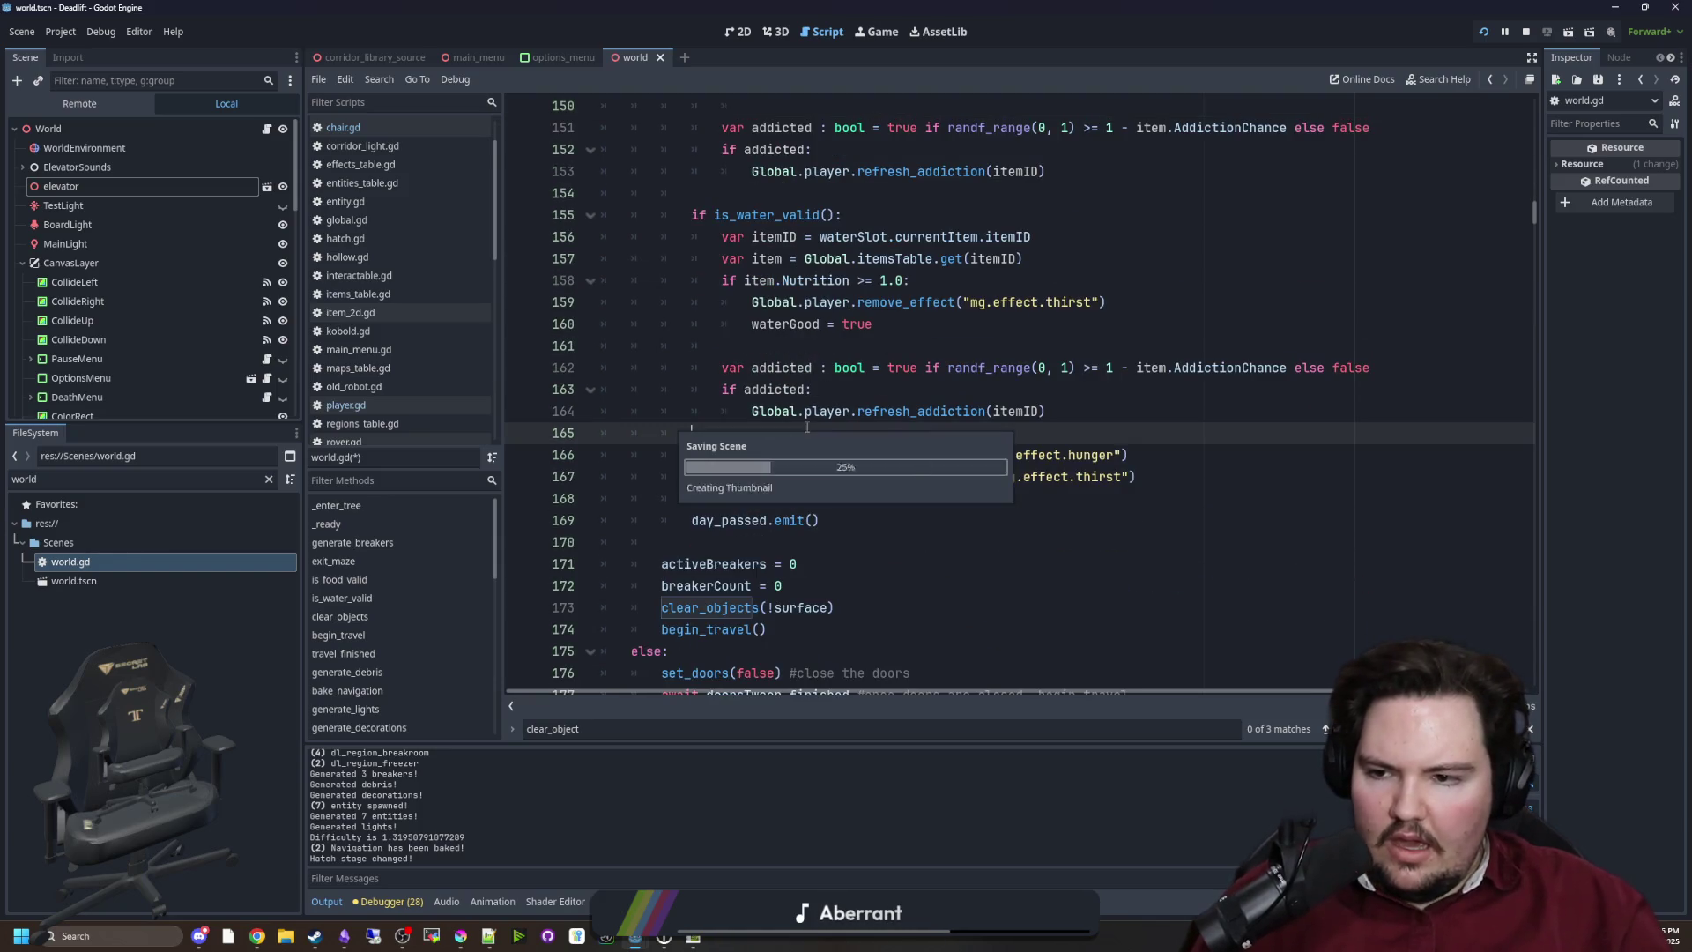
In chair.gd's interact(), replace the food slot condition on line 27 with is_food_valid()
left_click(333, 130)
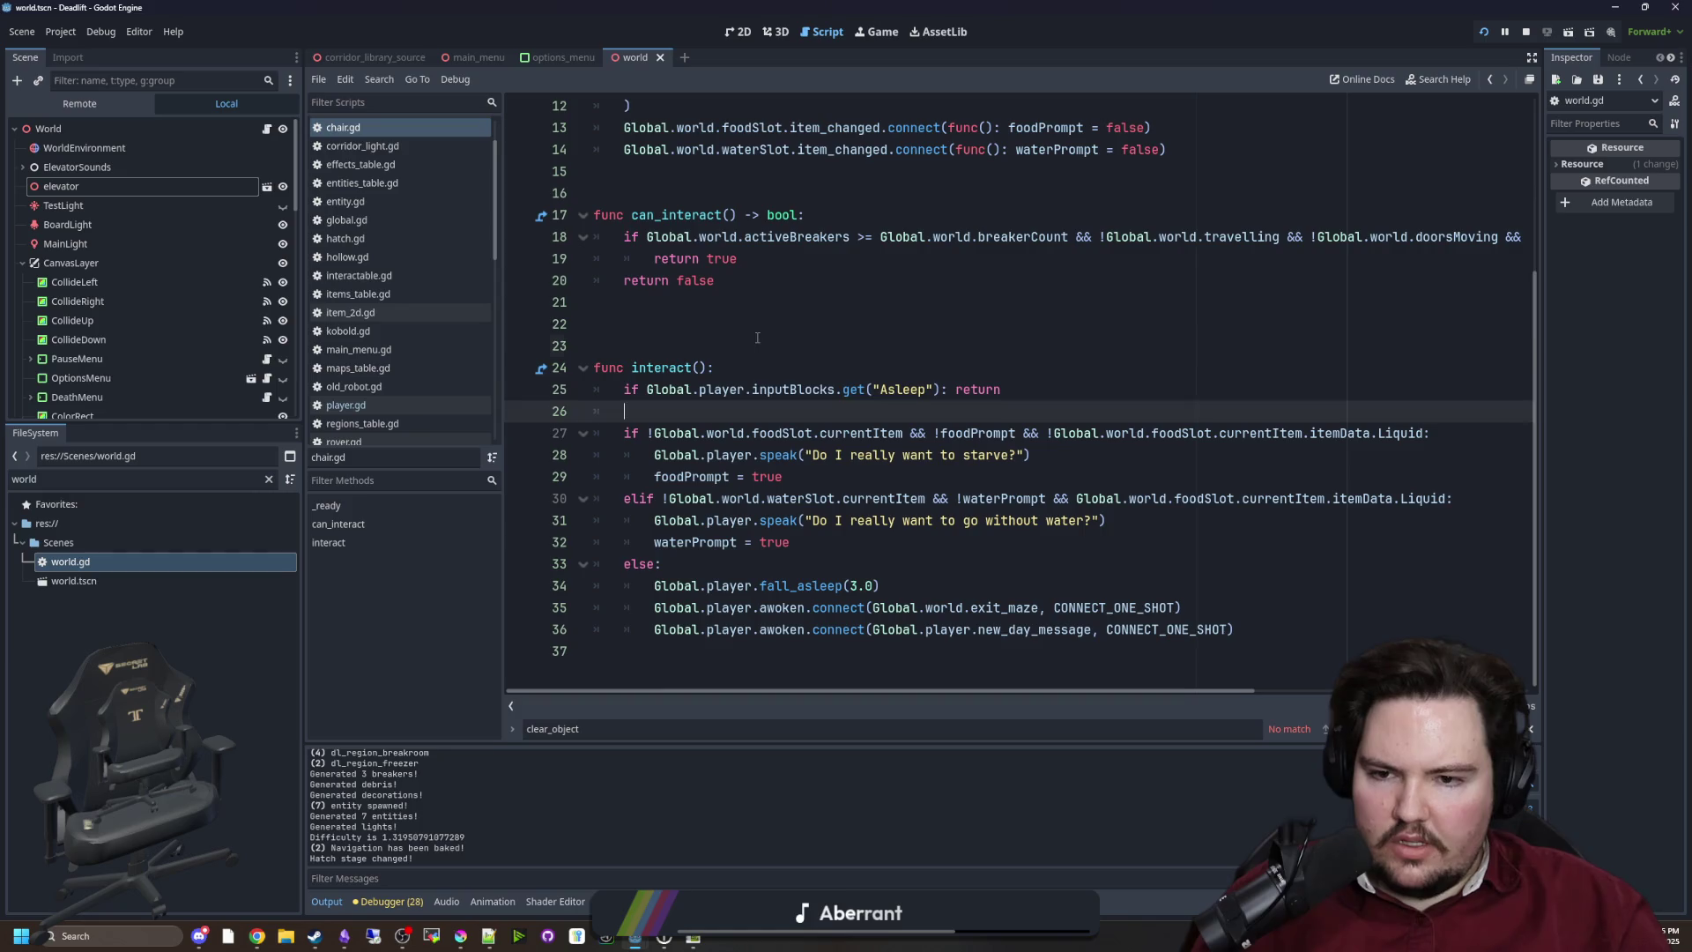
left_click(757, 337)
left_click(1314, 498)
left_click(1313, 455)
left_click(1425, 433)
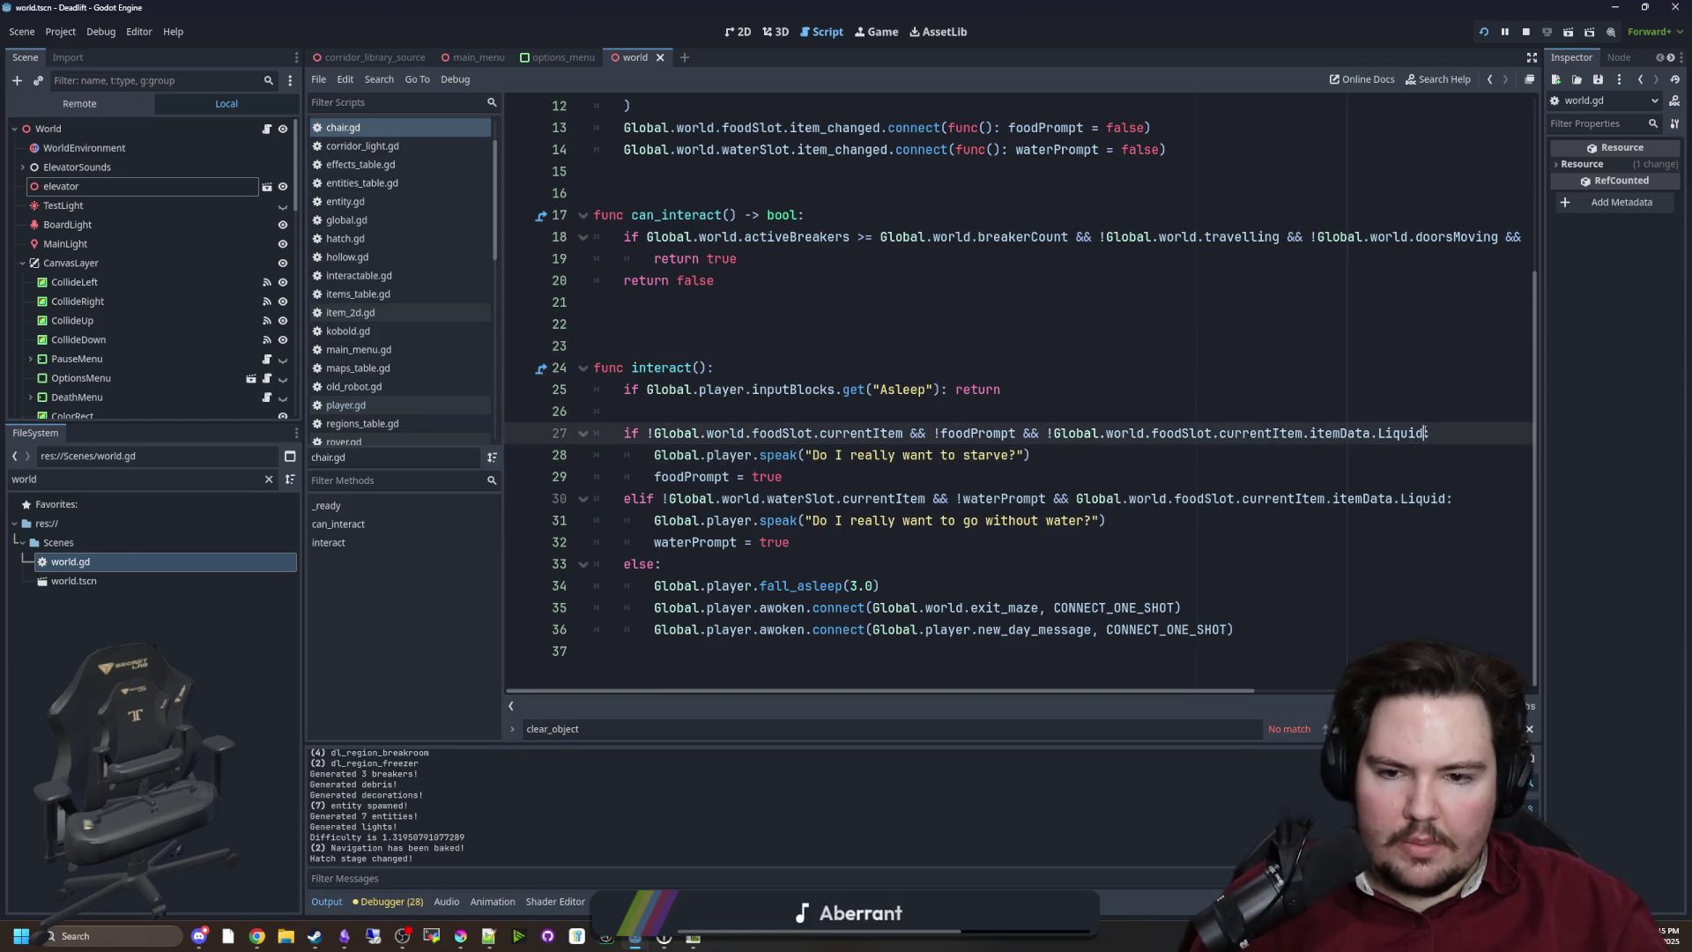
left_click_drag(1425, 433, 653, 433)
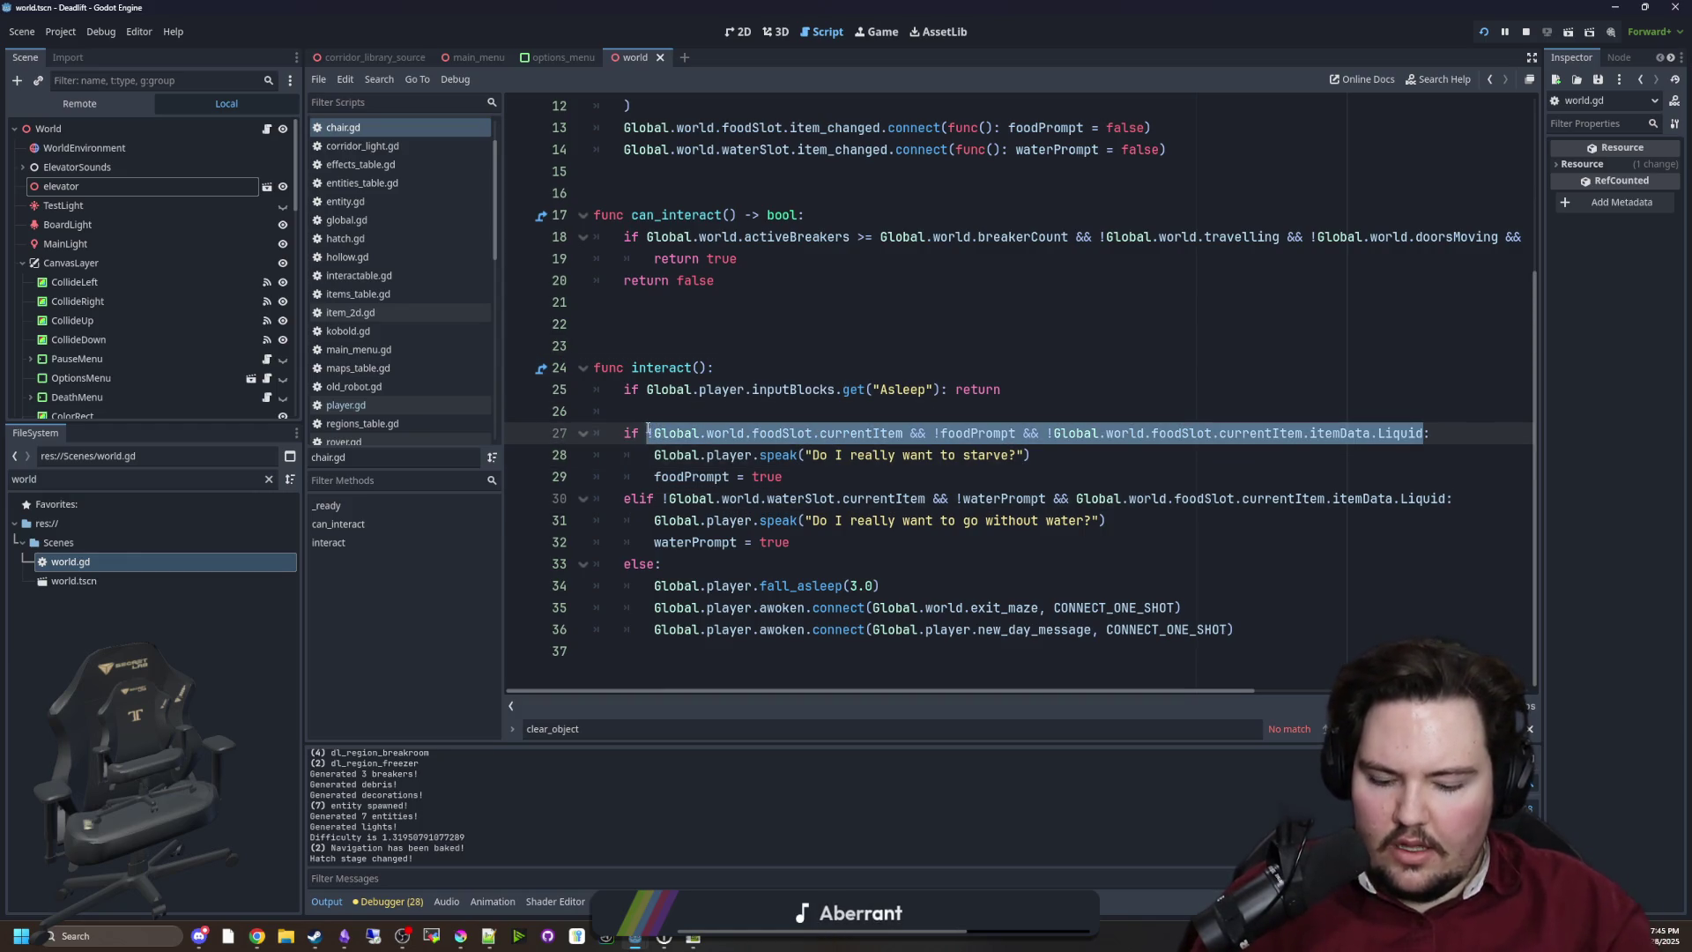
key("BackSpace")
key("Escape")
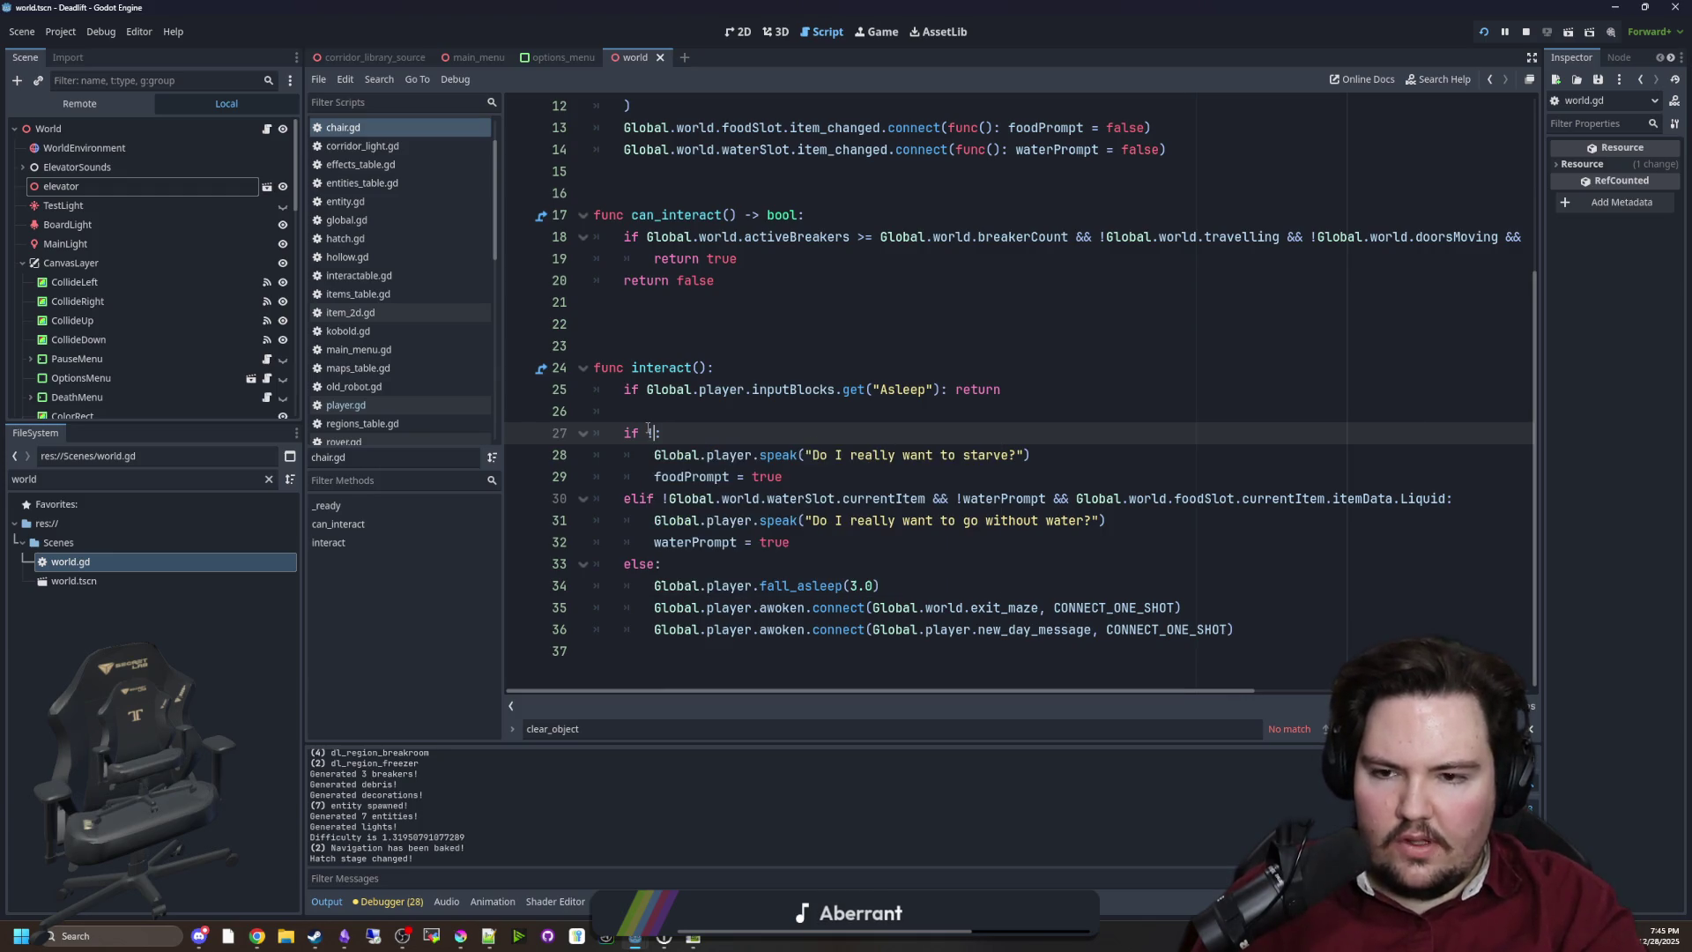
type("Global.is_food")
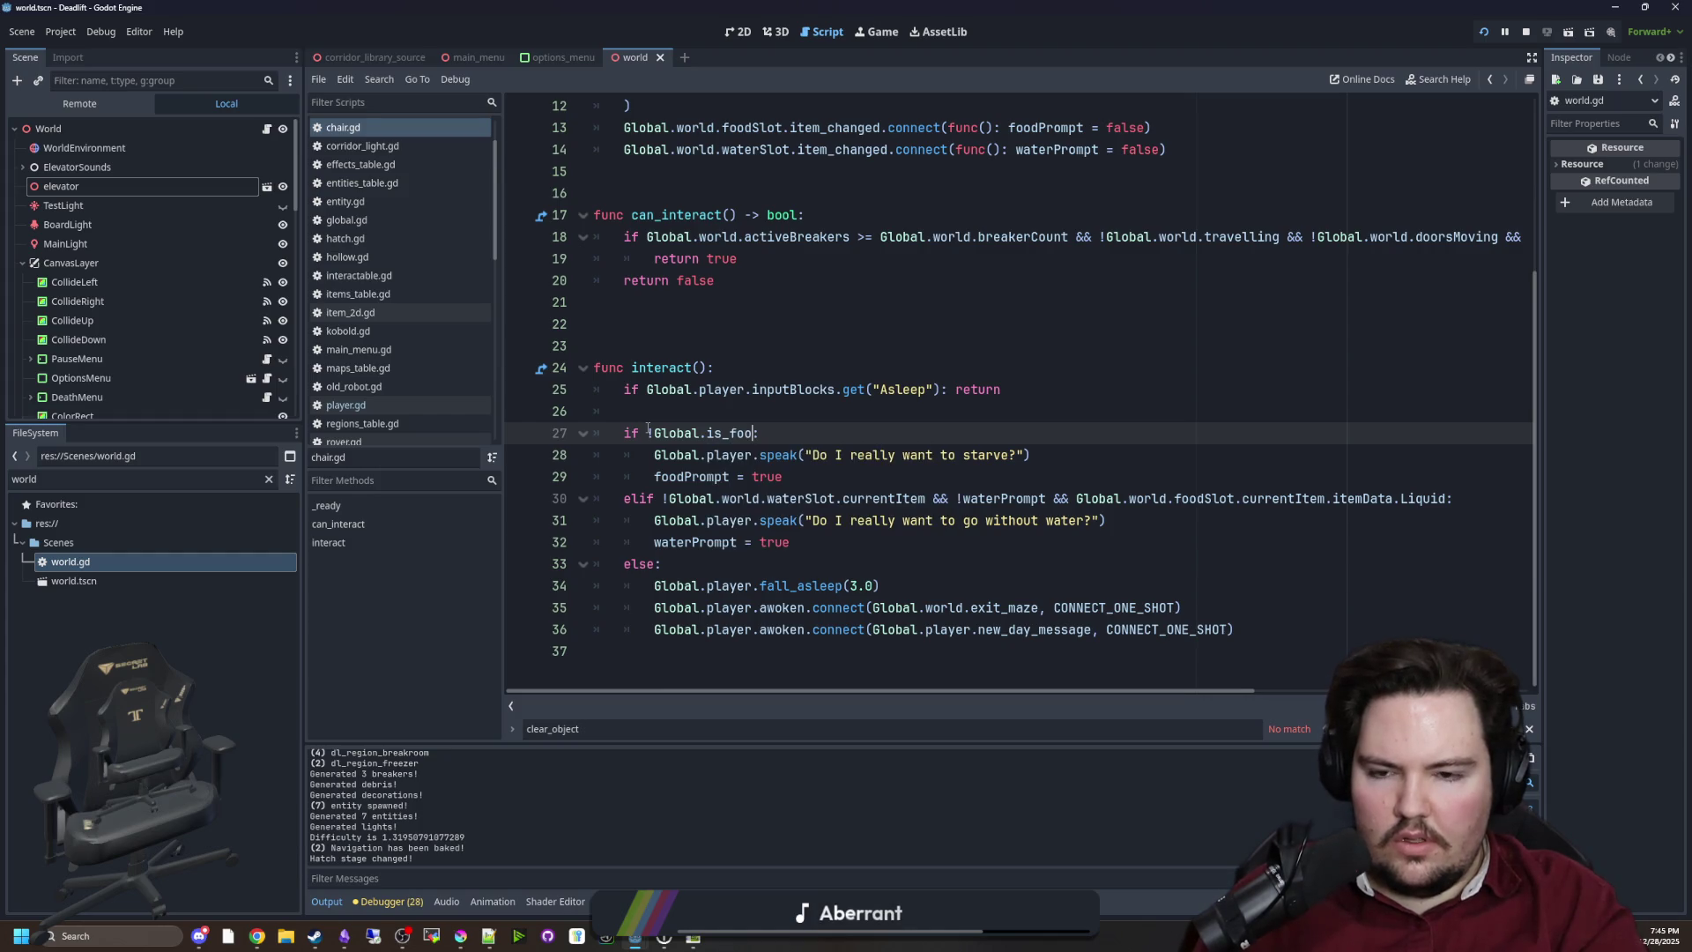
key("Return")
Overwrite the water slot condition on line 30 with the copied check, adapting it to is_water_valid()
left_click(809, 389)
left_click_drag(868, 434, 648, 433)
key("ctrl+c")
left_click(1148, 580)
left_click_drag(1447, 499, 669, 499)
key("ctrl+v")
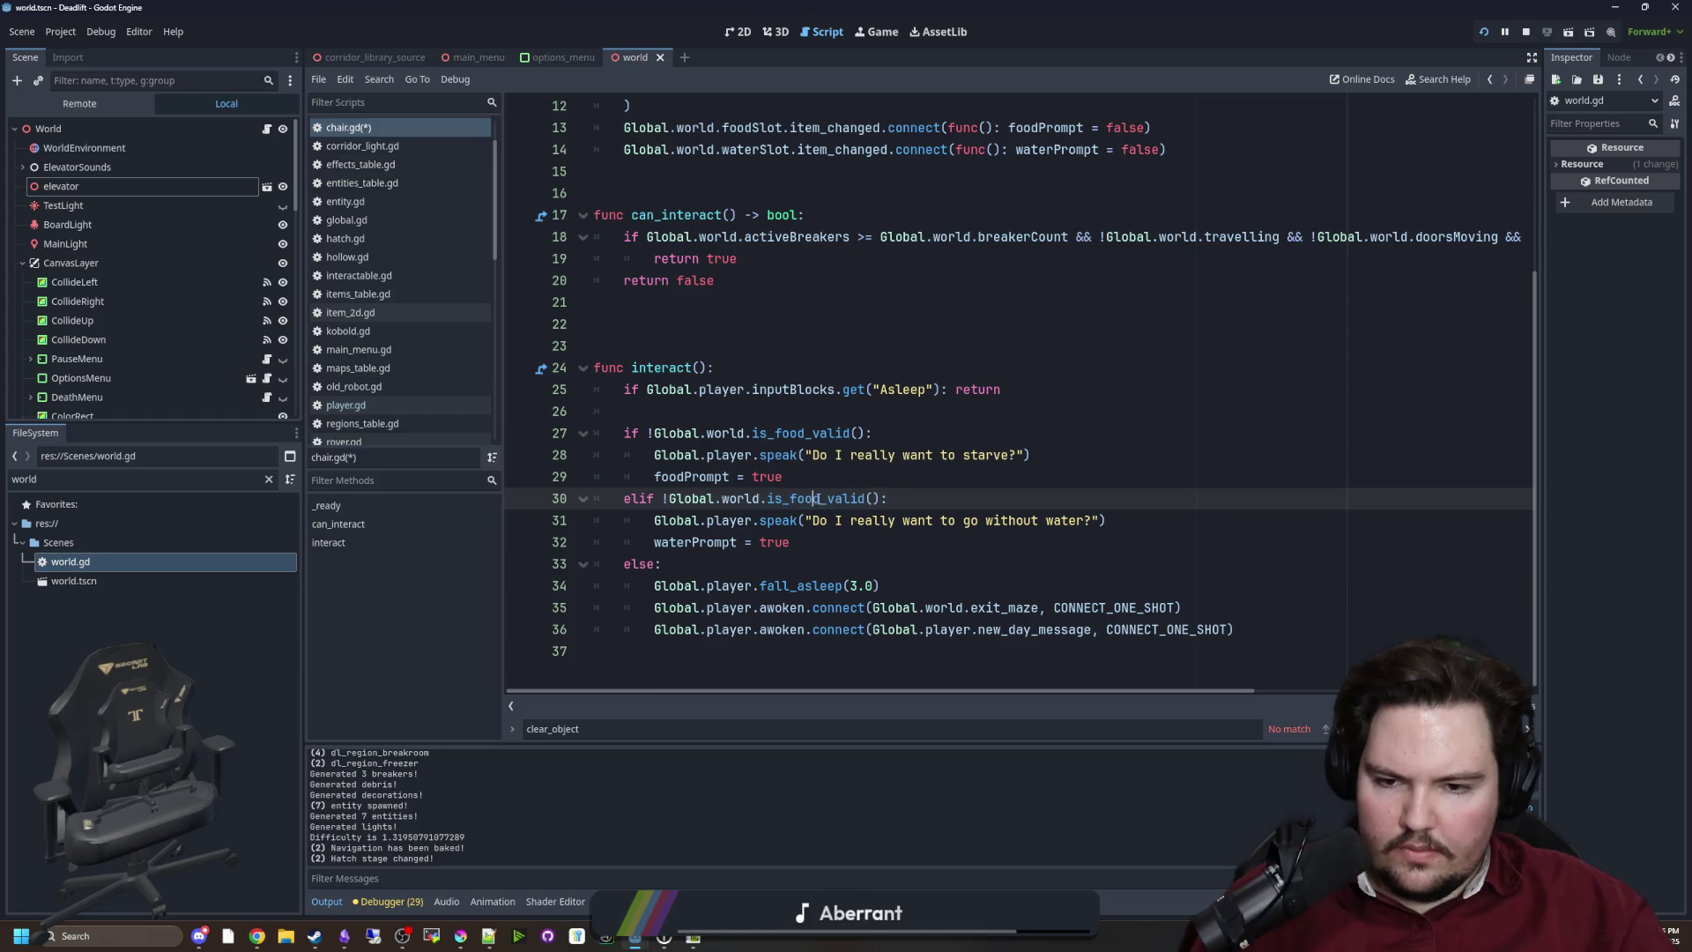
type("ter")
left_click(816, 480)
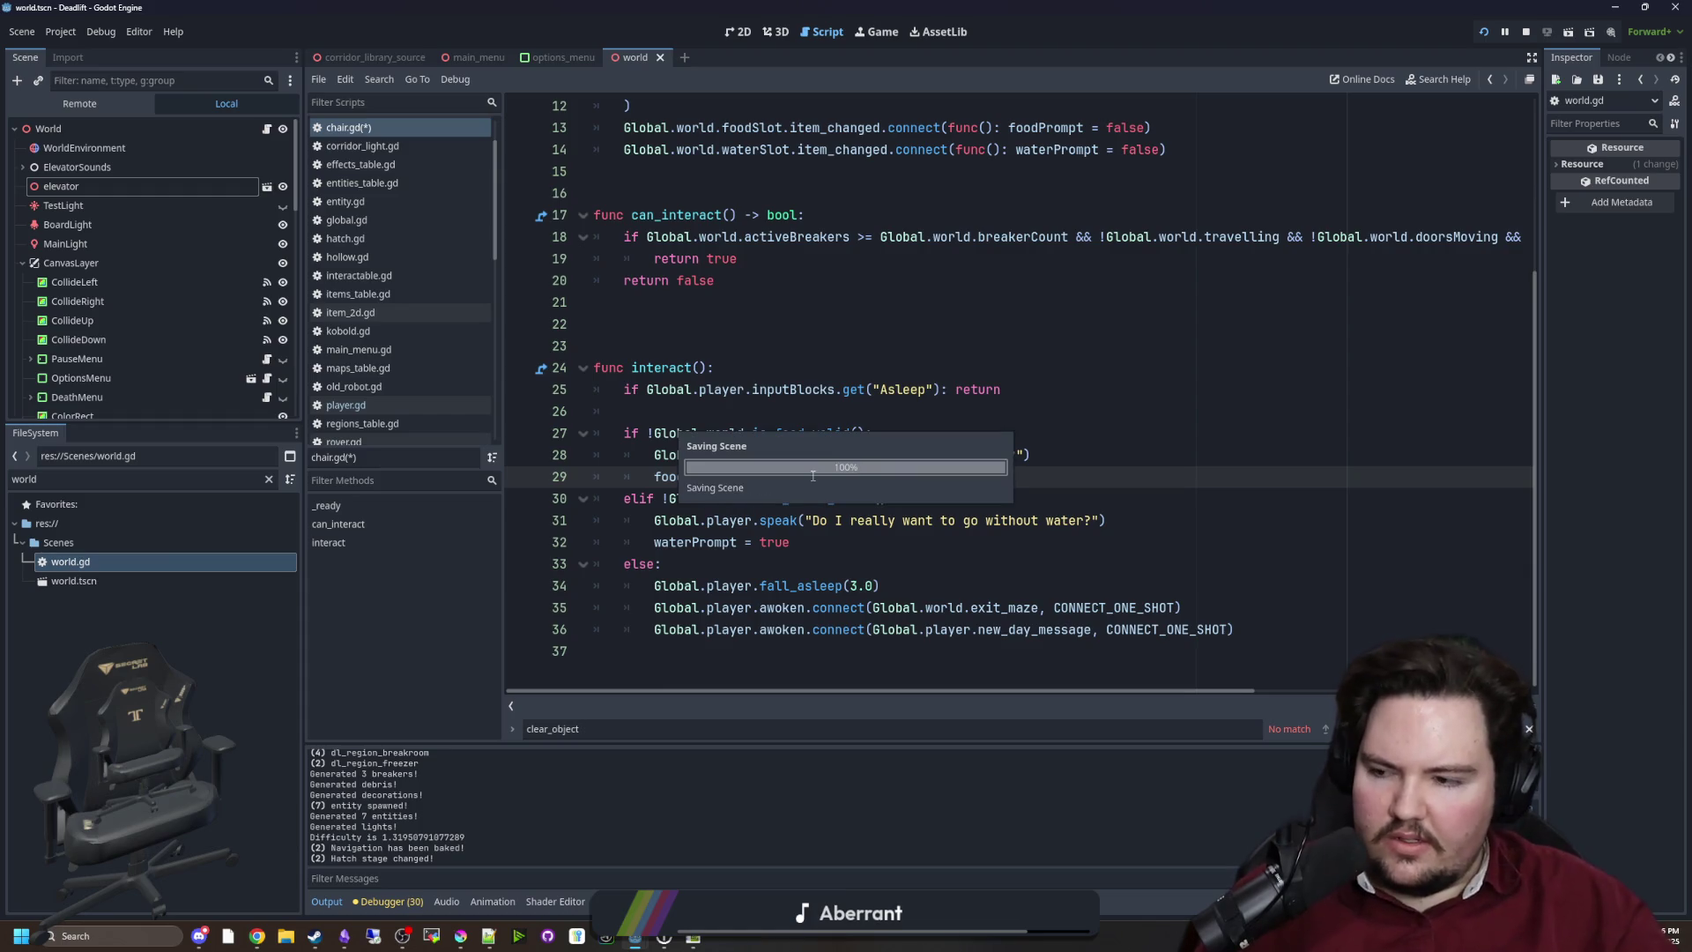
Resume the running game, interact with the green device on the desk, then pause
left_click(897, 39)
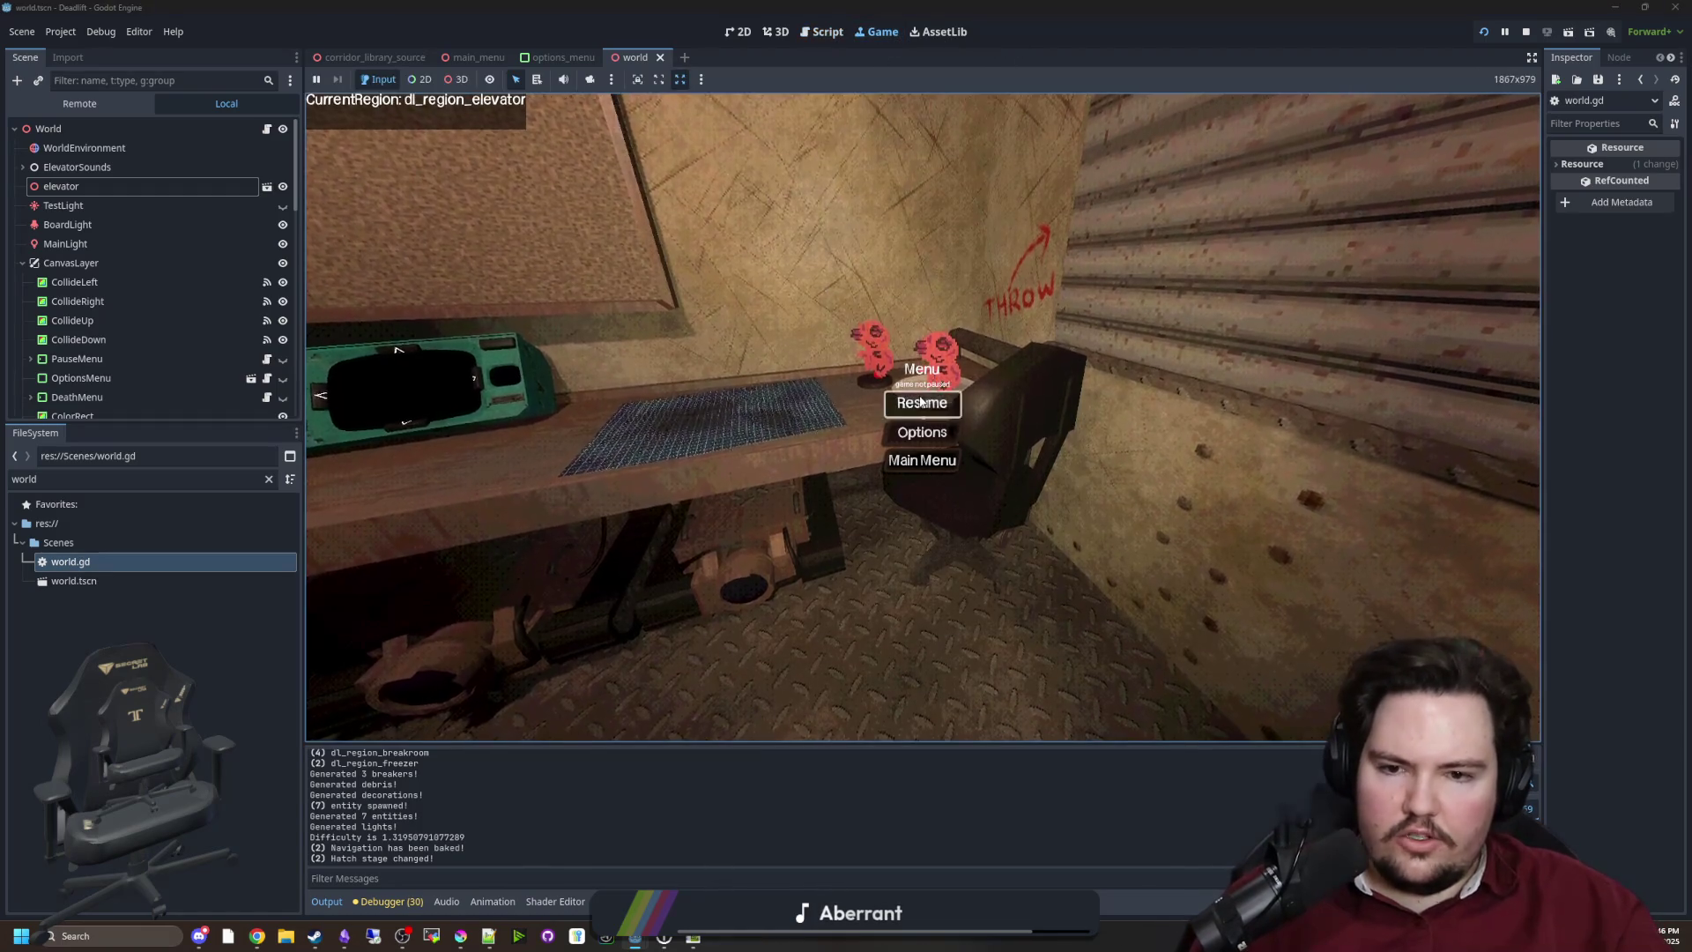
left_click(860, 374)
key("e")
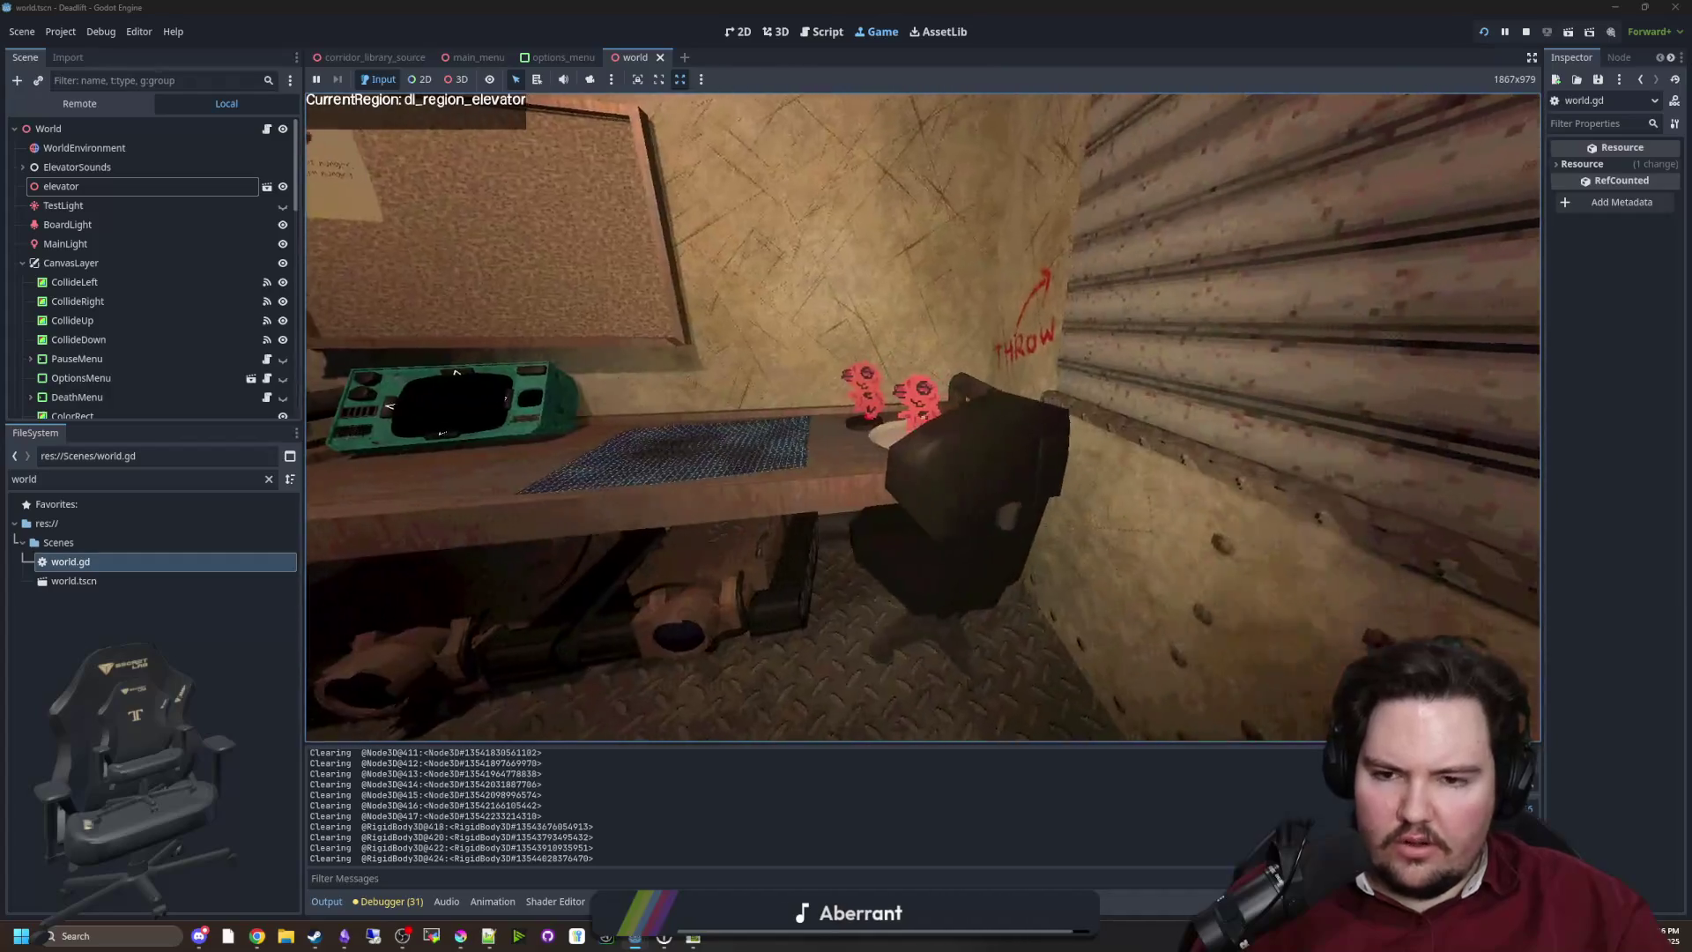
key("Escape")
key("super")
left_click(630, 835)
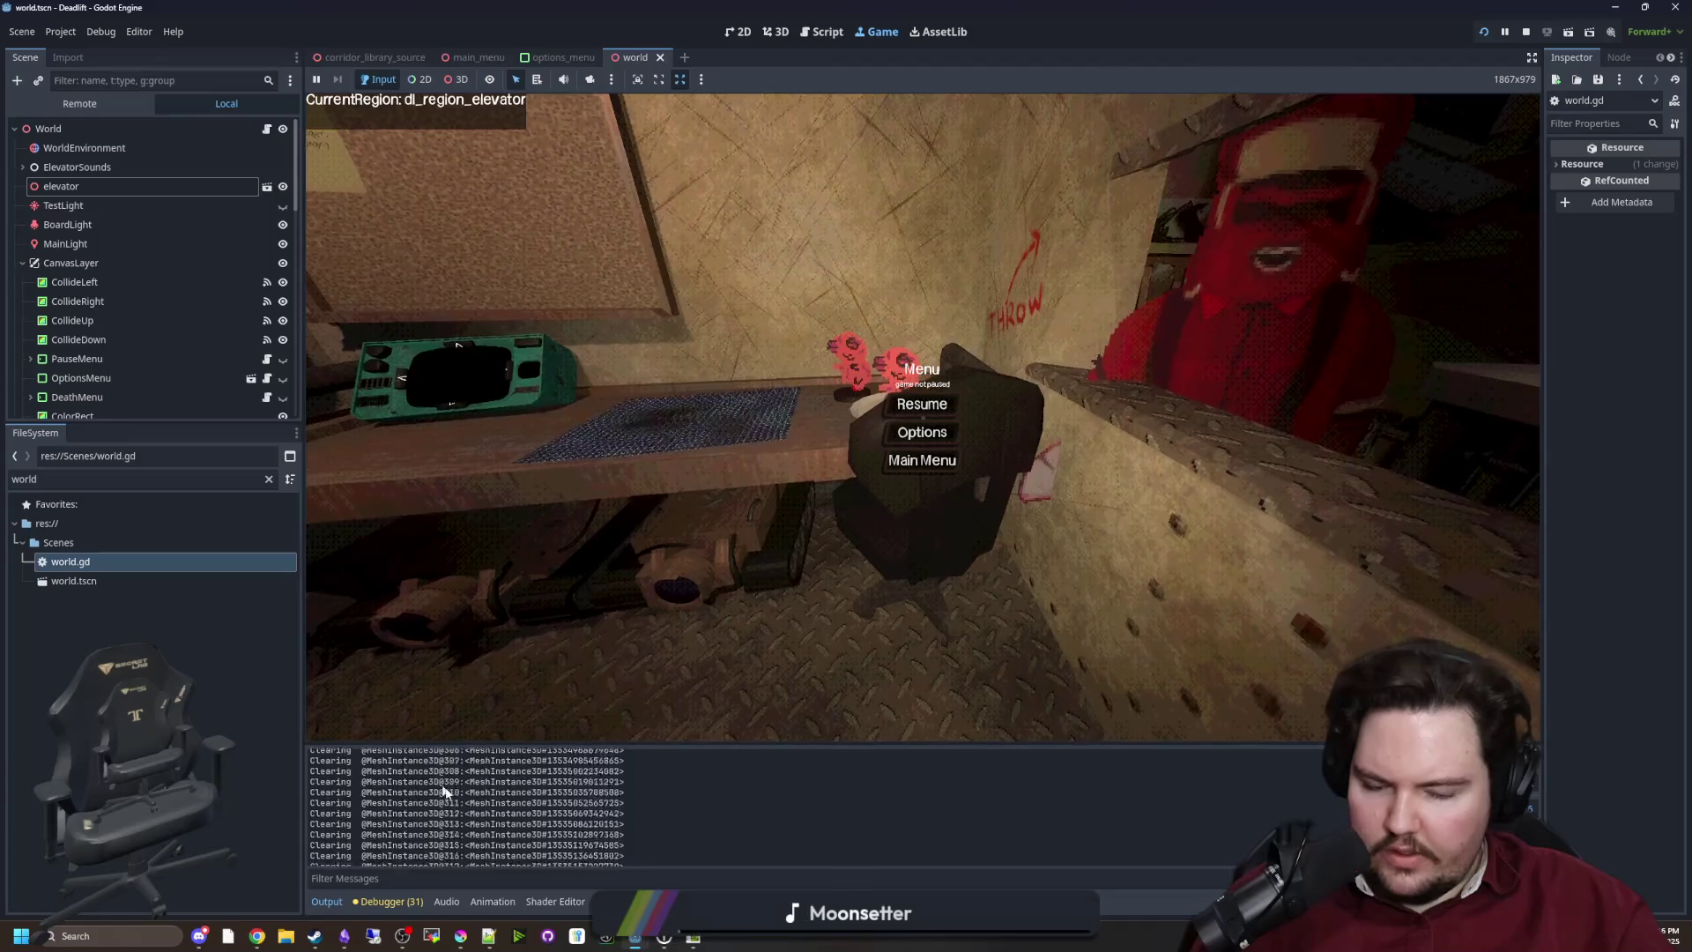
left_click(922, 404)
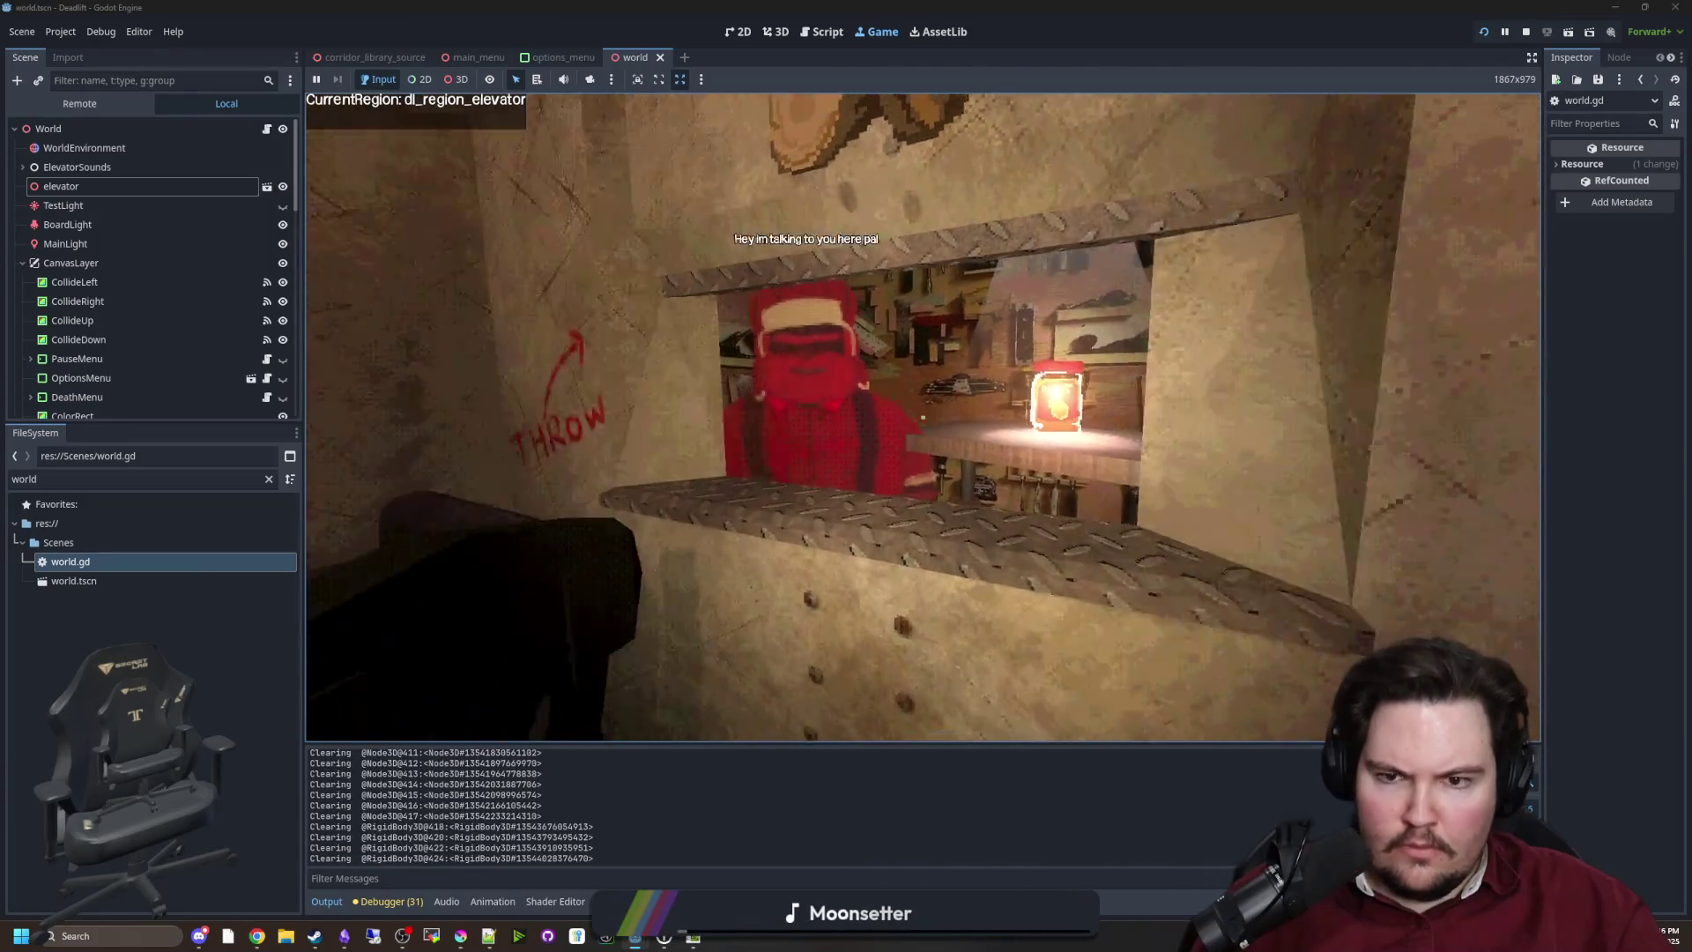
Walk up to the chair and desk, pause again, and clear the FileSystem filter
mouse_move(923, 417)
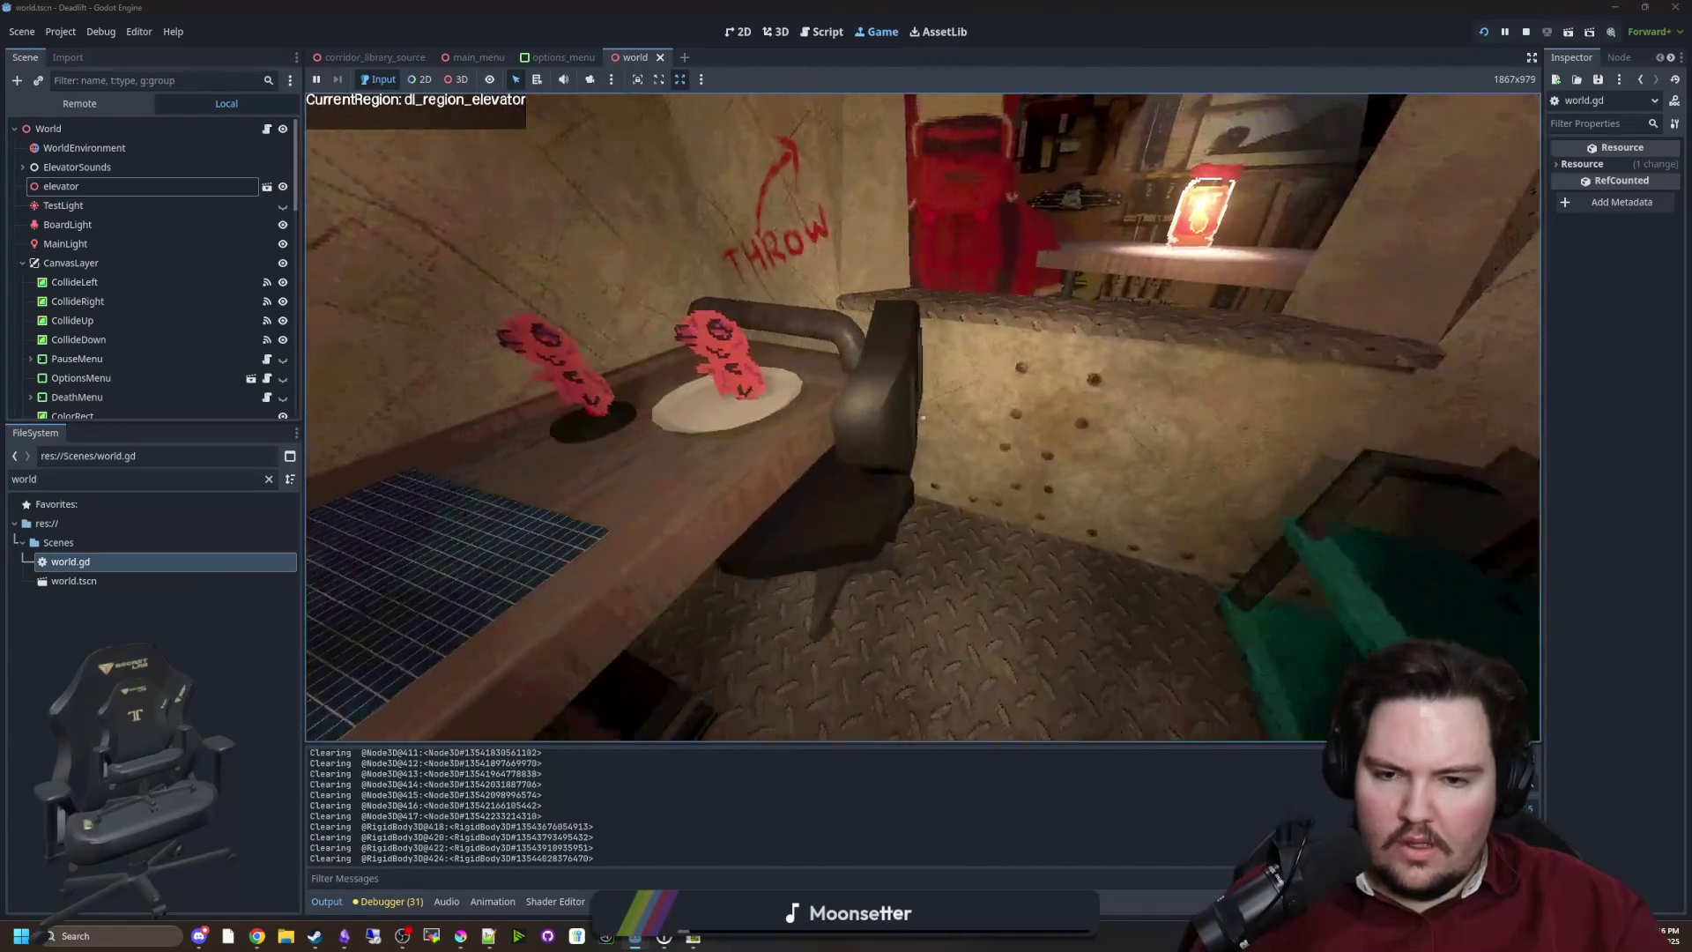
key("w")
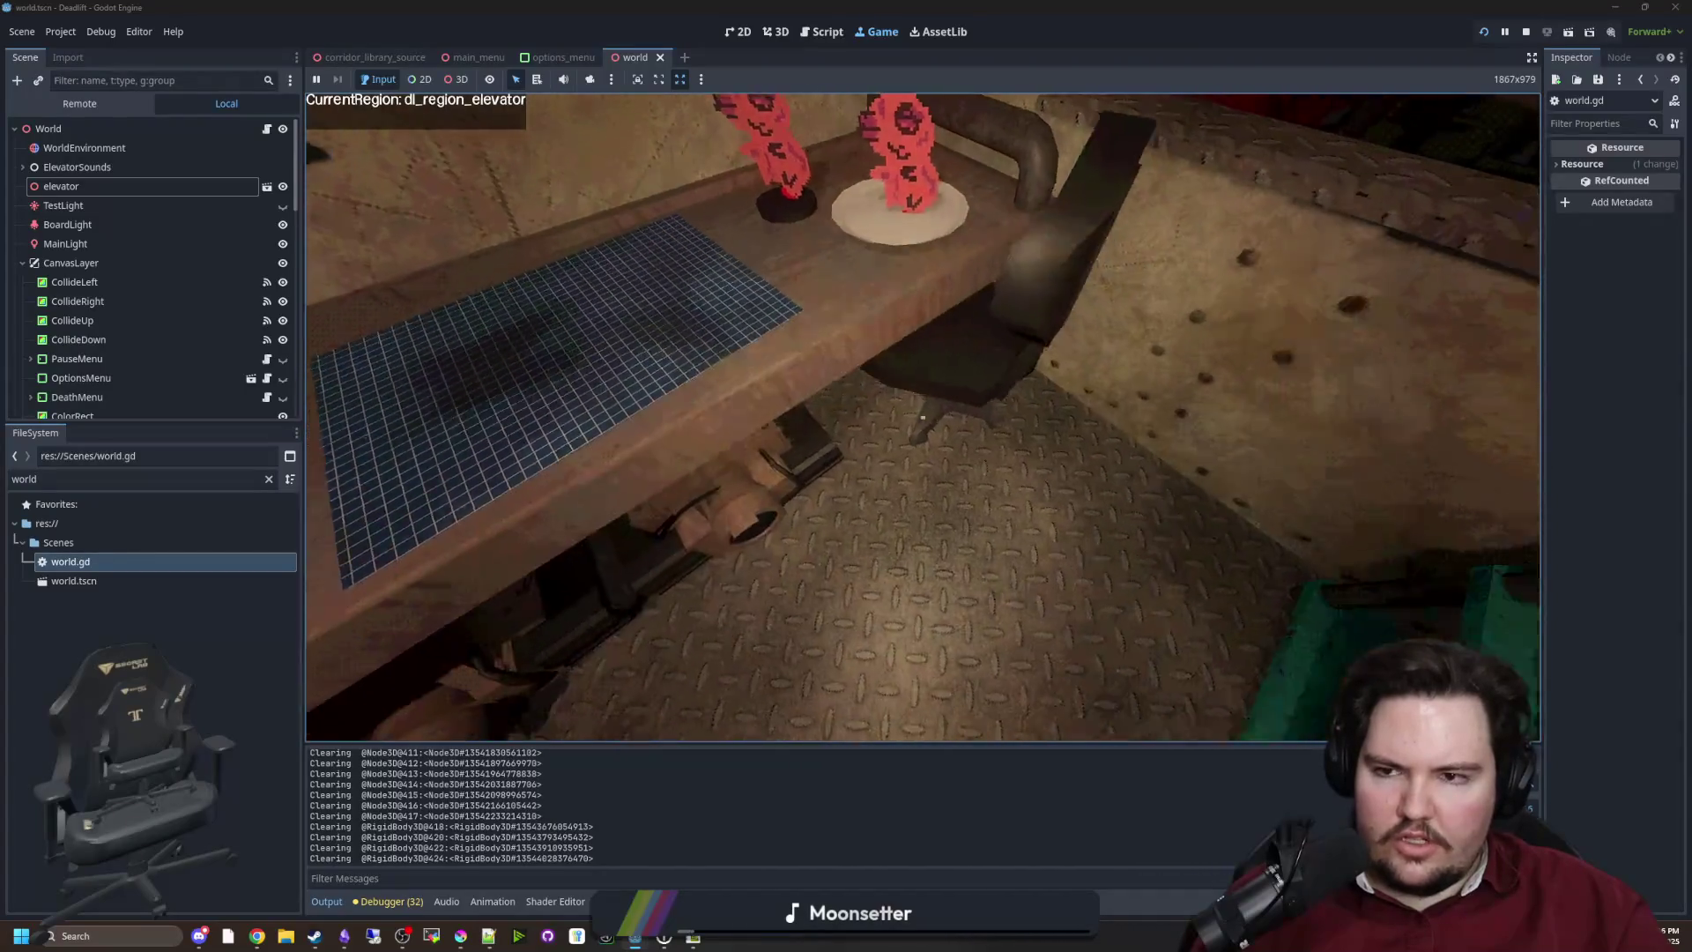
key("s")
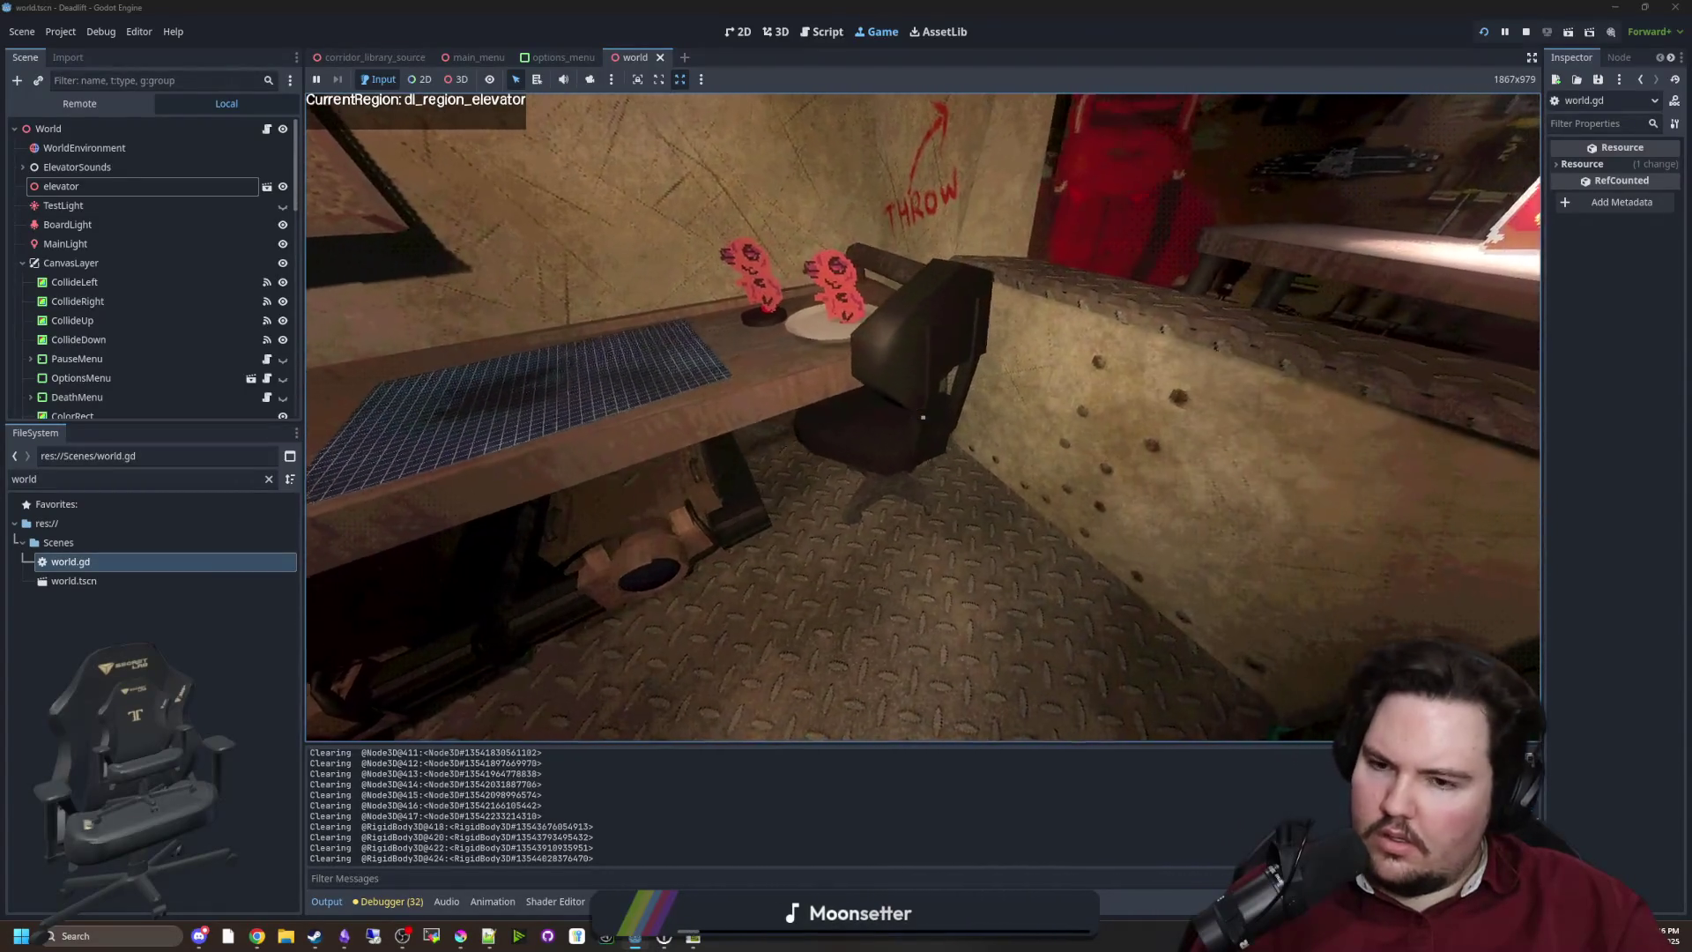
key("Escape")
key("super")
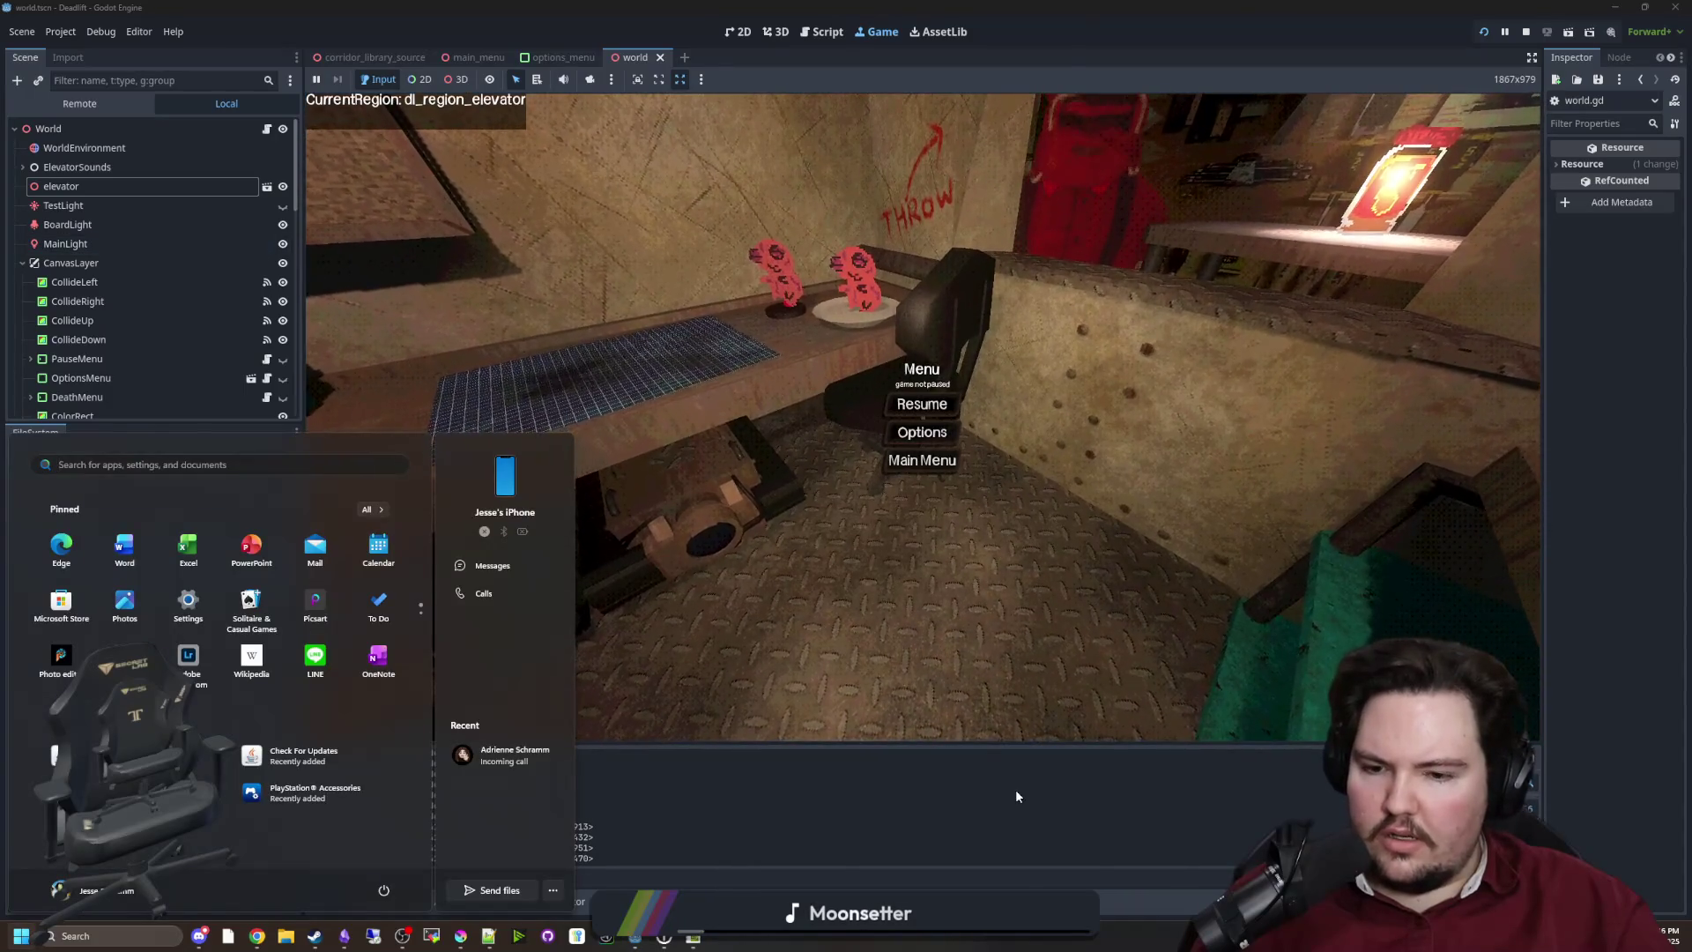
left_click(1012, 794)
left_click(269, 479)
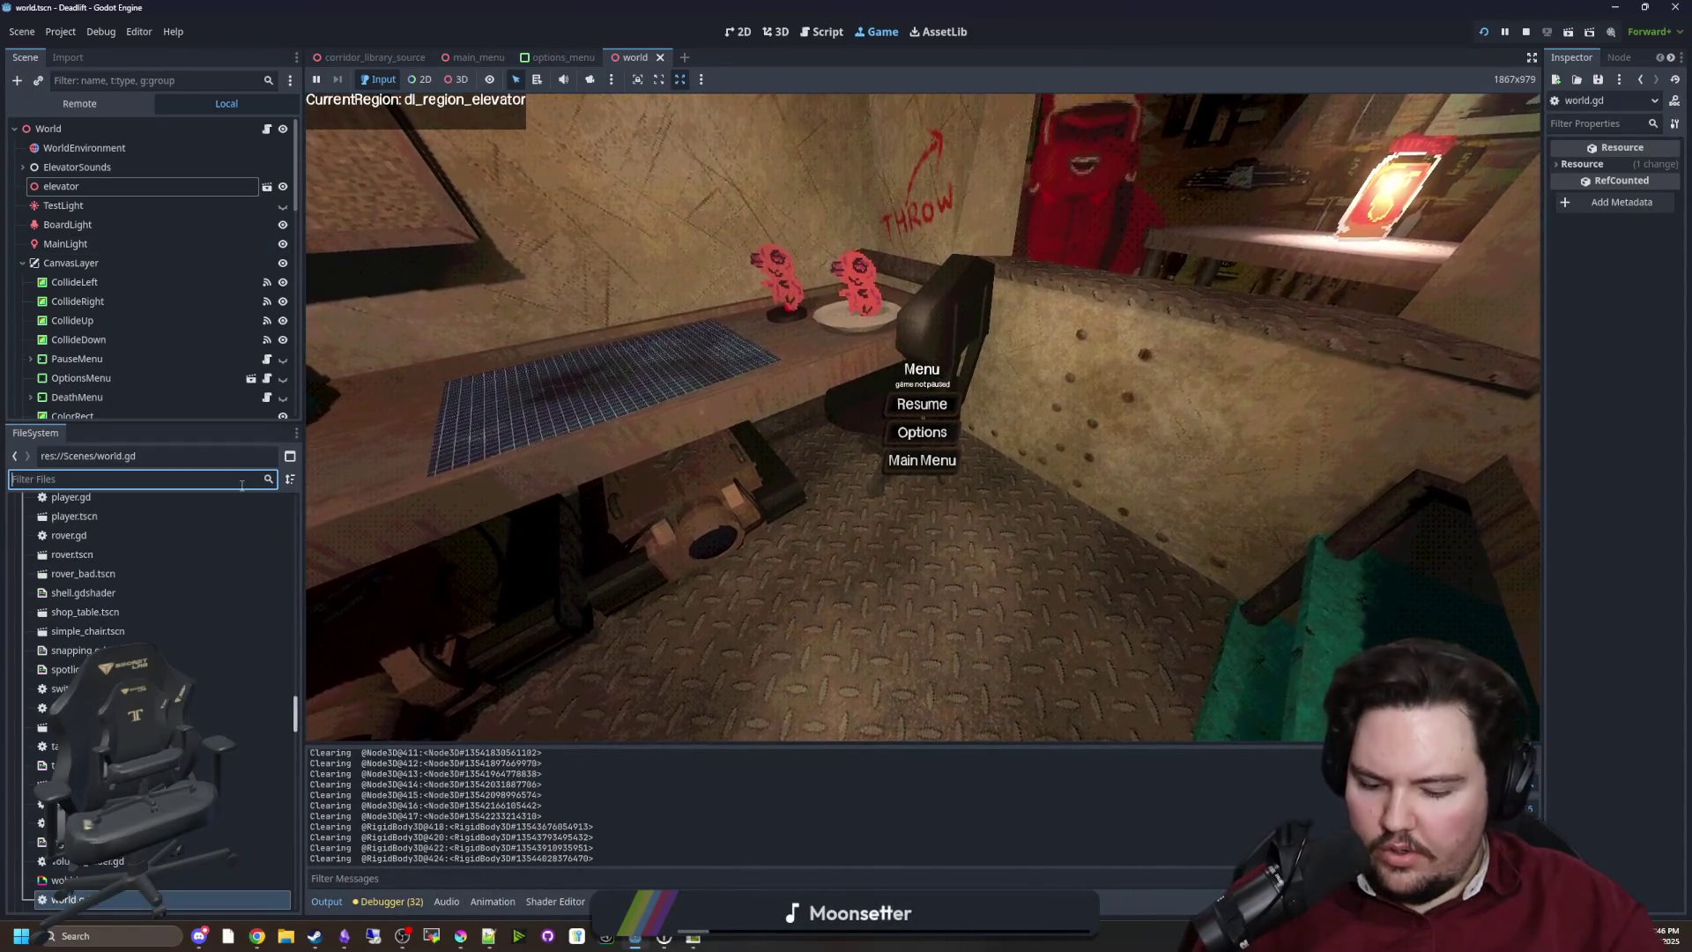
Filter the FileSystem for 'chair', open chair.gd, and scroll up to can_interact at line 20
type("chair")
double_click(129, 601)
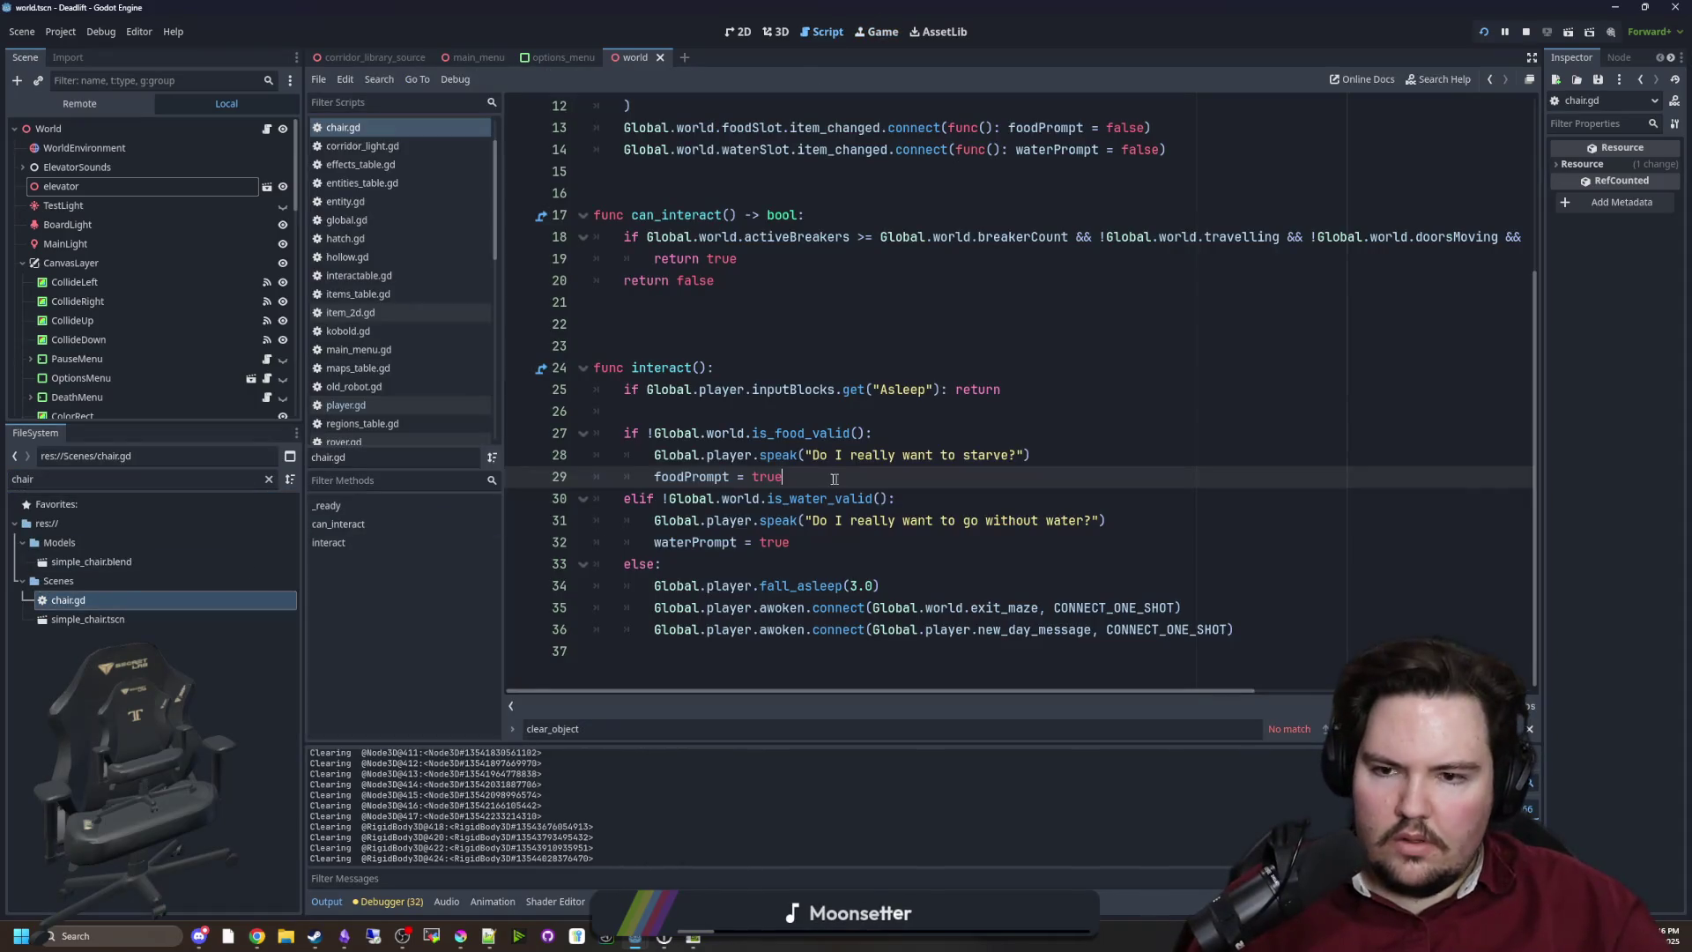
scroll(849, 474, "up", 3)
left_click(901, 507)
mouse_move(1195, 689)
left_mouse_down()
mouse_move(1471, 689)
mouse_move(1195, 689)
left_mouse_up()
left_click(1487, 478)
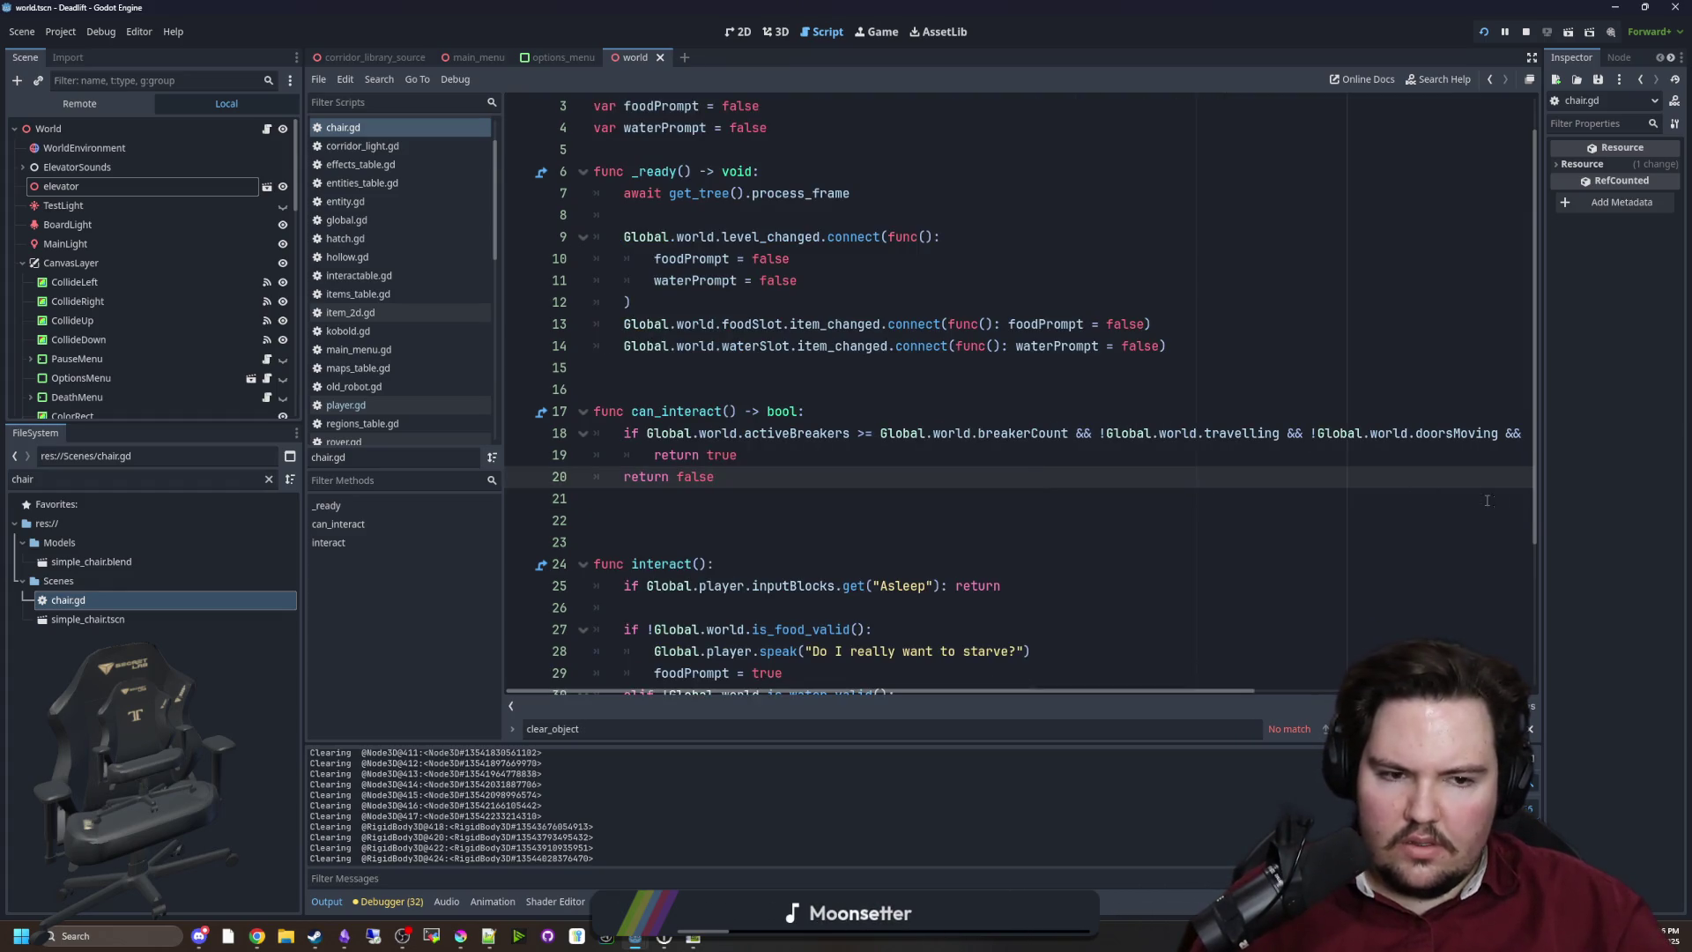
Widen the code area and add prints(Global.world.activeBreakers, Global.world.breakerCount) inside can_interact
left_click_drag(305, 519, 126, 519)
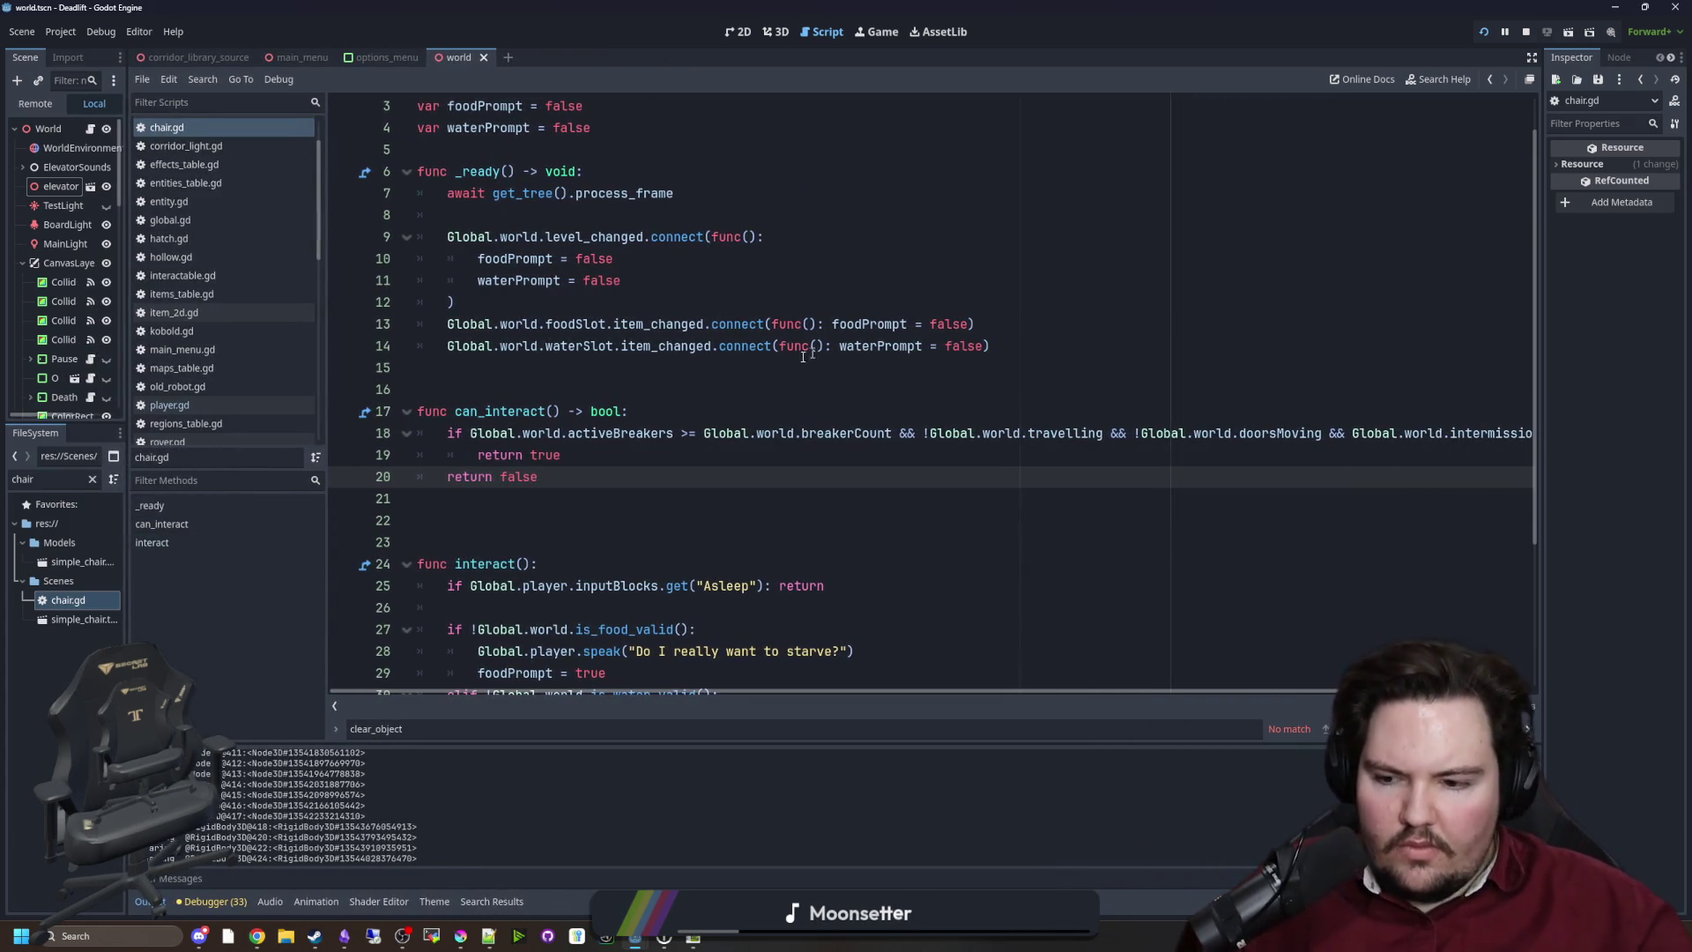
left_click(654, 411)
key("Return")
type("prints(Global.world.")
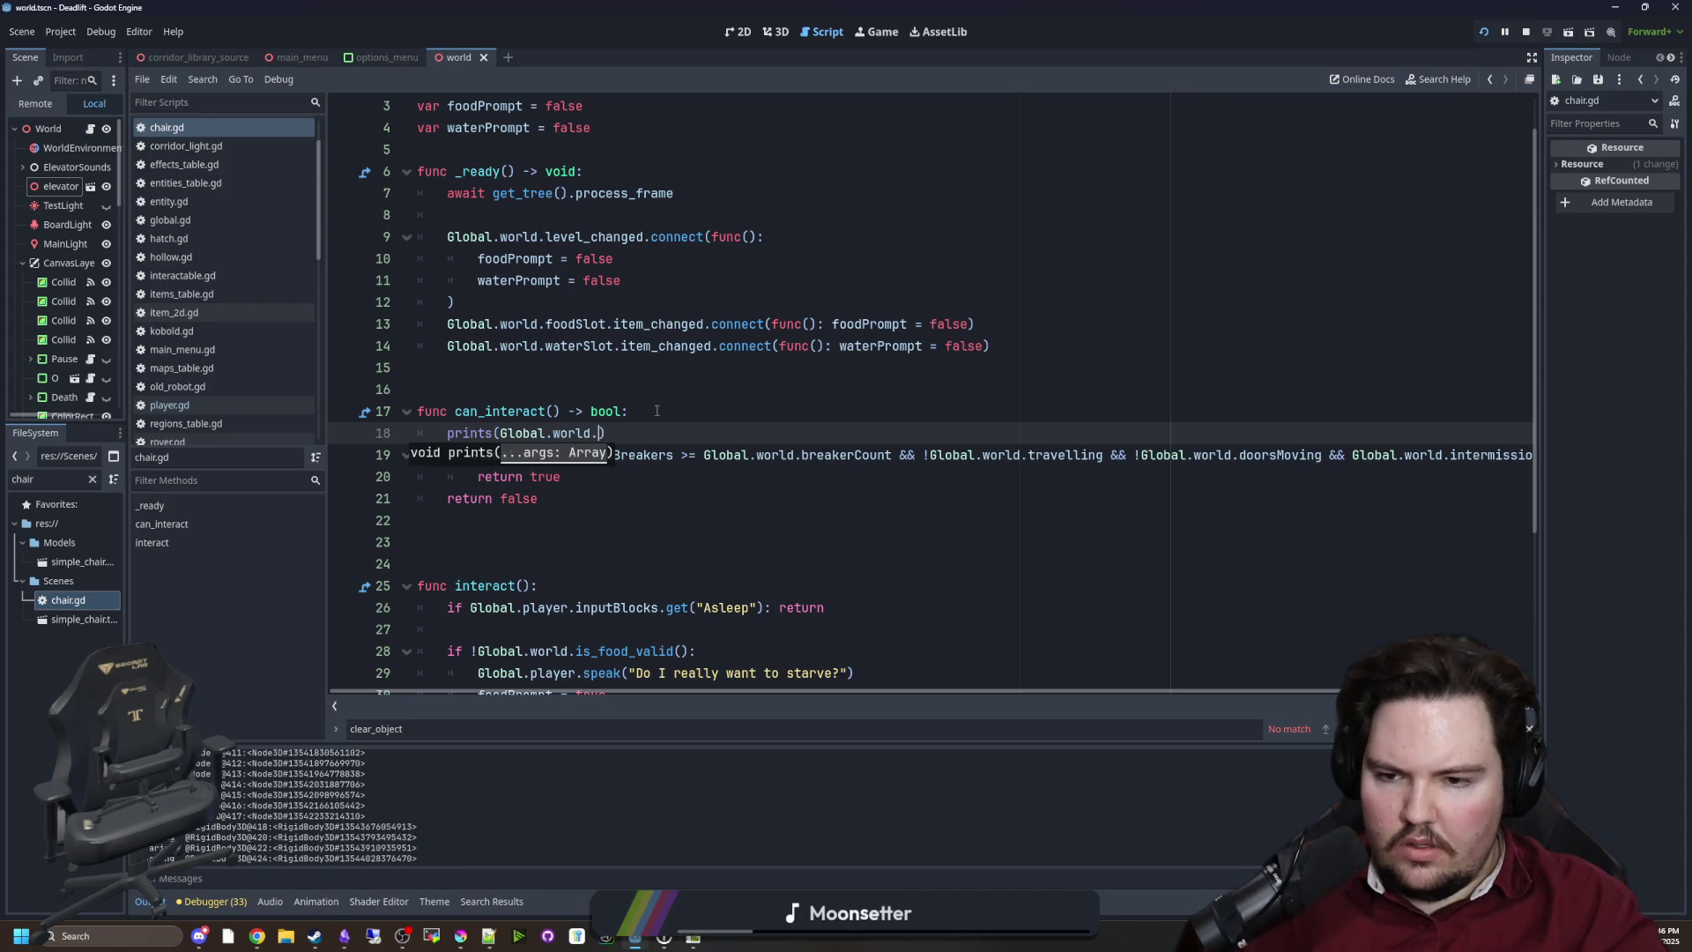
type("act")
key("Return")
type(", Gl")
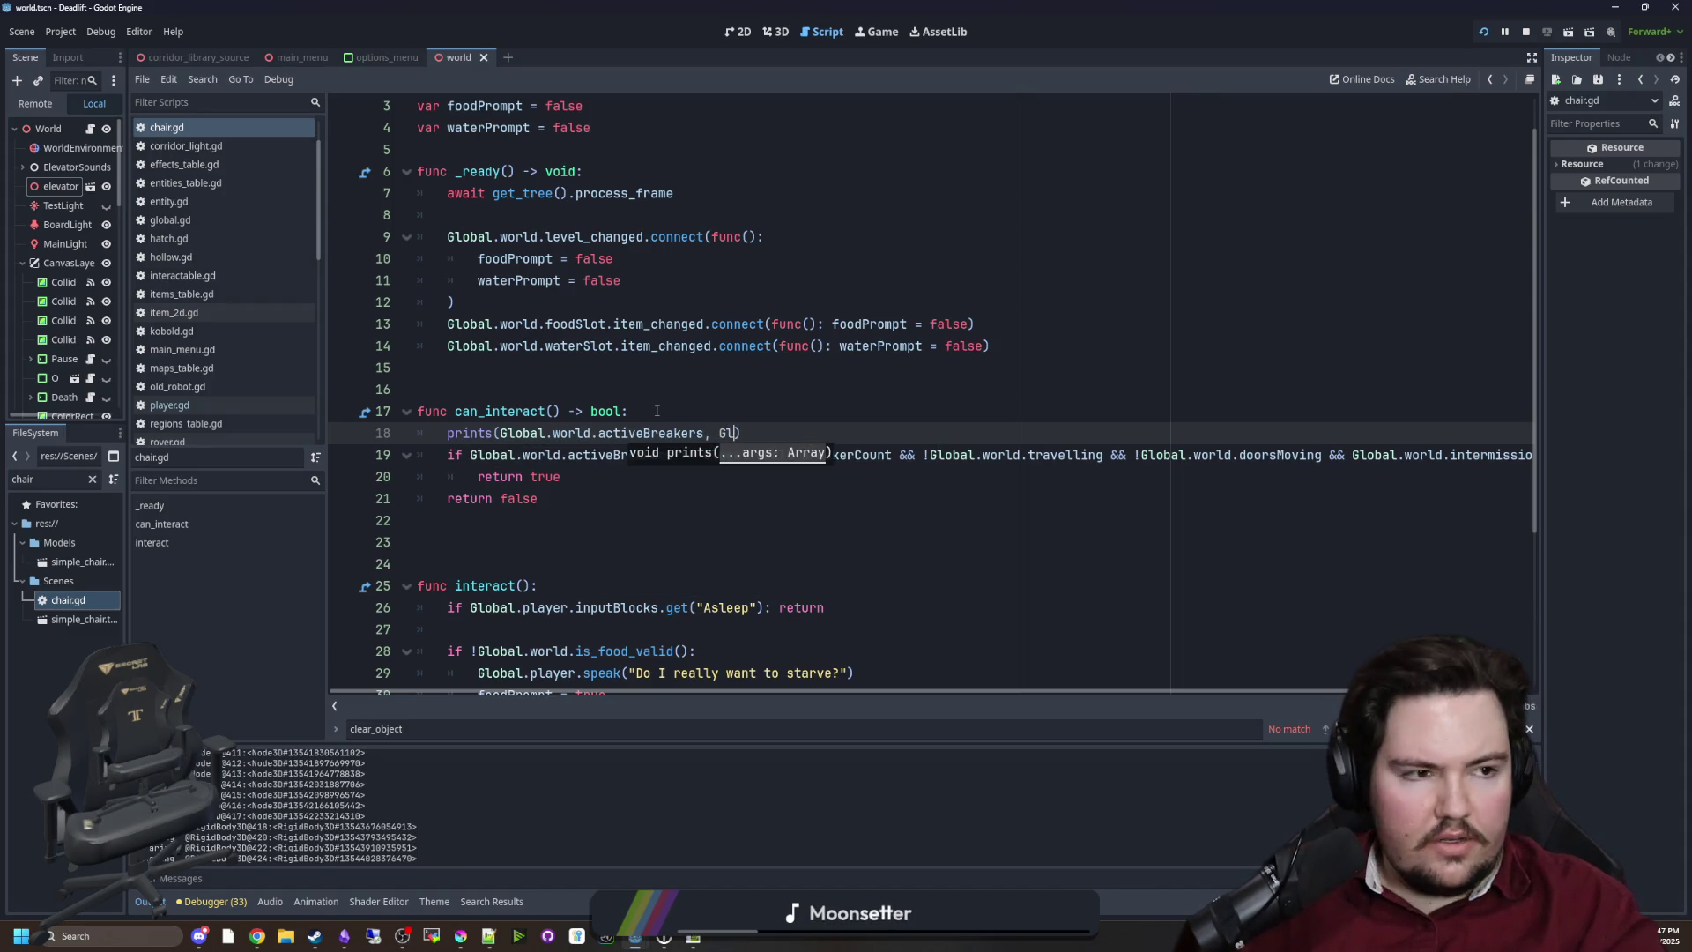
type(".brea")
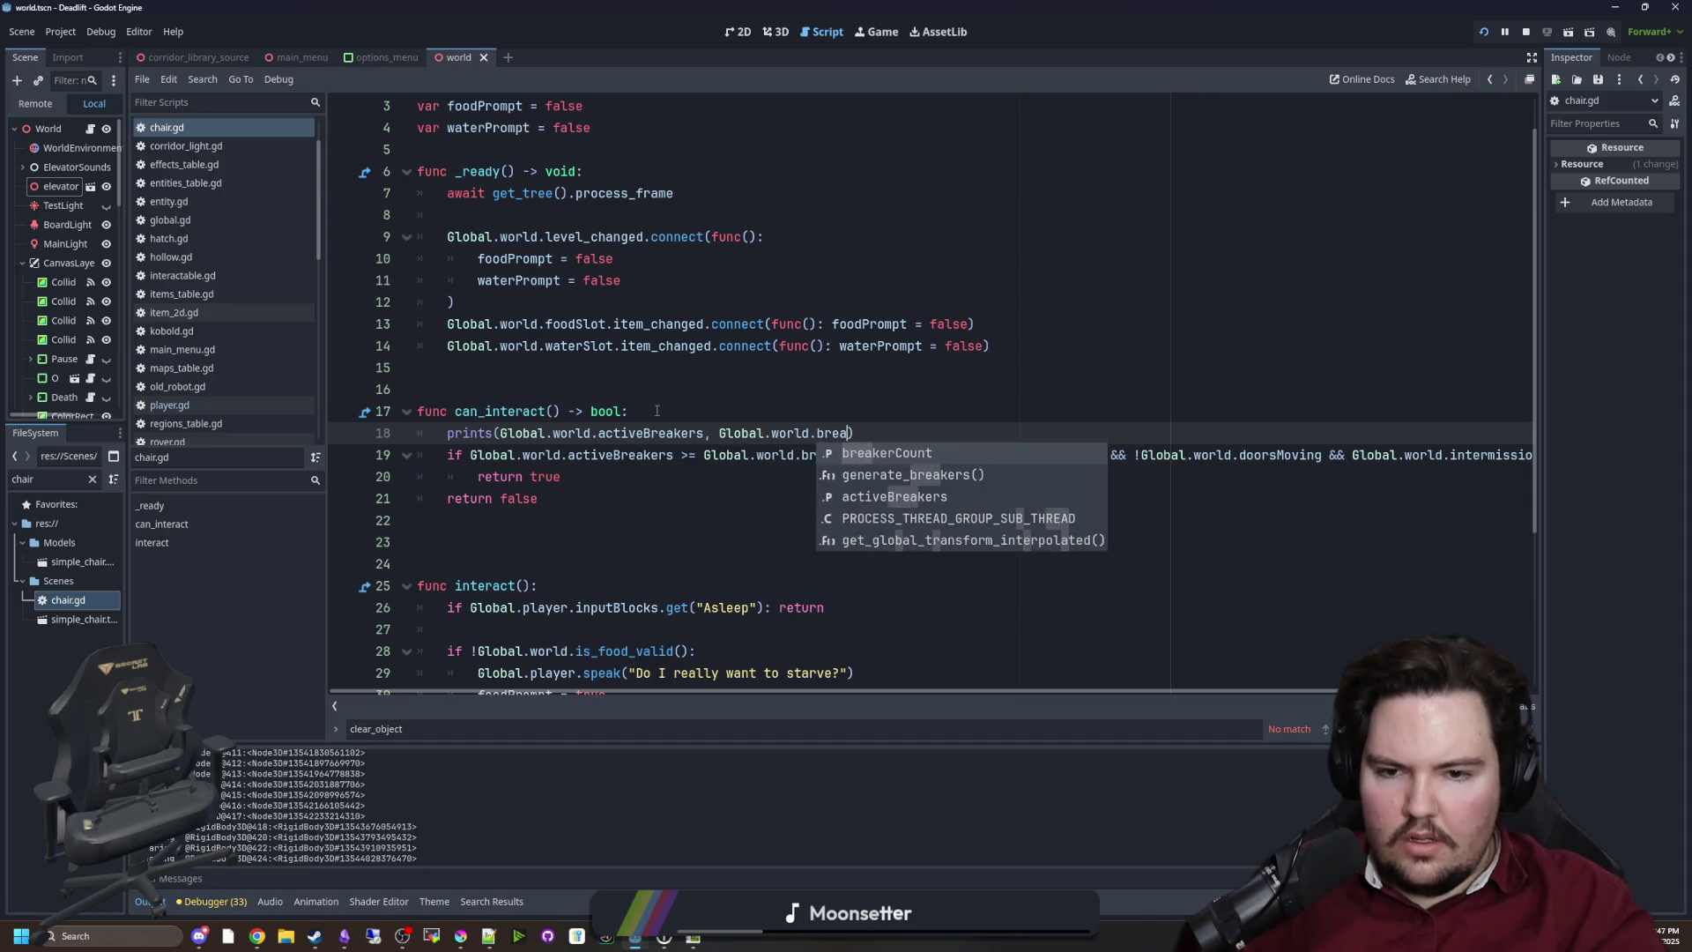
key("Return")
left_click(784, 367)
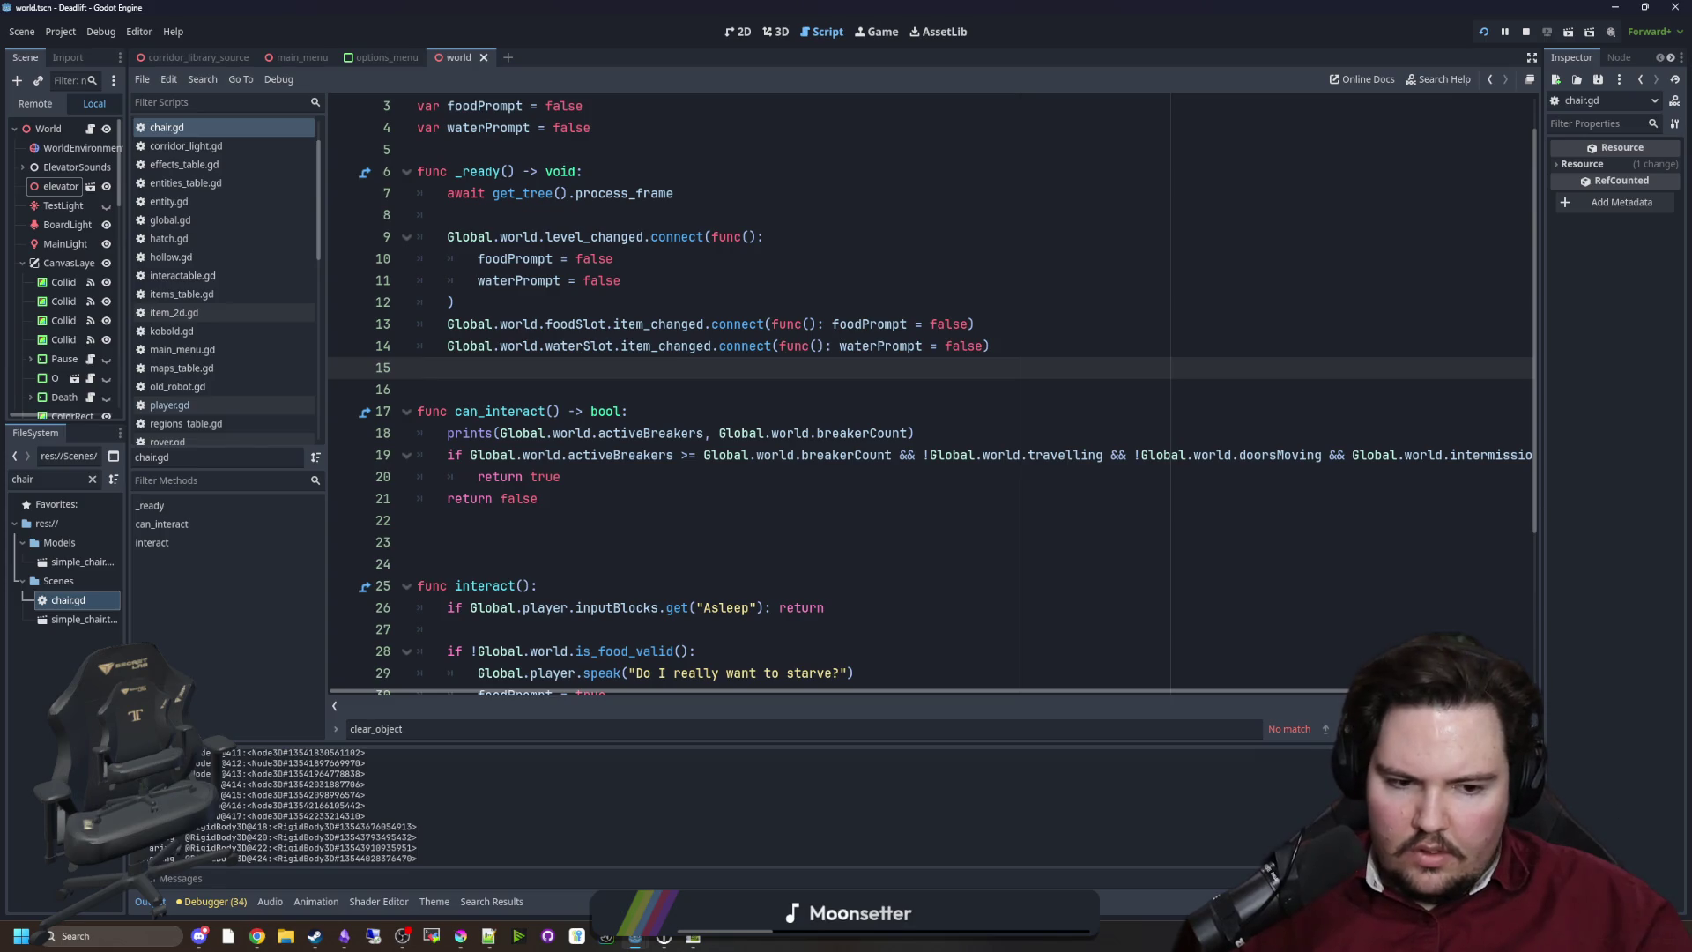
Check the printed breaker values in the running game, then return to chair.gd
left_click(869, 37)
key("Escape")
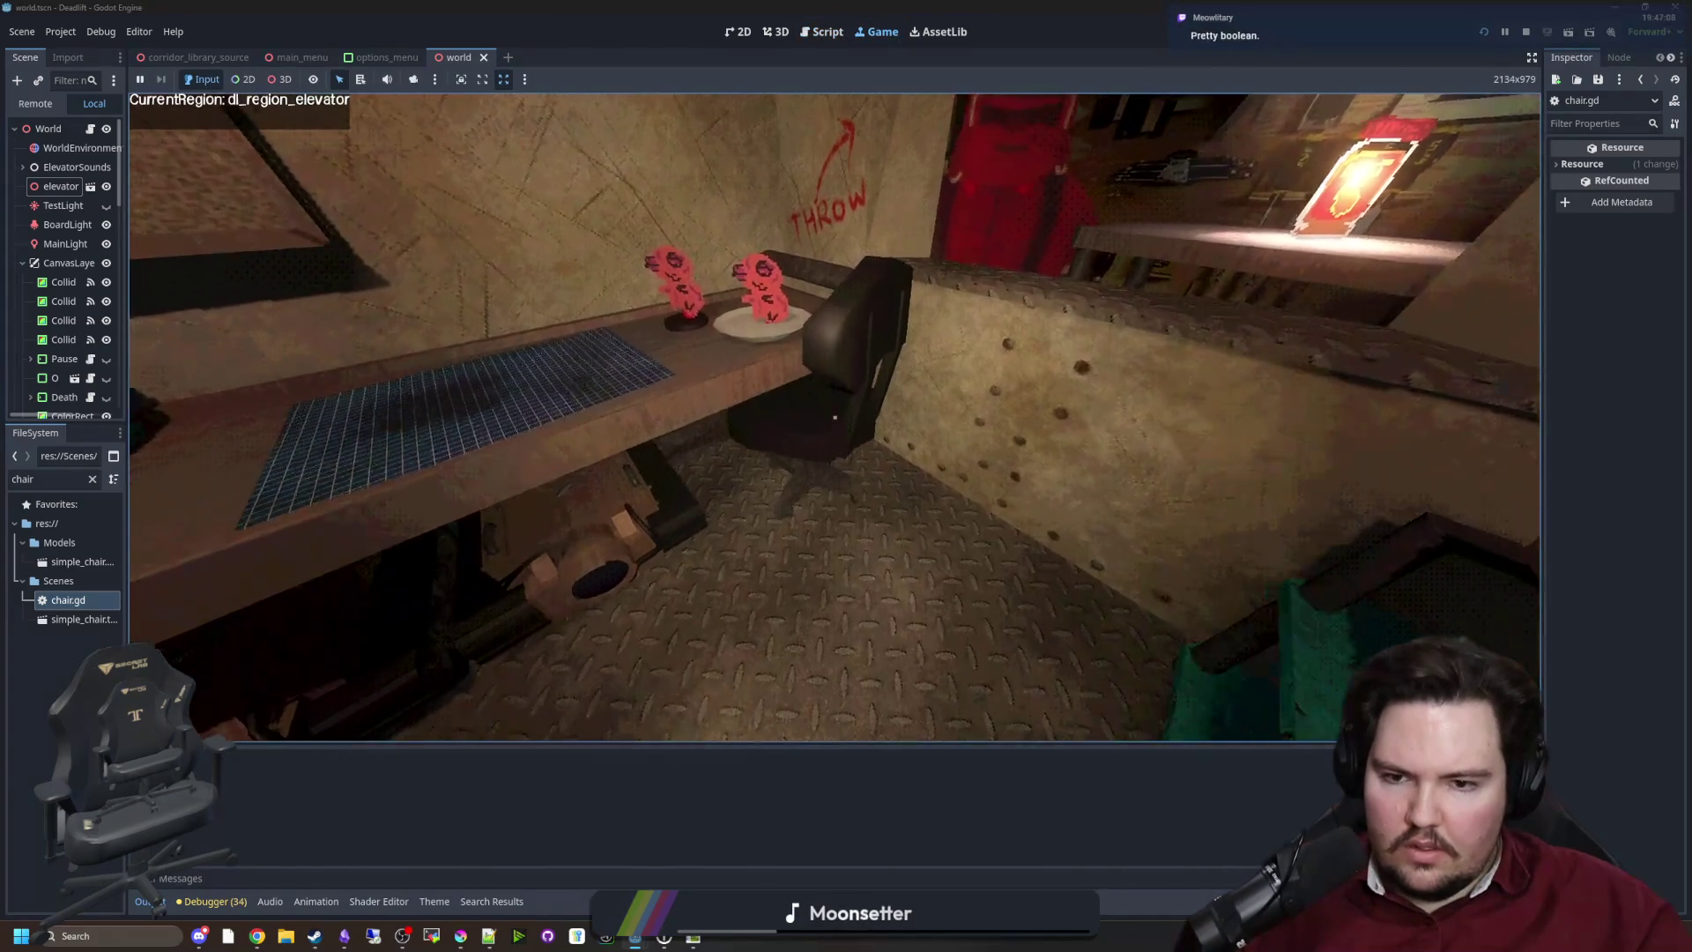
key("super")
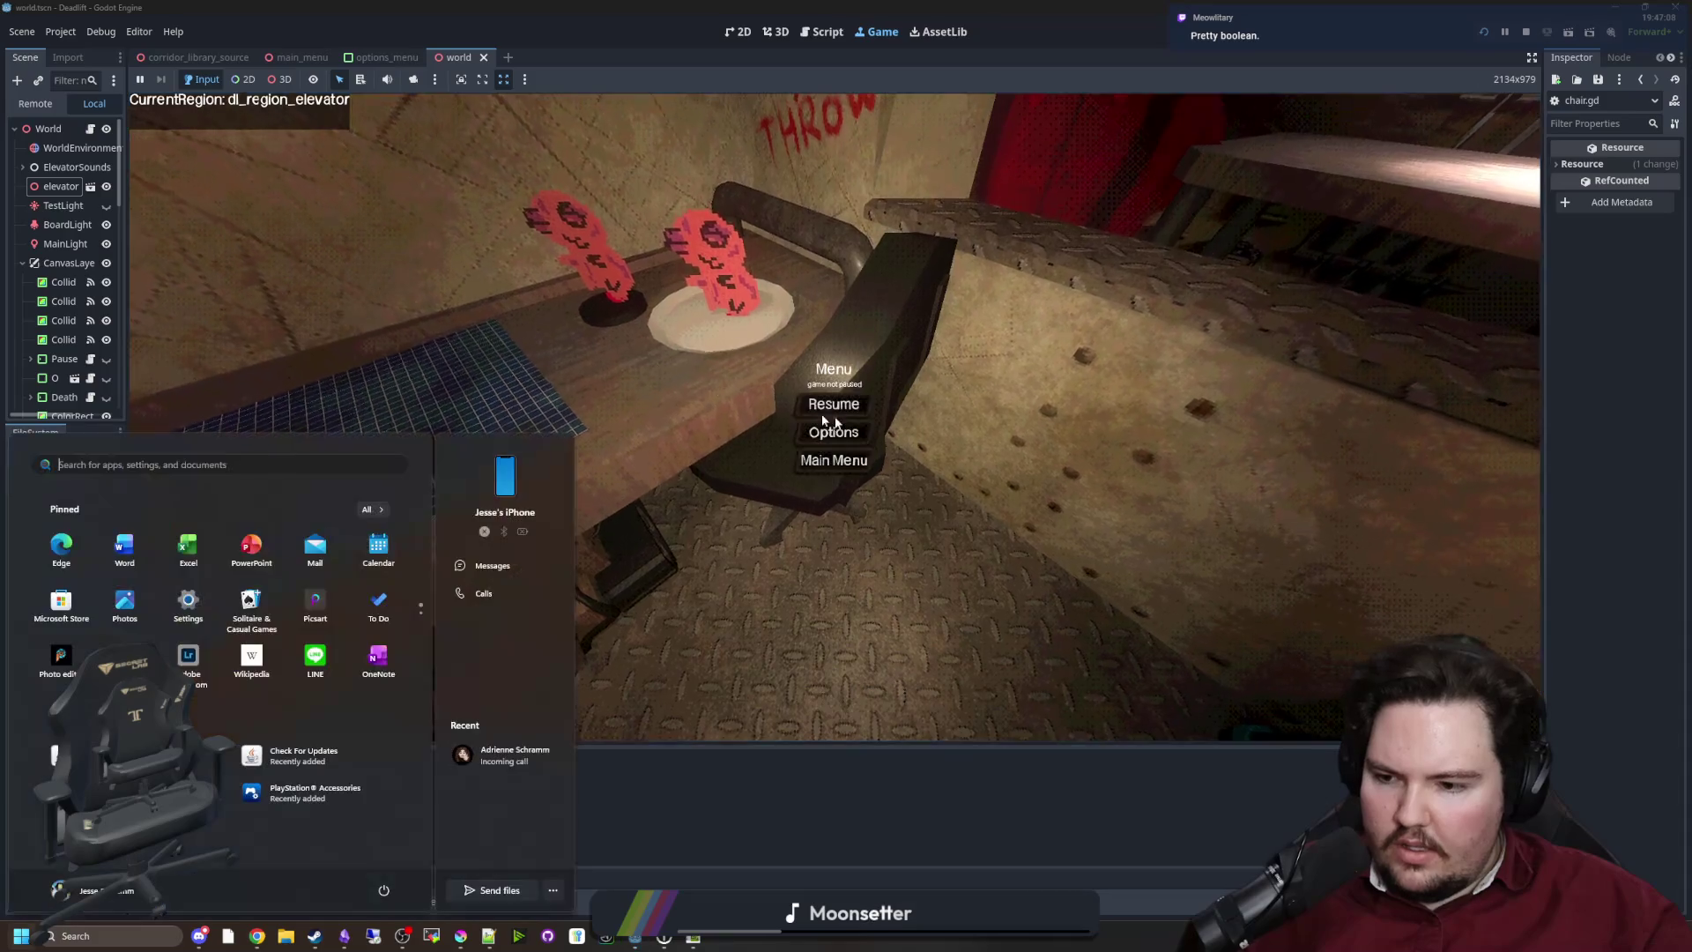
key("Escape")
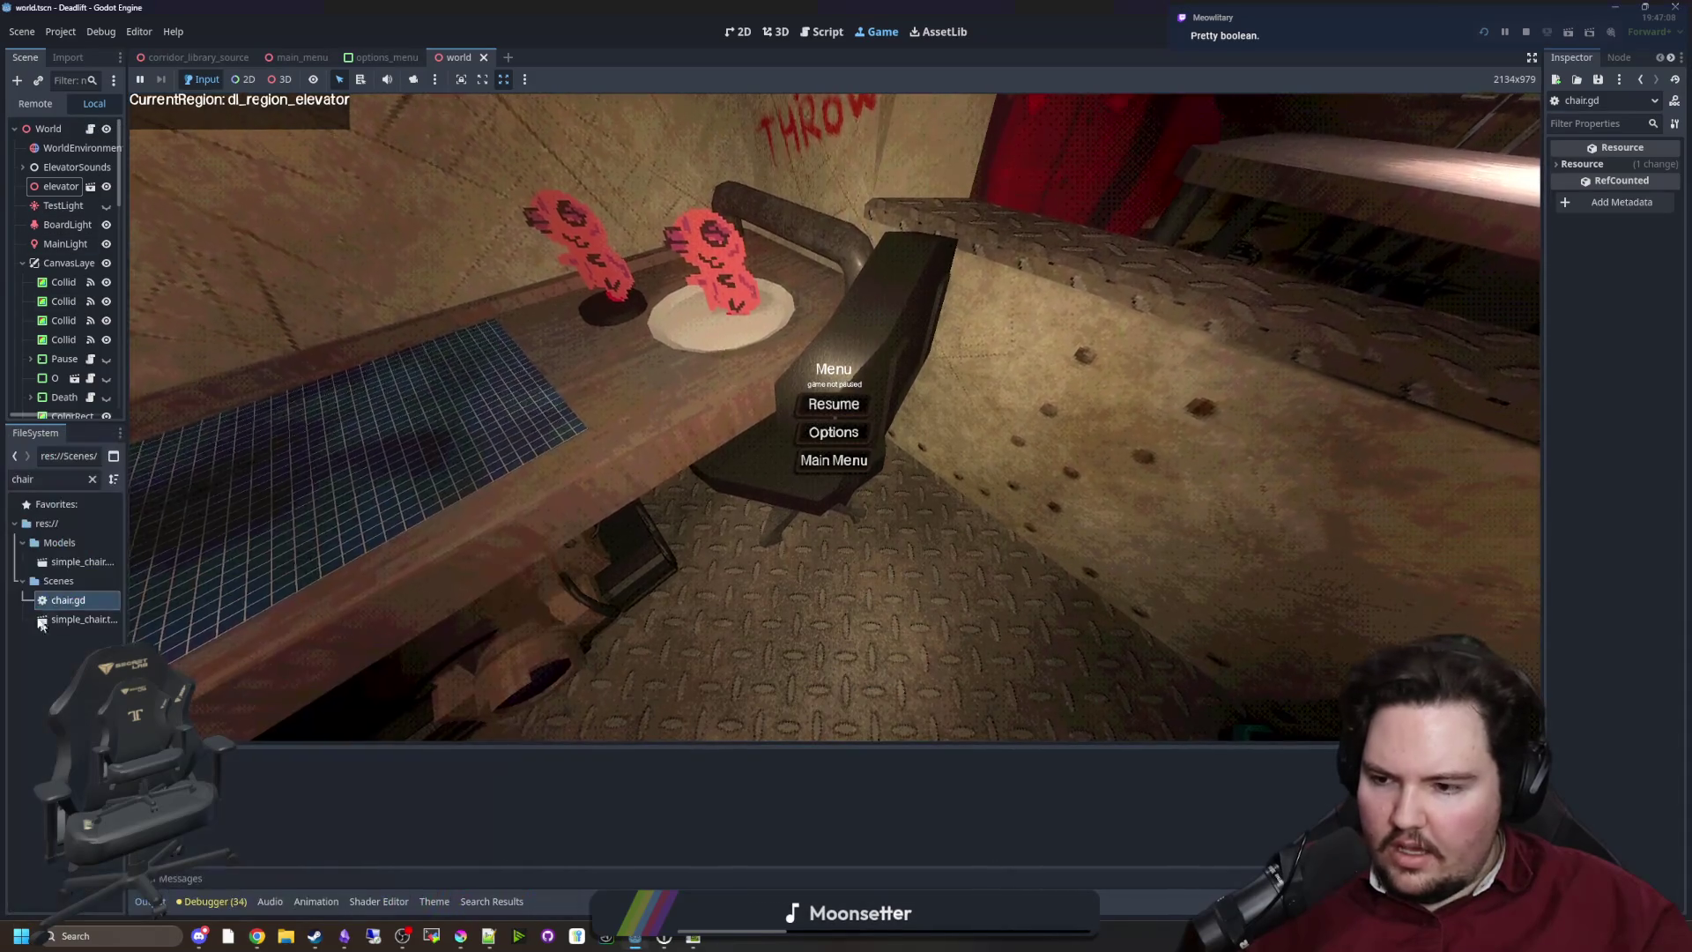
double_click(83, 590)
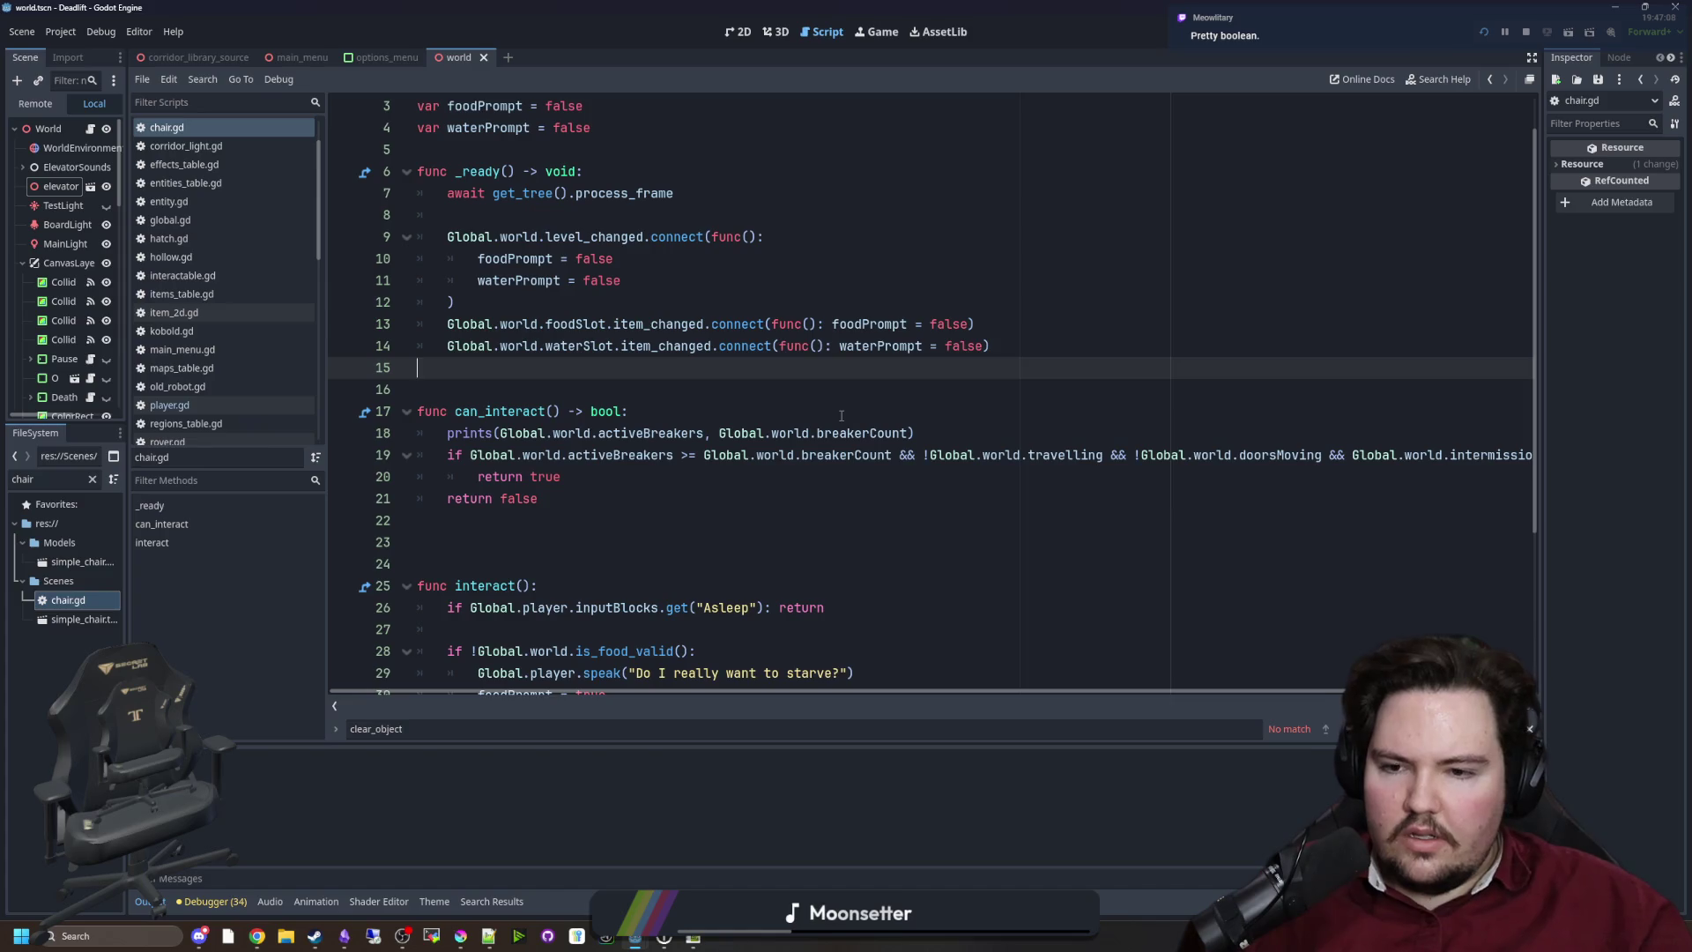
mouse_move(638, 437)
left_click(974, 433)
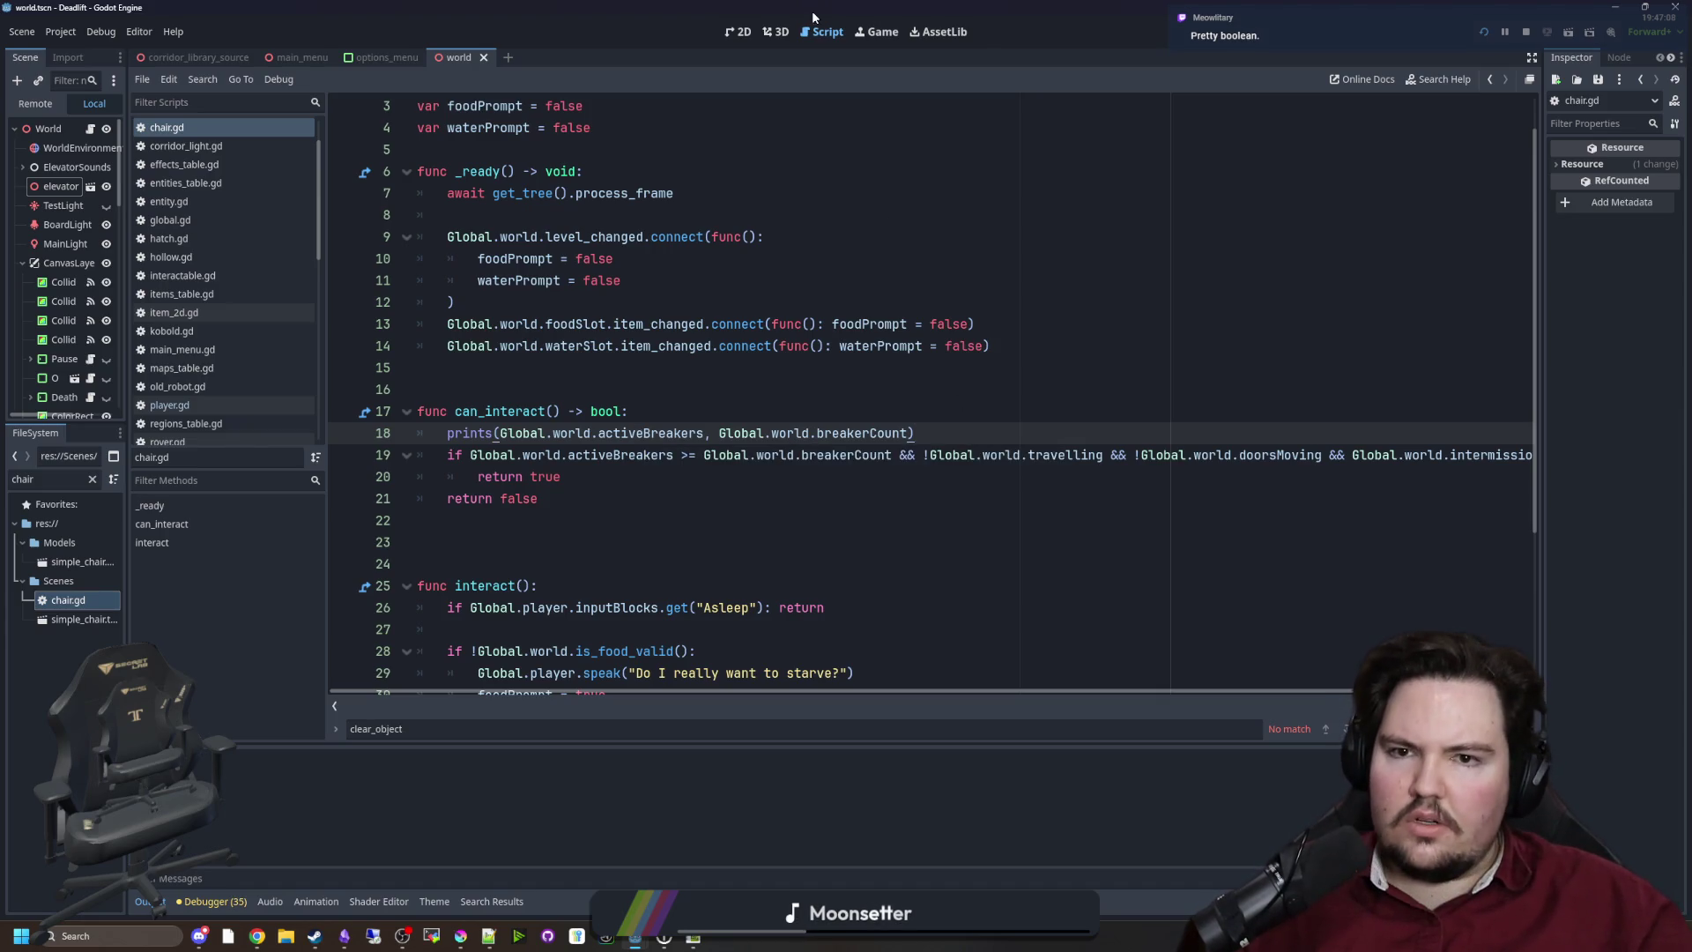
Test in the elevator once more, then reopen chair.gd and select the debug print line
left_click(873, 32)
left_click(835, 401)
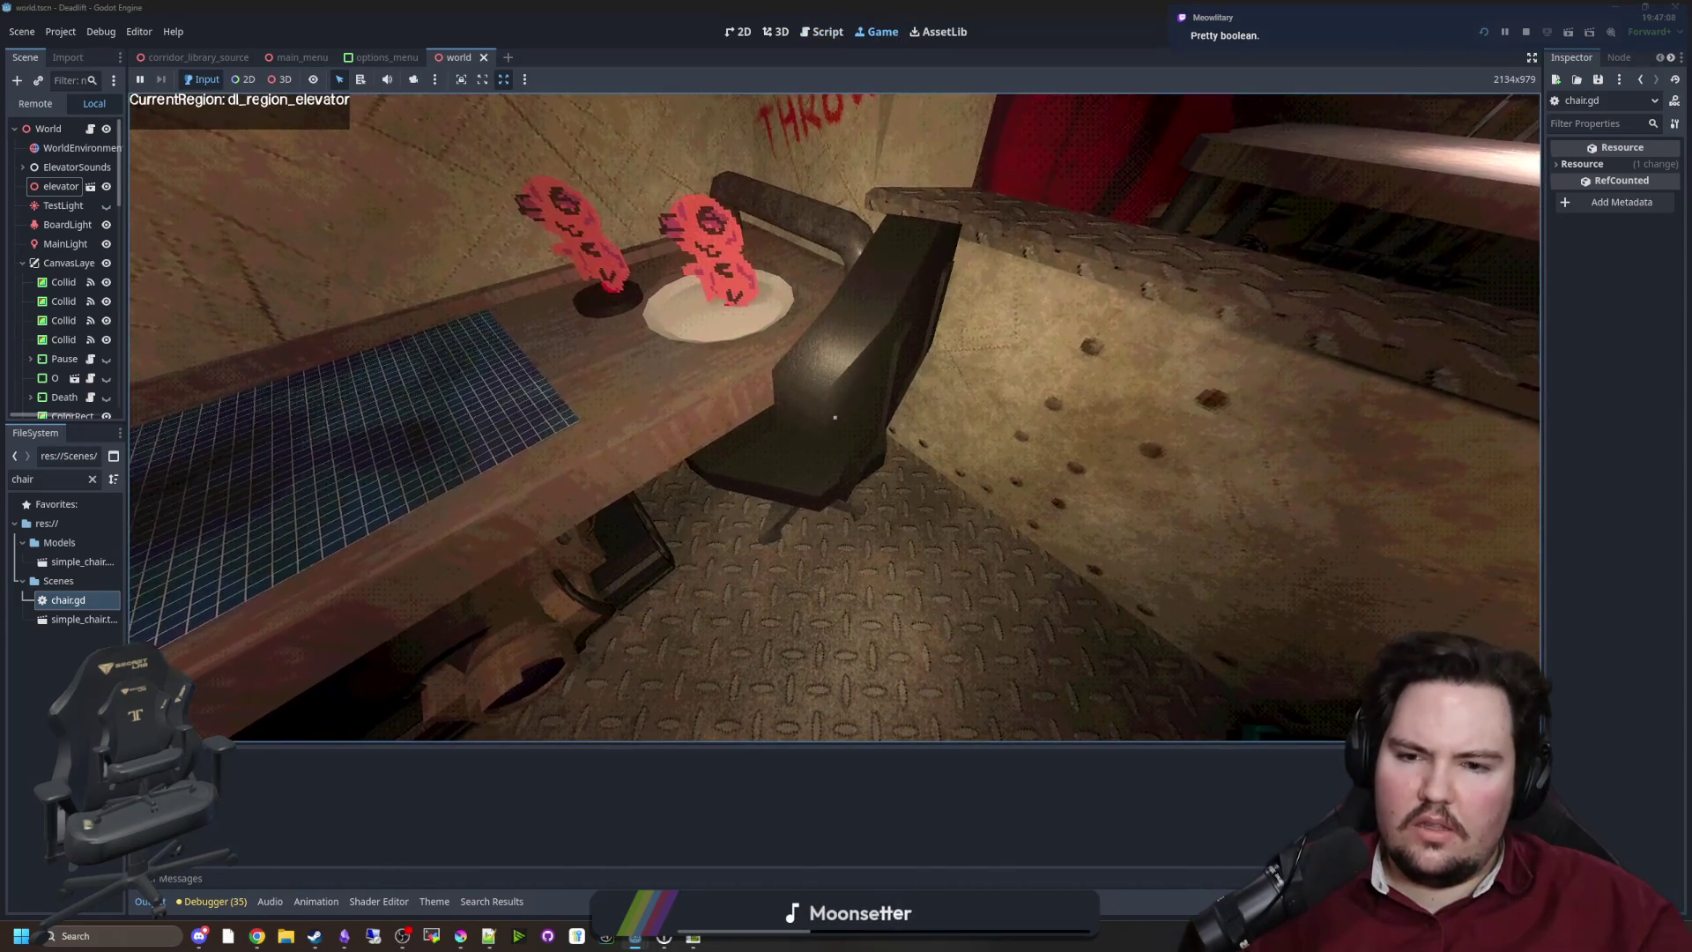
key("Escape")
key("super")
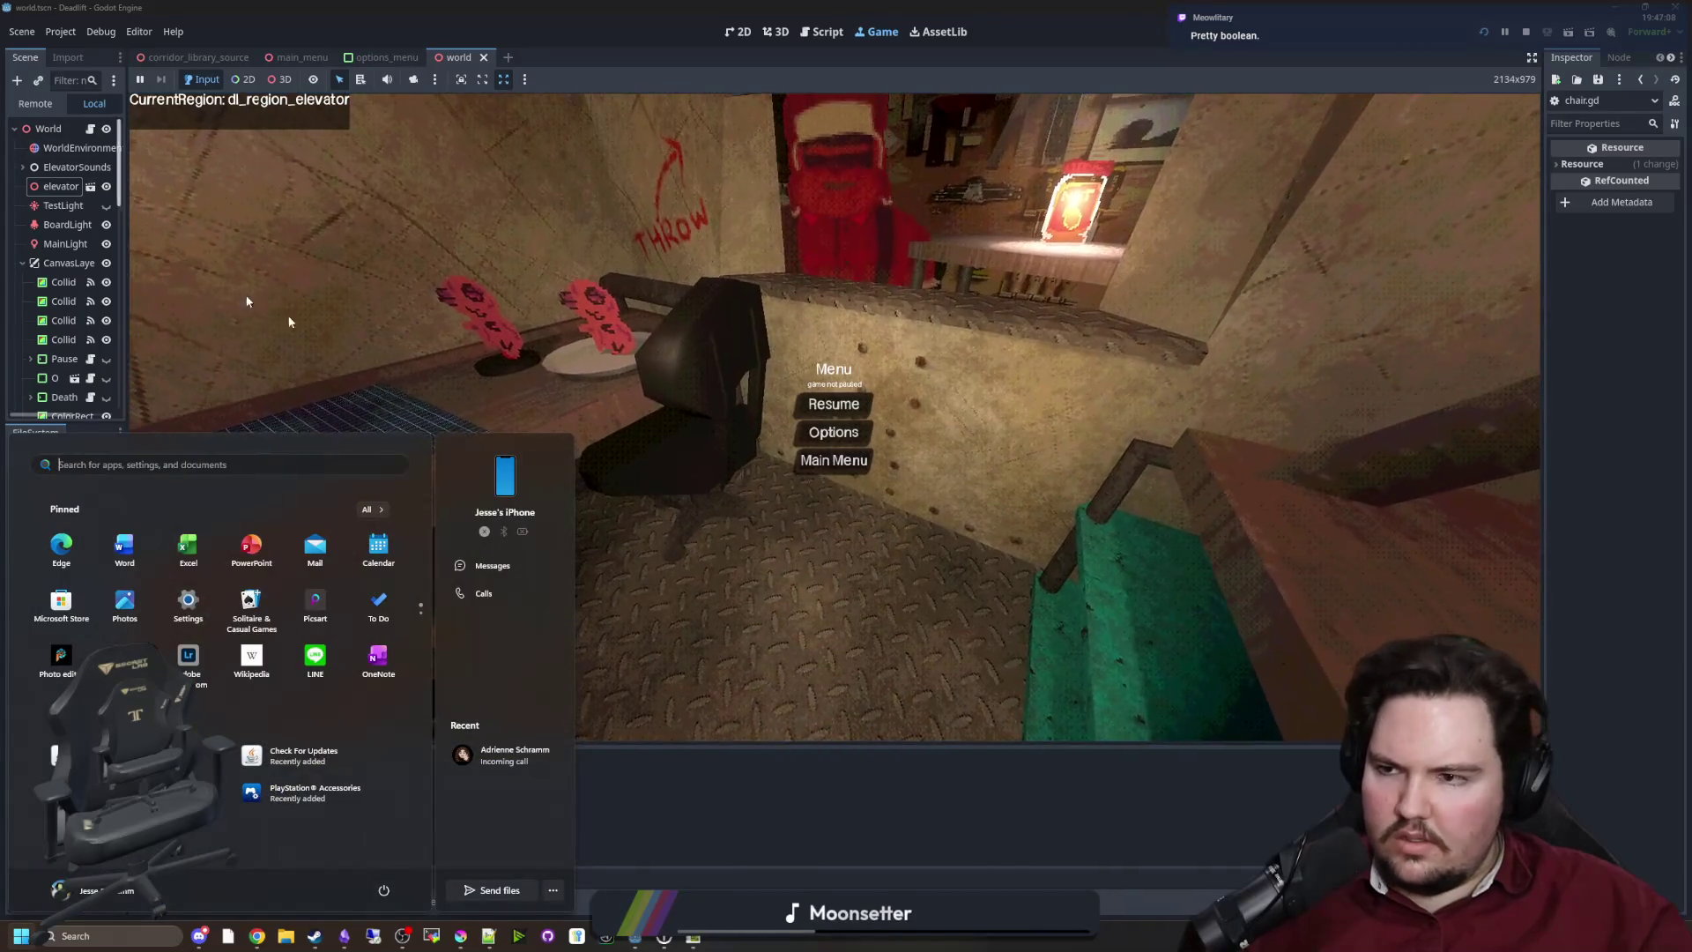
key("Escape")
double_click(81, 604)
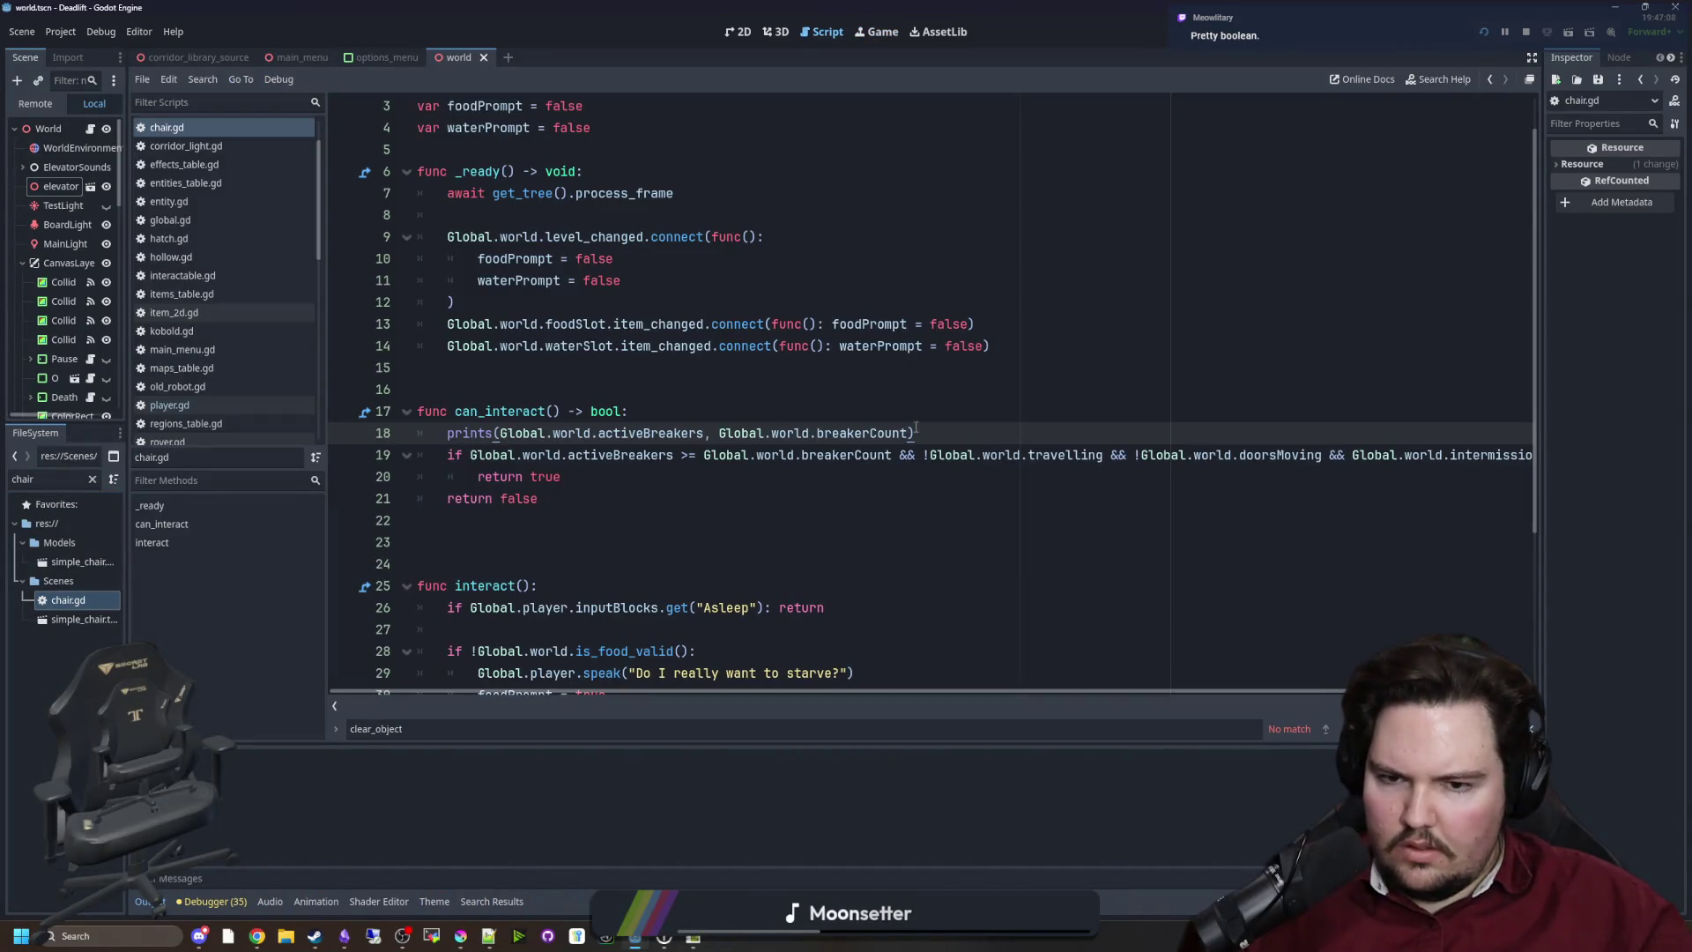
left_click_drag(916, 433, 360, 443)
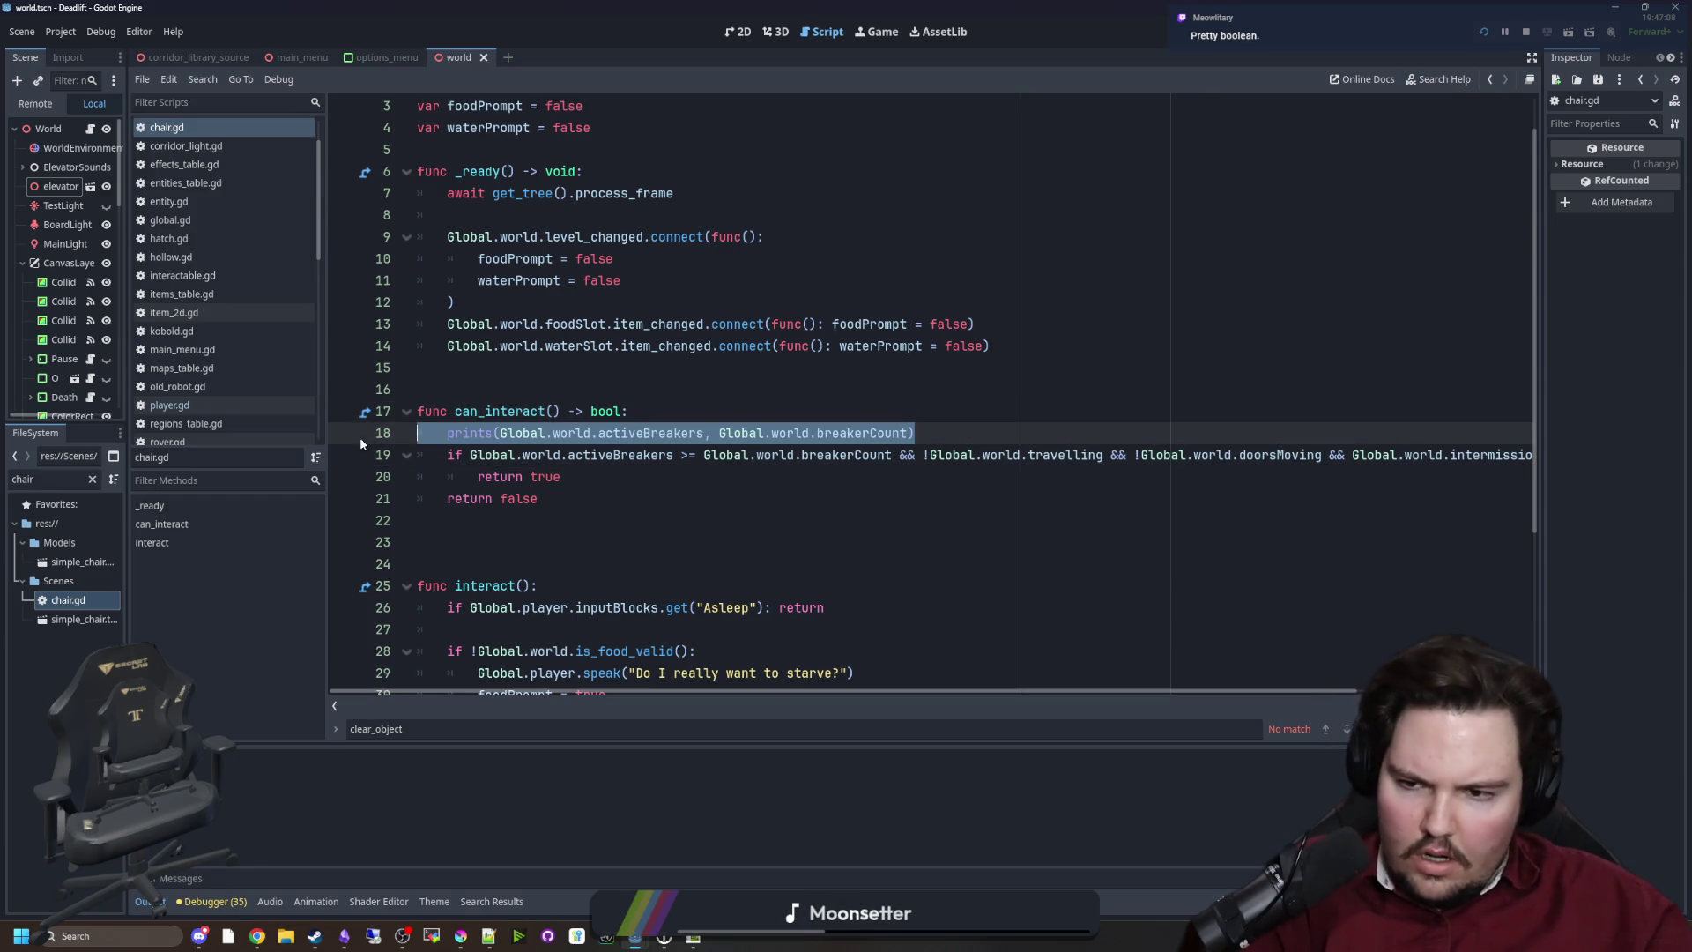
Delete the debug print from chair.gd and open world.gd at the breakerCount reset
key("BackSpace")
key("BackSpace")
left_click(596, 383)
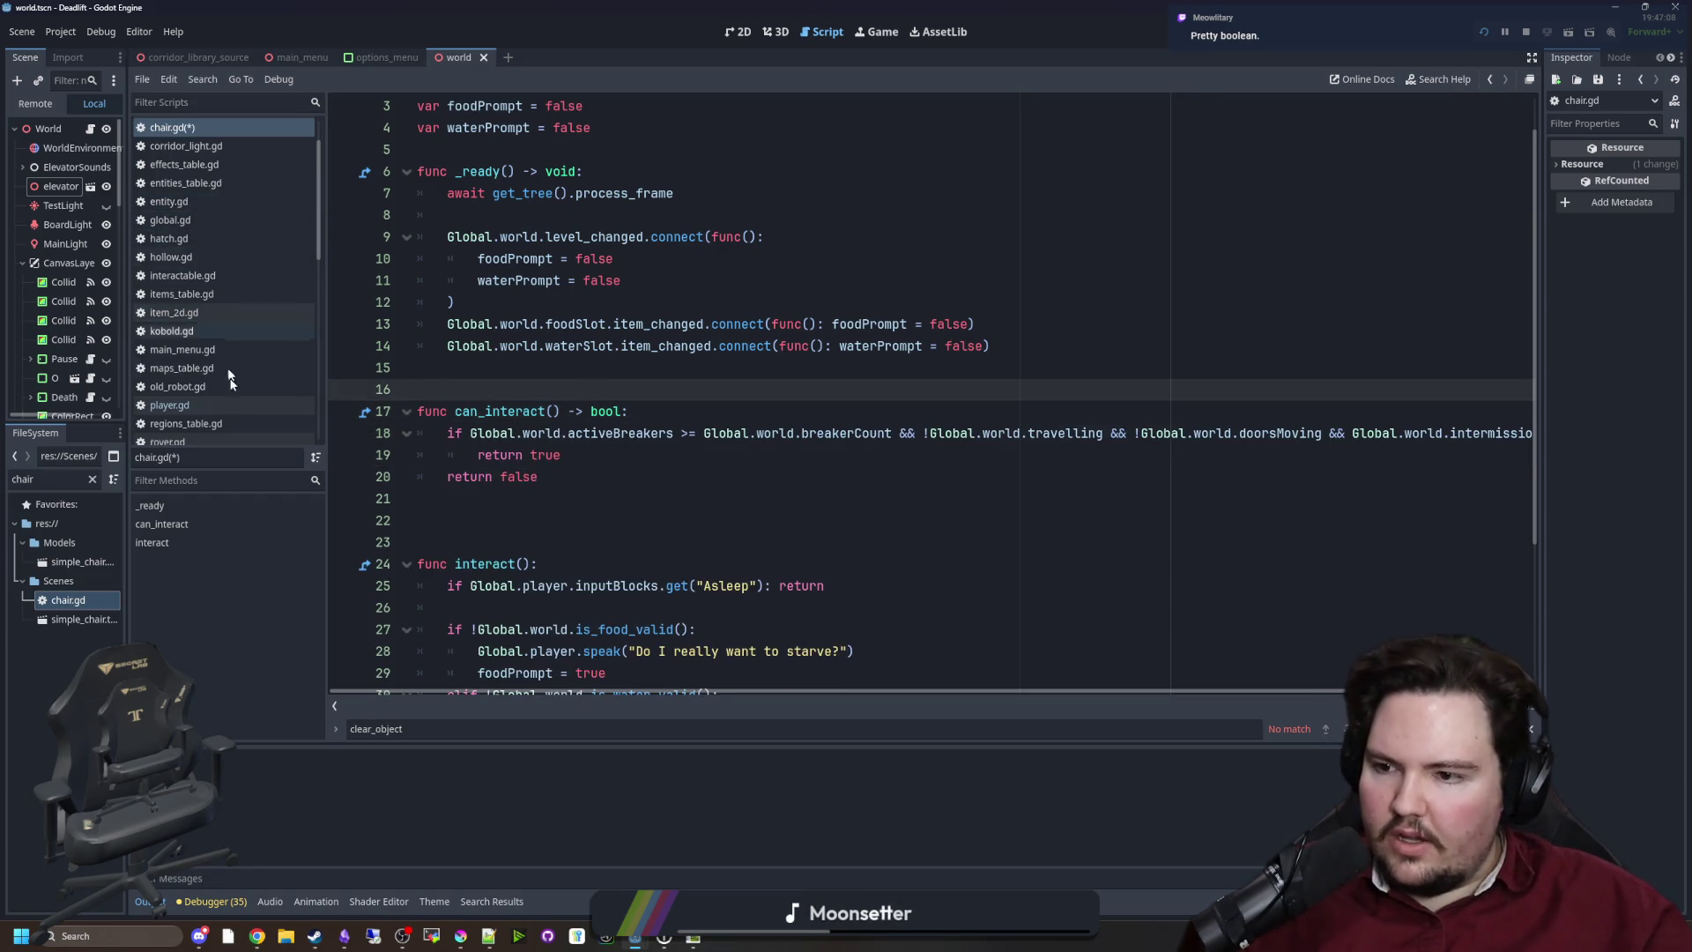
left_click(91, 129)
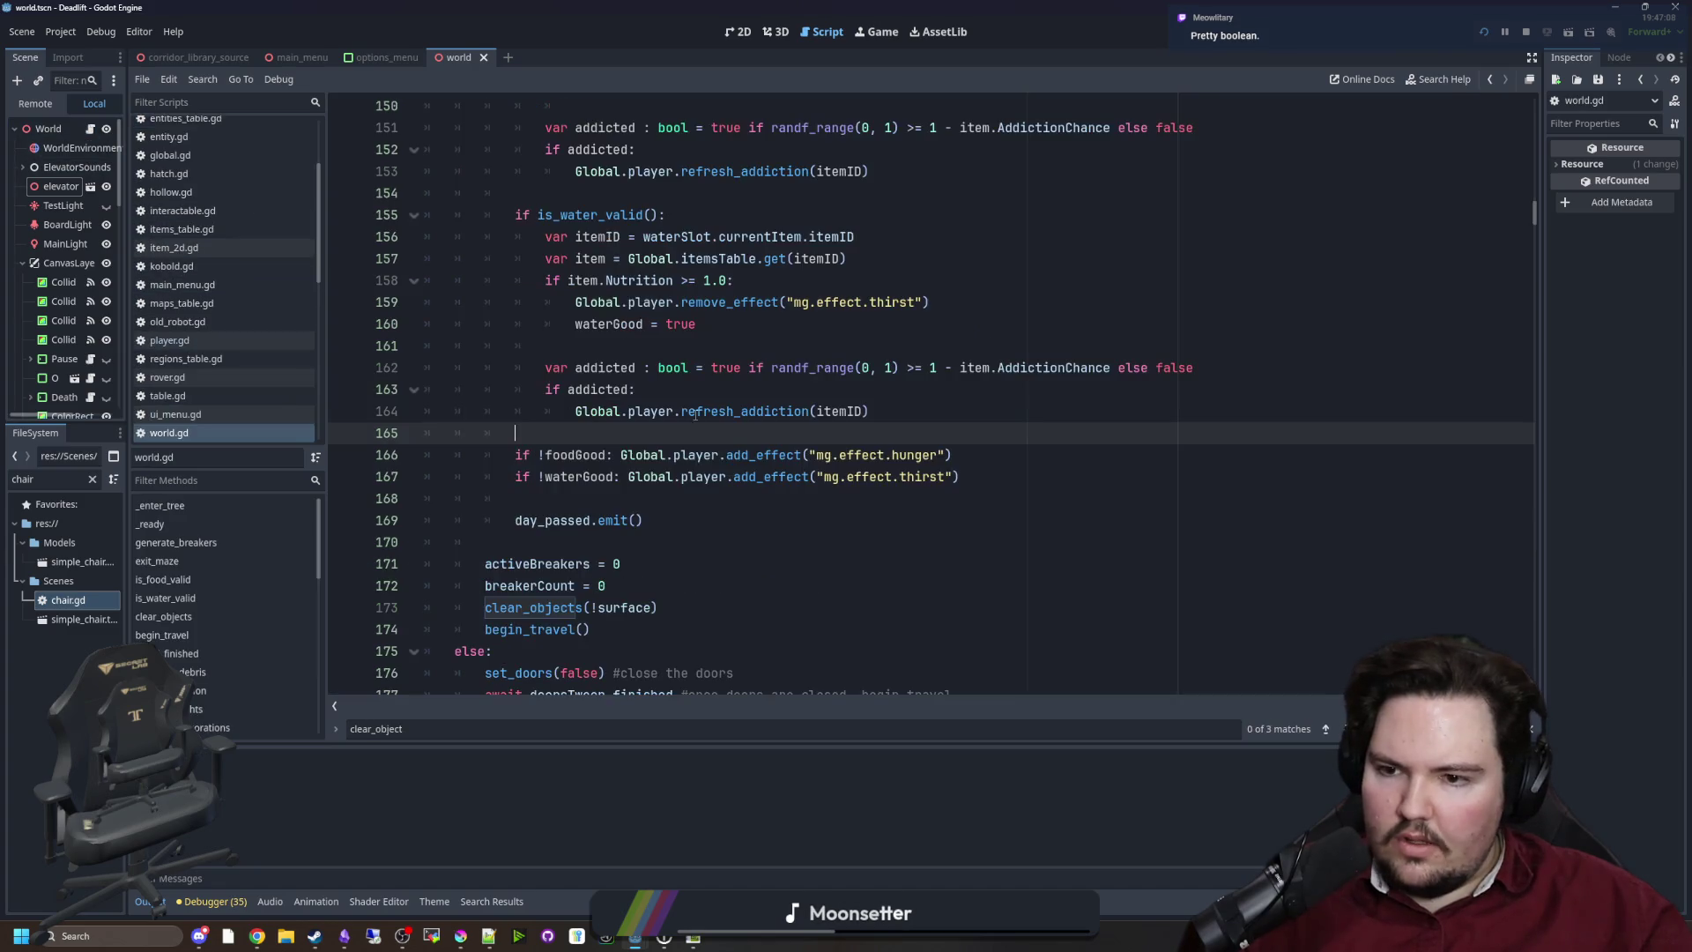
scroll(750, 453, "down", 1)
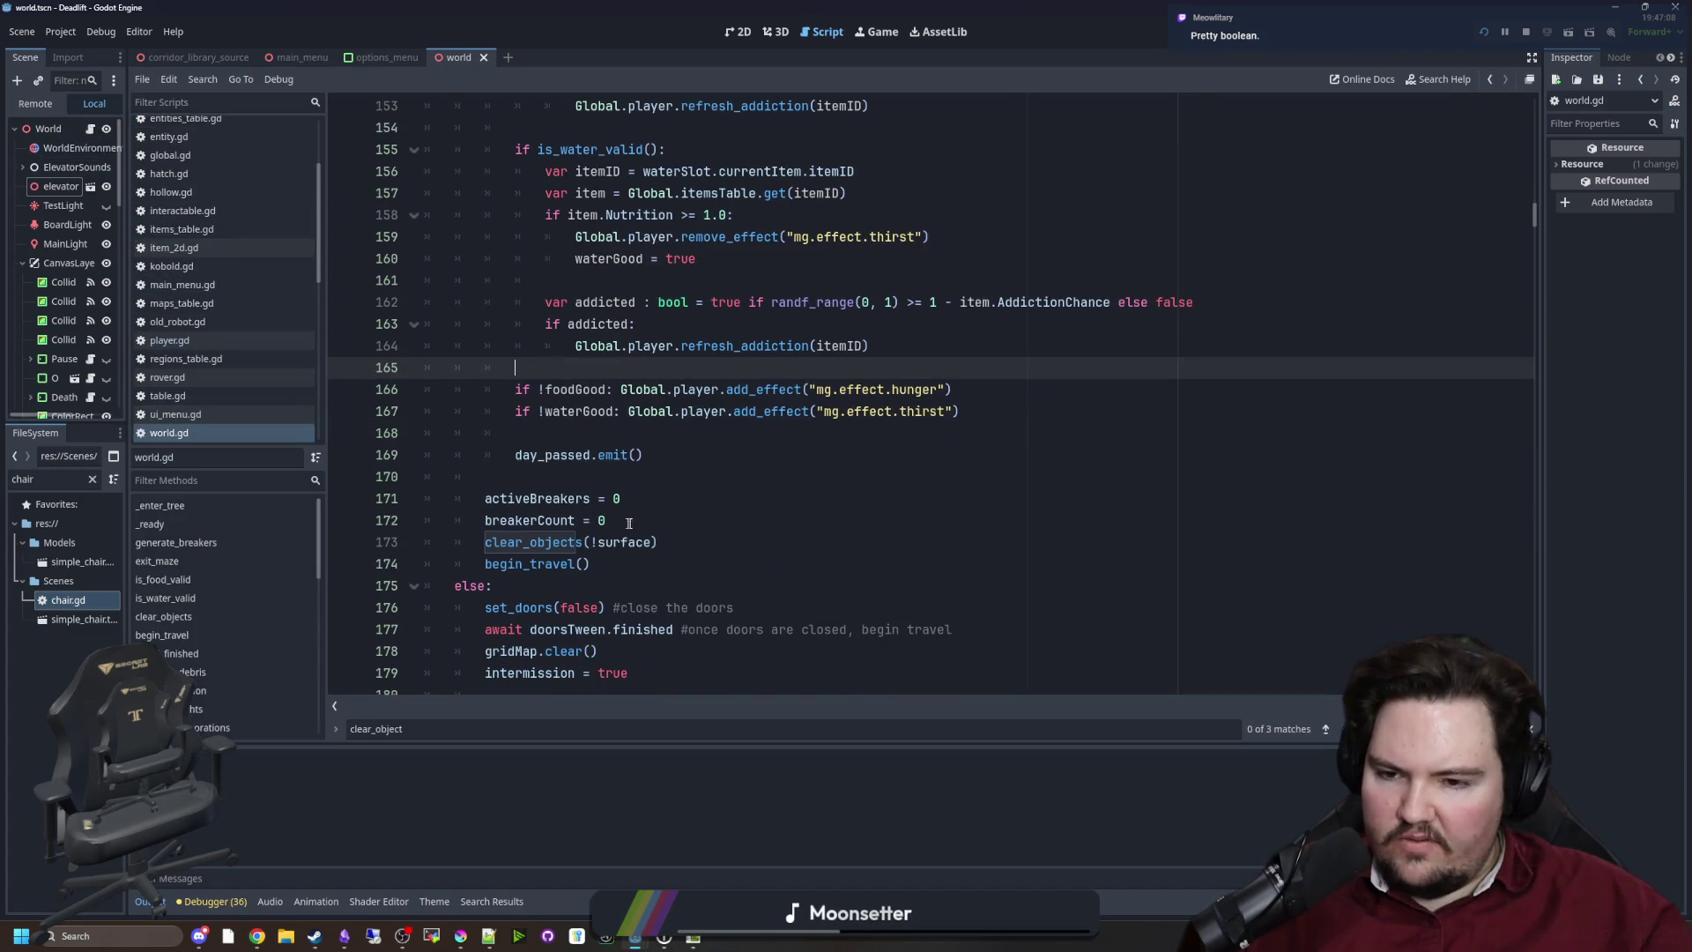
left_click_drag(630, 522, 499, 520)
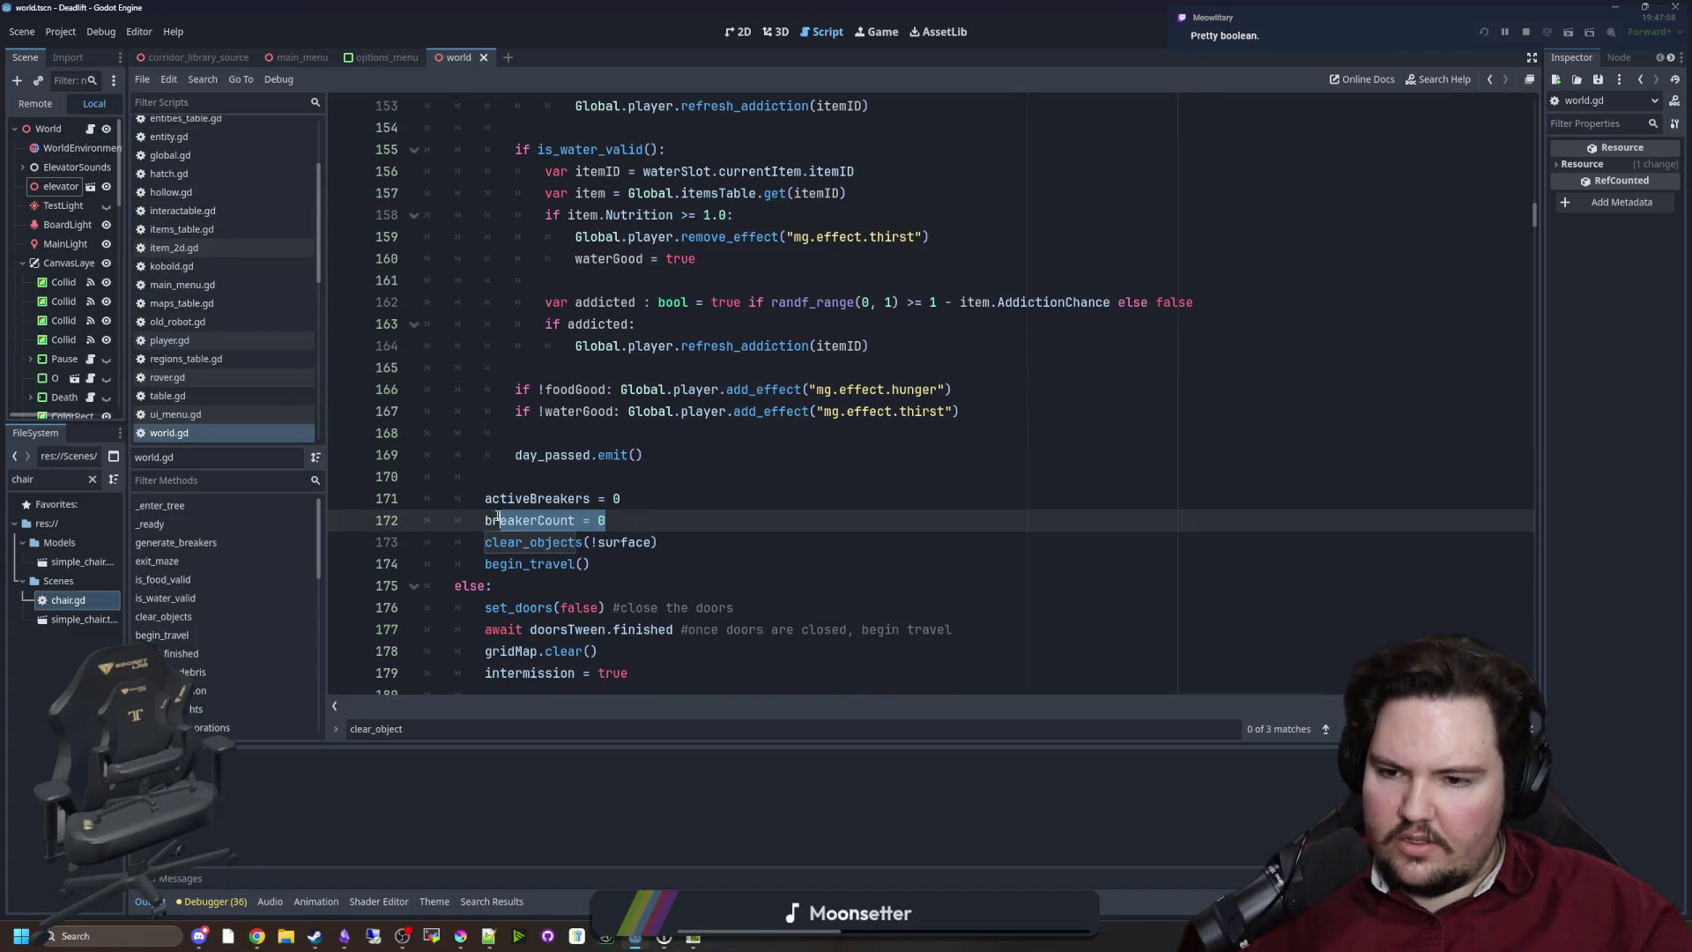
left_click(614, 486)
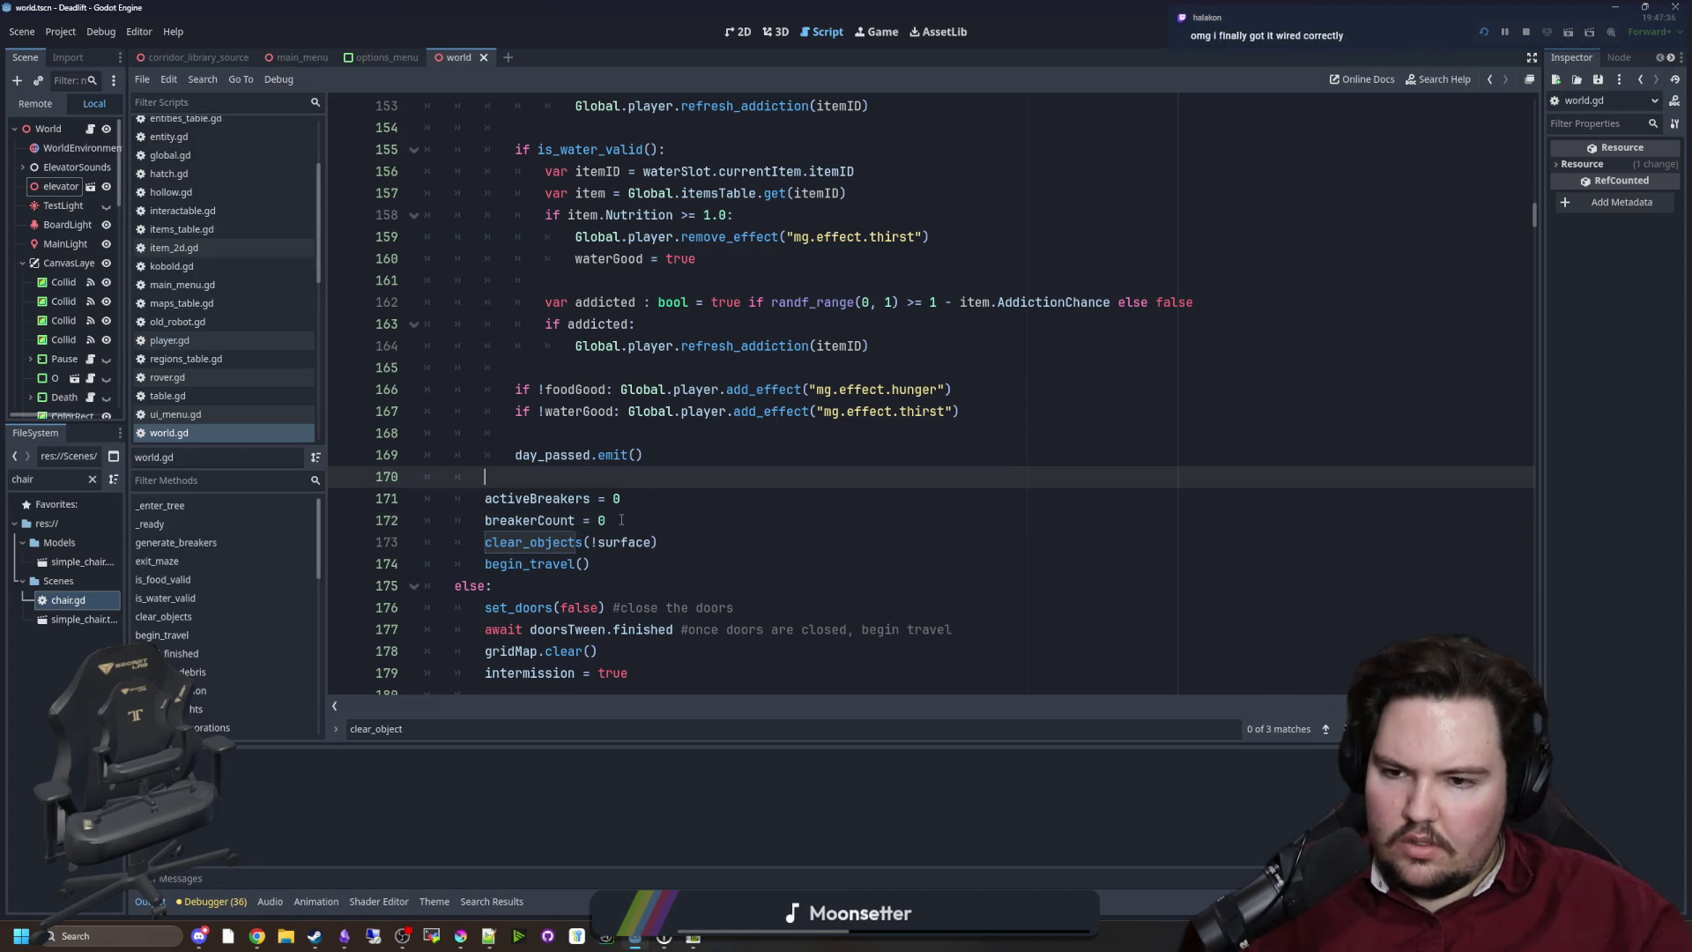
Cut the activeBreakers = 0 and breakerCount = 0 reset lines from their old spot
scroll(622, 520, "up", 10)
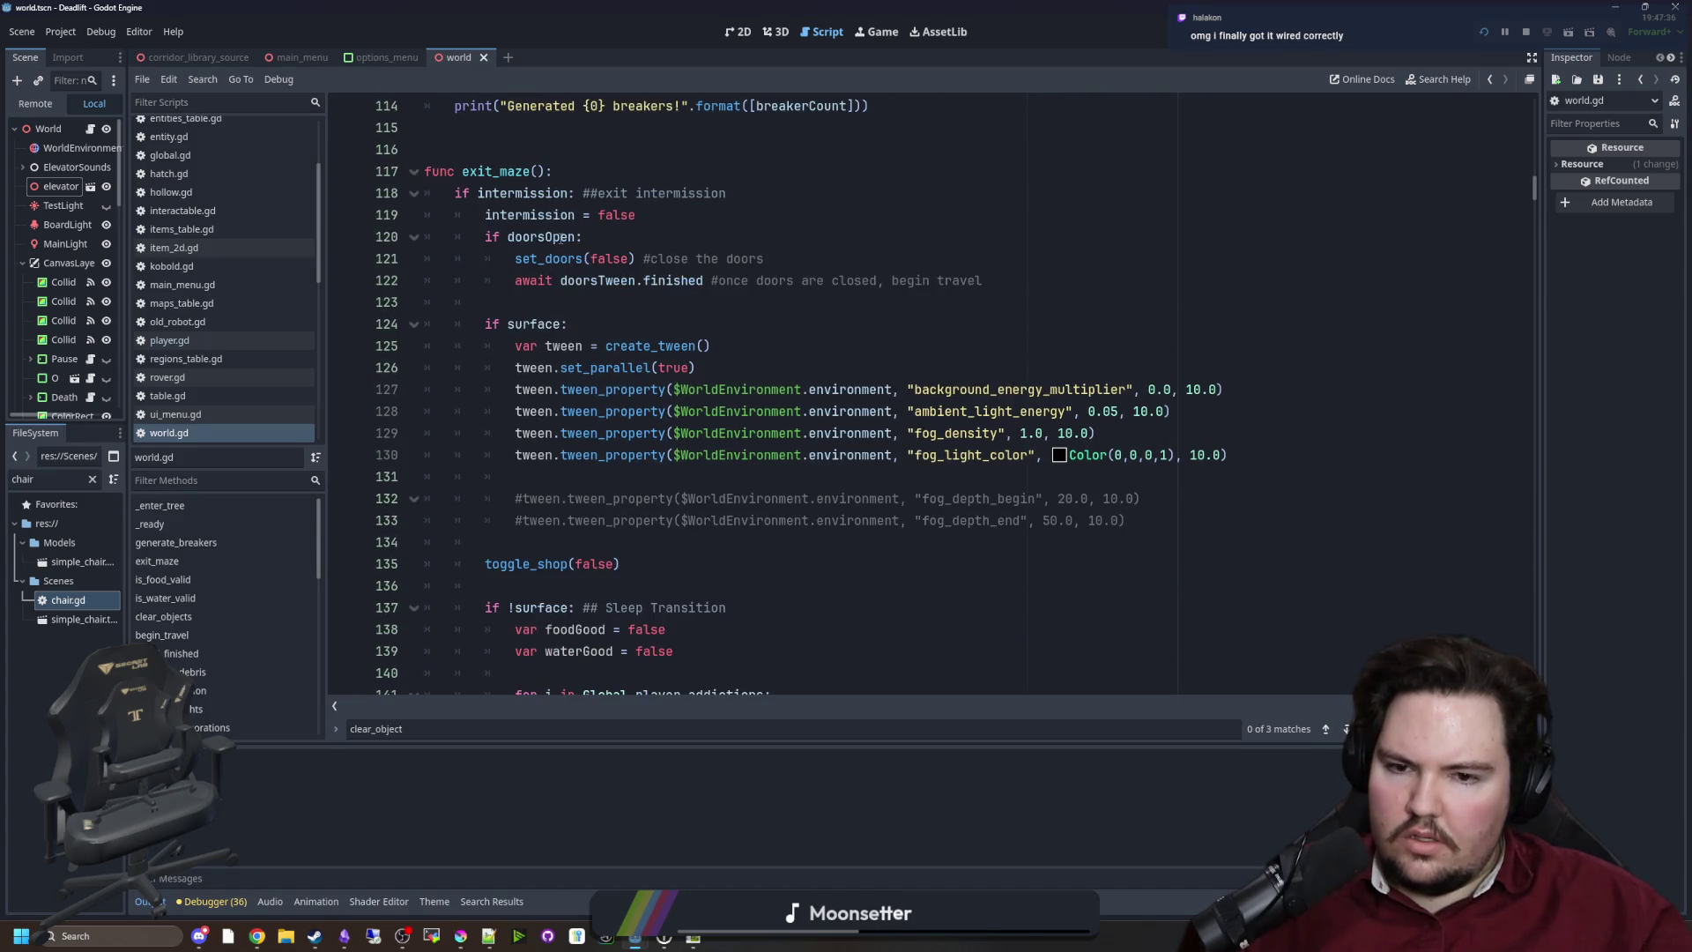
scroll(600, 536, "down", 11)
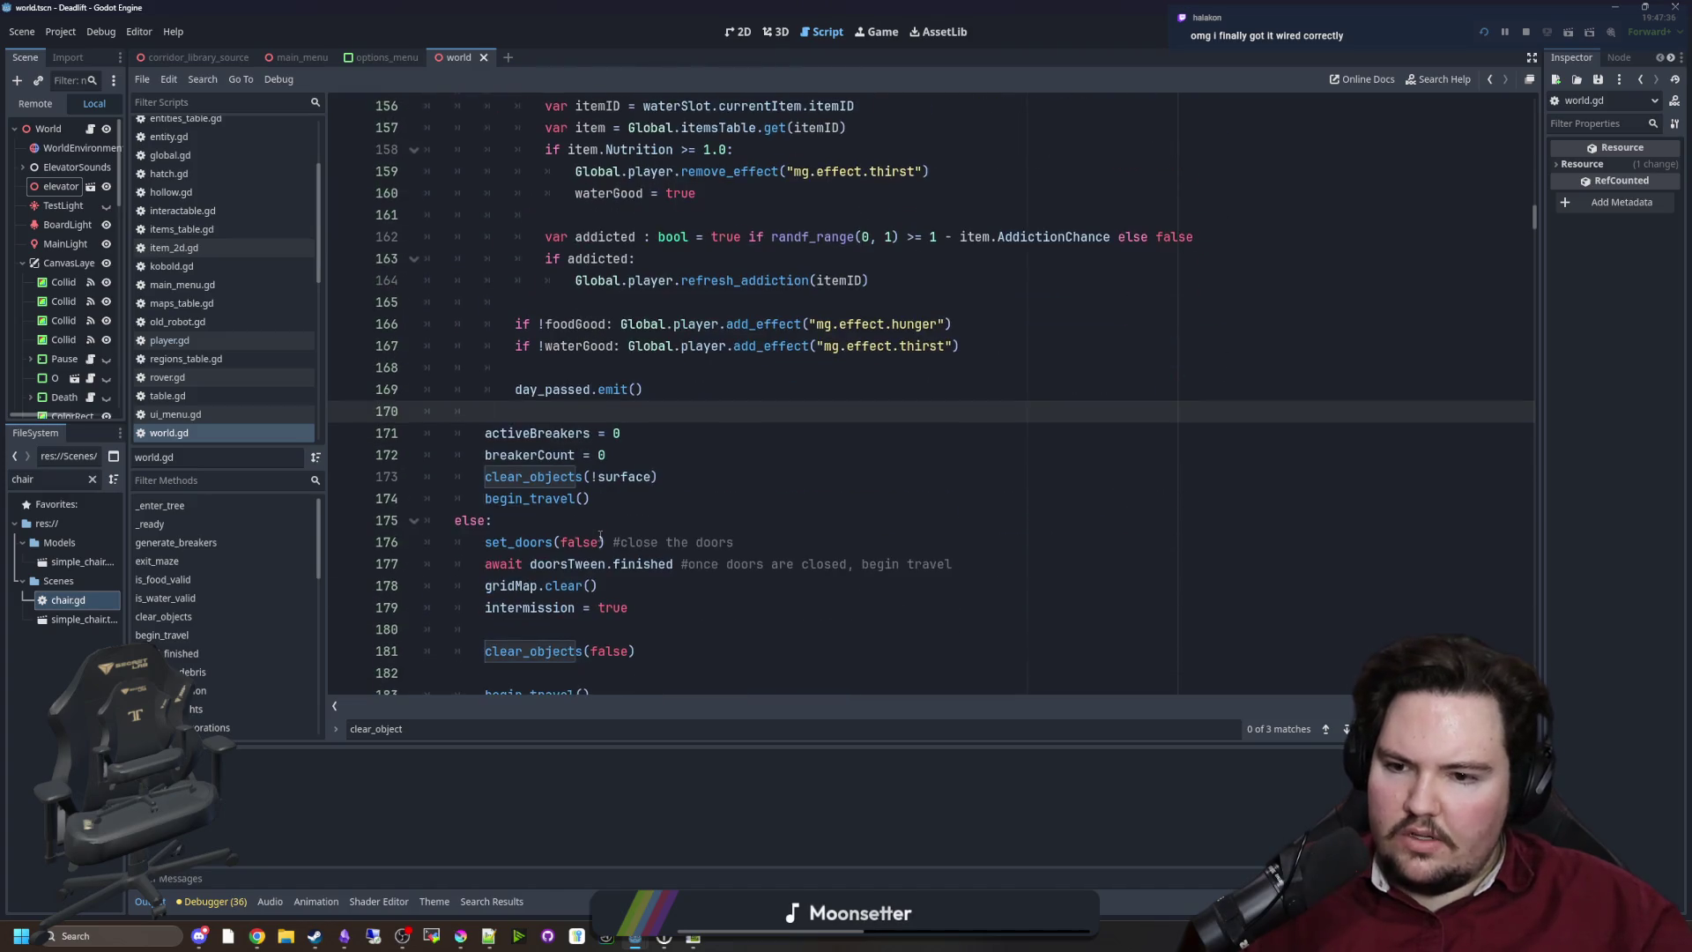
scroll(600, 536, "down", 1)
left_click(608, 388)
key("shift+Up")
key("shift+Home")
key("shift+Home")
key("ctrl+c")
key("BackSpace")
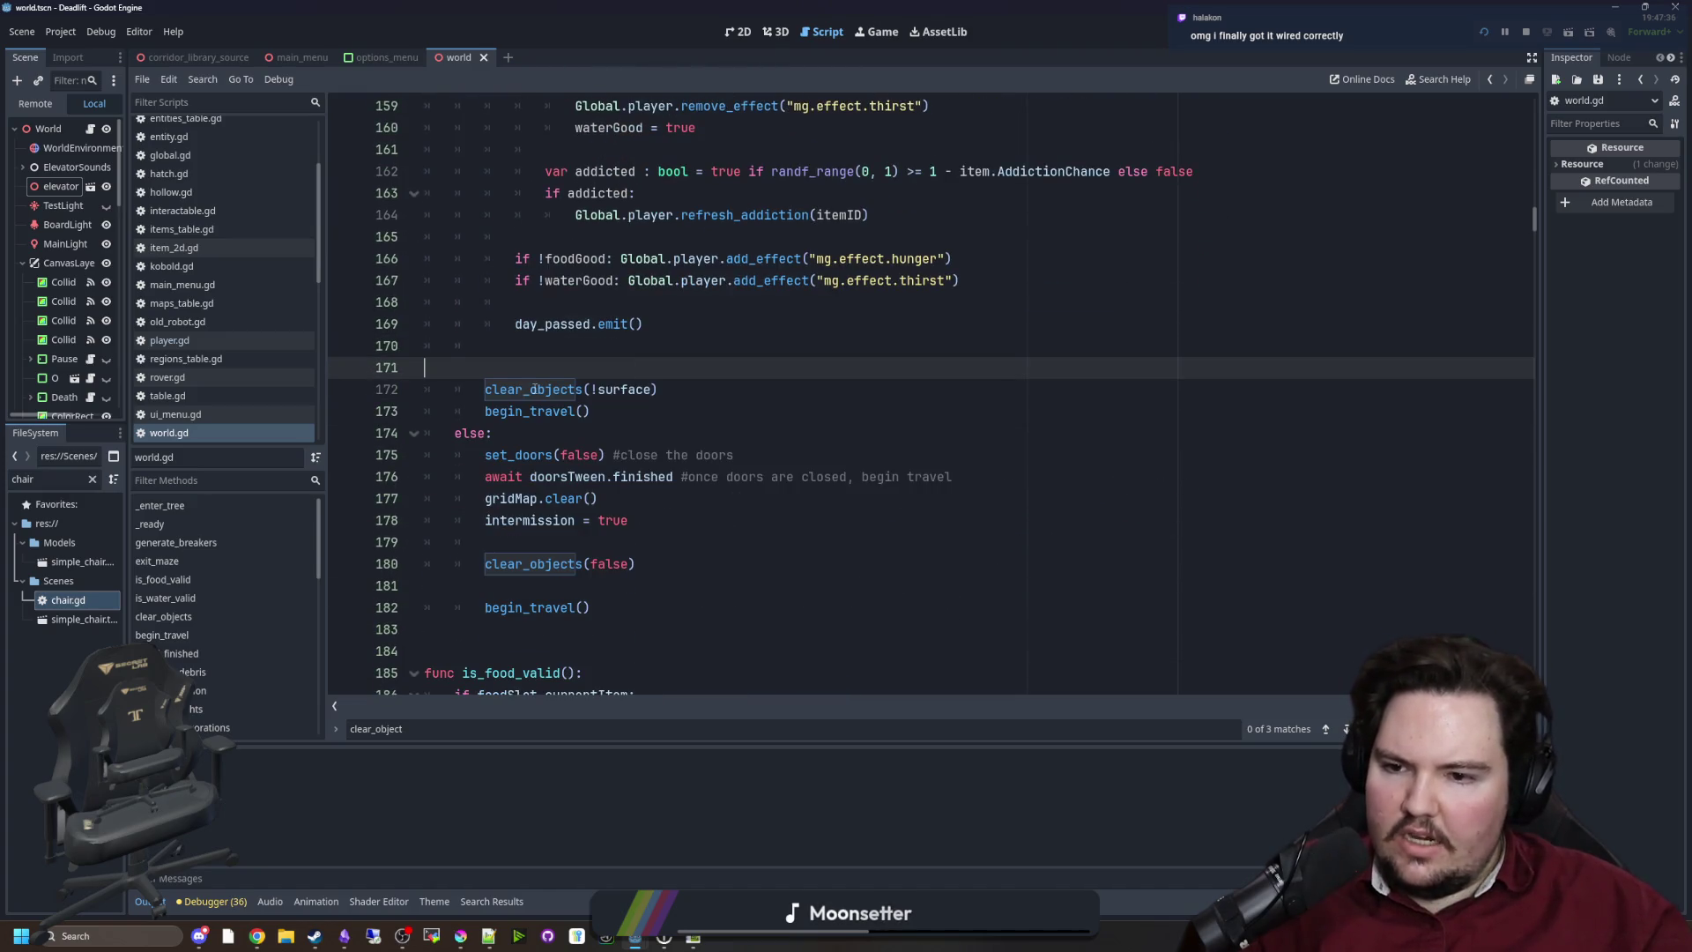
key("BackSpace")
Paste the breaker resets into the else branch above clear_objects(false) and save
left_click(653, 544)
key("Up")
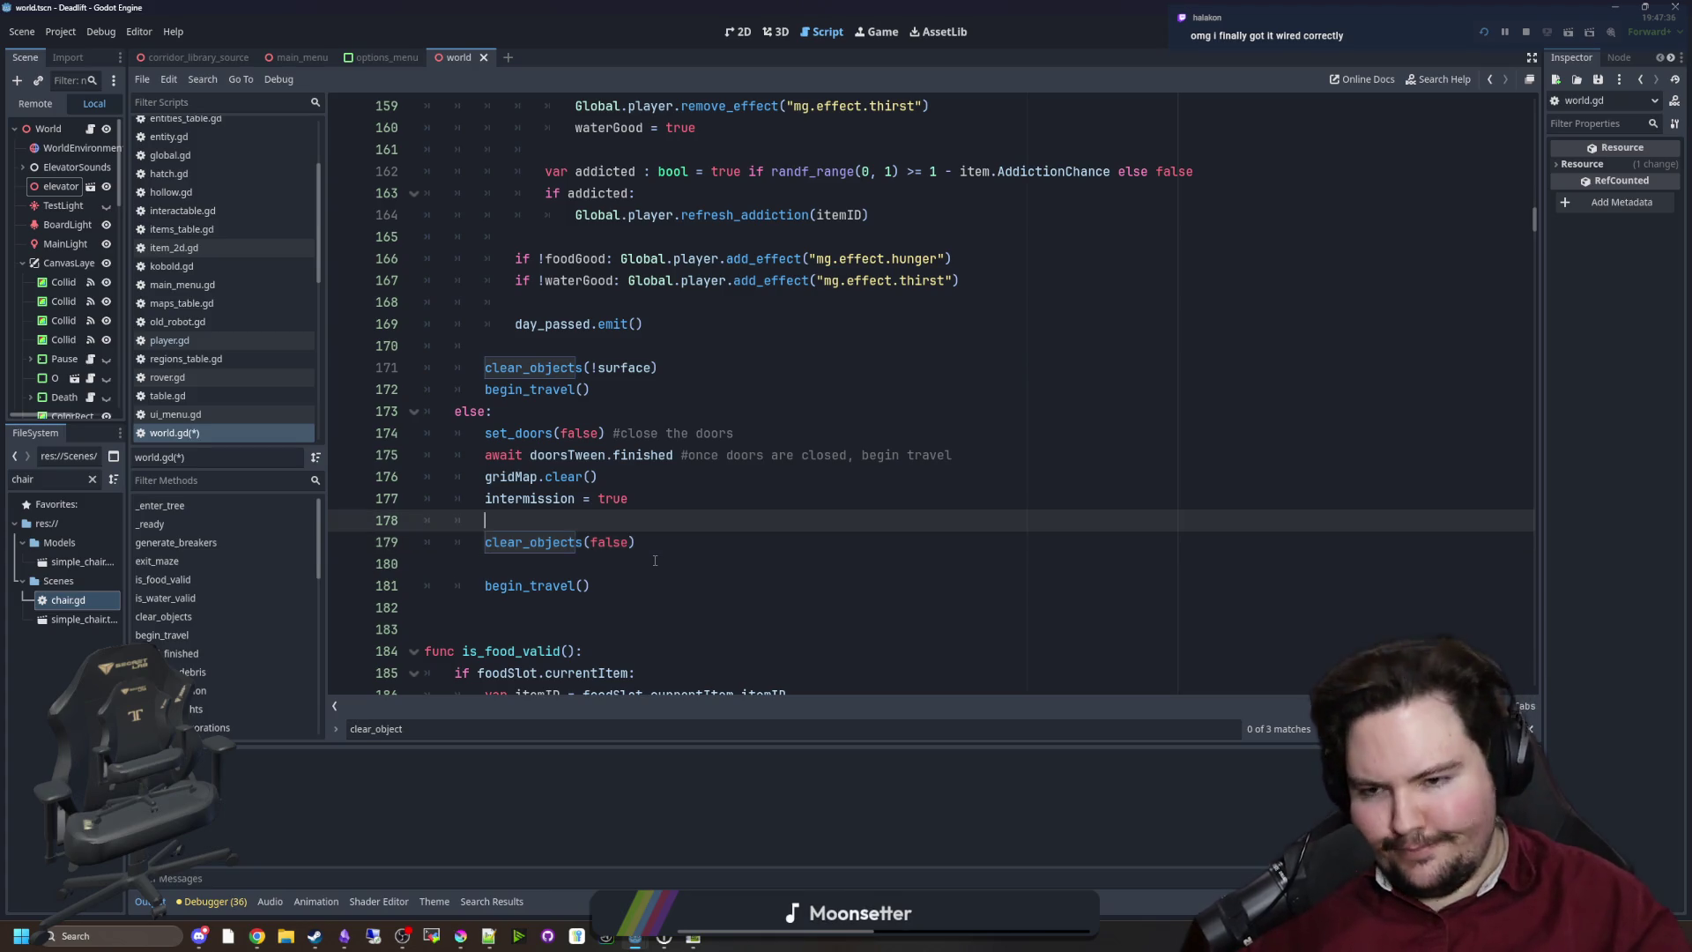
key("ctrl+v")
left_click(544, 543)
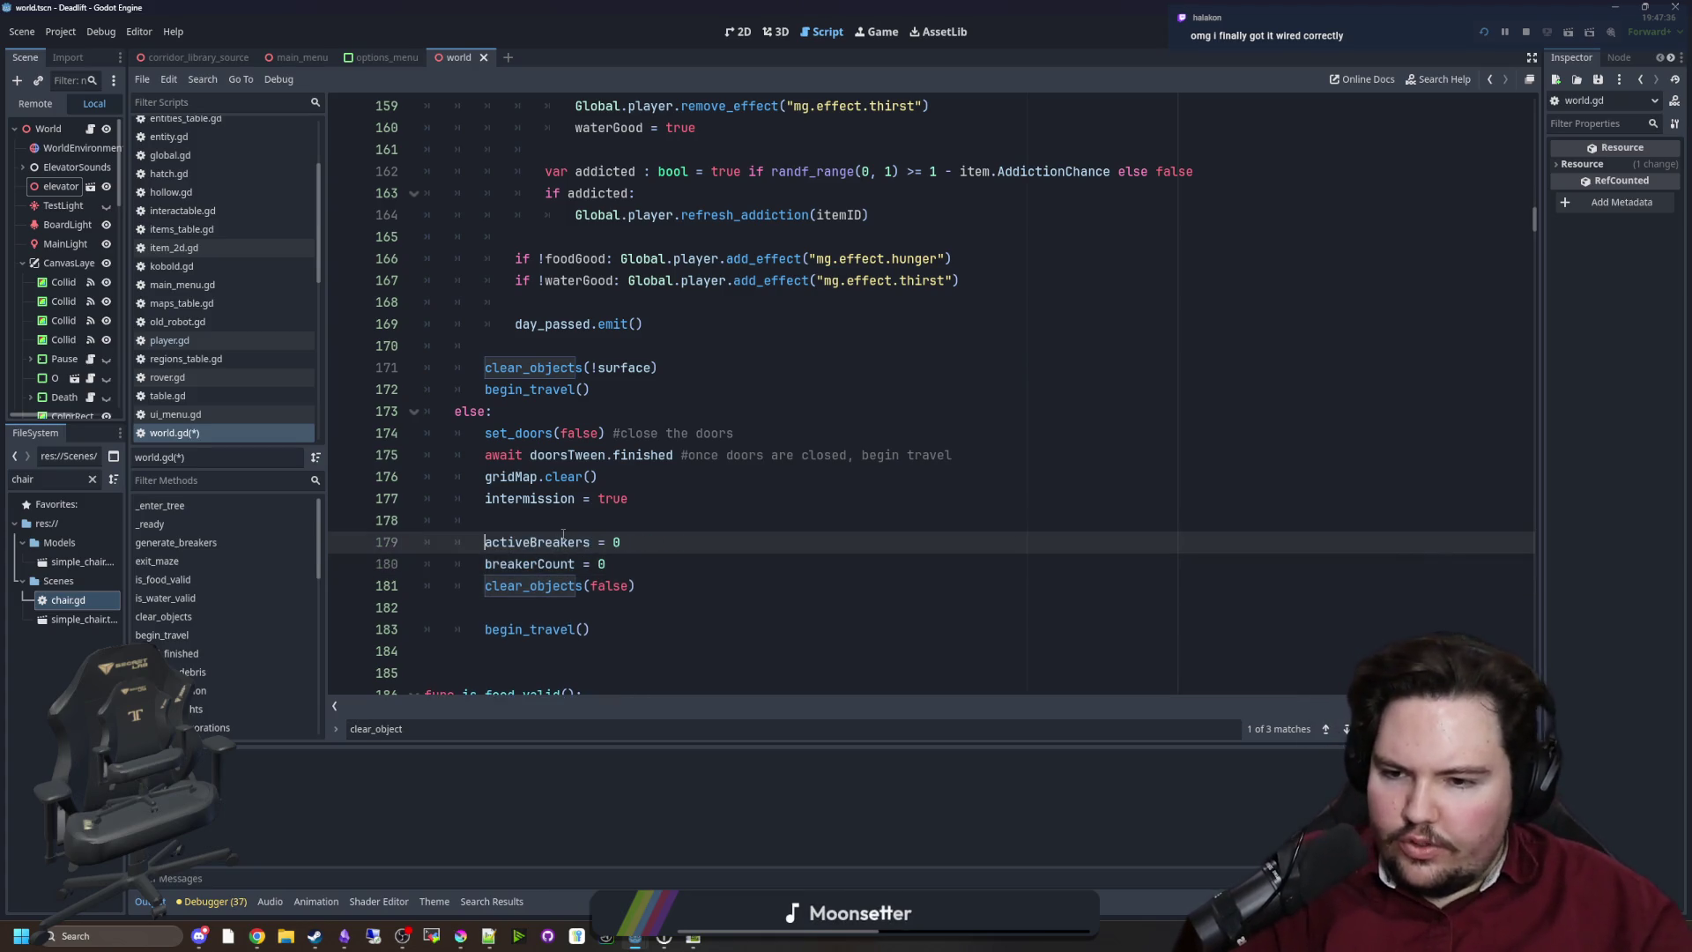
key("Up")
key("ctrl+s")
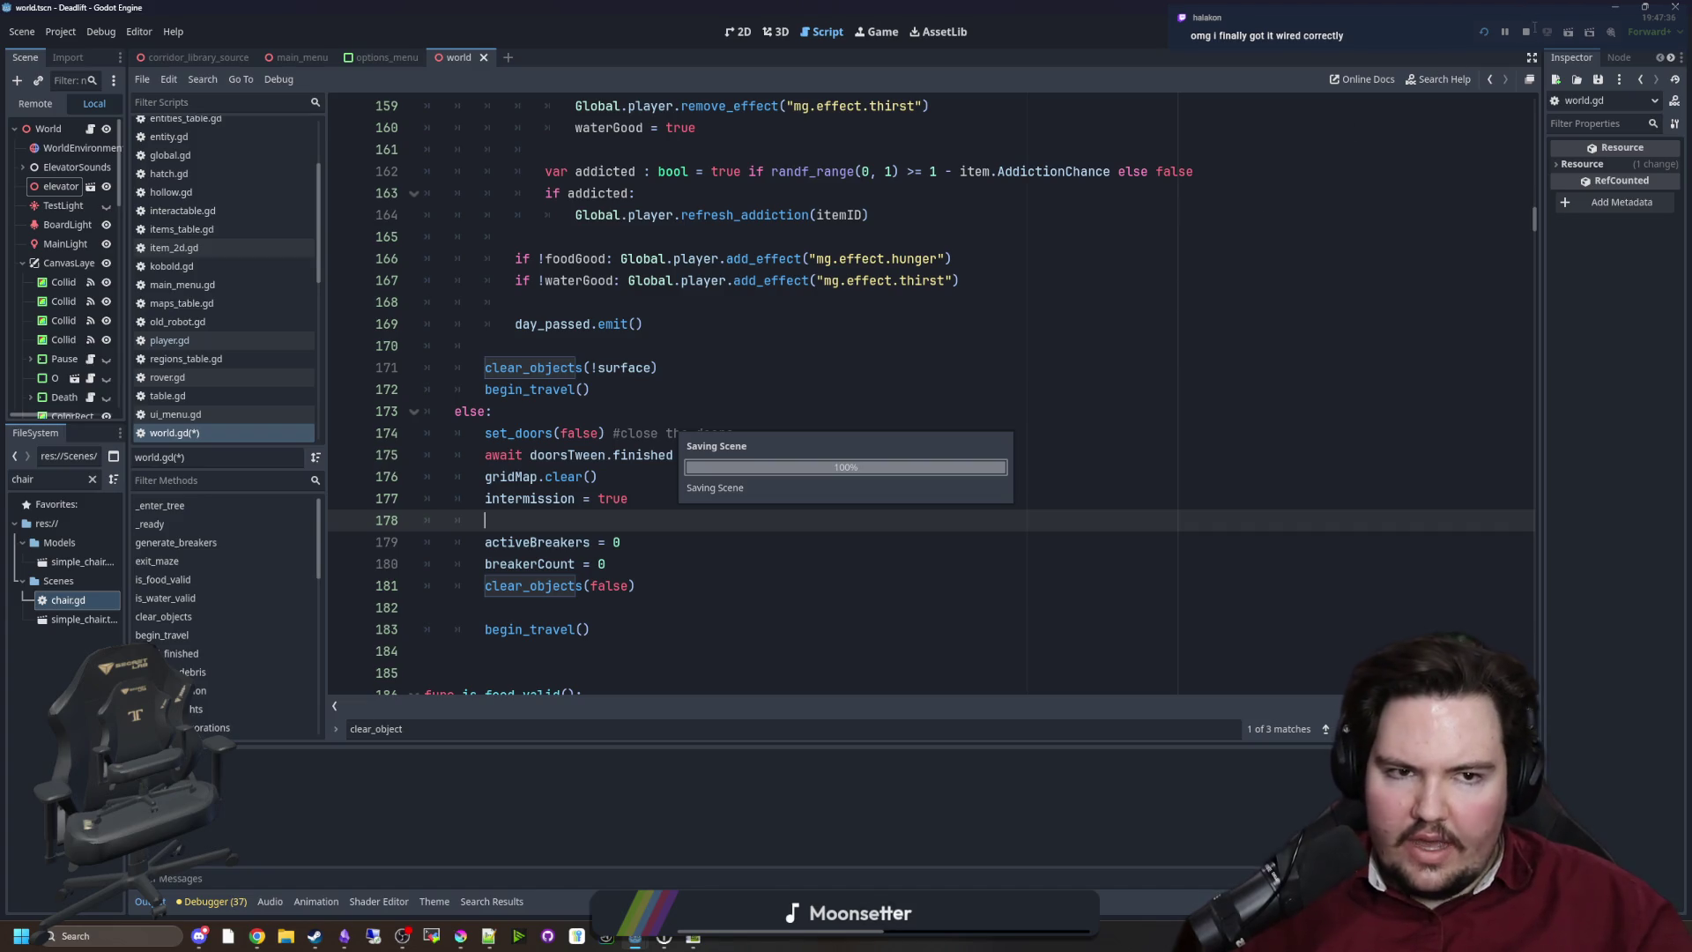
Run the project, start playing from the main menu, and walk out of the elevator
left_click(1485, 33)
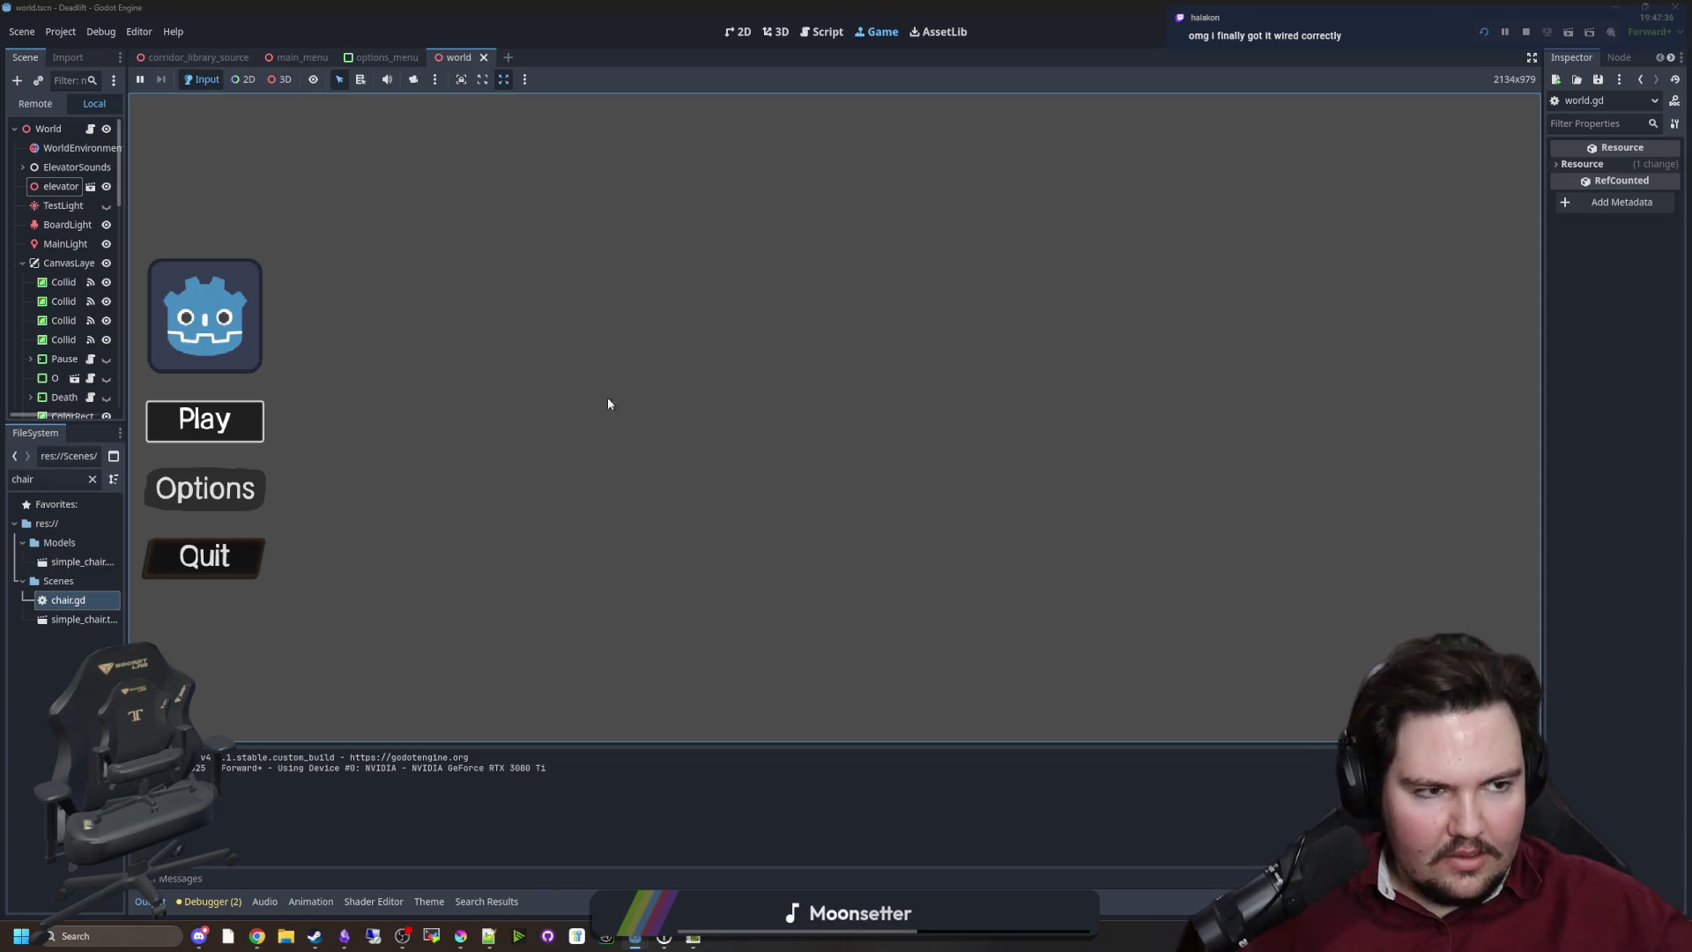
key("Return")
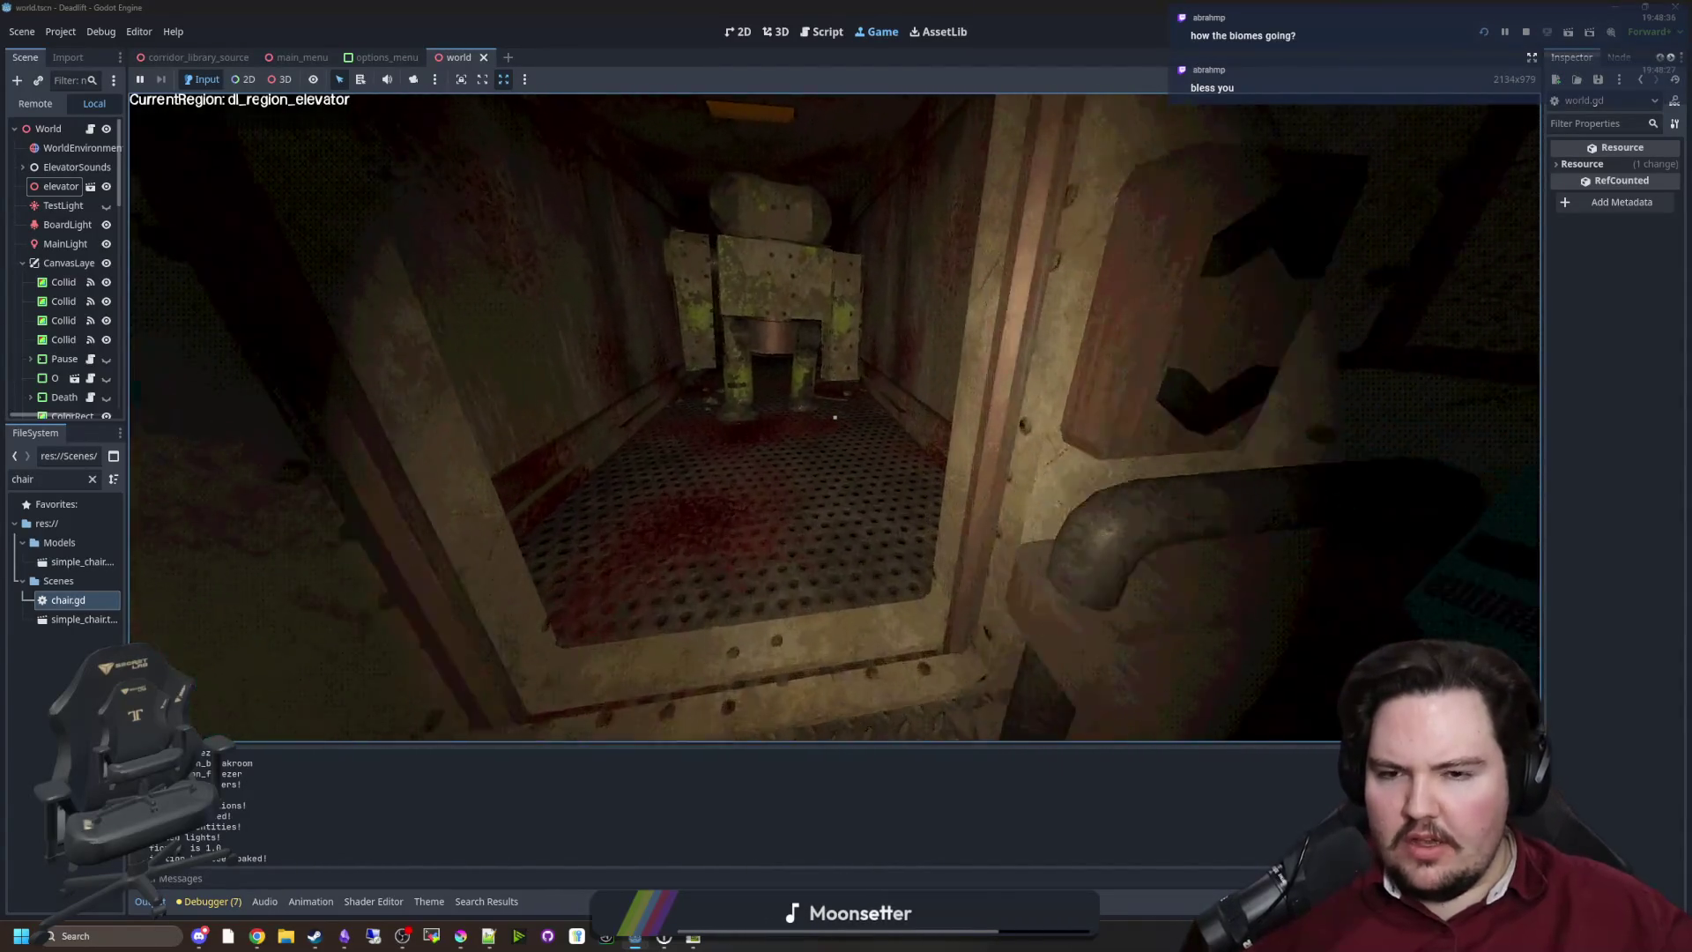
key("w")
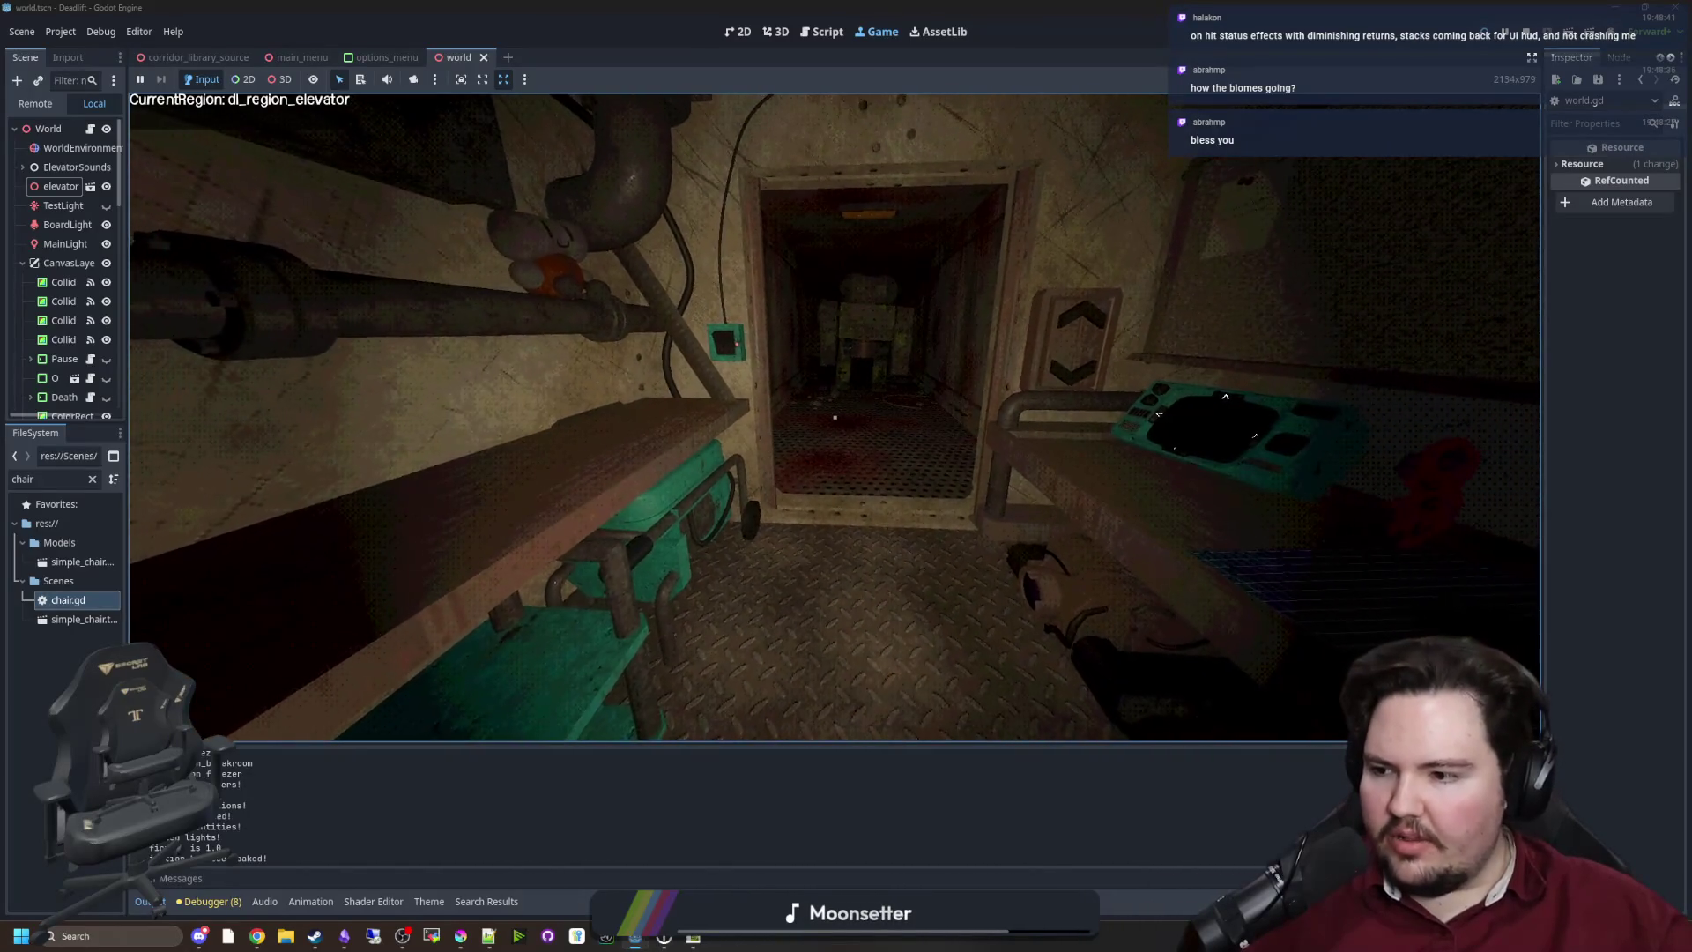
key("s")
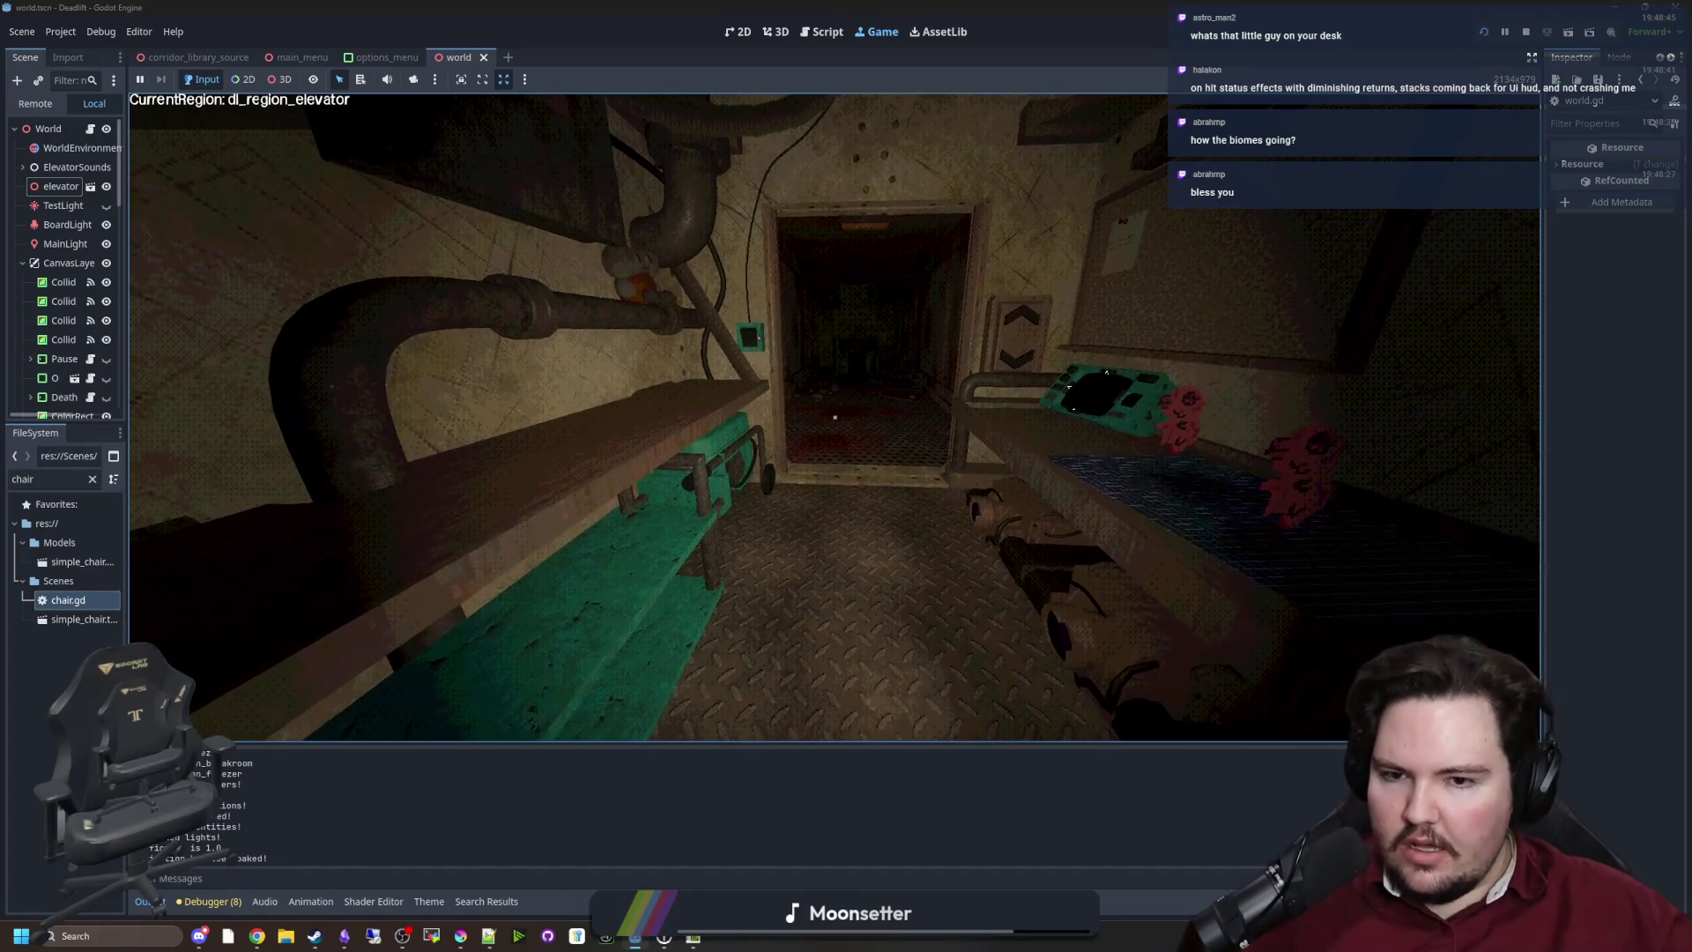
Walk out into the corridor and look over the blood-stained butchery walls
key("w")
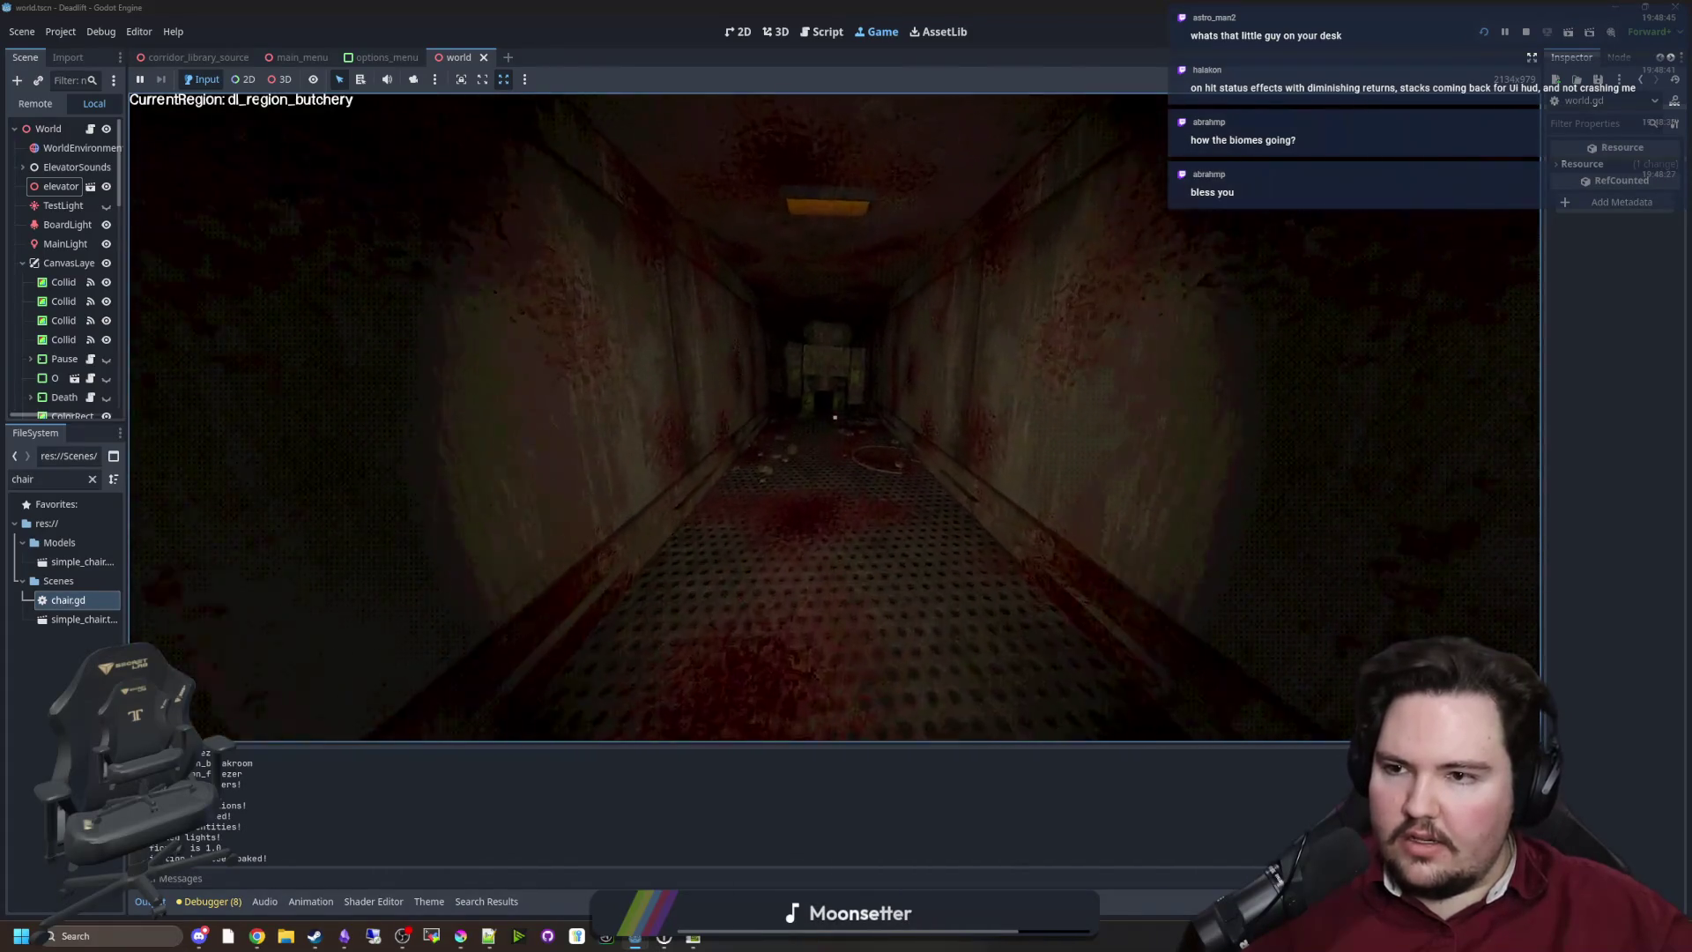
key("w")
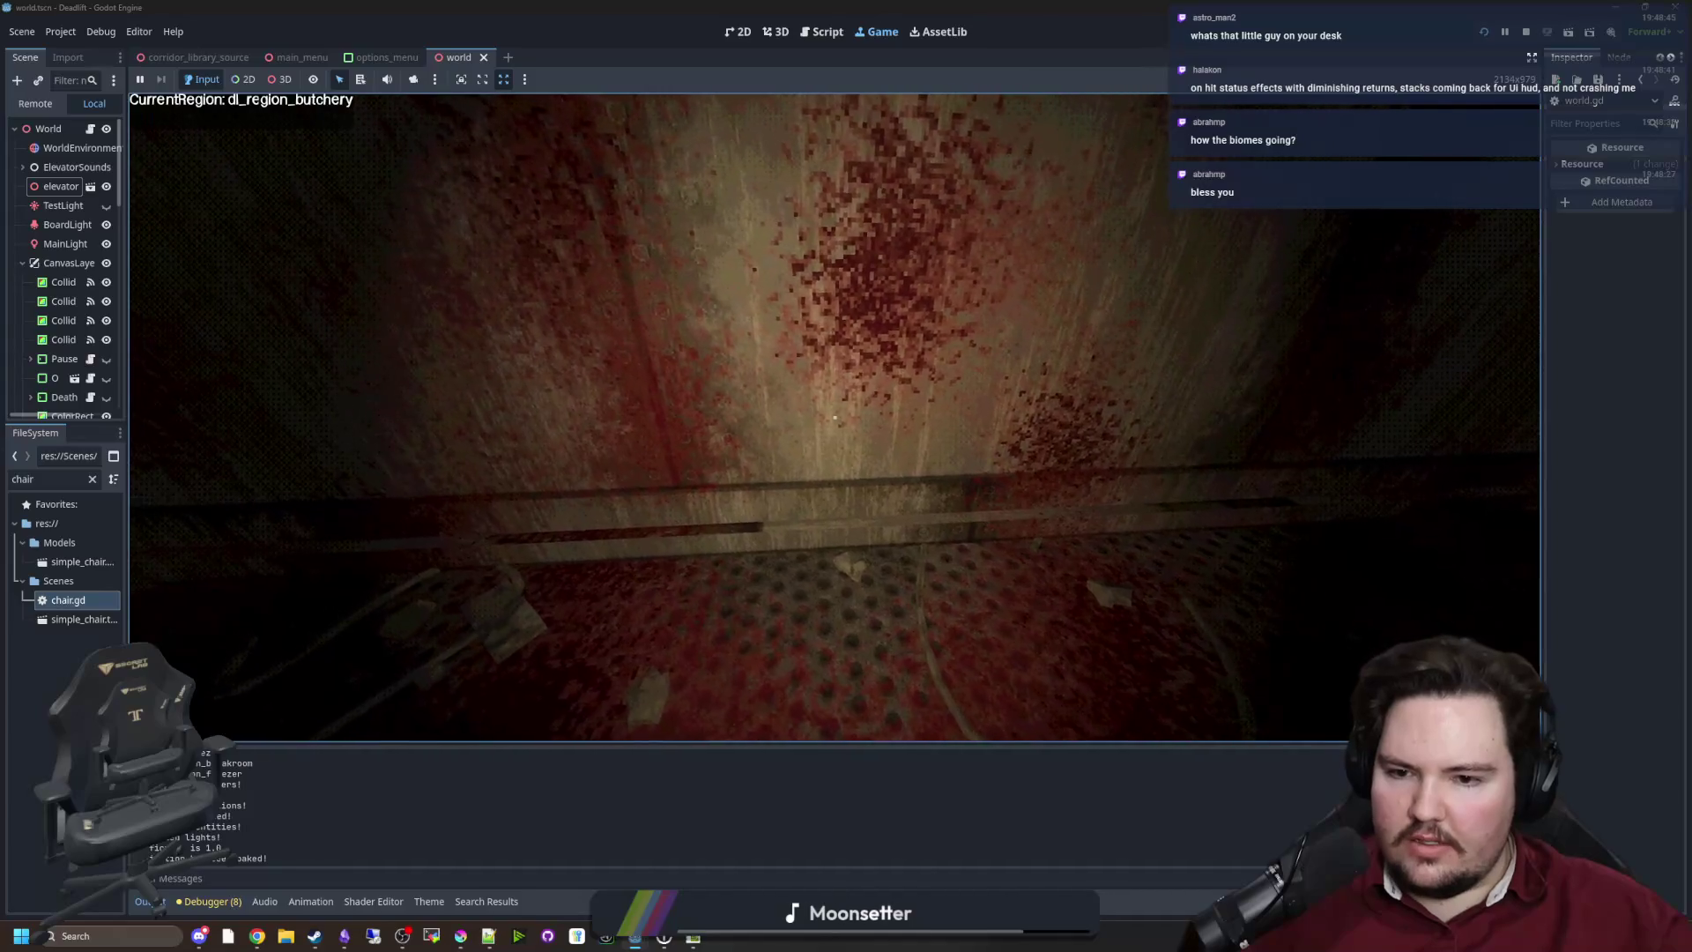
mouse_move(835, 417)
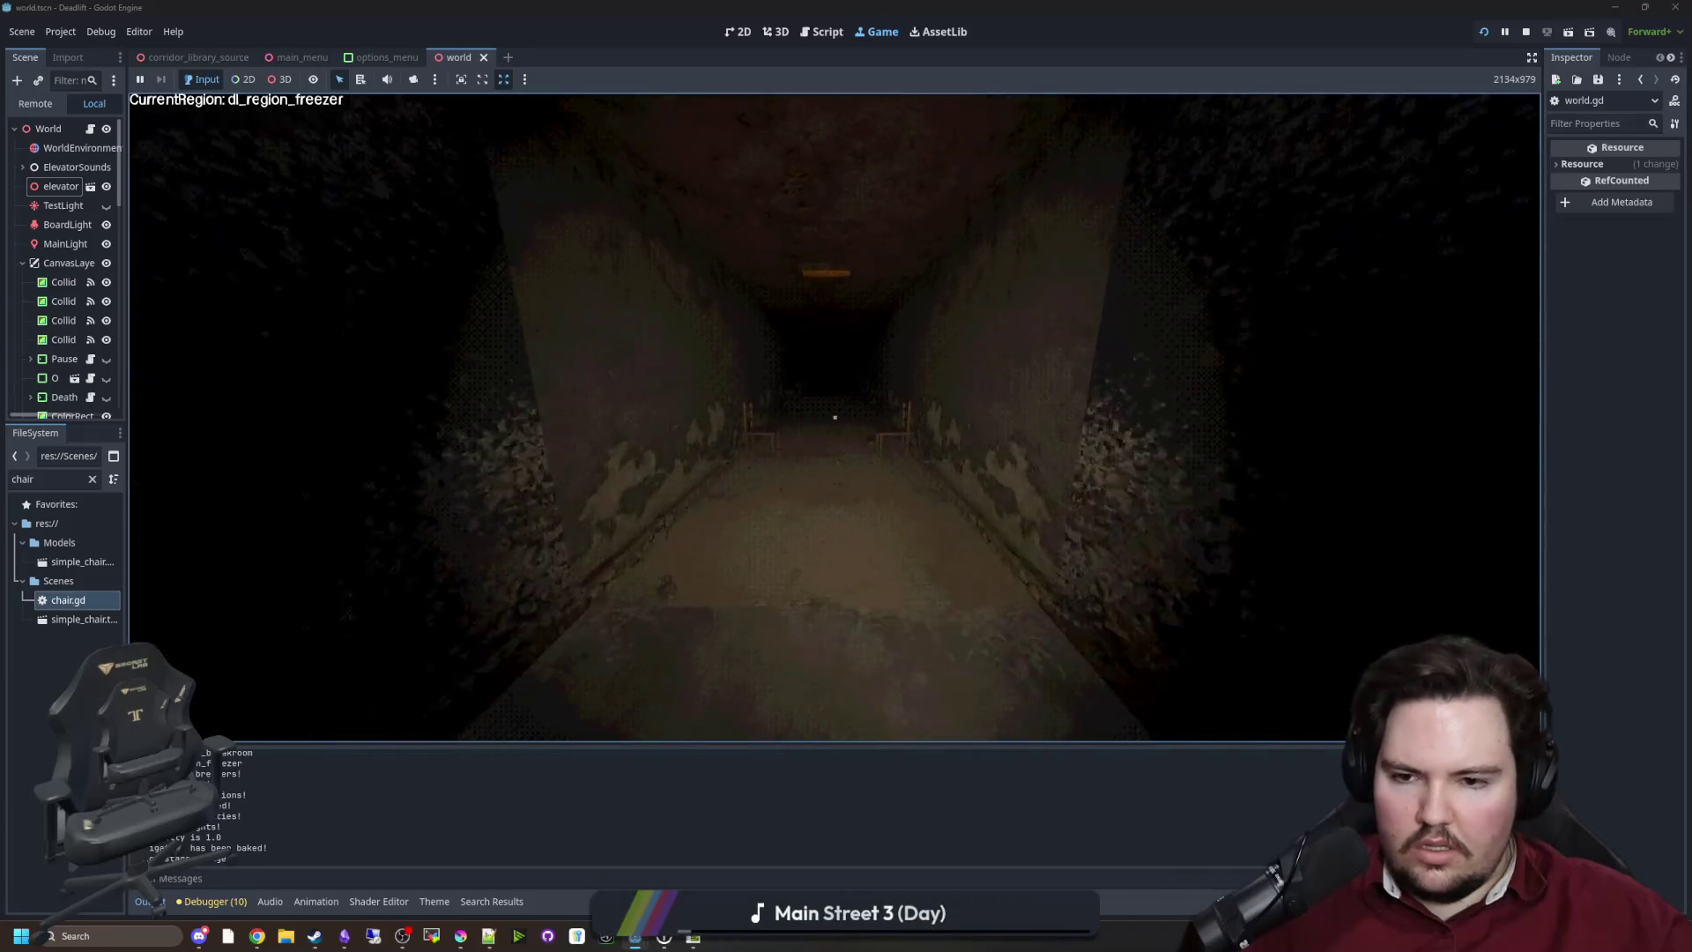
Walk the player through the breakroom and freezer tunnels to the end room's wall breaker
key("w")
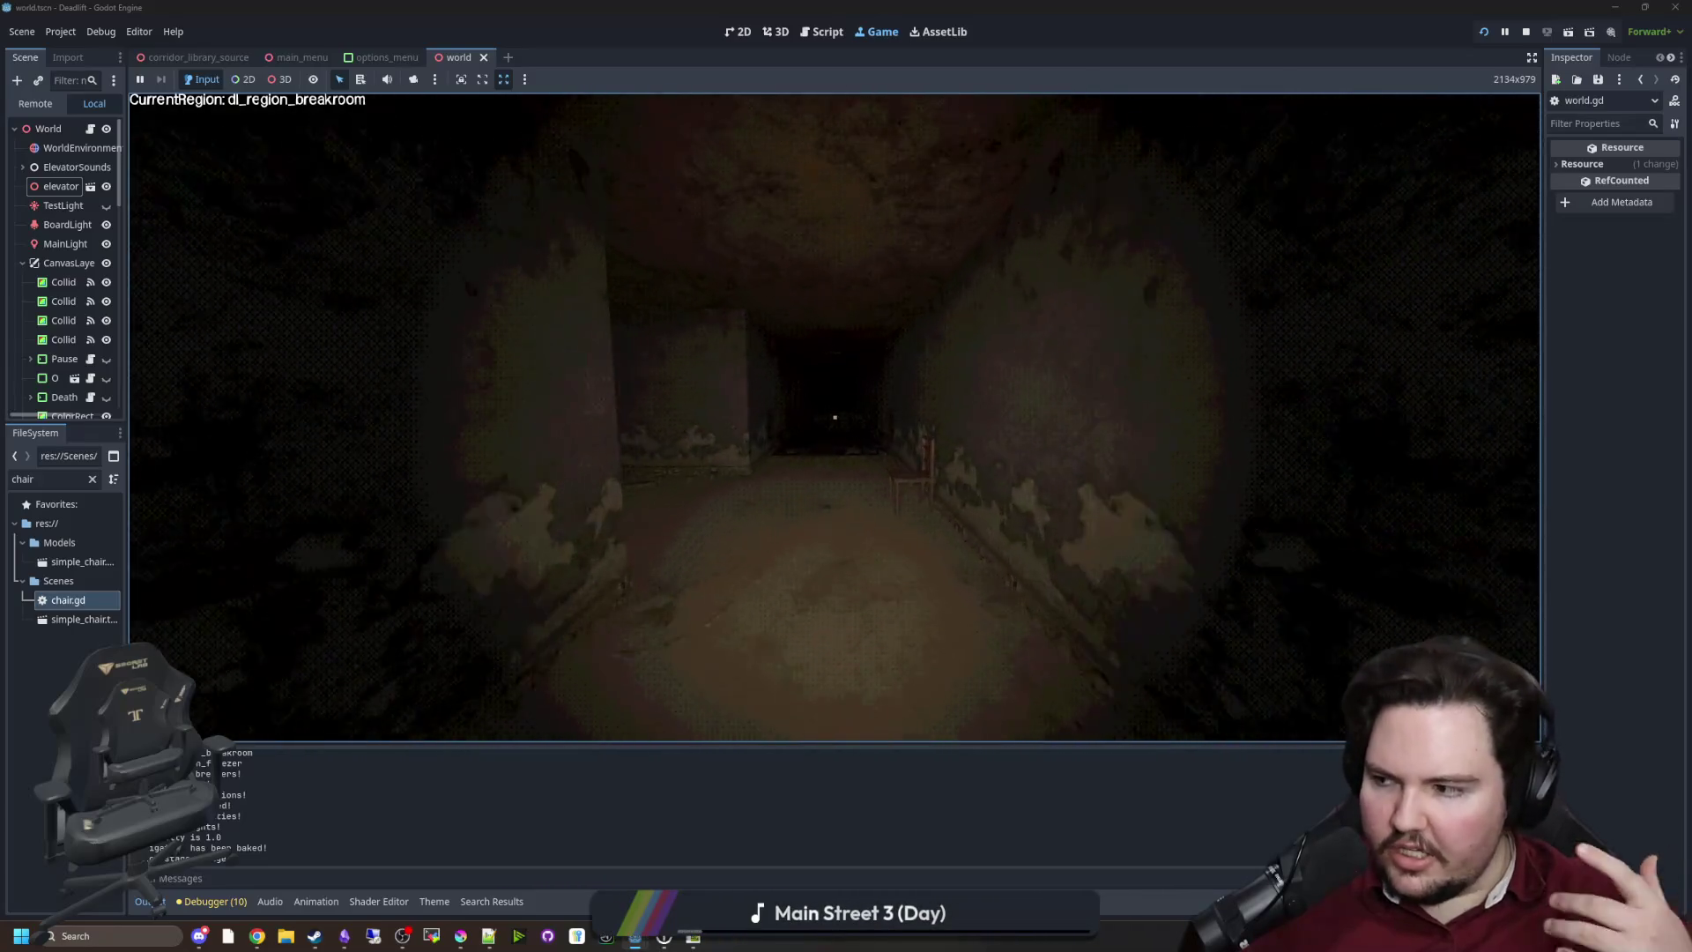
key("w")
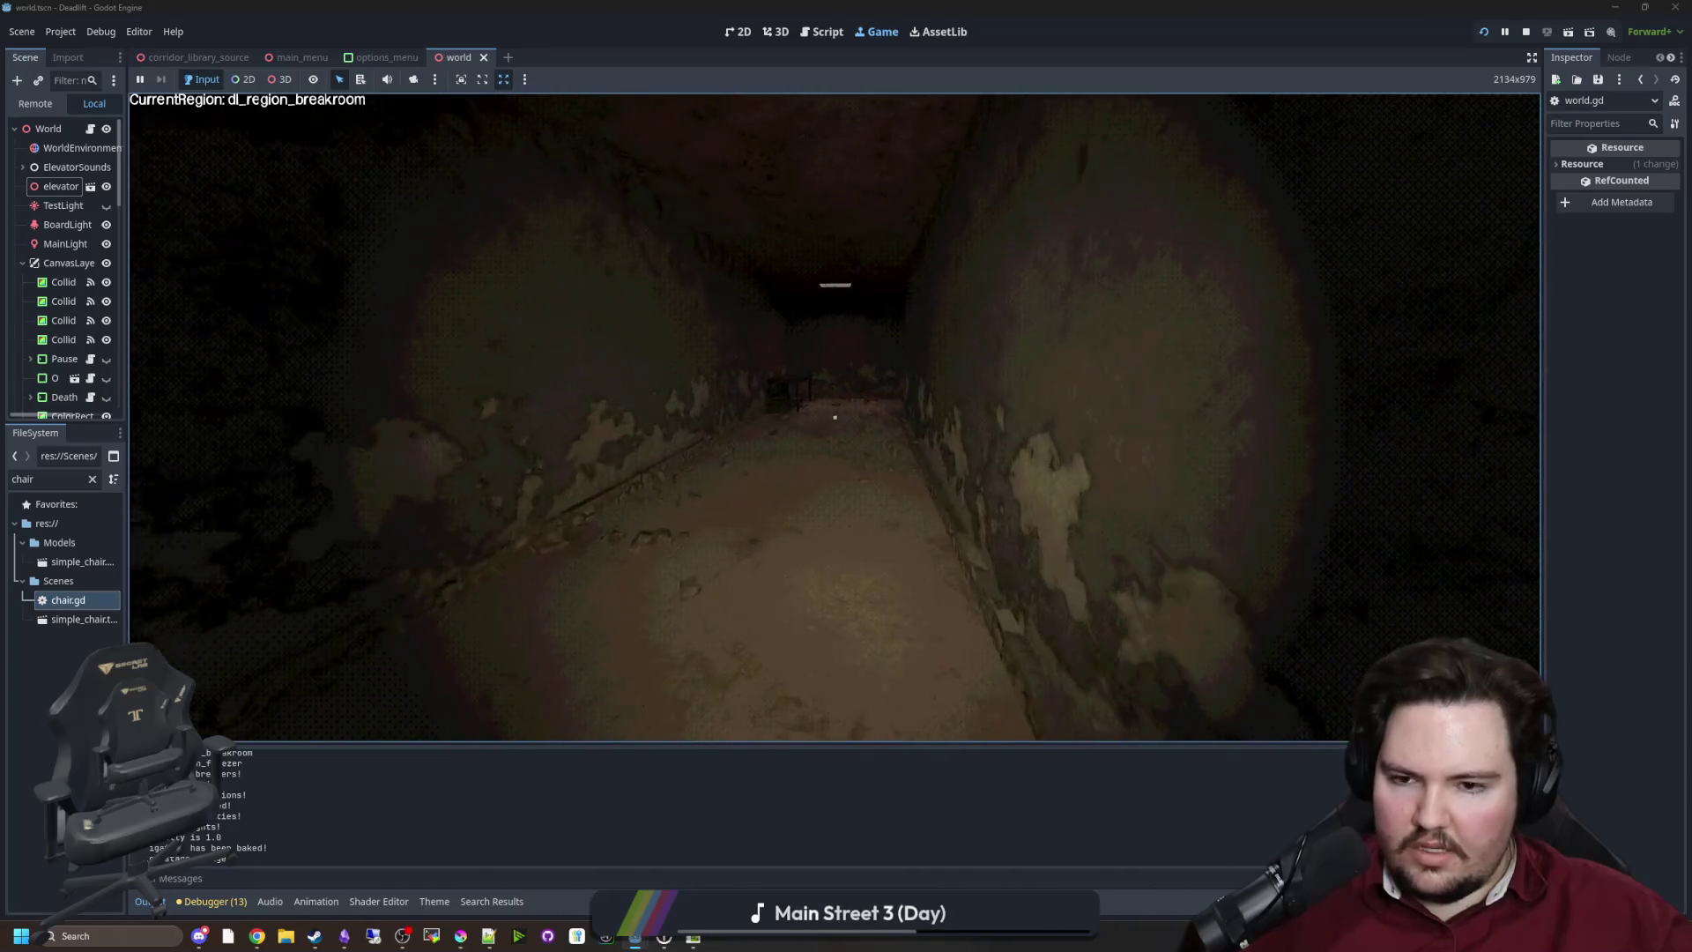
key("w")
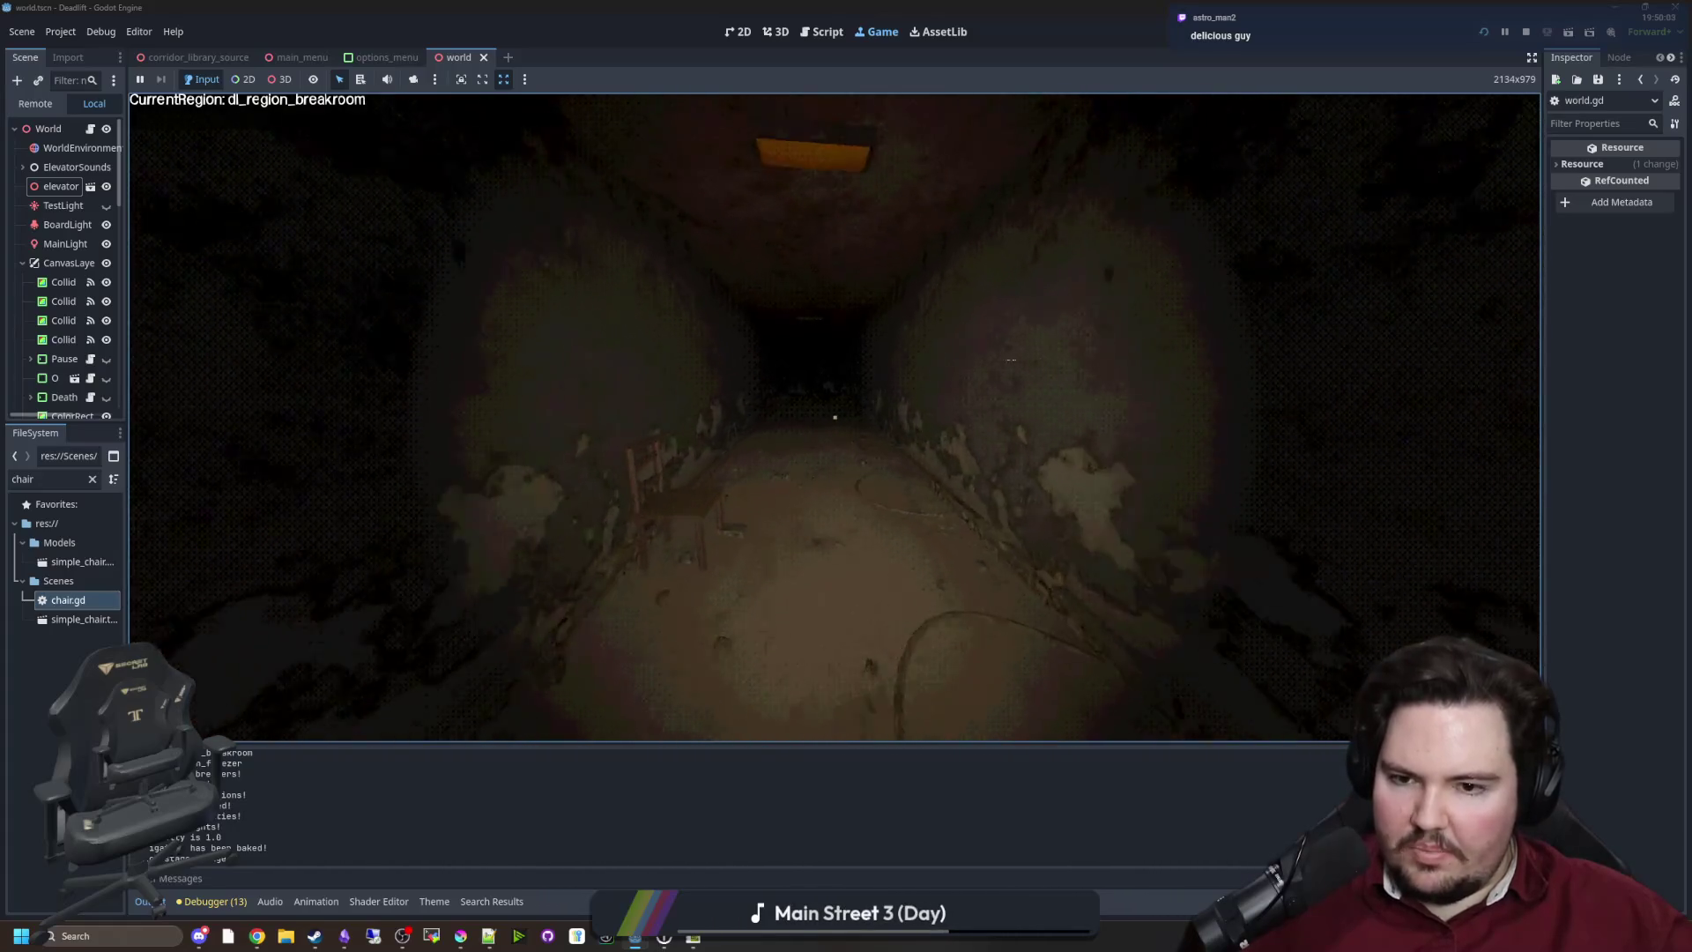
key("w")
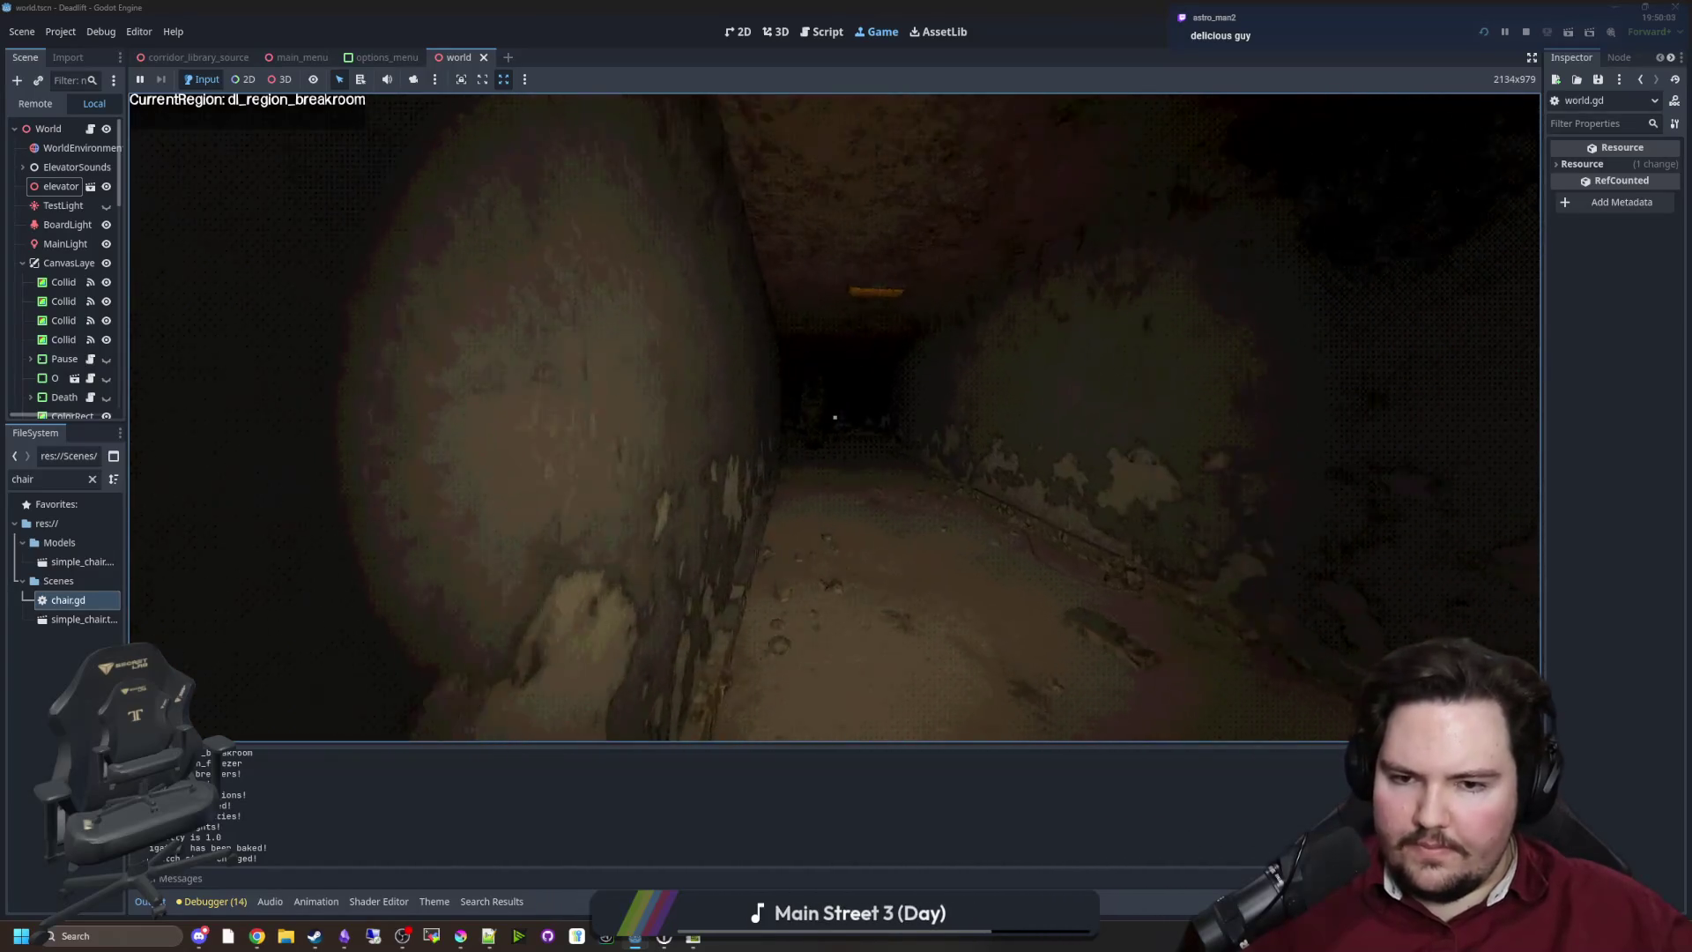
key("w")
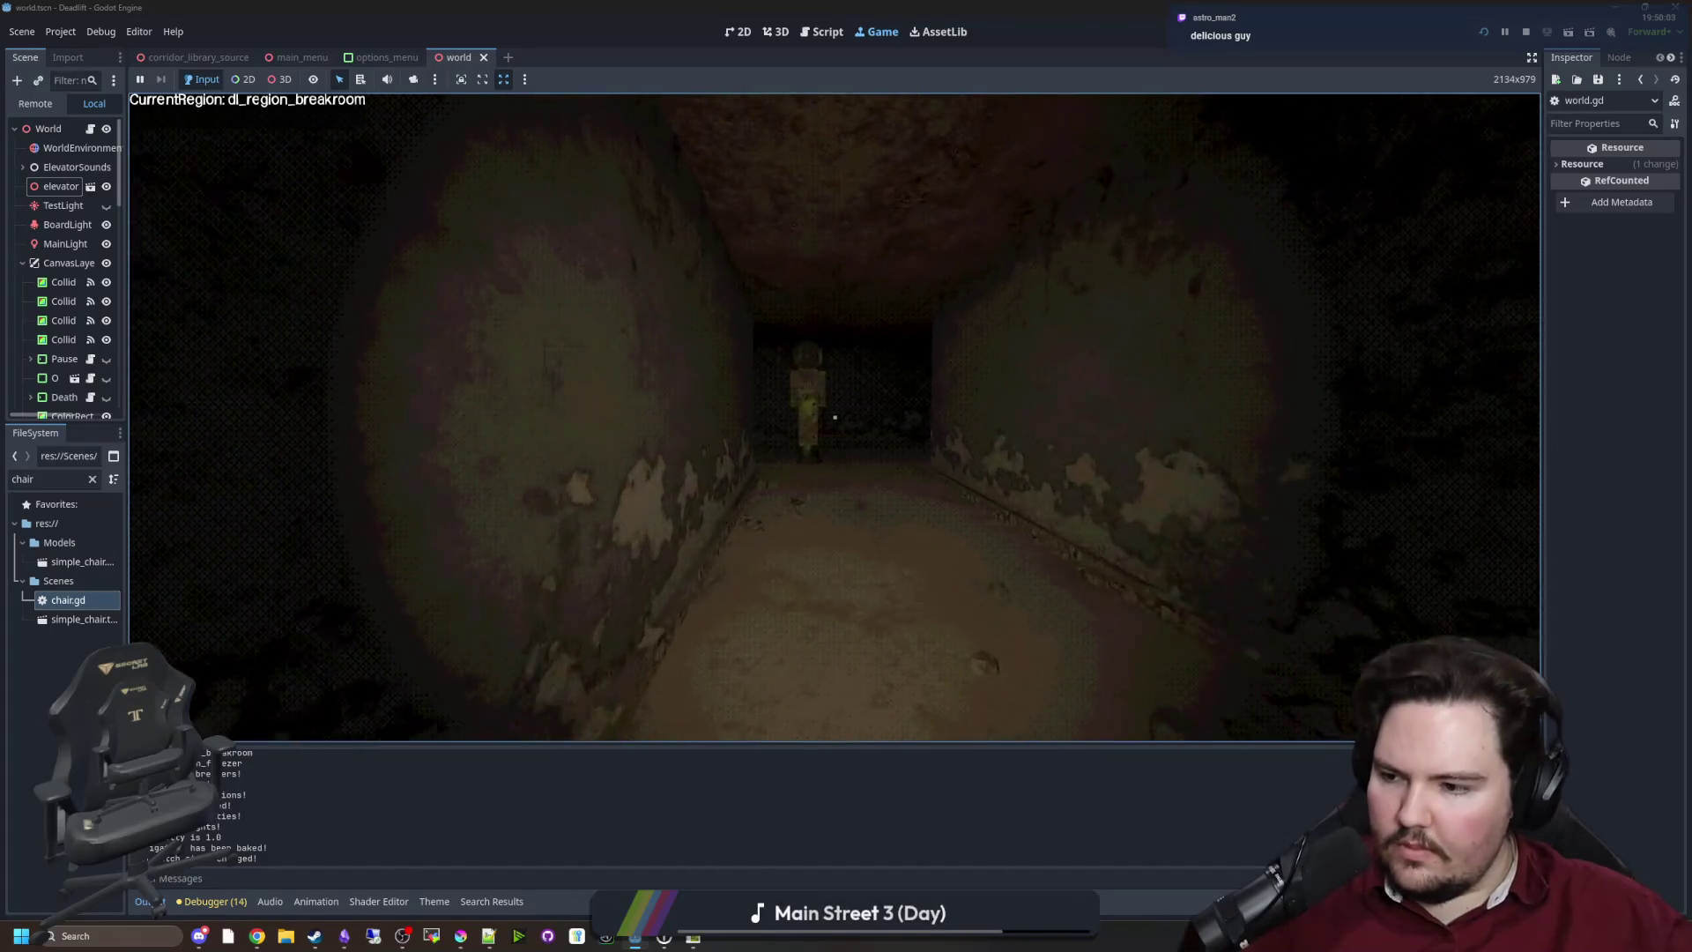
key("w")
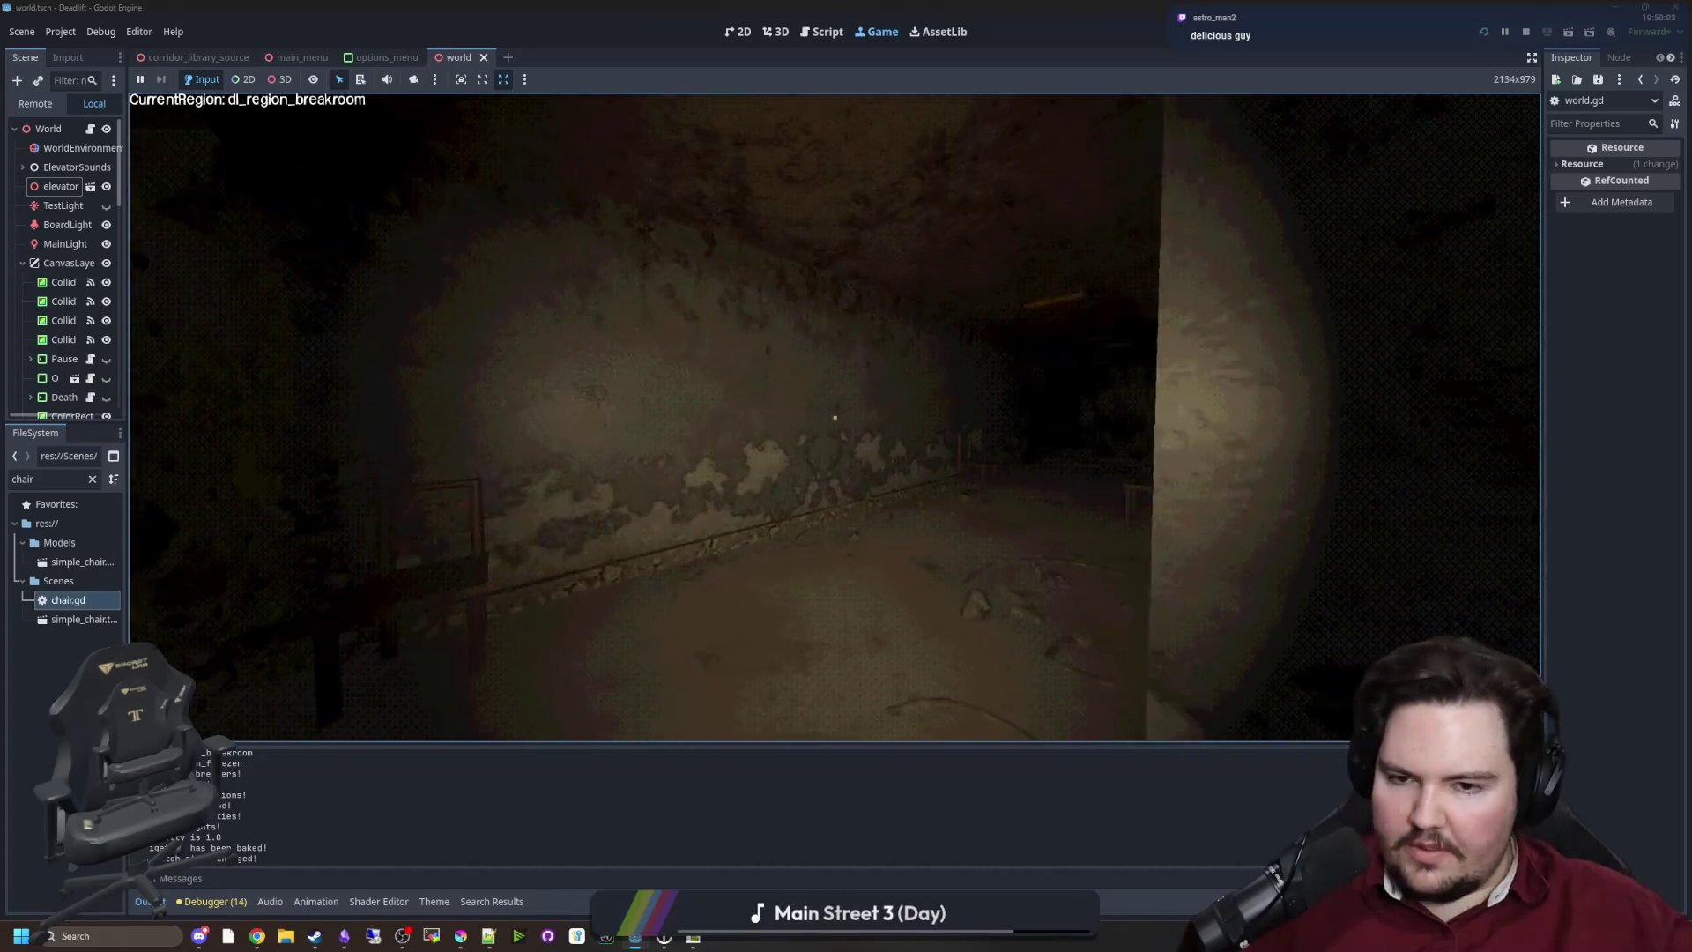
key("w")
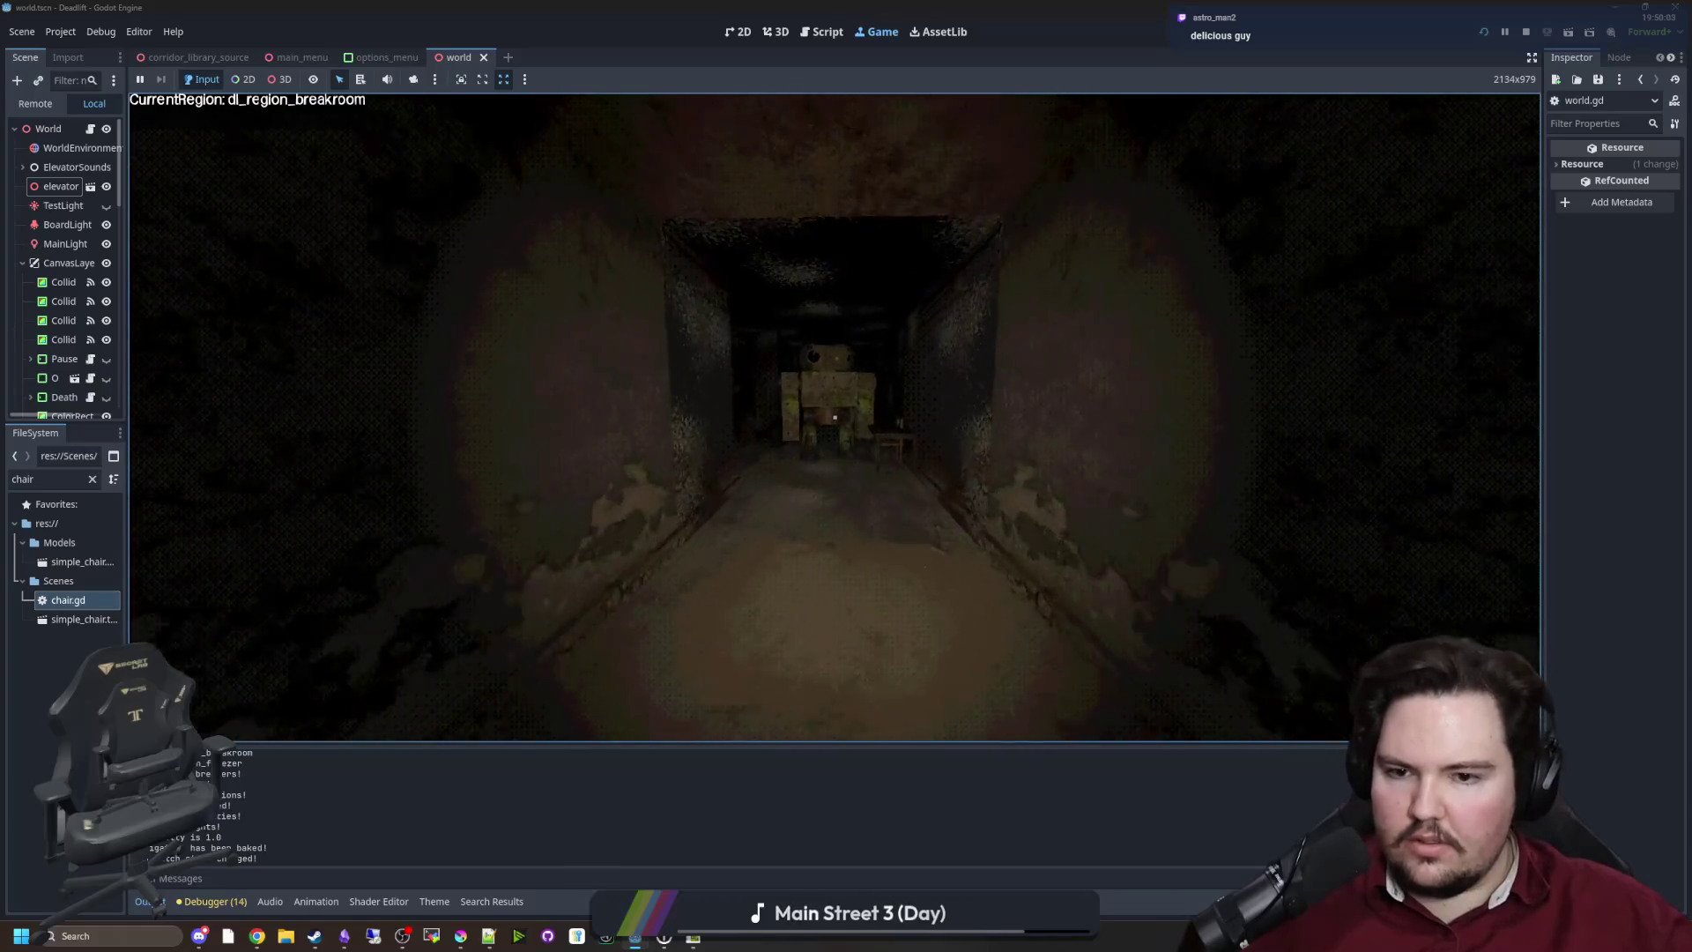
key("w")
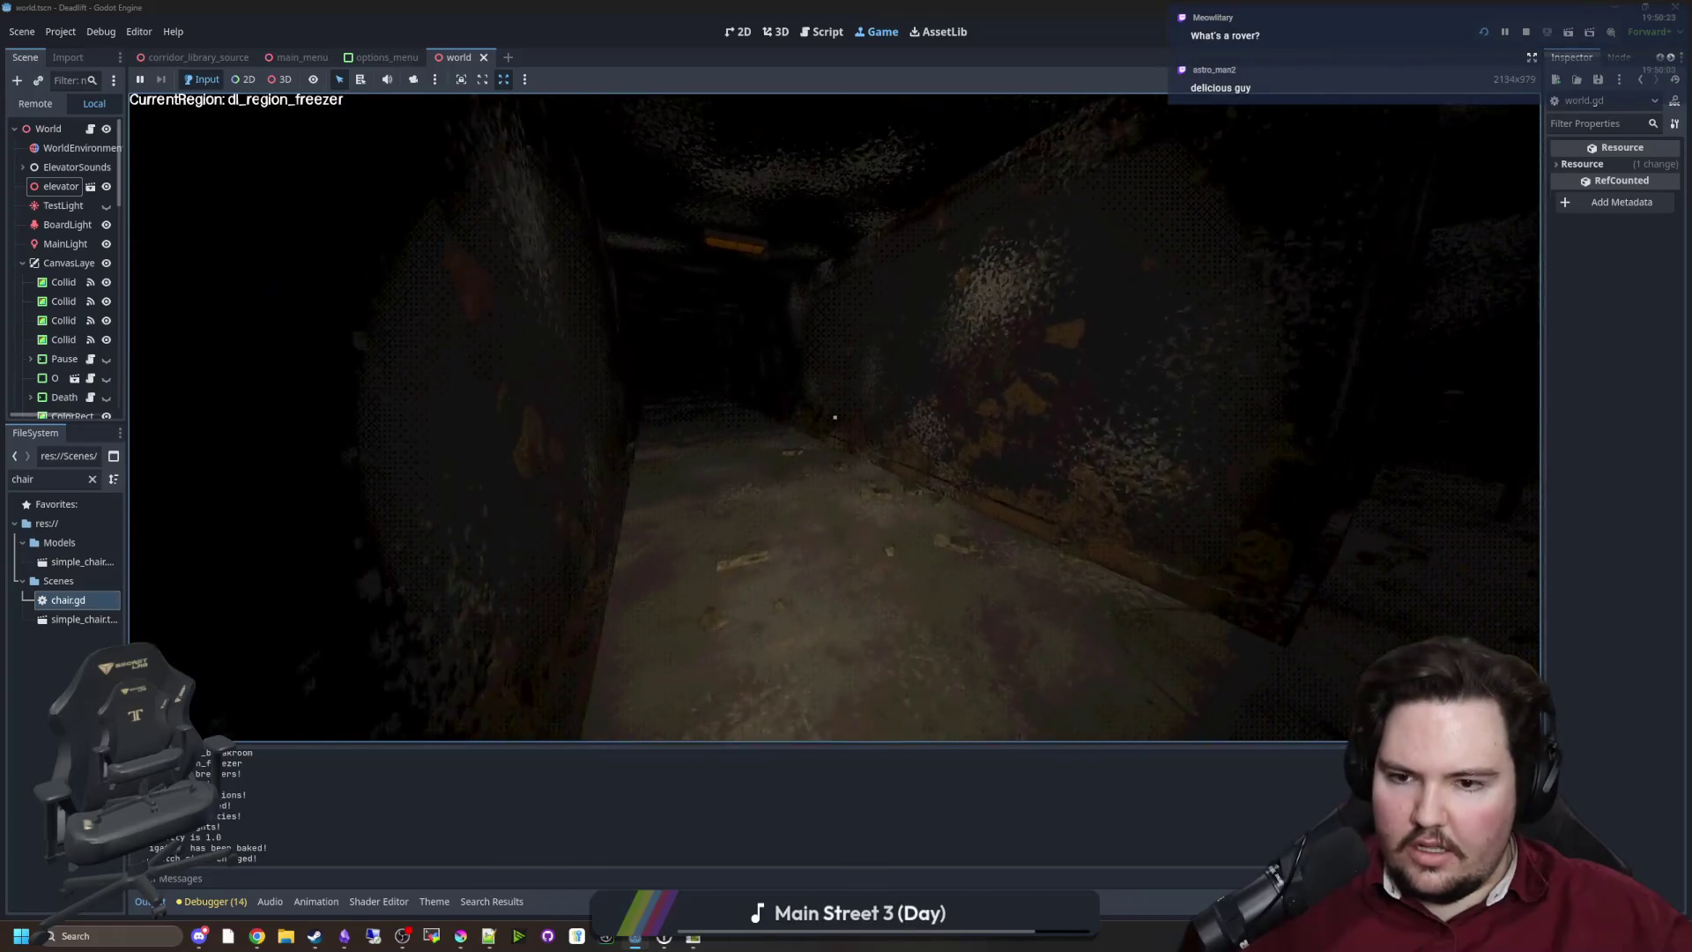
key("w")
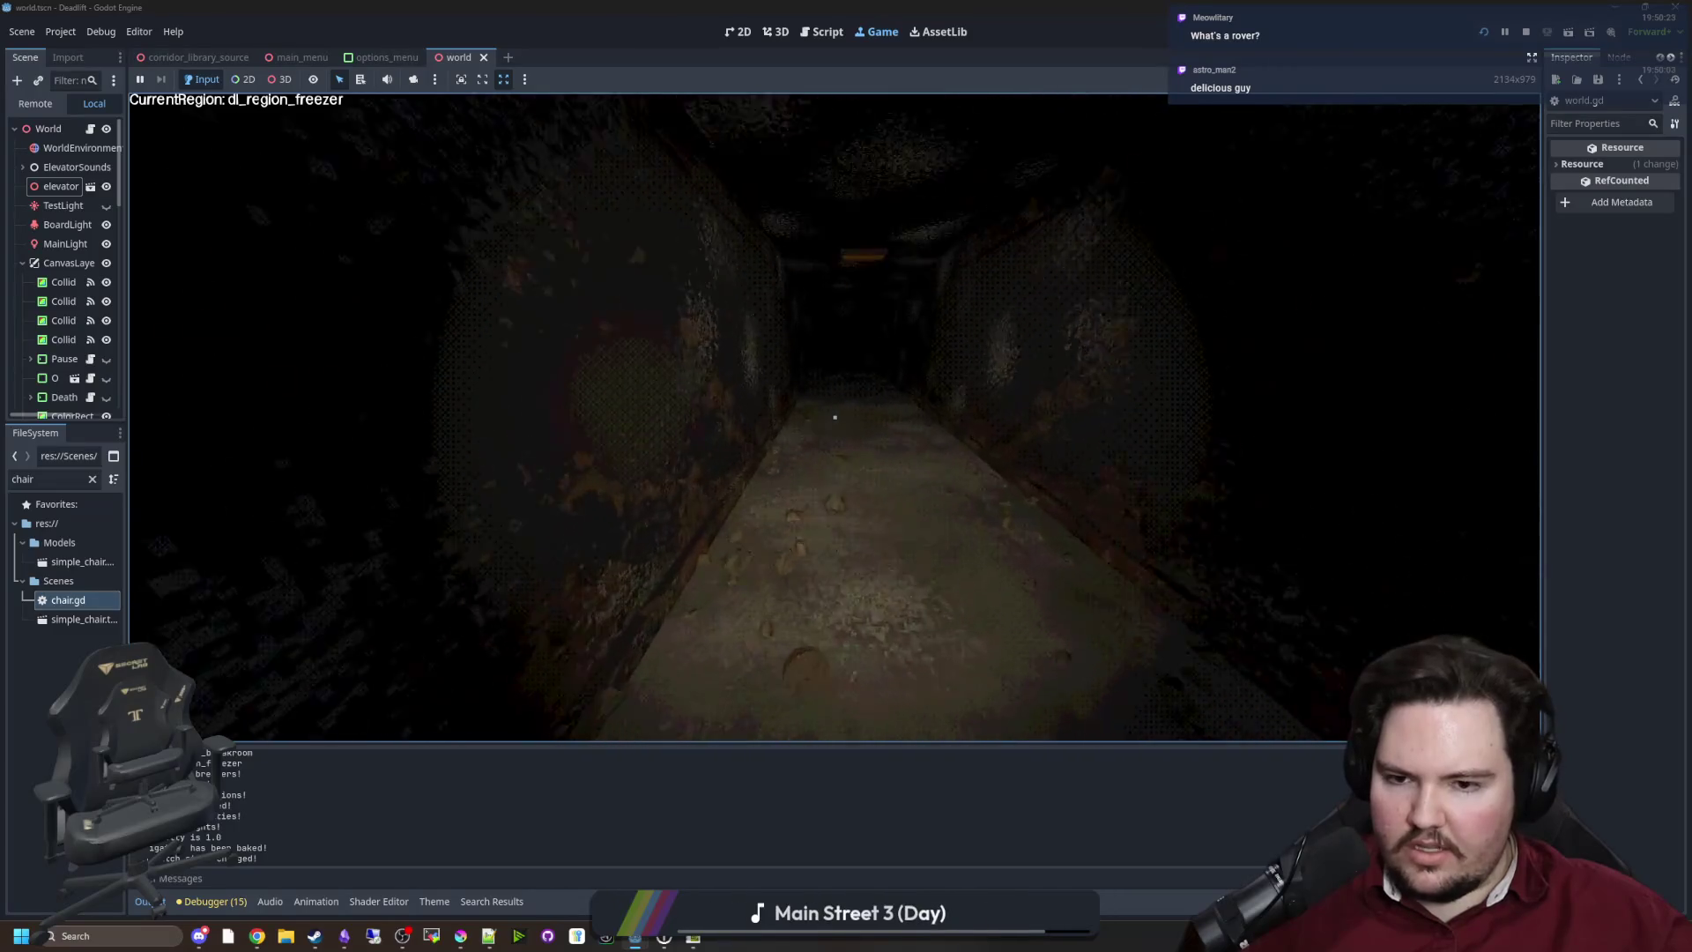
key("w")
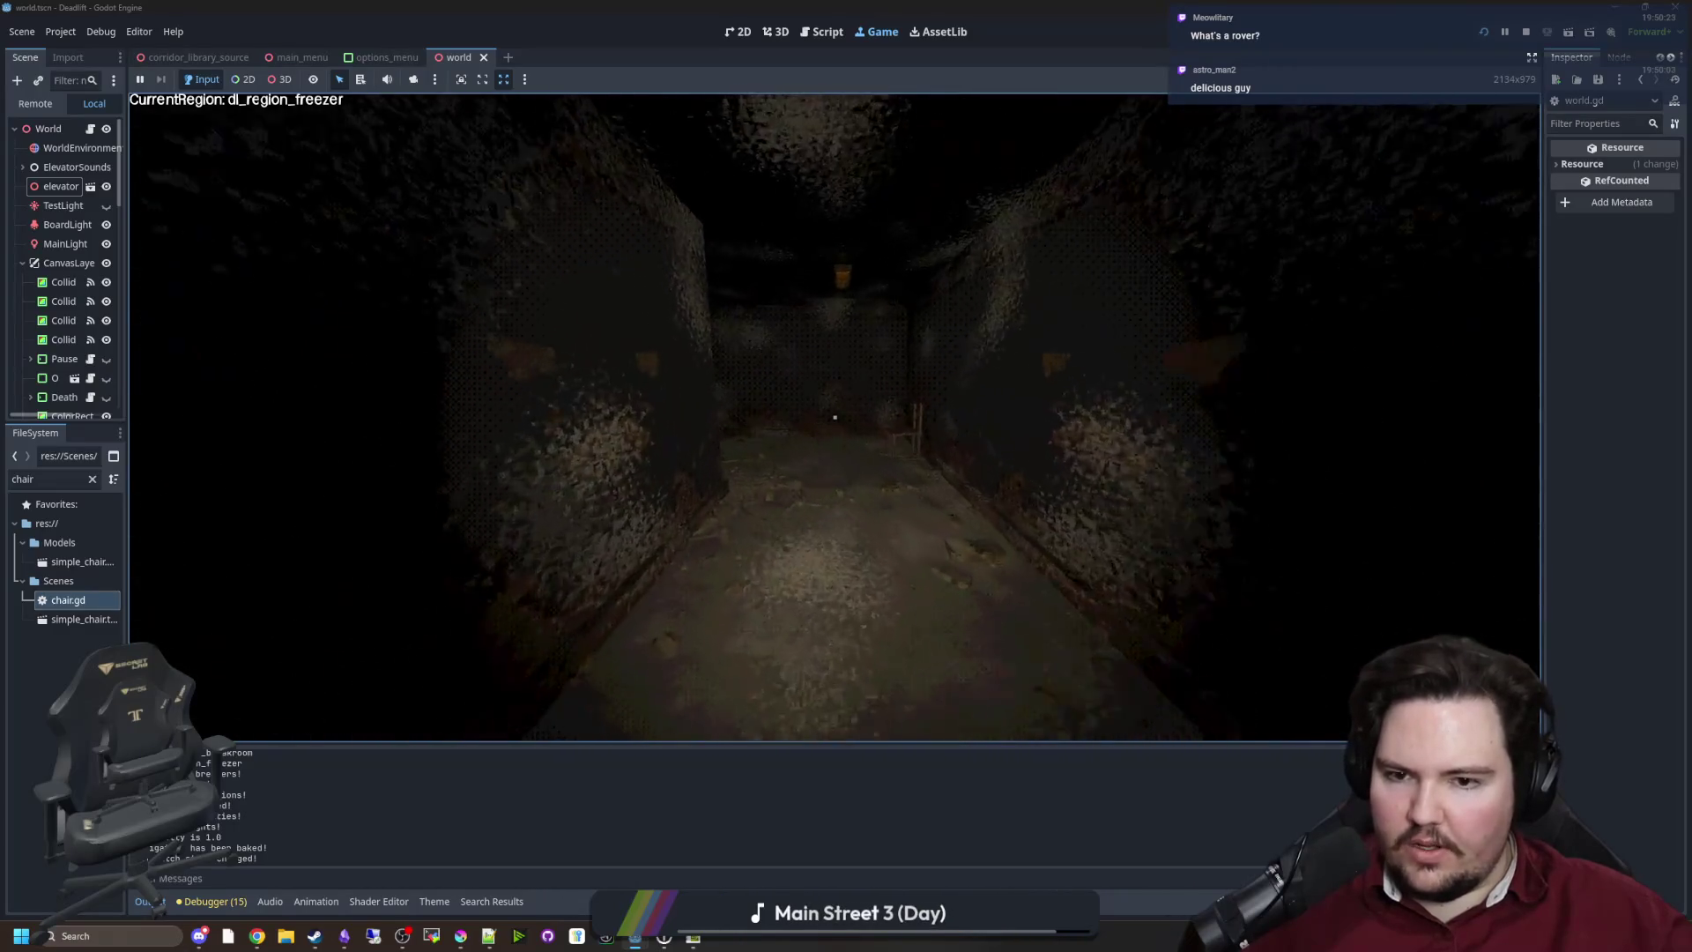
key("w")
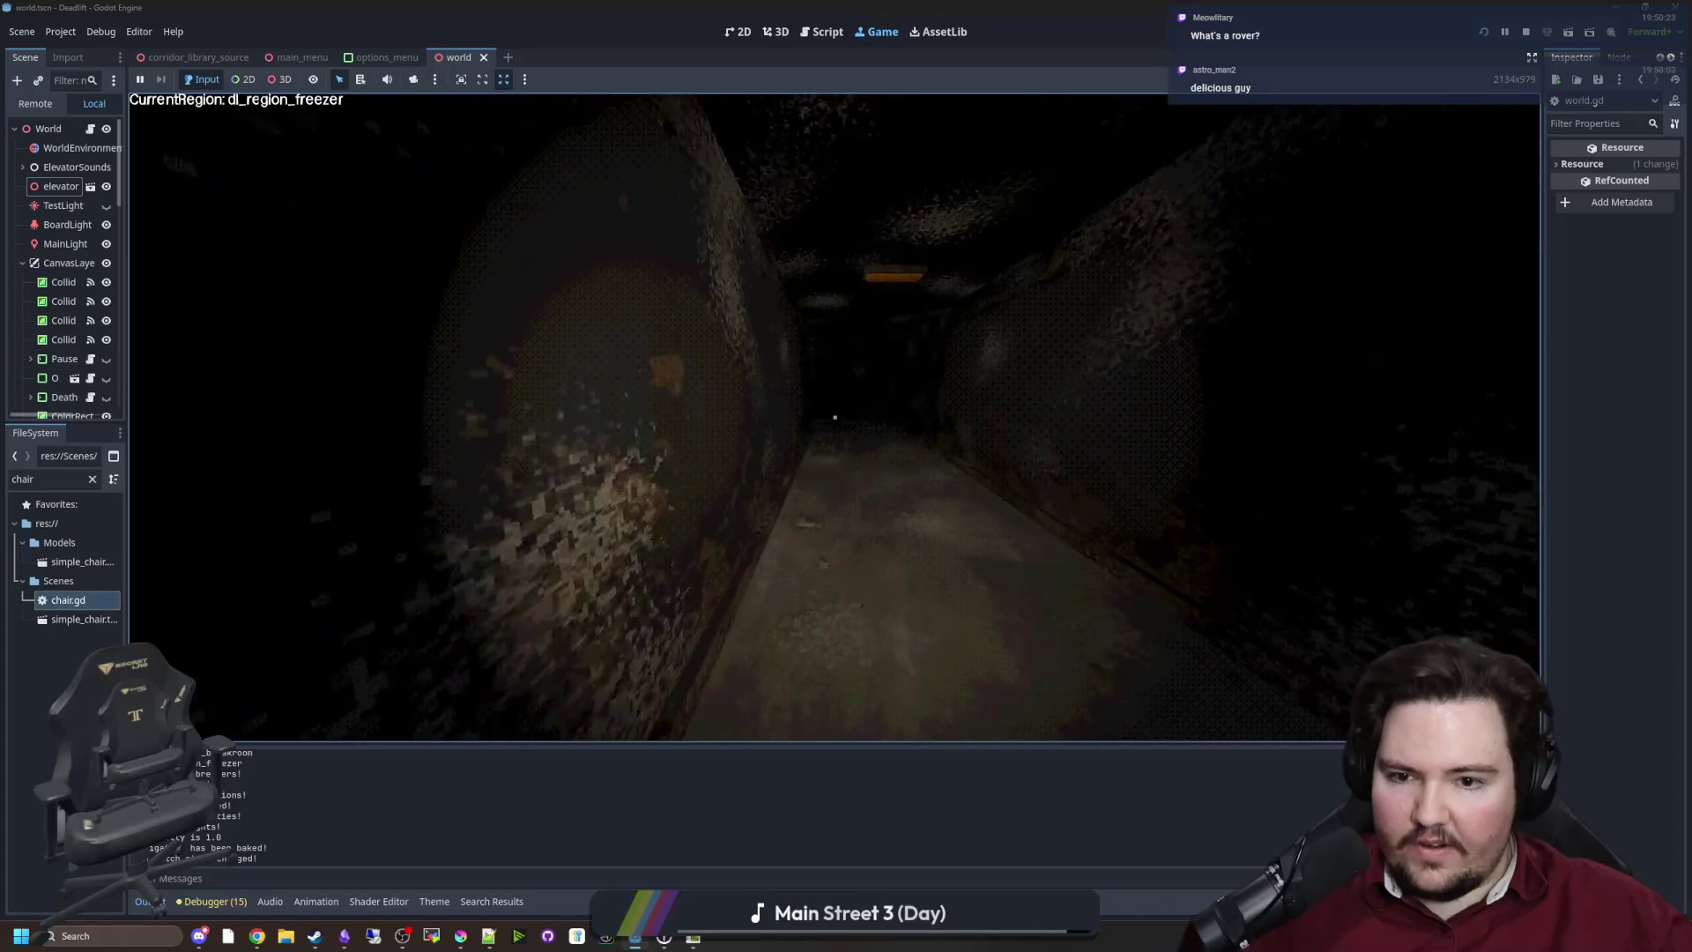
key("w")
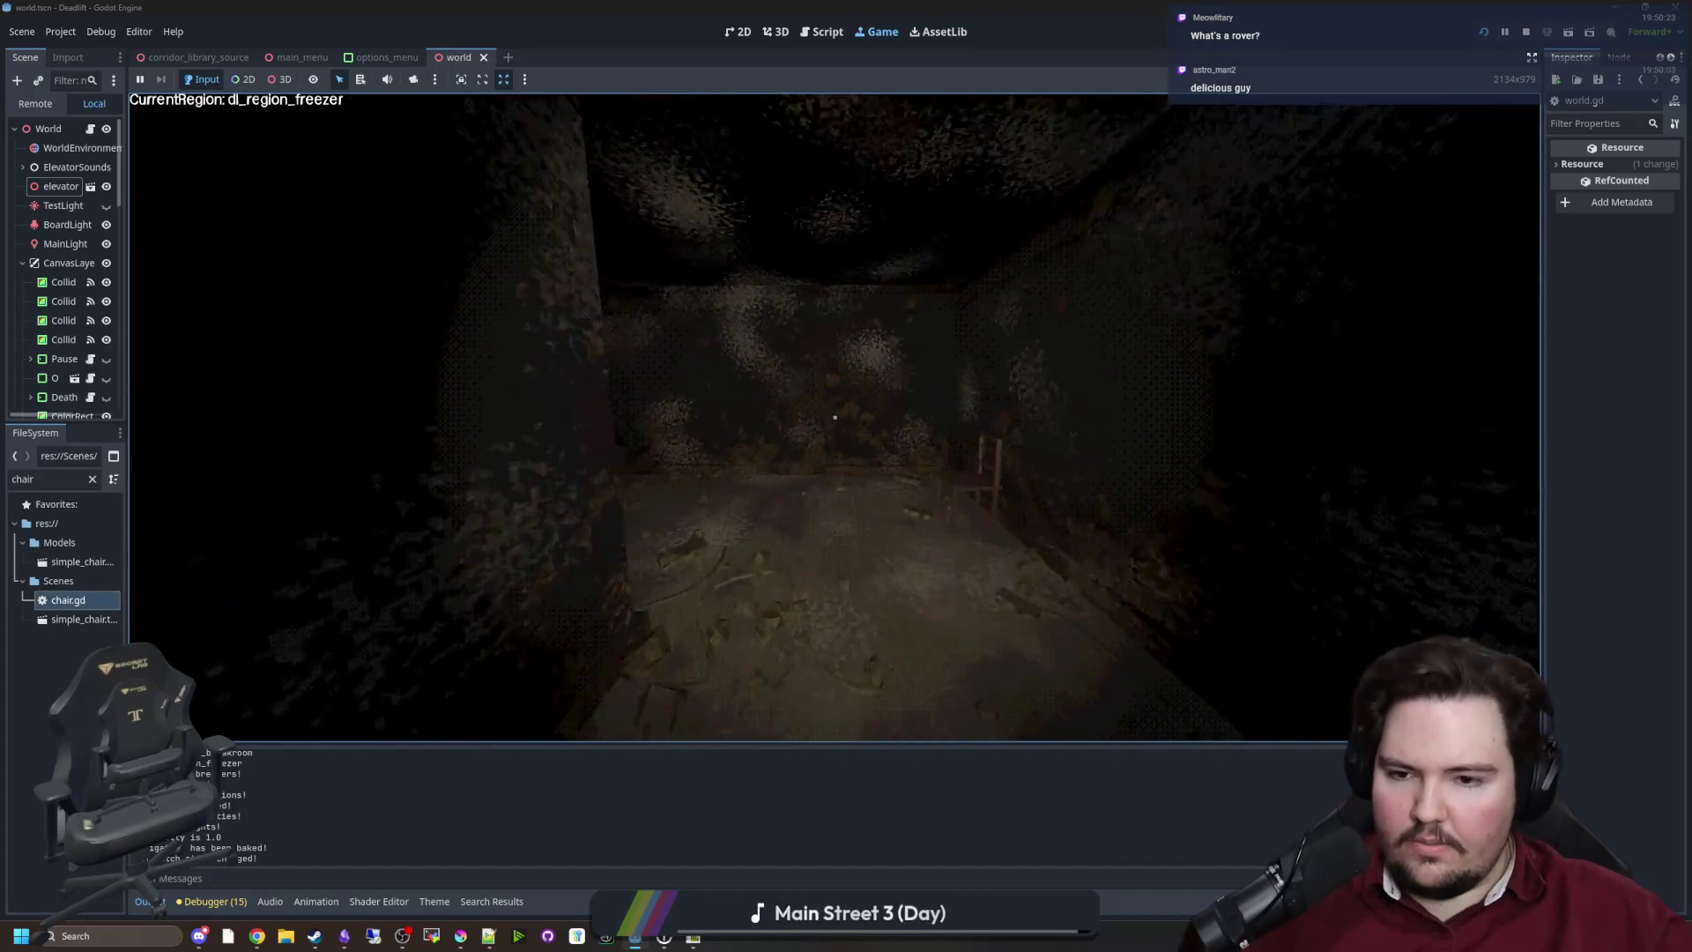
key("w")
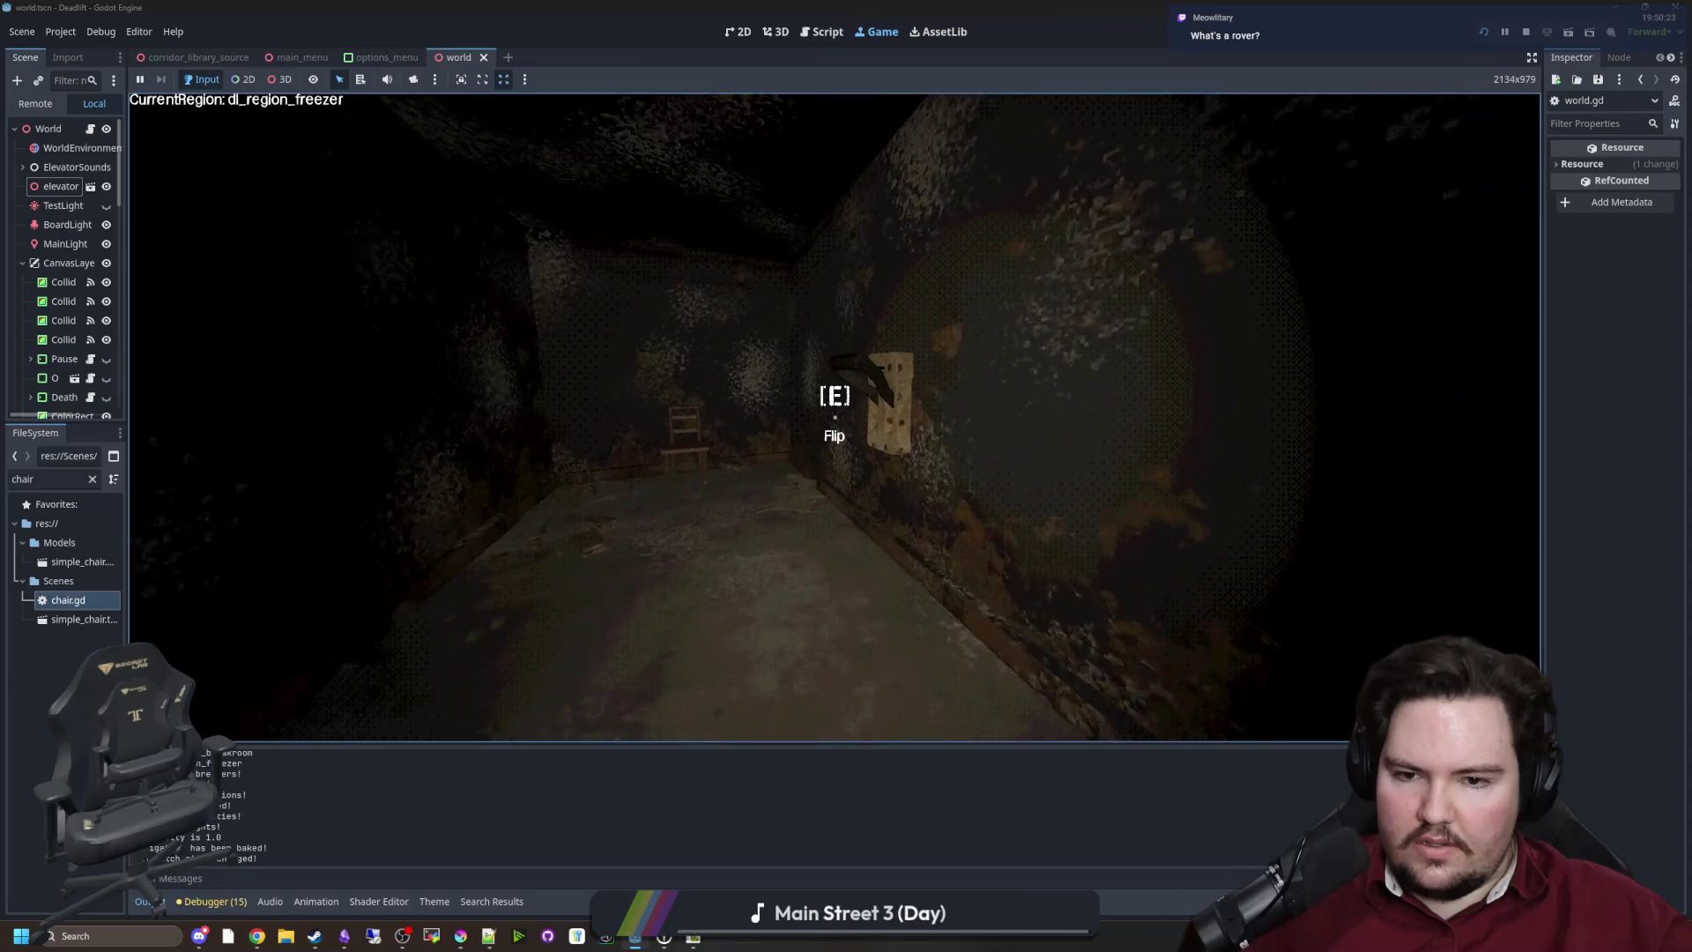
key("w")
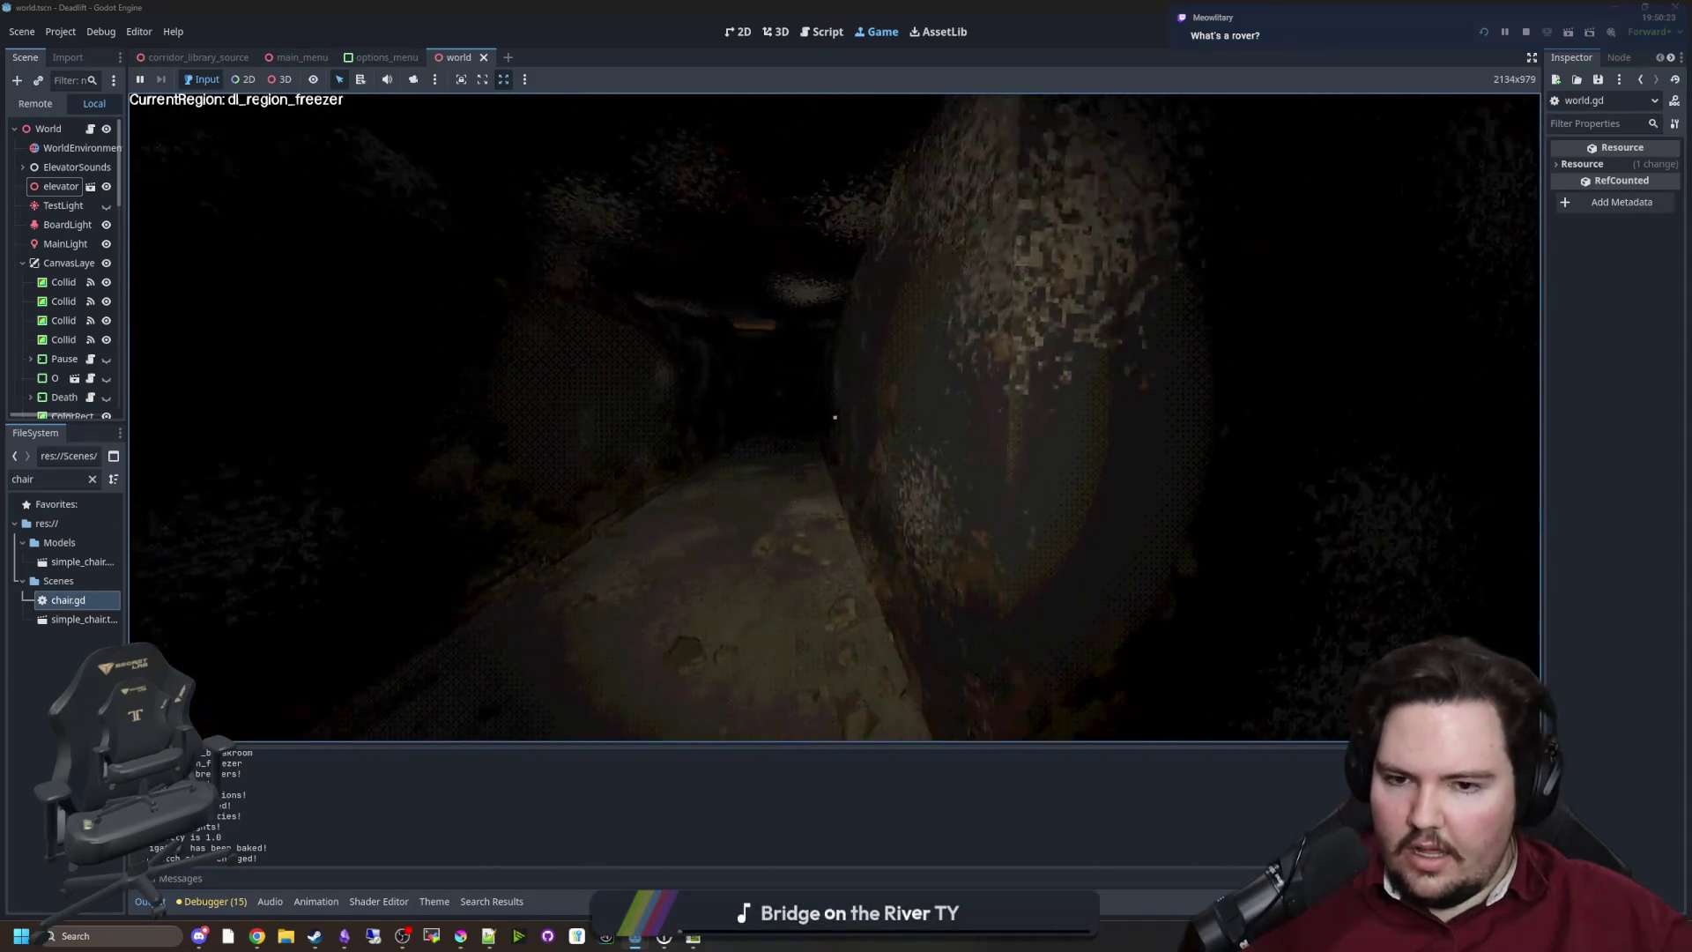
key("w")
key("w")
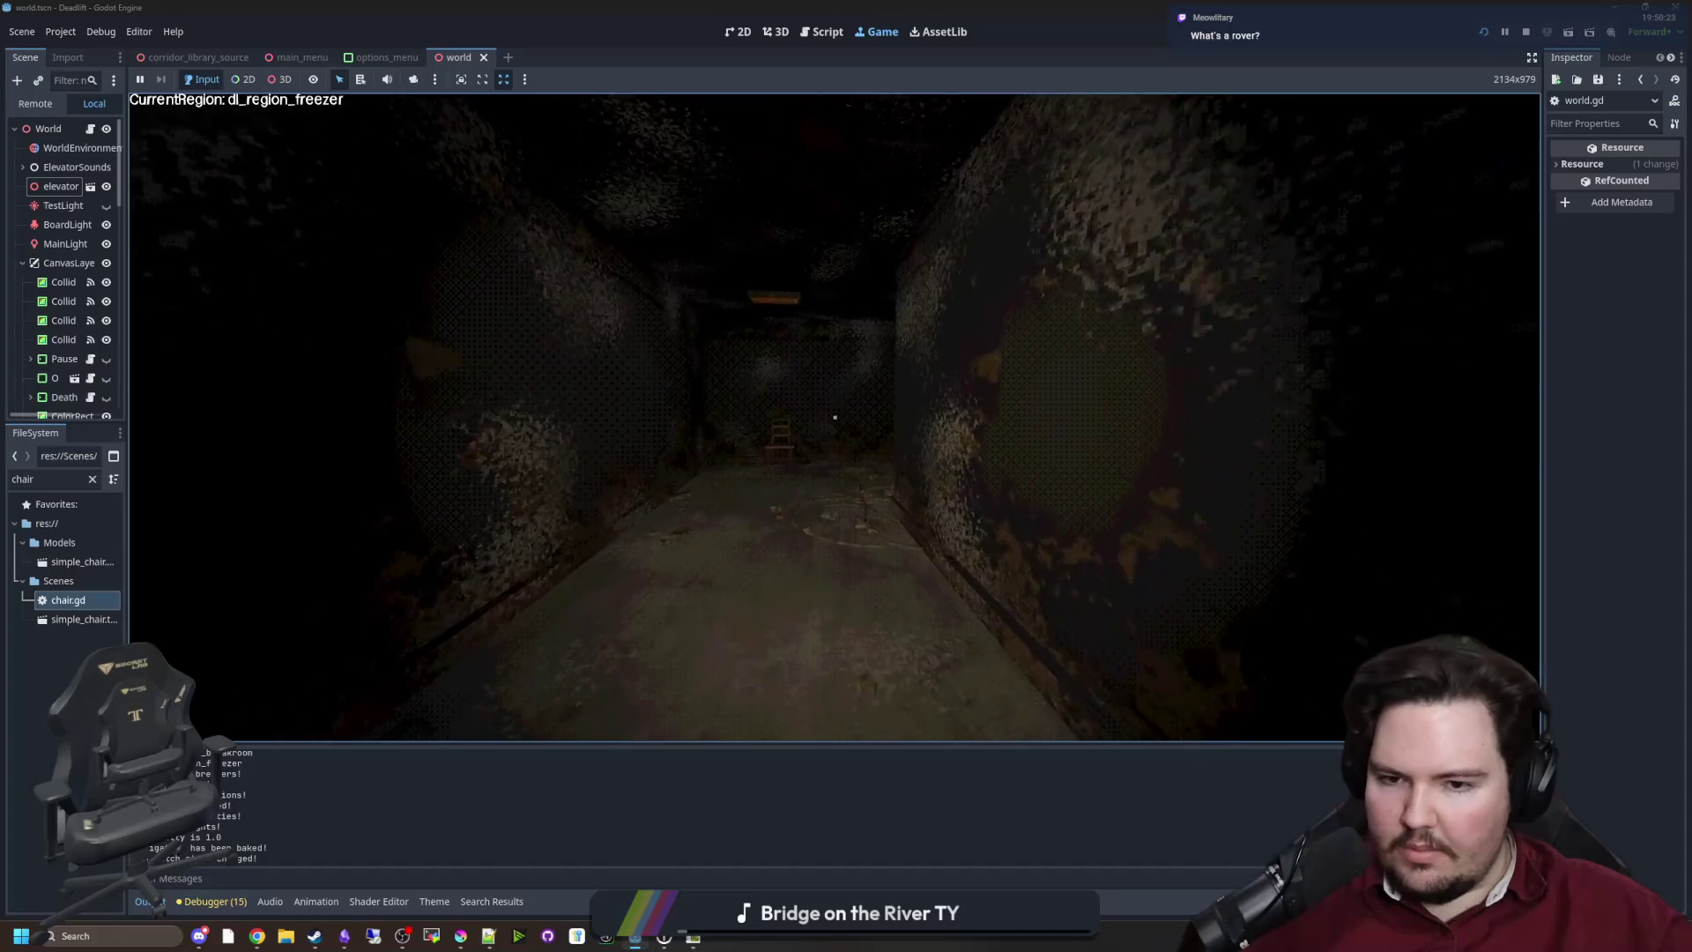
Walk into the breakroom and view the robot and chair from several distances
mouse_move(834, 417)
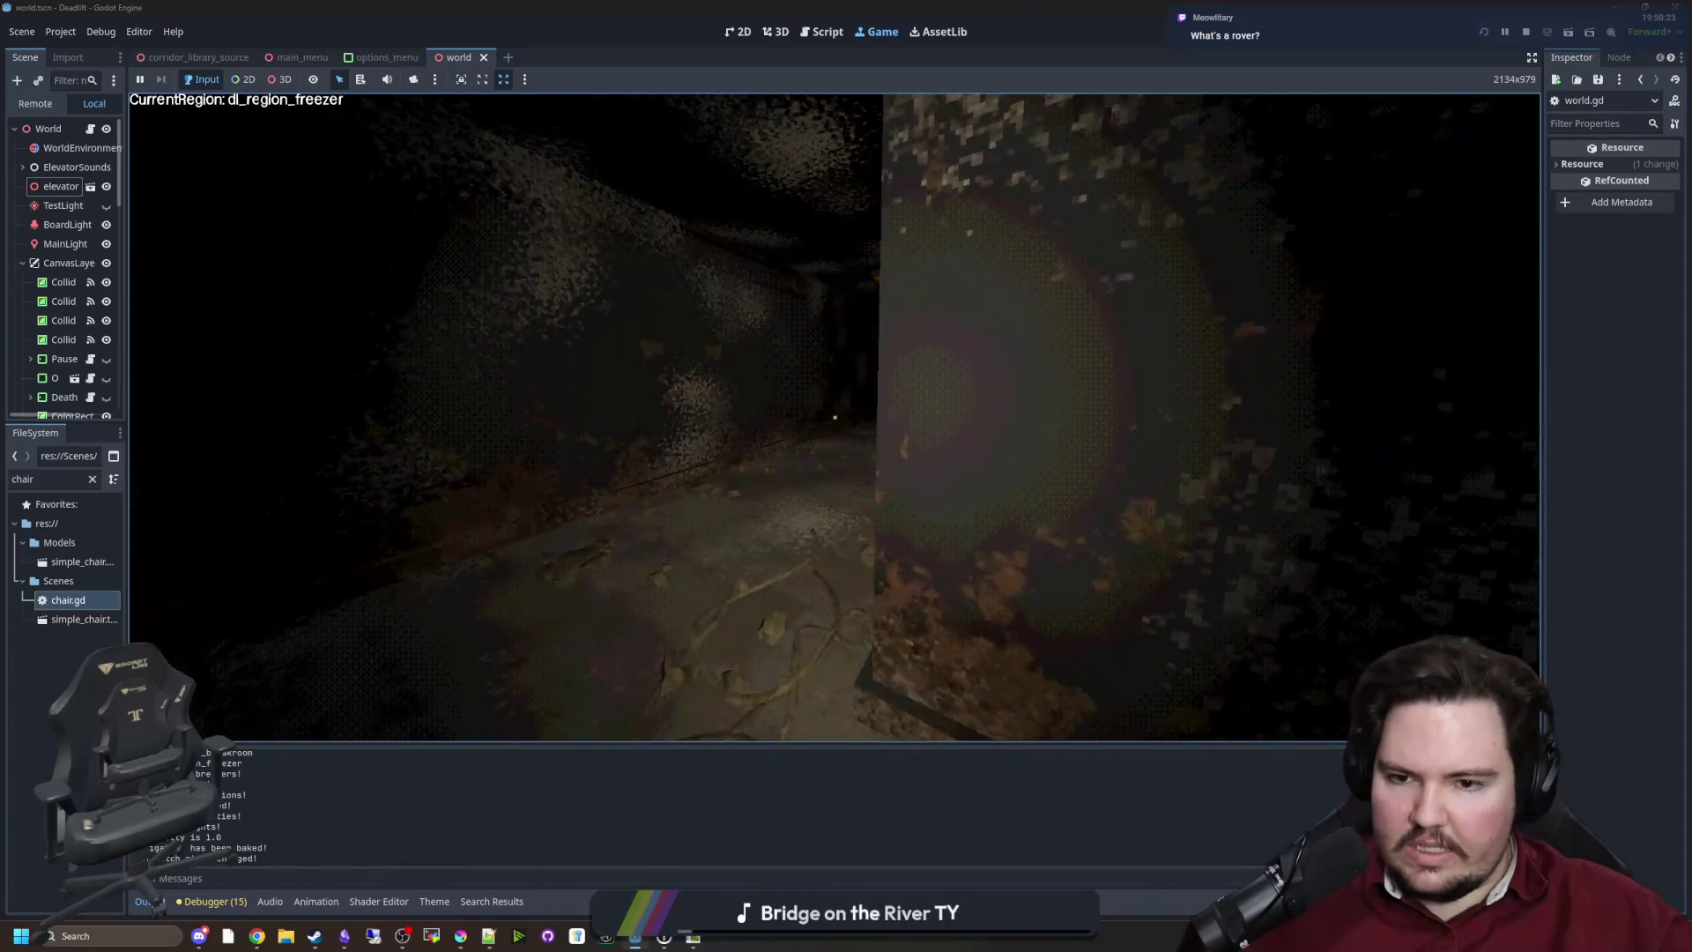
key("w")
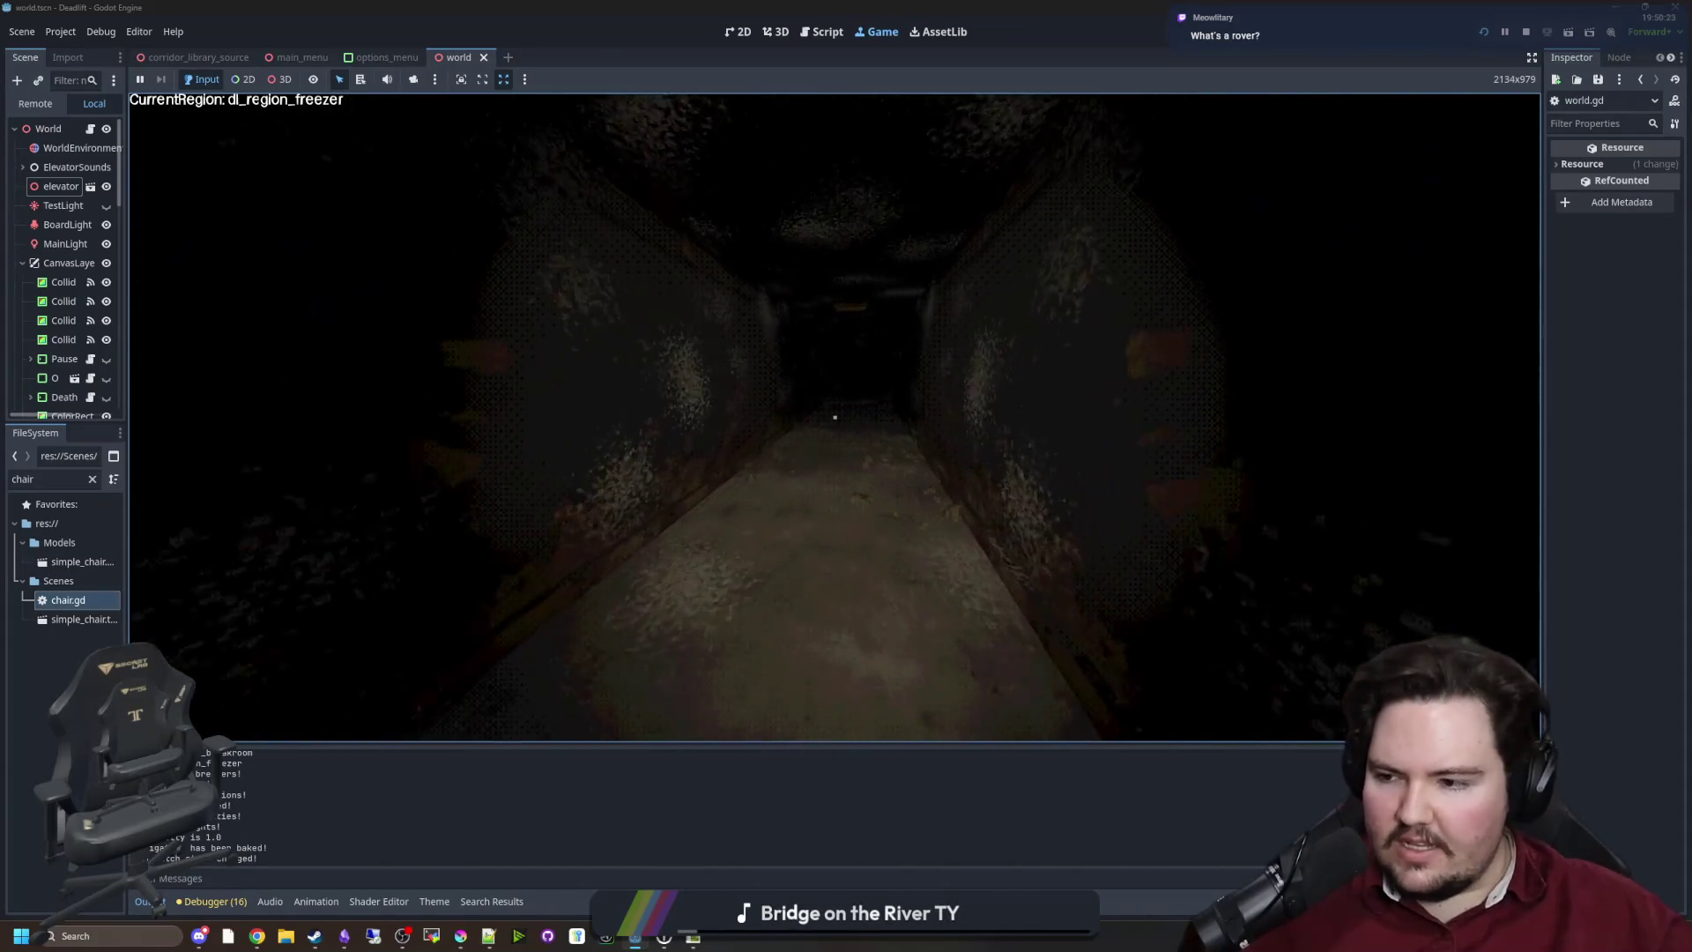
key("w")
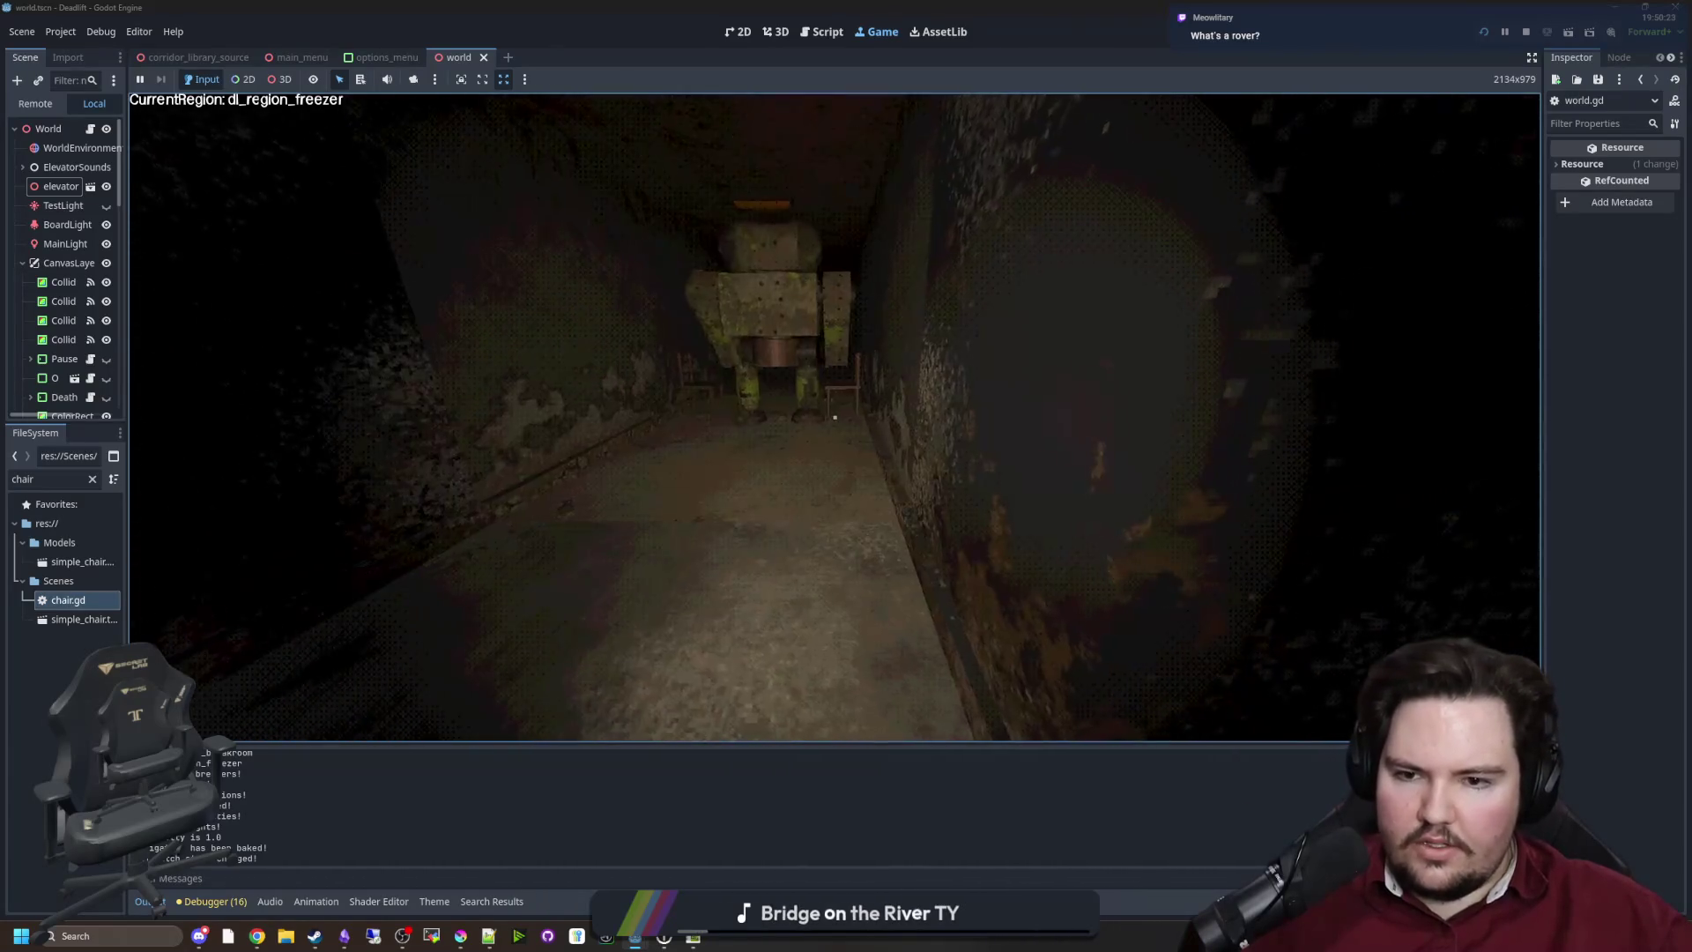
key("w")
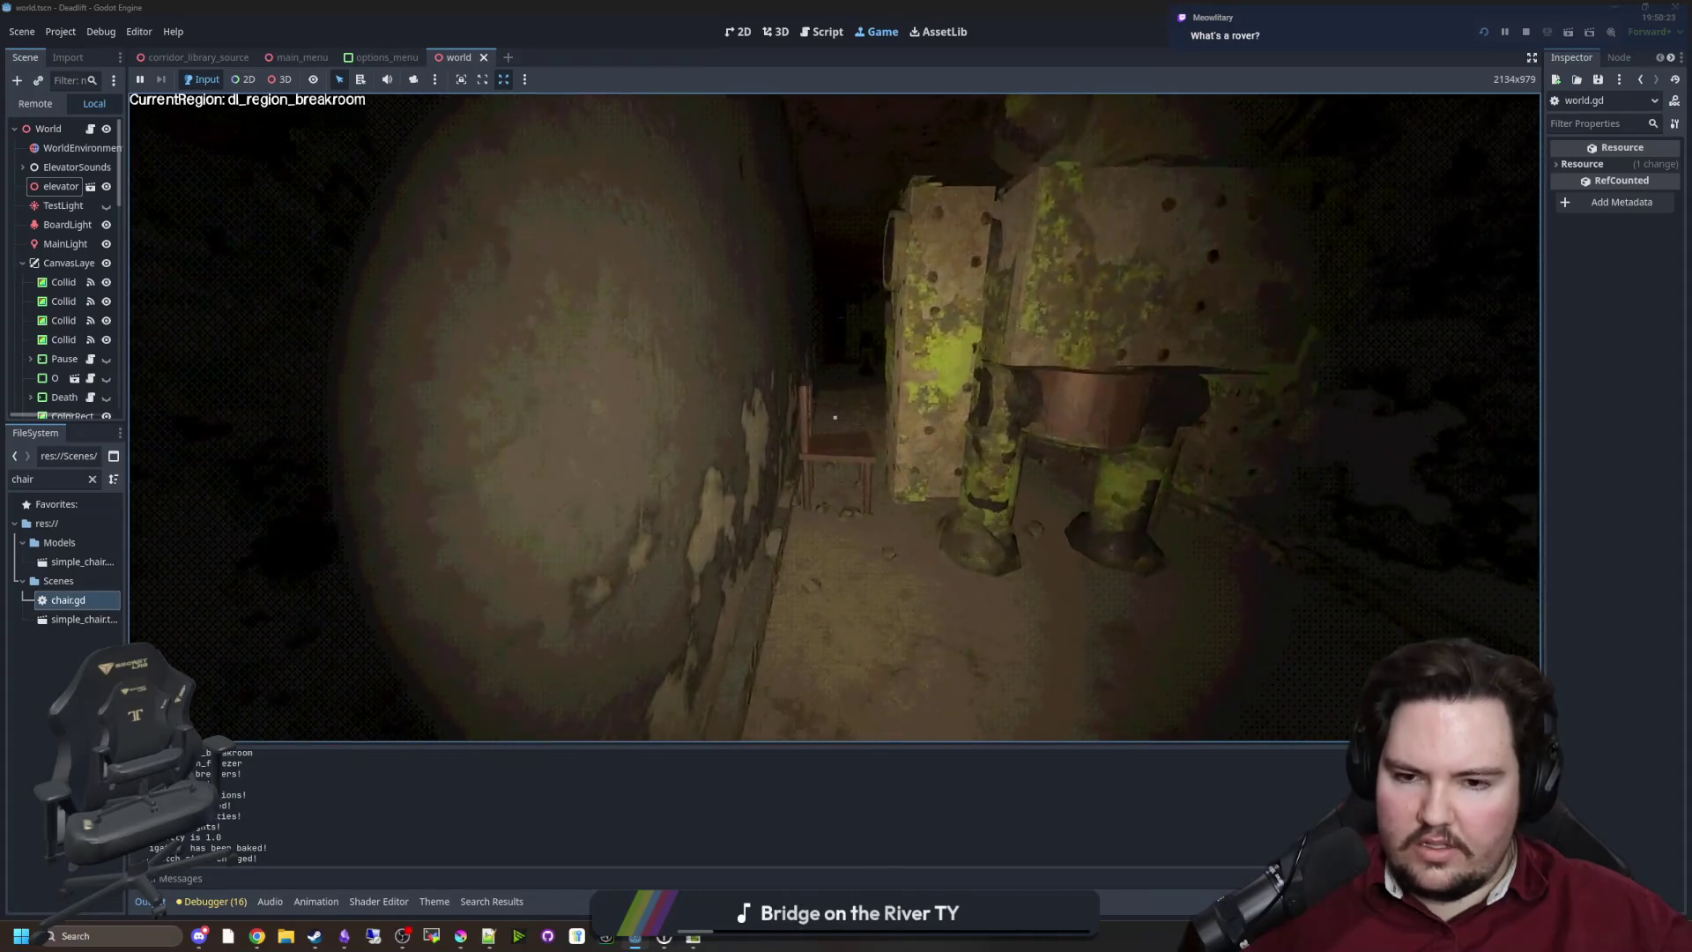
key("s")
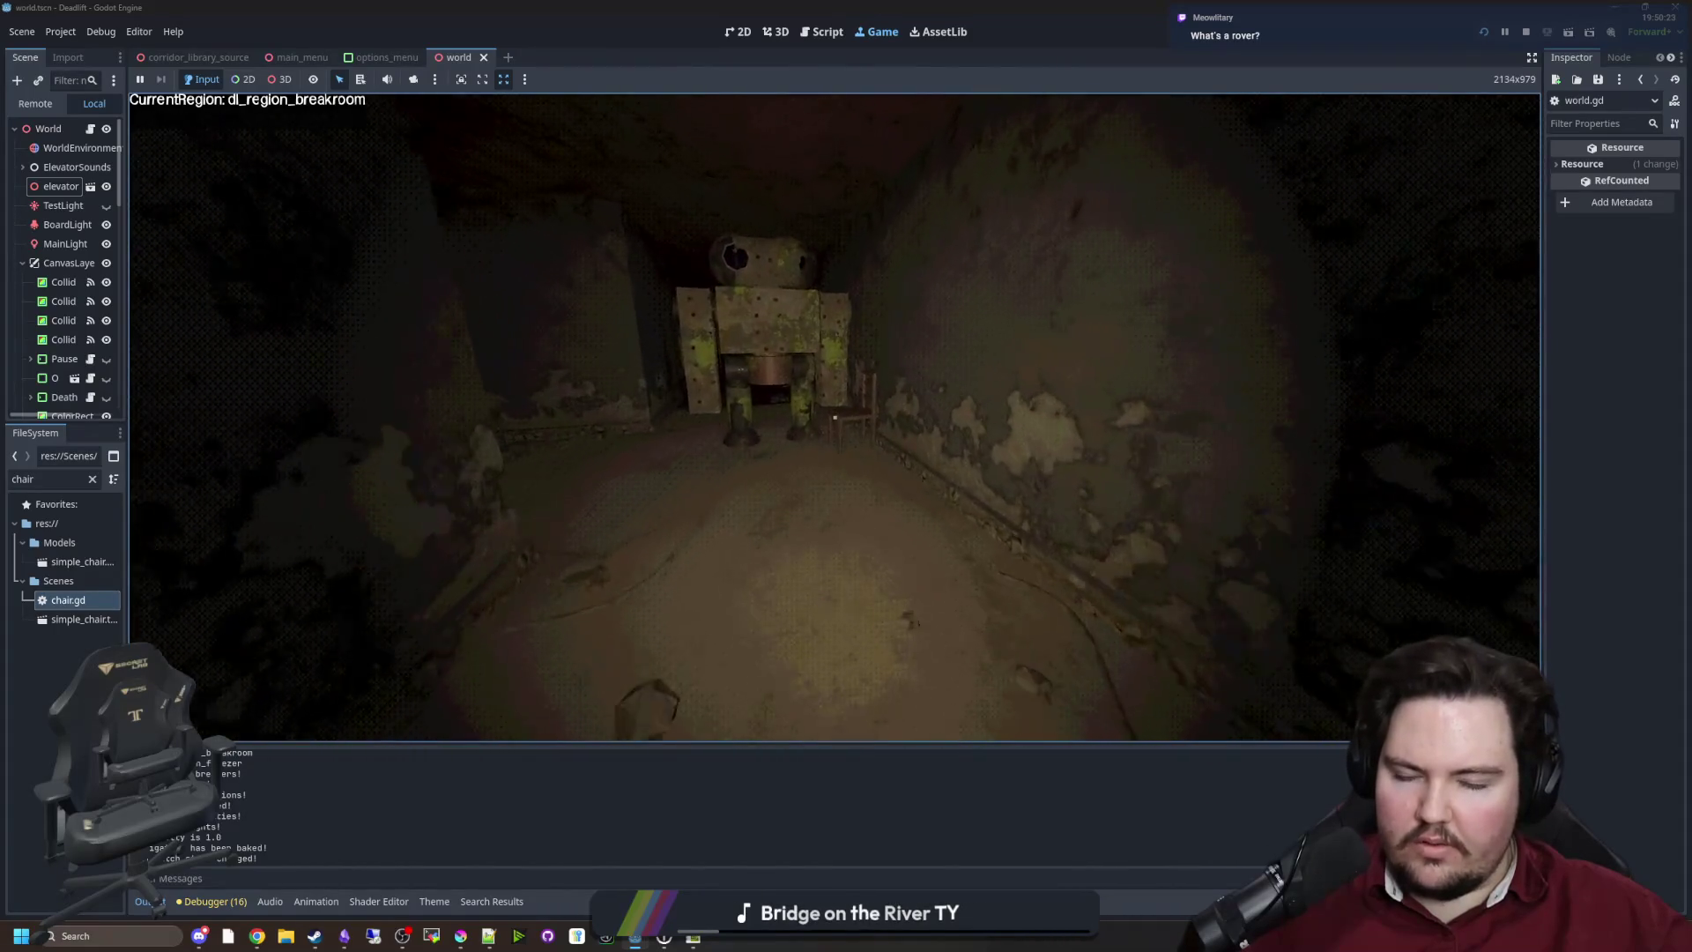
key("w")
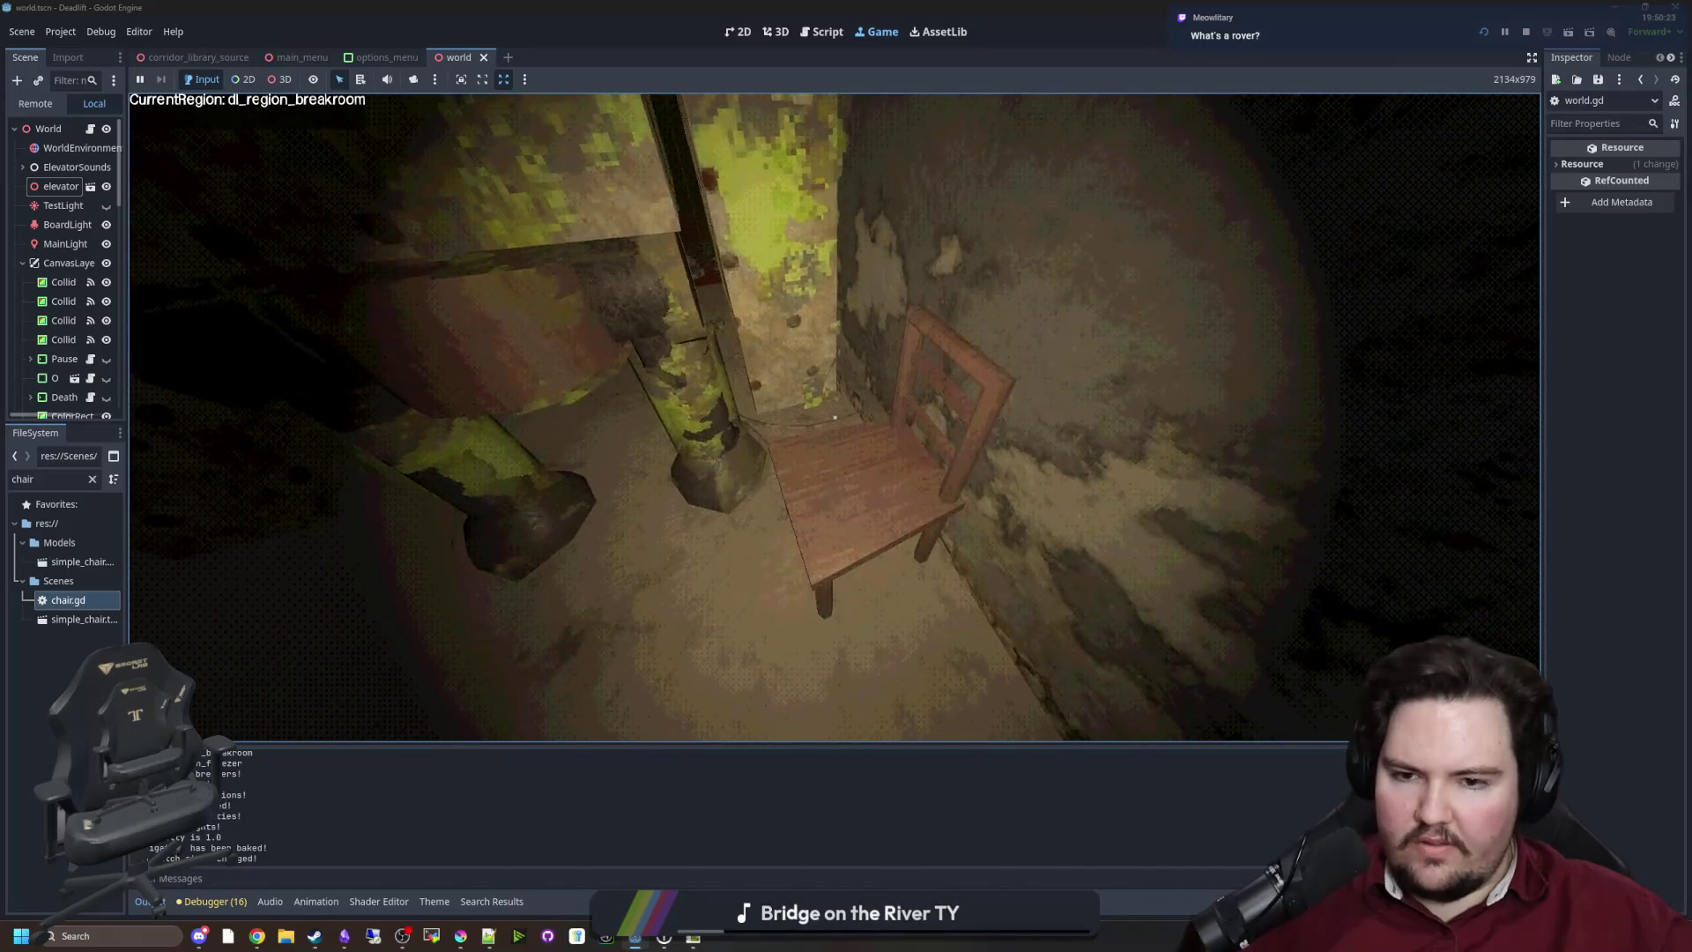
key("s")
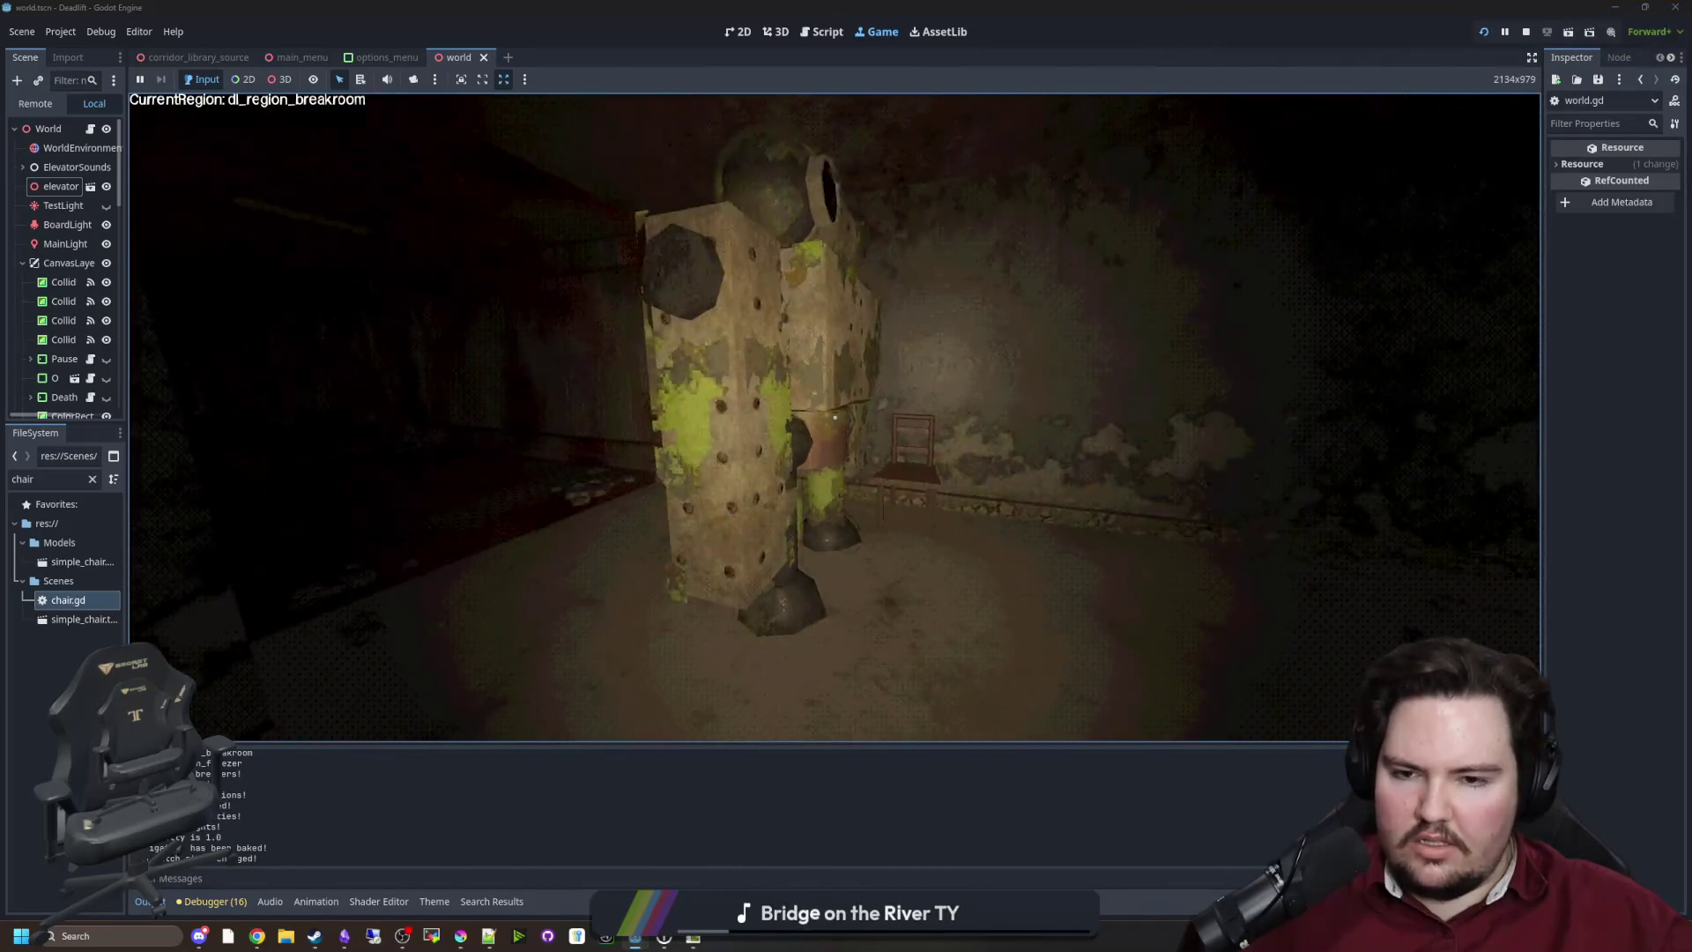
key("s")
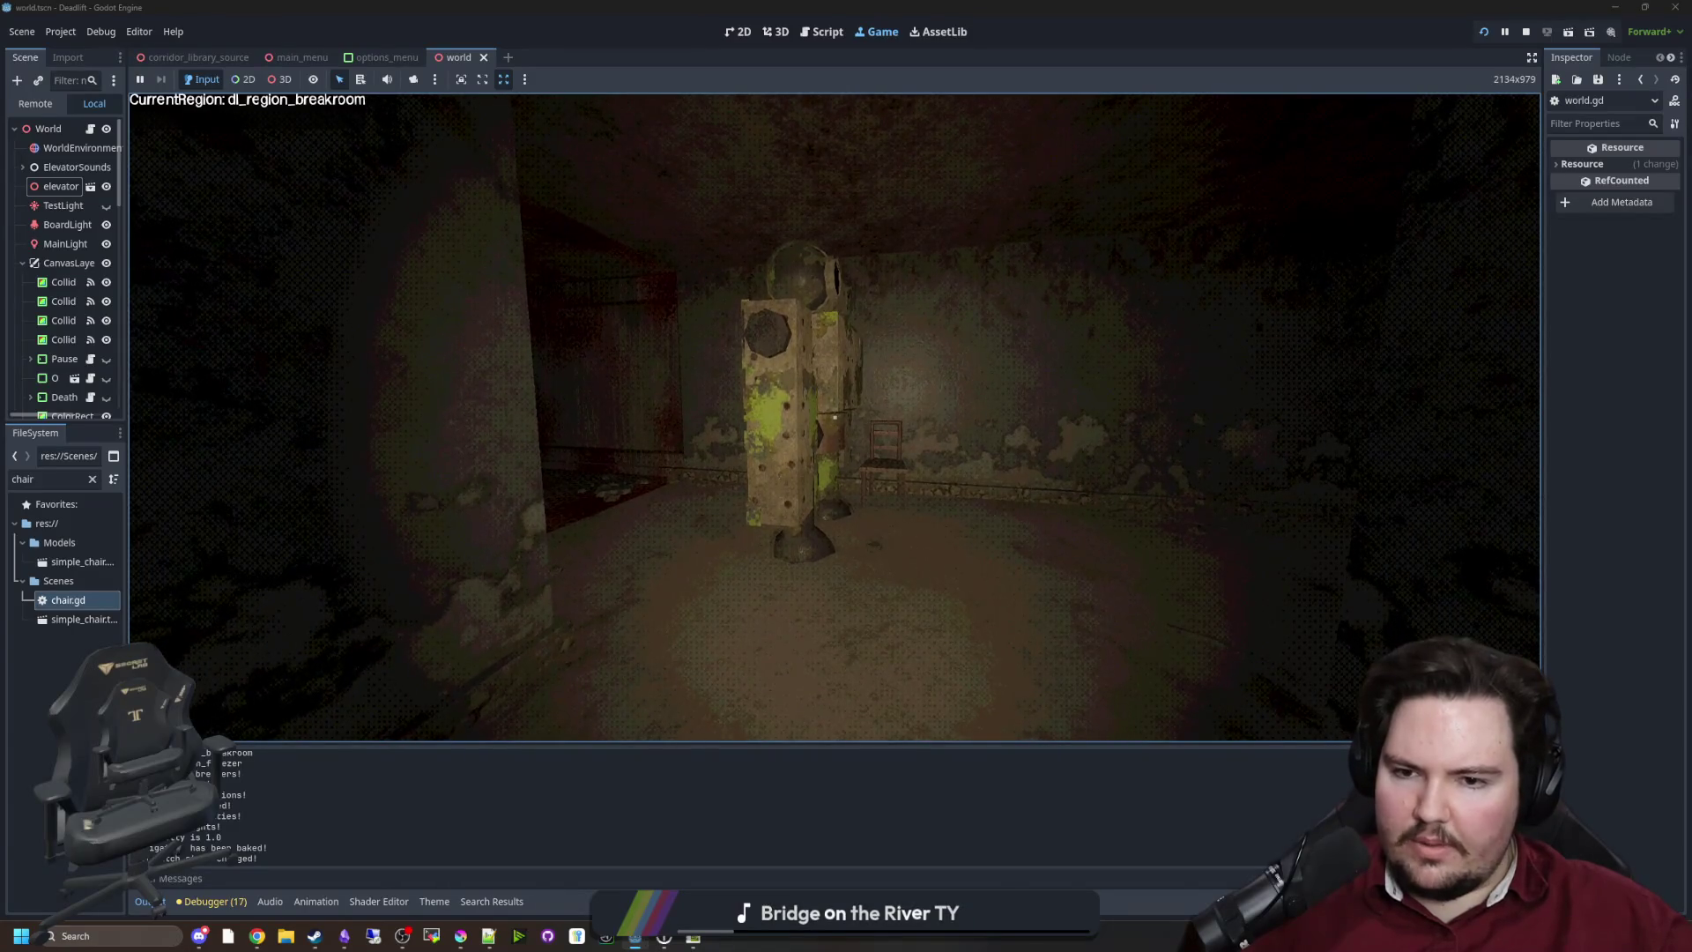
key("w")
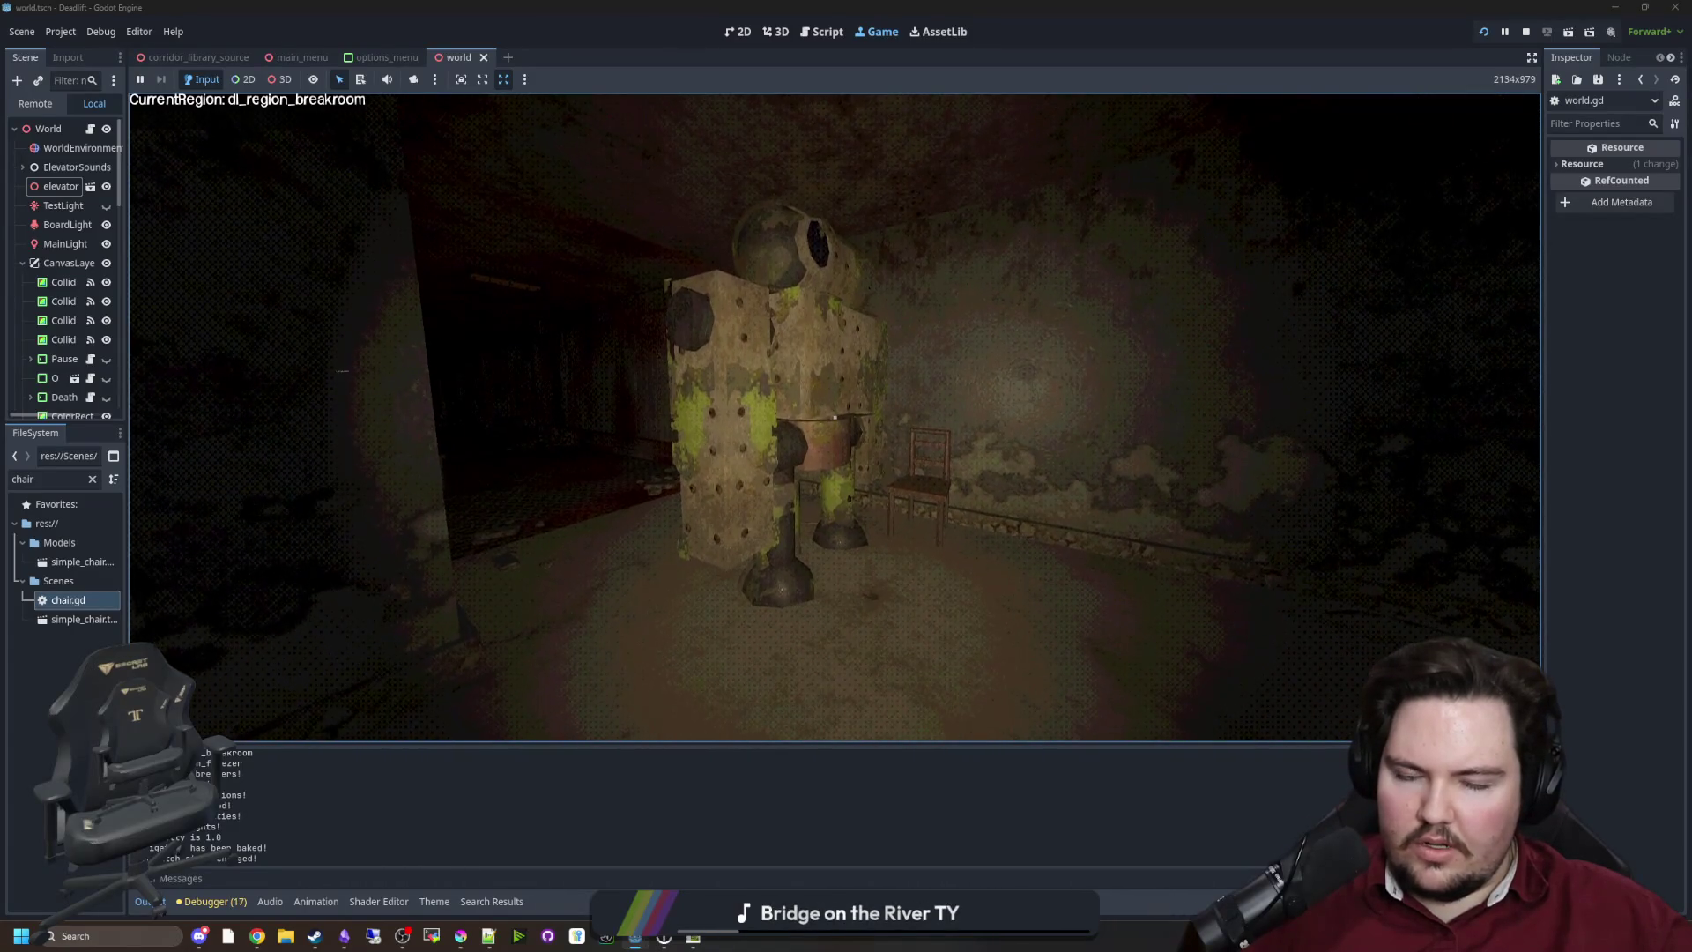
key("w")
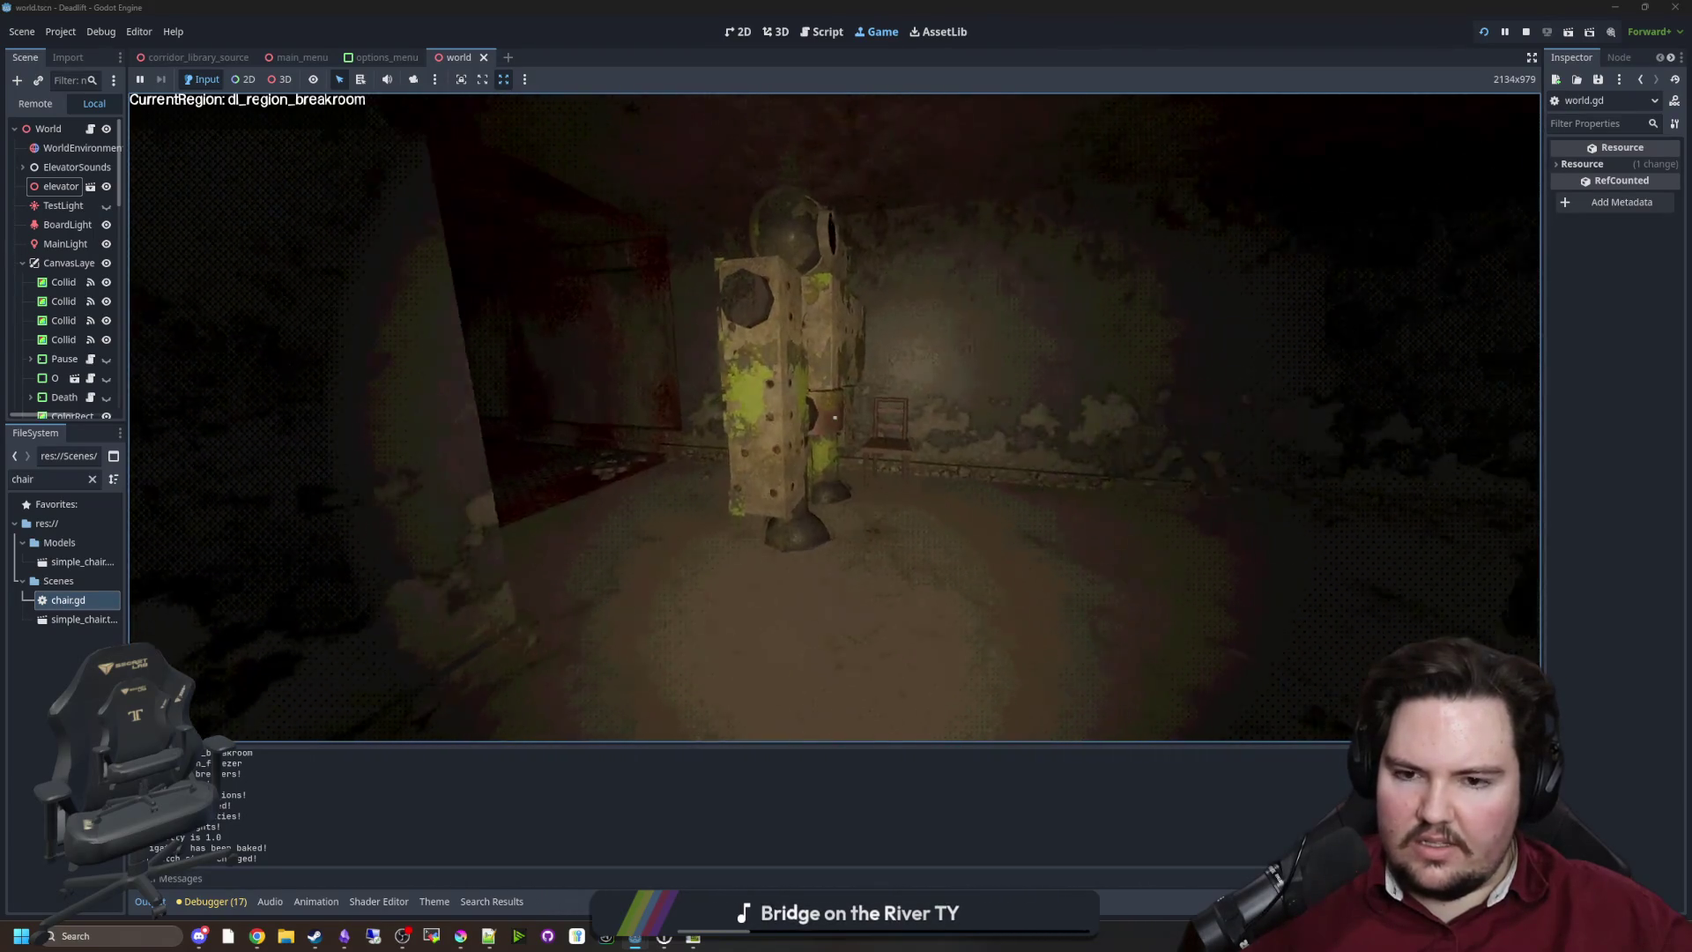
key("s")
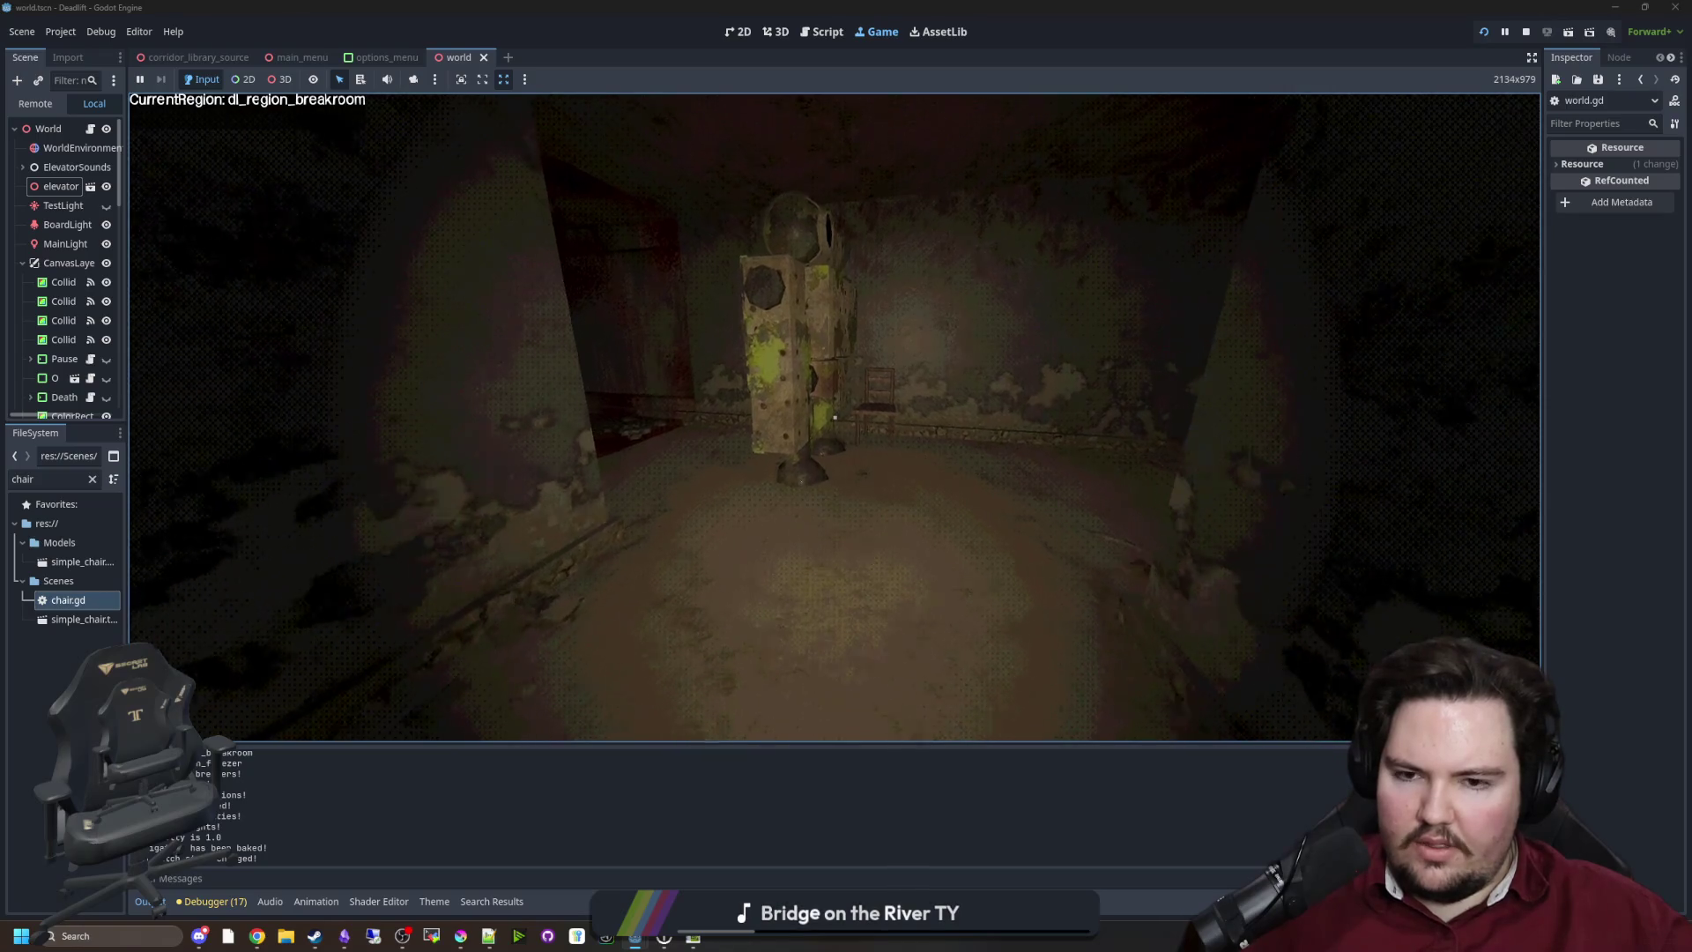
key("w")
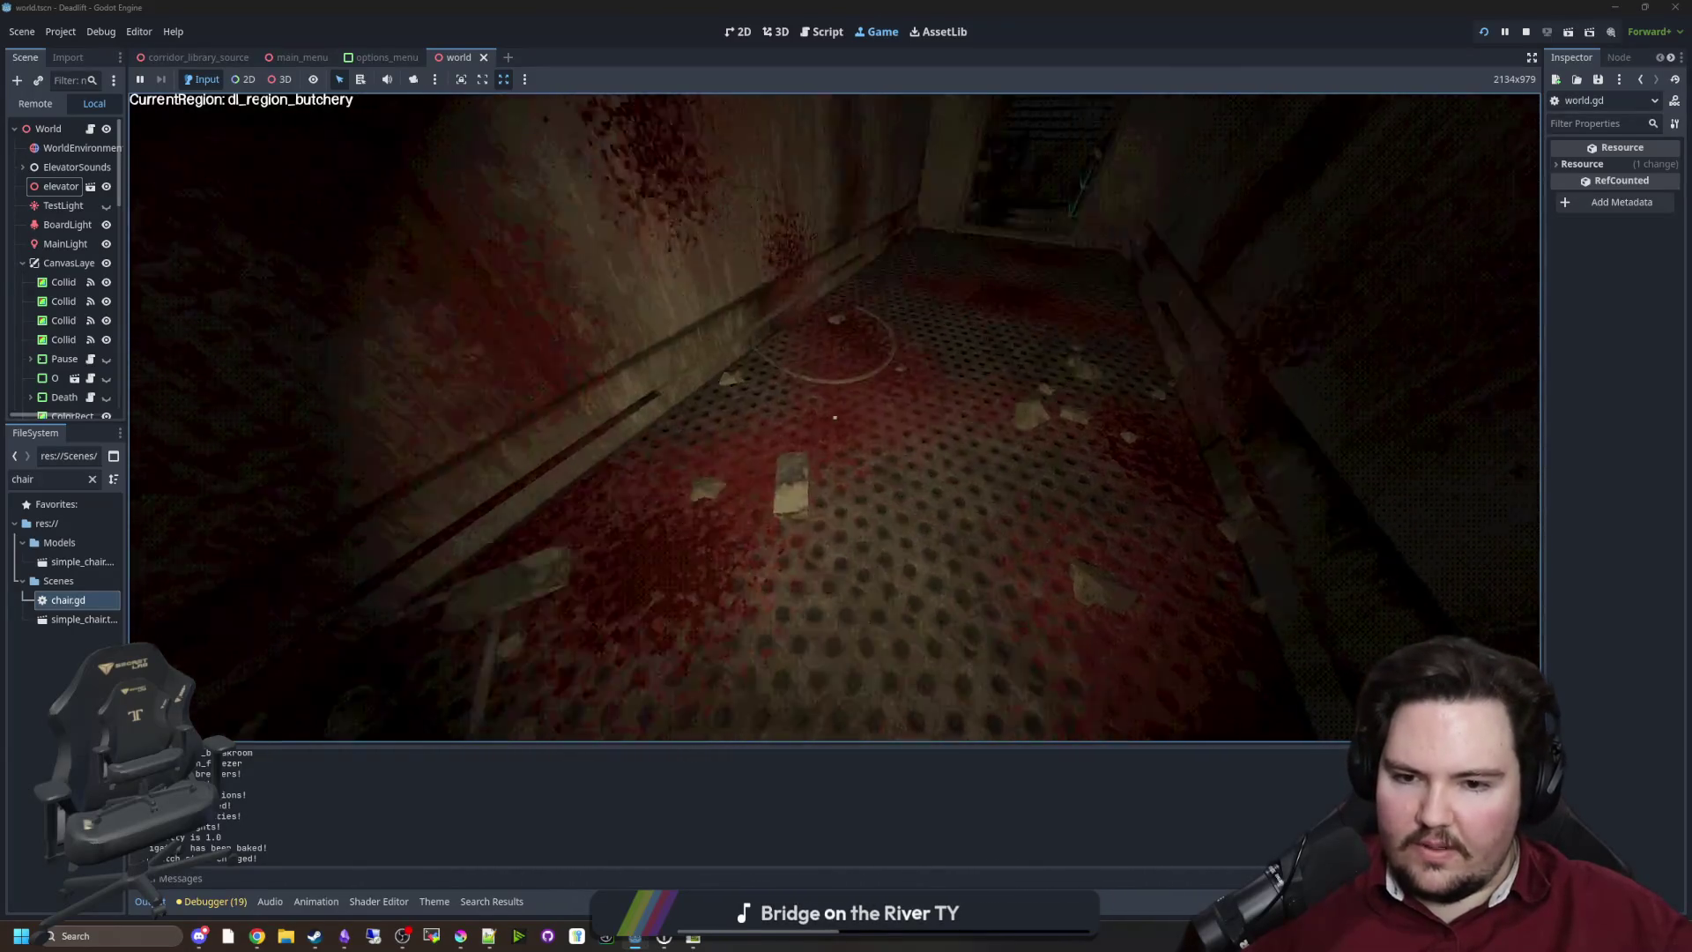
Pause, filter files by 'butcher', and enable UV1 World Triplanar on the butchery floor material
key("super")
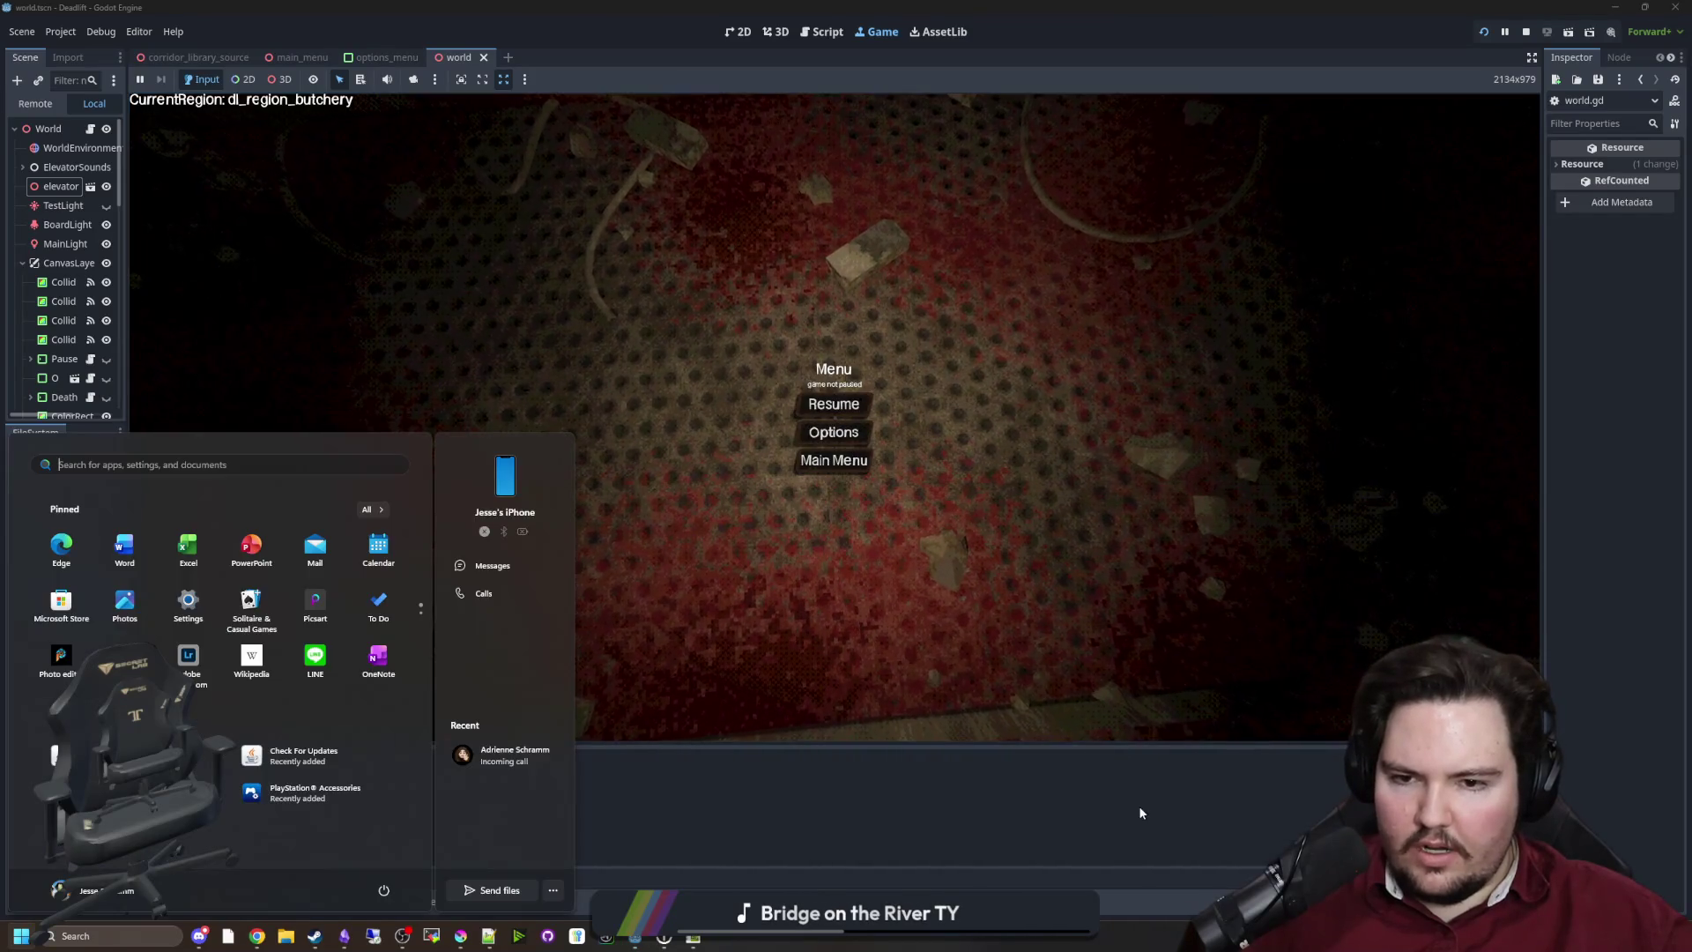
key("super")
left_click(92, 479)
type("butcher")
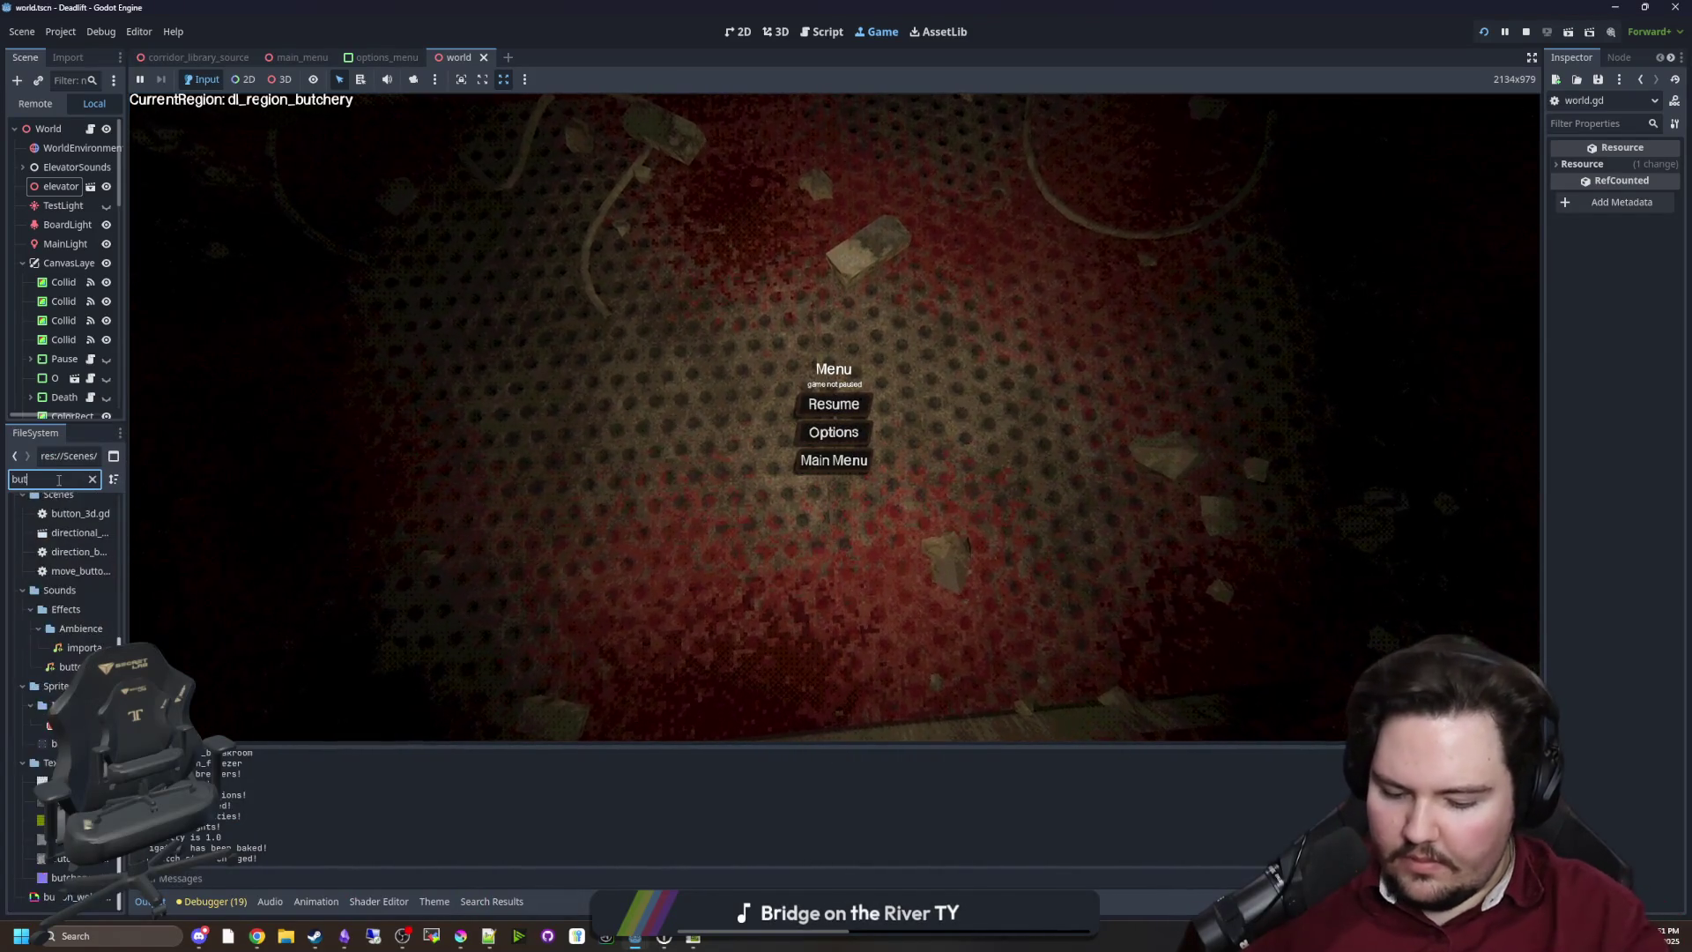
left_click(81, 581)
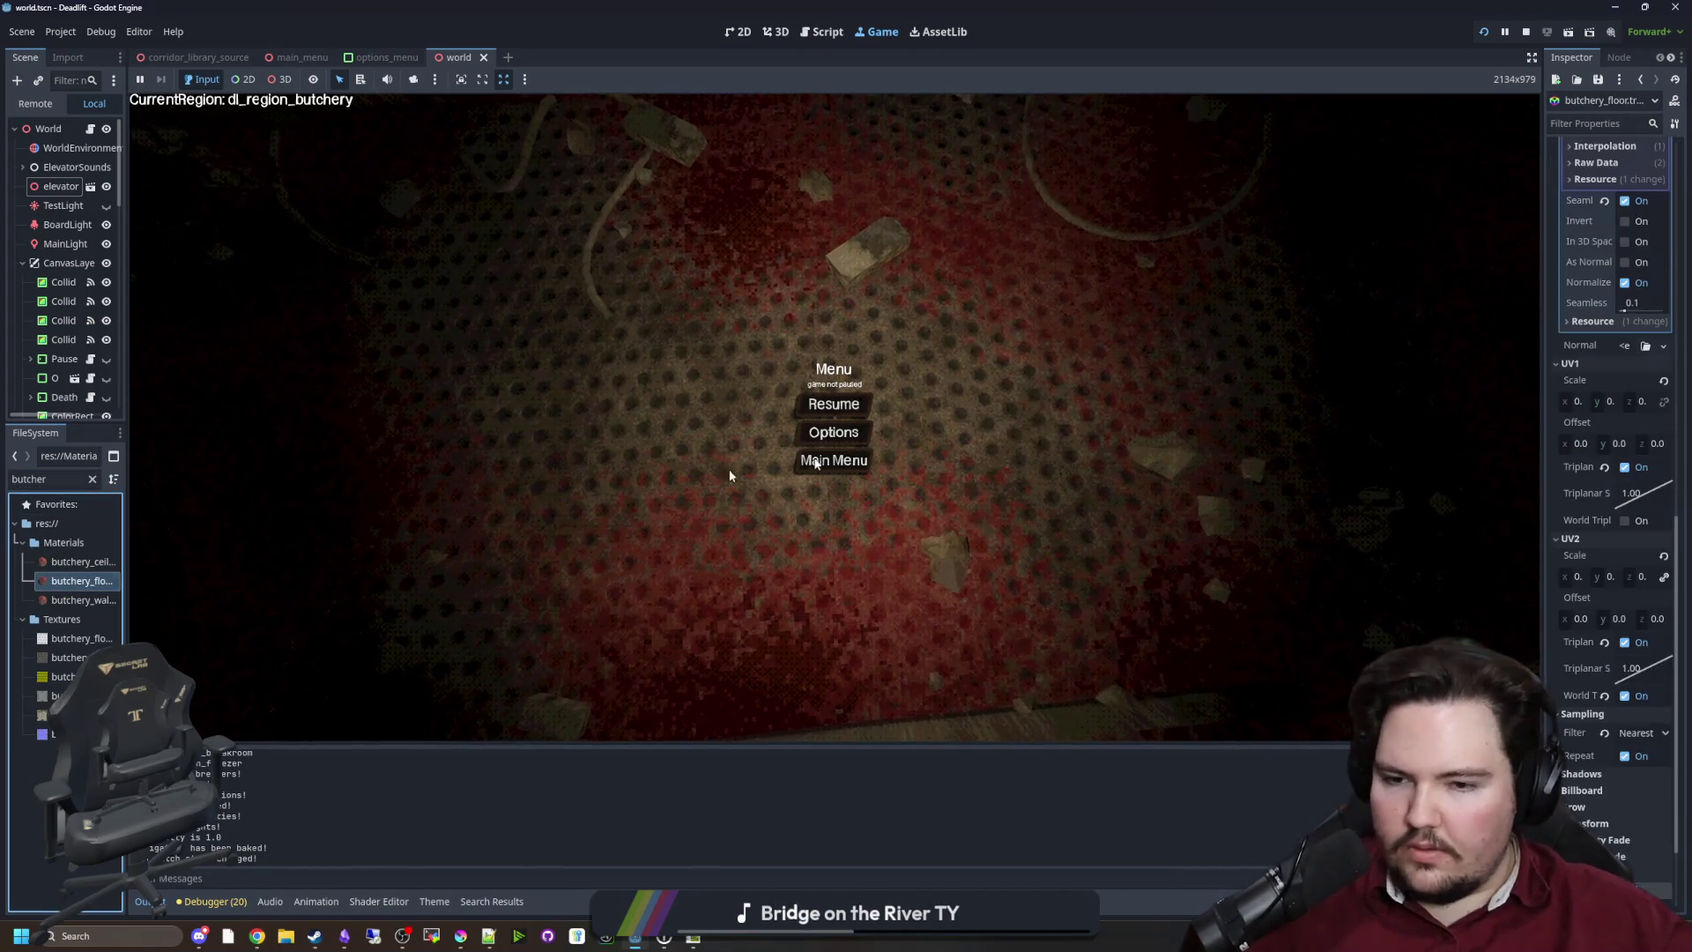
left_click(1622, 526)
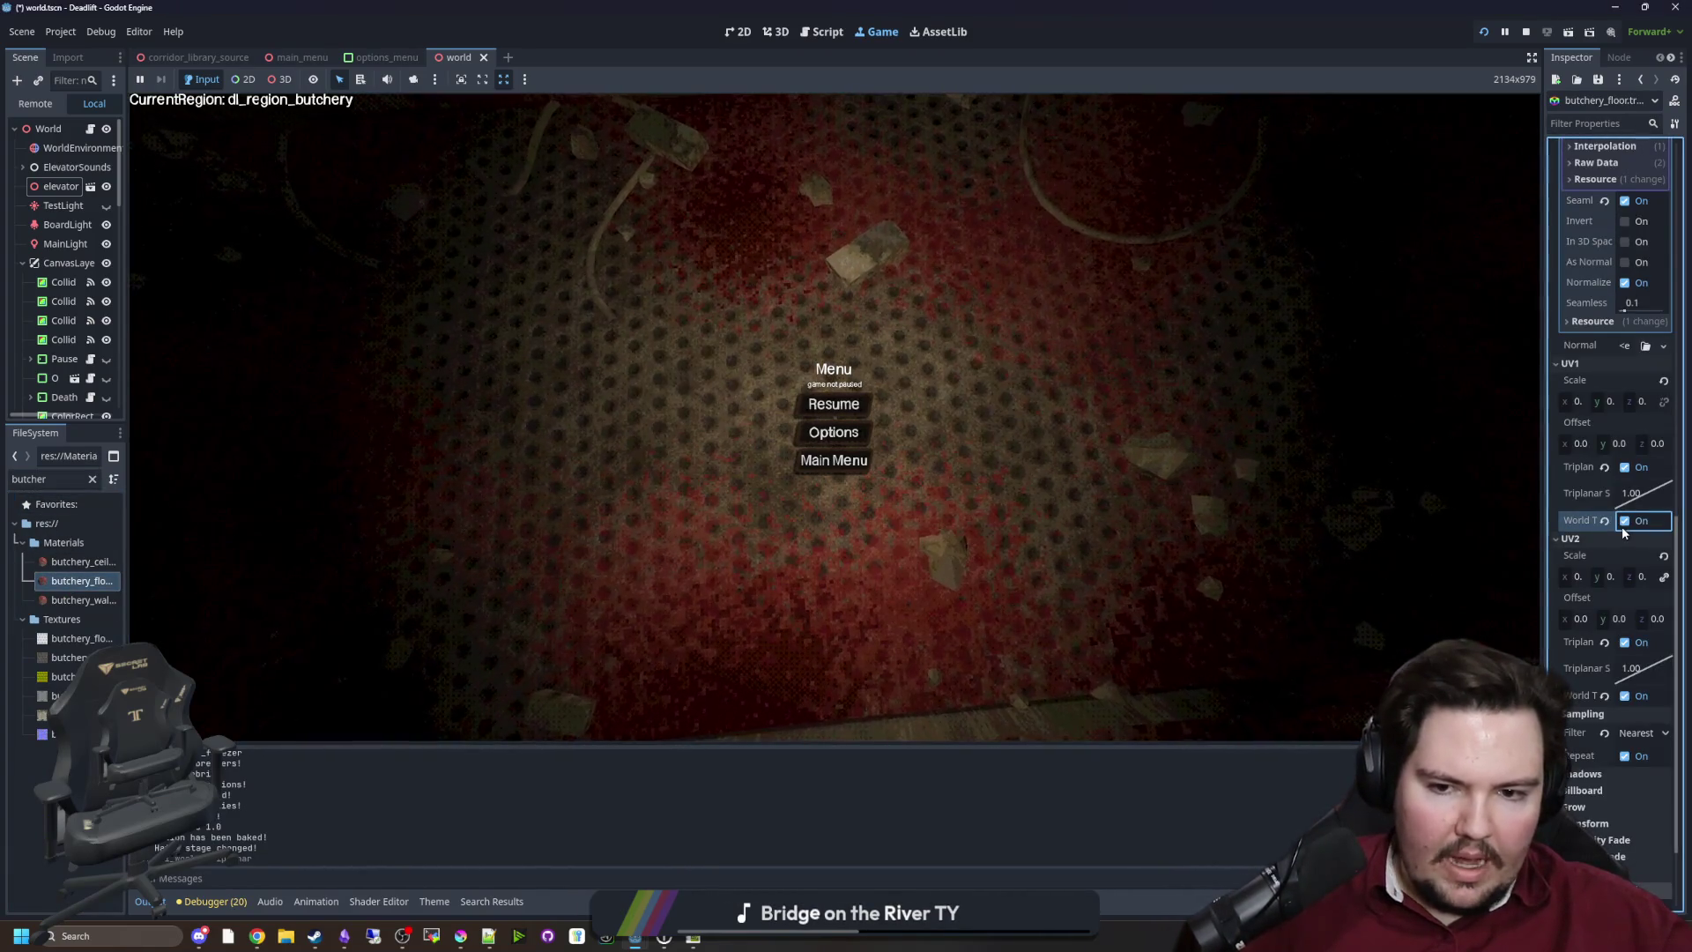
Resume, walk into the elevator, and move the desk device's camera forward down the butchery corridor
key("Escape")
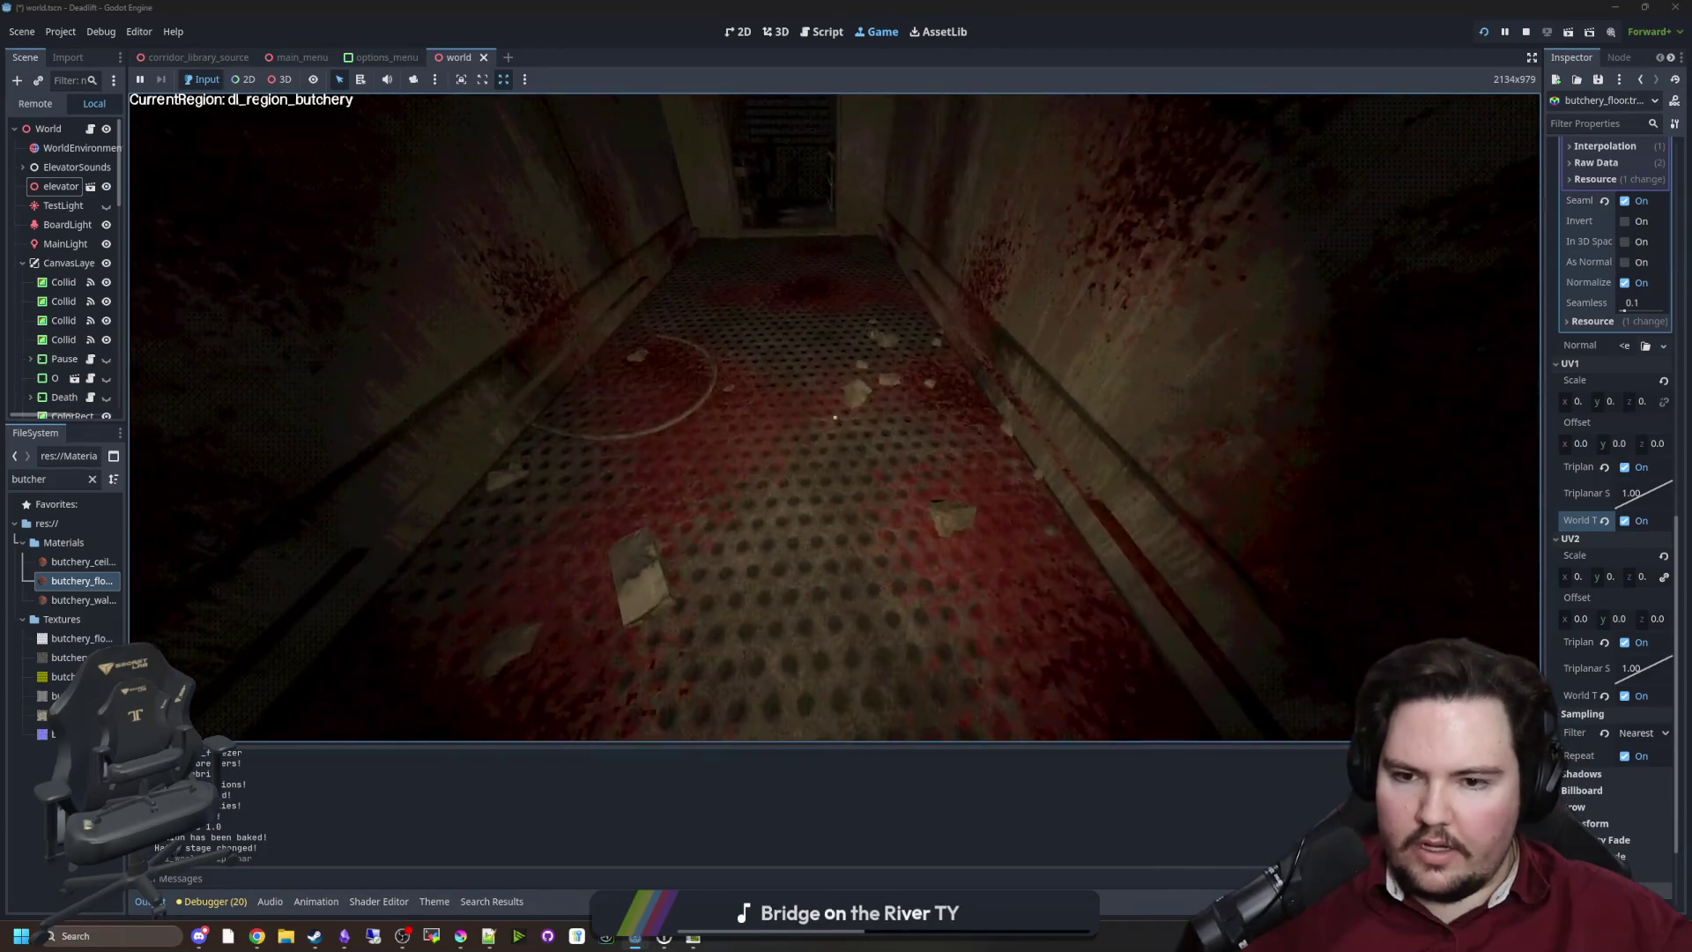
key("w")
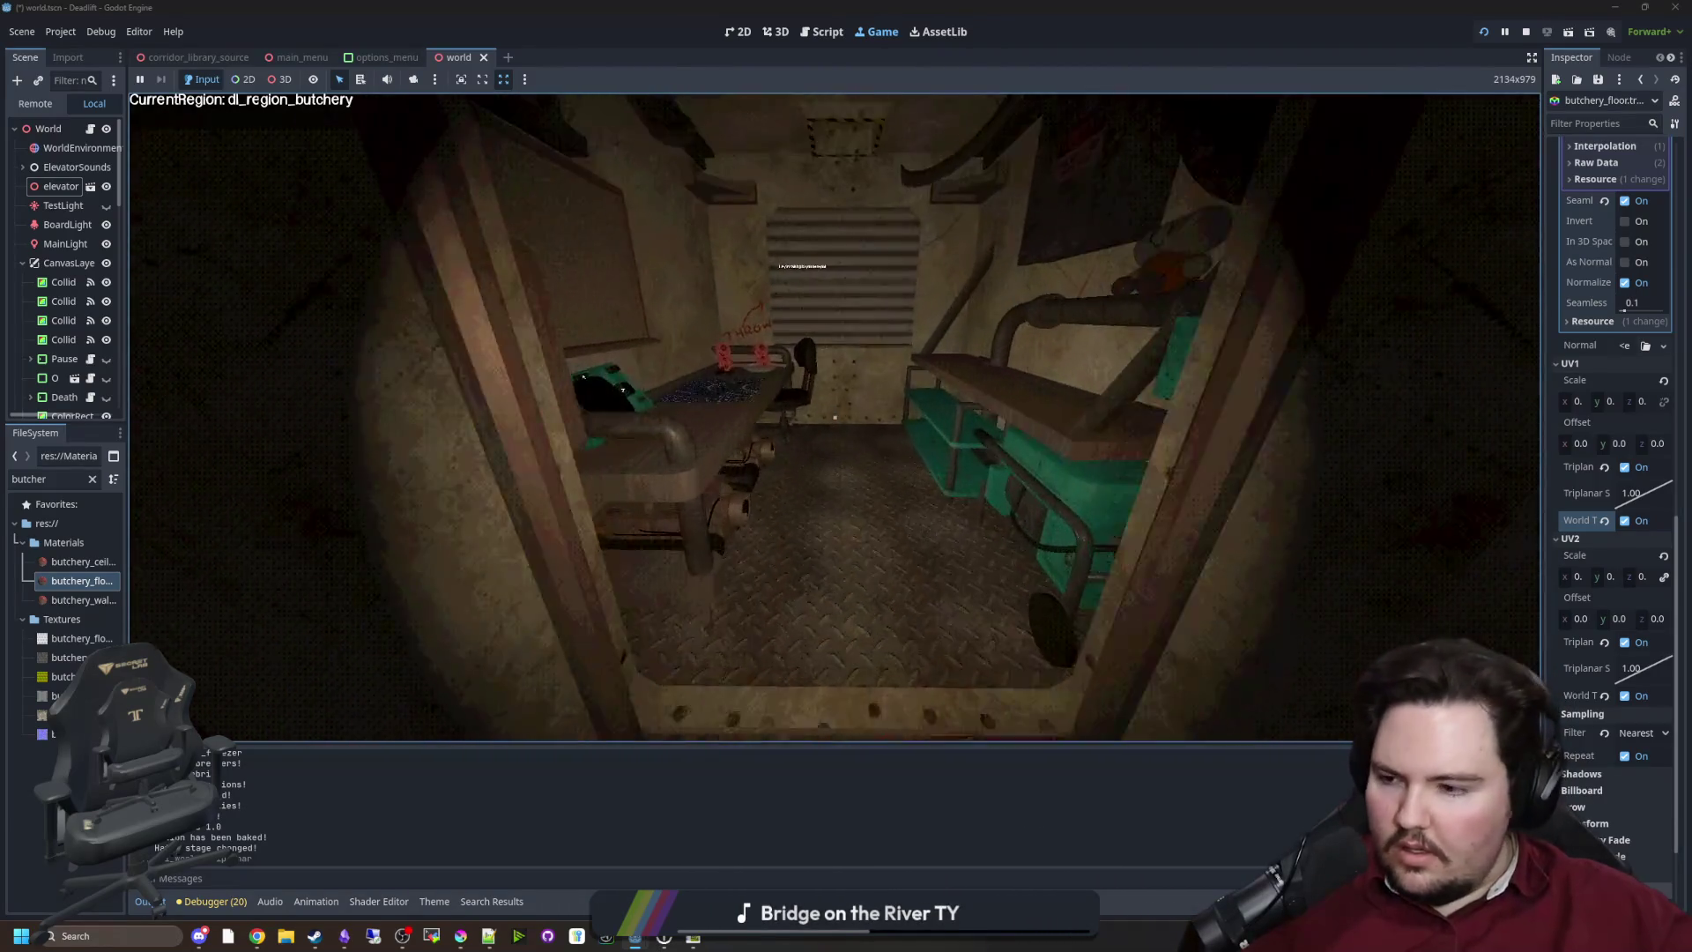
key("e")
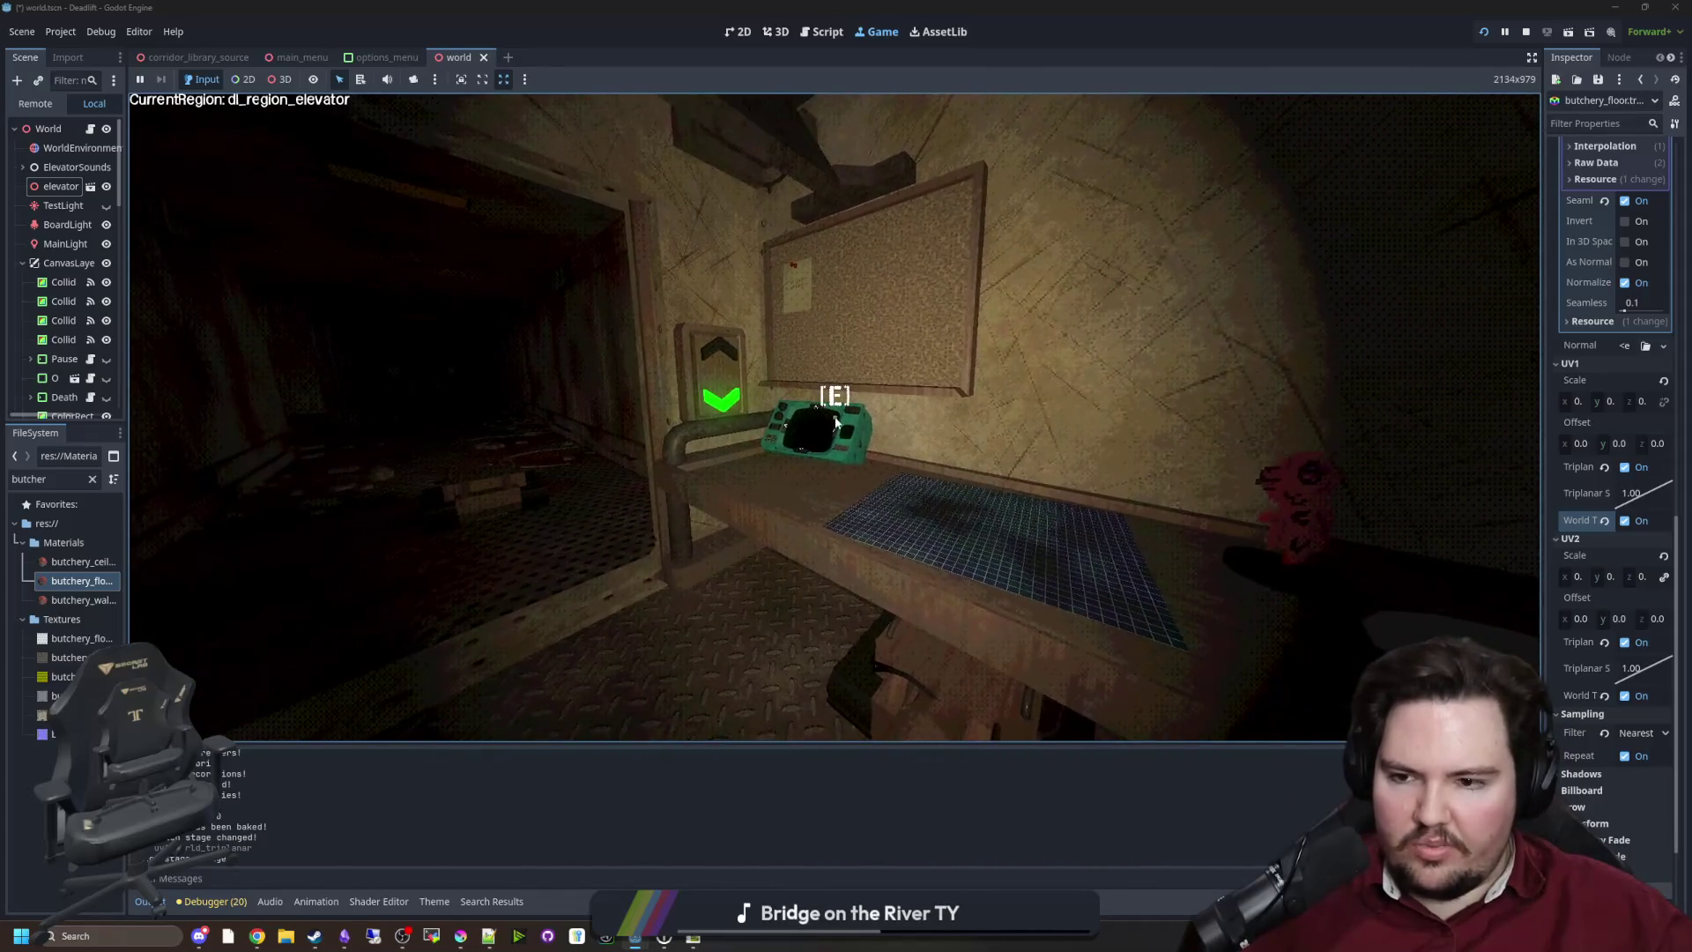
key("e")
left_click(869, 196)
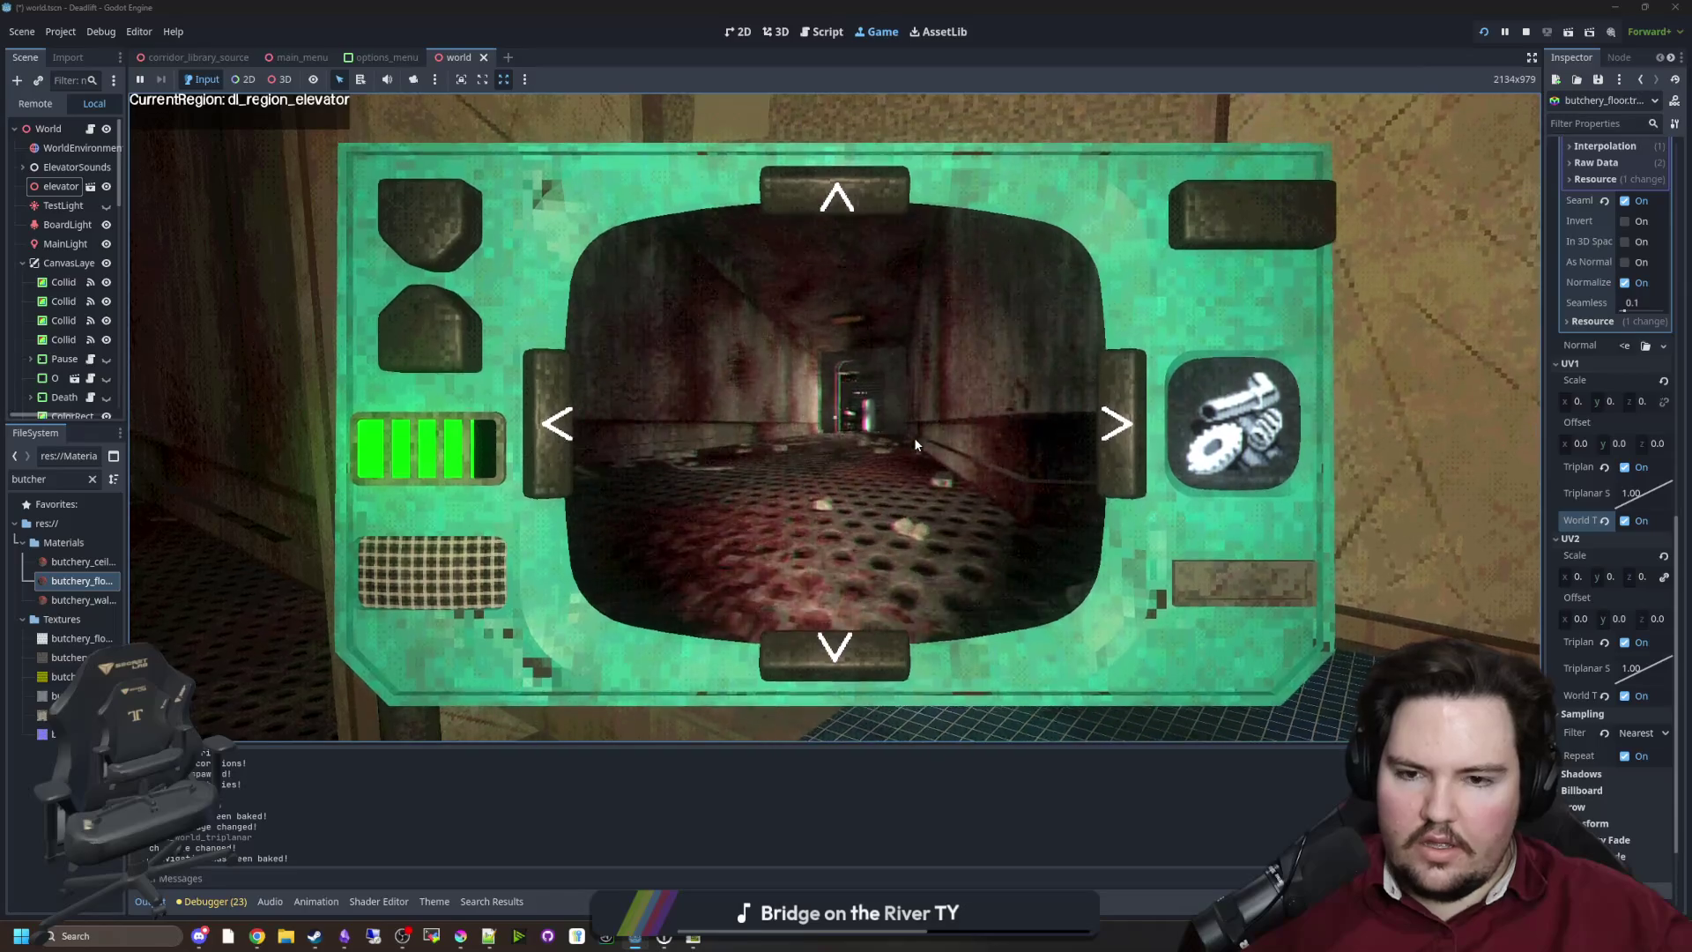
Leave the camera panel, resume, and walk between the butchery region and the elevator camera feed
key("Escape")
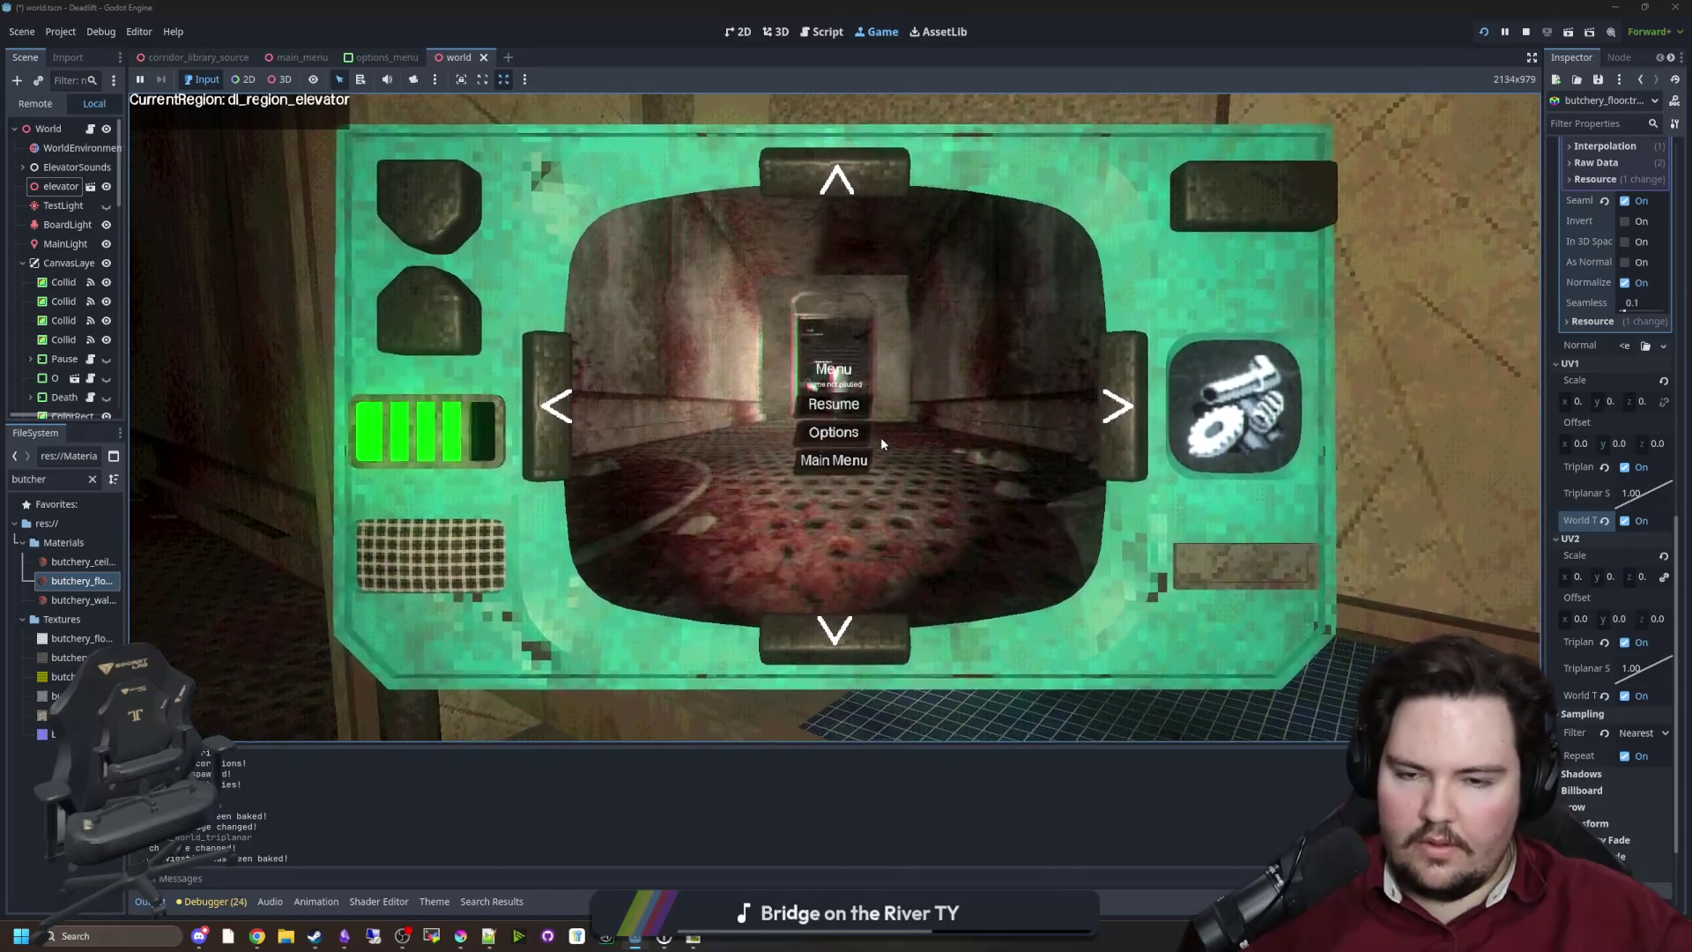
left_click(881, 437)
key("w")
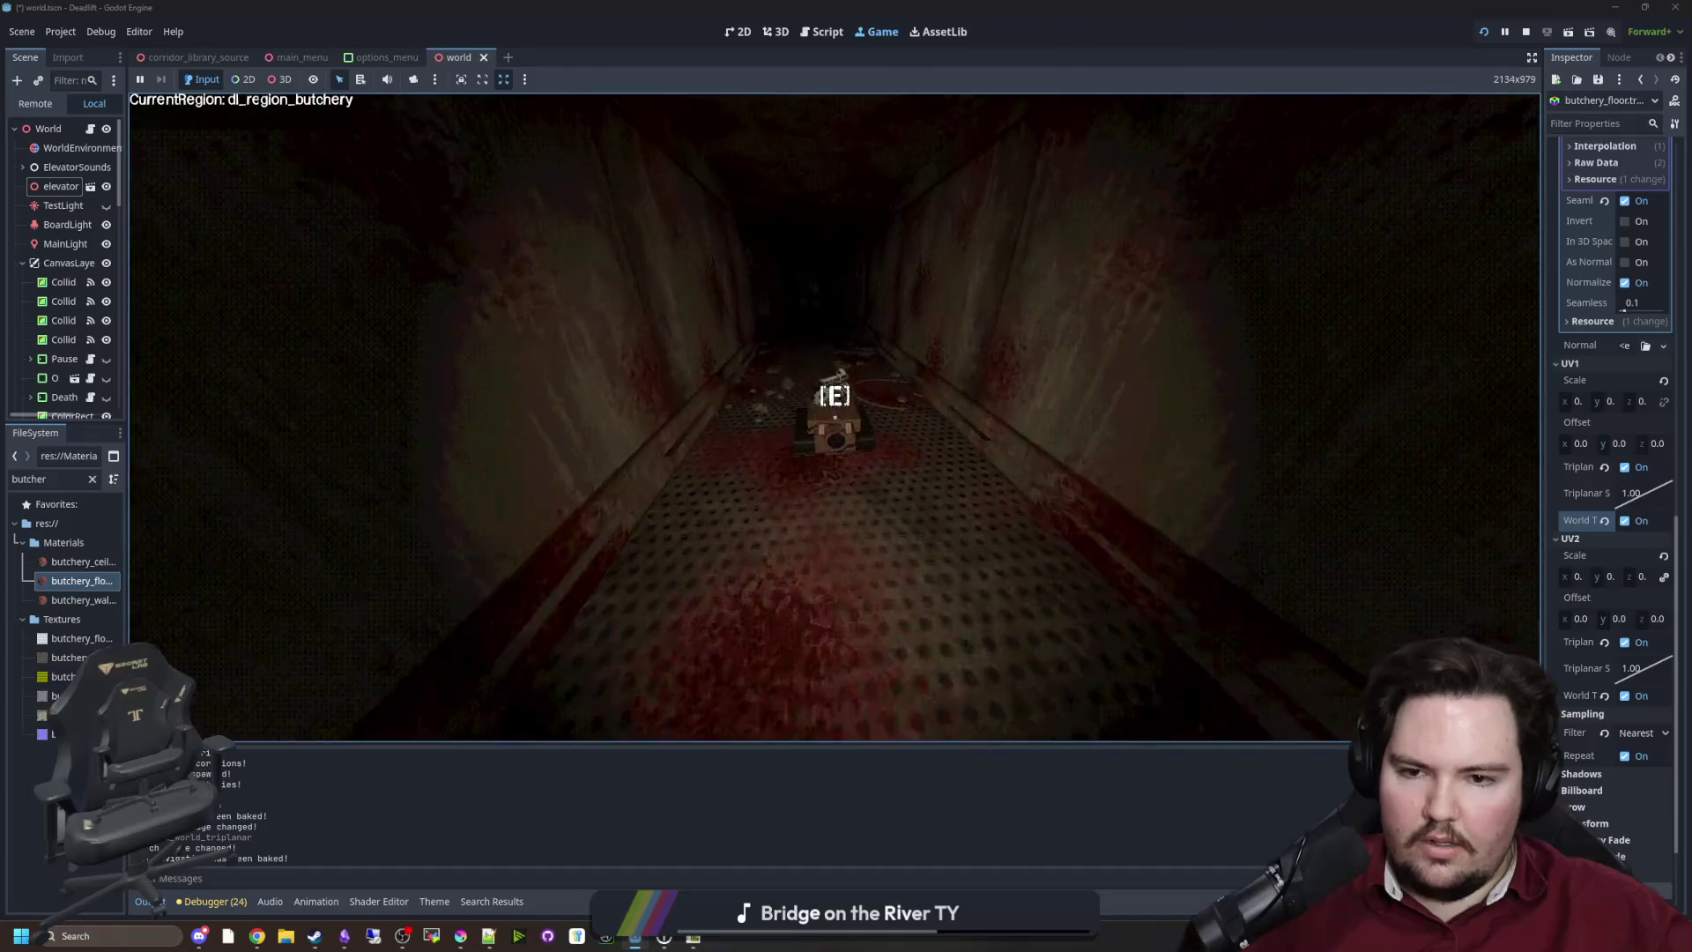
key("w")
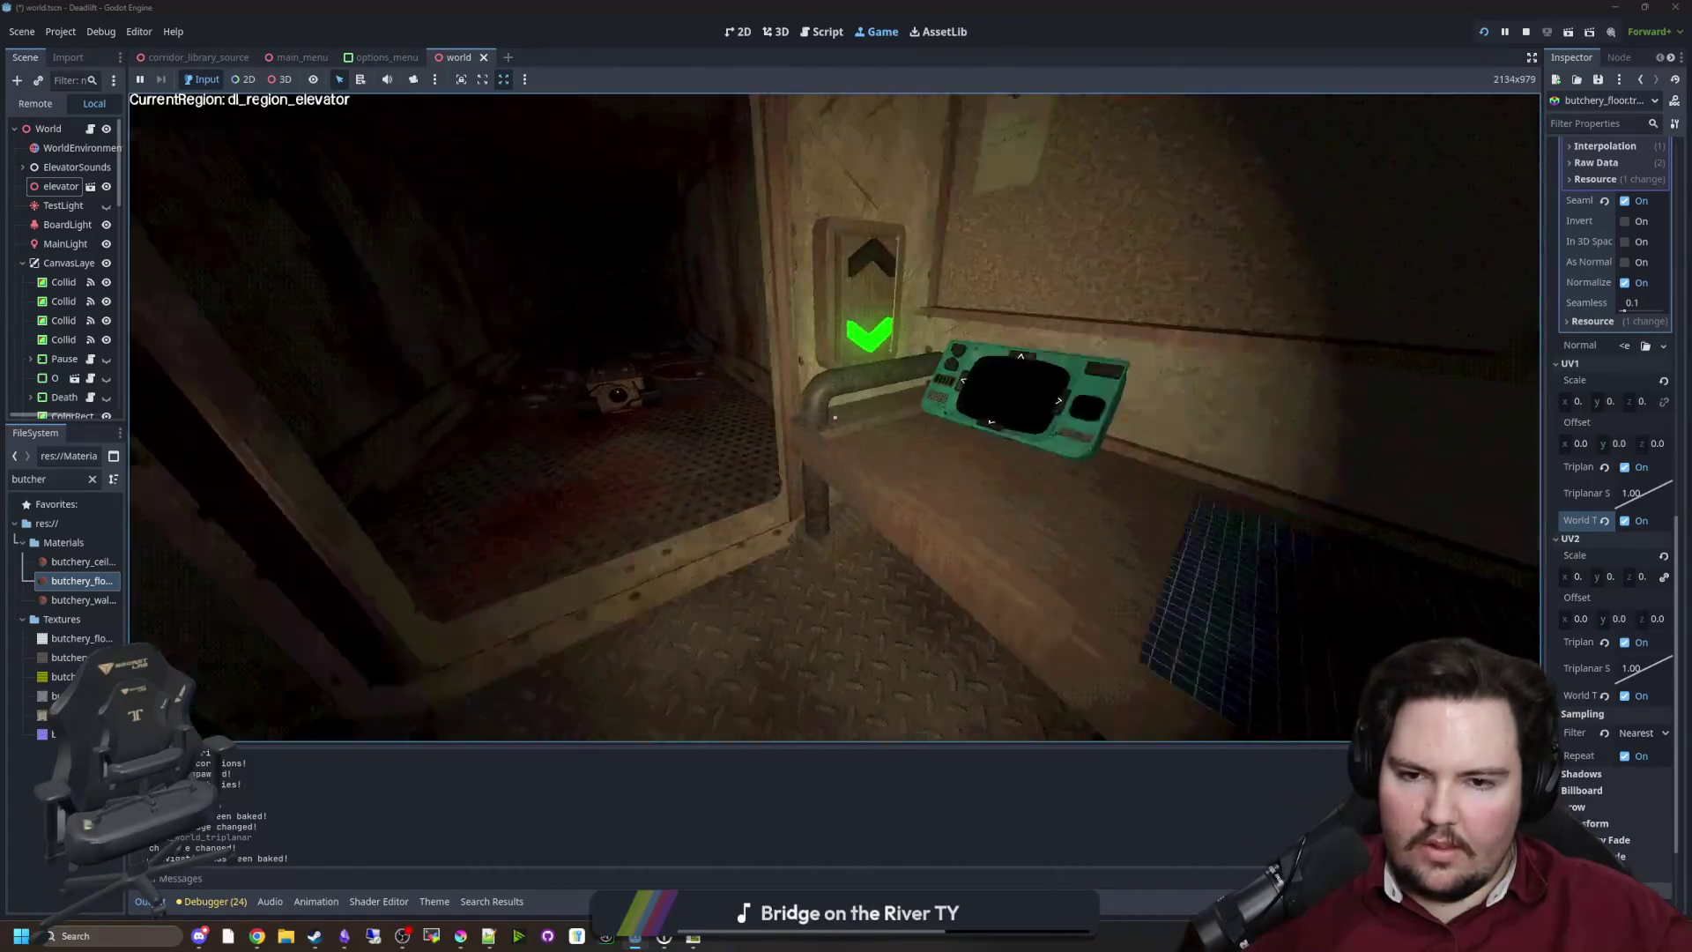
left_click(840, 422)
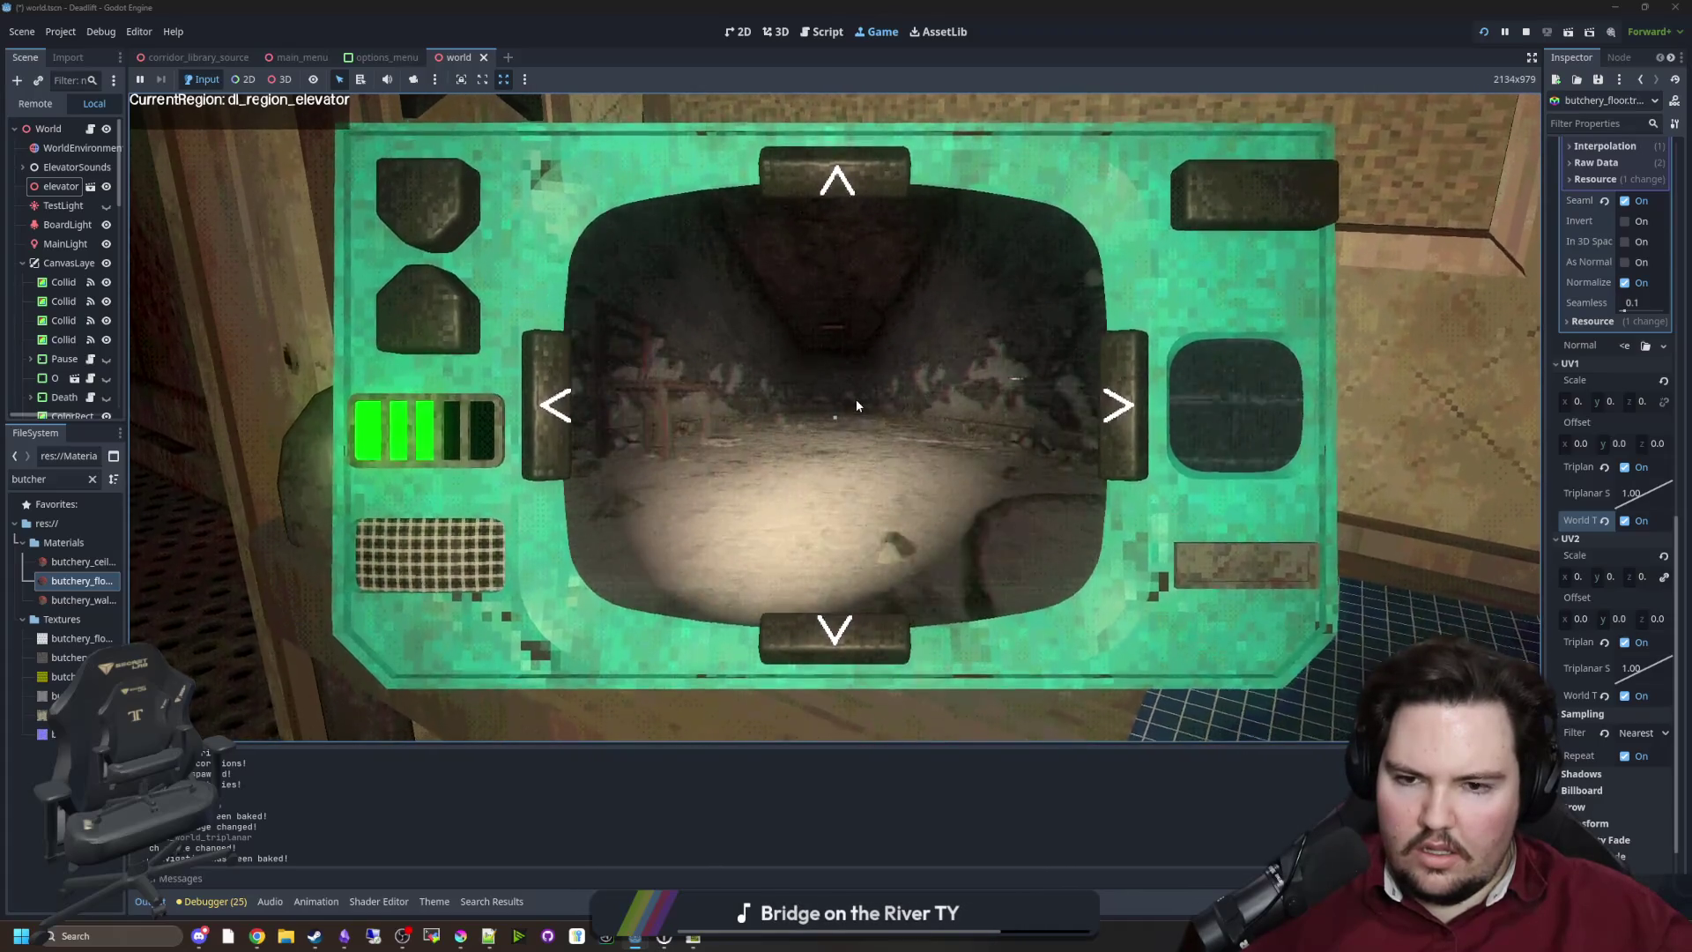
key("e")
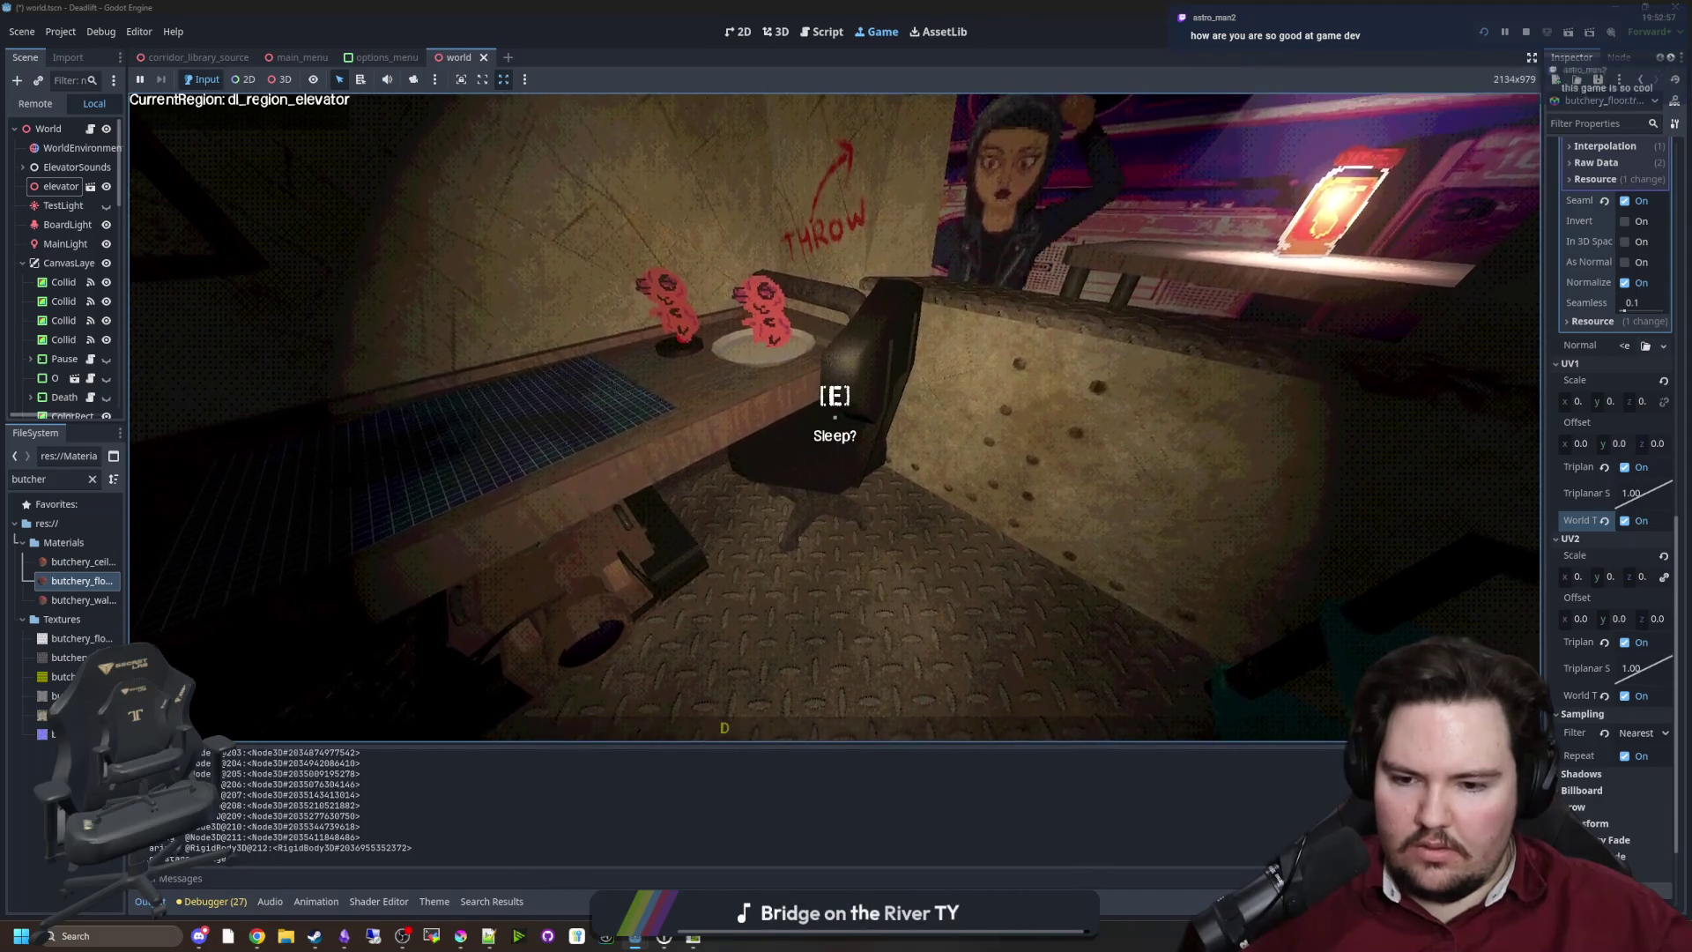
Pause the game and filter project files by 'chair' to select chair.gd
key("super")
key("Escape")
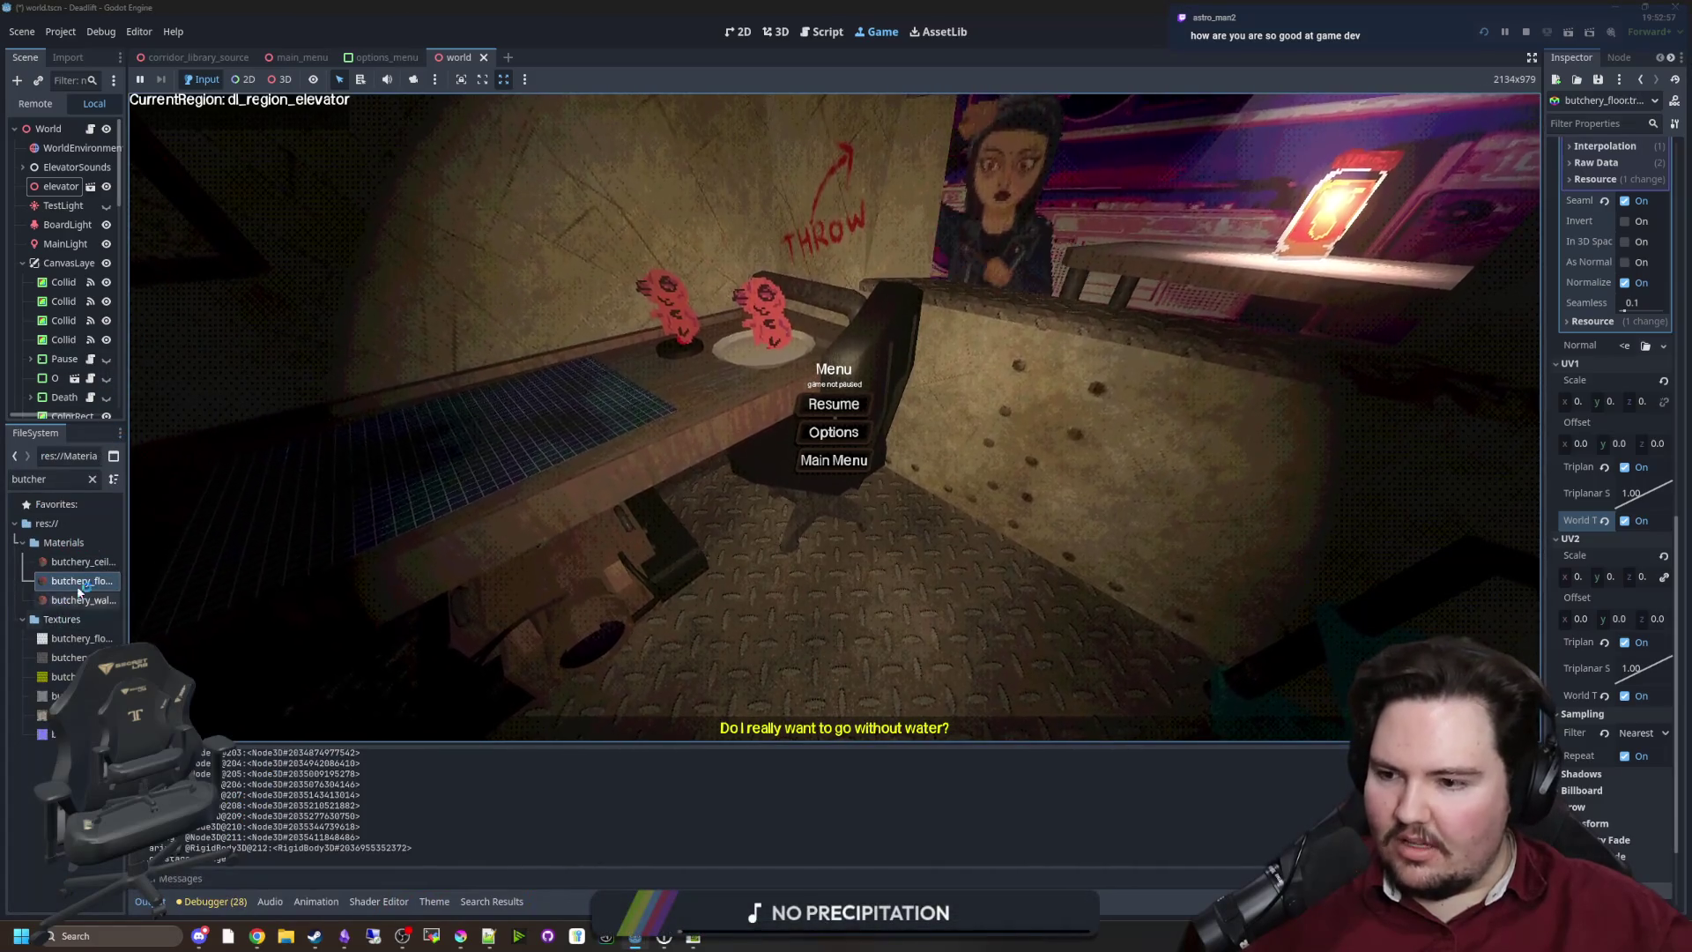
left_click(91, 478)
type("chair")
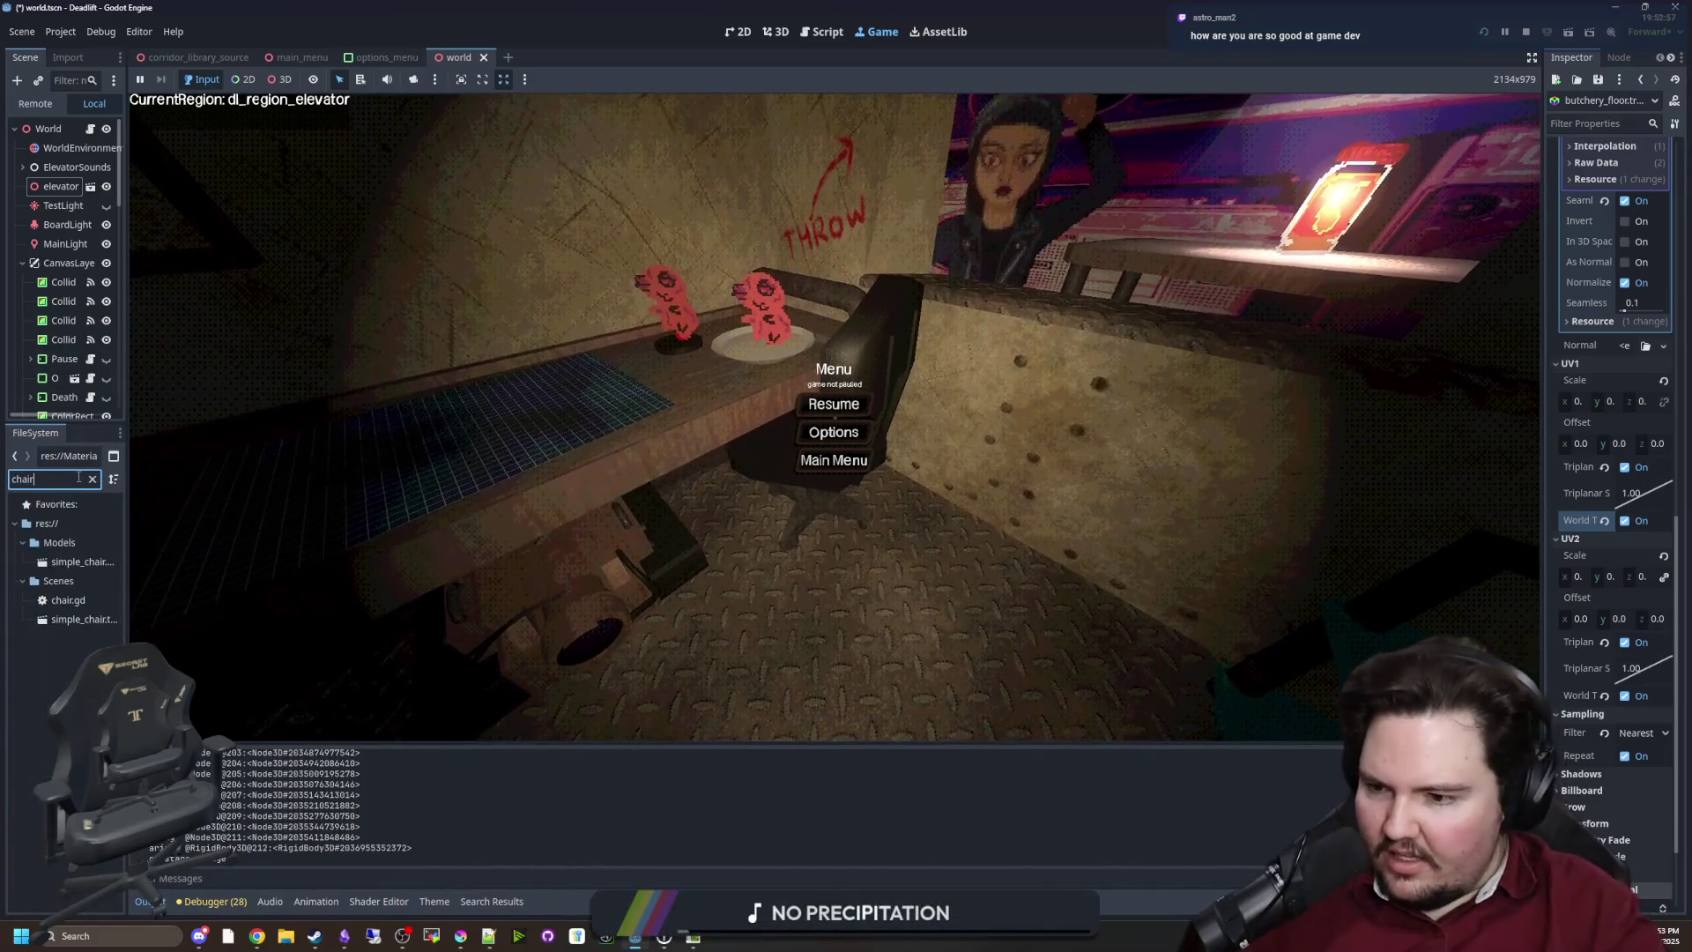
left_click(77, 602)
Add '|| foodPrompt' on line 27 and '|| waterPrompt' on line 30 of chair.gd, save, and resume
double_click(82, 608)
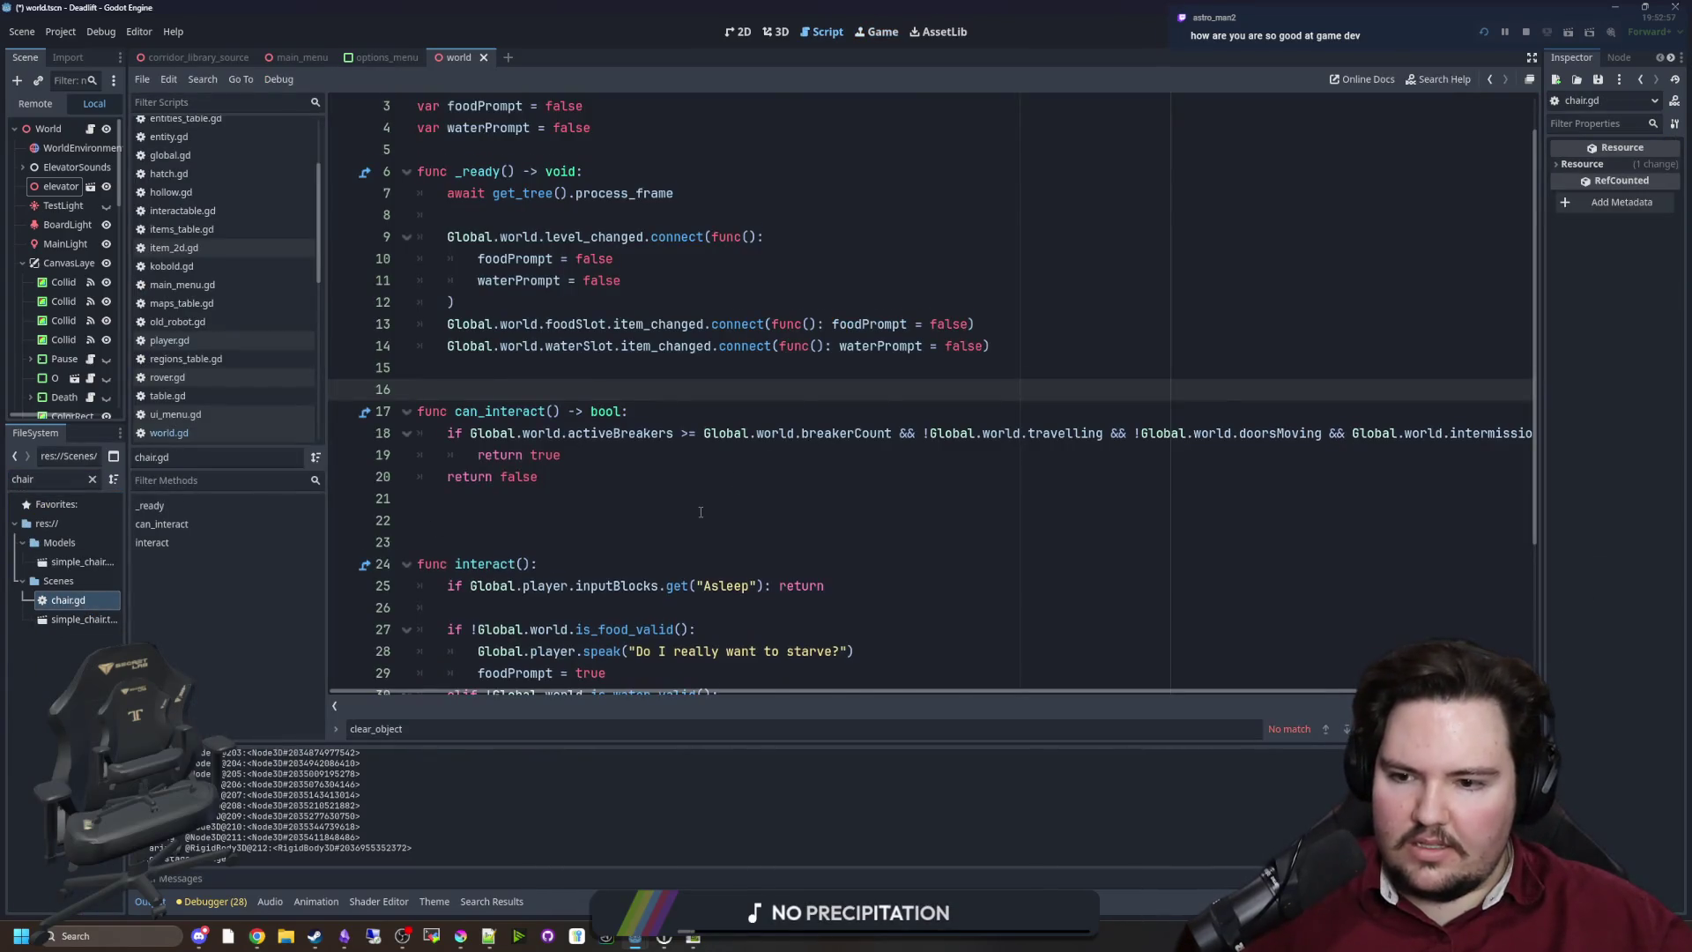
scroll(700, 512, "down", 3)
left_click(630, 338)
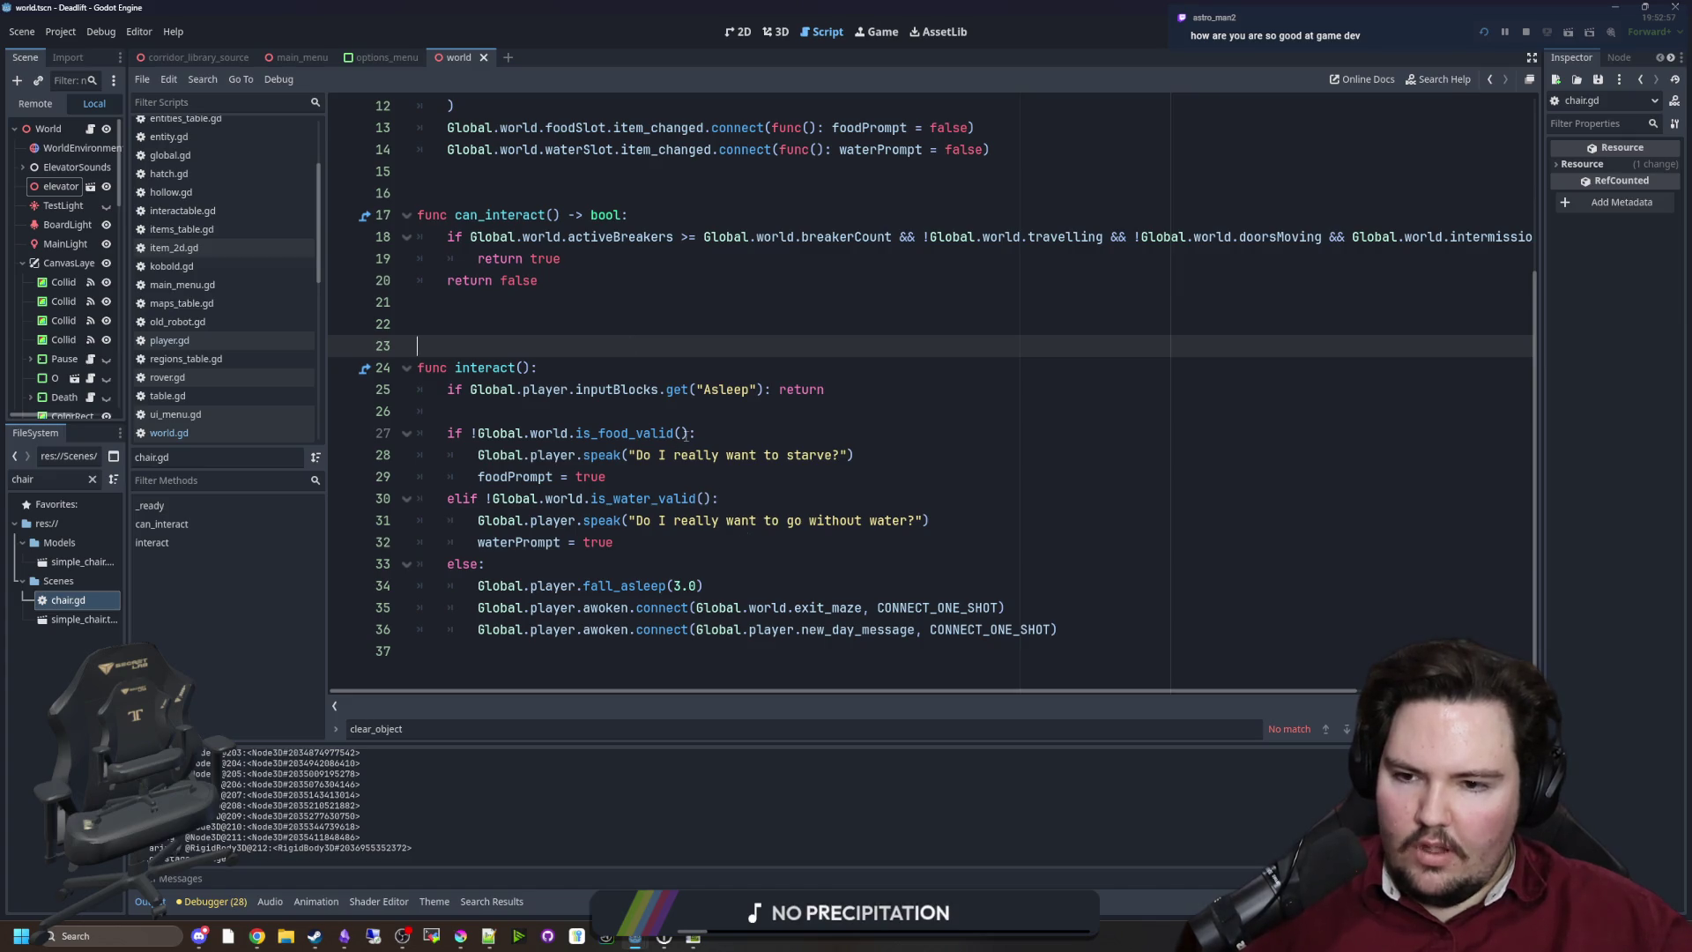
left_click(688, 434)
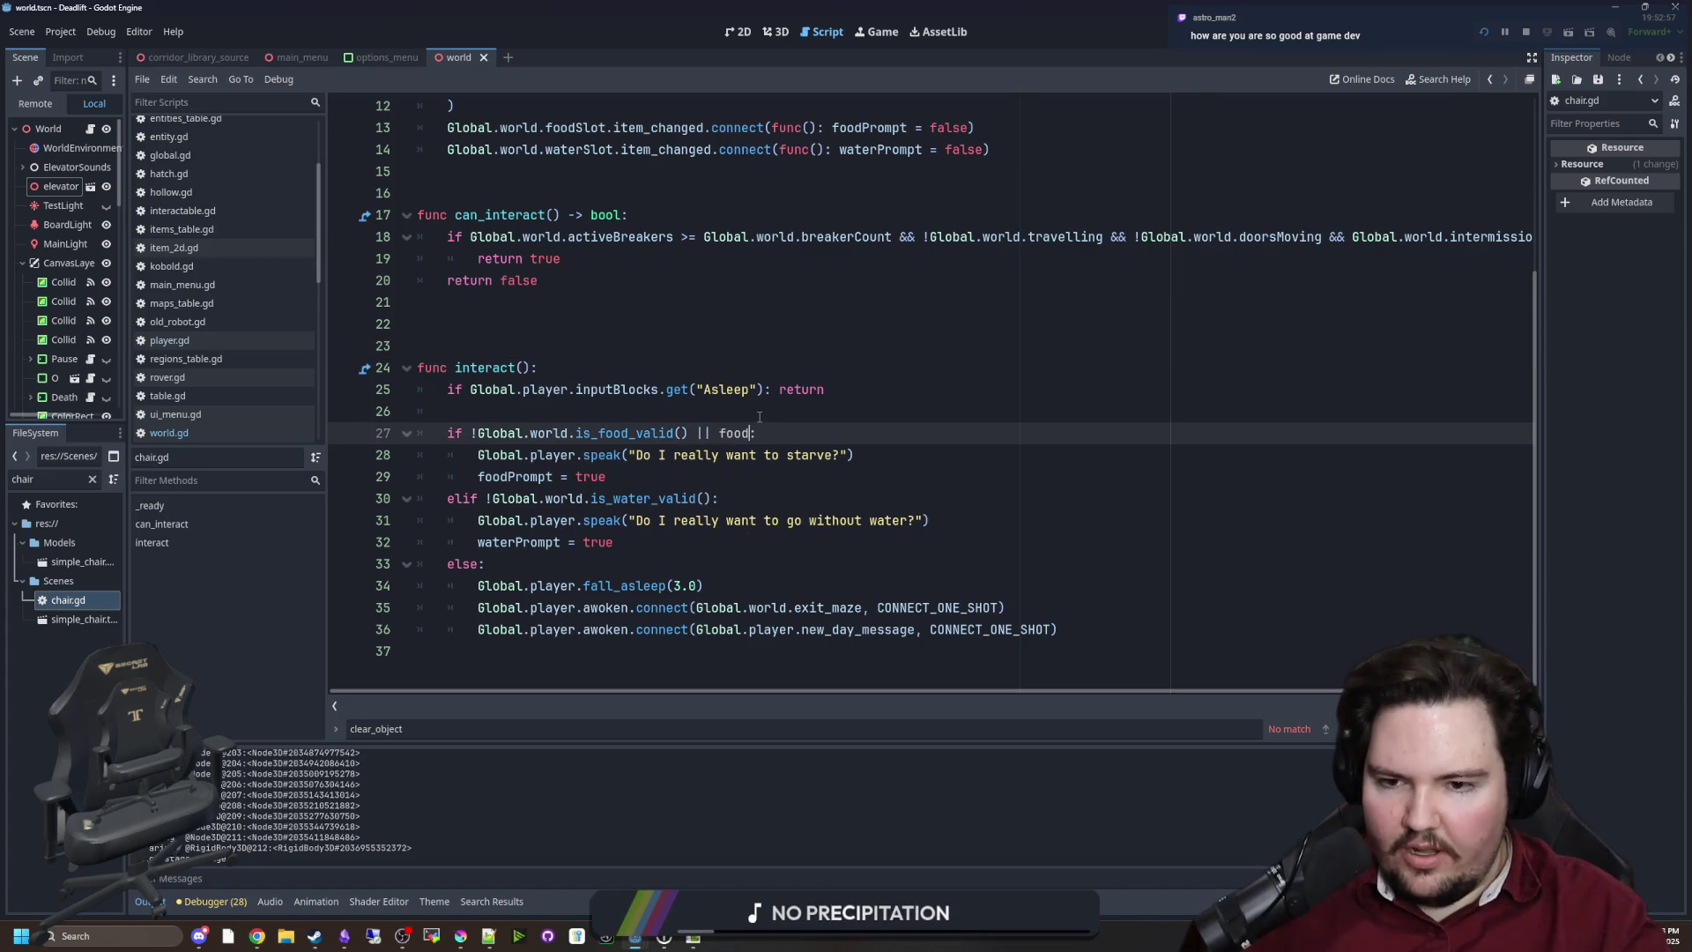
left_click(715, 499)
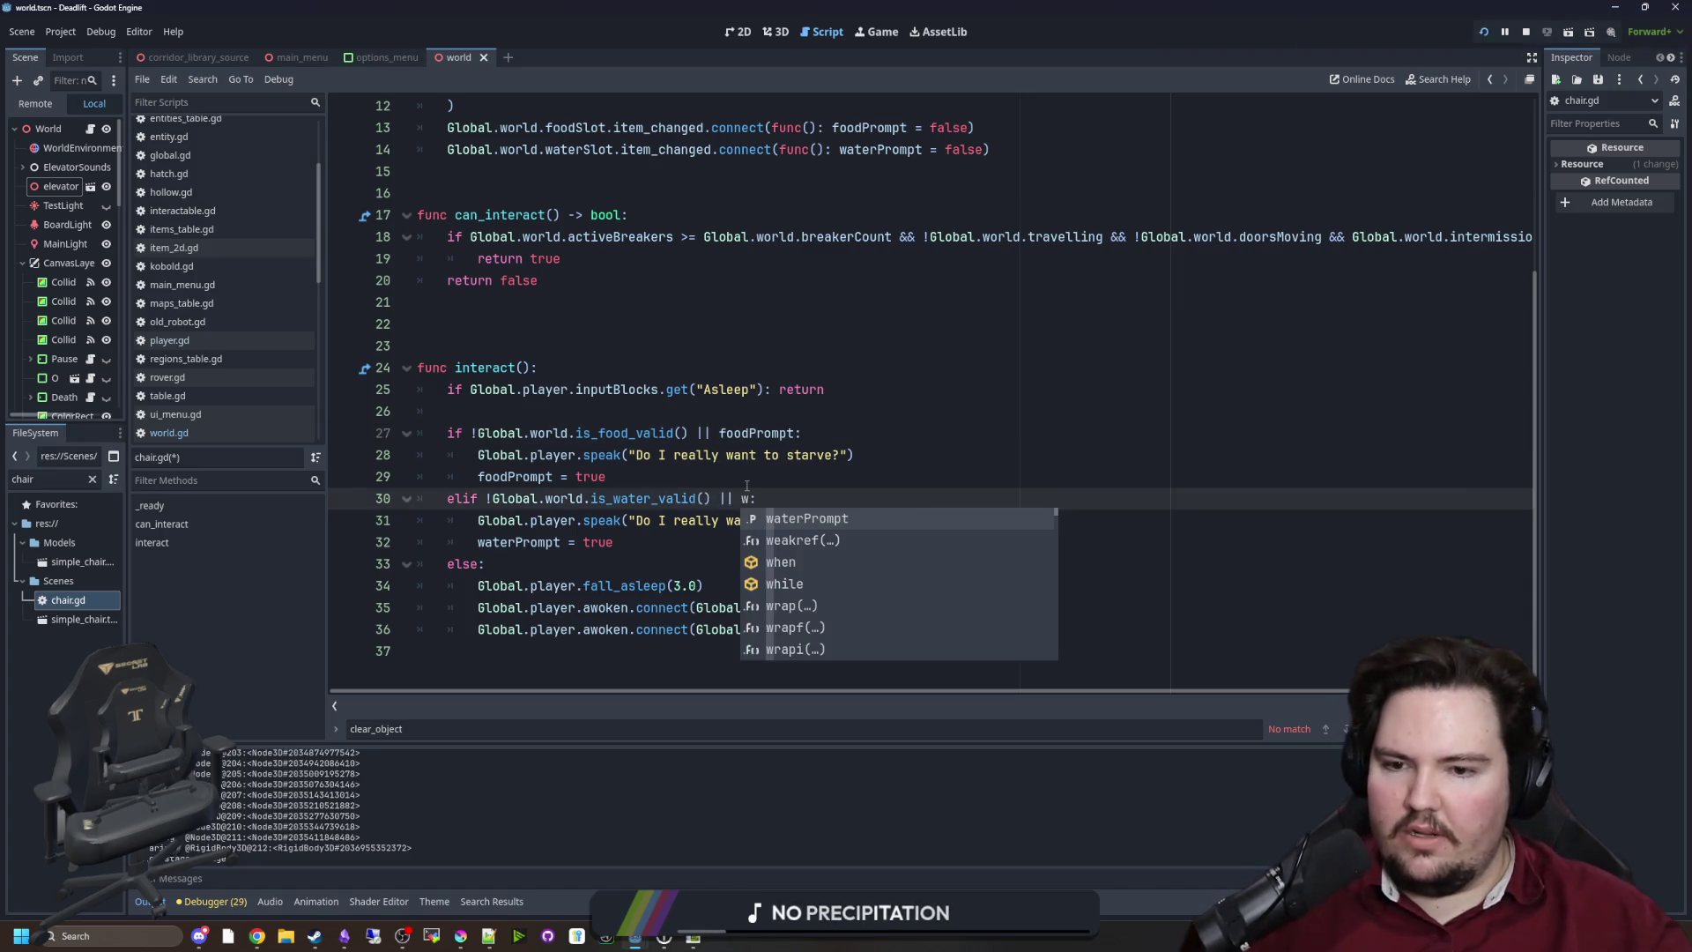
key("Return")
left_click(748, 486)
key("ctrl+s")
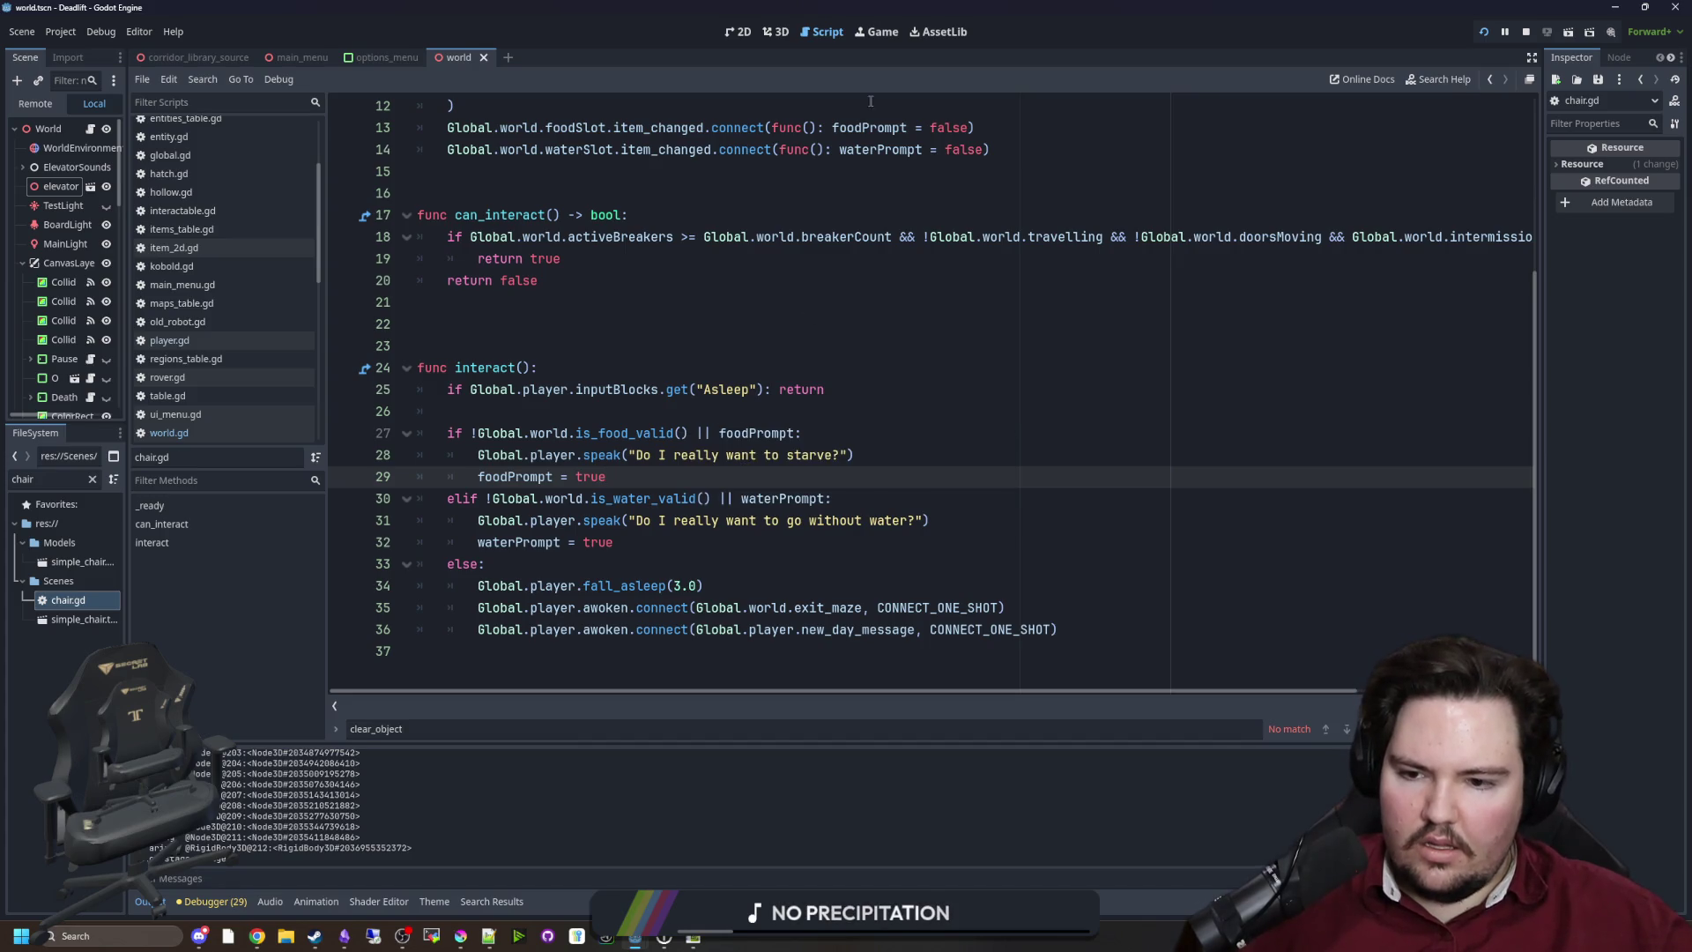
left_click(887, 33)
key("Escape")
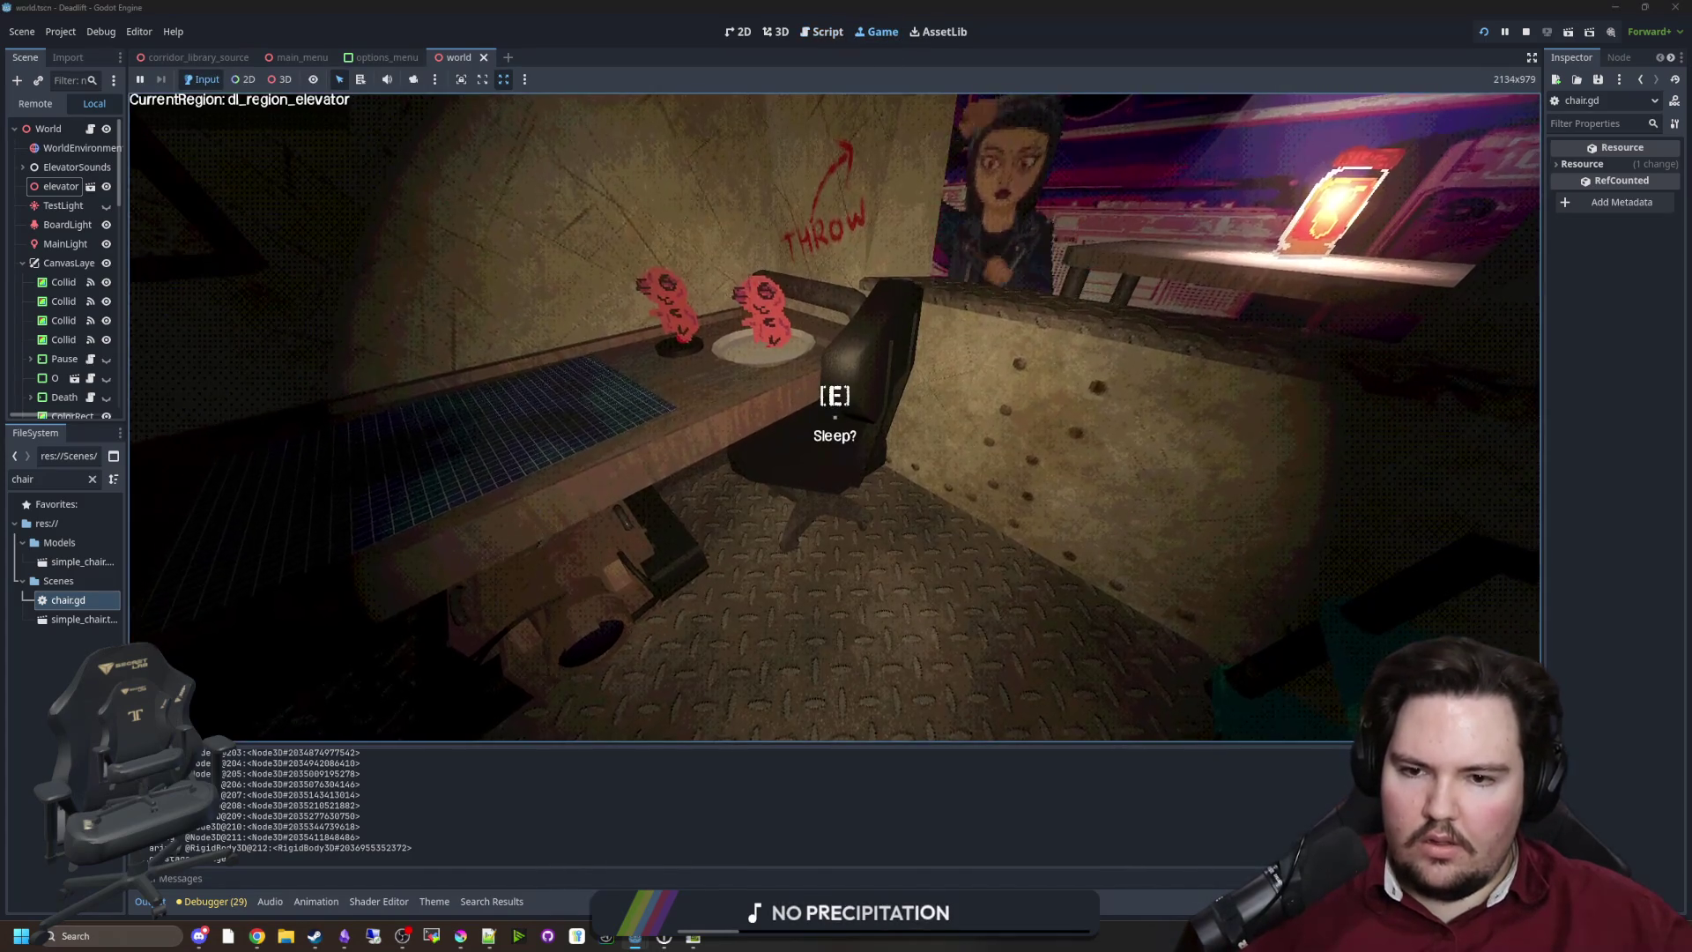
Try sleeping in the chair, then add '!' before foodPrompt in chair.gd and save
key("e")
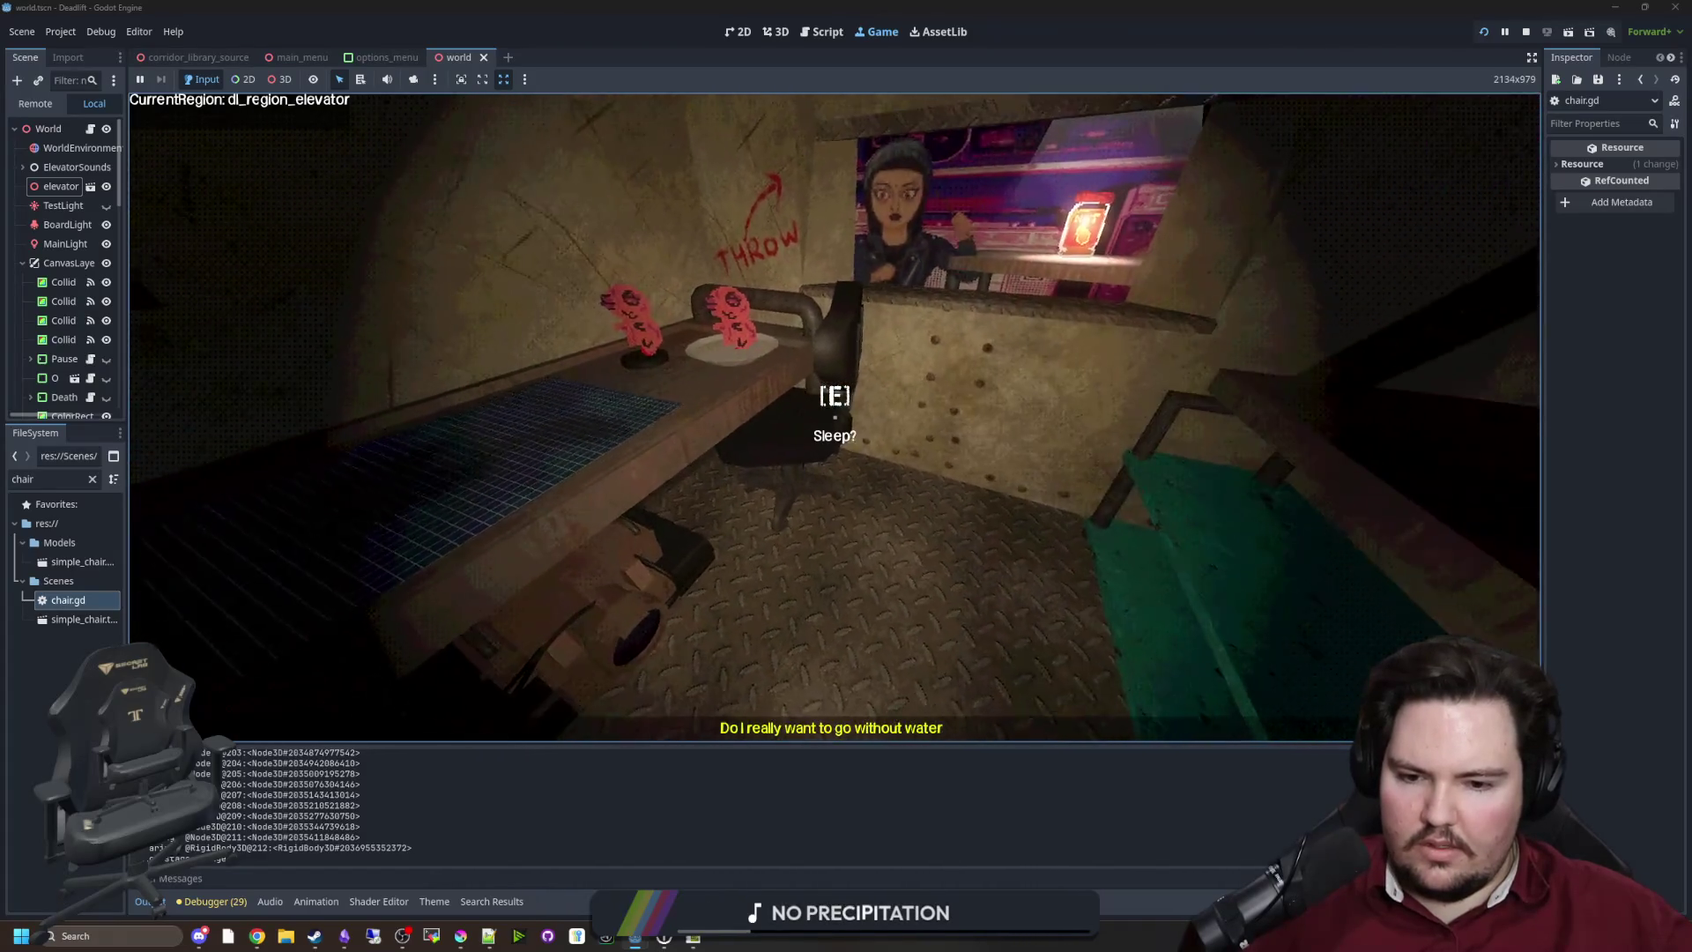
key("super")
key("super")
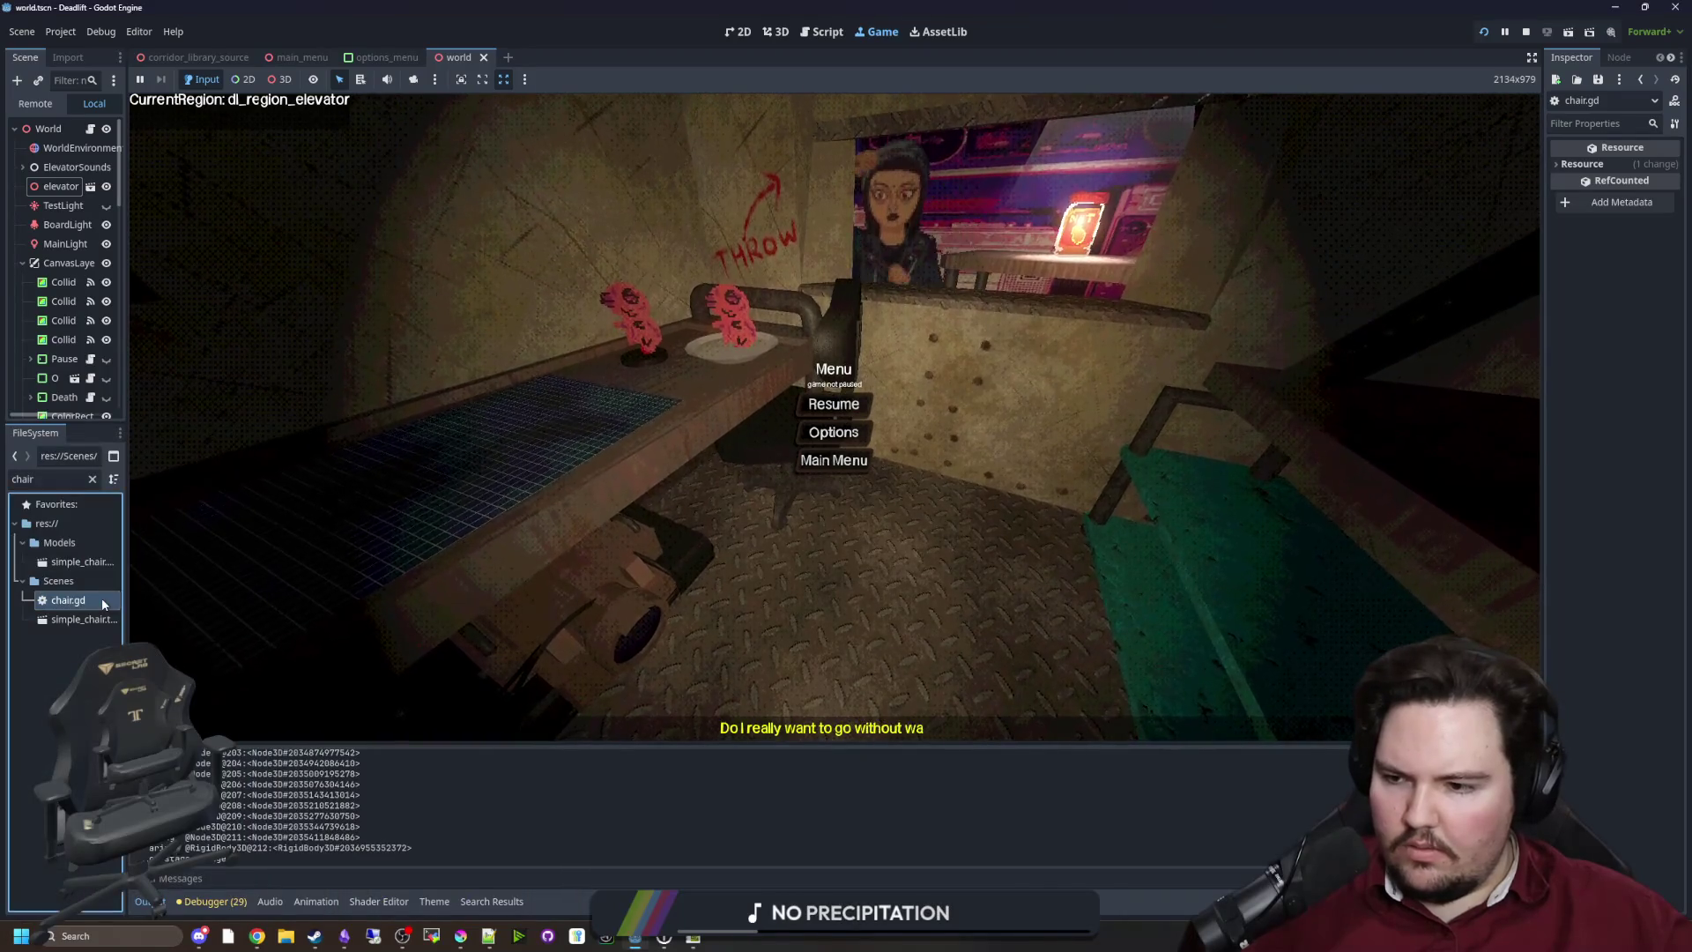
double_click(102, 598)
left_click(689, 408)
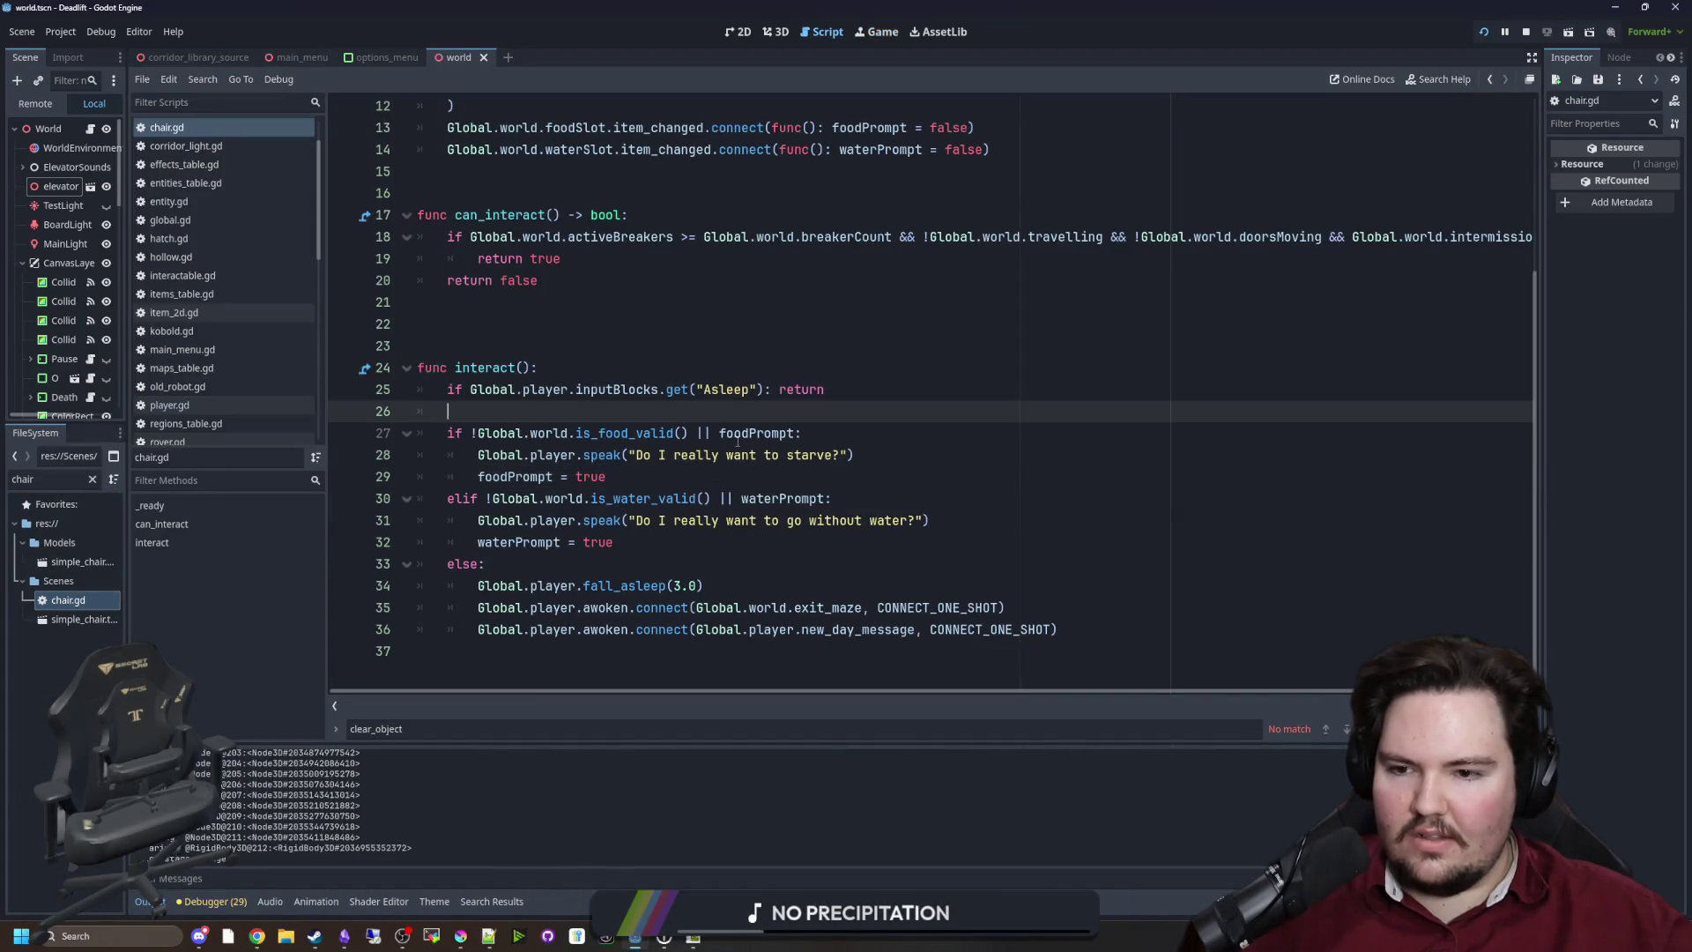
left_click(730, 553)
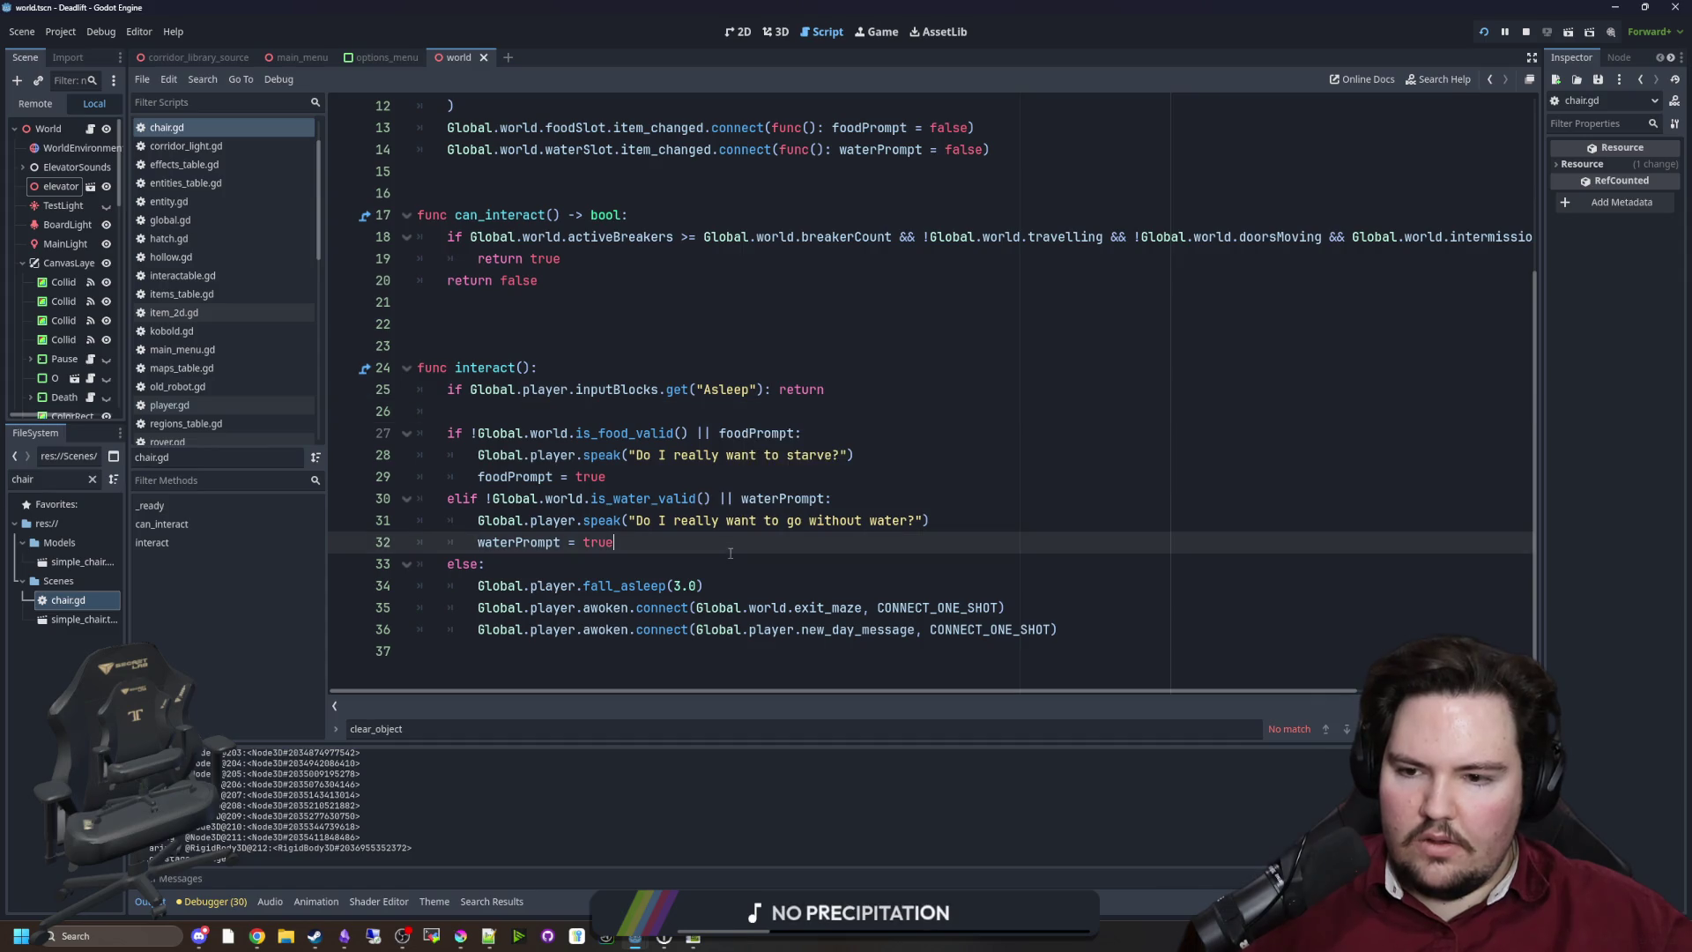
left_click(741, 499)
type("!")
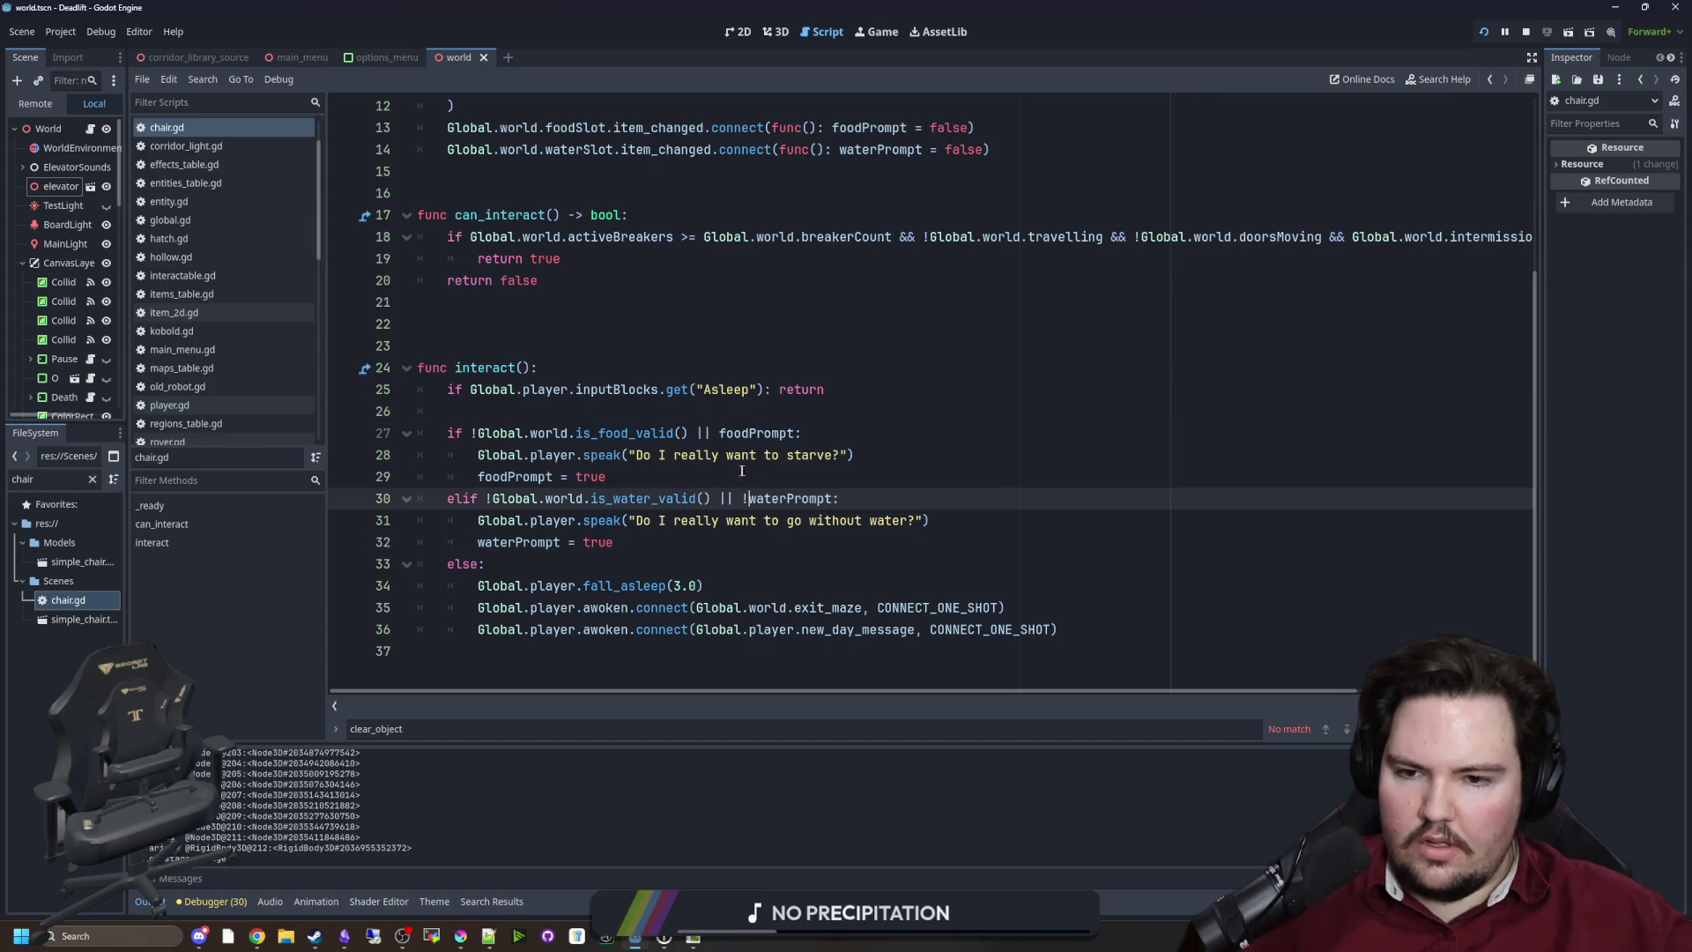
left_click(717, 433)
type("!")
left_click(737, 416)
key("ctrl+s")
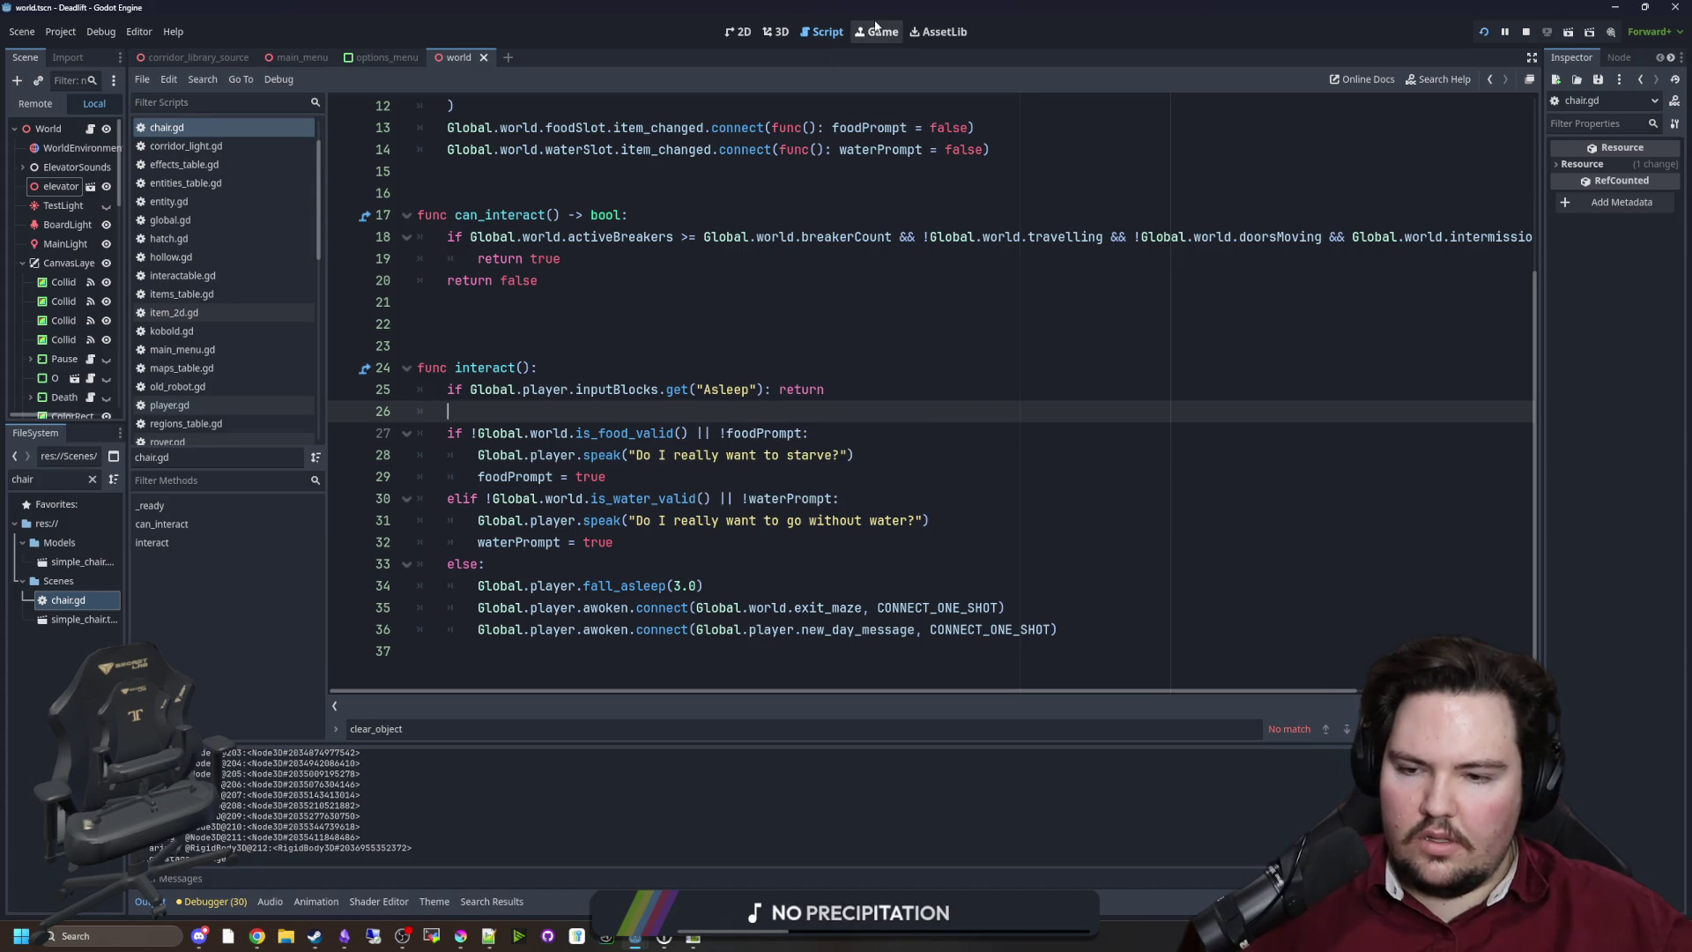
Make lines 27 and 30 read '&& !foodPrompt' and '&& !waterPrompt', then run with F5
left_click(734, 499)
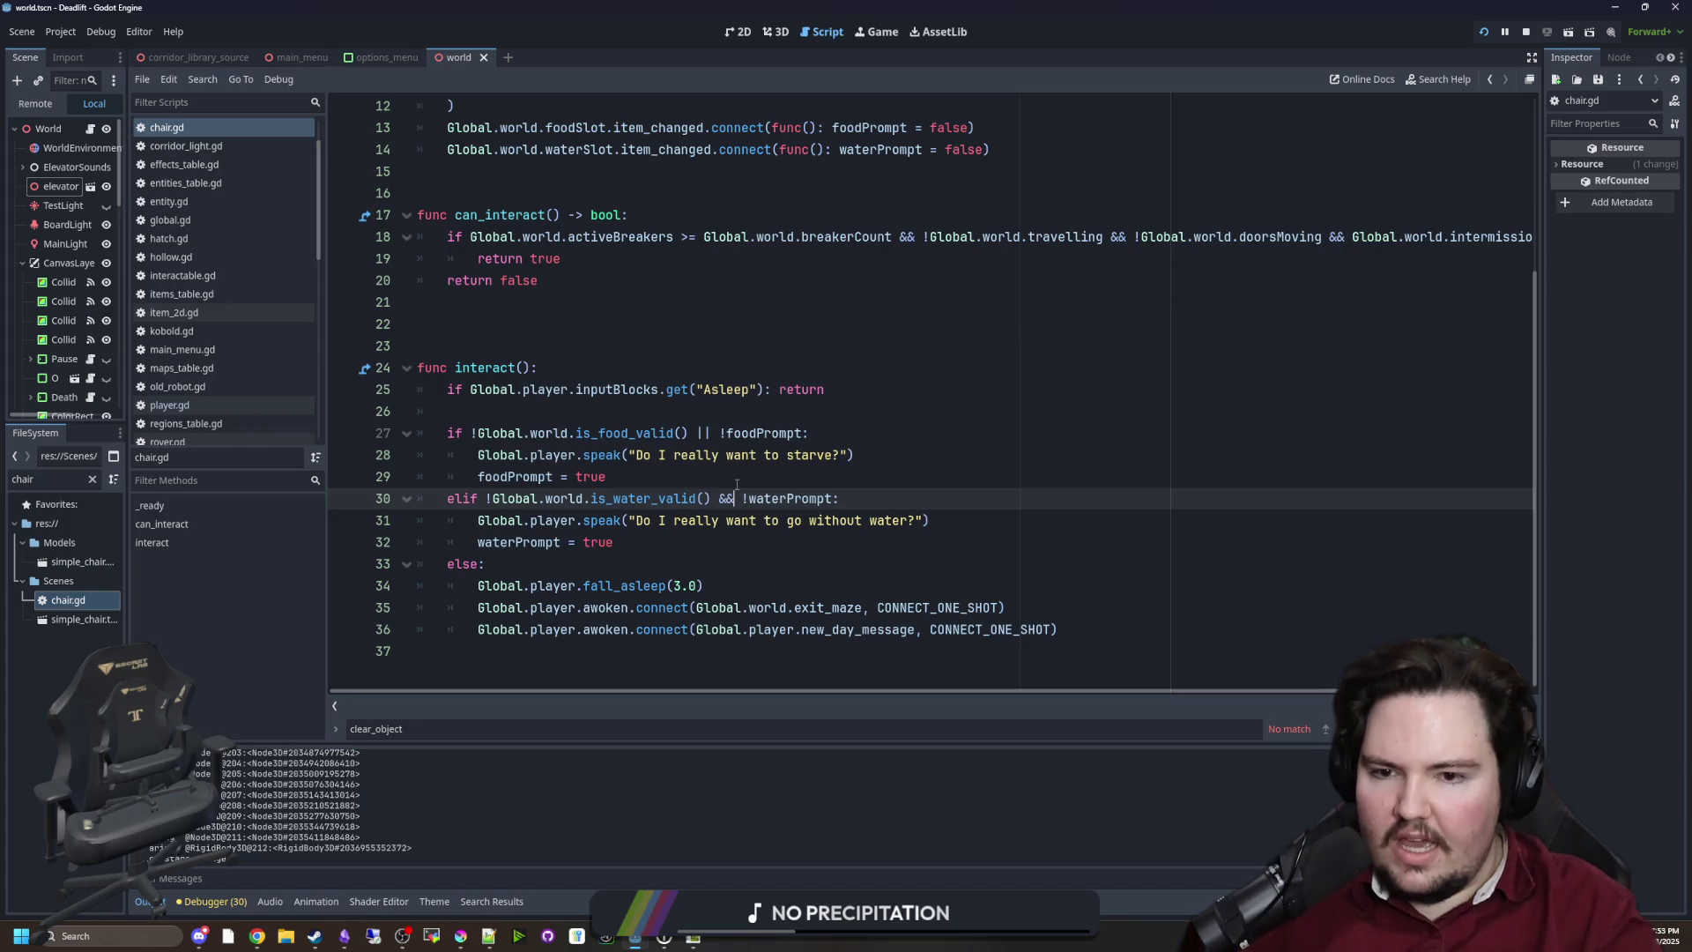
key("Up")
key("Up")
key("Up")
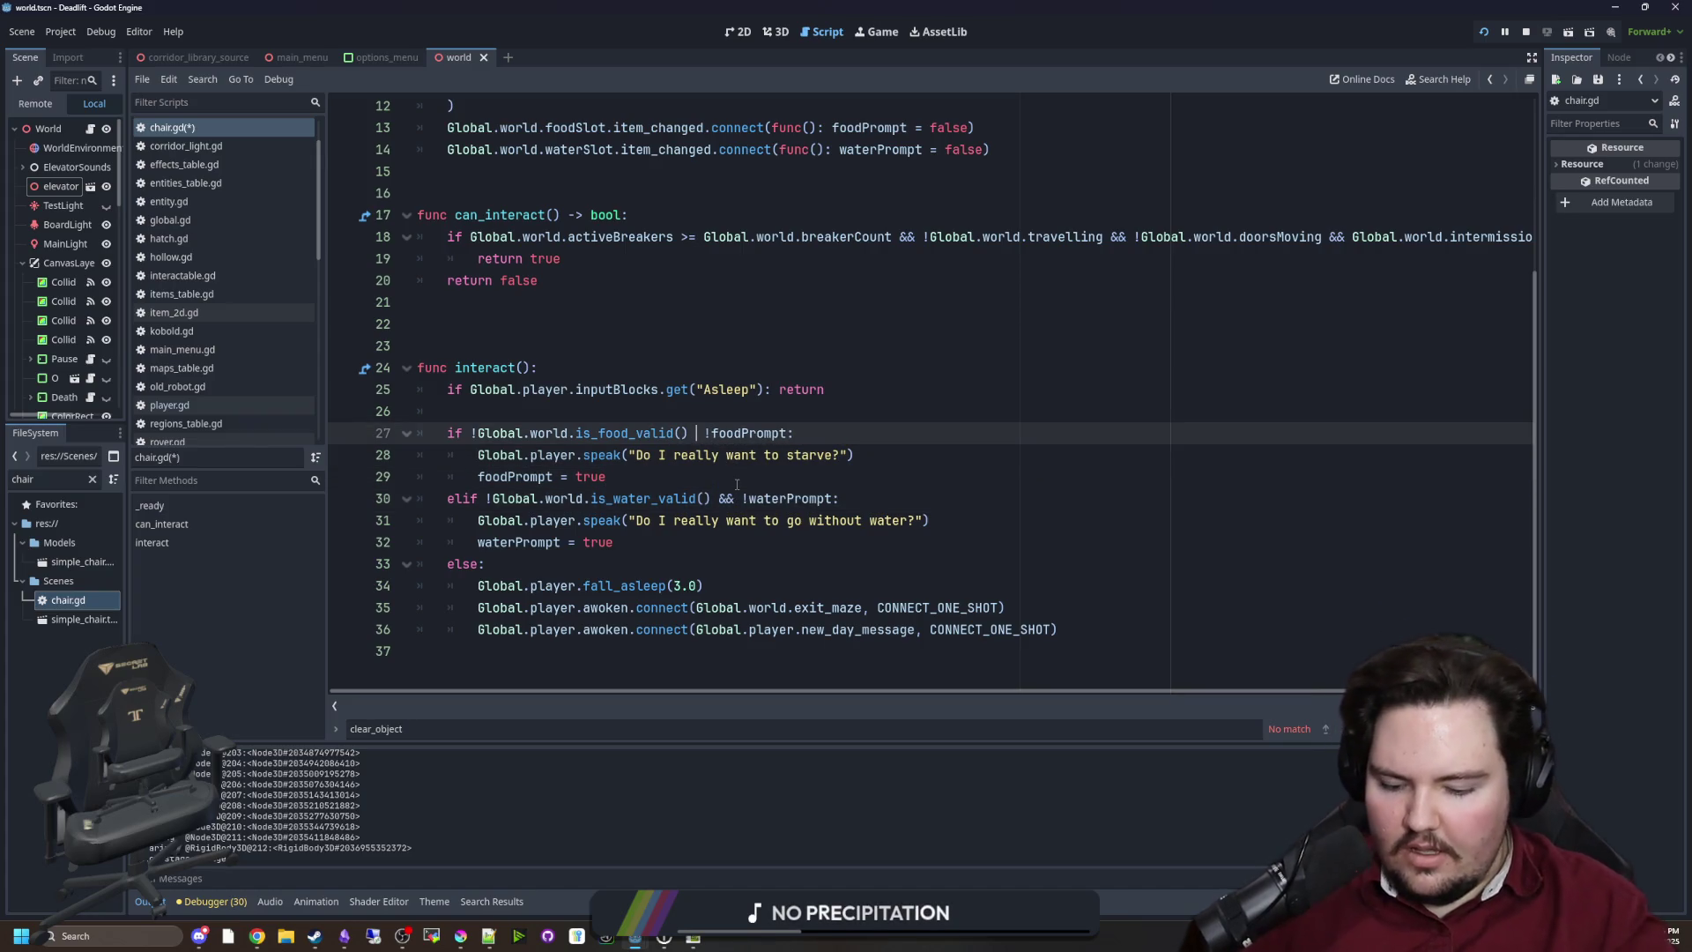
left_click(737, 484)
key("F5")
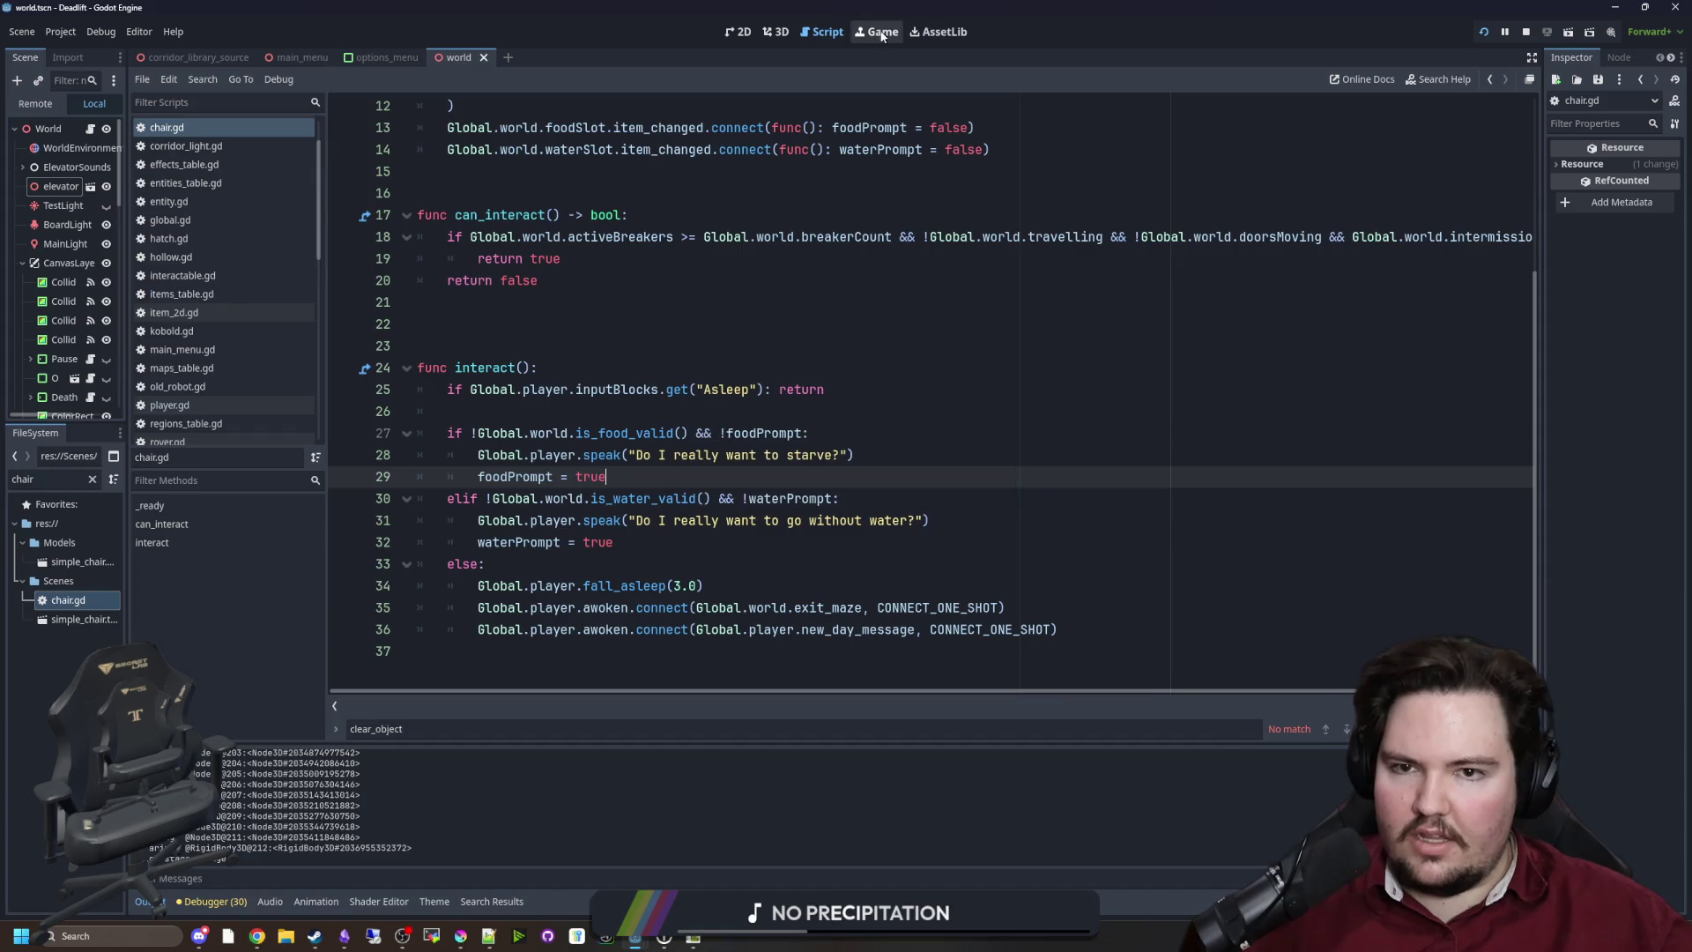
key("Escape")
Sleep in the chair, walk the corridor, hide under the table and leave, then search world.gd
key("e")
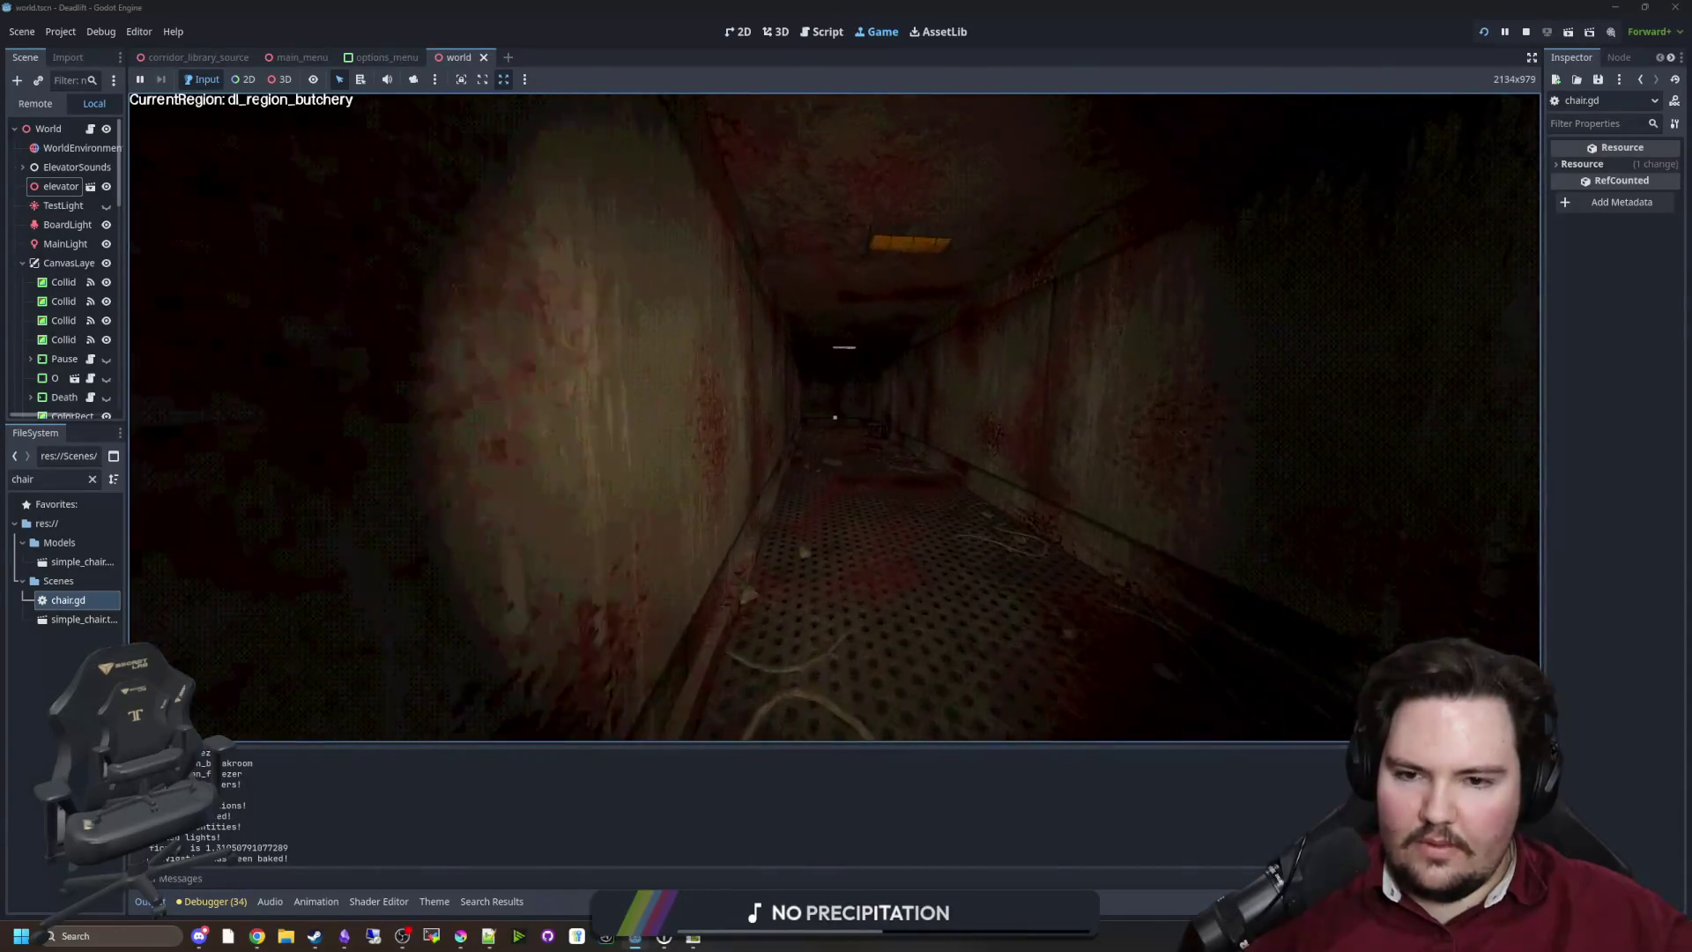
key("w")
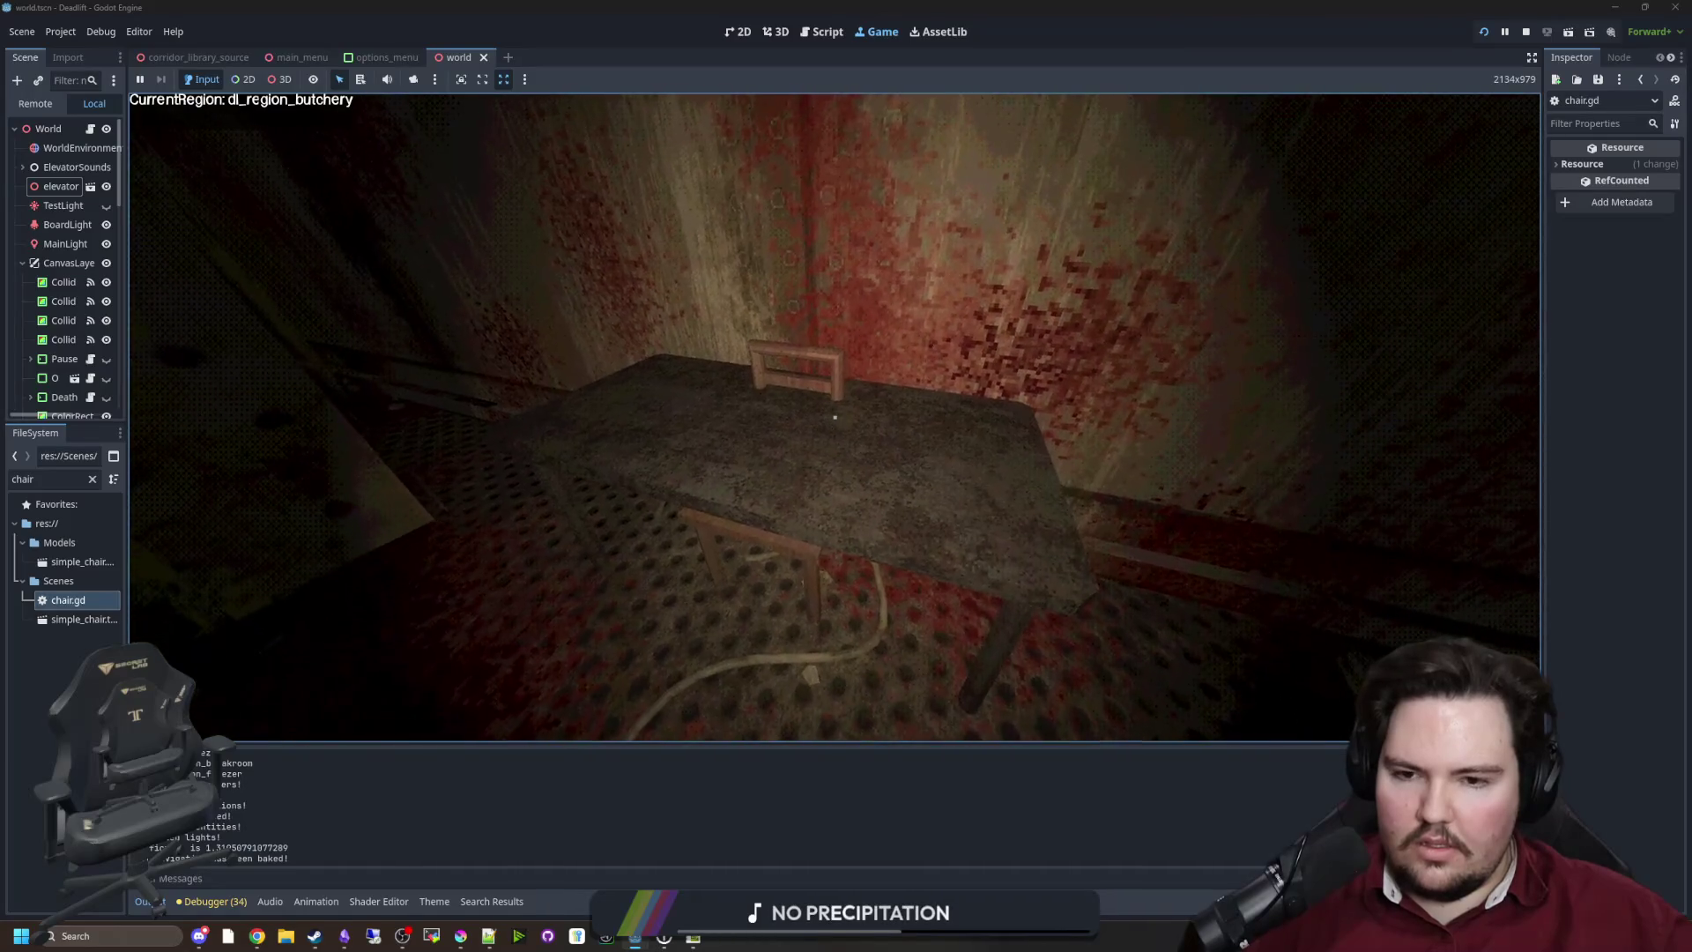
key("e")
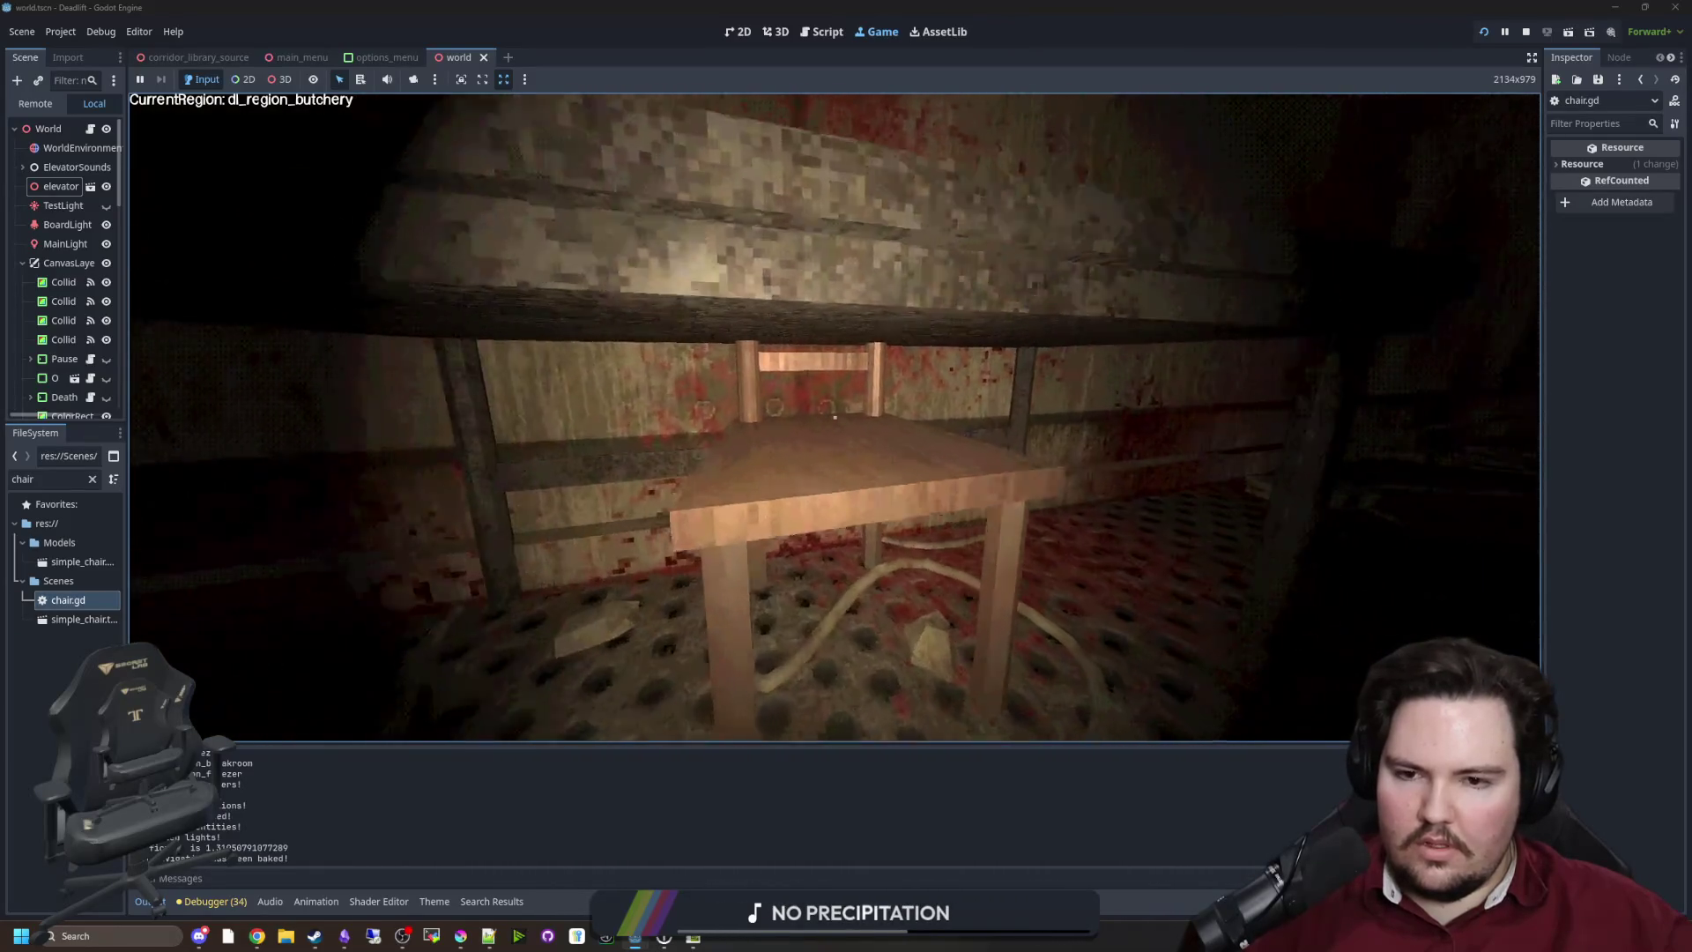
key("e")
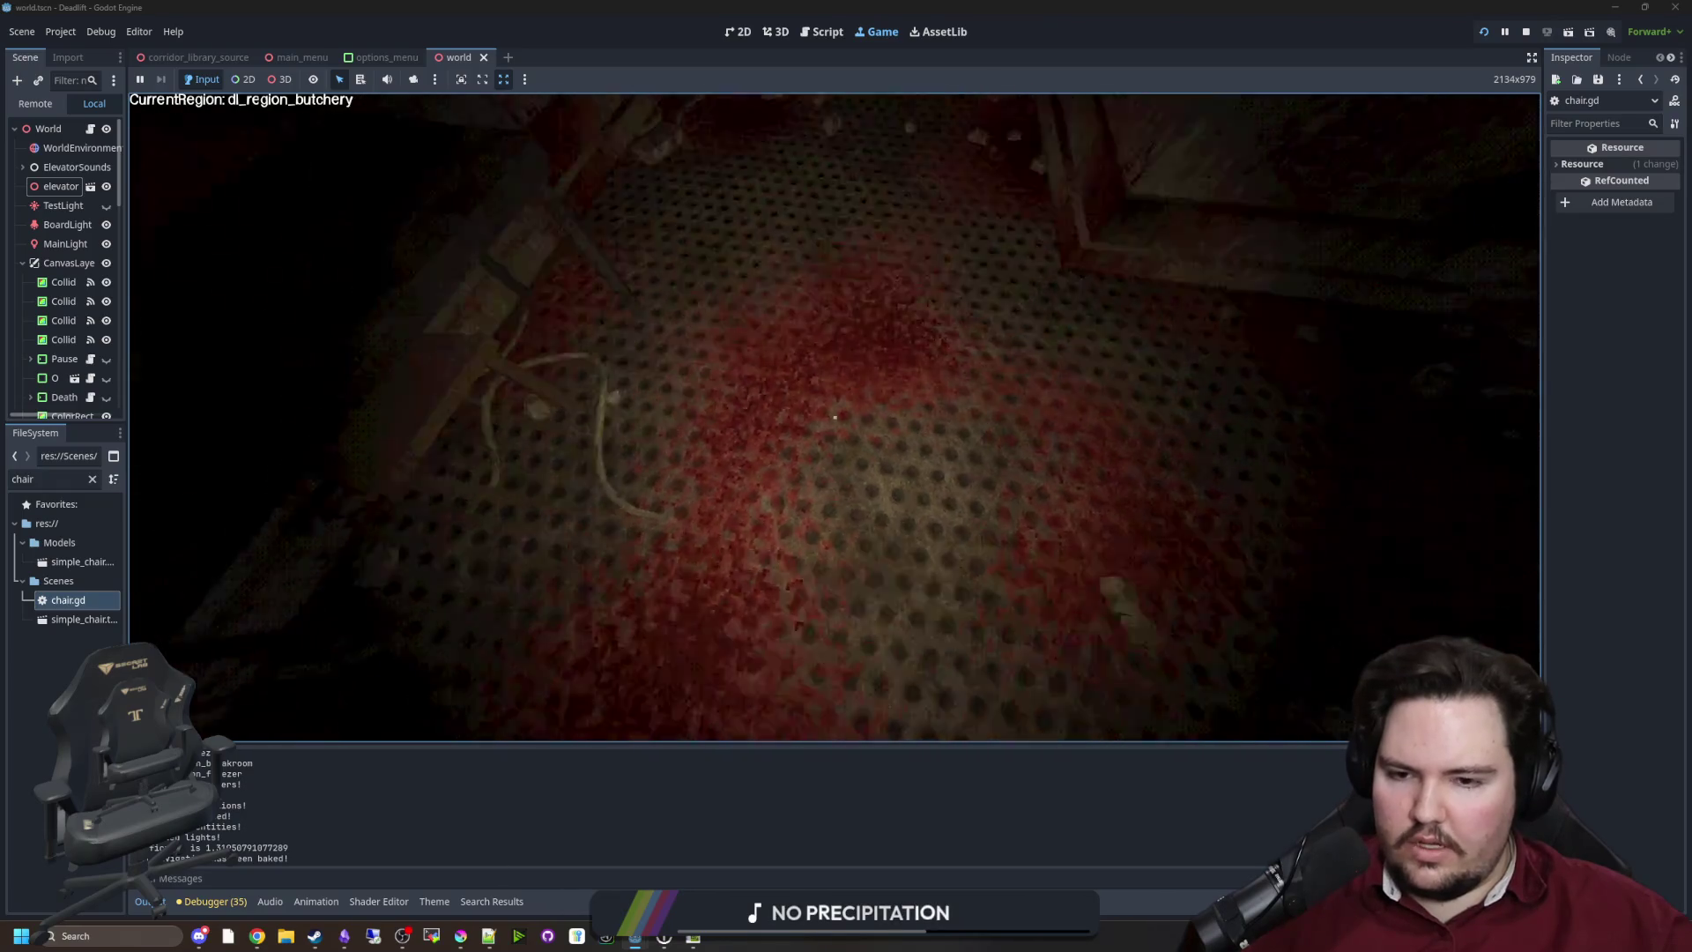
key("super")
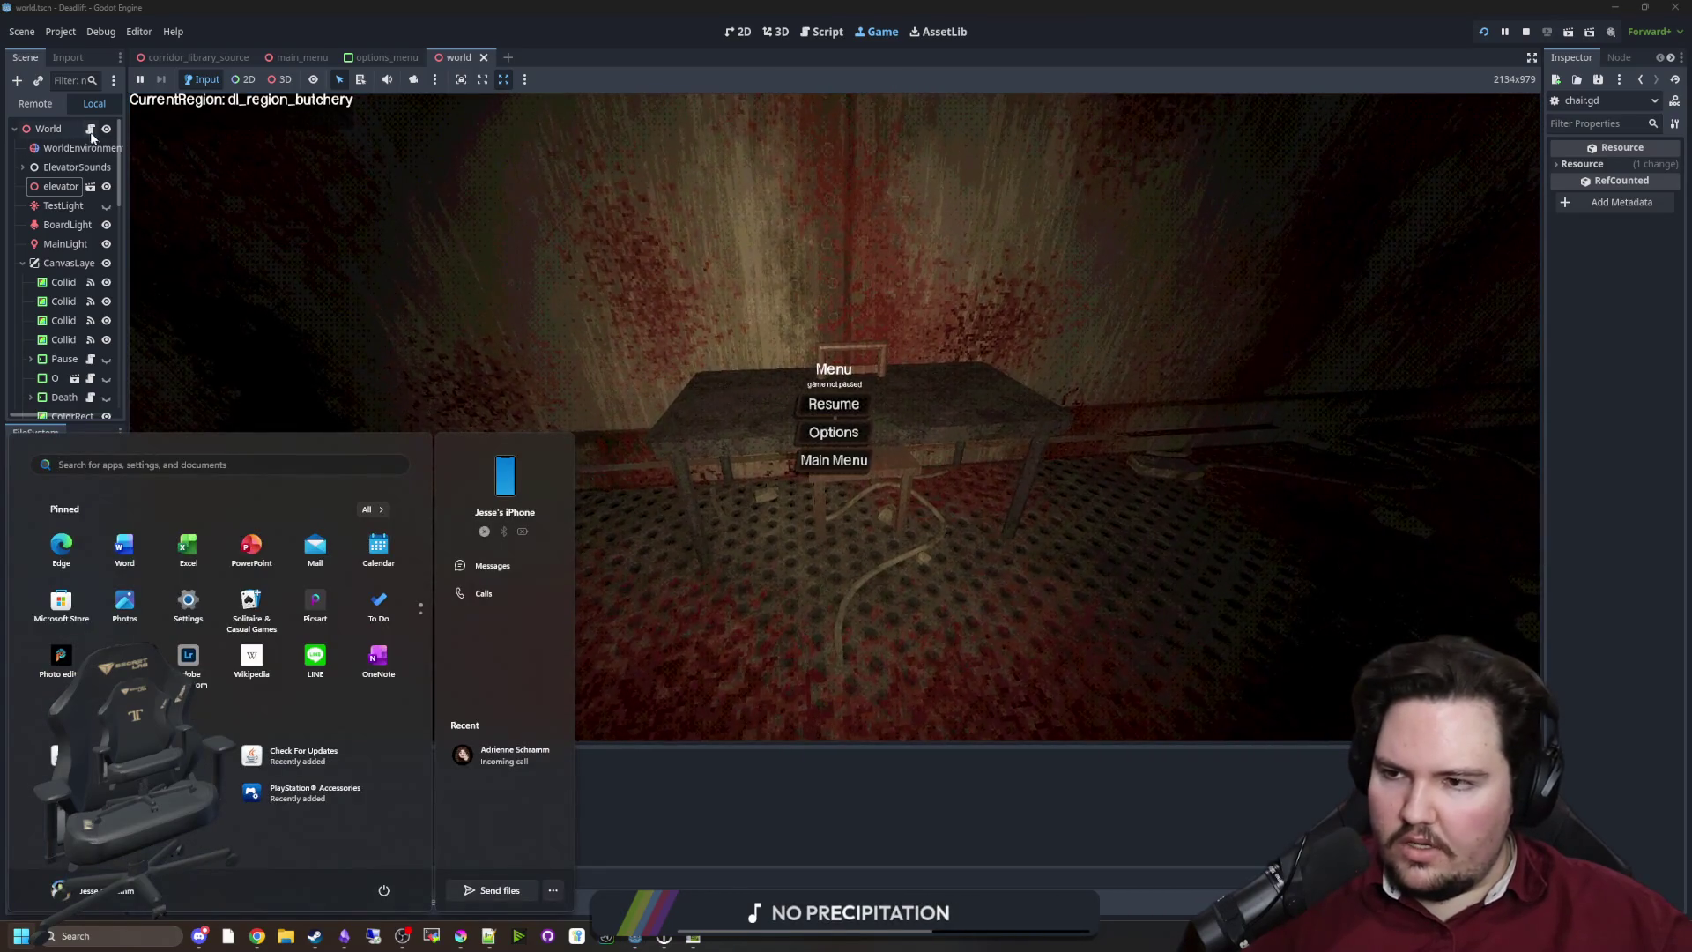
key("Escape")
key("ctrl+F3")
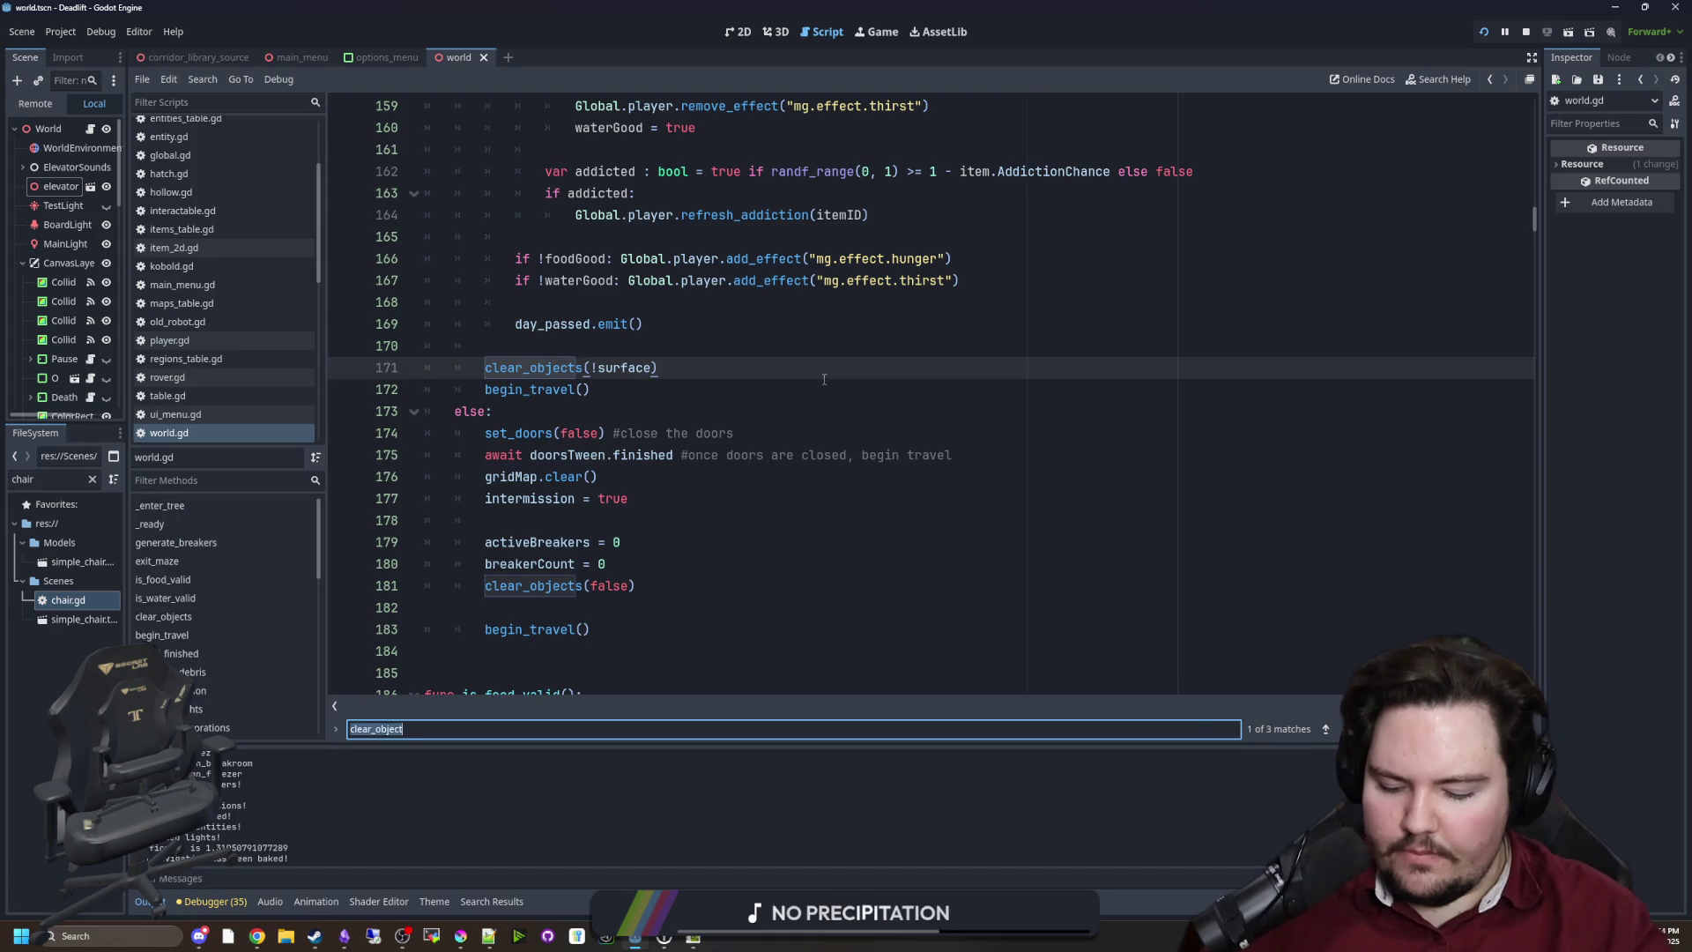
Search 'generate_deco' and jump to the generate_decorations definition in world.gd
type("generate_decorations")
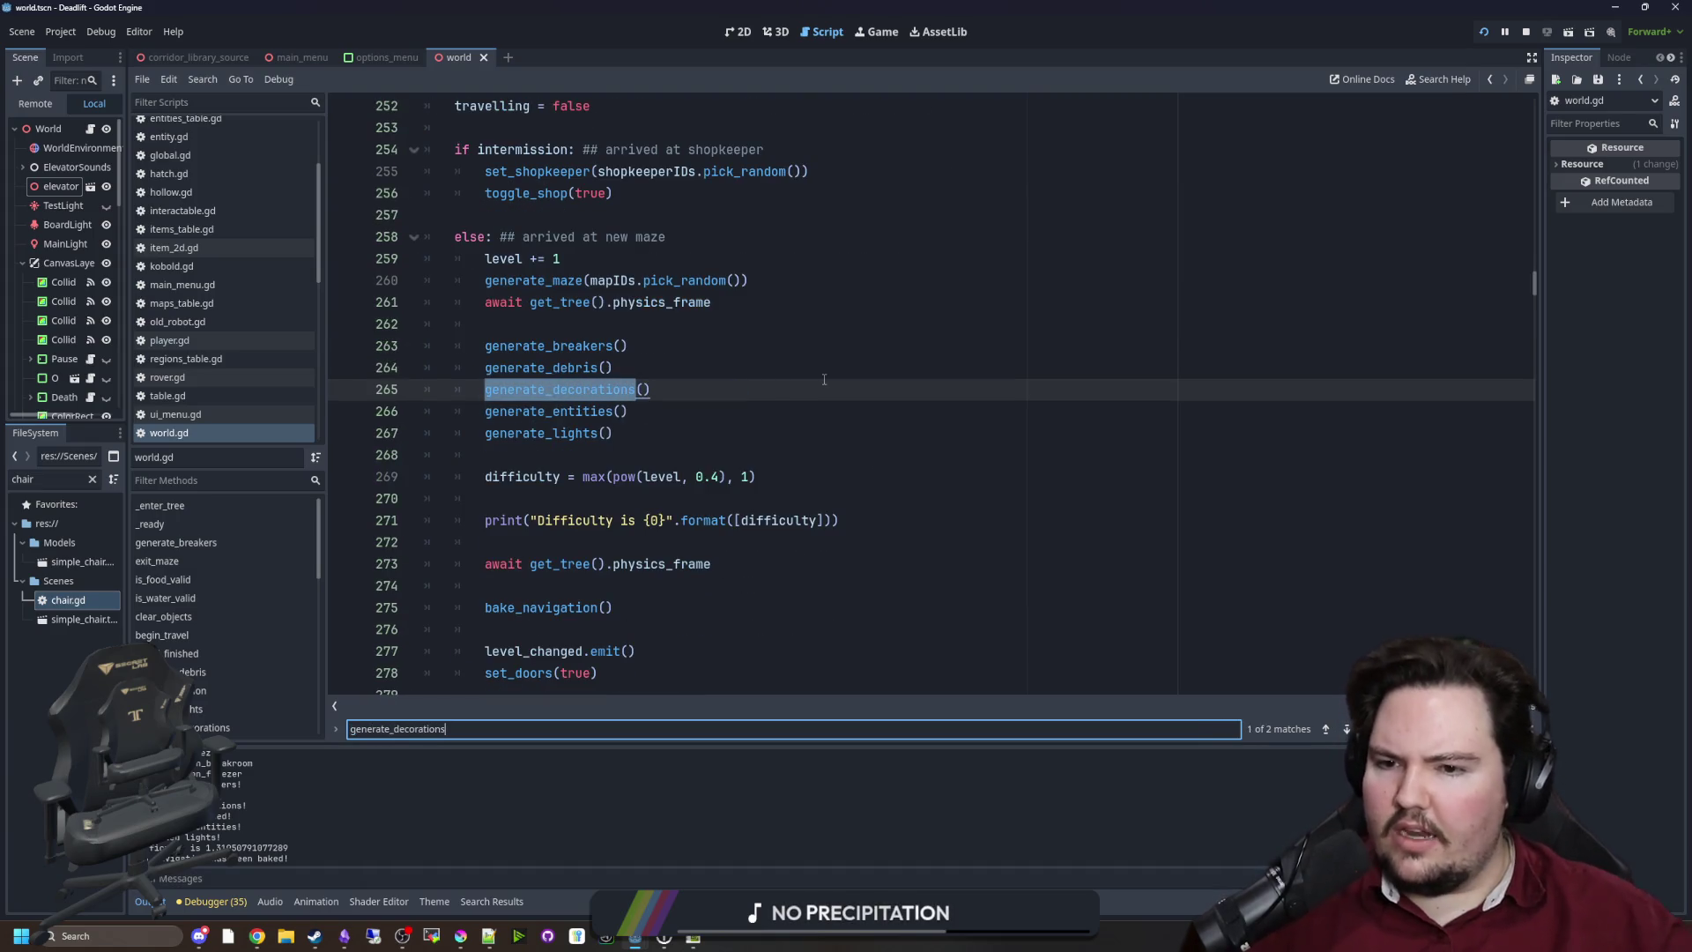
left_click(692, 364)
left_click(593, 390, "ctrl")
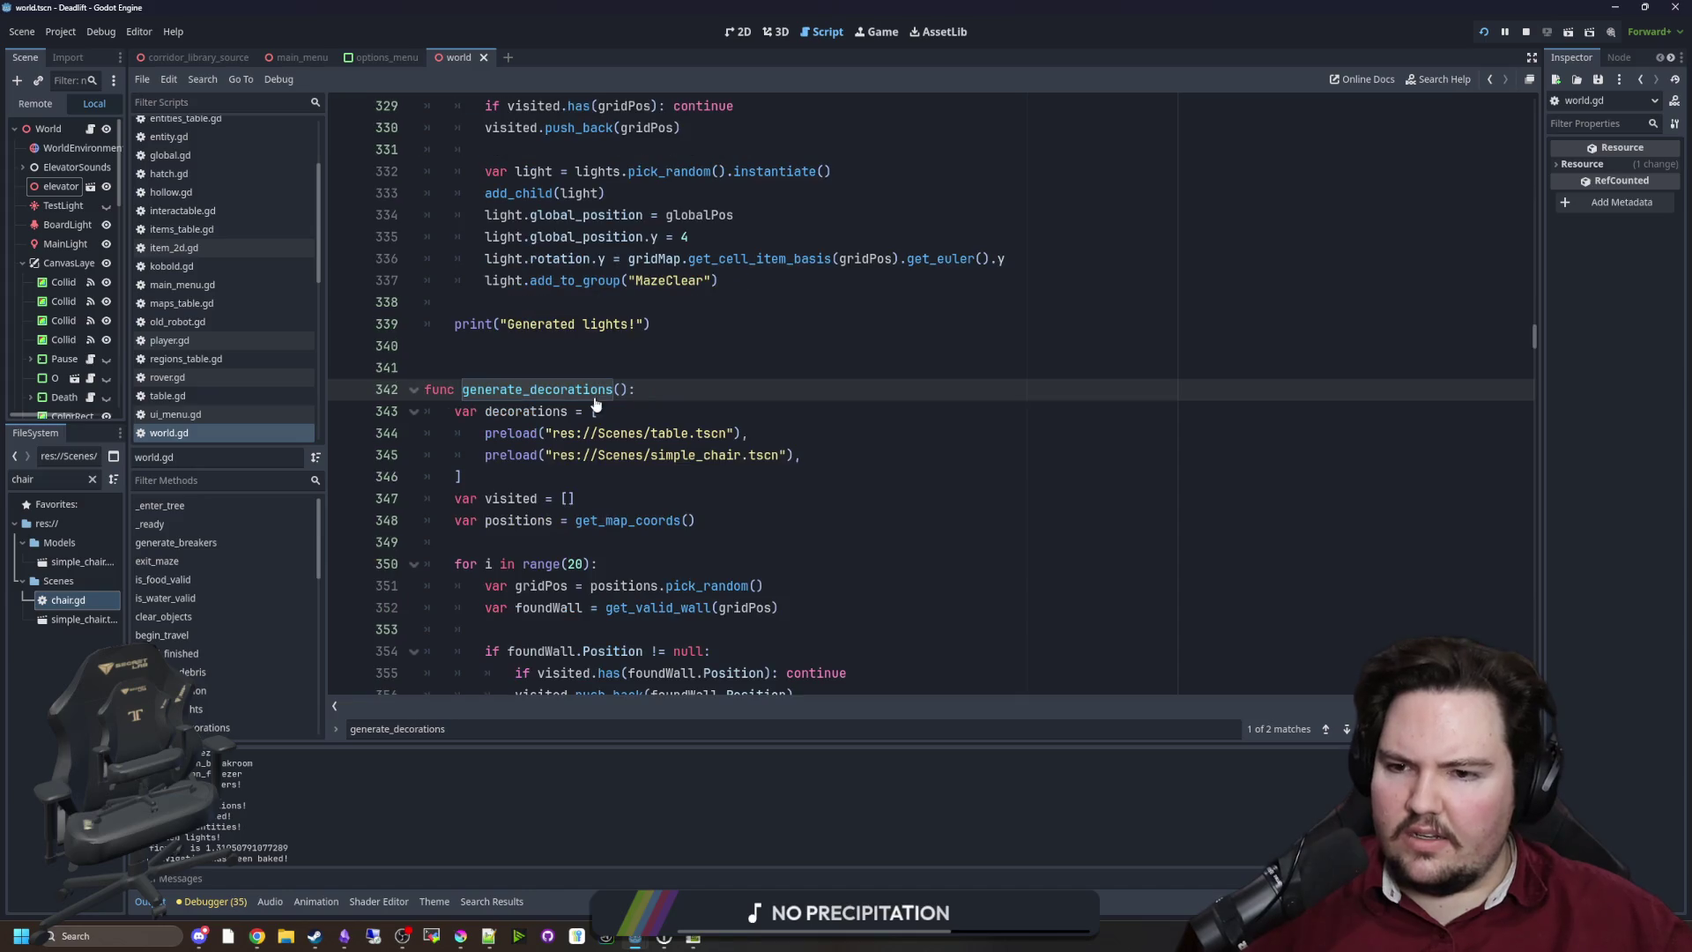
scroll(670, 497, "down", 2)
left_click(564, 368)
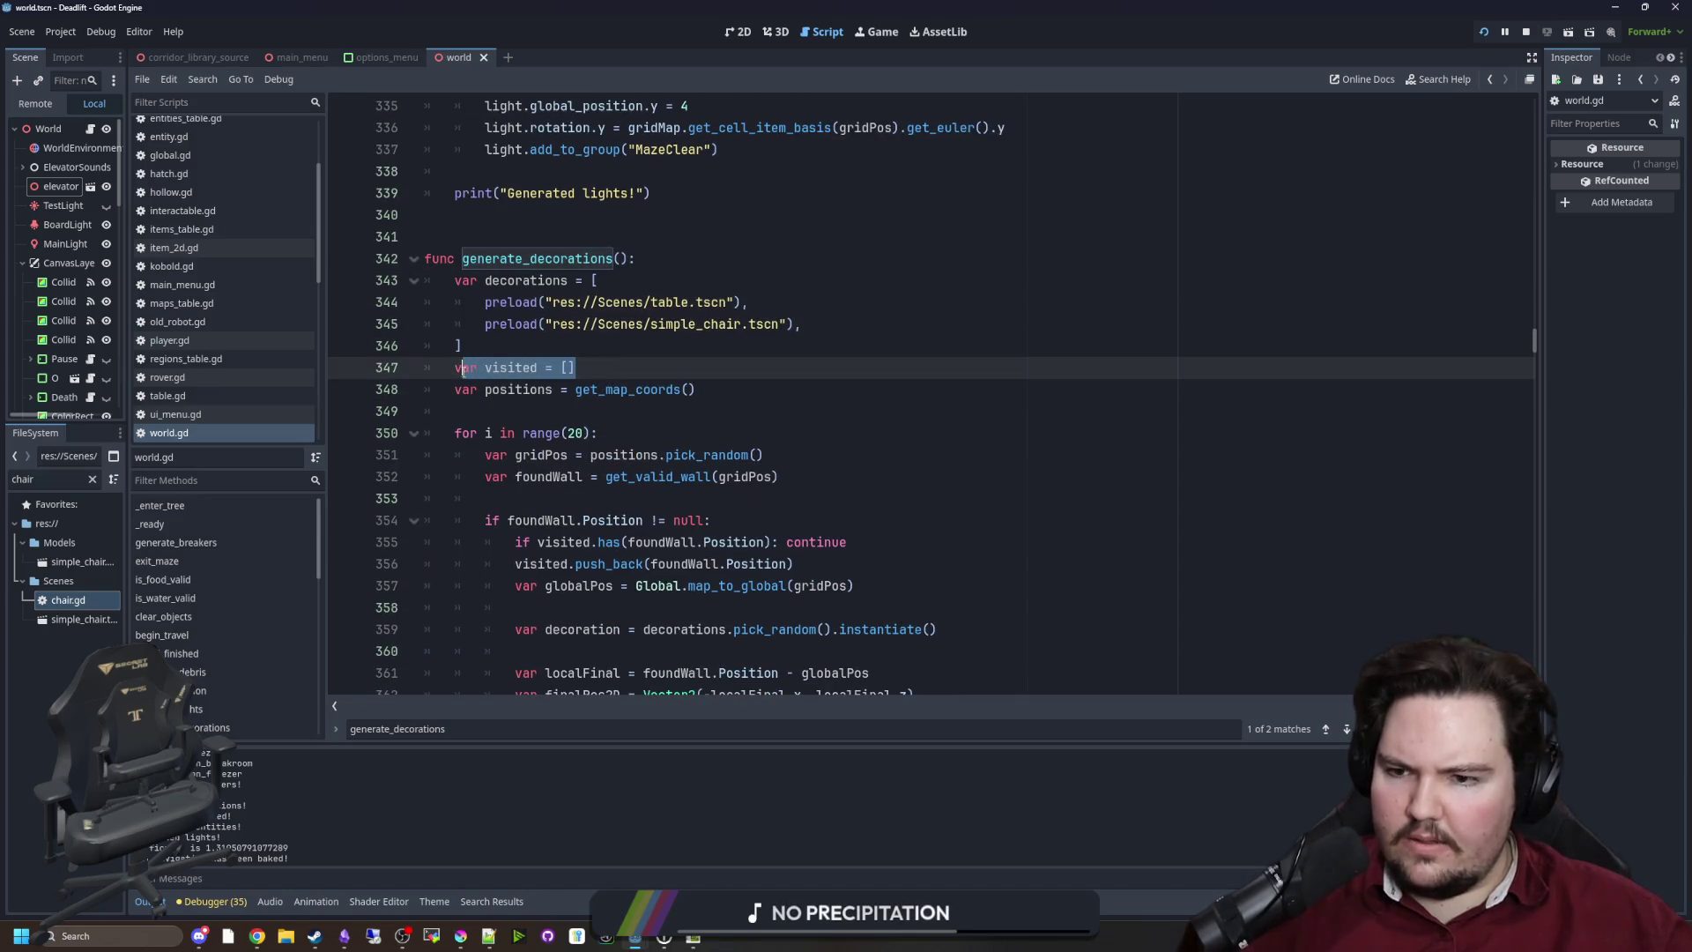
Read the decoration loop's visited-position check around lines 347-358, then return to the game
scroll(580, 460, "down", 2)
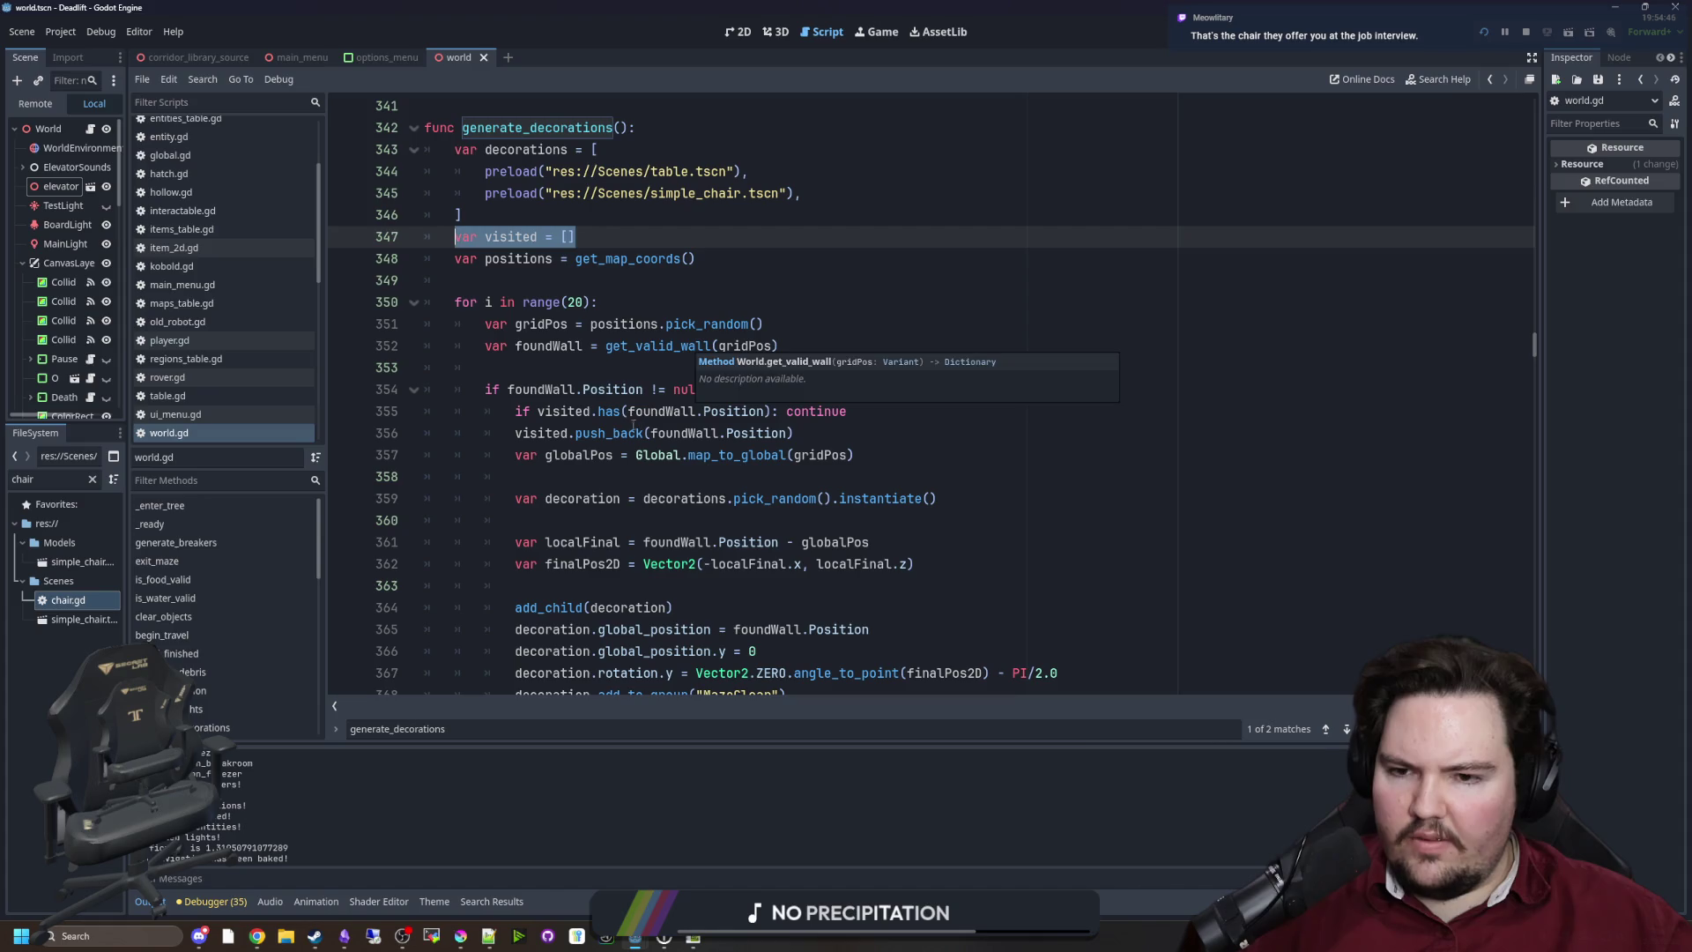
left_click_drag(517, 412, 710, 415)
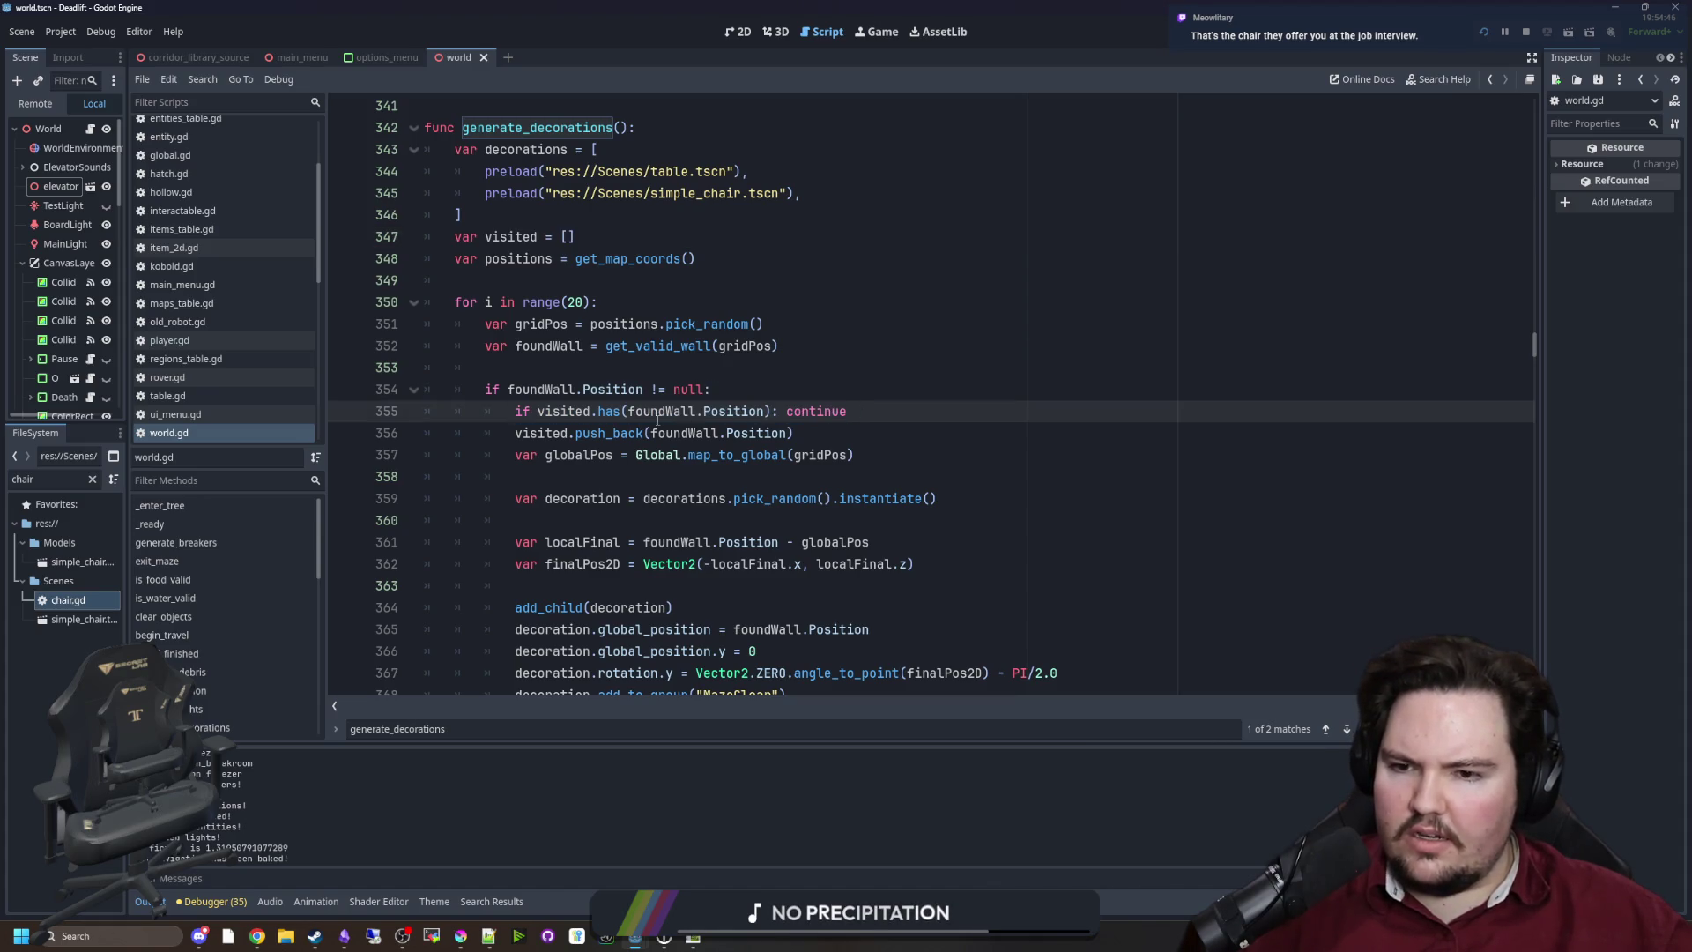
scroll(737, 394, "down", 4)
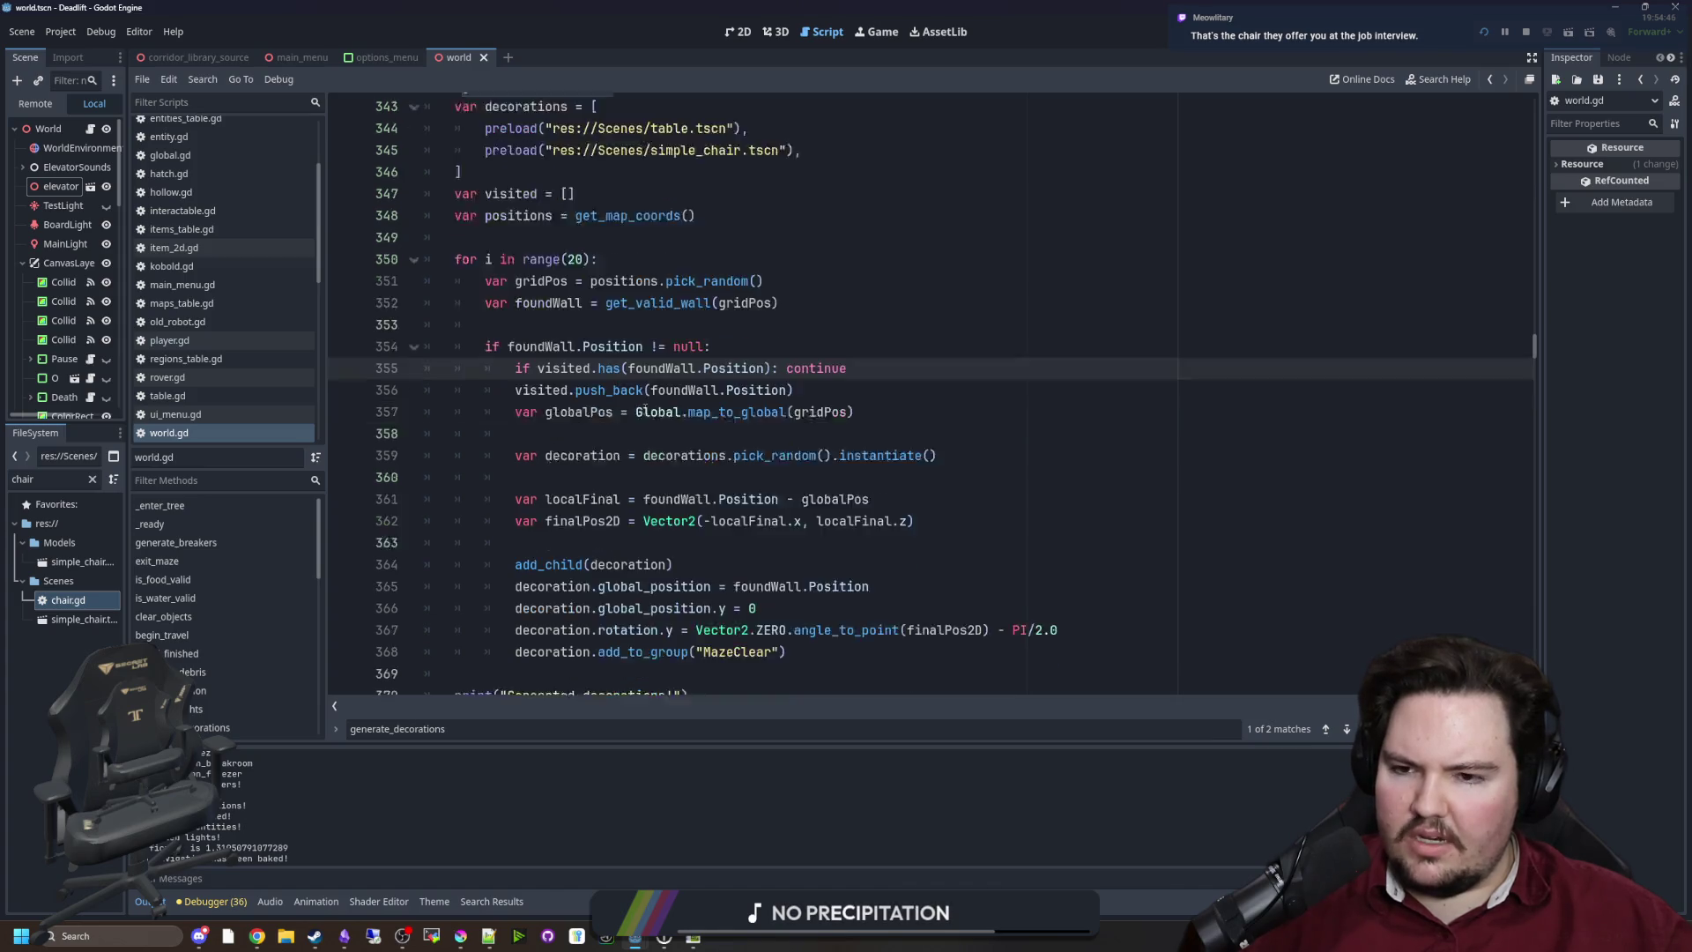
scroll(604, 489, "up", 2)
scroll(608, 476, "up", 2)
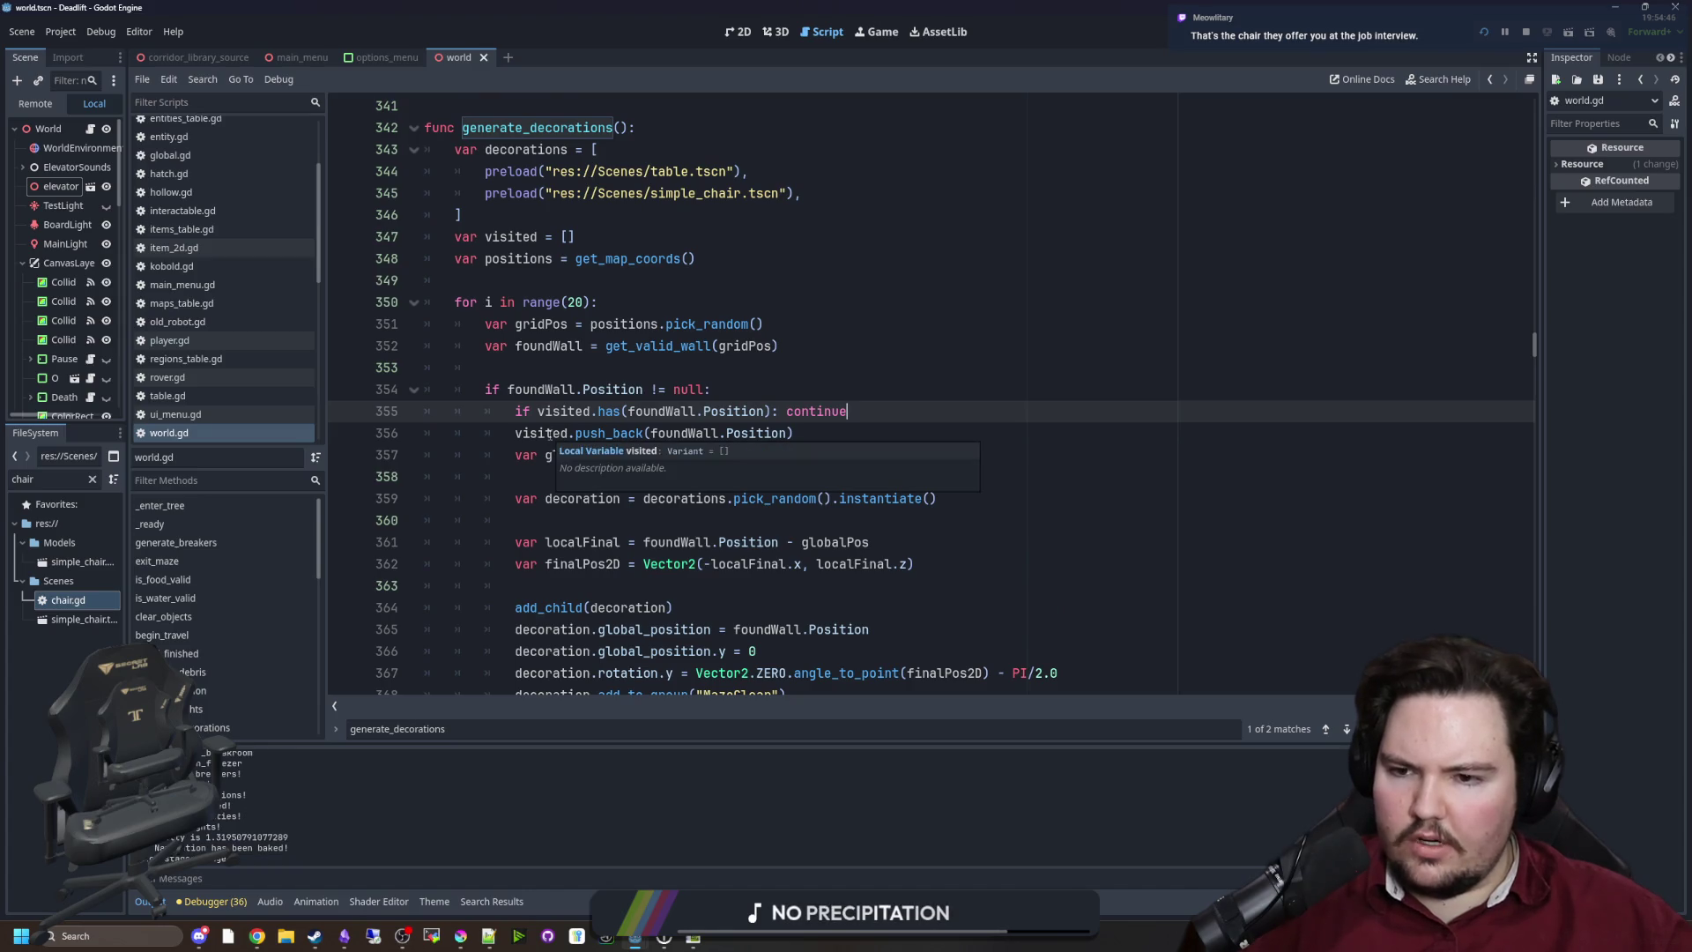
left_click(552, 477)
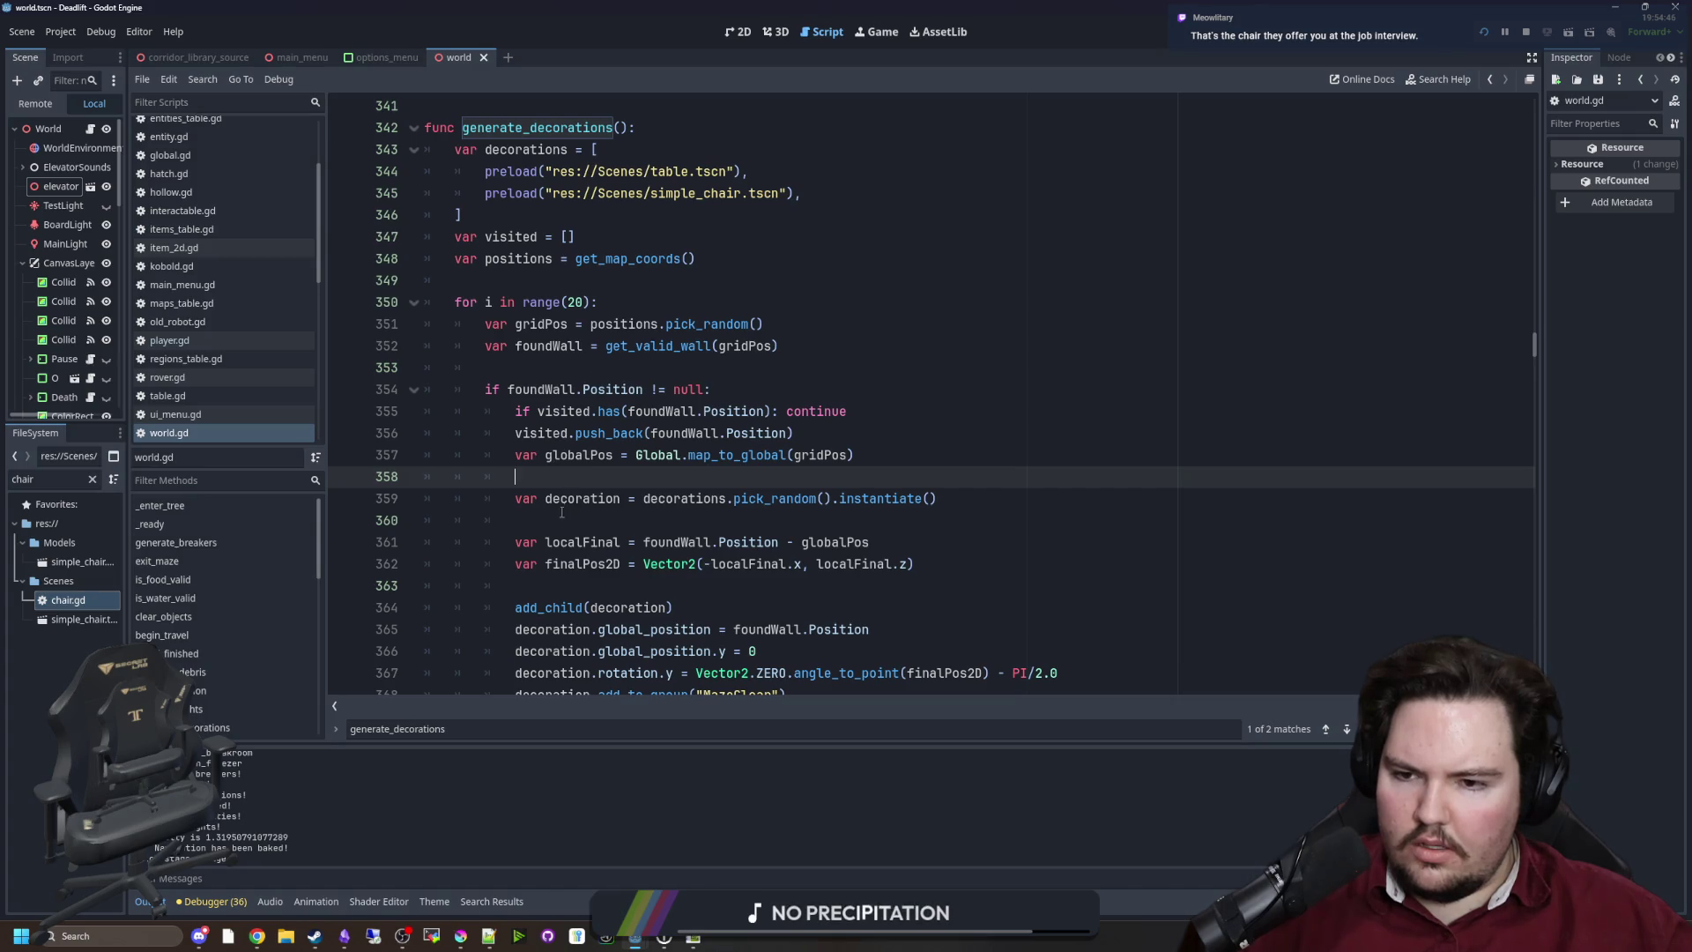
scroll(672, 473, "down", 2)
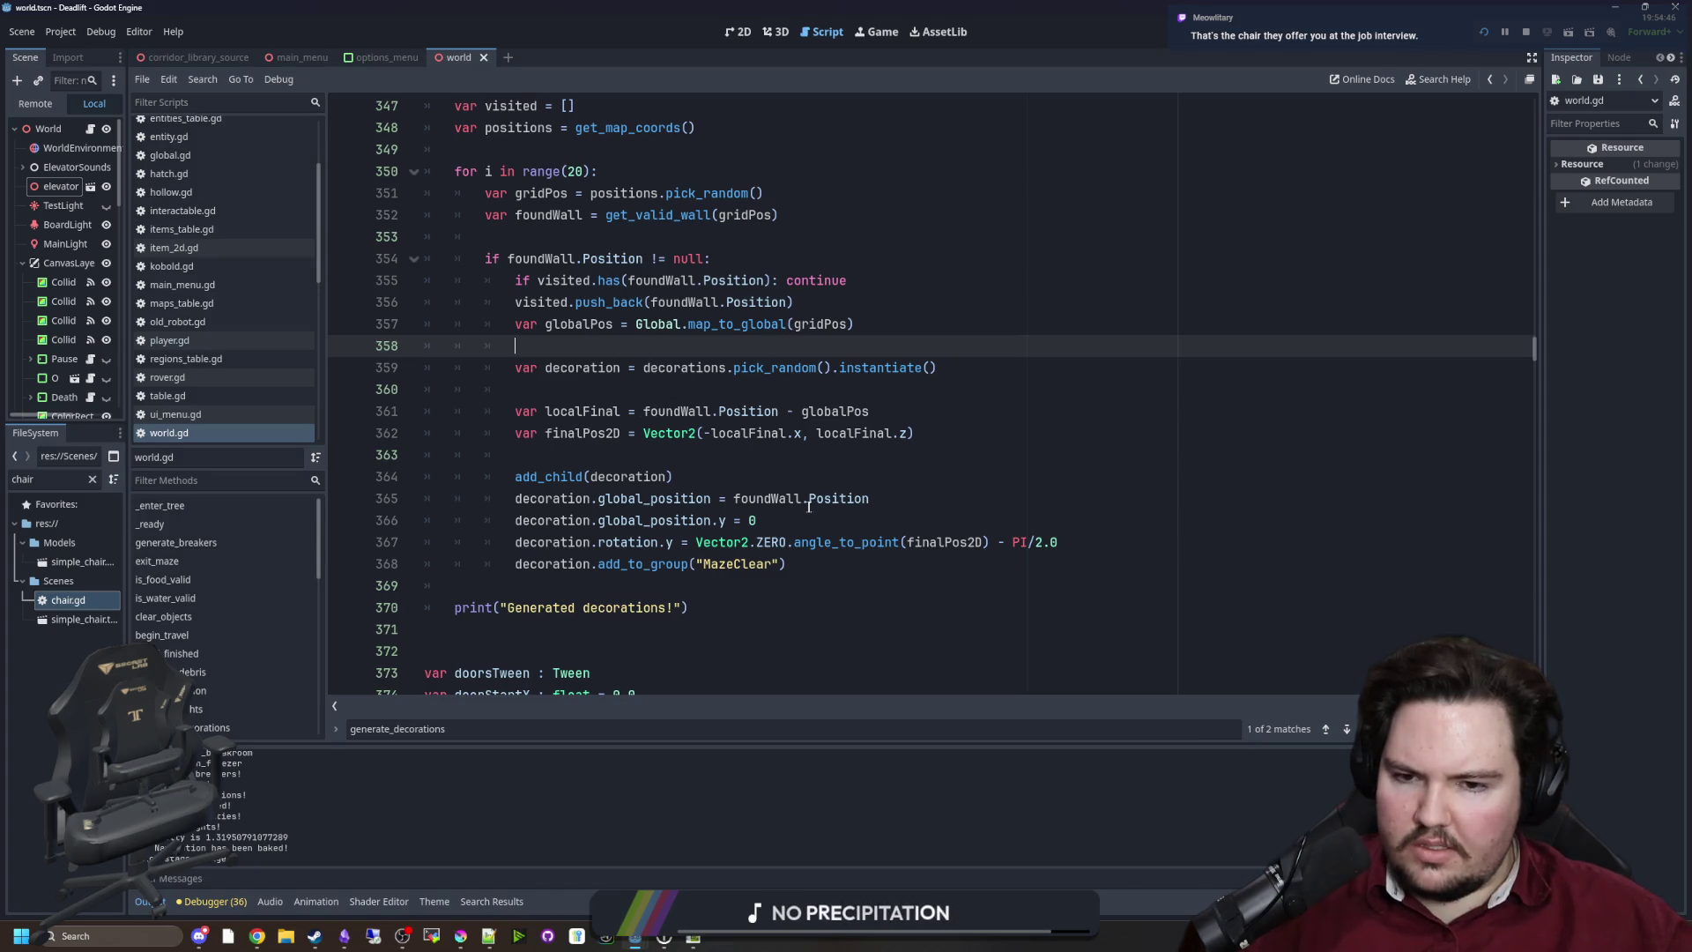
scroll(888, 248, "up", 2)
left_click(875, 31)
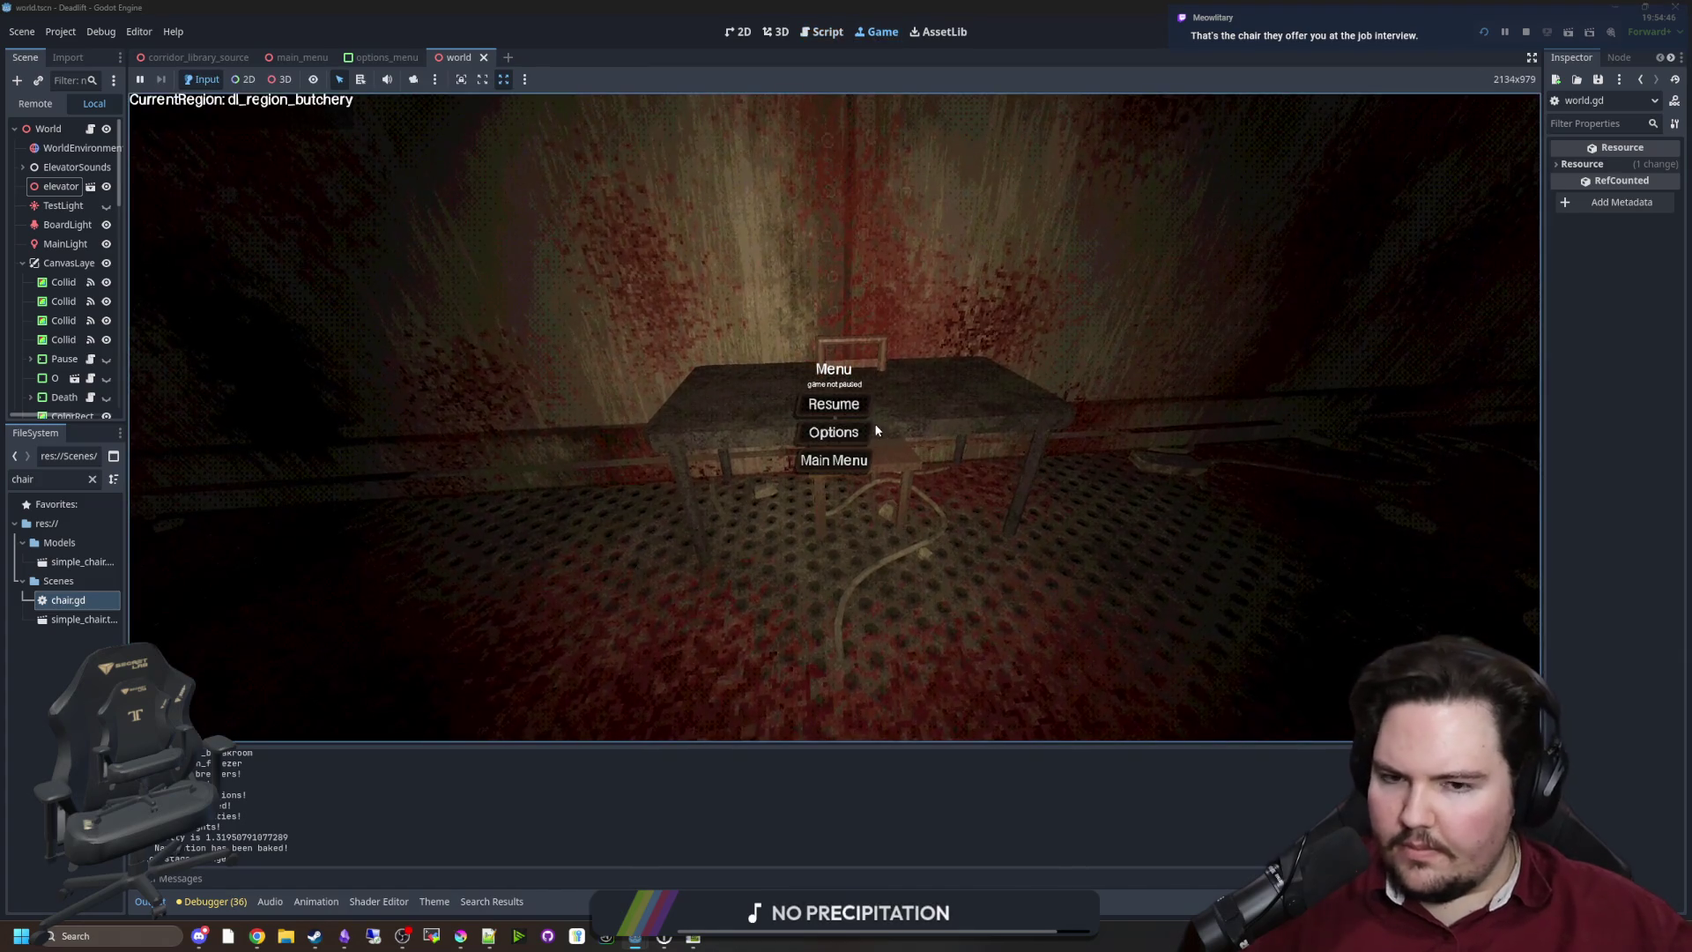
Resume and walk the player under the table and back out into the corridor, then pause
left_click(831, 400)
key("w")
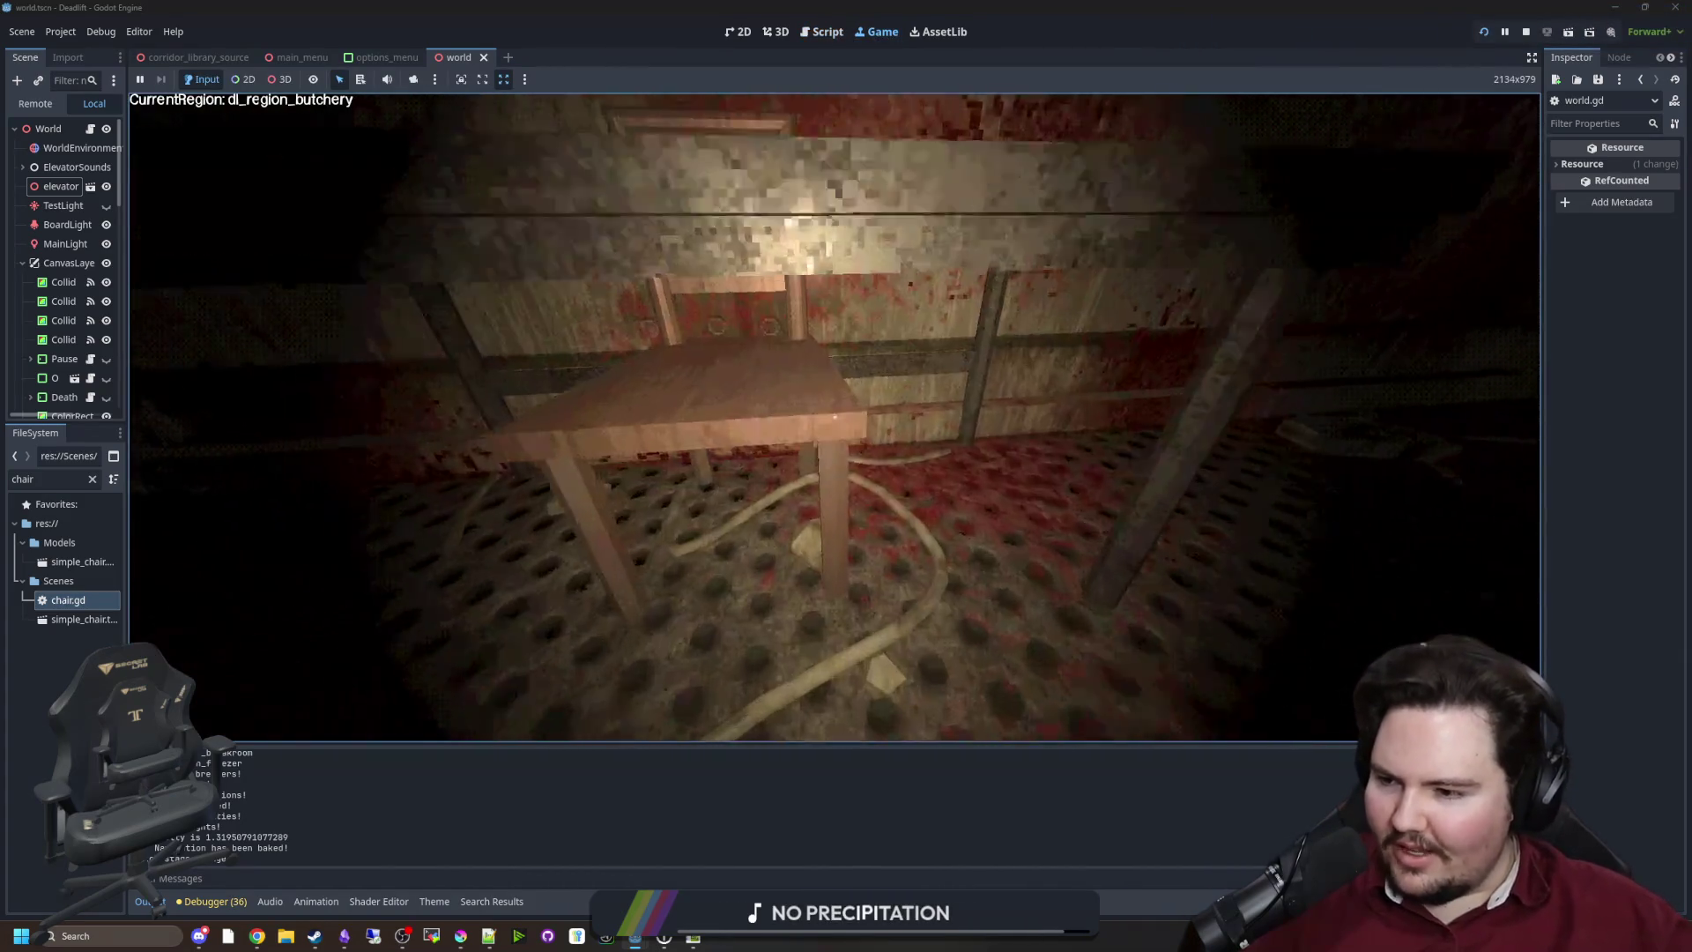
key("w")
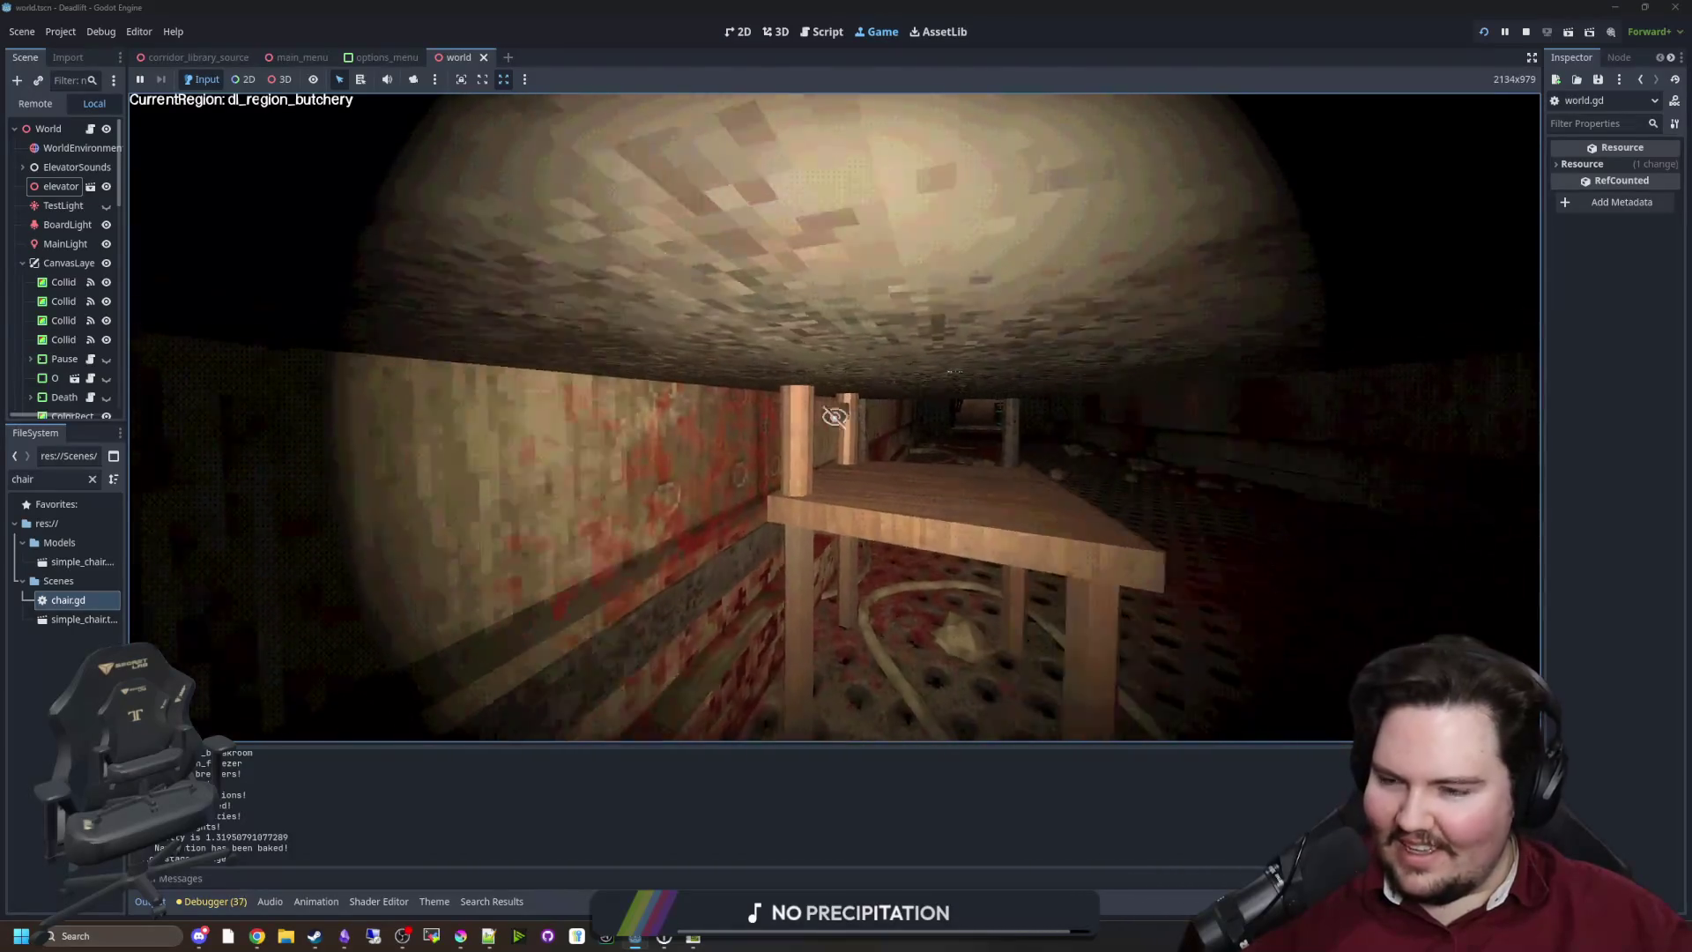
key("w")
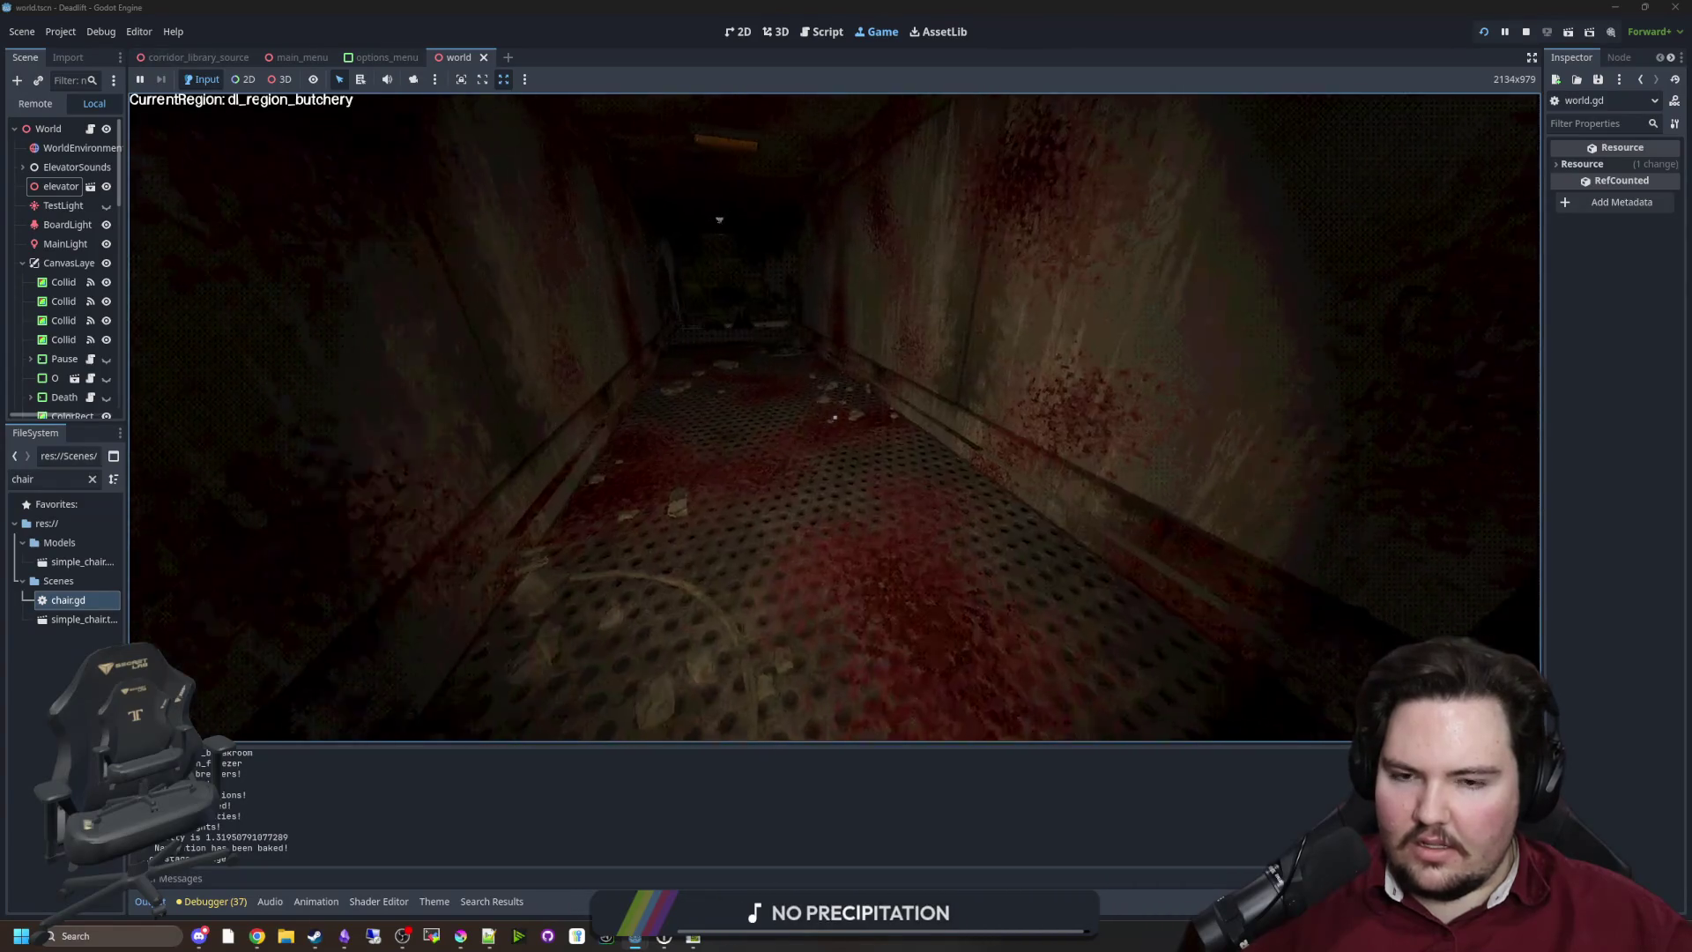
key("Escape")
key("super")
Enable the 3D camera override in the Game toolbar and make TestLight visible
left_click(278, 80)
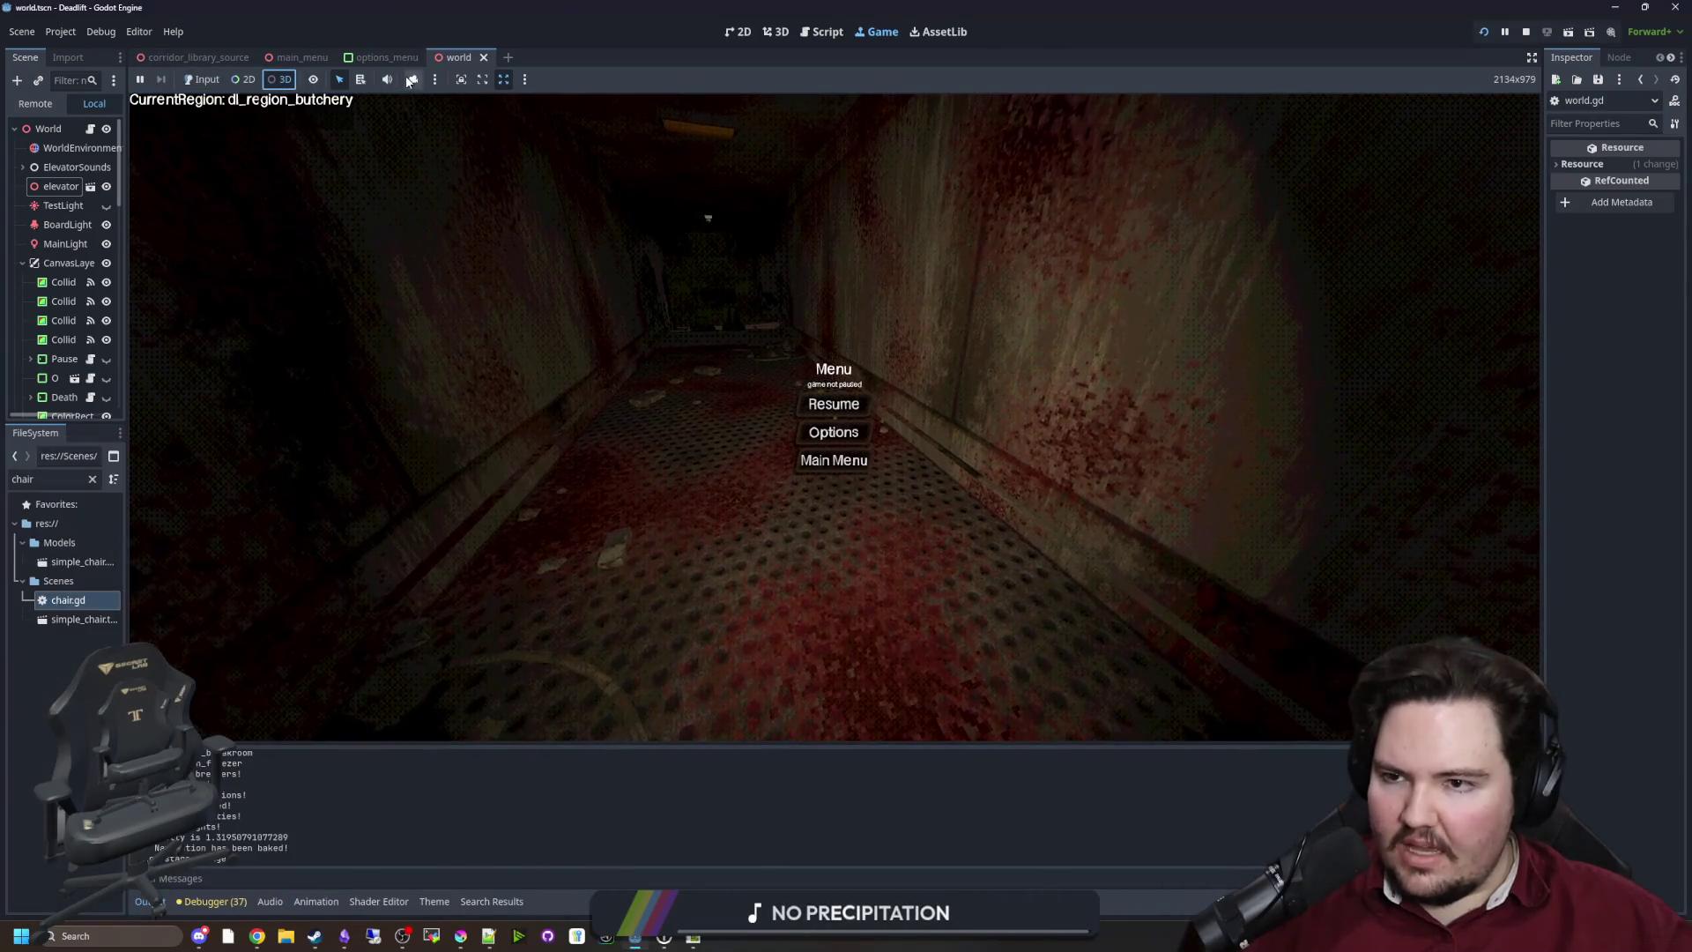
left_click(414, 79)
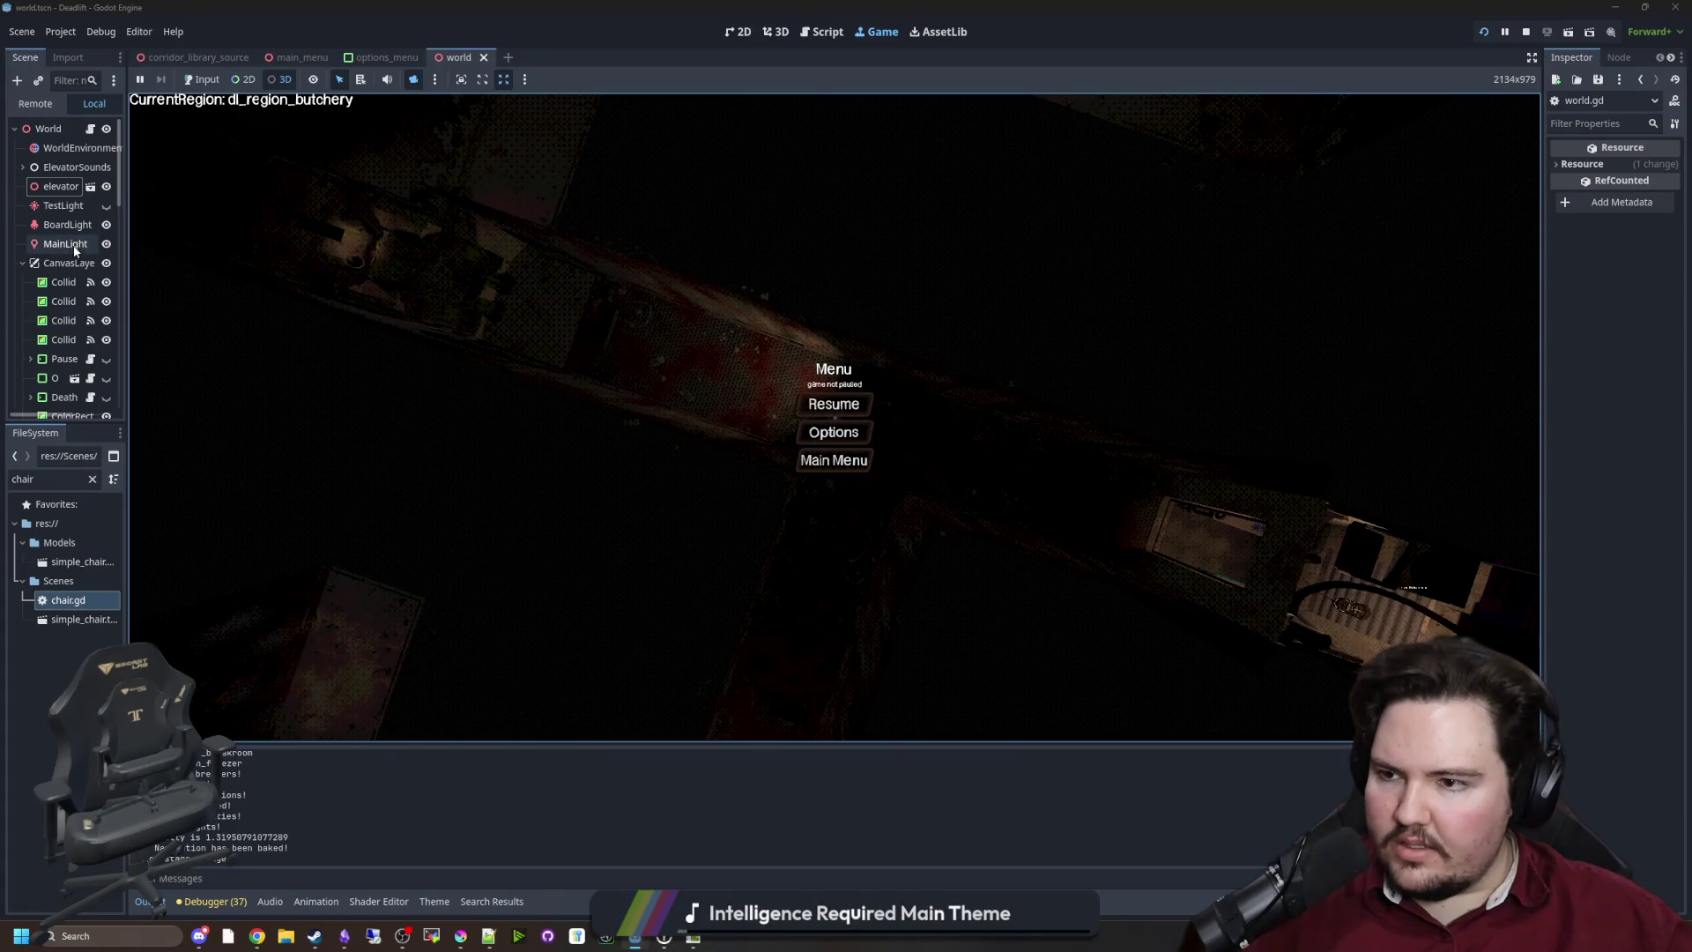
left_click(106, 206)
Inspect the maze GridMap, then walk the player forward and back along the butchery corridor under the overhead camera
left_click(833, 398)
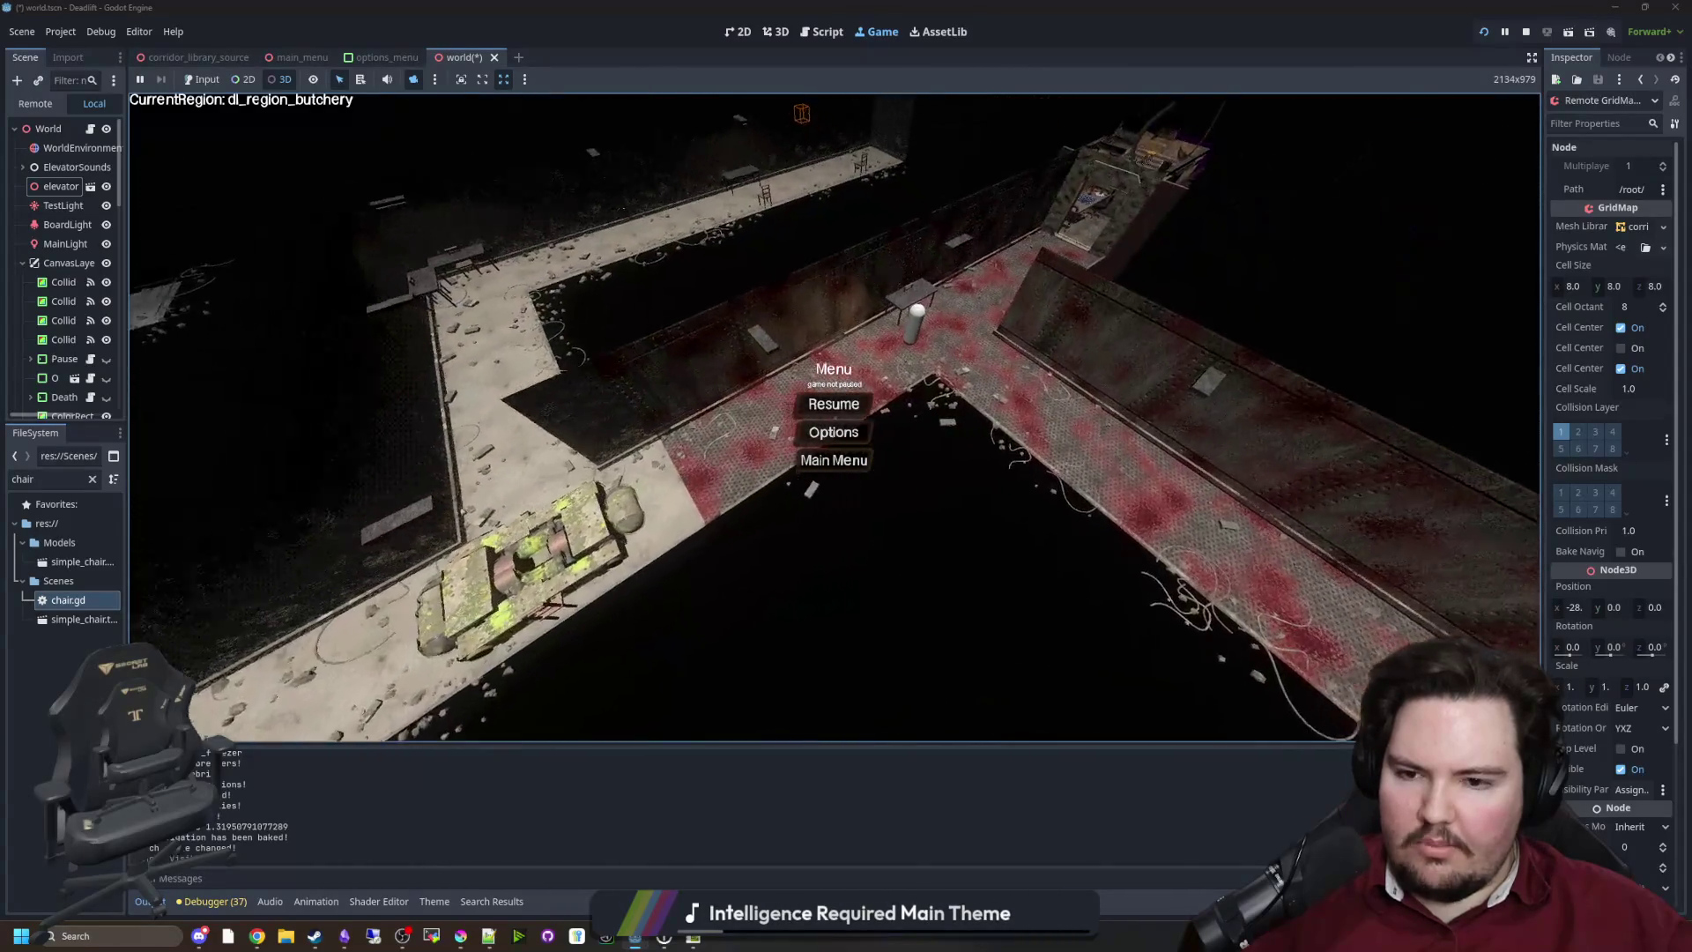
left_click(202, 80)
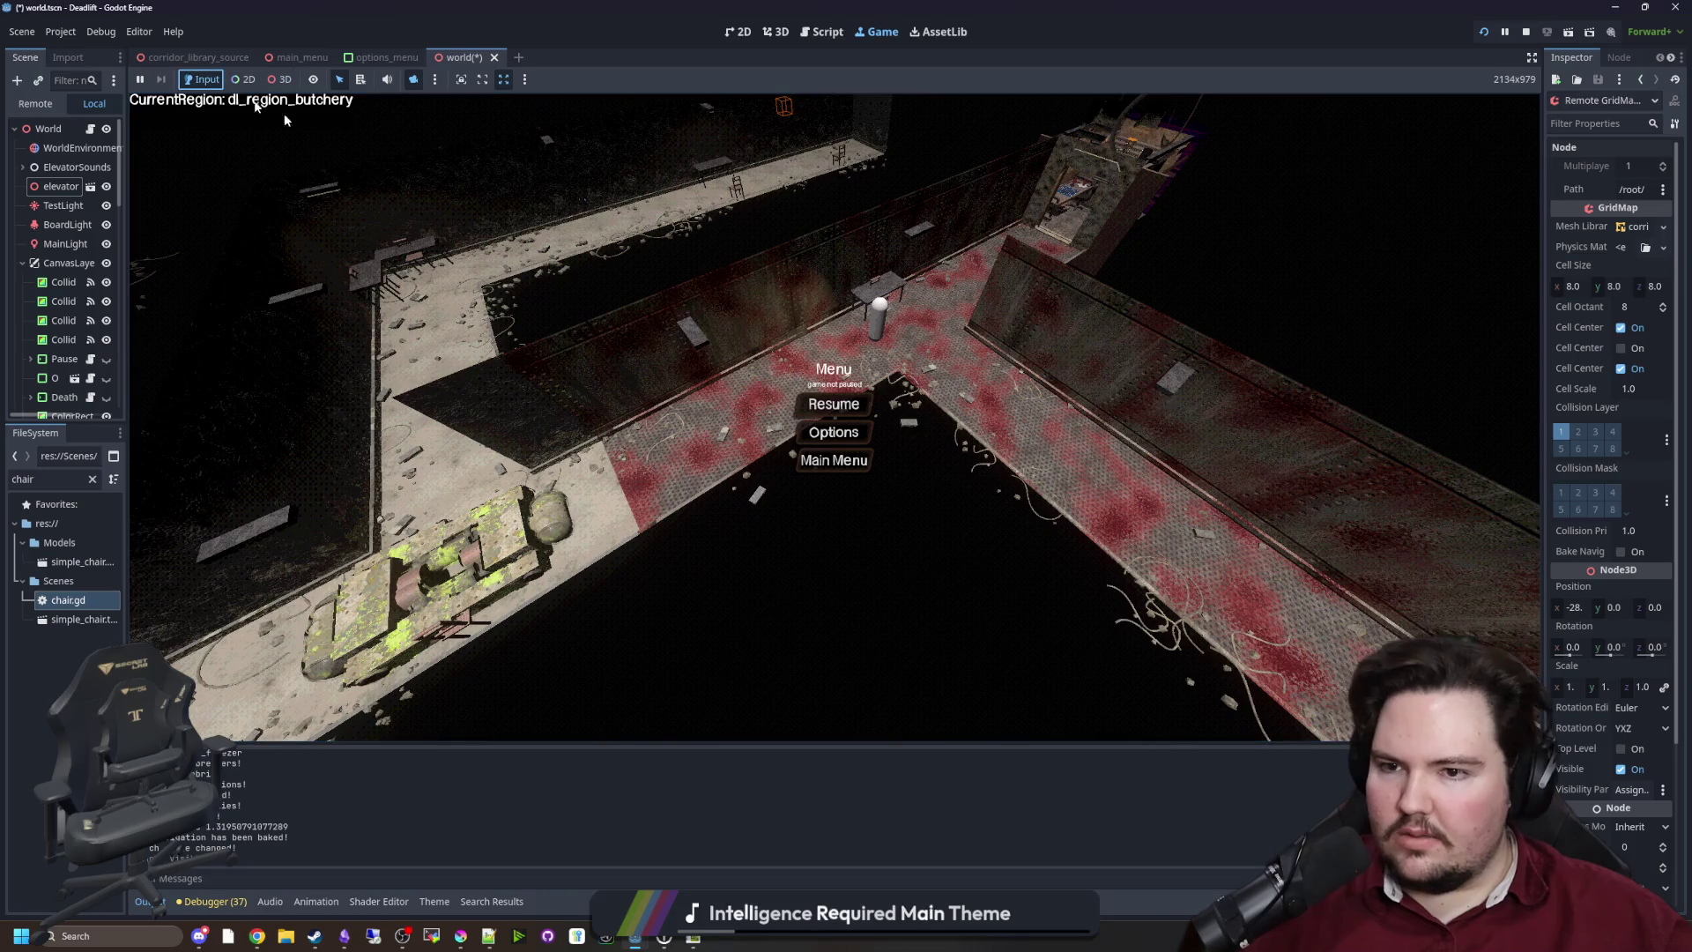
left_click(833, 404)
key("w")
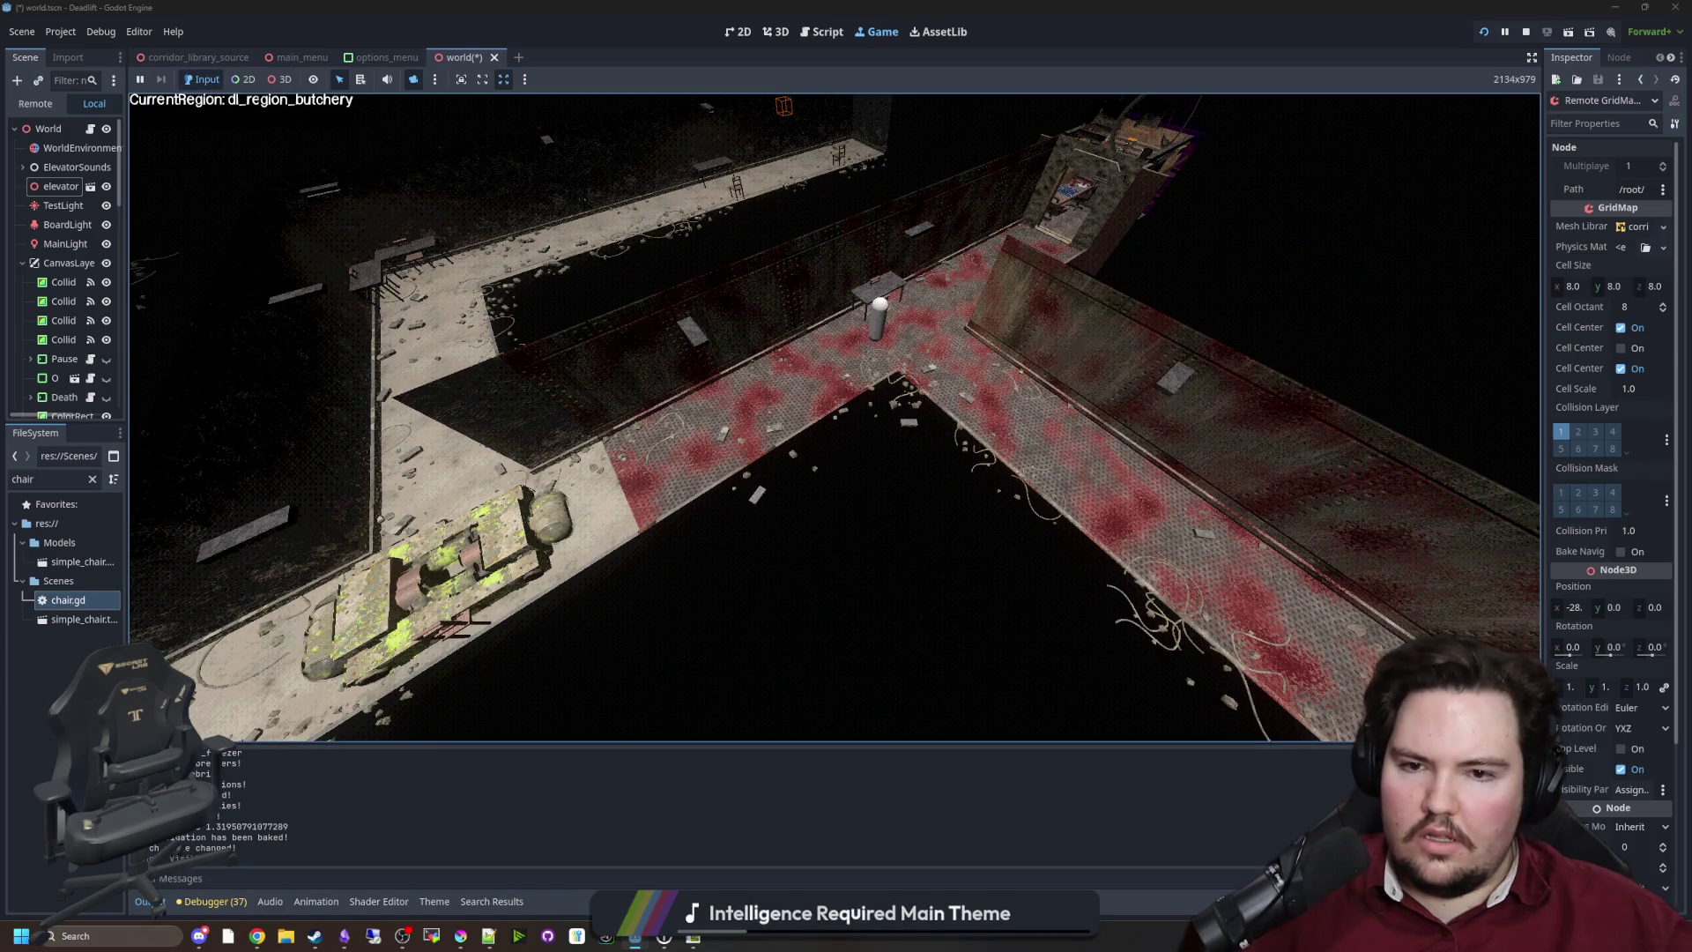
key("w")
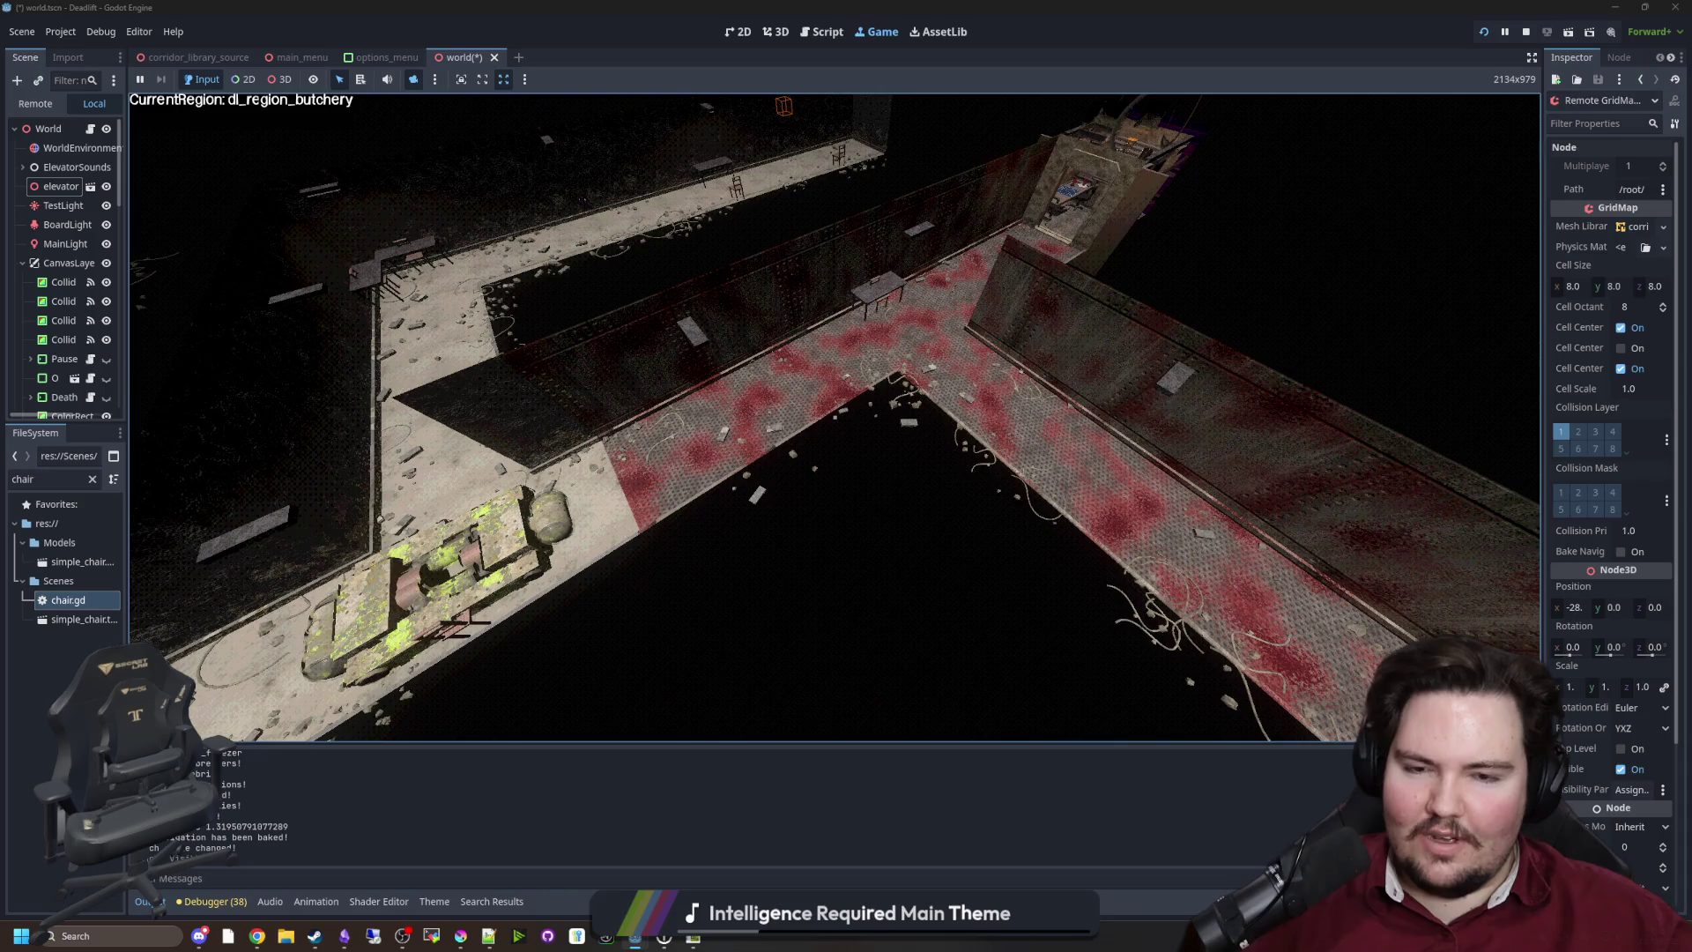
key("s")
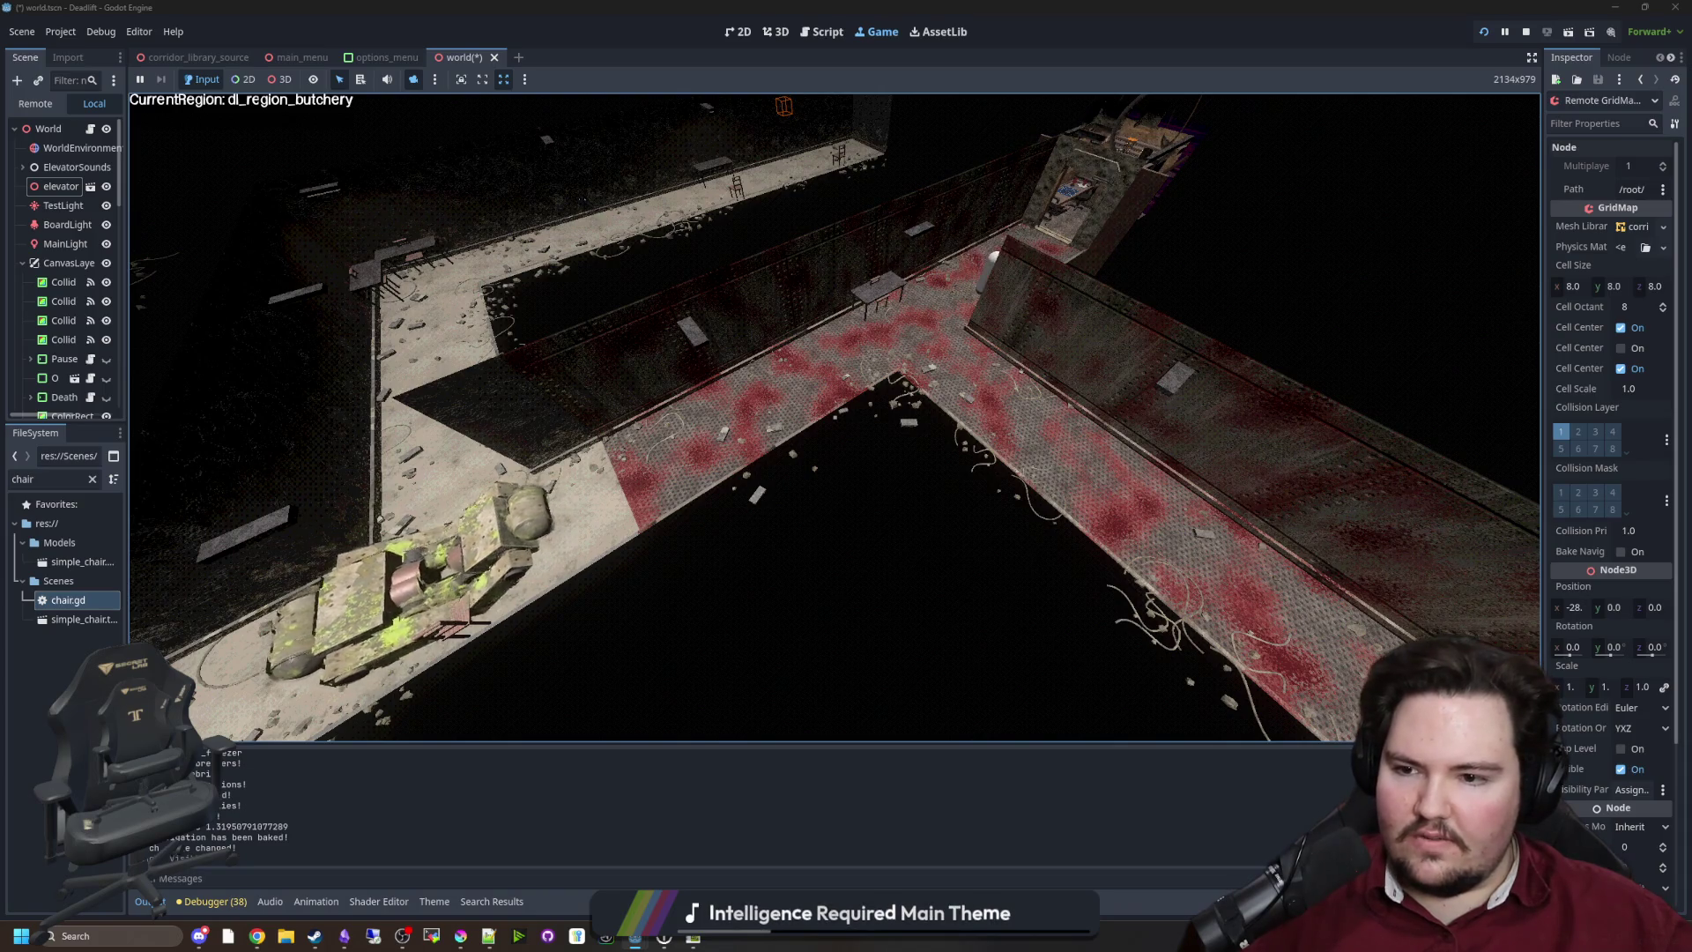
key("super")
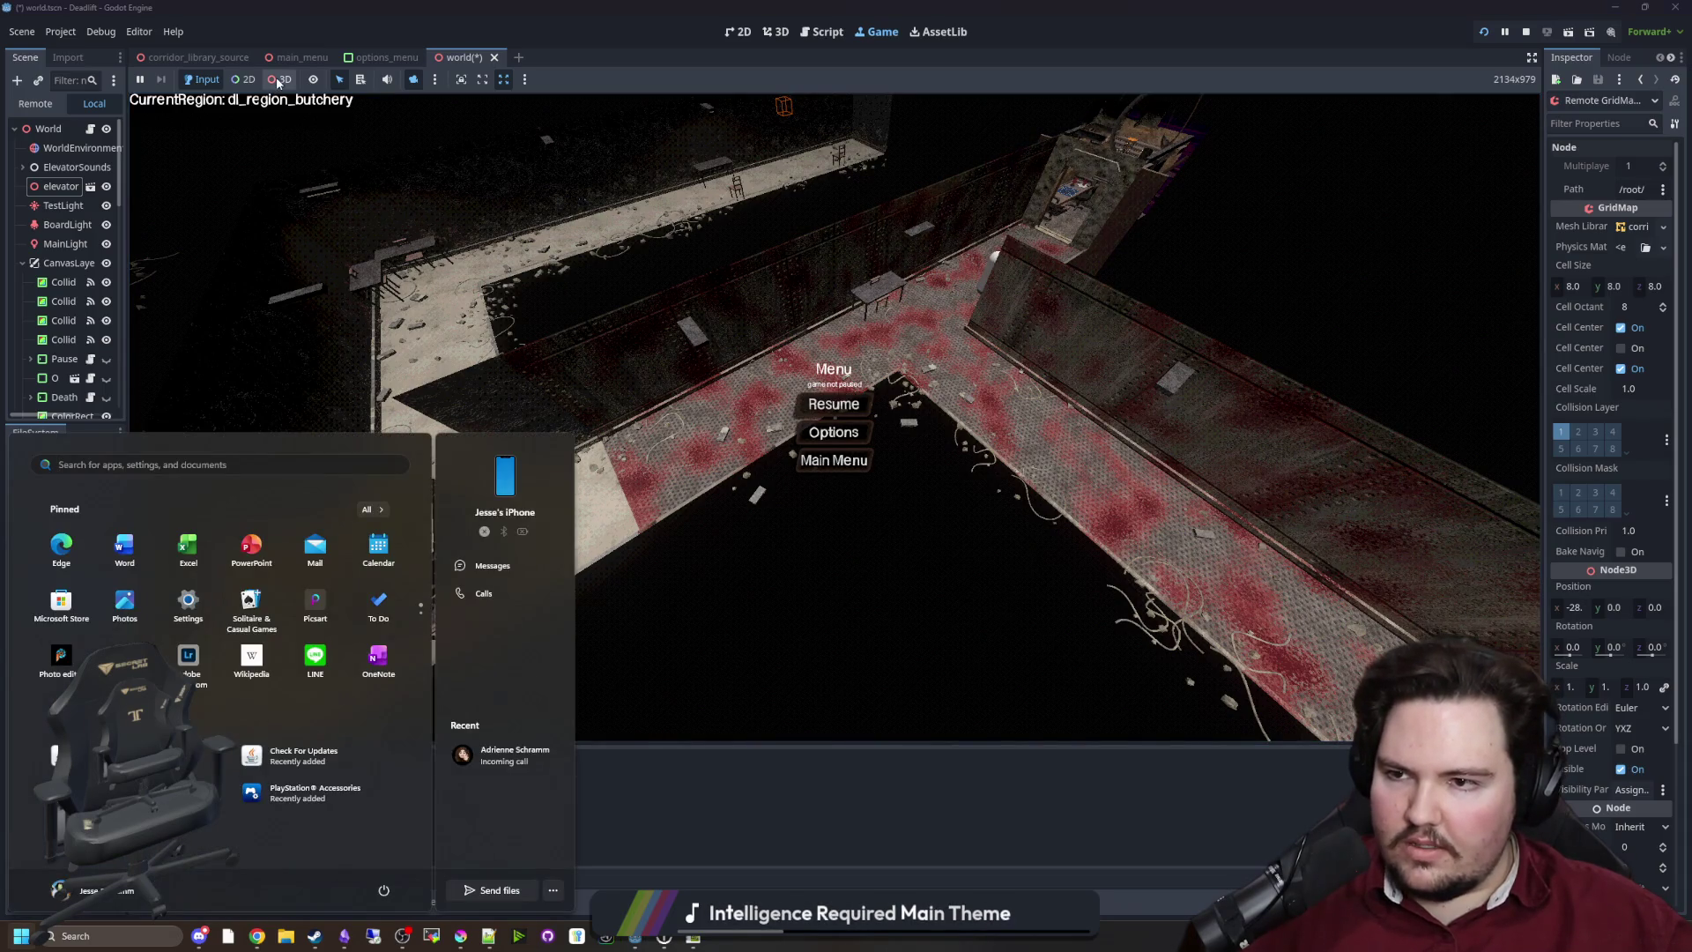
left_click(624, 225)
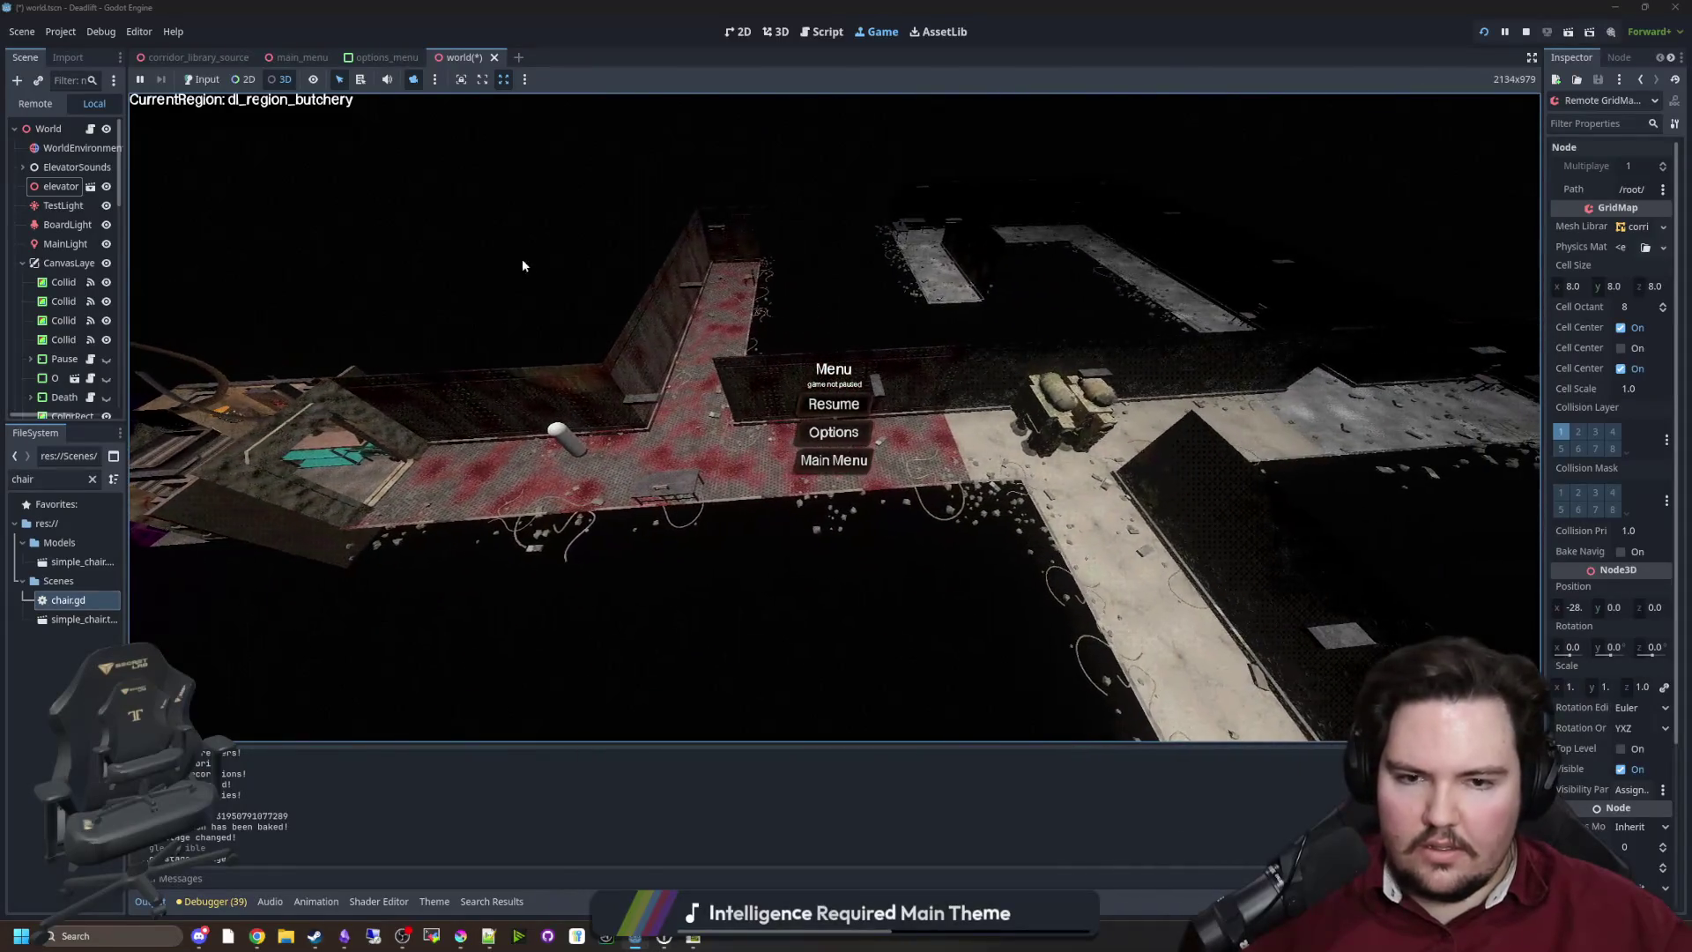
left_click(202, 79)
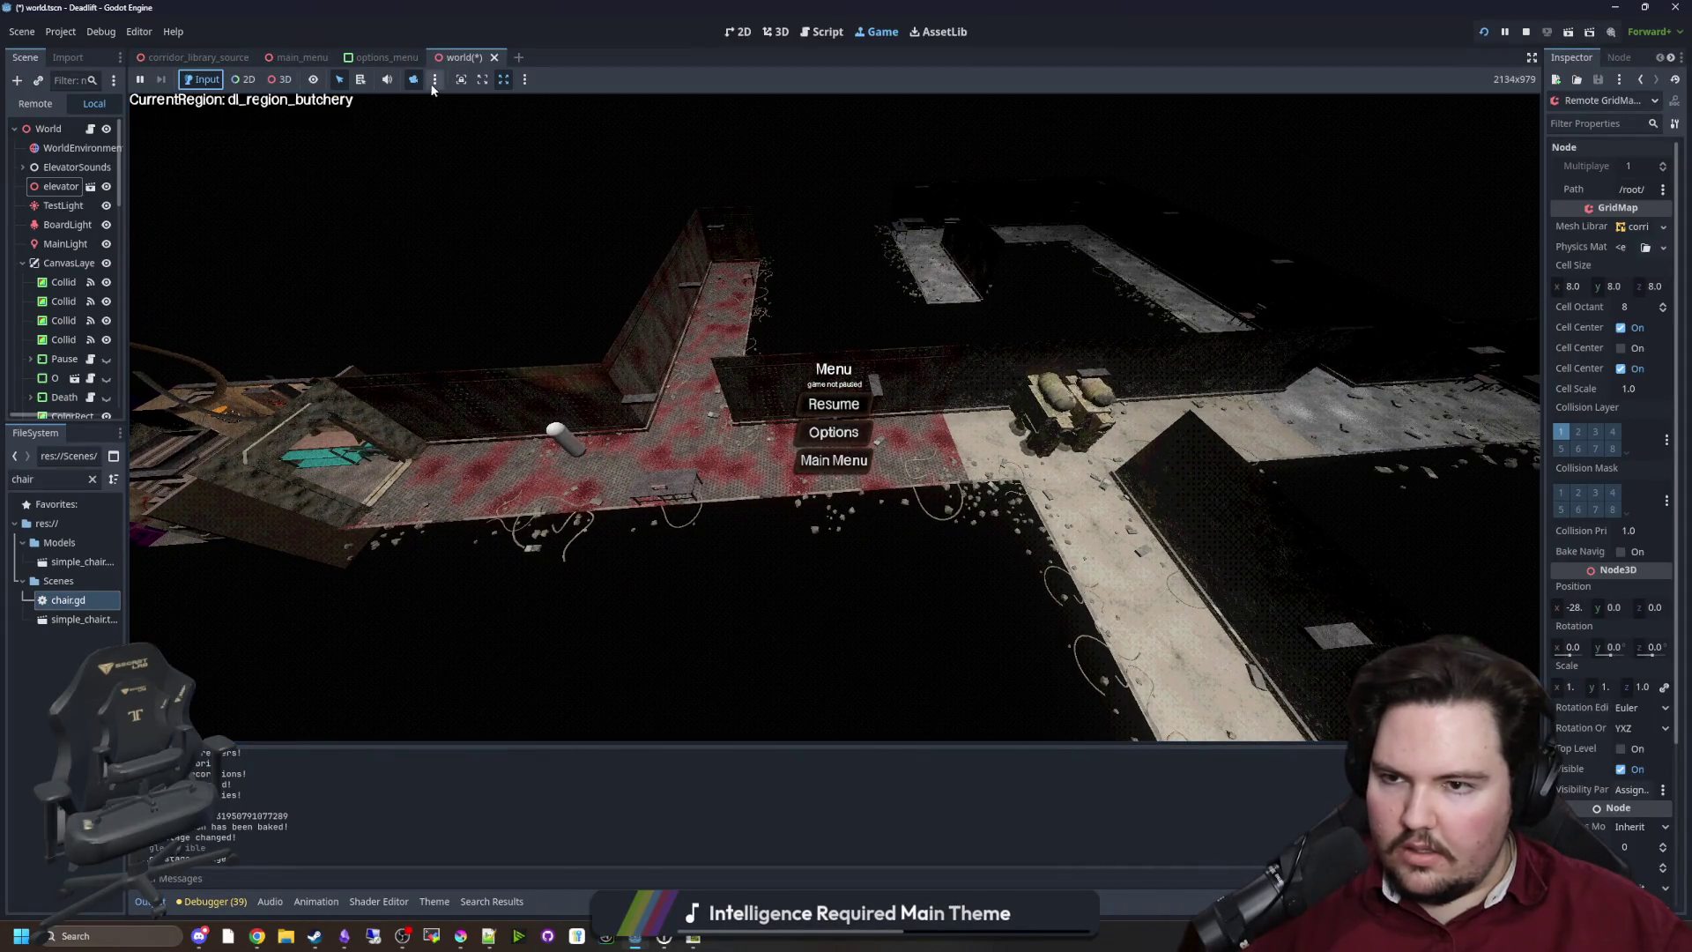
left_click(413, 79)
Walk the player from the butchery through the freezer corridor past the breakroom robot
key("Escape")
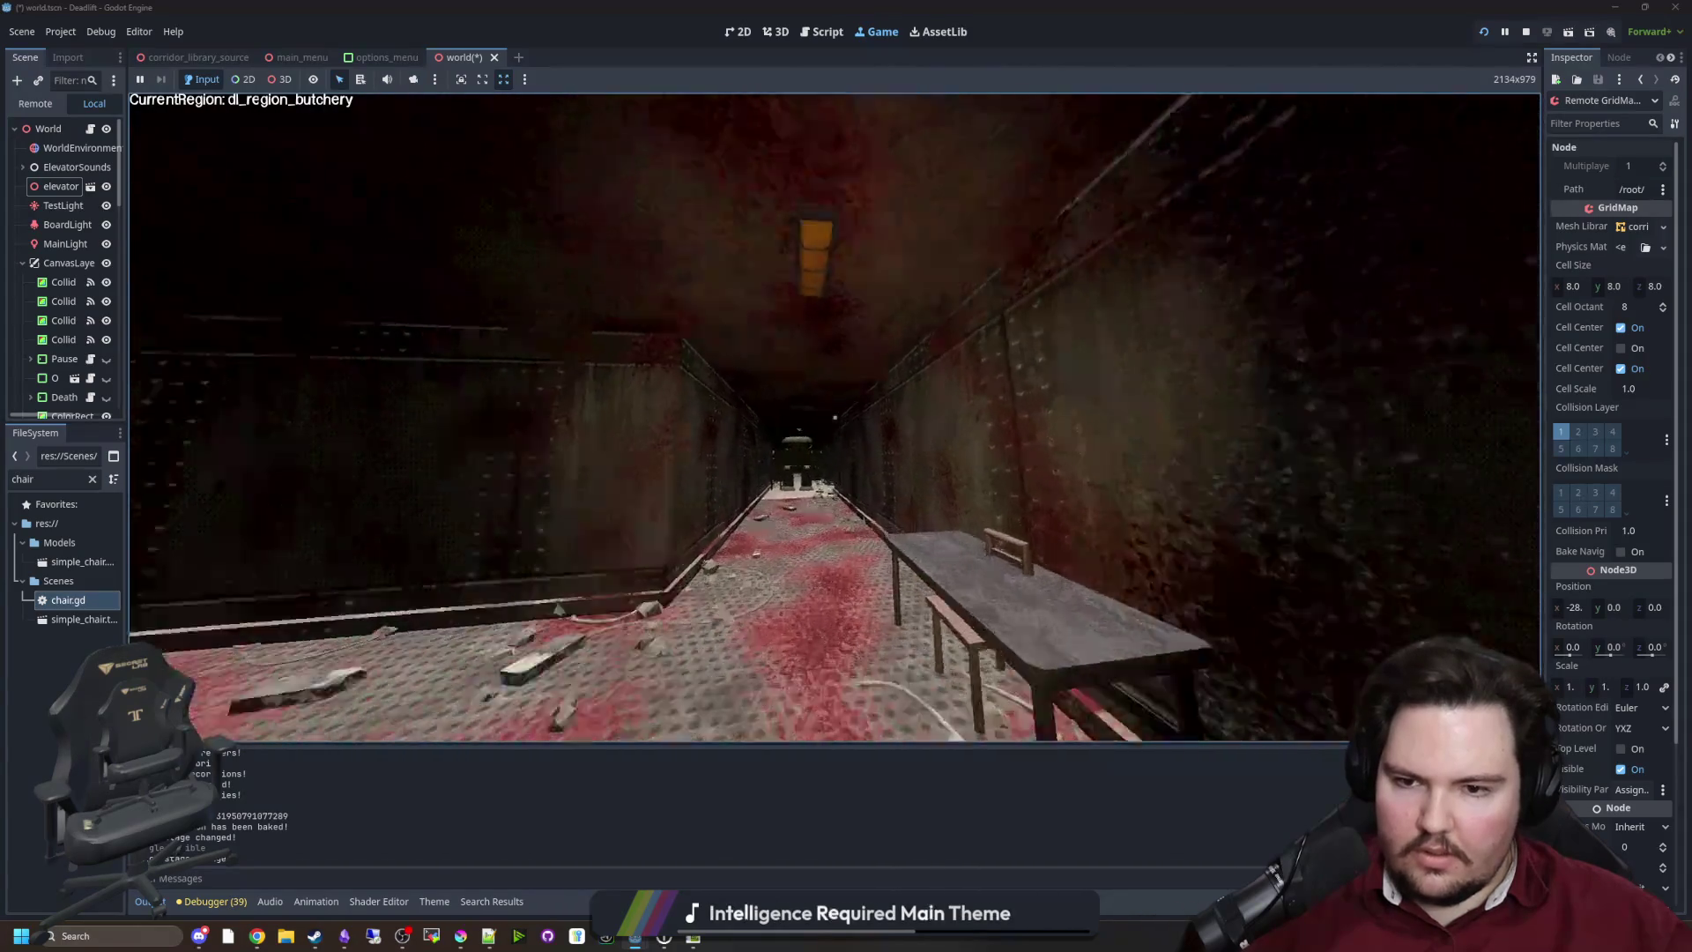
key("w")
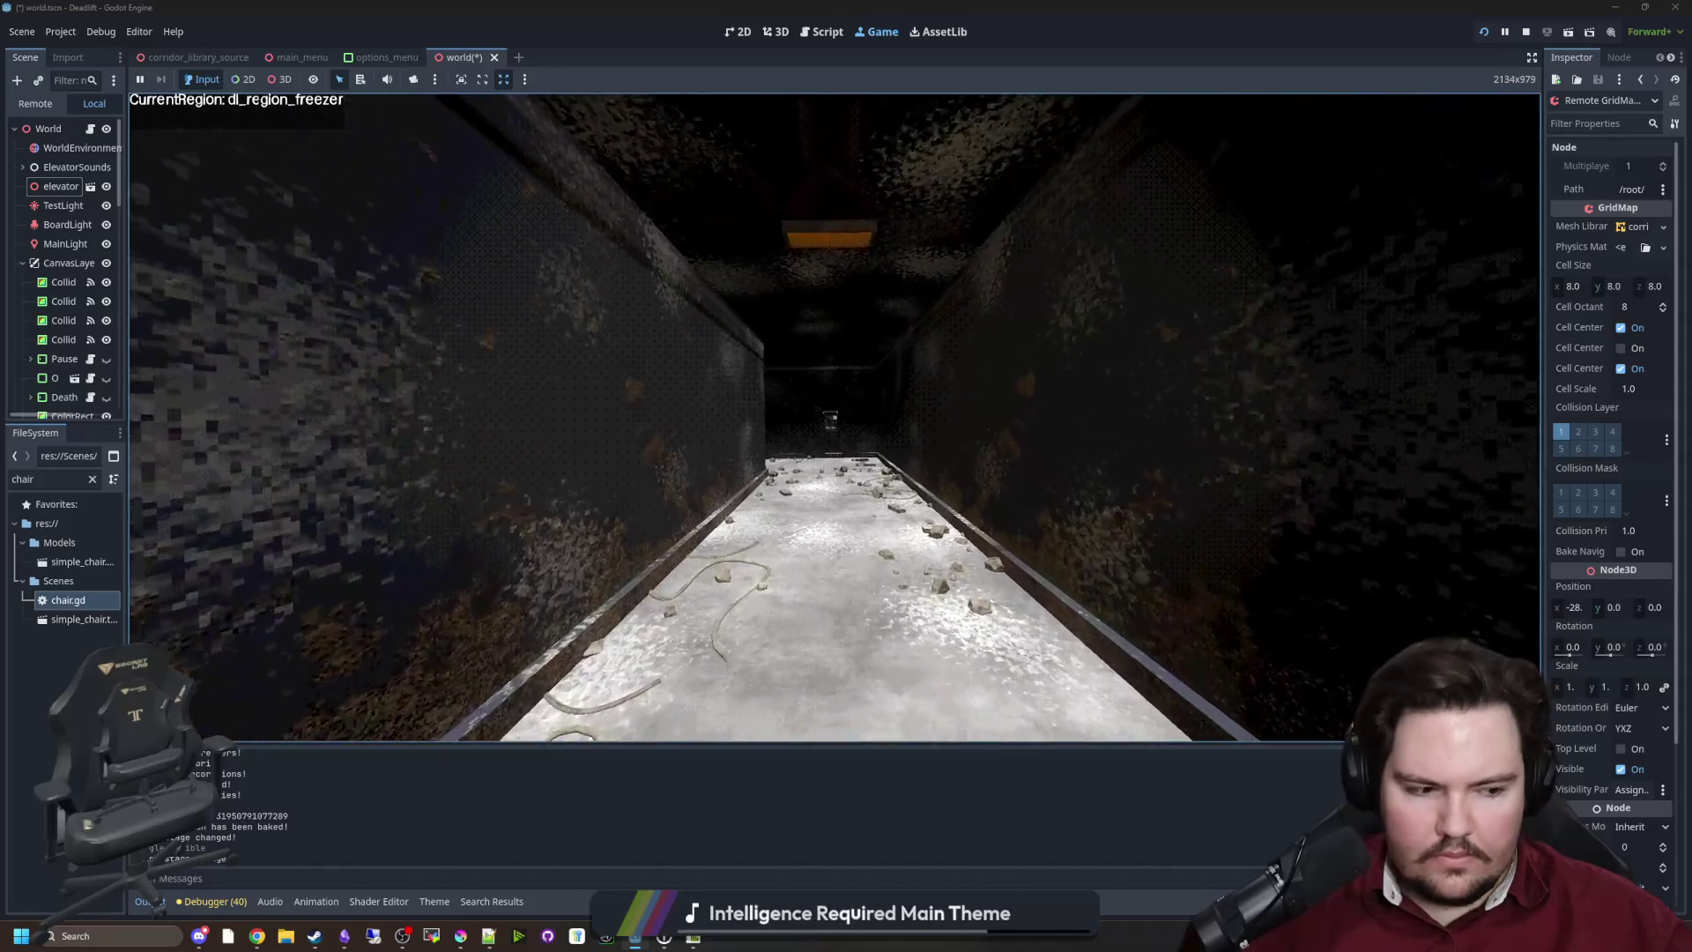
key("w")
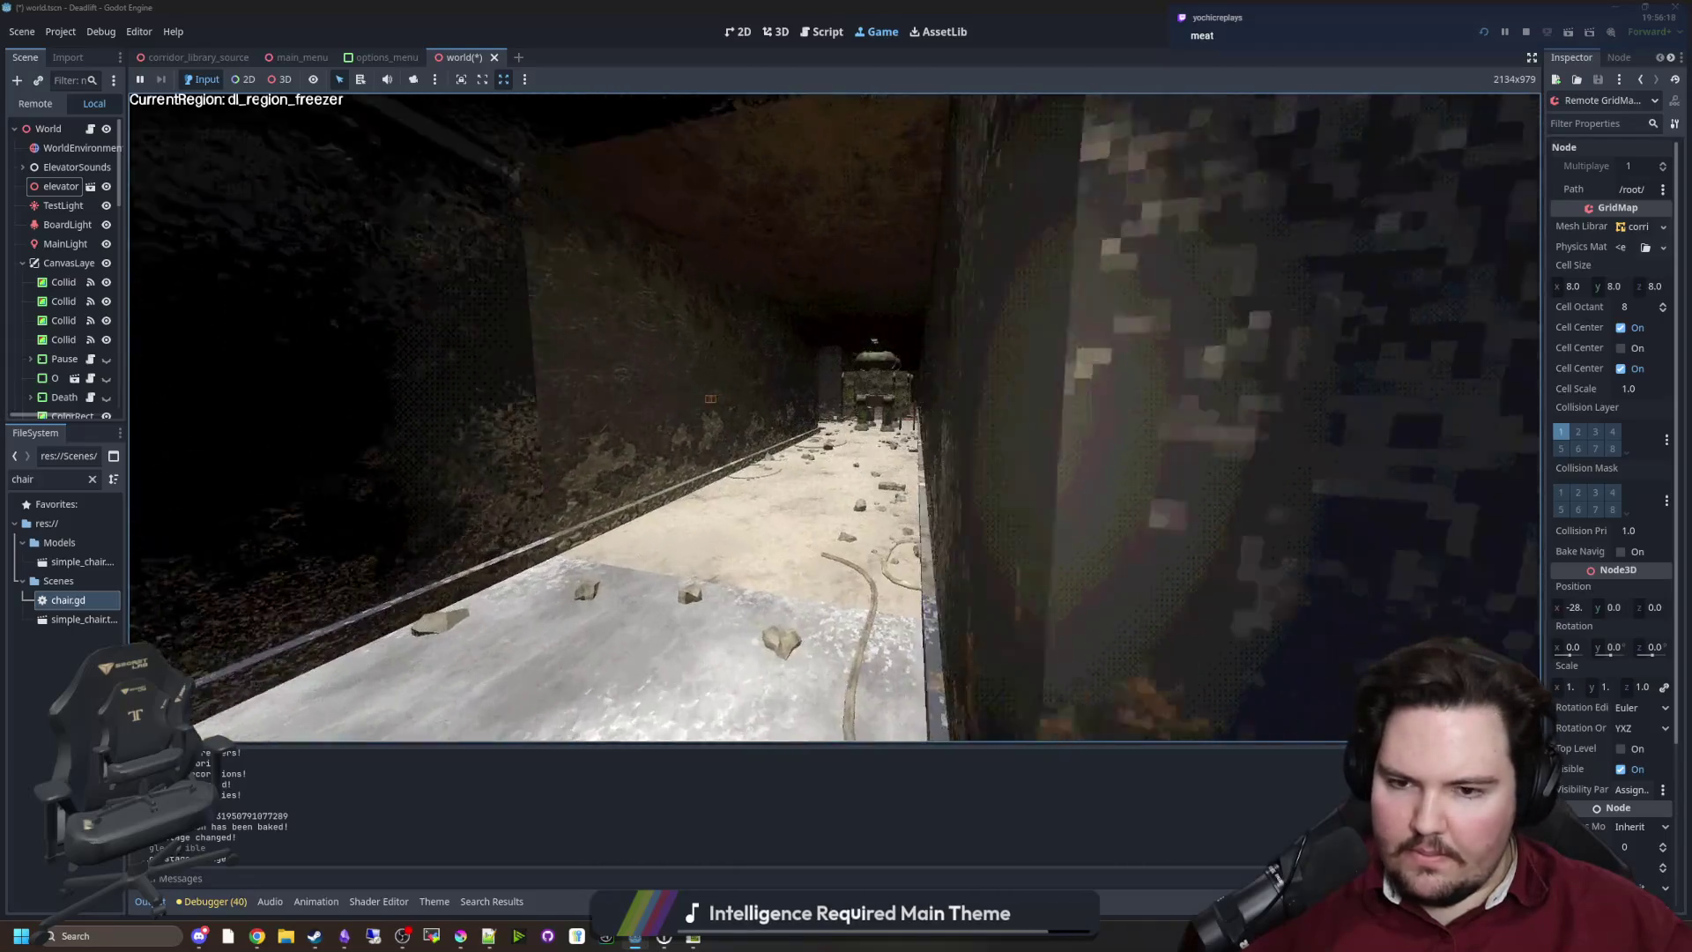
key("w")
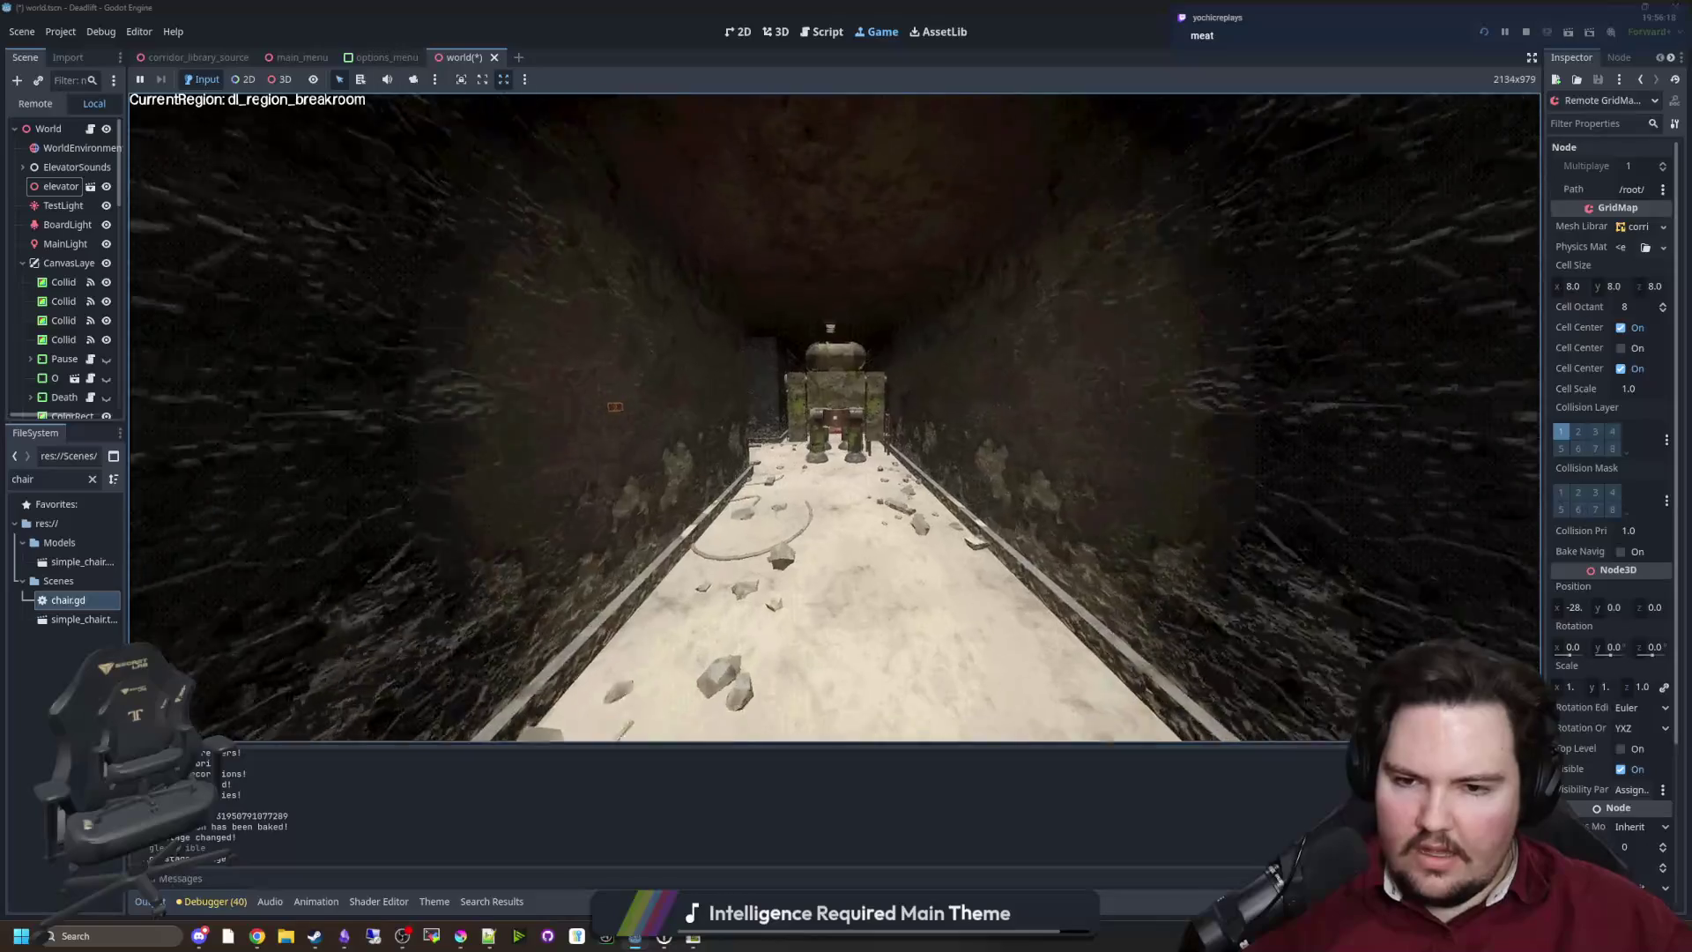
key("w")
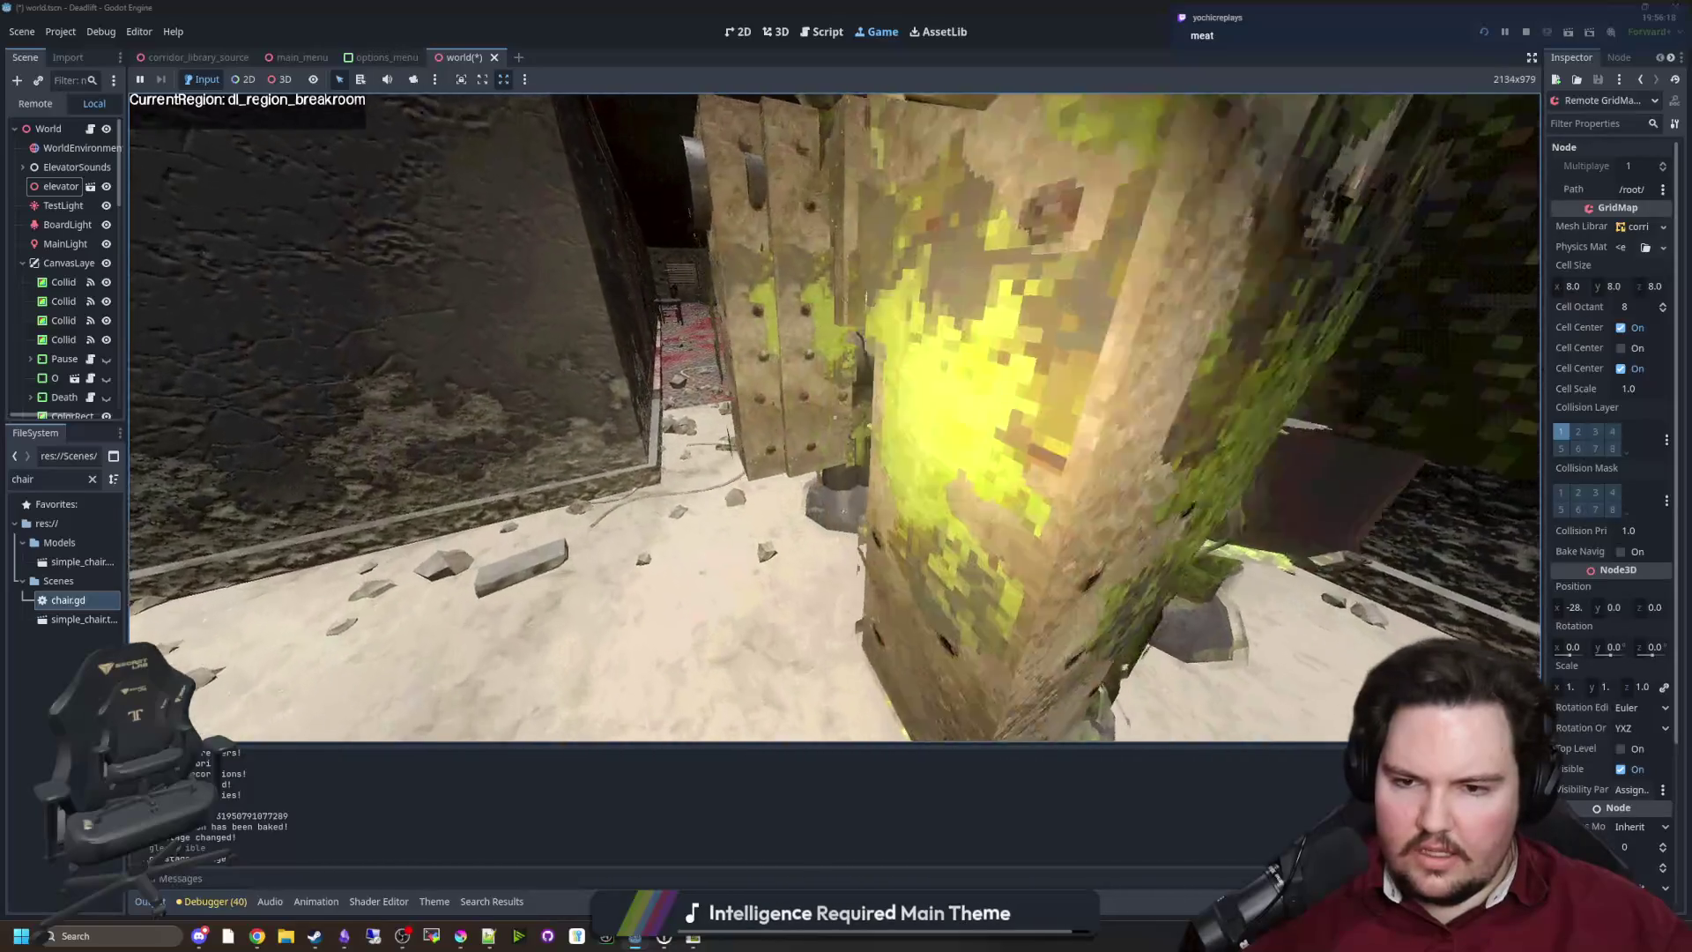
Walk past the butchery table into the elevator, pause, and switch to the overhead free camera
key("w")
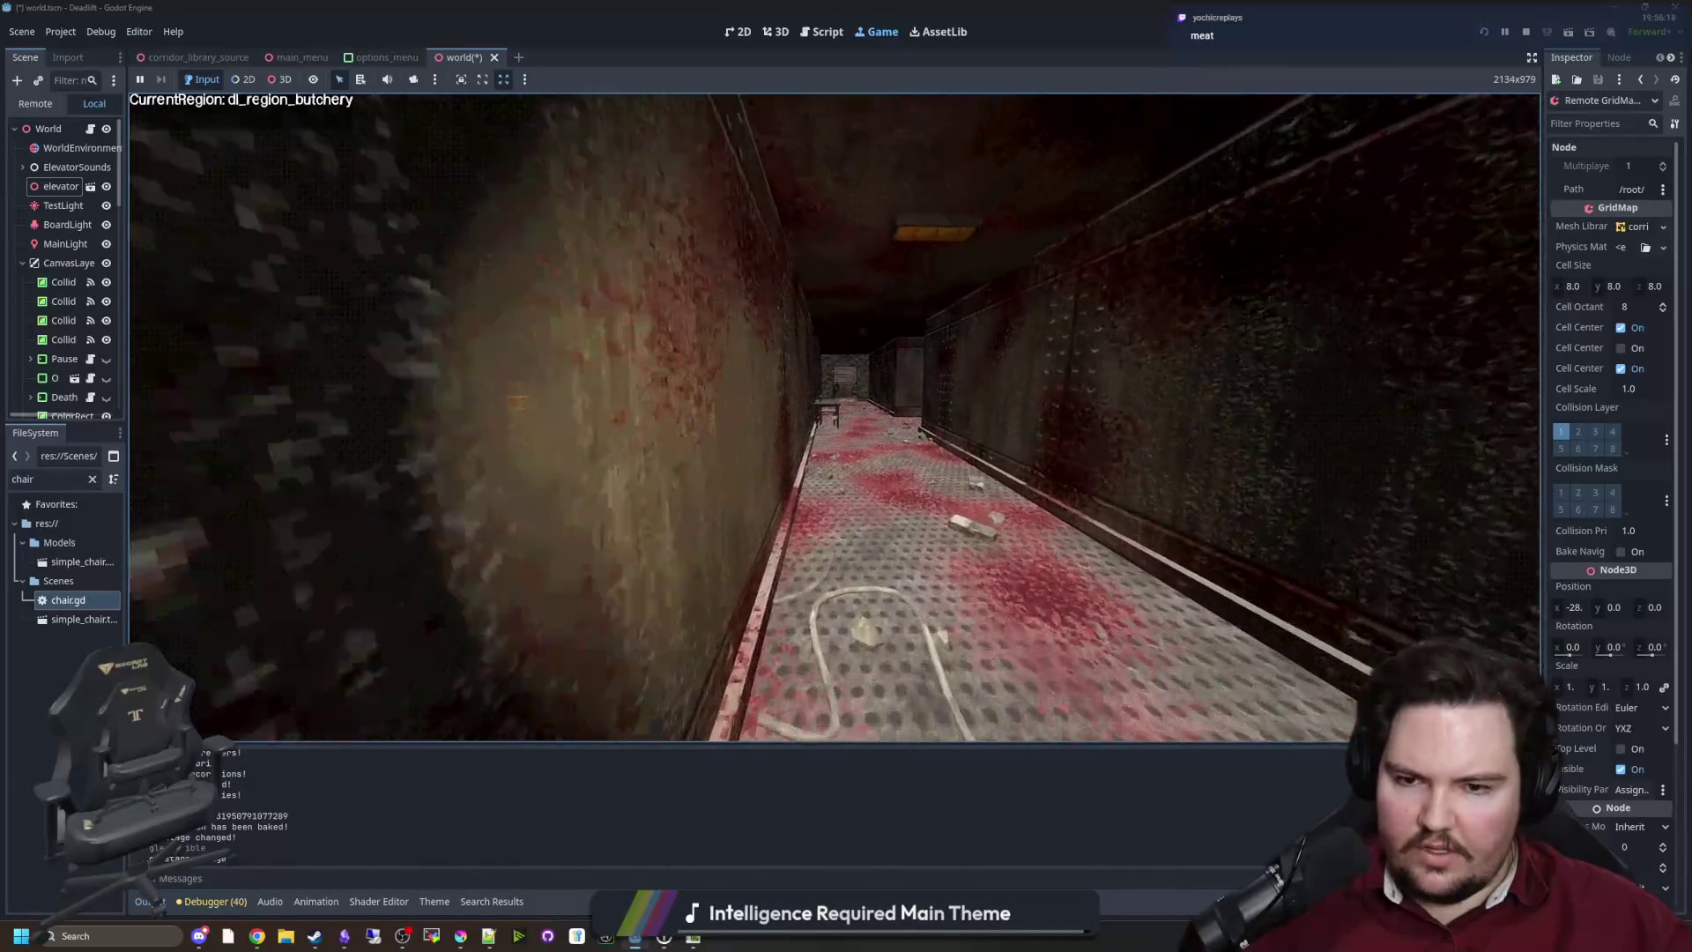
key("w")
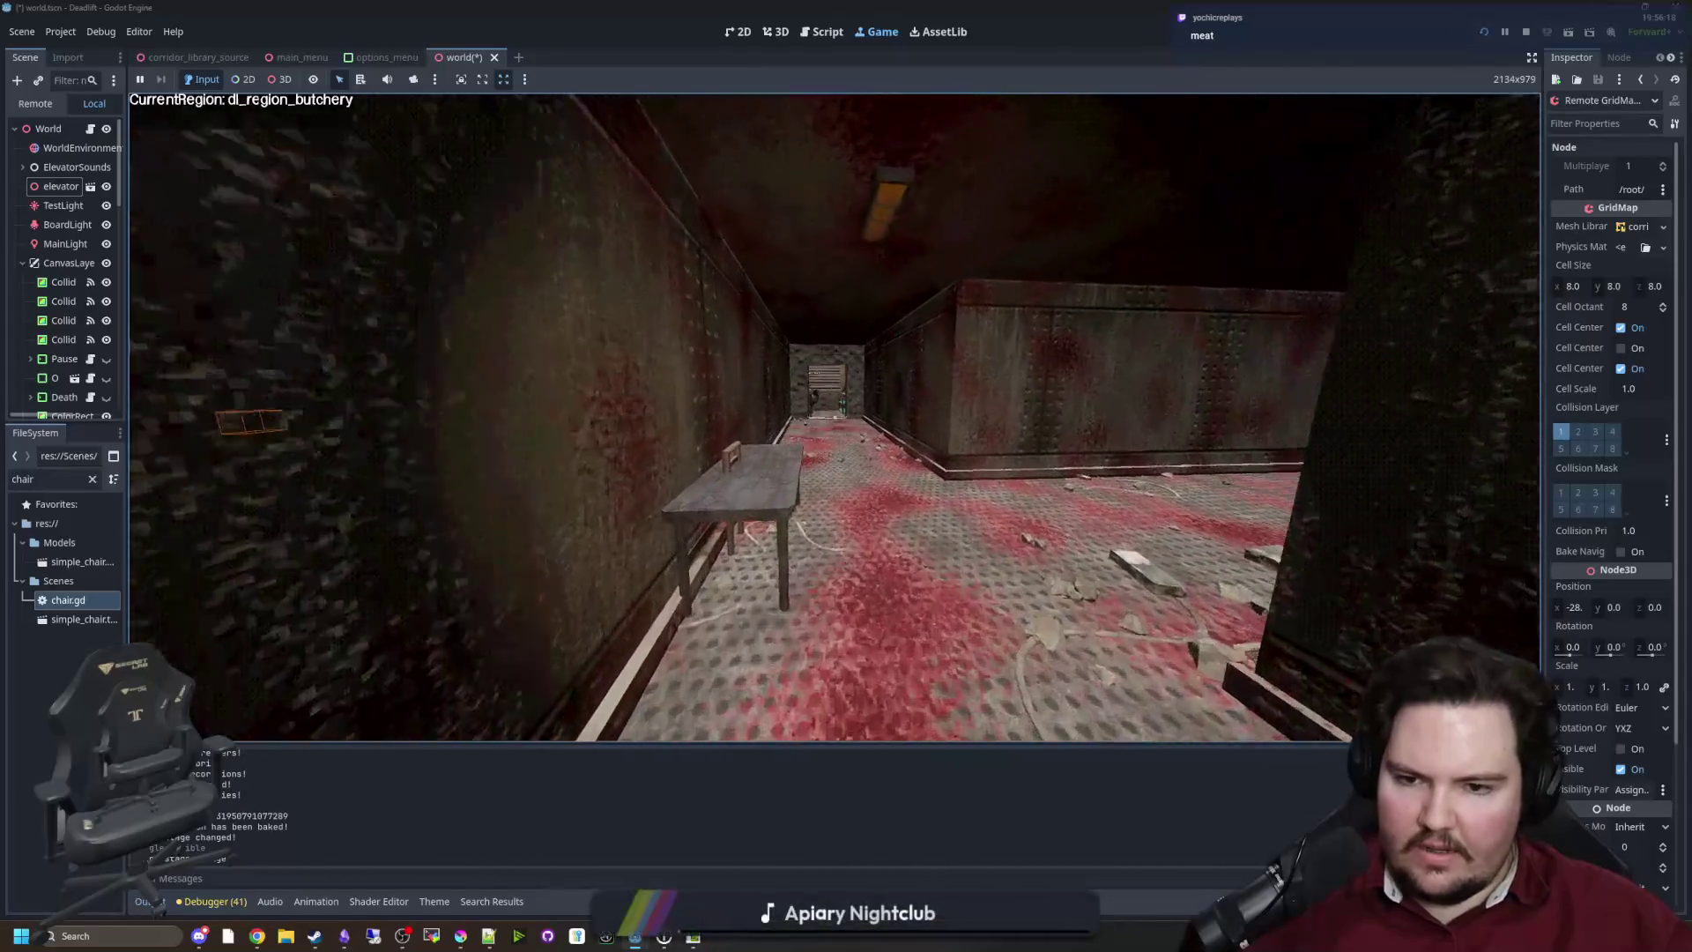
key("w")
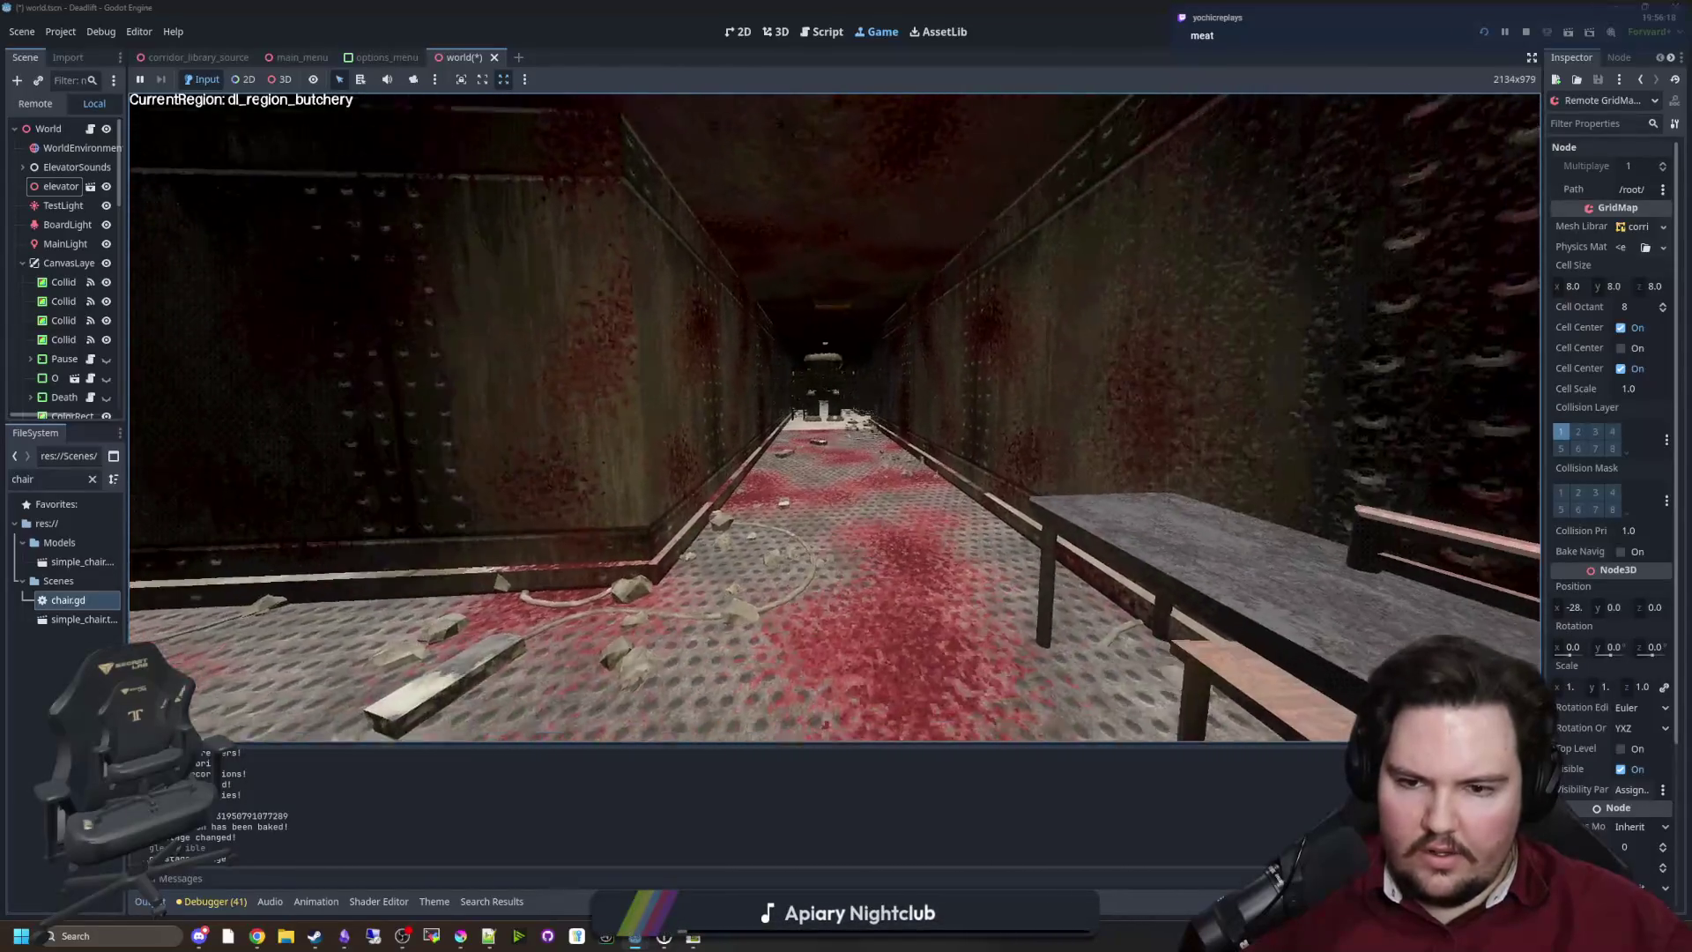
key("w")
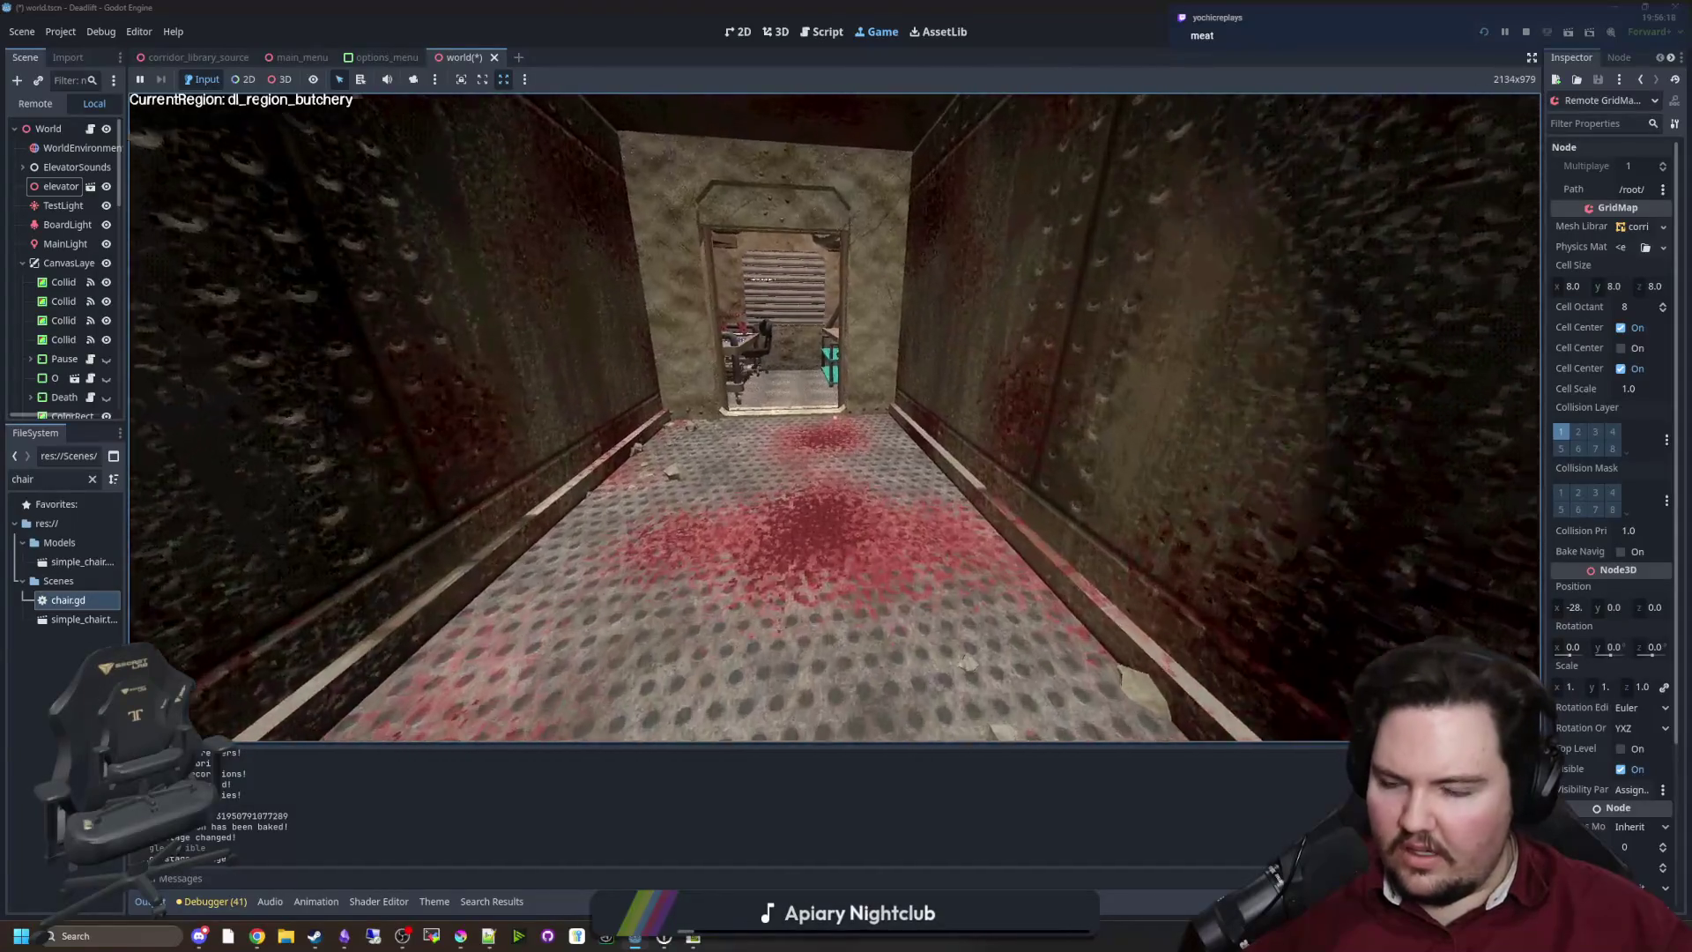
key("w")
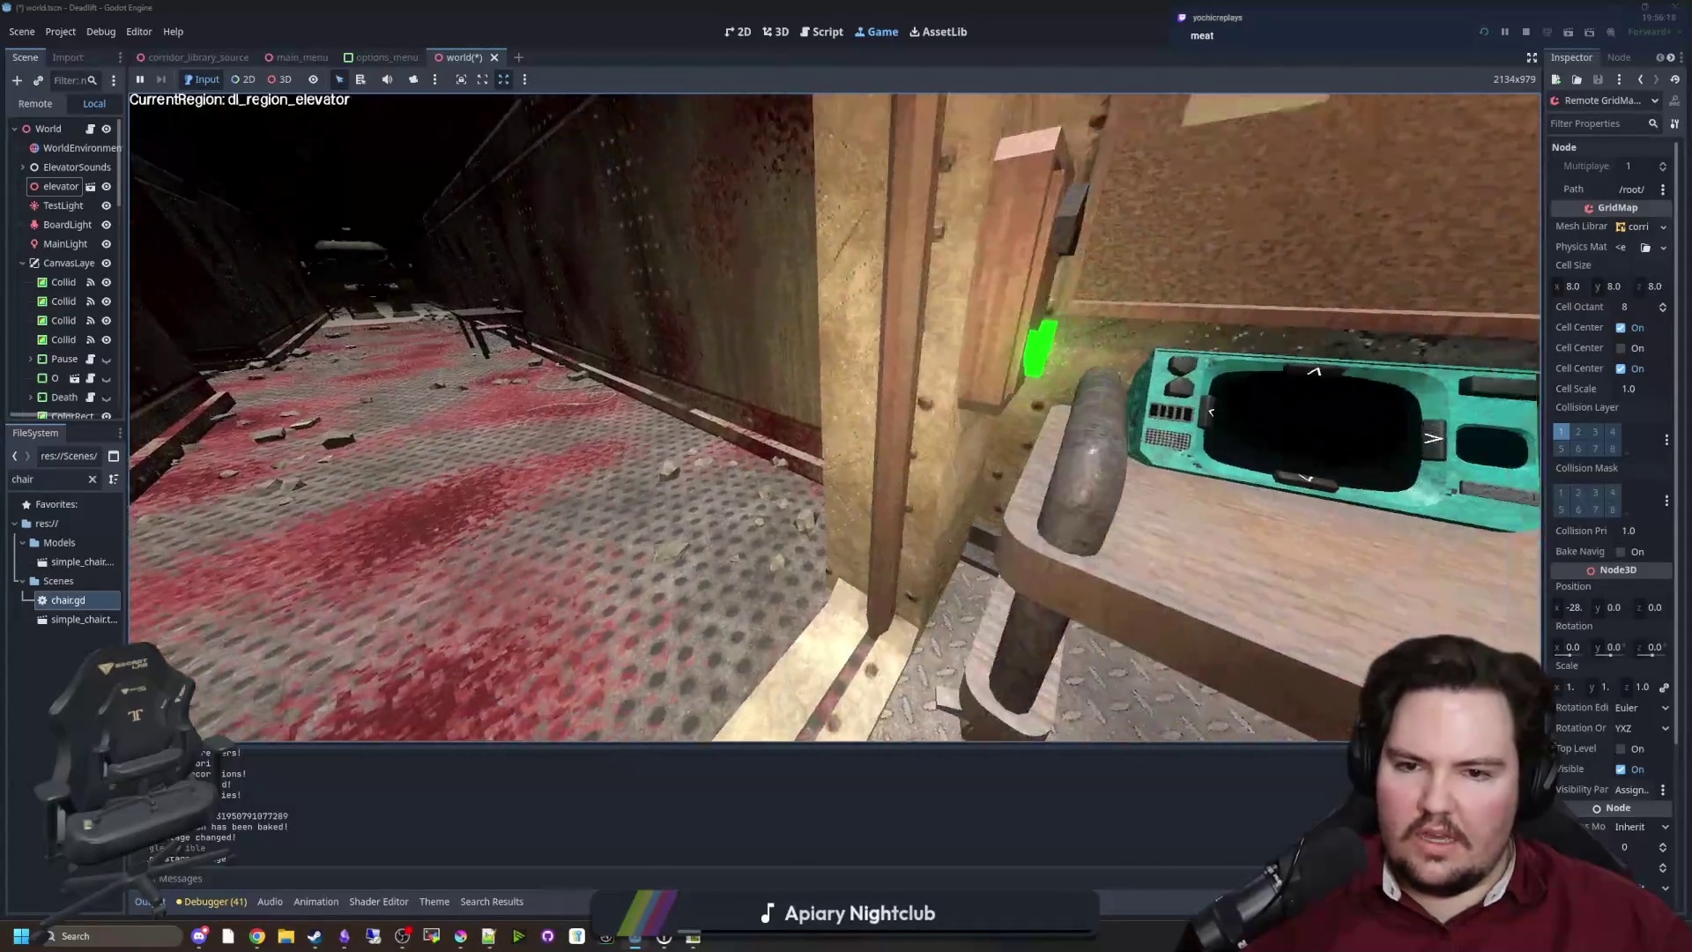
key("super")
left_click(414, 79)
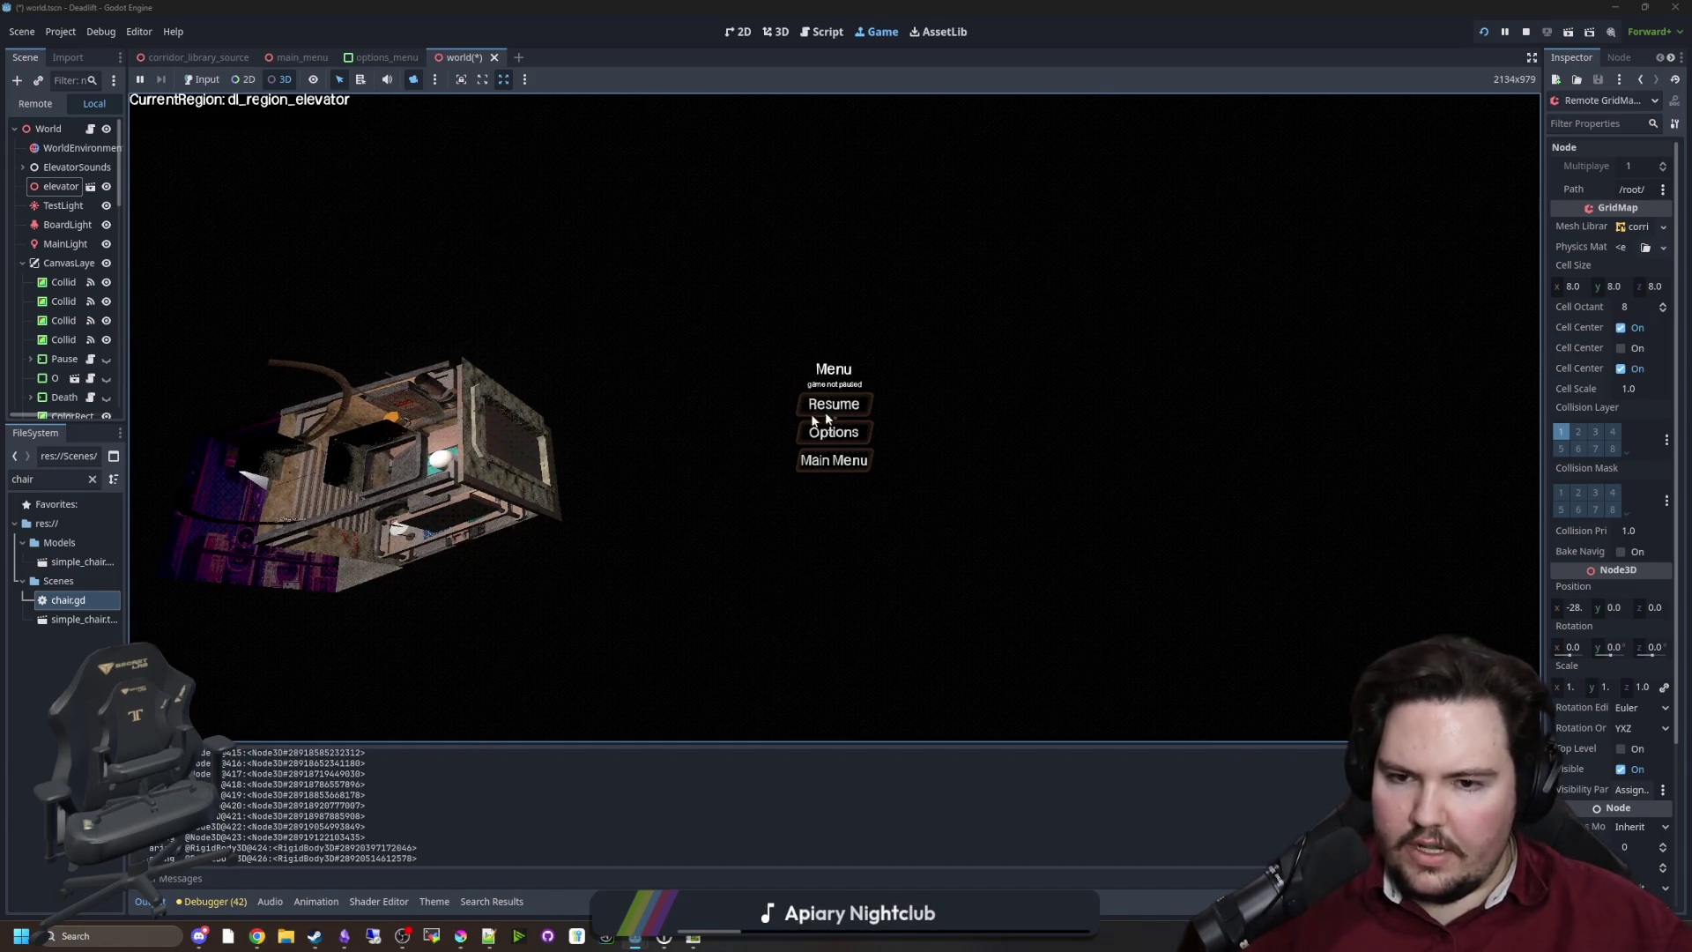
Resume the game, sleep in the elevator to generate a new maze, and view it from the overhead free camera
left_click(207, 82)
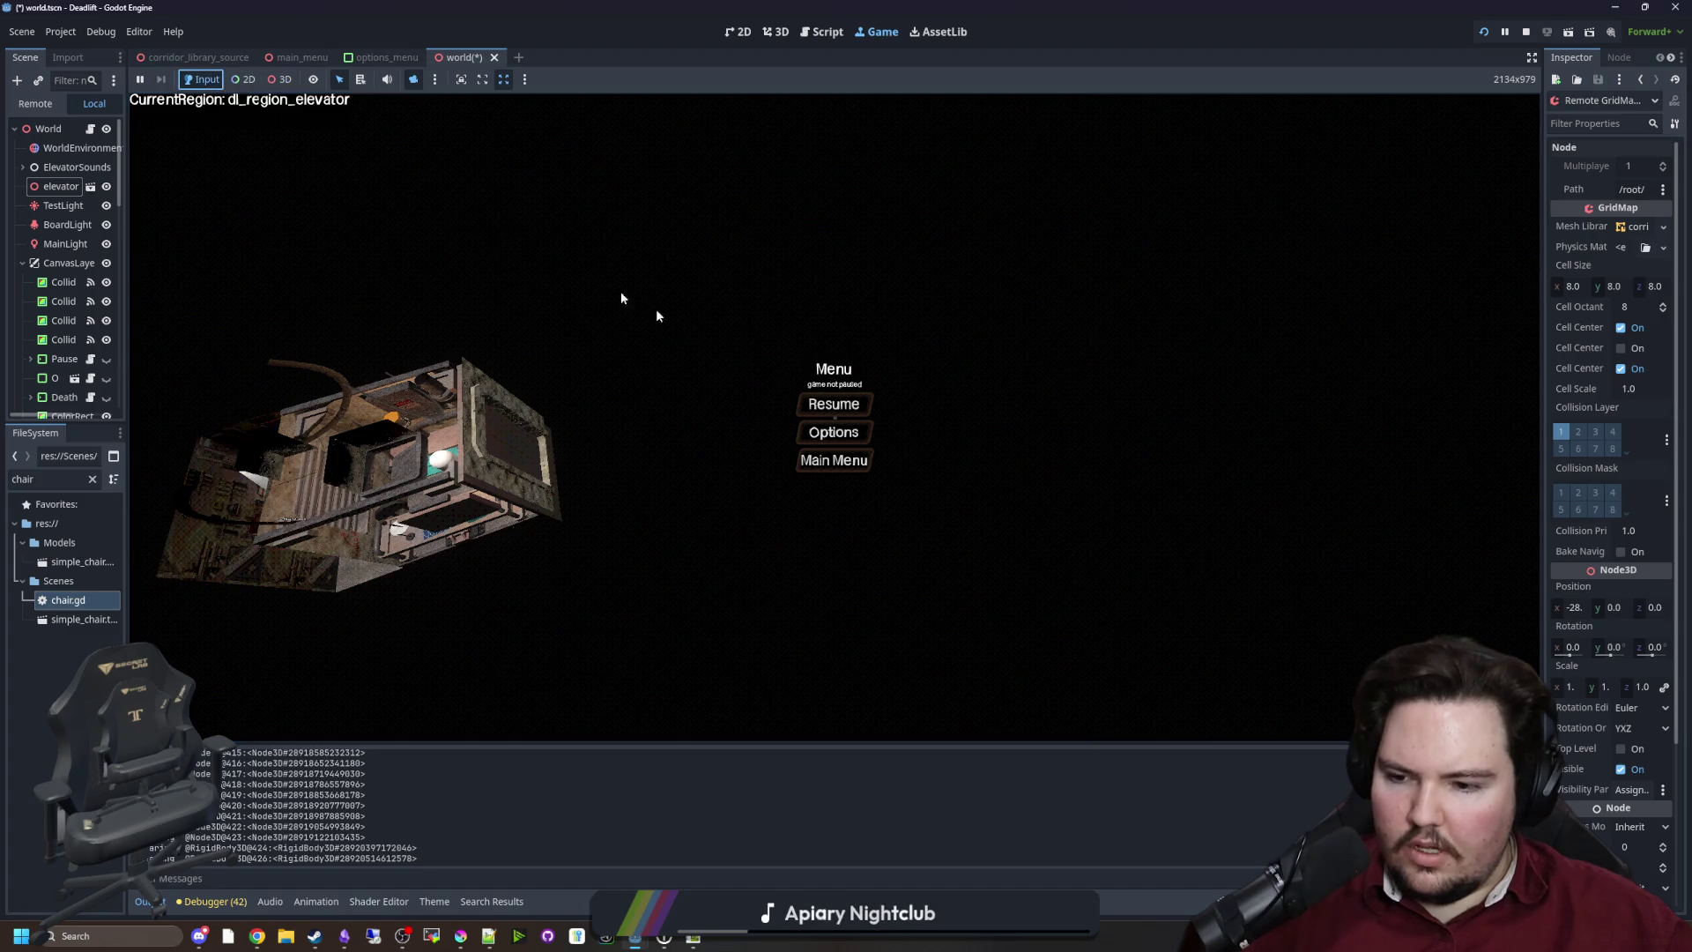
left_click(834, 404)
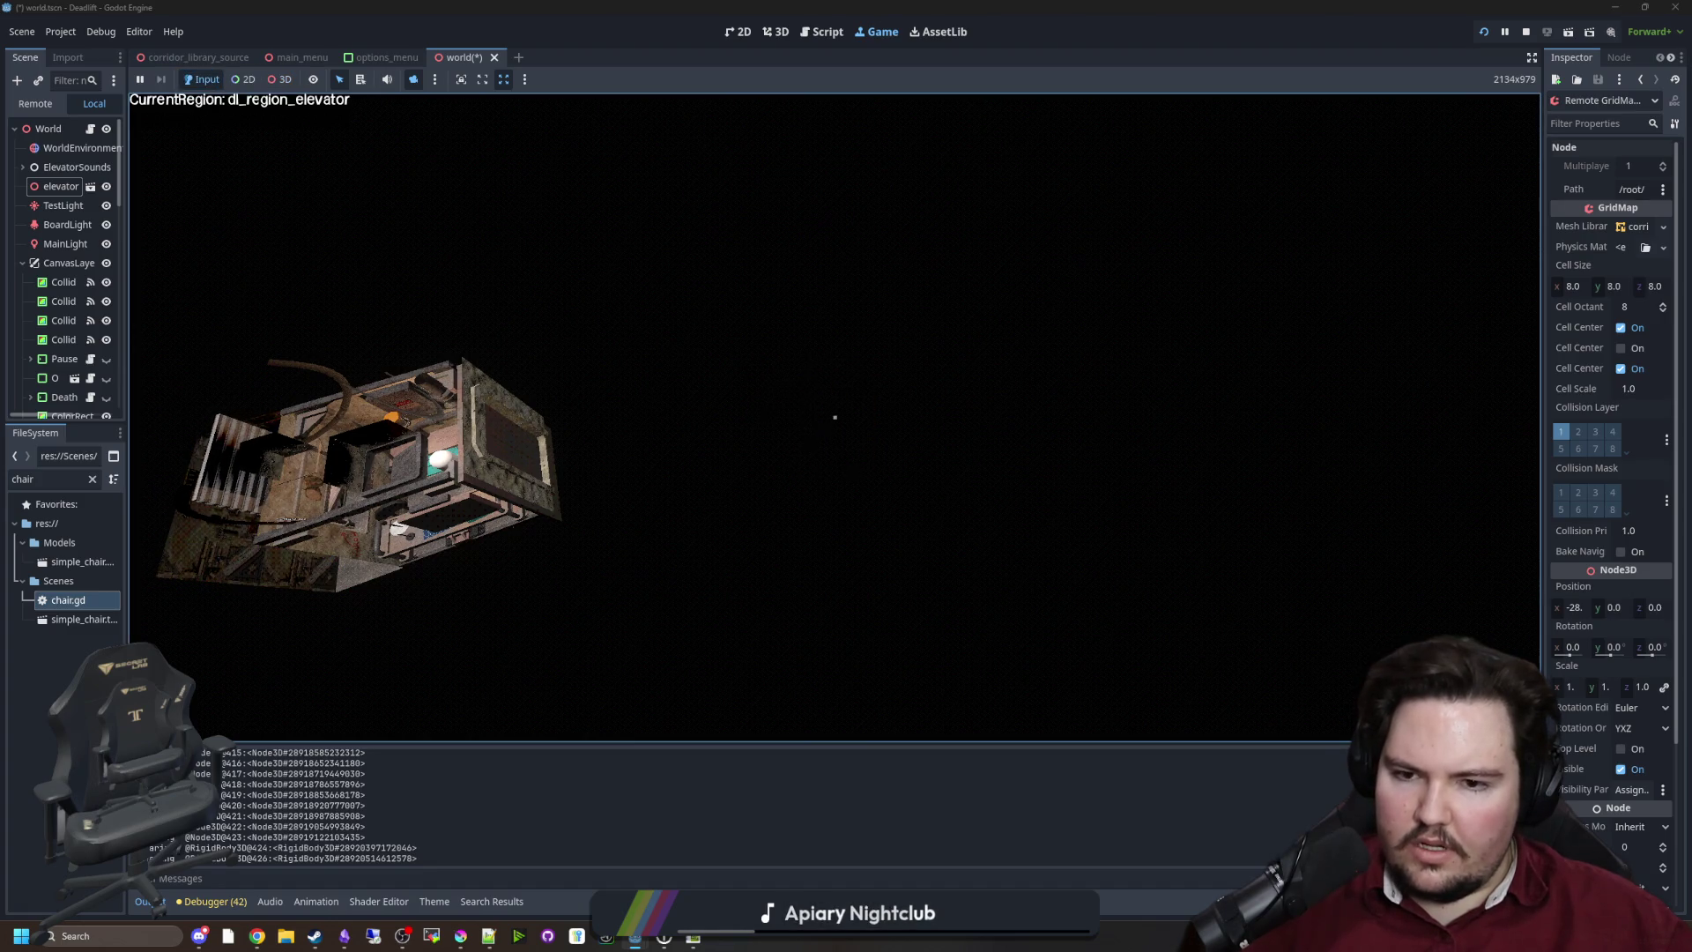
key("super")
left_click(834, 404)
left_click(834, 404)
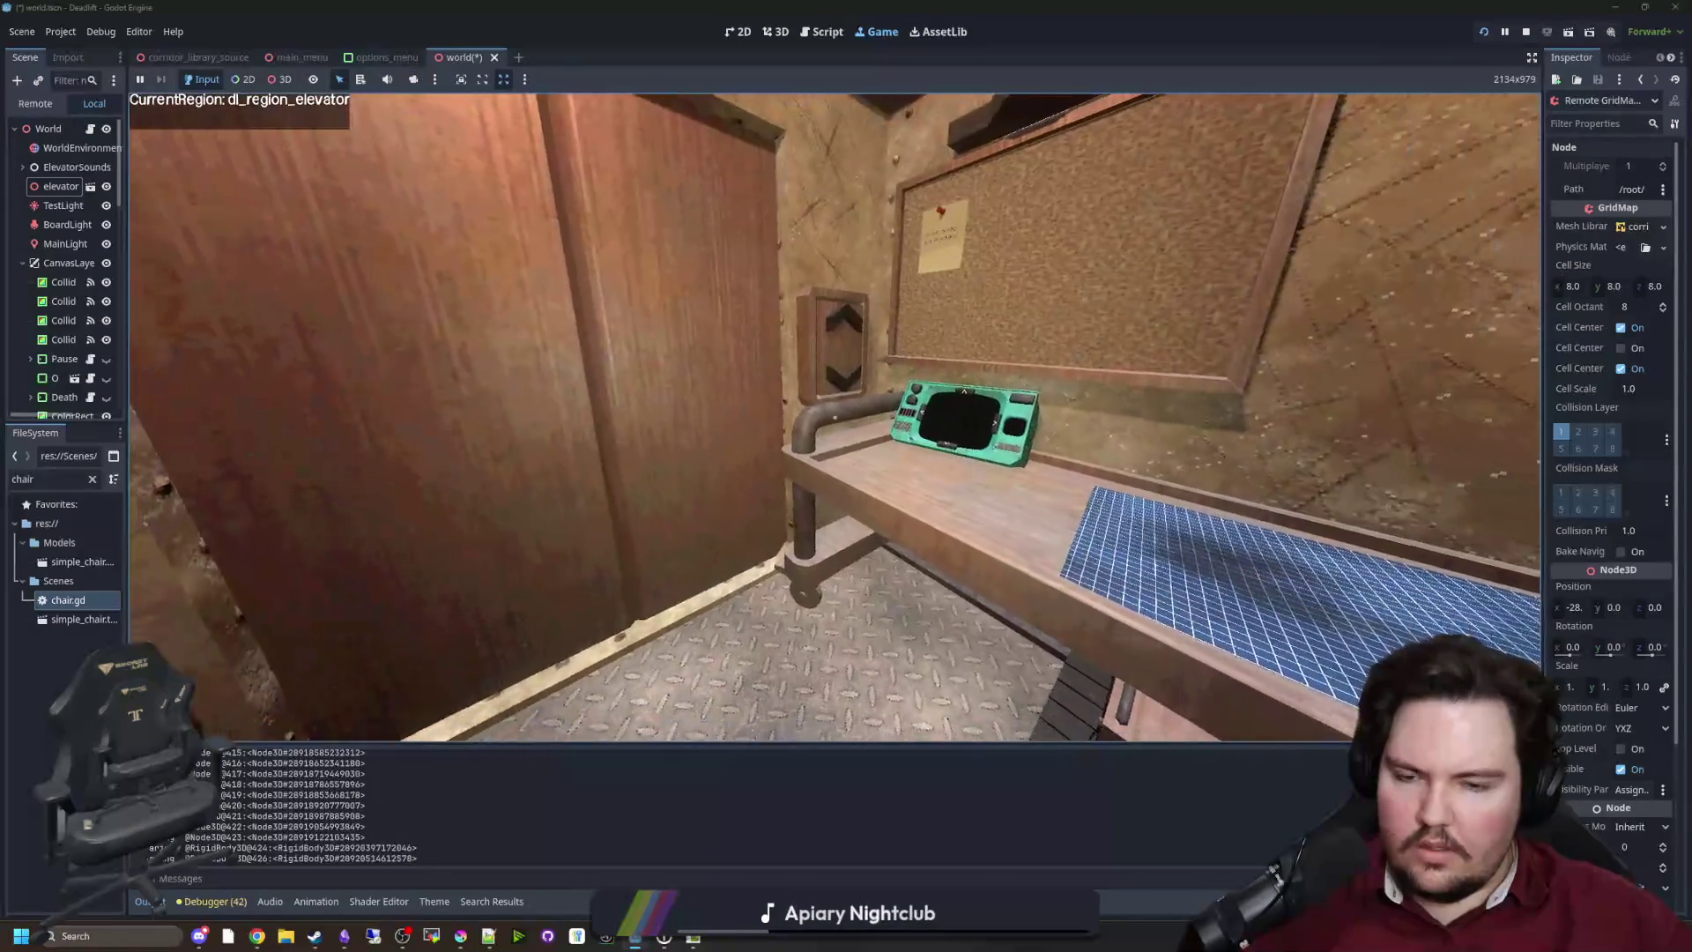
key("e")
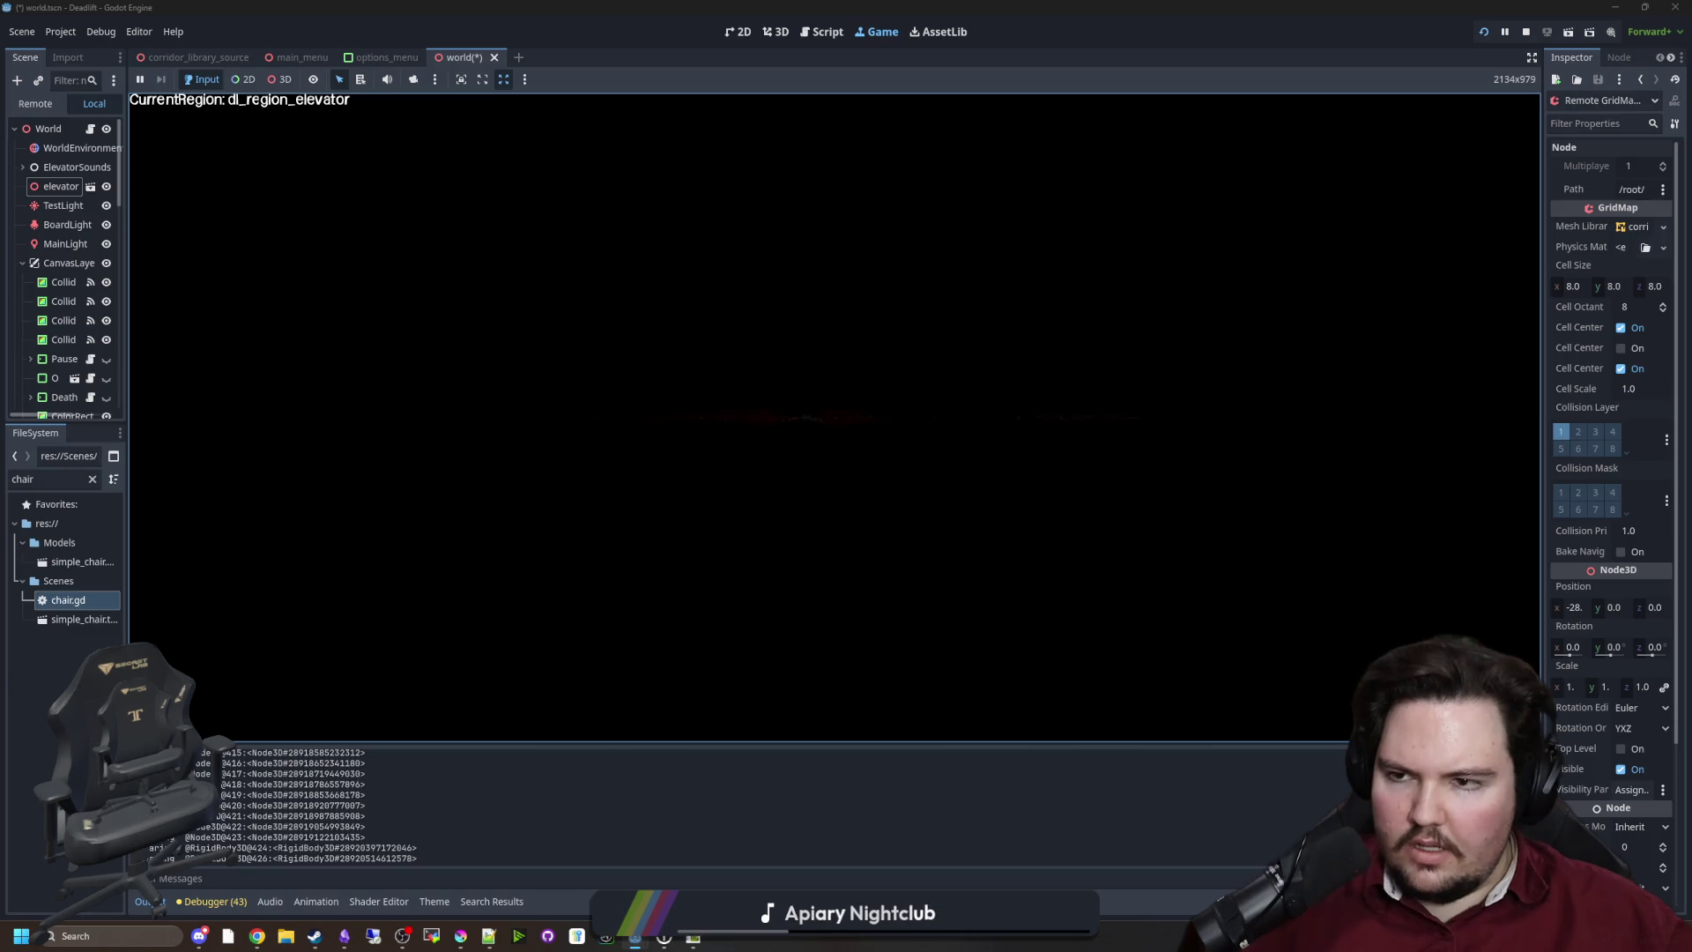
key("super")
left_click(414, 79)
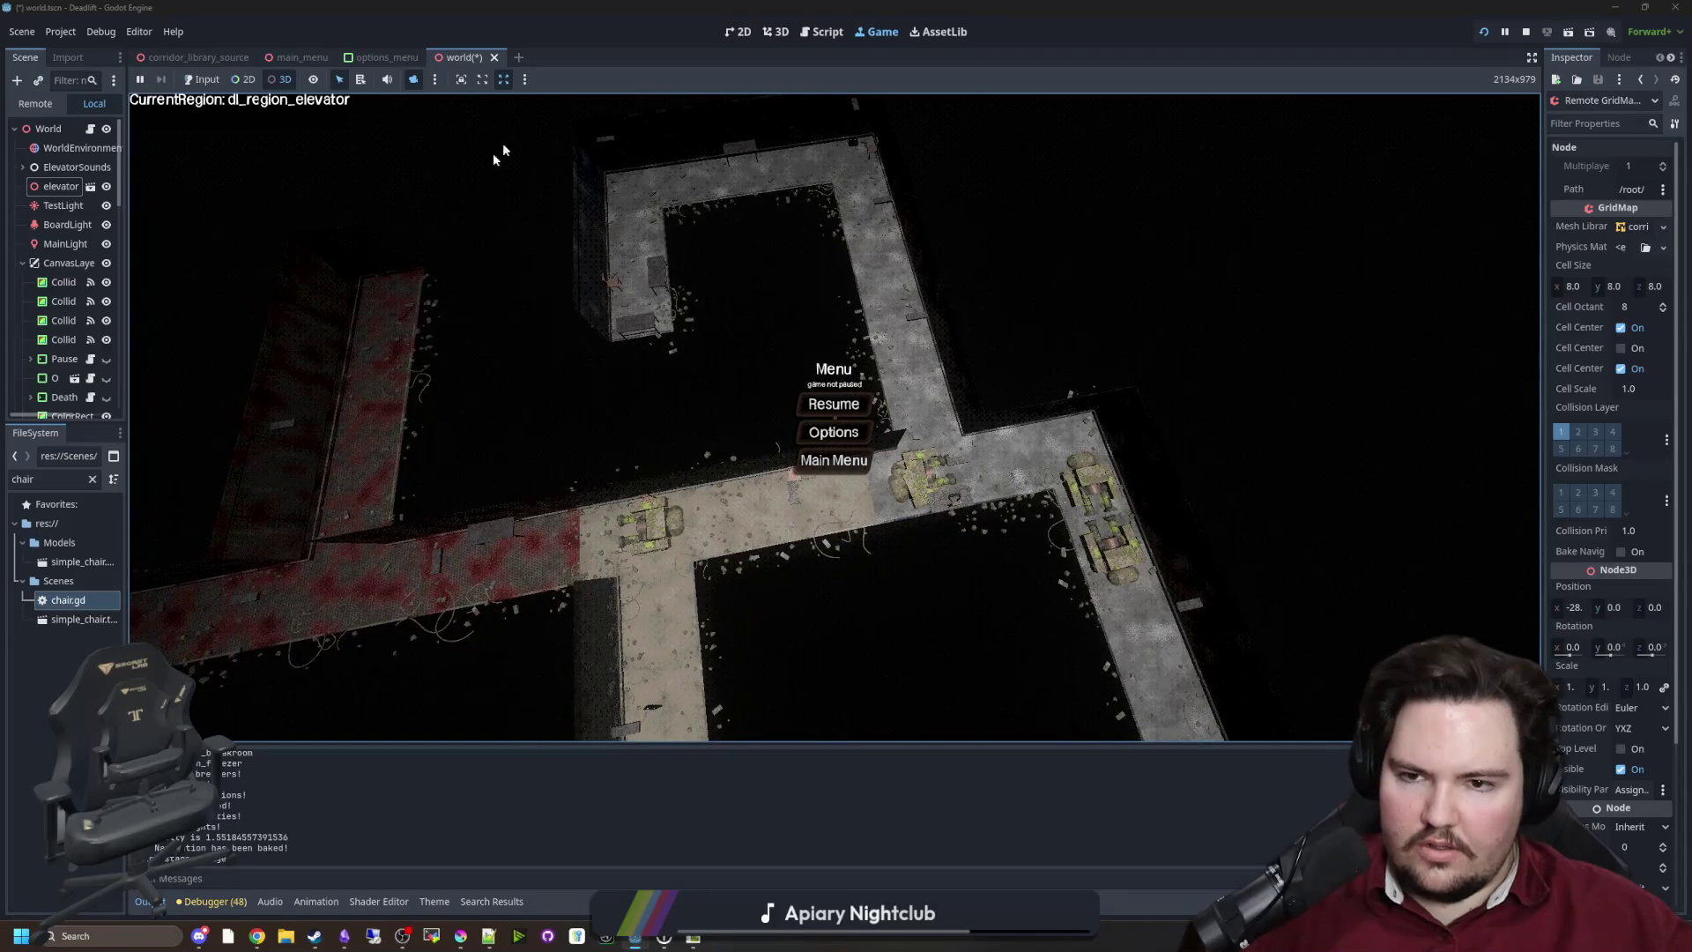
Stop the game and return to world.gd at the visited check on line 355
left_click(1526, 33)
left_click(847, 385)
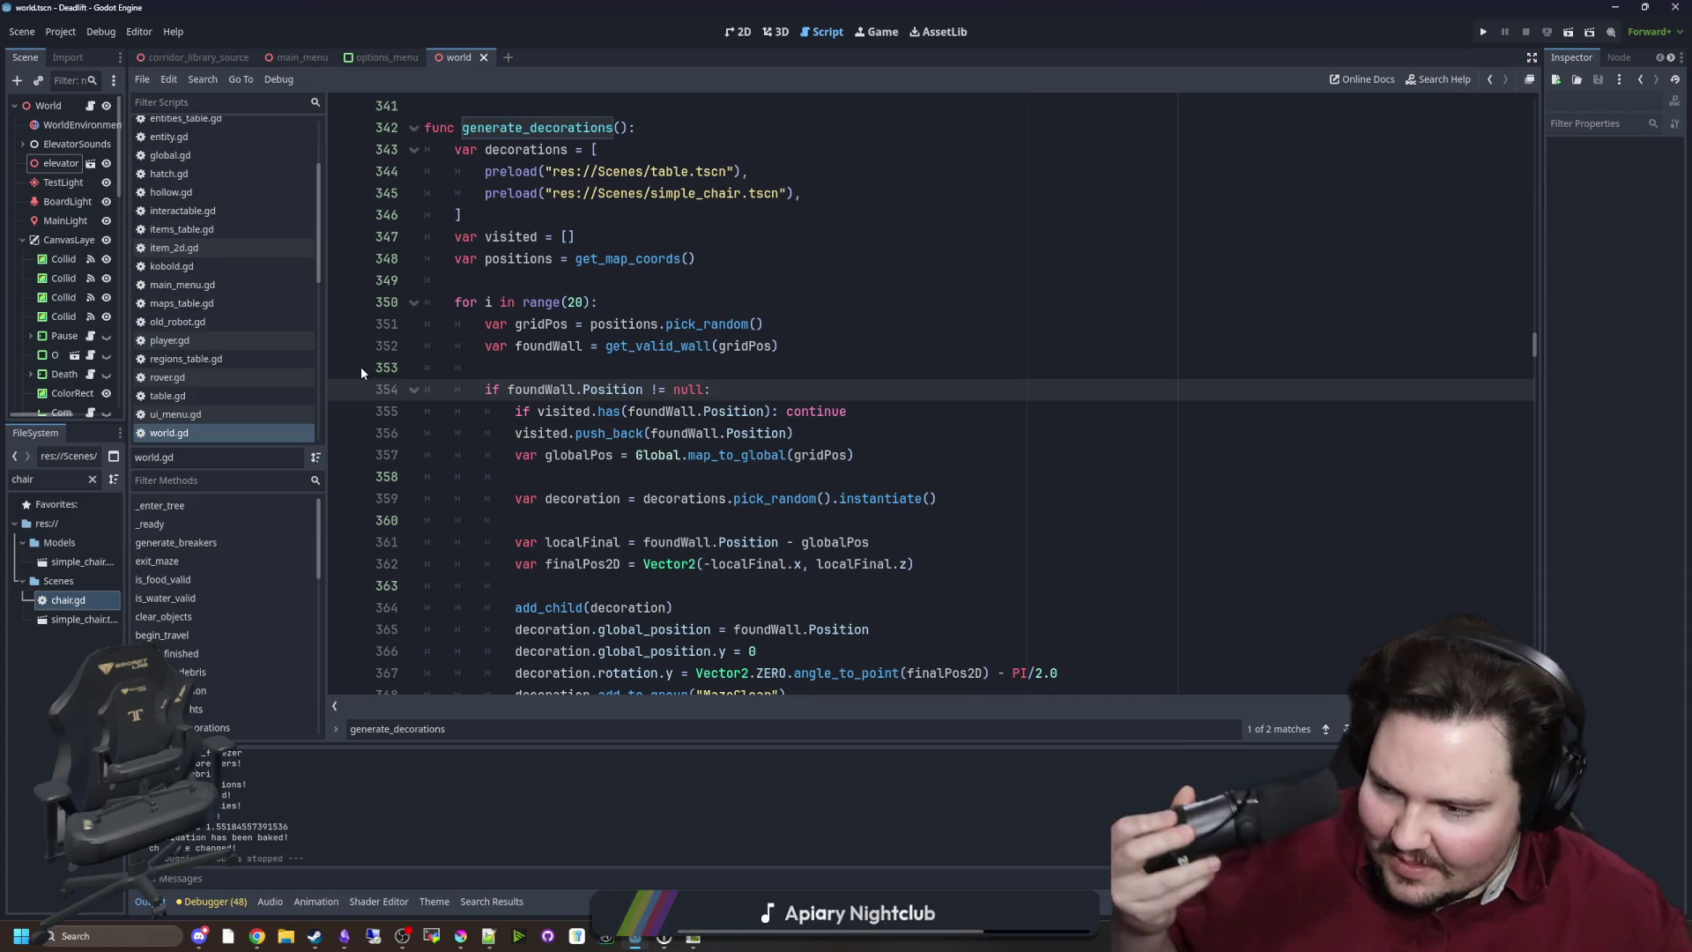
left_click(517, 411)
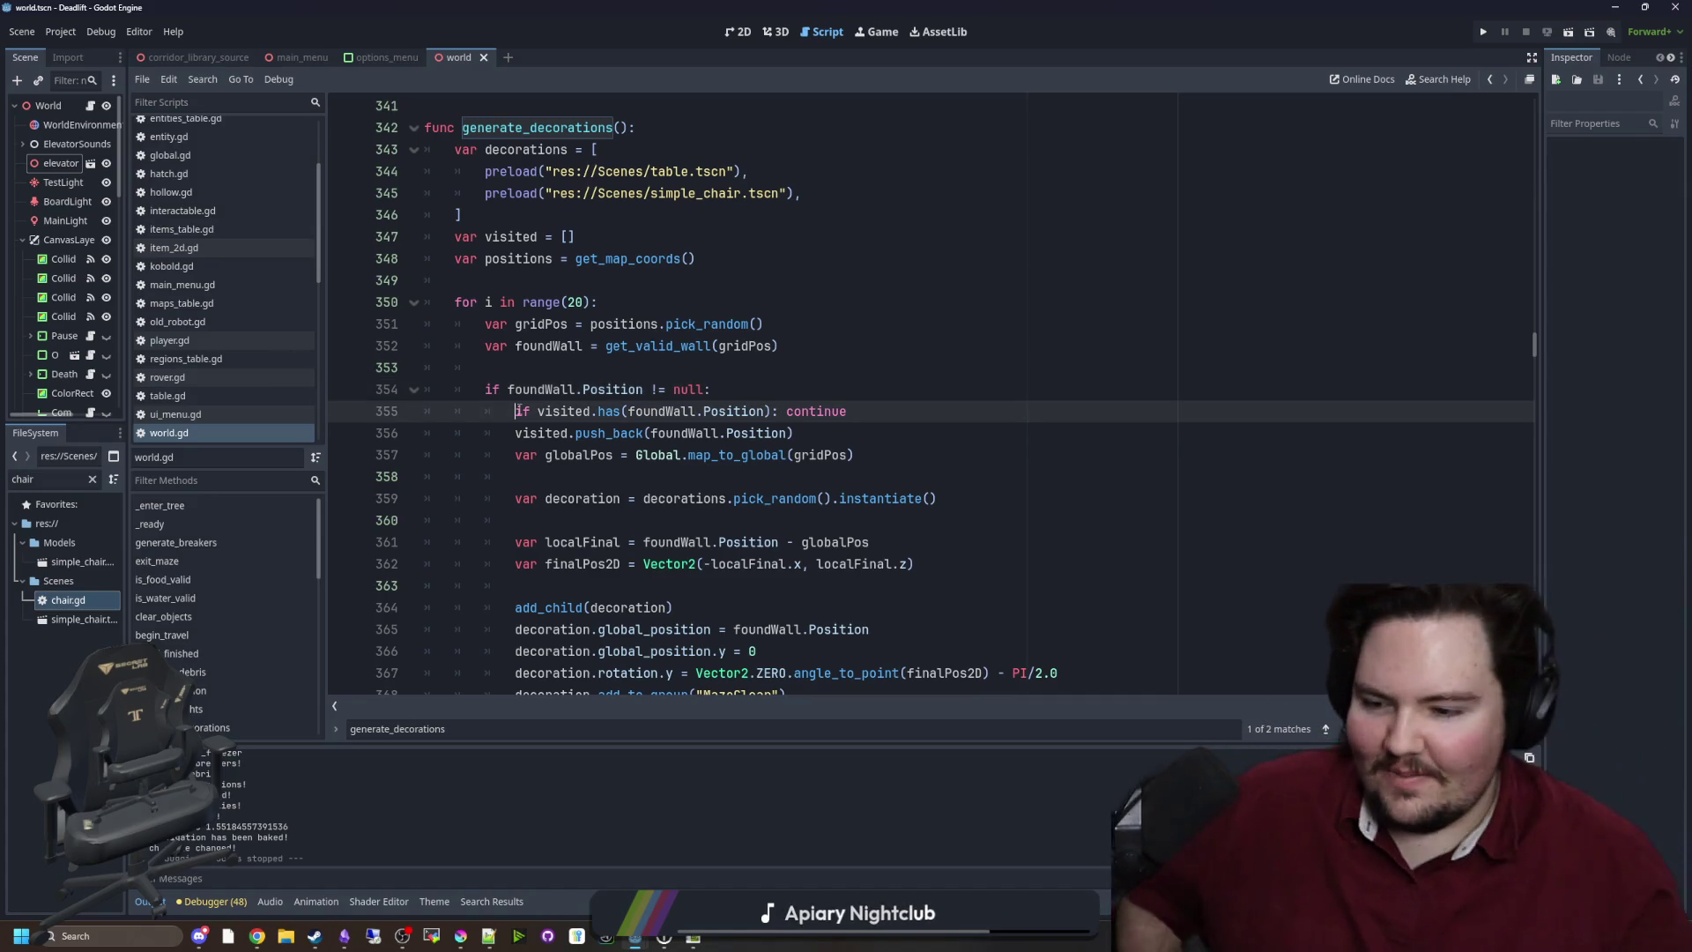